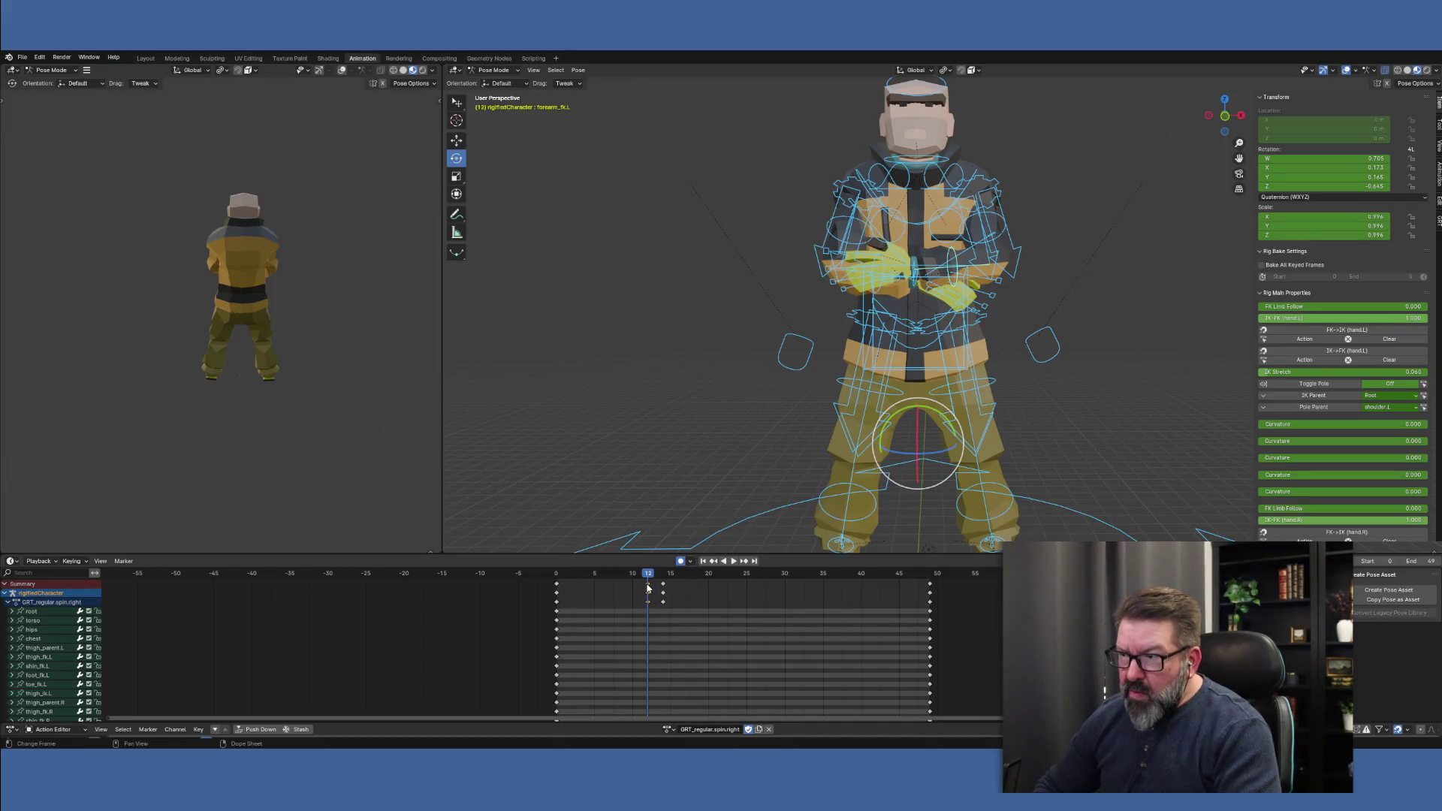
Undo the left arm change so it hangs at the side, then swing upper_arm_fk.R outward
{"action": "key", "text": "ctrl+z"}
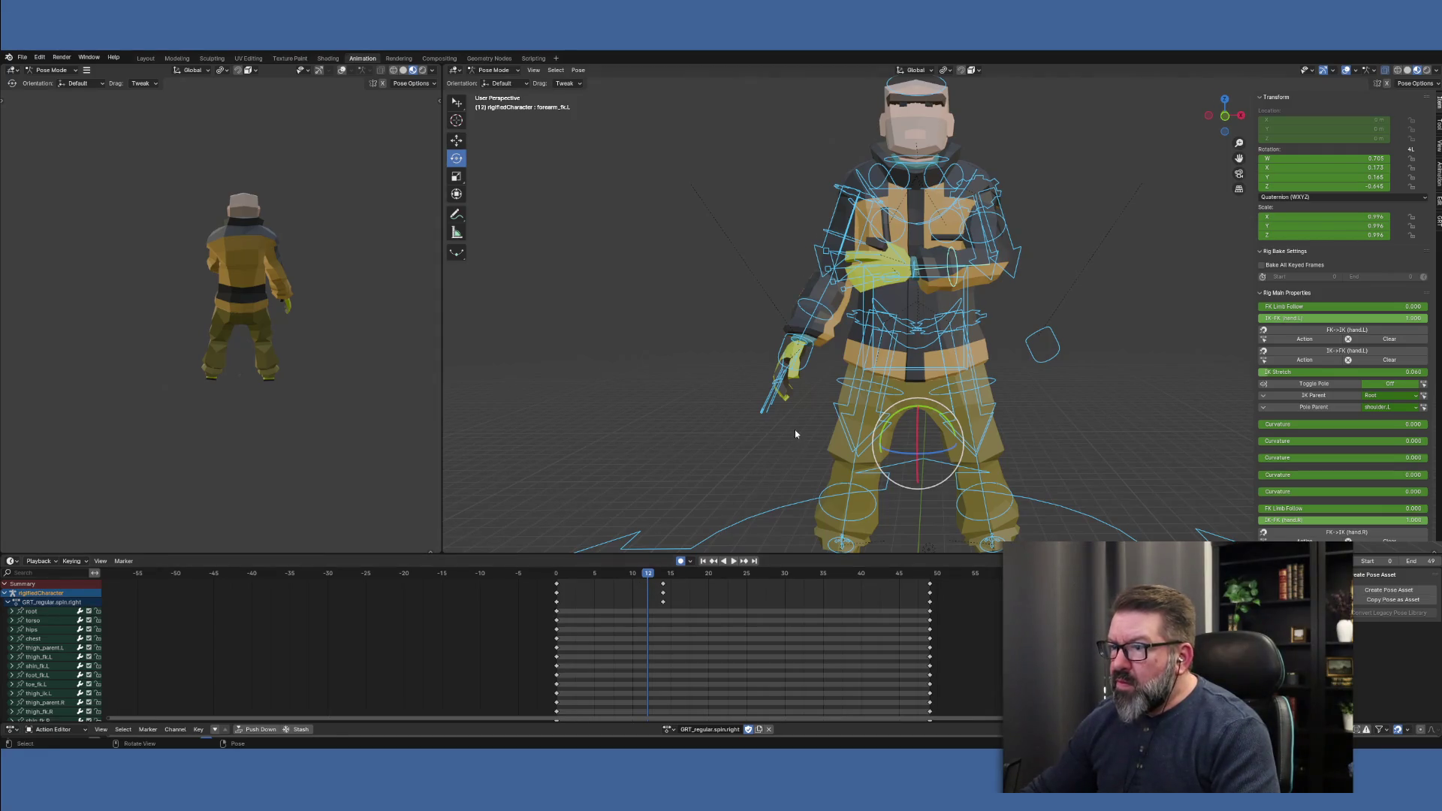
{"action": "mouse_move", "coordinate": [795, 429]}
{"action": "middle_mouse_down"}
{"action": "mouse_move", "coordinate": [817, 481]}
{"action": "mouse_move", "coordinate": [866, 462]}
{"action": "middle_mouse_up"}
{"action": "left_click", "coordinate": [987, 315]}
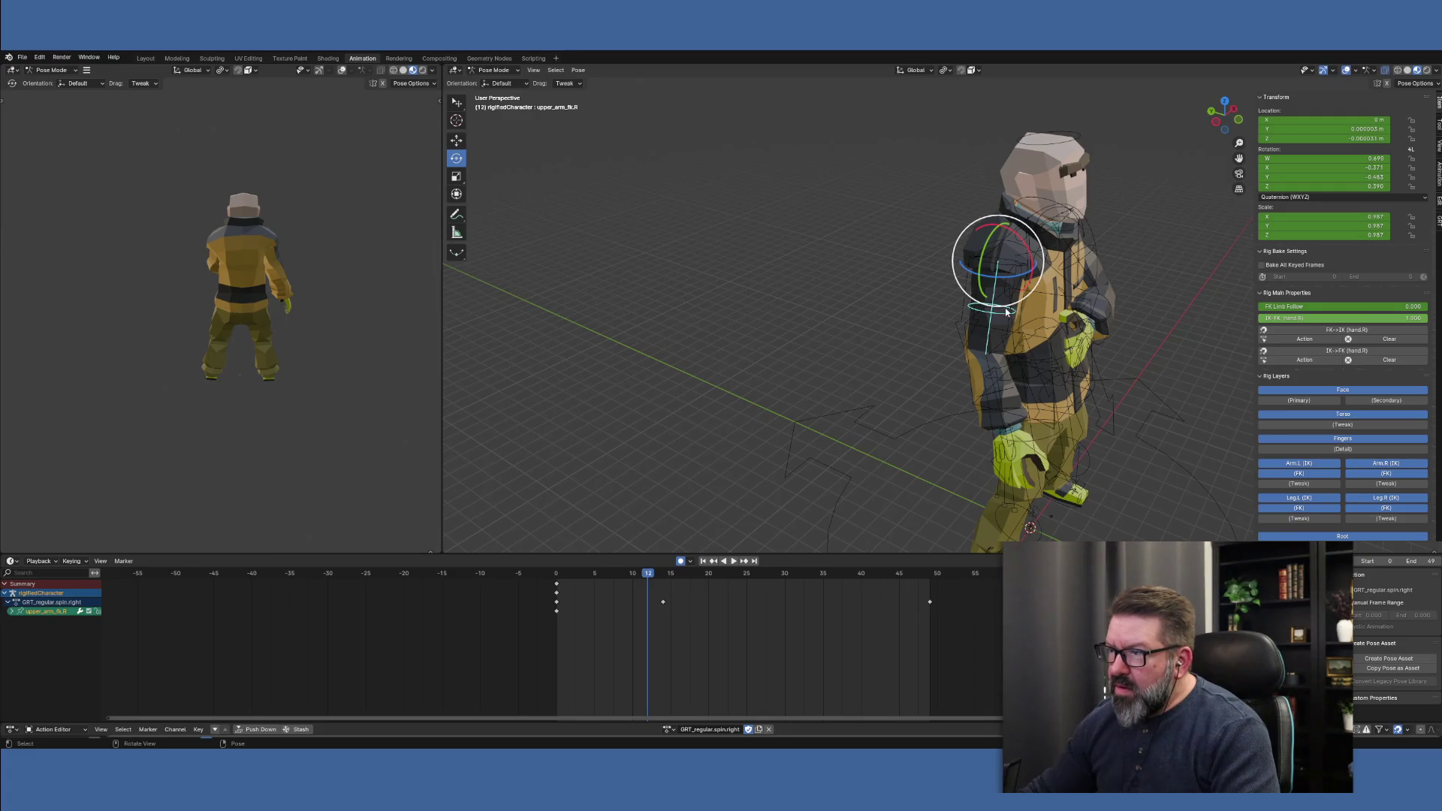
{"action": "left_click_drag", "start_coordinate": [982, 254], "coordinate": [979, 220]}
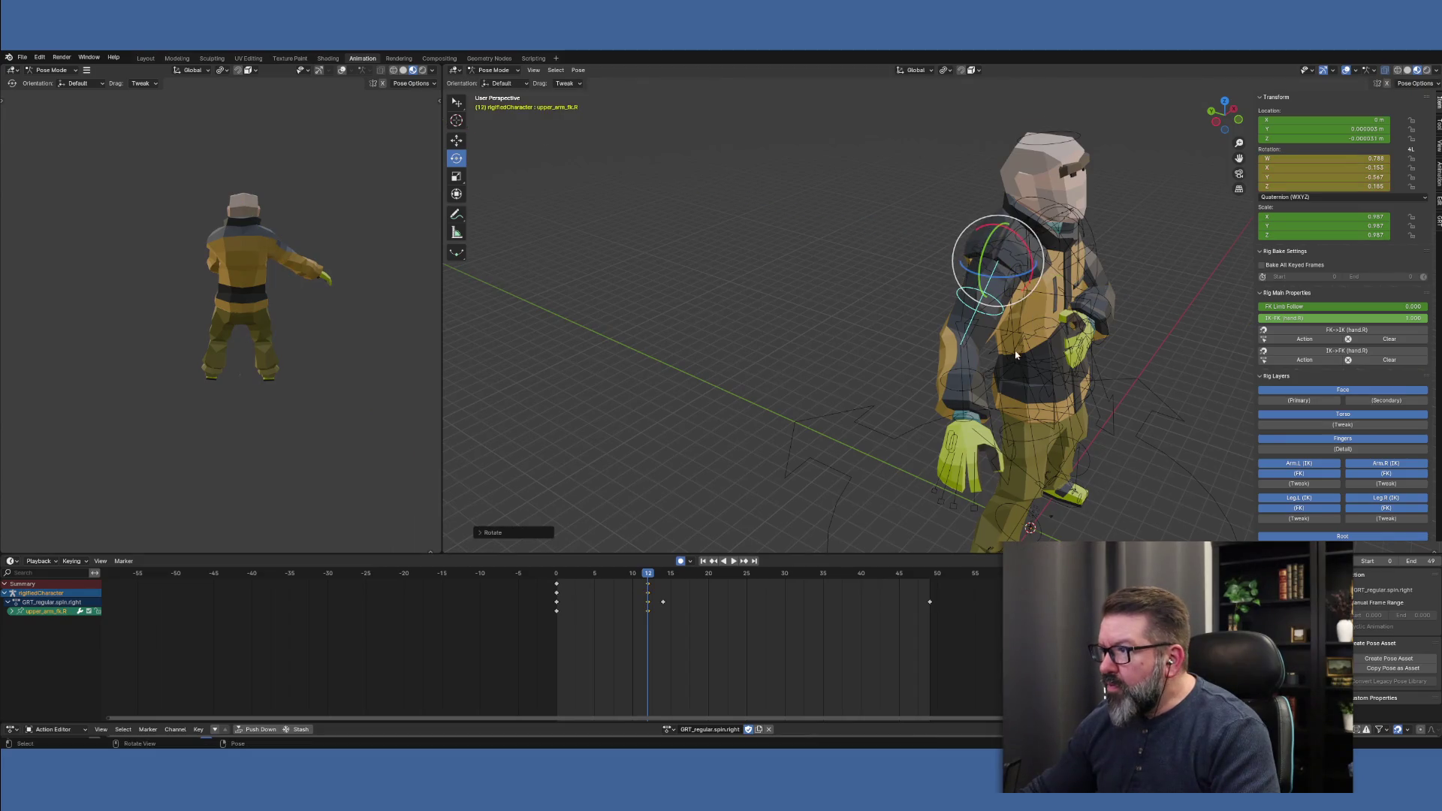
Bend forearm_fk.R on X and twist hand_fk.R on Z, then return to a near-front view
{"action": "left_click", "coordinate": [965, 375]}
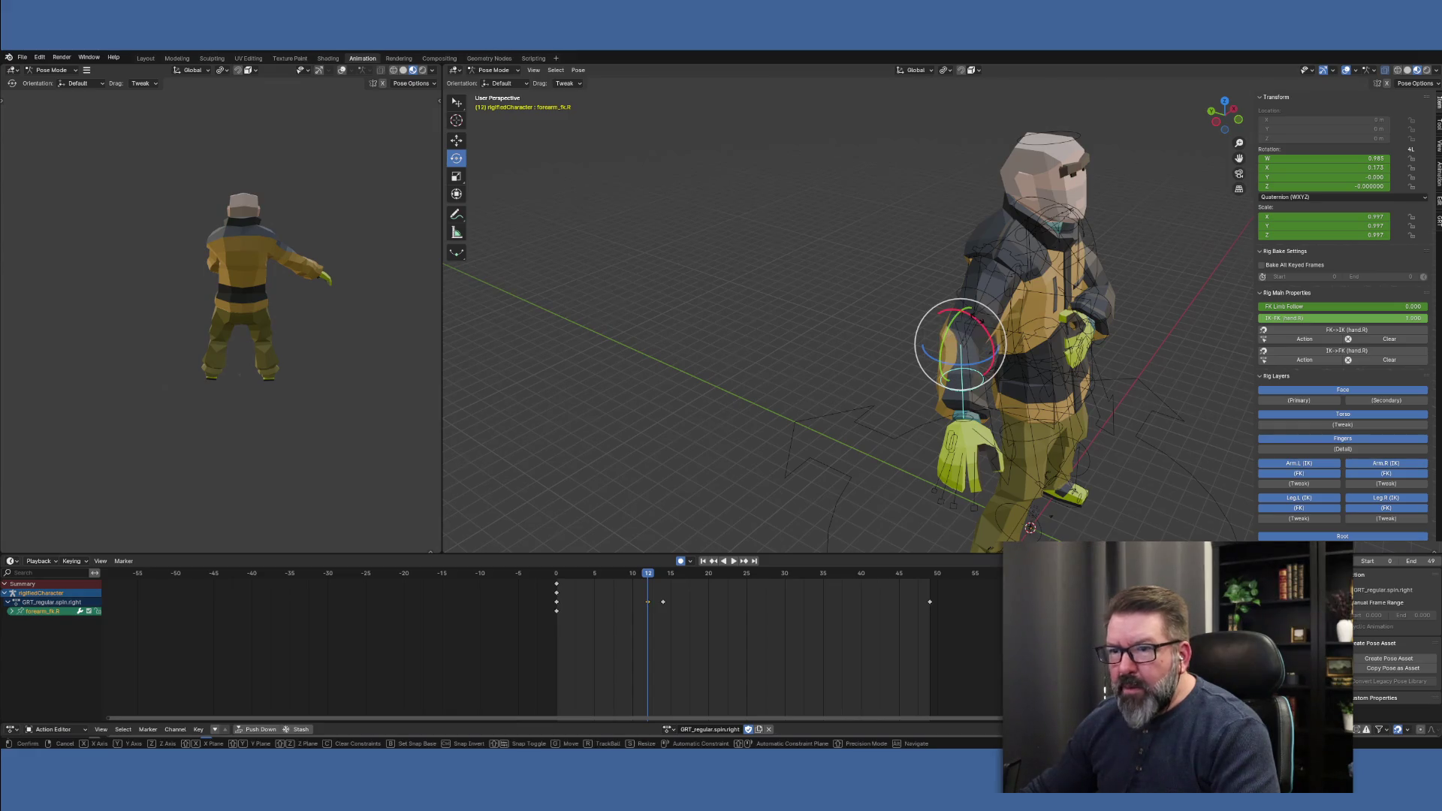
{"action": "mouse_move", "coordinate": [947, 339]}
{"action": "left_mouse_down"}
{"action": "mouse_move", "coordinate": [962, 314]}
{"action": "mouse_move", "coordinate": [973, 398]}
{"action": "left_mouse_up"}
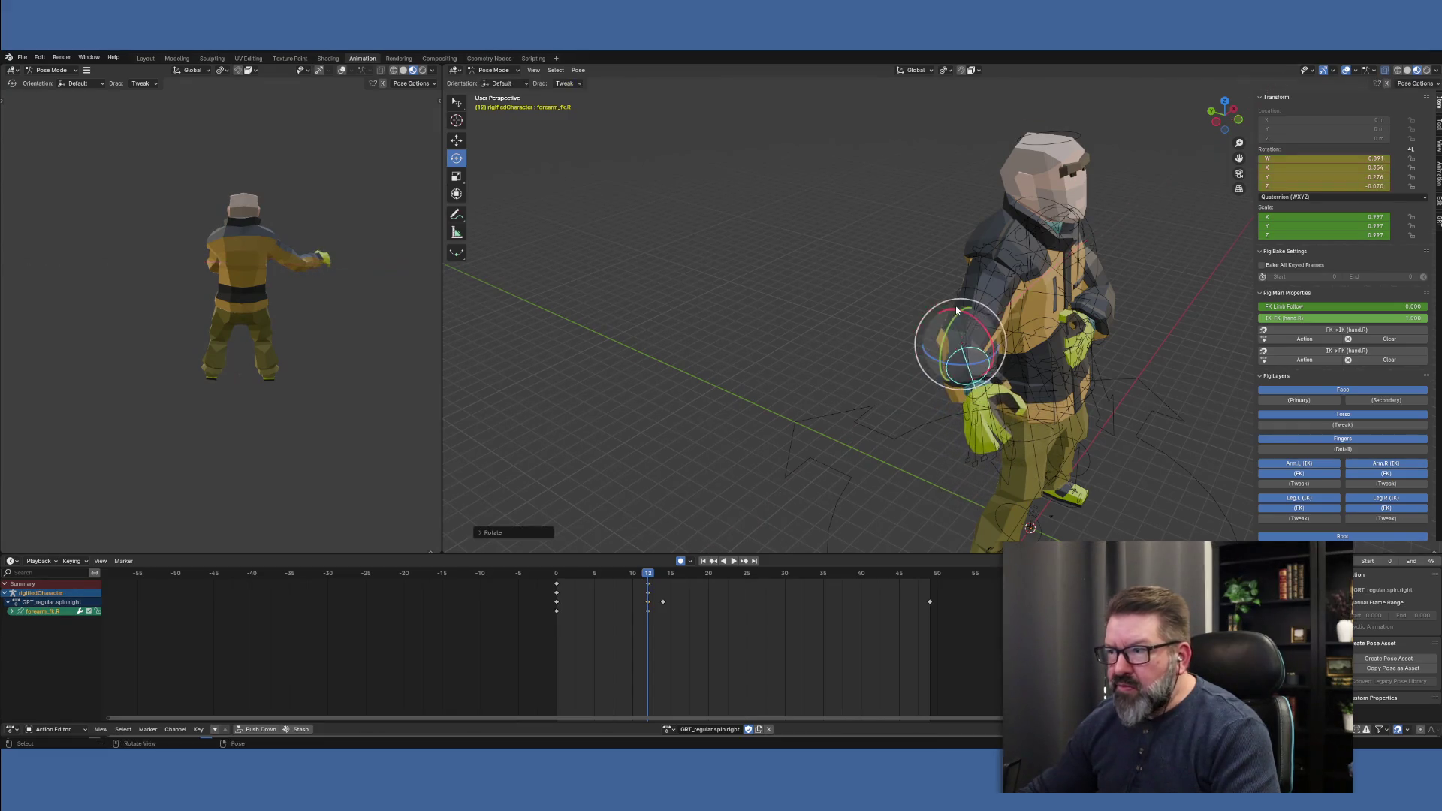
{"action": "left_click", "coordinate": [971, 396]}
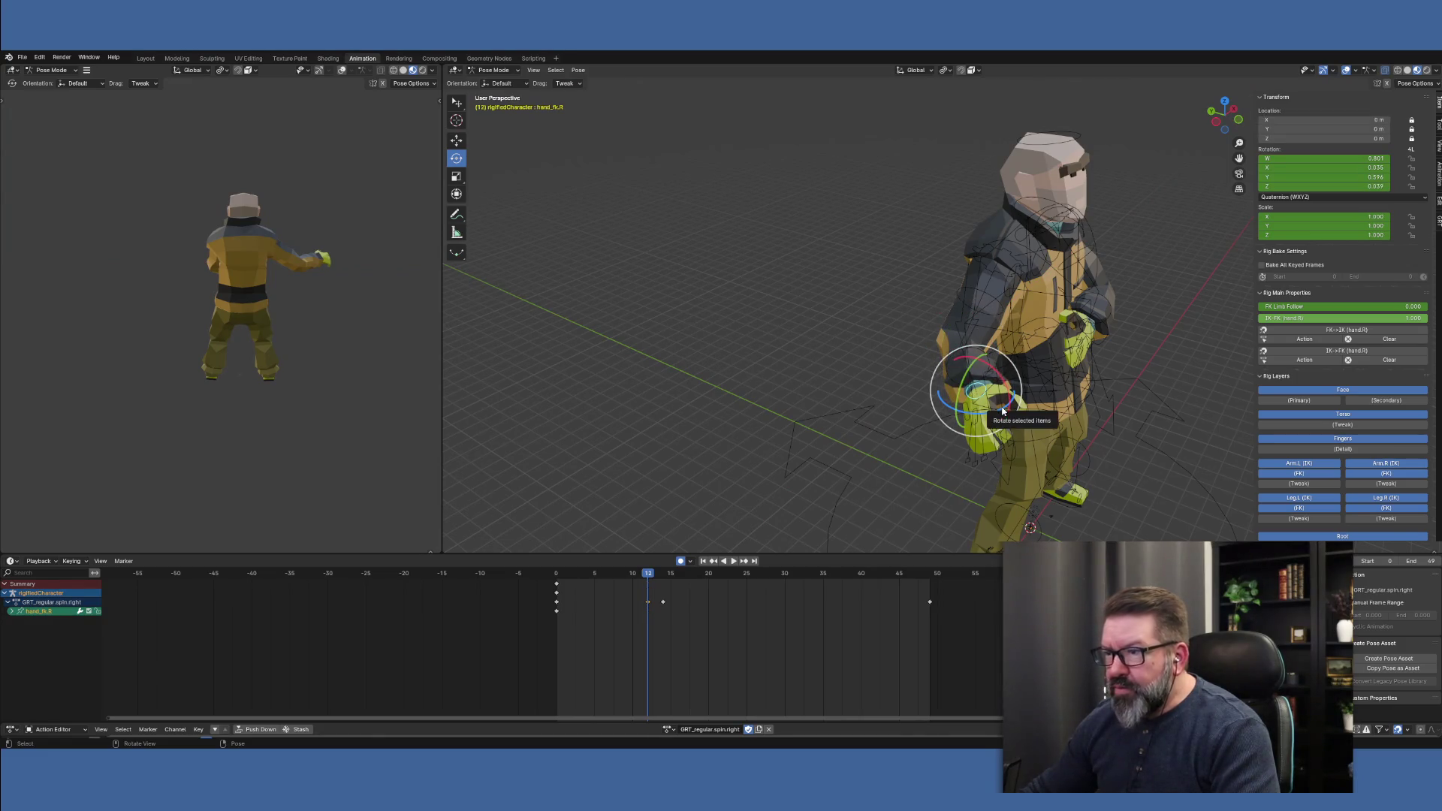
{"action": "mouse_move", "coordinate": [992, 387]}
{"action": "left_mouse_down"}
{"action": "mouse_move", "coordinate": [985, 403]}
{"action": "mouse_move", "coordinate": [967, 331]}
{"action": "left_mouse_up"}
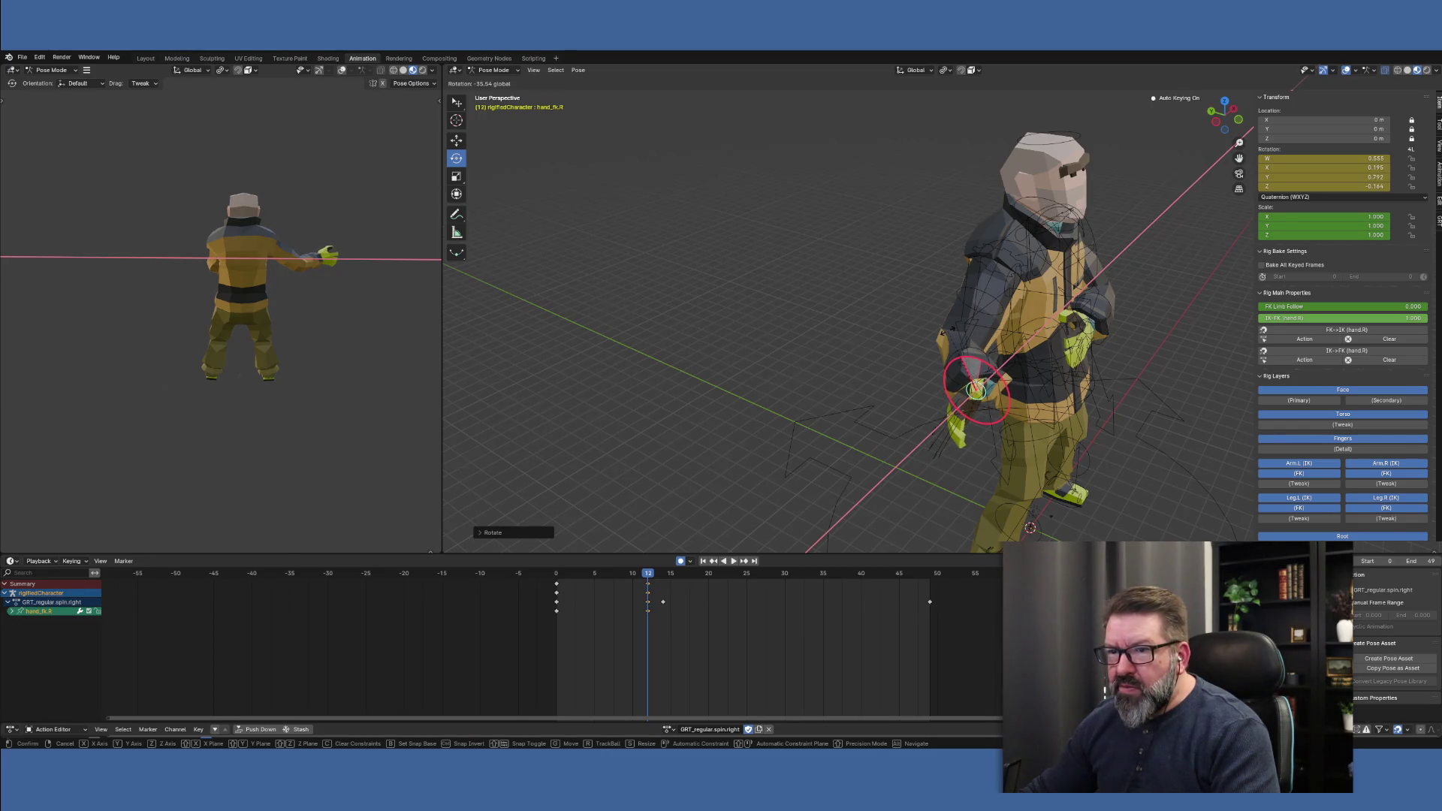
{"action": "left_click_drag", "start_coordinate": [967, 331], "coordinate": [967, 331]}
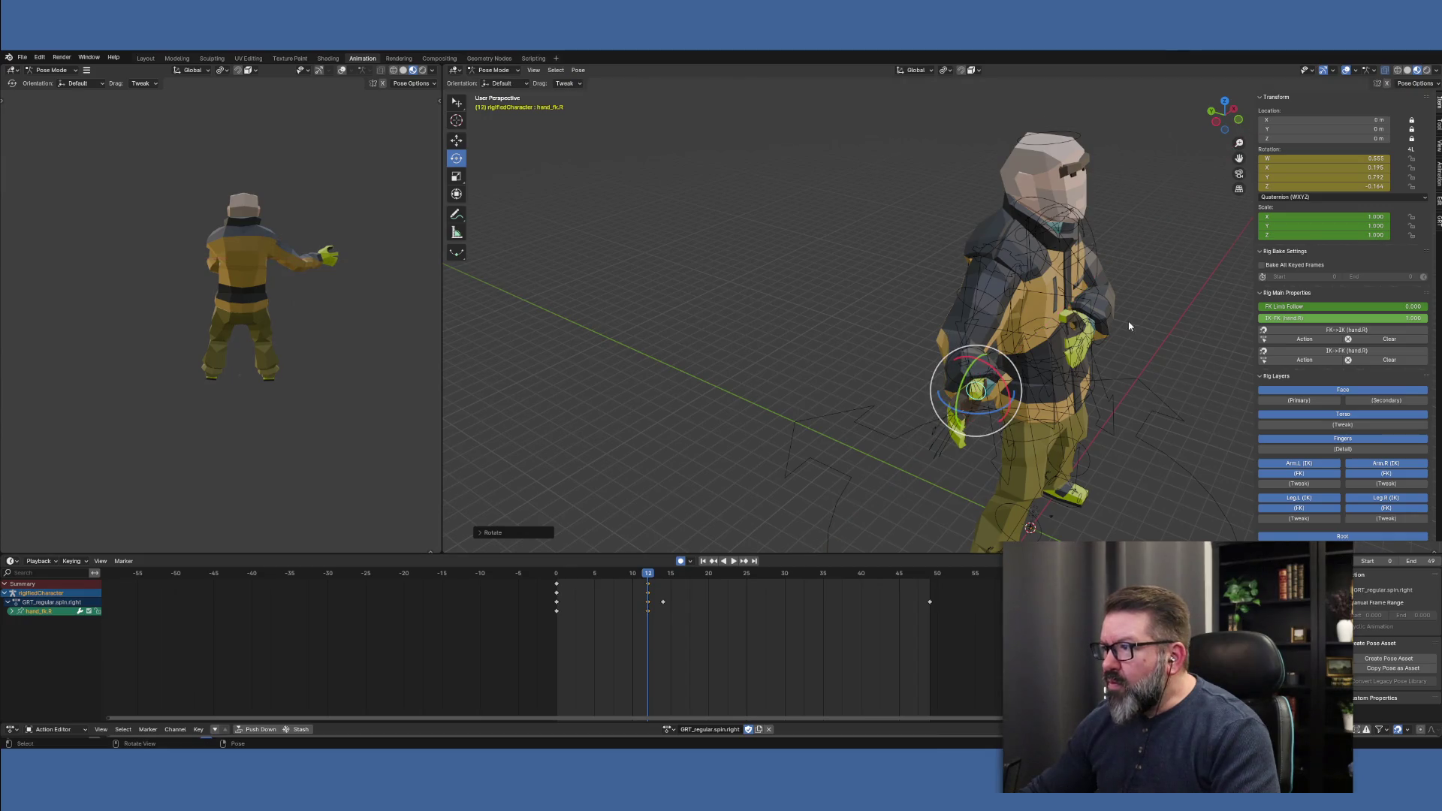
{"action": "middle_click_drag", "start_coordinate": [1124, 377], "coordinate": [1043, 366]}
Play and scrub to review the right arm swing, then select the chest bone at frame 6
{"action": "key", "text": "space"}
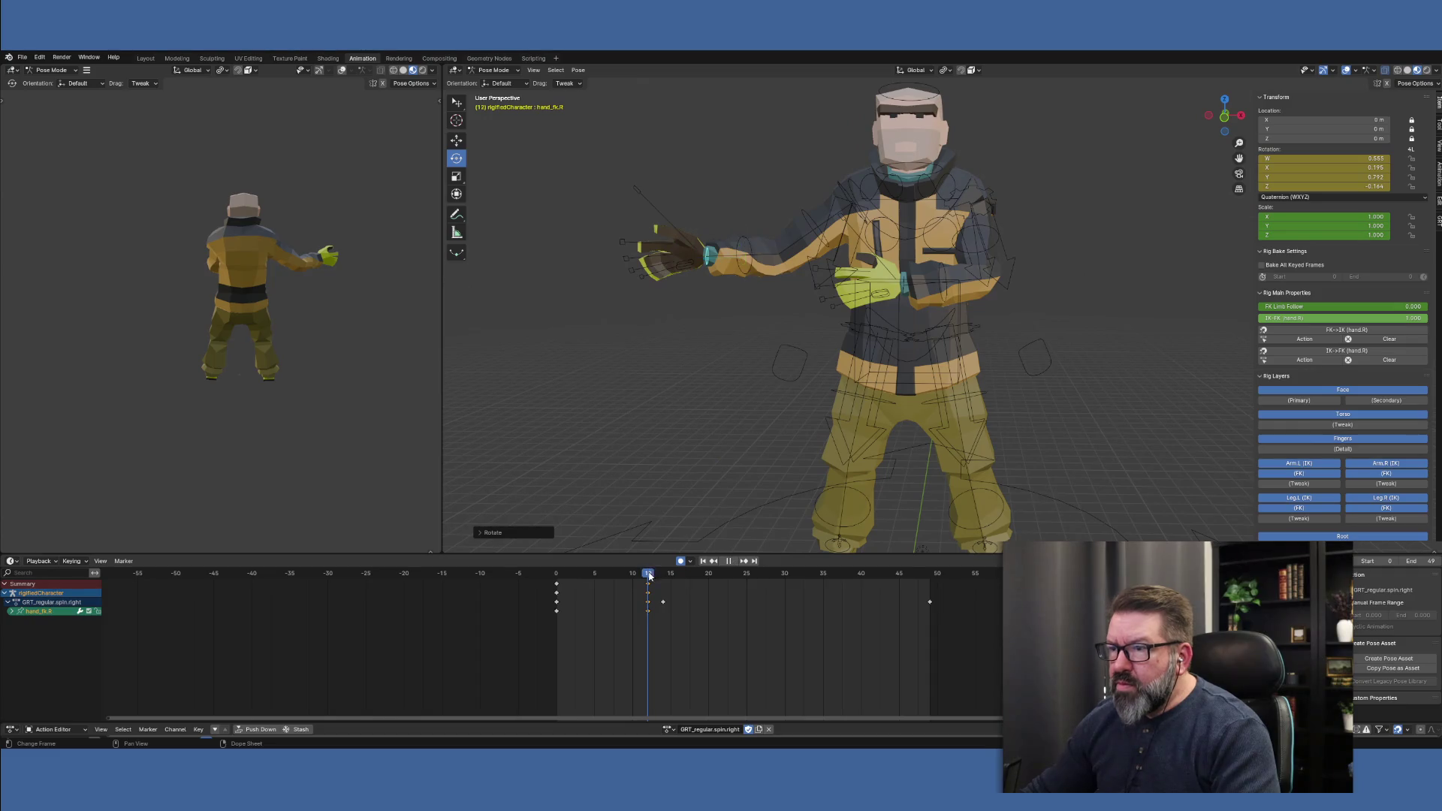
{"action": "mouse_move", "coordinate": [614, 567]}
{"action": "left_mouse_down"}
{"action": "mouse_move", "coordinate": [683, 571]}
{"action": "mouse_move", "coordinate": [553, 570]}
{"action": "mouse_move", "coordinate": [709, 578]}
{"action": "mouse_move", "coordinate": [604, 585]}
{"action": "left_mouse_up"}
{"action": "key", "text": "space"}
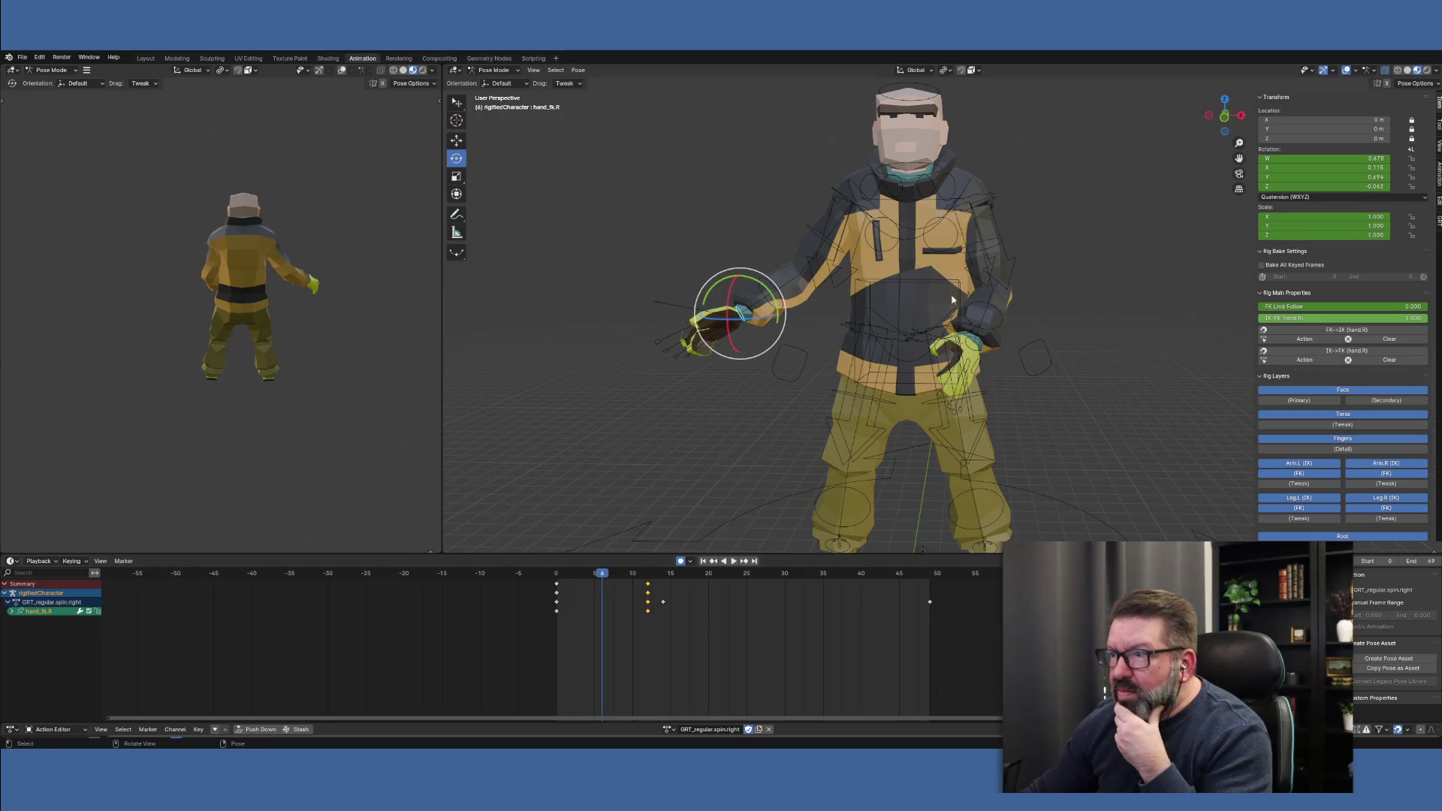
{"action": "left_click", "coordinate": [868, 218]}
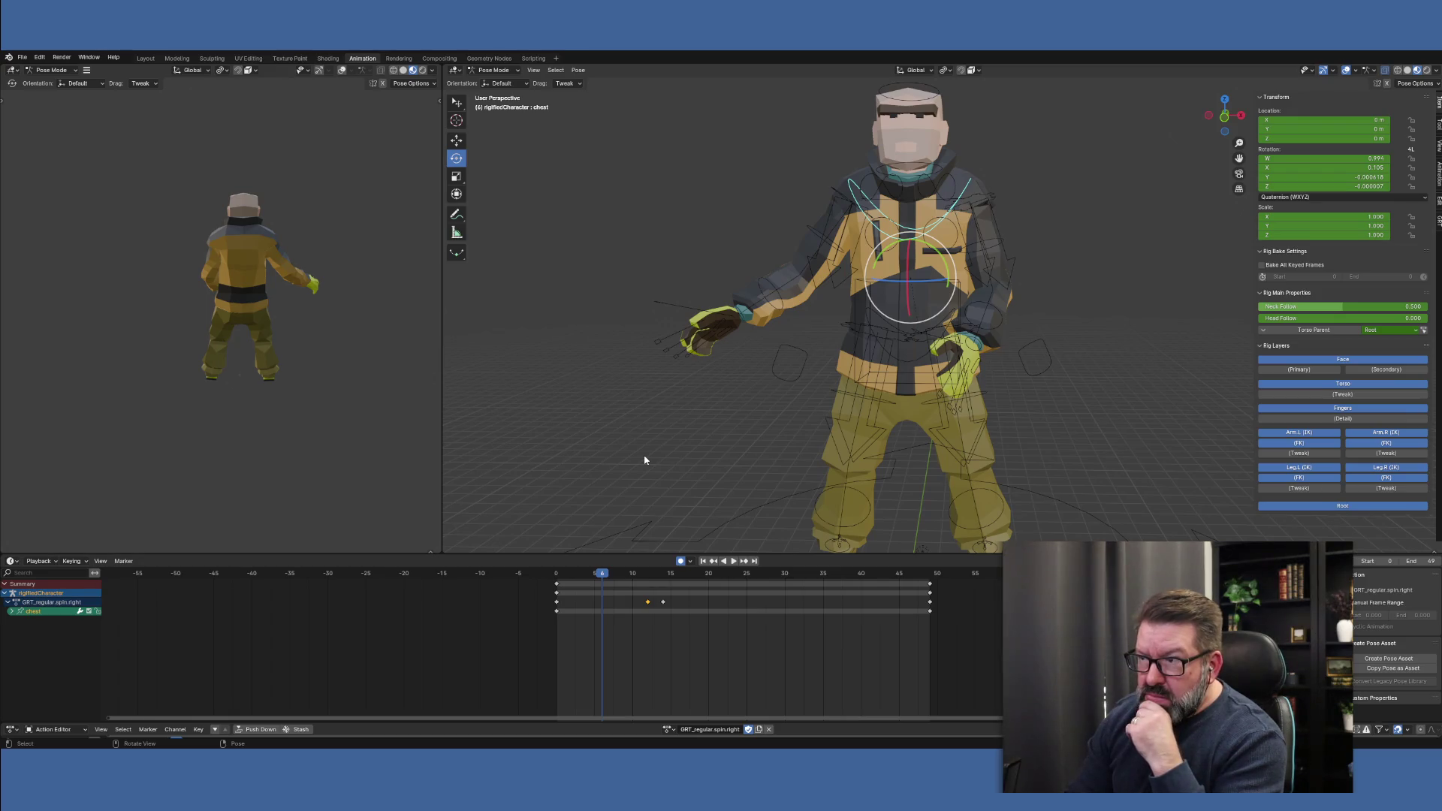
Keyframe the chest at frame 6, then twist it about Z at frame 20
{"action": "key", "text": "i"}
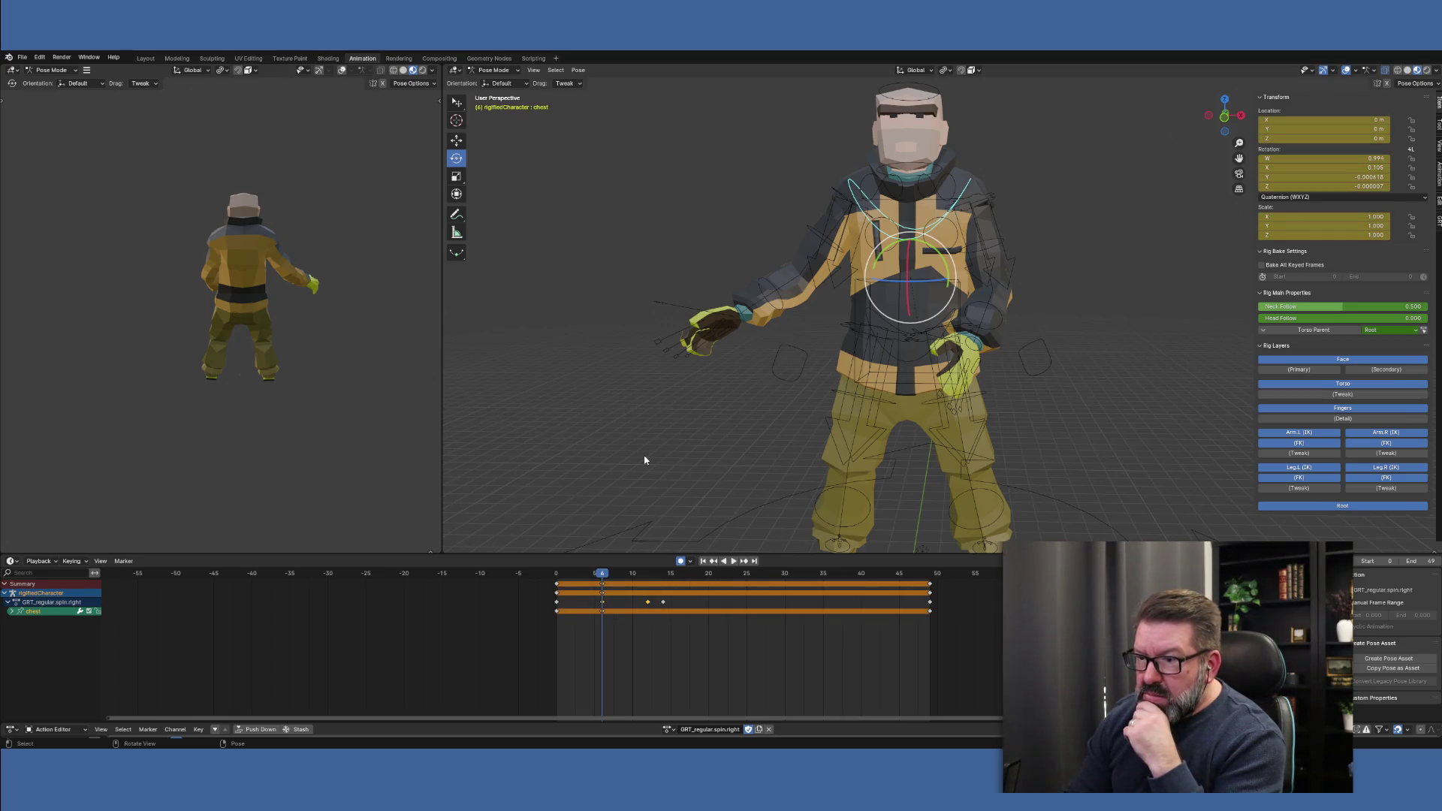
{"action": "left_click", "coordinate": [663, 575]}
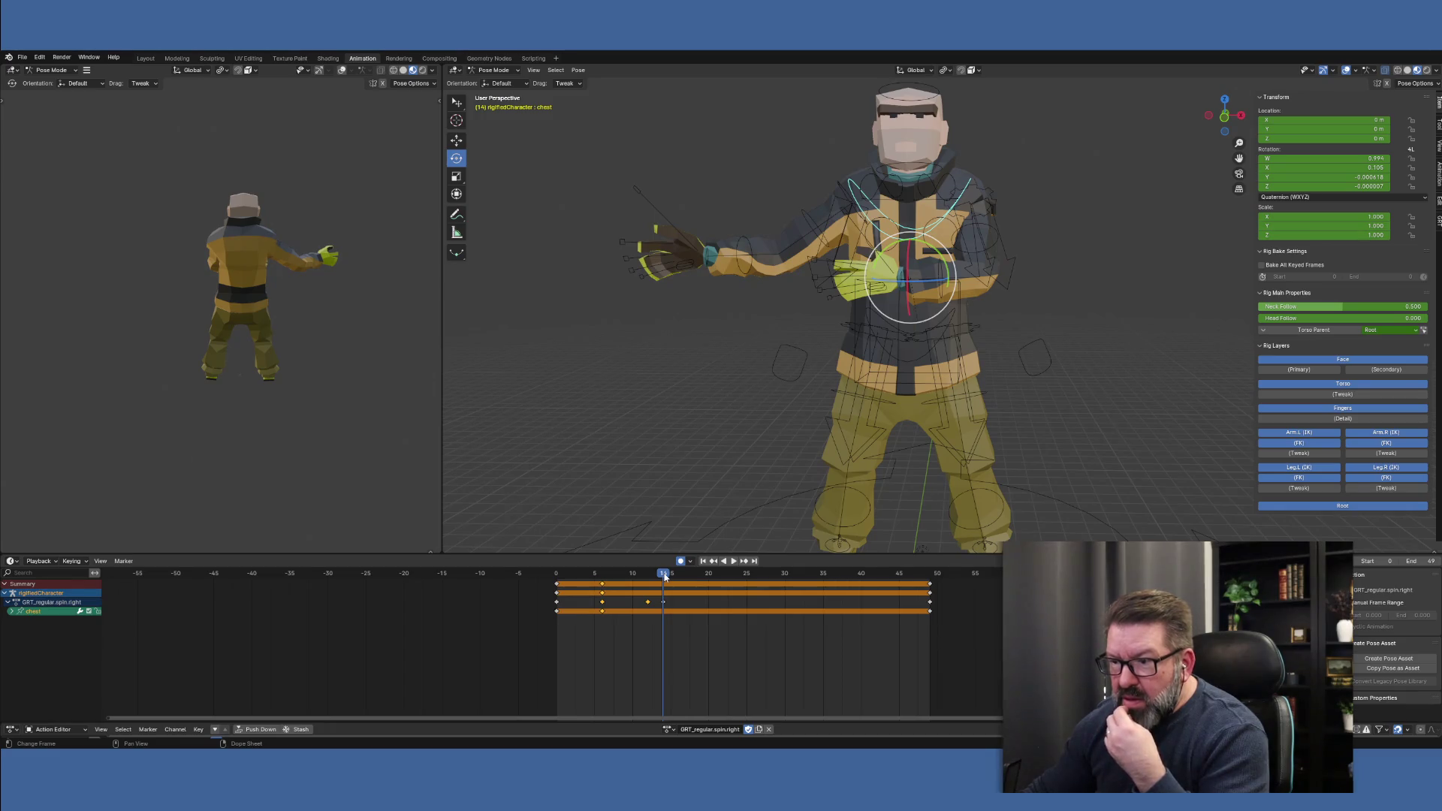
{"action": "key", "text": "space"}
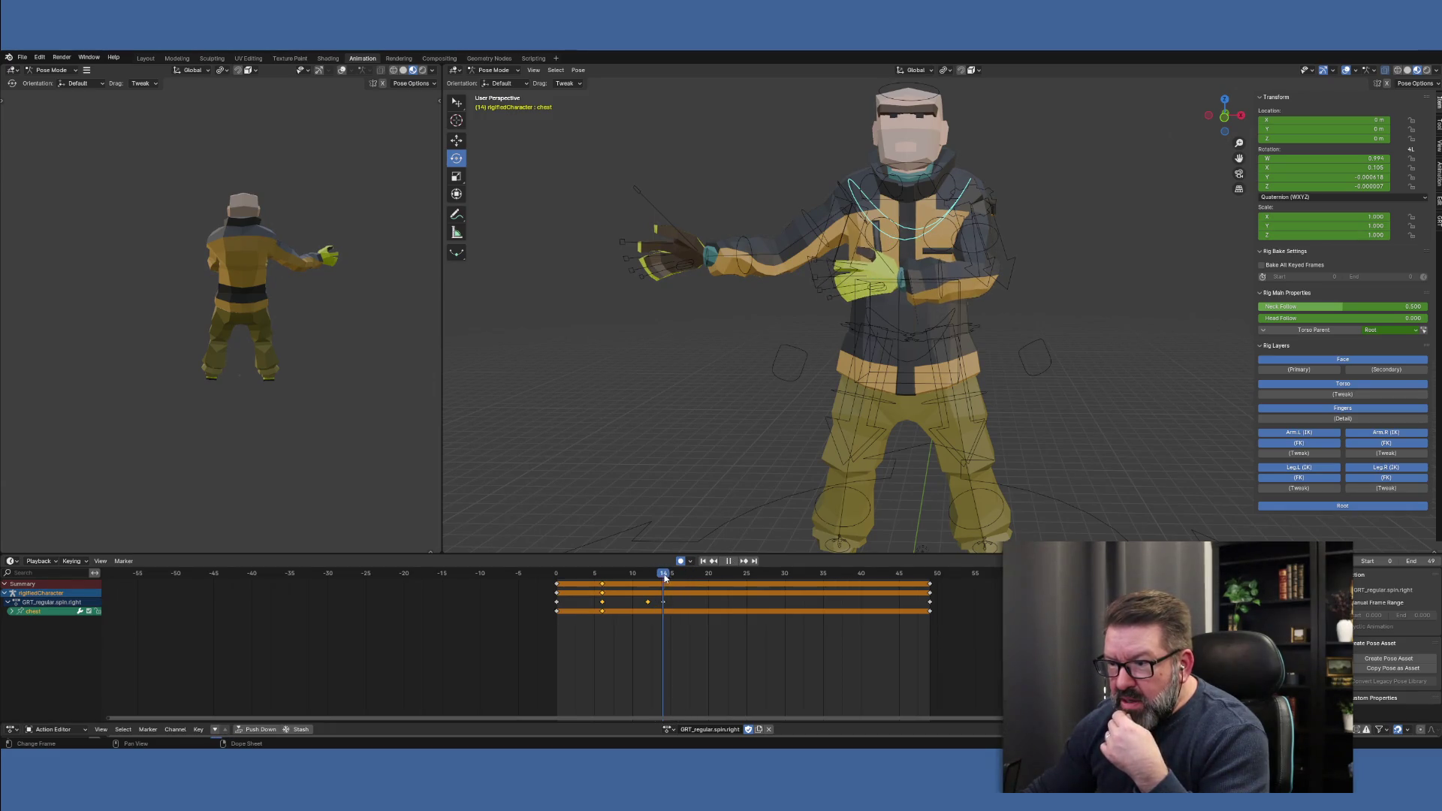
{"action": "left_click_drag", "start_coordinate": [664, 577], "coordinate": [708, 578]}
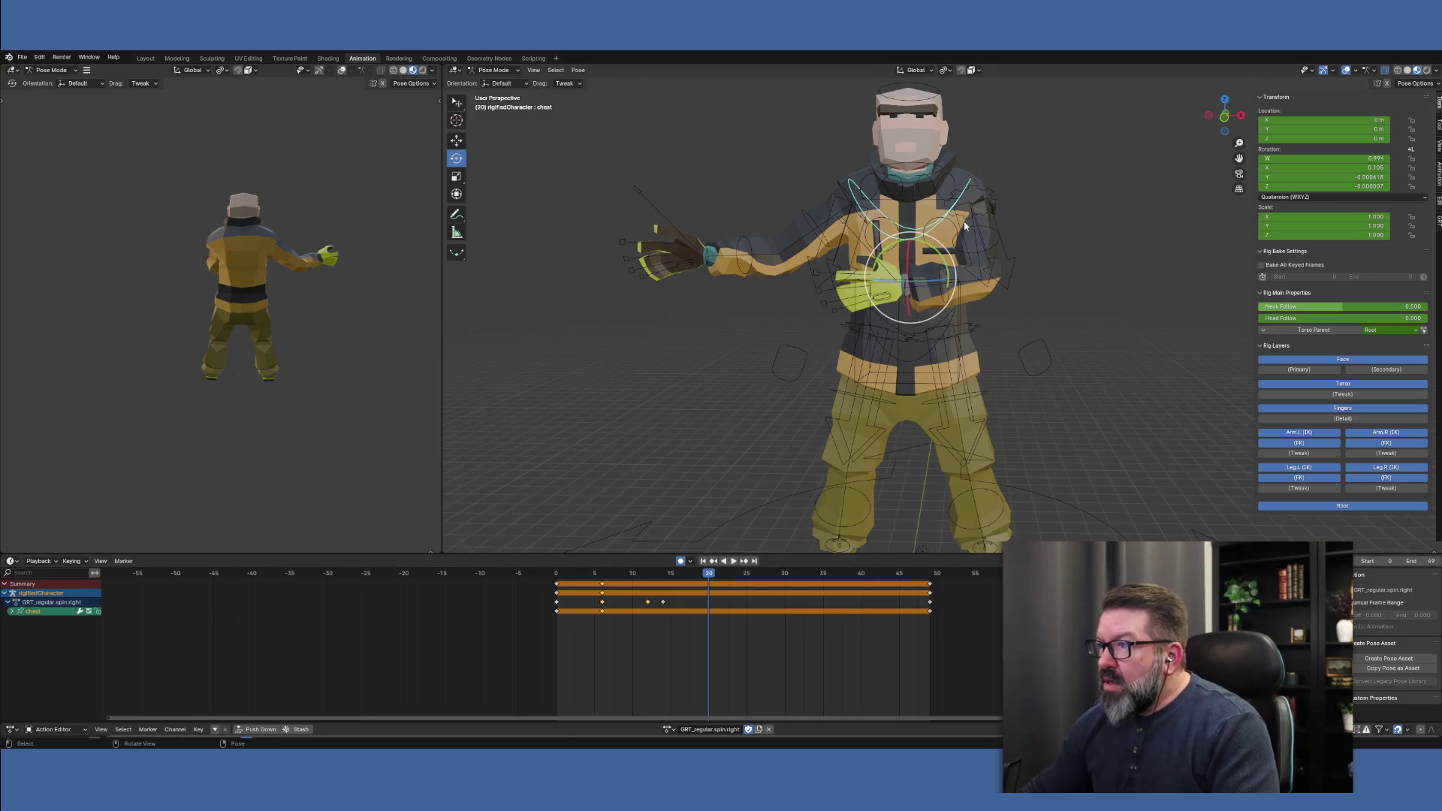
{"action": "left_click_drag", "start_coordinate": [927, 281], "coordinate": [907, 285]}
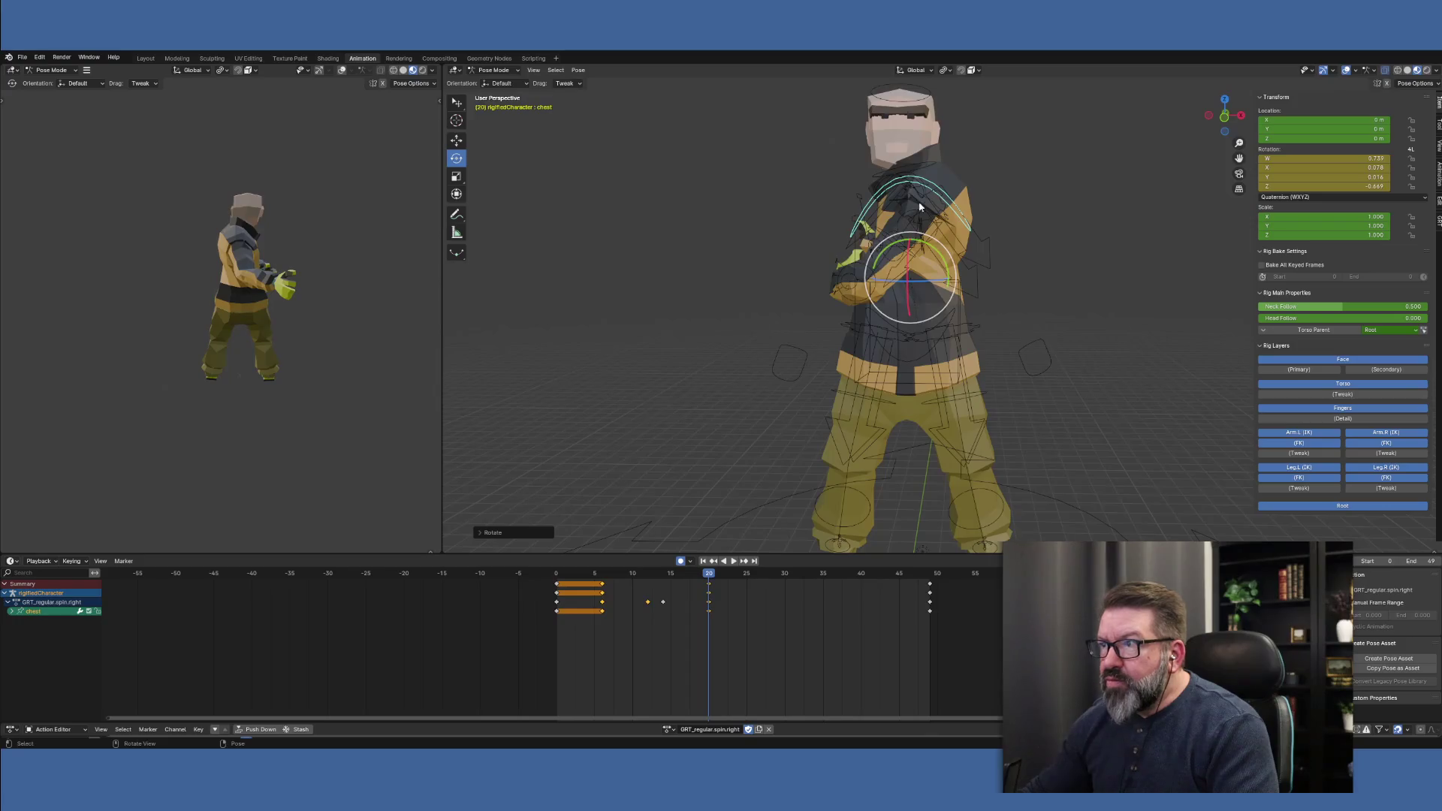
Turn the head bone sharply about Z and key it at frame 20
{"action": "left_click", "coordinate": [921, 90]}
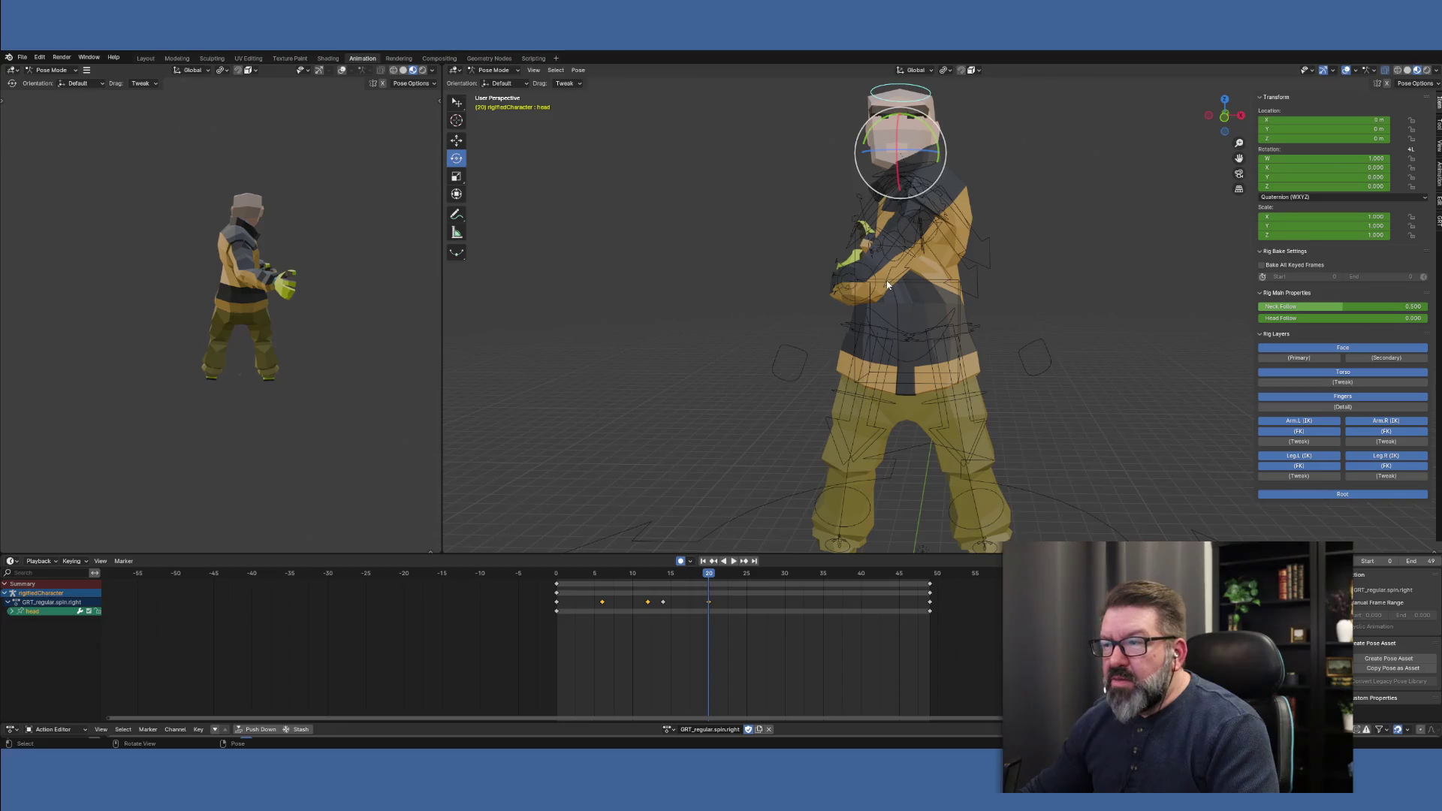
{"action": "middle_click_drag", "start_coordinate": [887, 284], "coordinate": [1013, 329]}
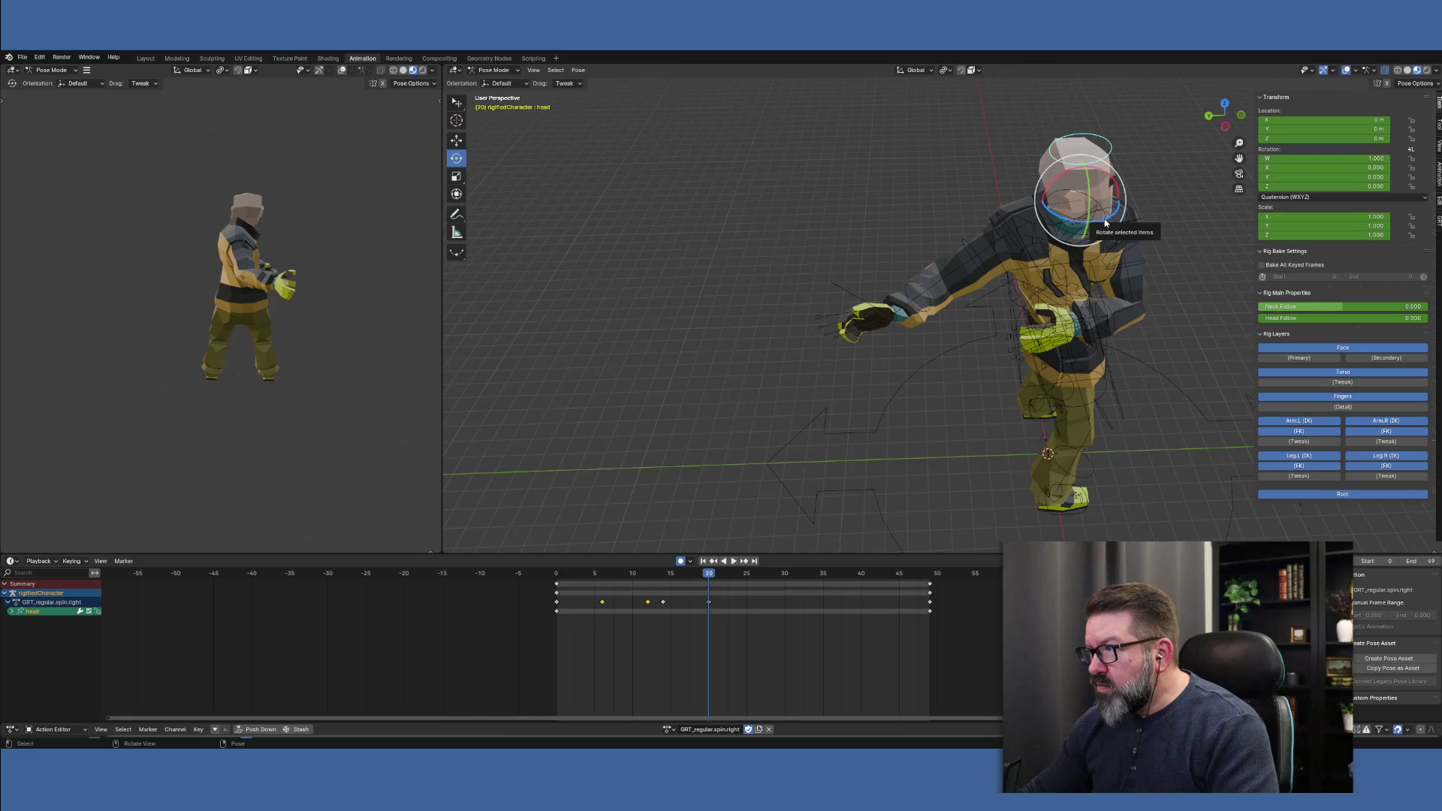
{"action": "mouse_move", "coordinate": [1104, 223]}
{"action": "left_mouse_down"}
{"action": "mouse_move", "coordinate": [1051, 193]}
{"action": "mouse_move", "coordinate": [1051, 153]}
{"action": "mouse_move", "coordinate": [1055, 167]}
{"action": "left_mouse_up"}
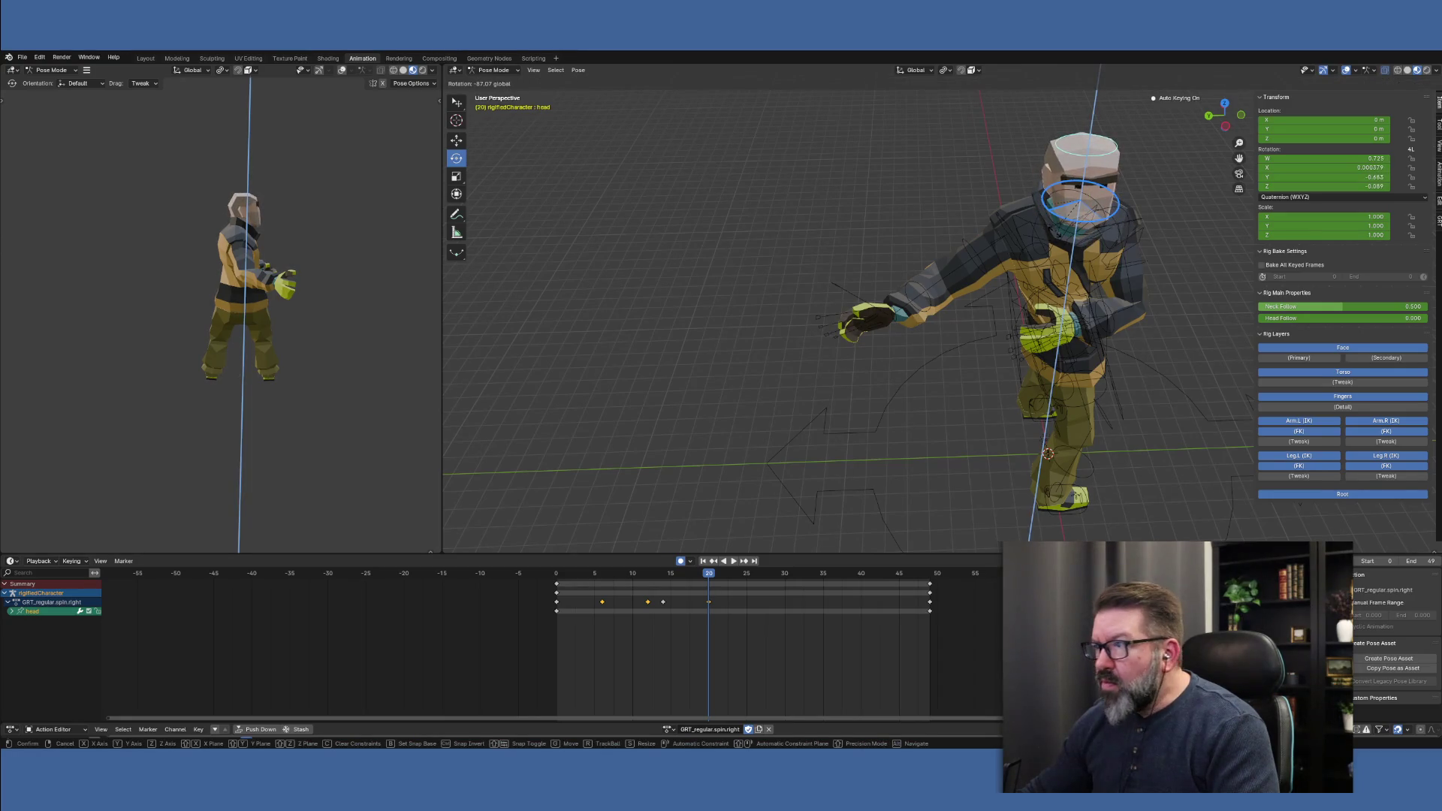
{"action": "left_click_drag", "start_coordinate": [1056, 227], "coordinate": [1025, 237]}
{"action": "left_click", "coordinate": [1024, 234]}
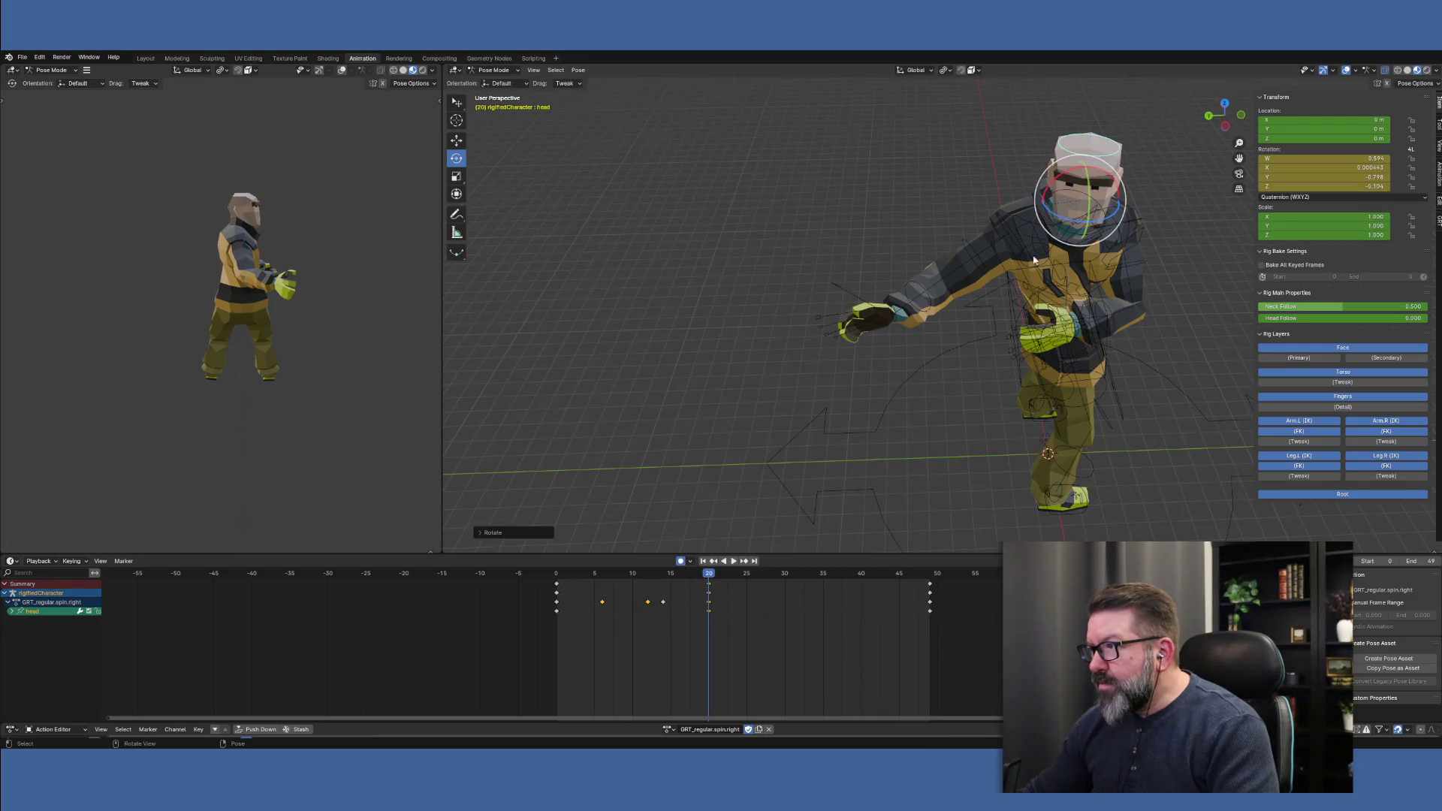
{"action": "left_click", "coordinate": [670, 576]}
Play and scrub around frame 20 to check the head turn, then select hand_fk.L
{"action": "key", "text": "space"}
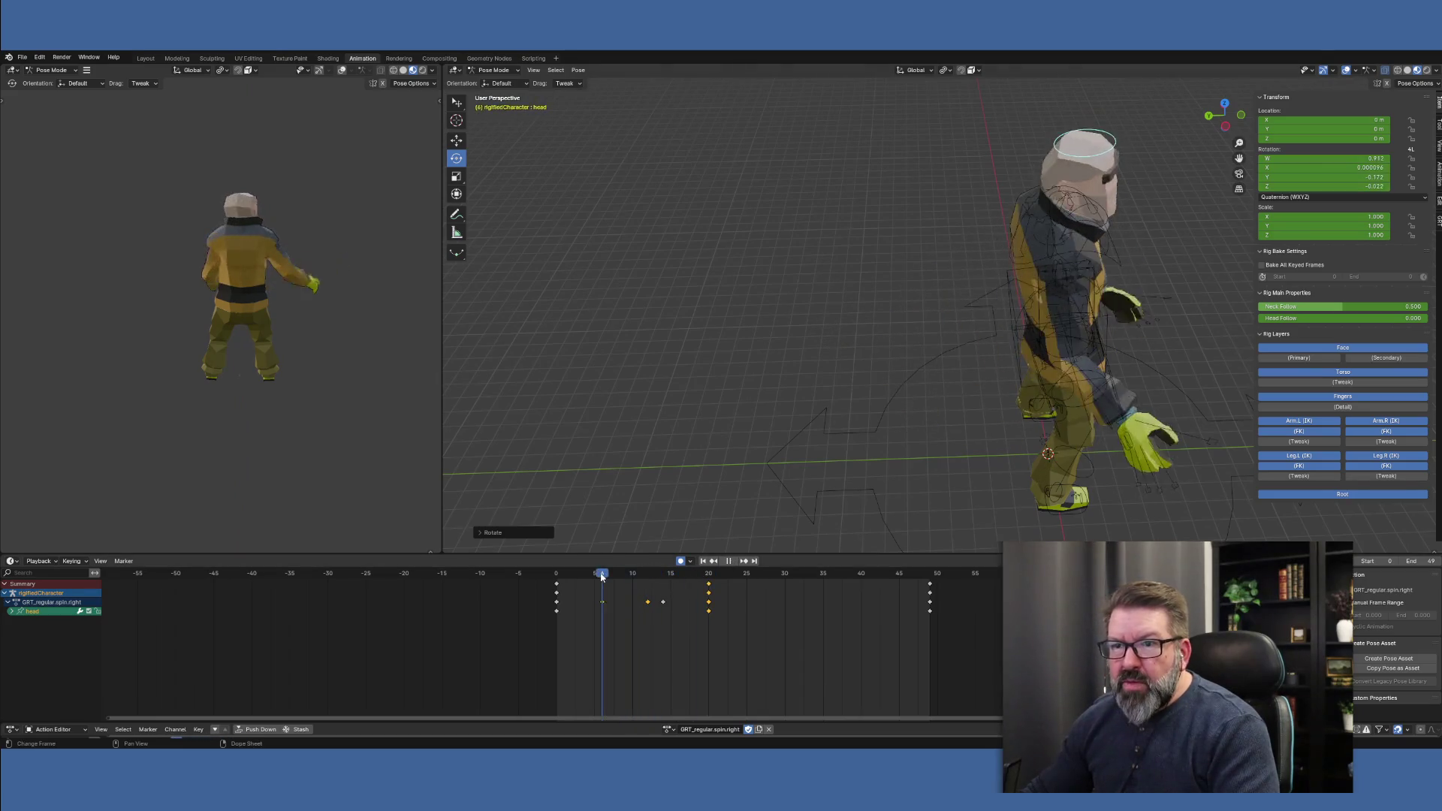
{"action": "left_click", "coordinate": [706, 576]}
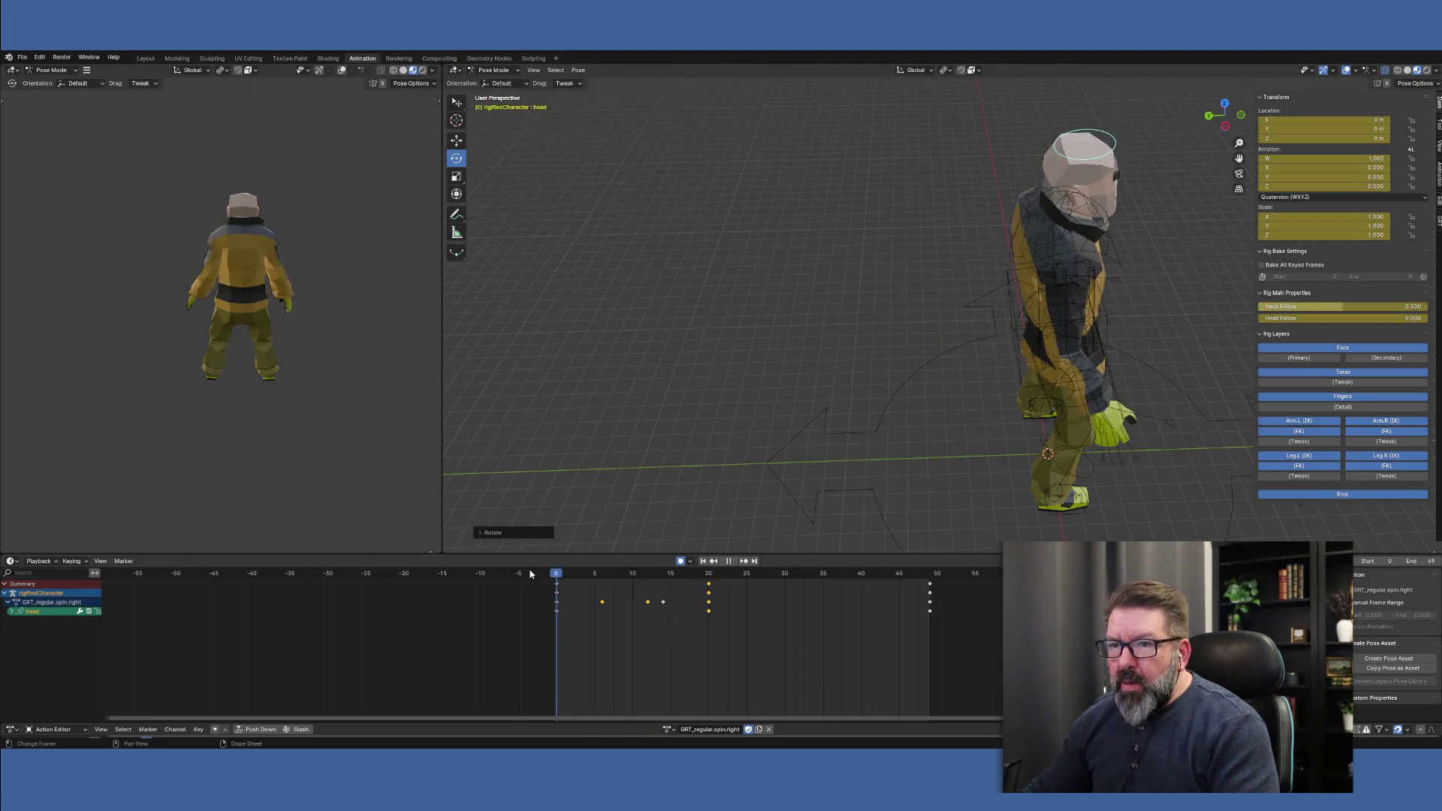
{"action": "left_click", "coordinate": [708, 581]}
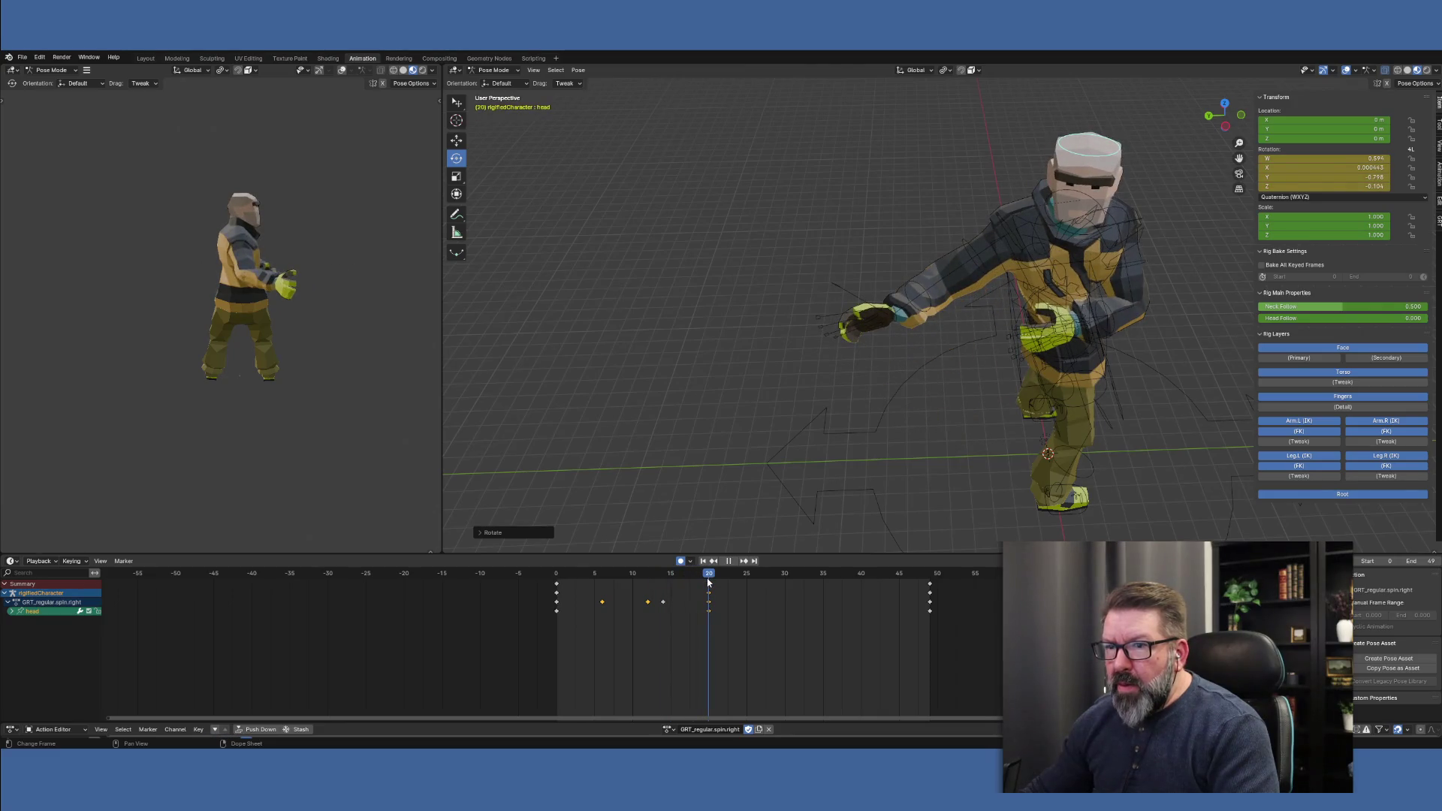
{"action": "mouse_move", "coordinate": [708, 582]}
{"action": "left_mouse_down"}
{"action": "mouse_move", "coordinate": [723, 583]}
{"action": "mouse_move", "coordinate": [711, 583]}
{"action": "left_mouse_up"}
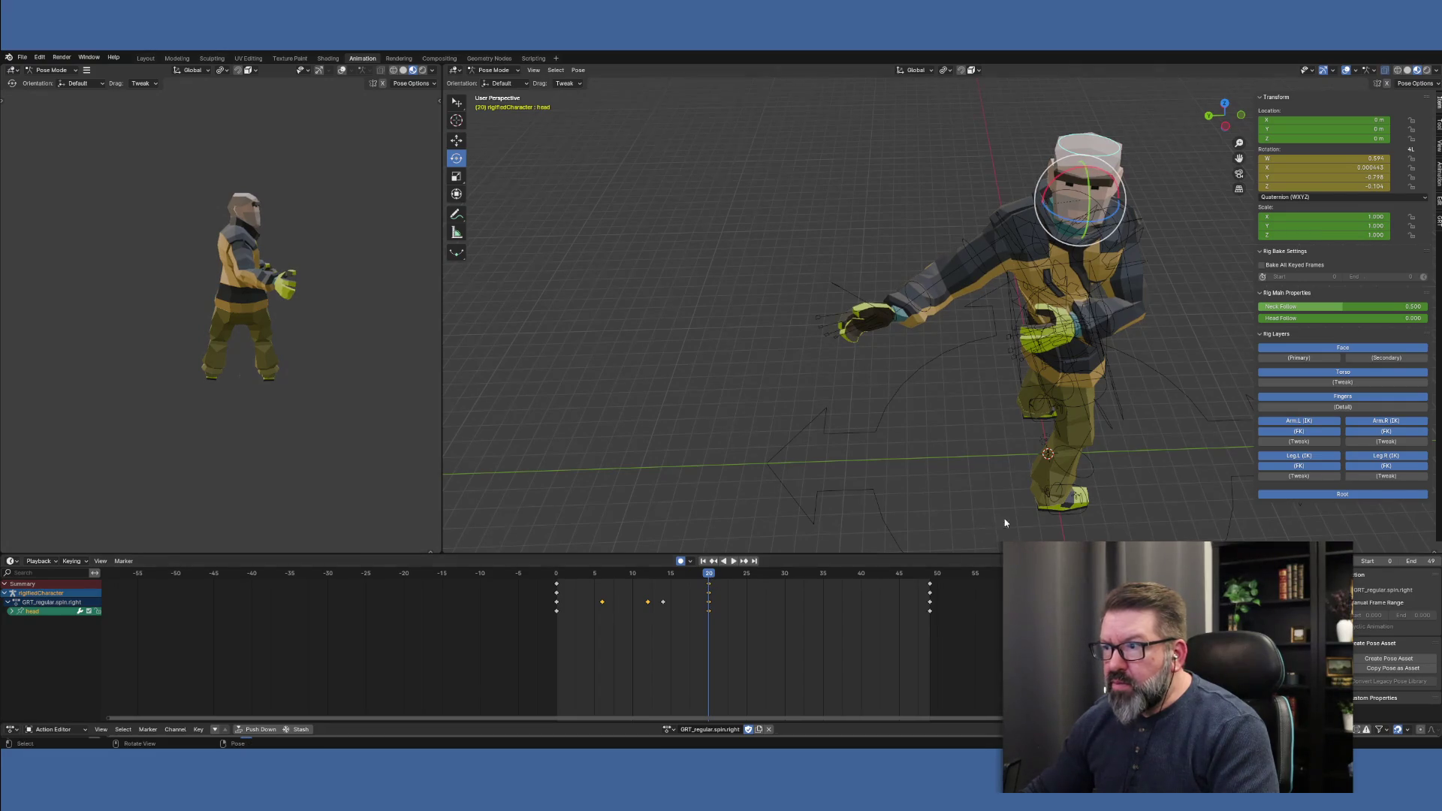
{"action": "left_click", "coordinate": [1075, 338]}
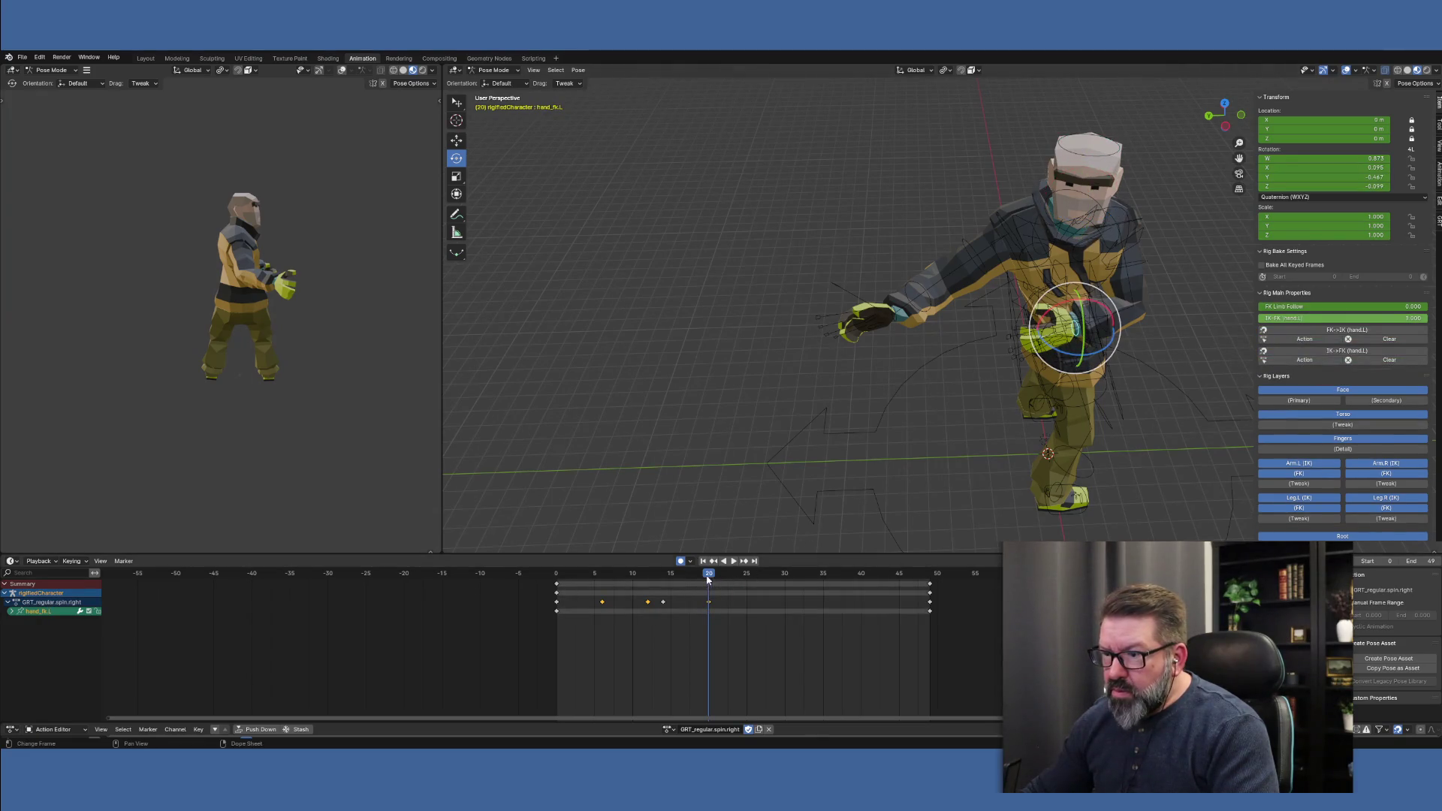
Review playback from frame 0, select the hand_fk.L channel and scrub to about frame 21
{"action": "key", "text": "space"}
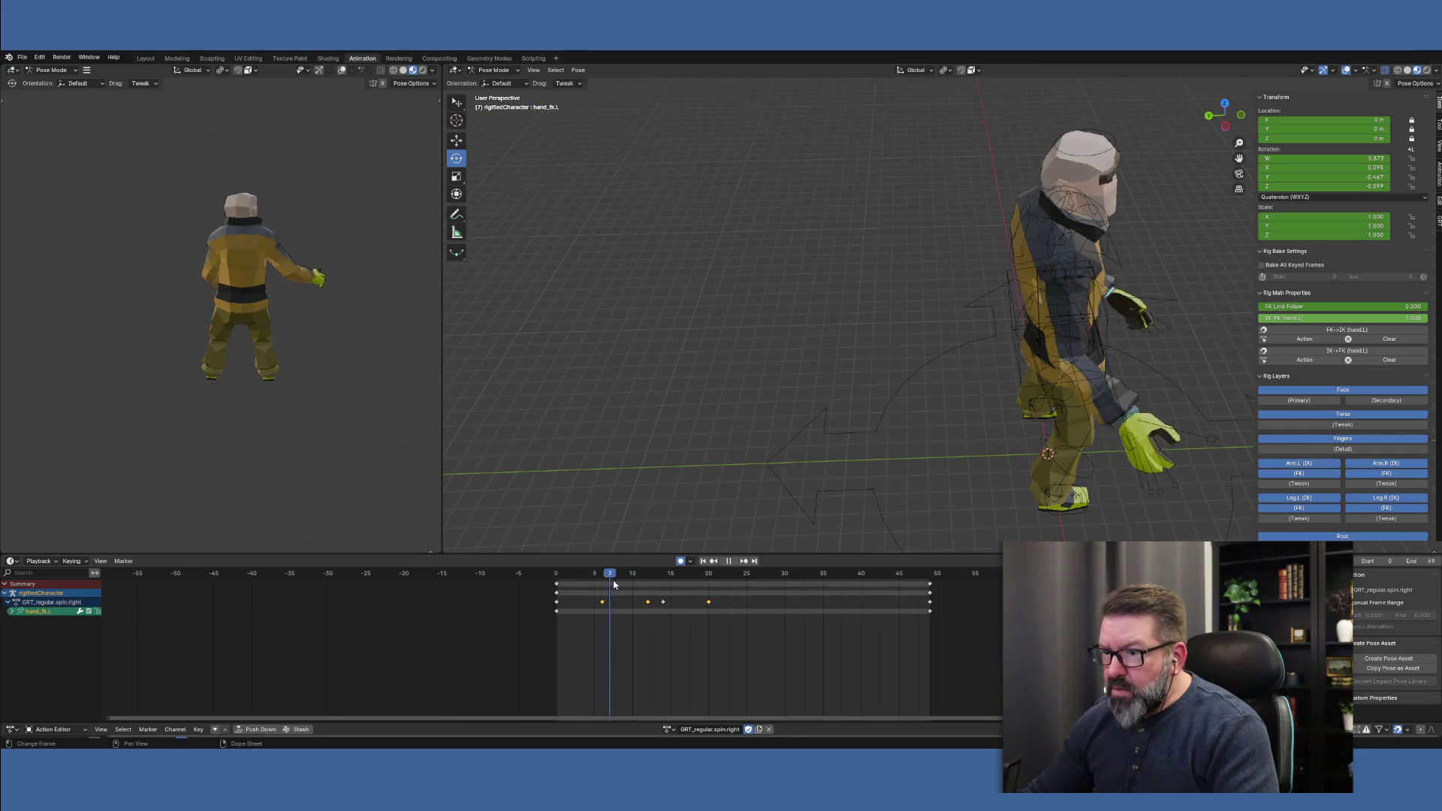
{"action": "left_click_drag", "start_coordinate": [563, 588], "coordinate": [556, 588]}
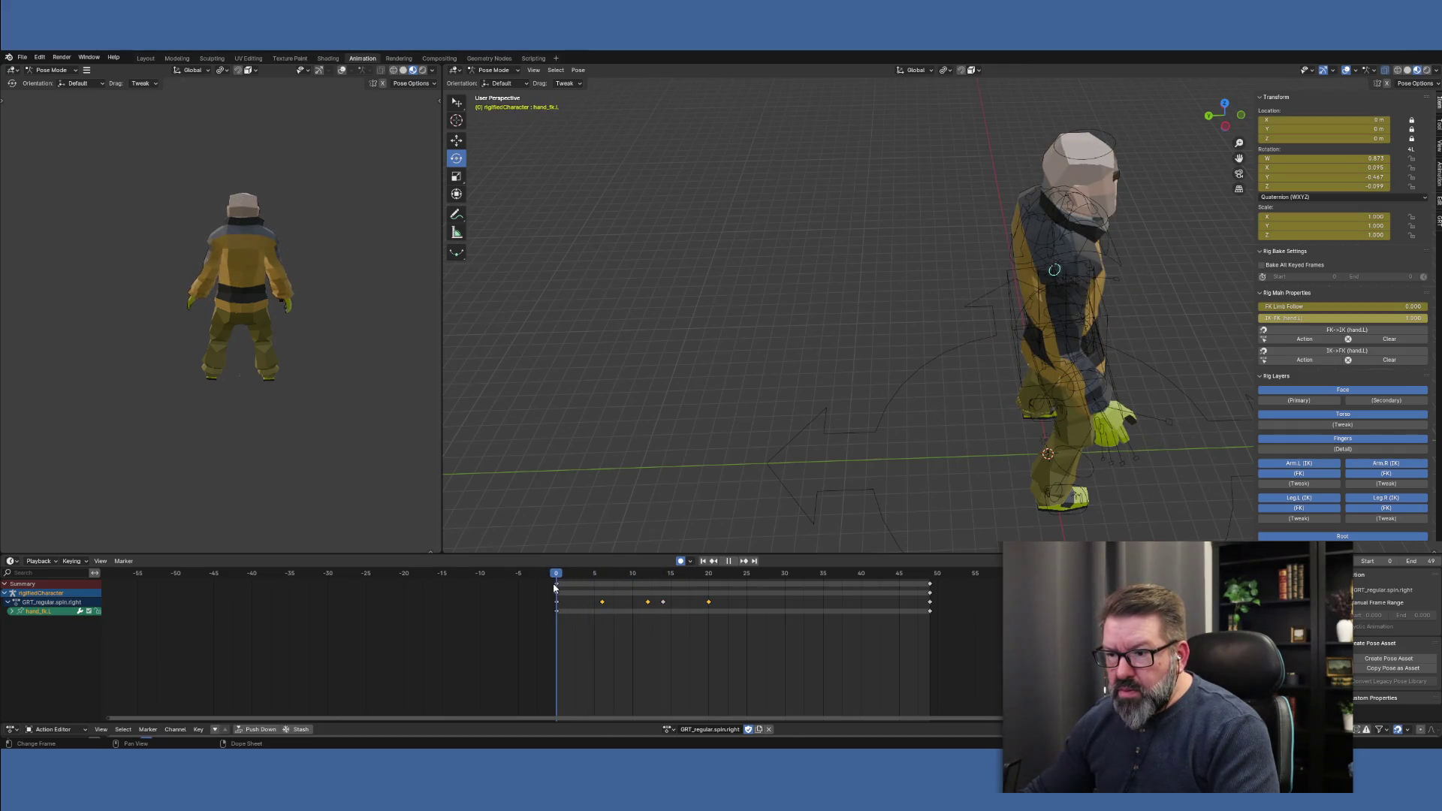
{"action": "key", "text": "space"}
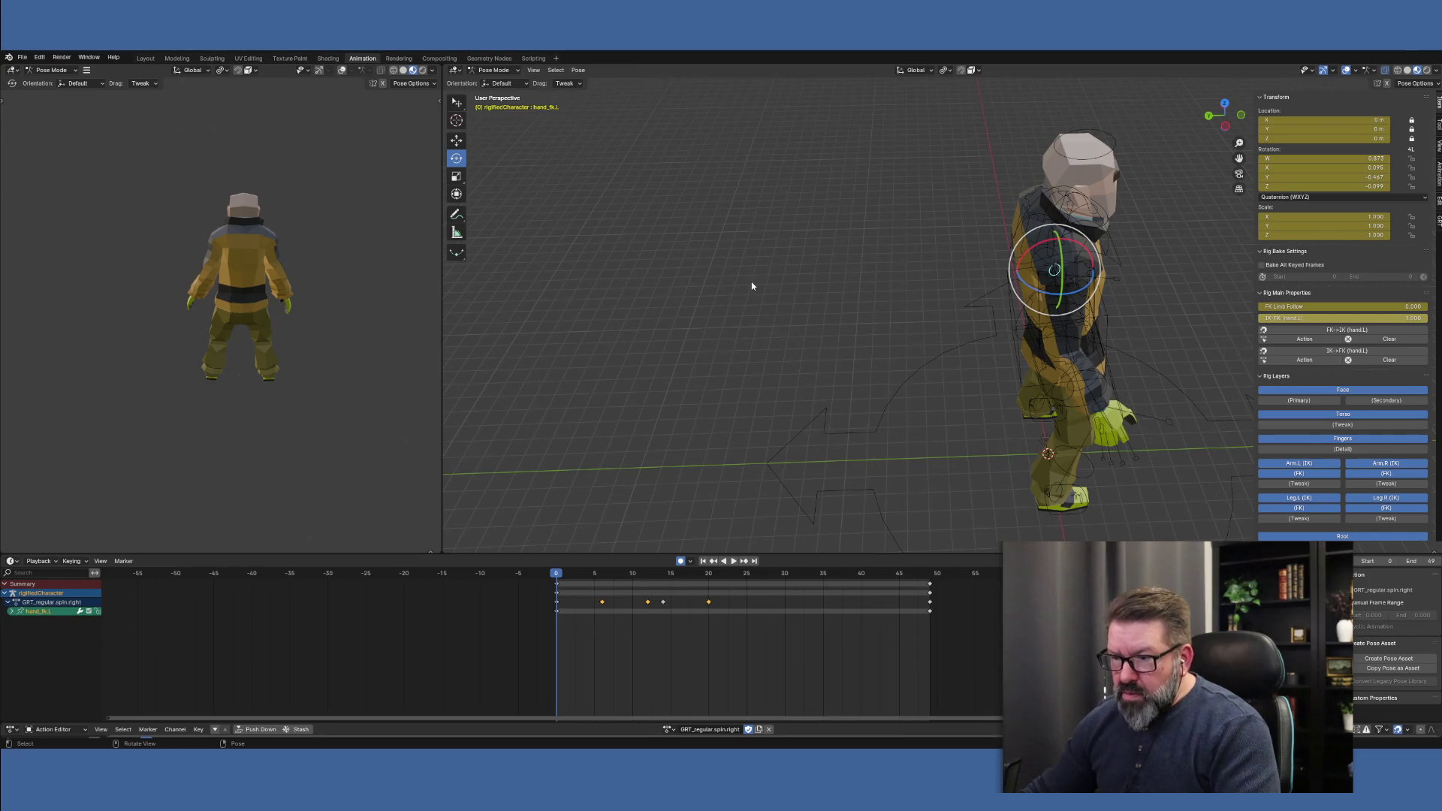
{"action": "mouse_move", "coordinate": [885, 418]}
{"action": "middle_mouse_down"}
{"action": "mouse_move", "coordinate": [820, 421]}
{"action": "mouse_move", "coordinate": [788, 396]}
{"action": "mouse_move", "coordinate": [853, 467]}
{"action": "middle_mouse_up"}
{"action": "scroll", "coordinate": [1389, 638], "scroll_direction": "down", "scroll_amount": 3}
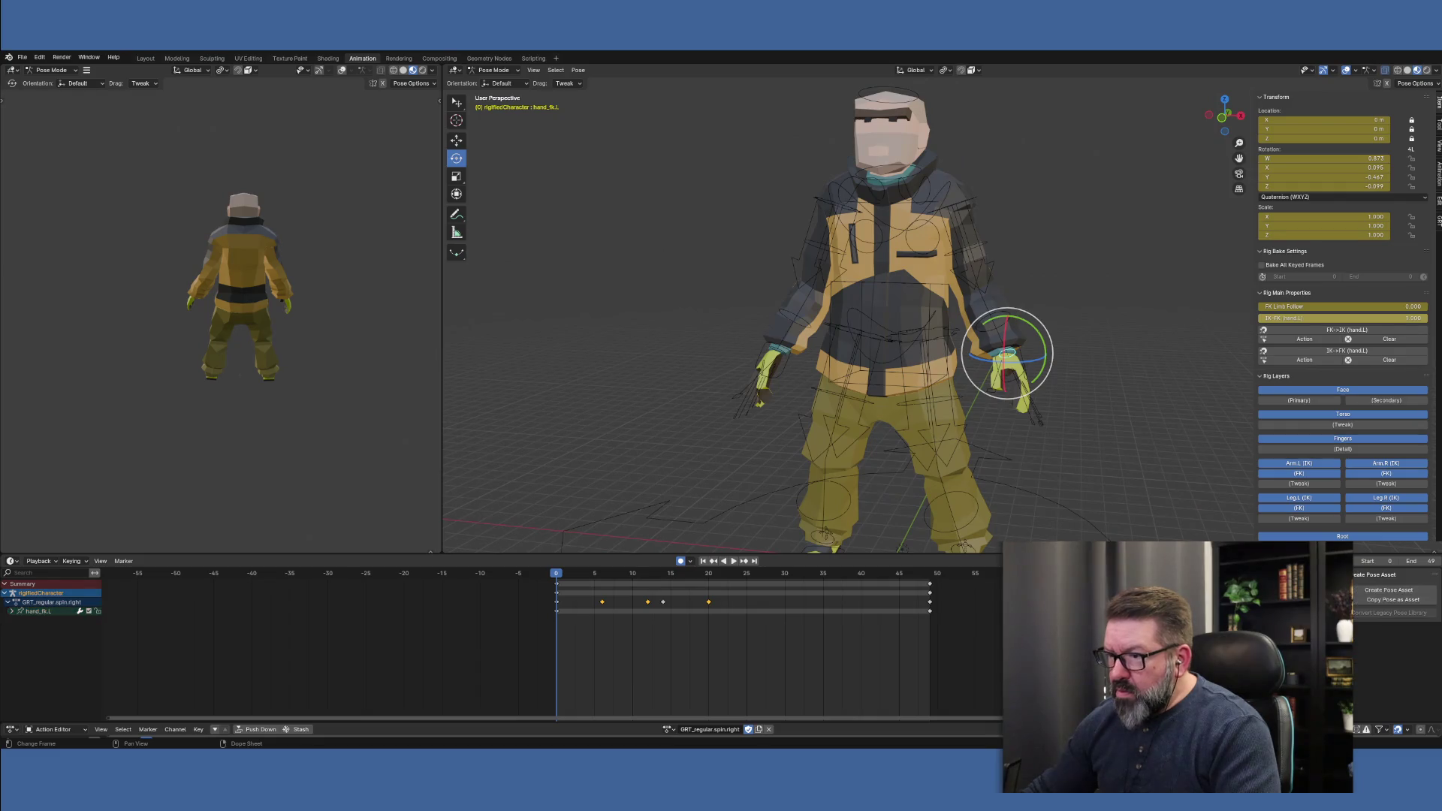
{"action": "left_click", "coordinate": [53, 615]}
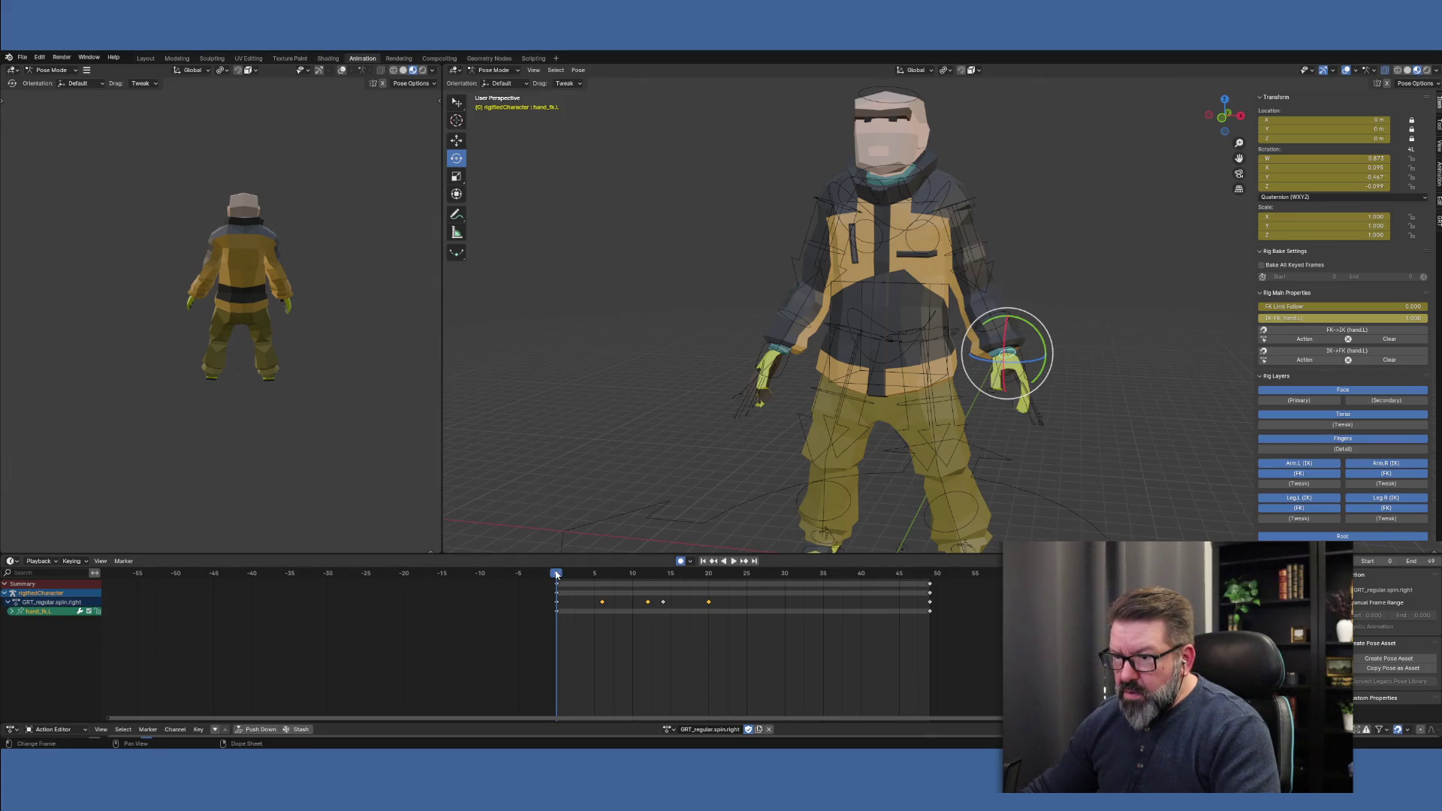
{"action": "mouse_move", "coordinate": [556, 575]}
{"action": "left_mouse_down"}
{"action": "mouse_move", "coordinate": [935, 595]}
{"action": "mouse_move", "coordinate": [556, 595]}
{"action": "mouse_move", "coordinate": [739, 597]}
{"action": "mouse_move", "coordinate": [707, 594]}
{"action": "left_mouse_up"}
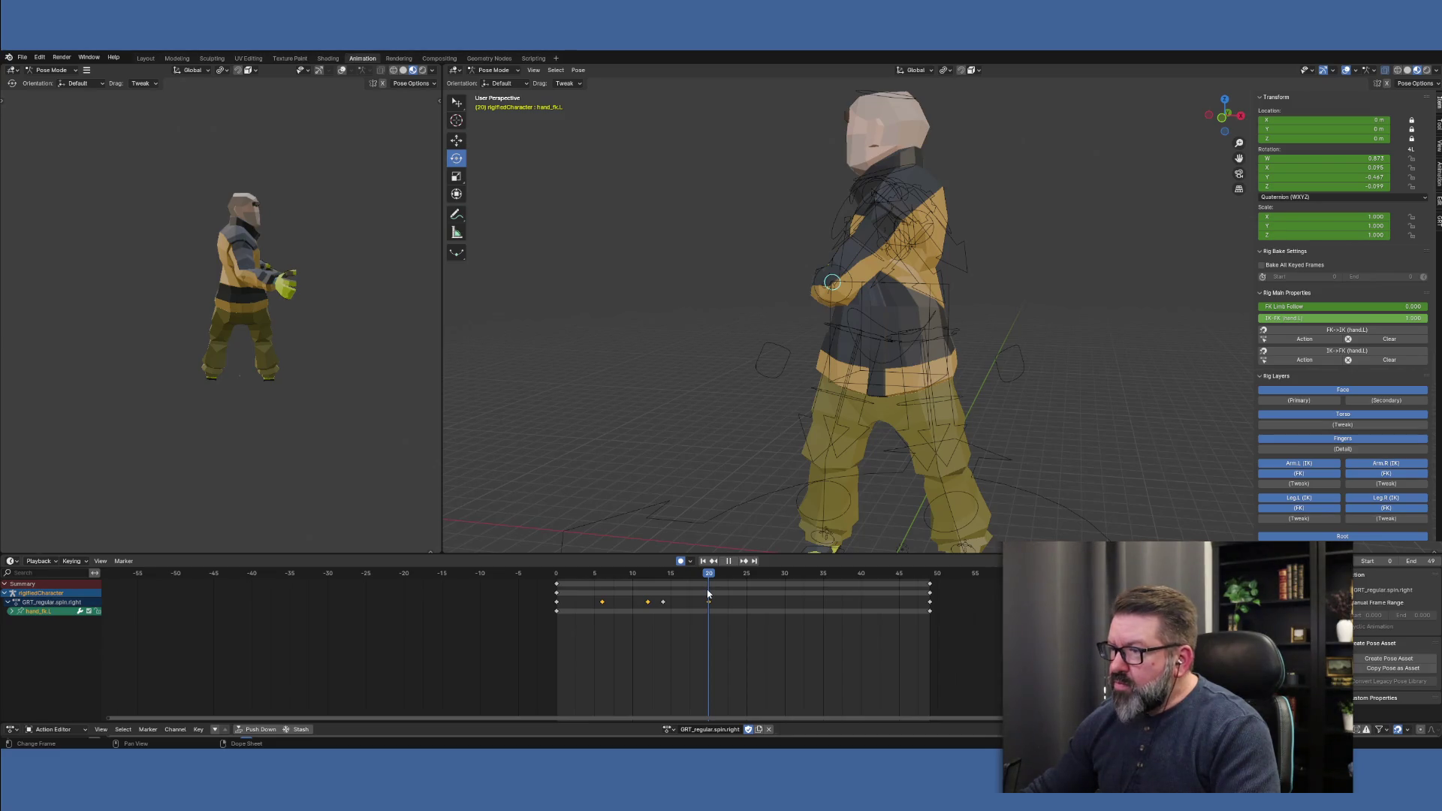
{"action": "mouse_move", "coordinate": [708, 593]}
{"action": "left_mouse_down"}
{"action": "mouse_move", "coordinate": [874, 609]}
{"action": "mouse_move", "coordinate": [568, 599]}
{"action": "mouse_move", "coordinate": [706, 598]}
{"action": "left_mouse_up"}
Rotate the left hand about Z near frame 20 and scrub back to review the motion
{"action": "mouse_move", "coordinate": [839, 496]}
{"action": "middle_mouse_down"}
{"action": "mouse_move", "coordinate": [844, 477]}
{"action": "mouse_move", "coordinate": [611, 463]}
{"action": "mouse_move", "coordinate": [669, 418]}
{"action": "middle_mouse_up"}
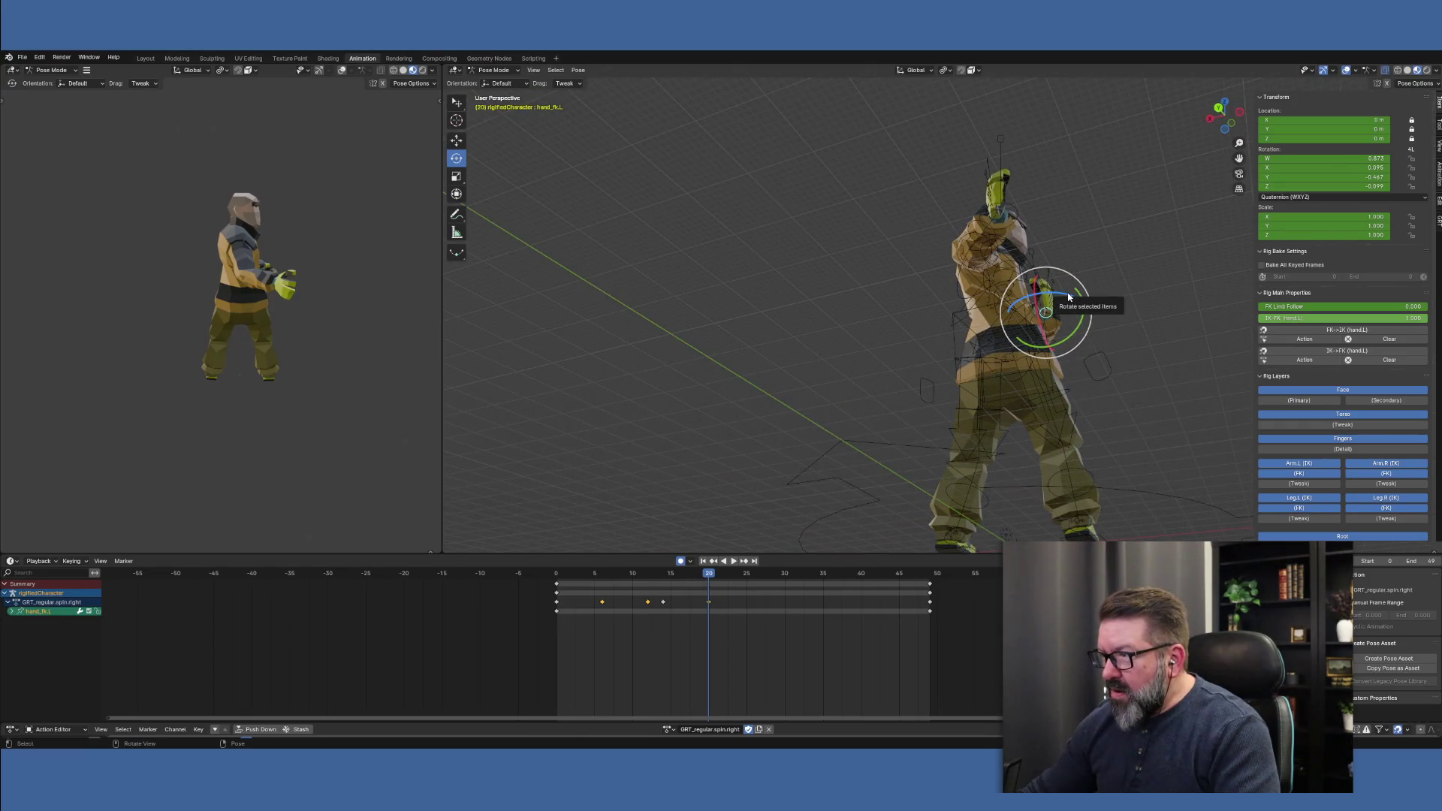
{"action": "mouse_move", "coordinate": [1064, 298]}
{"action": "left_mouse_down"}
{"action": "mouse_move", "coordinate": [1028, 294]}
{"action": "mouse_move", "coordinate": [1052, 296]}
{"action": "left_mouse_up"}
{"action": "mouse_move", "coordinate": [711, 576]}
{"action": "left_mouse_down"}
{"action": "mouse_move", "coordinate": [579, 577]}
{"action": "mouse_move", "coordinate": [707, 583]}
{"action": "left_mouse_up"}
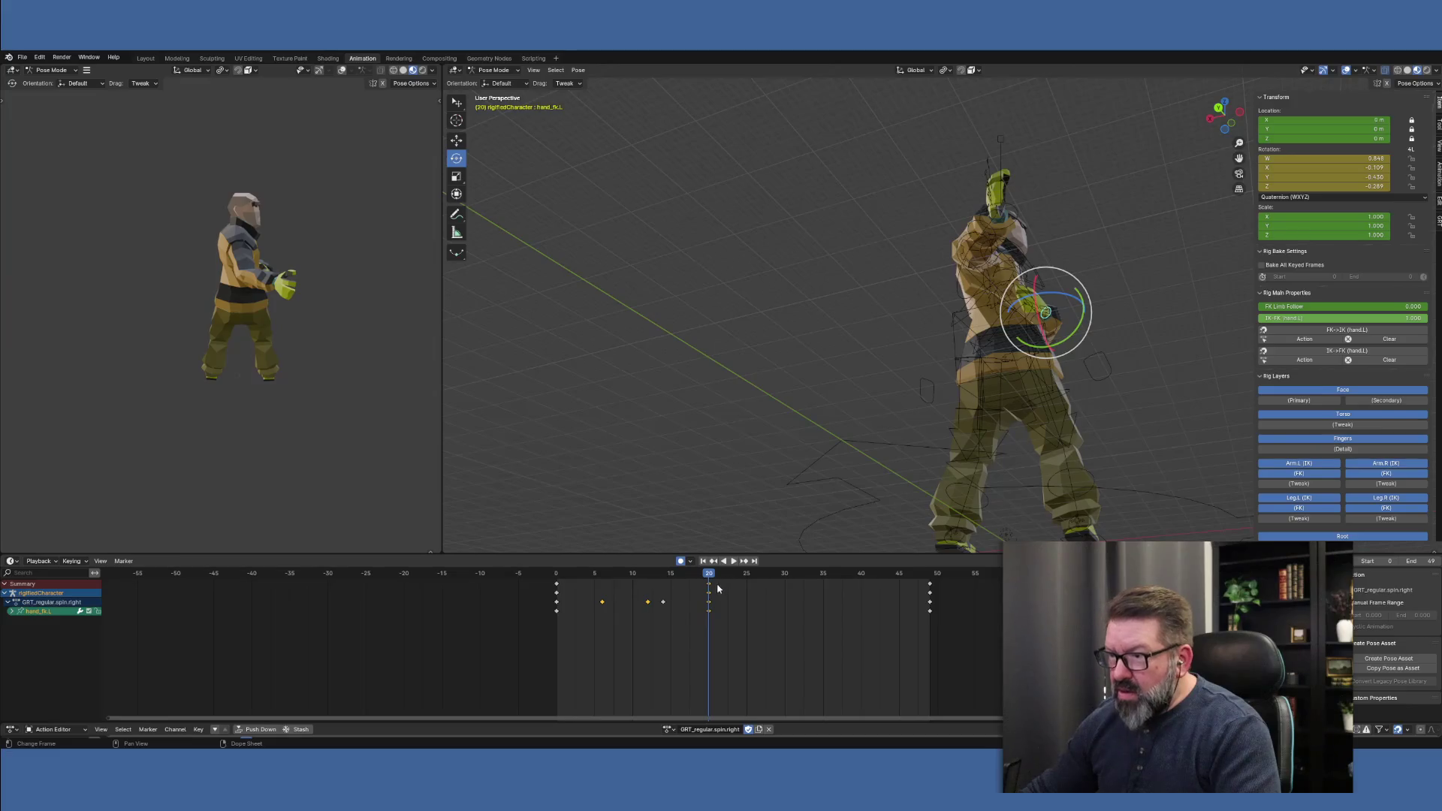
{"action": "mouse_move", "coordinate": [645, 587]}
{"action": "left_mouse_down"}
{"action": "mouse_move", "coordinate": [596, 575]}
{"action": "mouse_move", "coordinate": [655, 577]}
{"action": "left_mouse_up"}
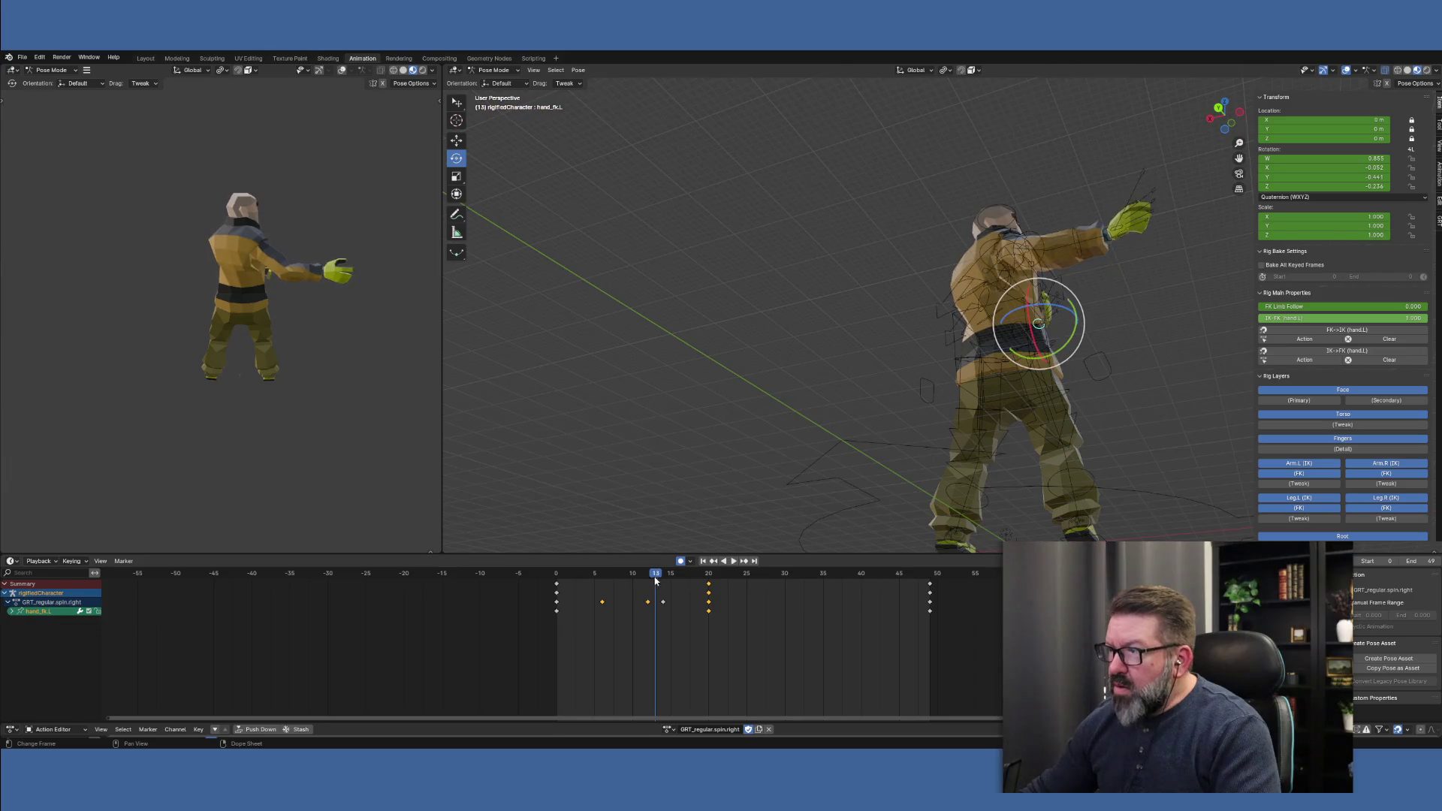
Rotate upper_arm_fk.R down and forward across the body at frame 24 using gizmo and trackball rotation
{"action": "left_click", "coordinate": [1019, 240]}
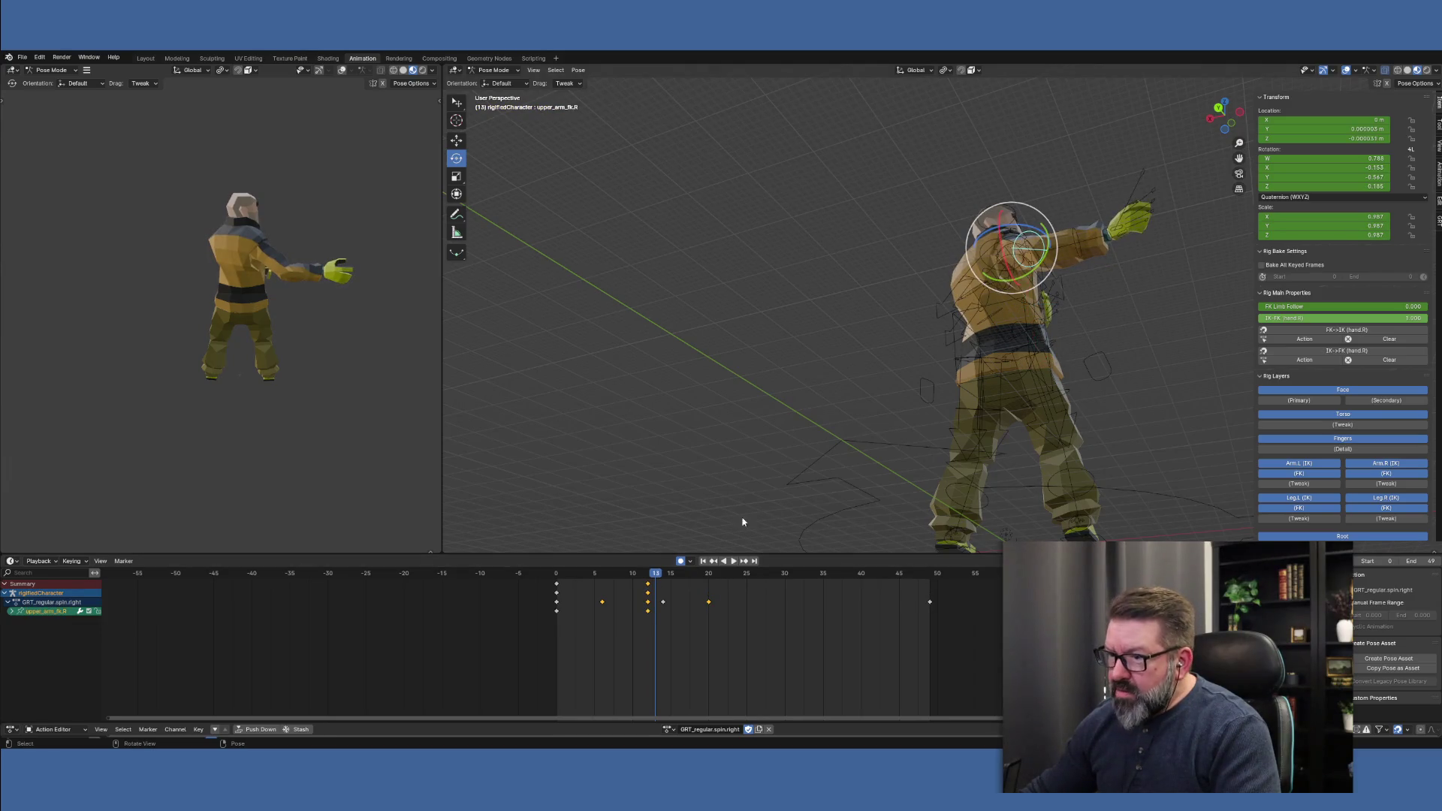
{"action": "left_click_drag", "start_coordinate": [661, 574], "coordinate": [648, 576]}
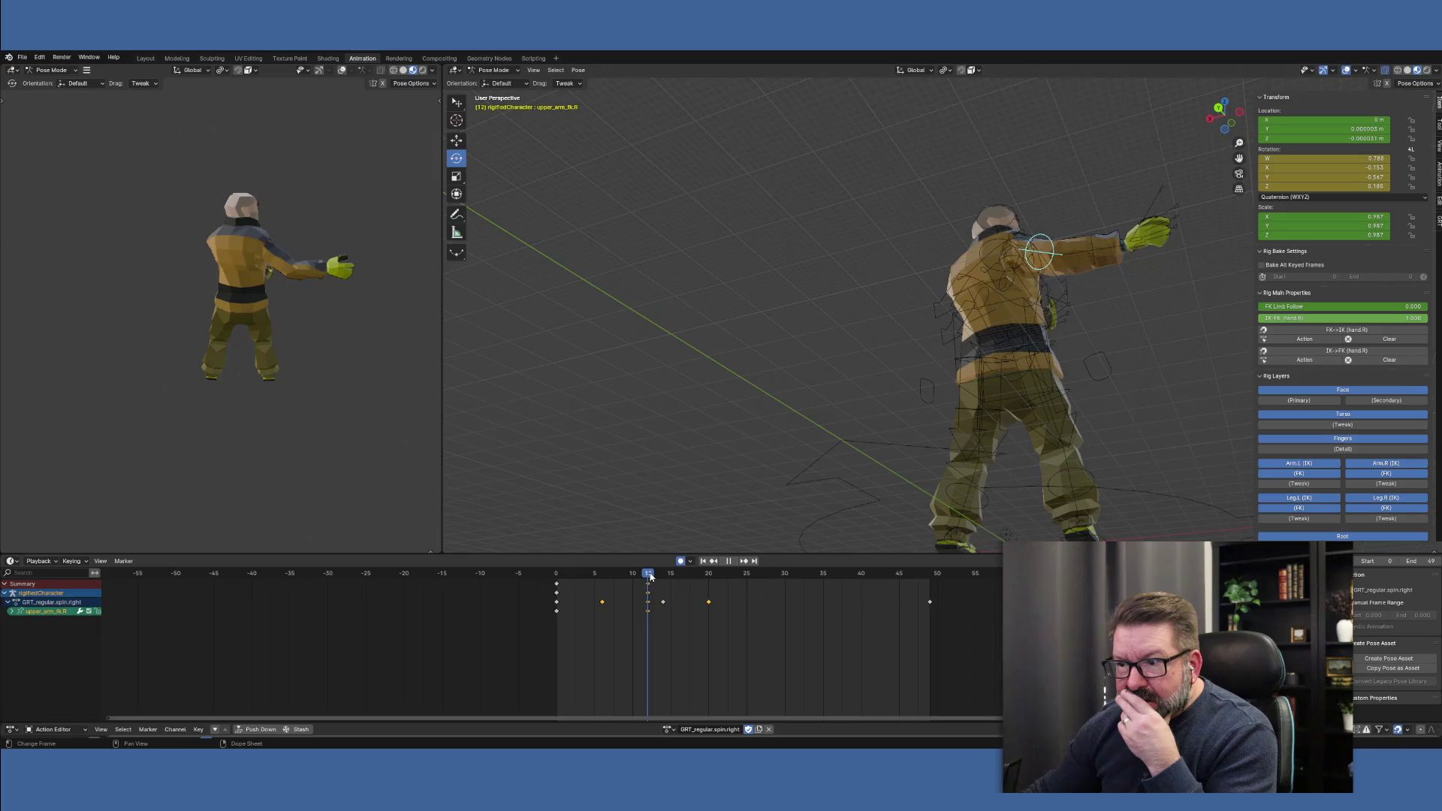
{"action": "left_click_drag", "start_coordinate": [650, 577], "coordinate": [740, 589]}
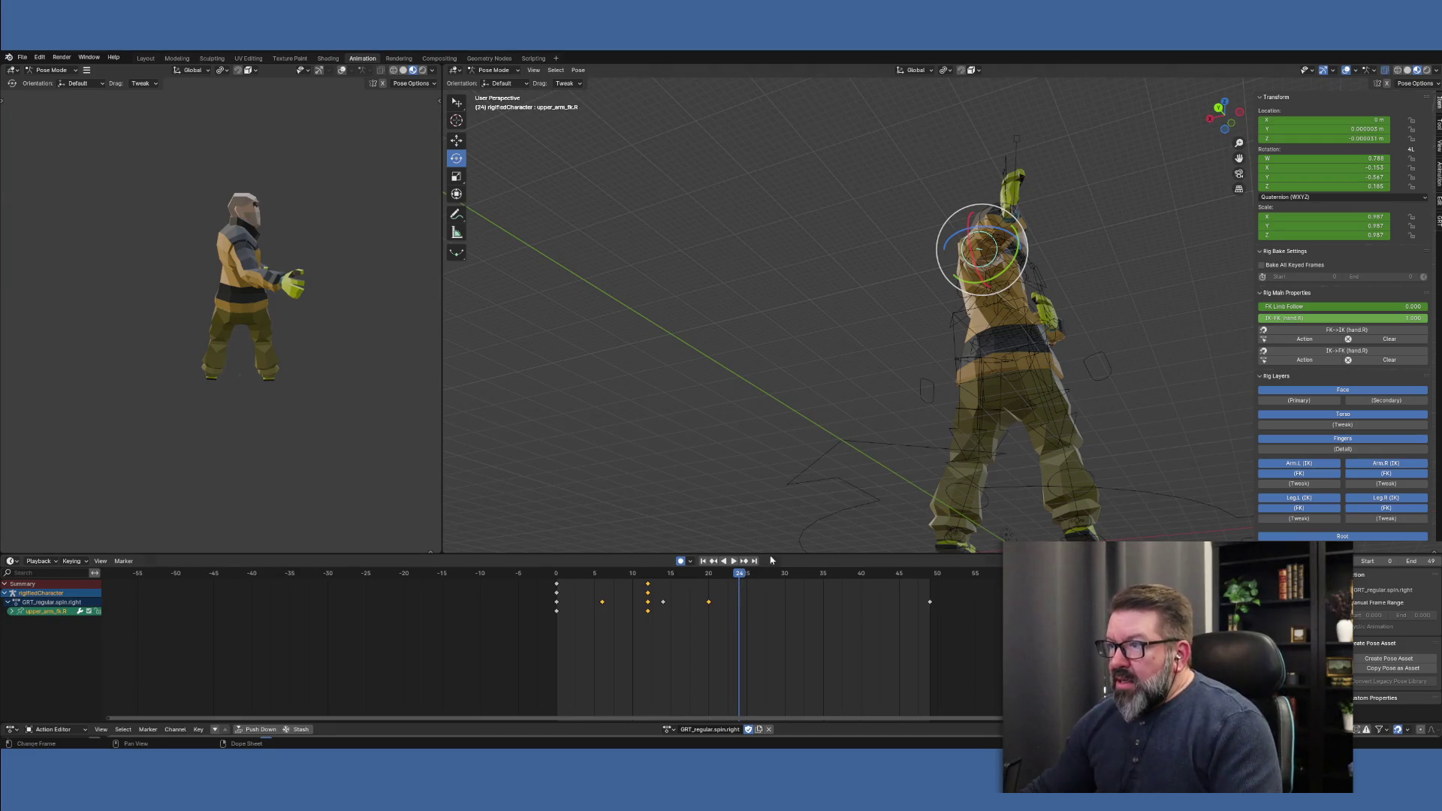
{"action": "mouse_move", "coordinate": [930, 412]}
{"action": "middle_mouse_down"}
{"action": "mouse_move", "coordinate": [955, 420]}
{"action": "mouse_move", "coordinate": [999, 505]}
{"action": "middle_mouse_up"}
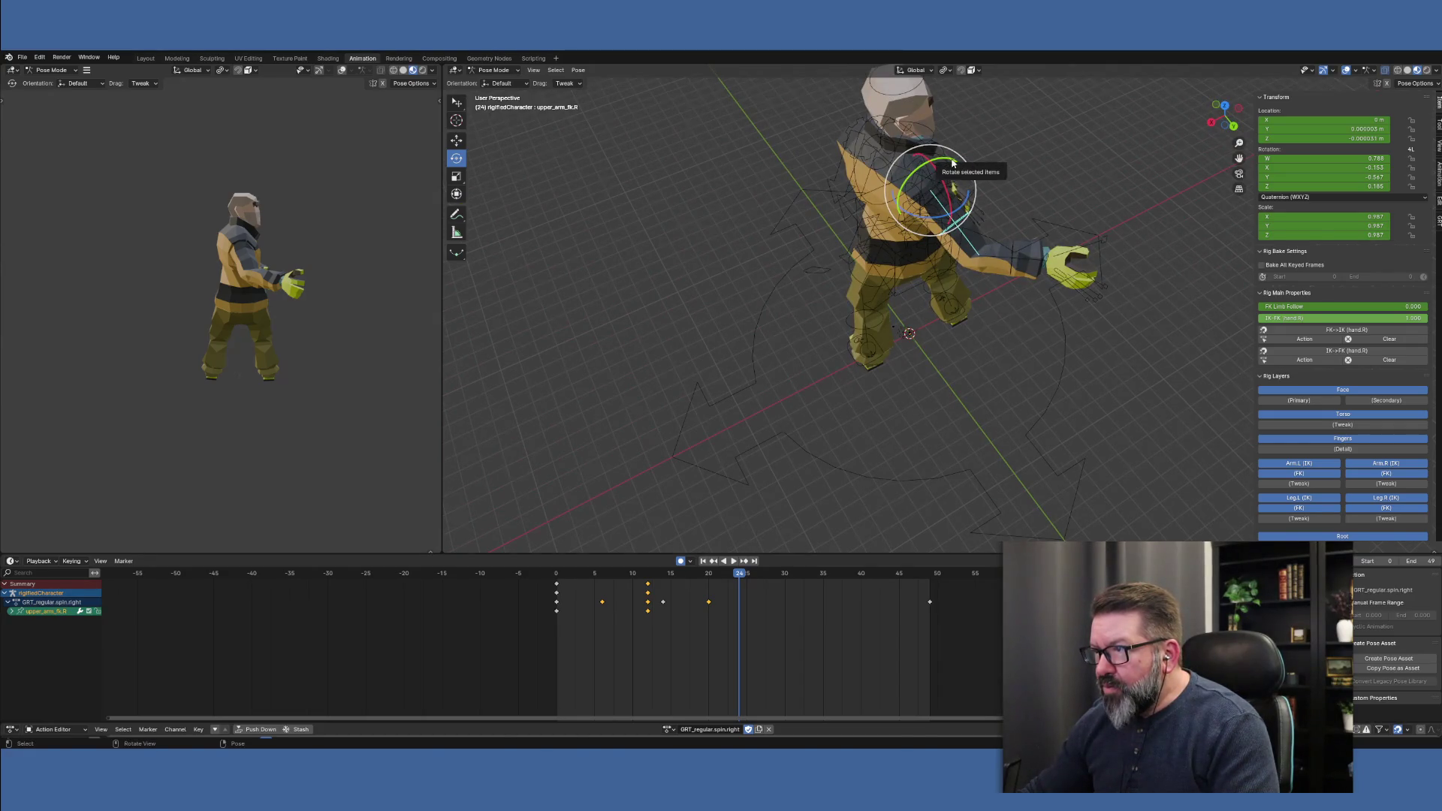
{"action": "mouse_move", "coordinate": [951, 167]}
{"action": "left_mouse_down"}
{"action": "mouse_move", "coordinate": [969, 155]}
{"action": "mouse_move", "coordinate": [1062, 239]}
{"action": "mouse_move", "coordinate": [1083, 264]}
{"action": "mouse_move", "coordinate": [1056, 290]}
{"action": "left_mouse_up"}
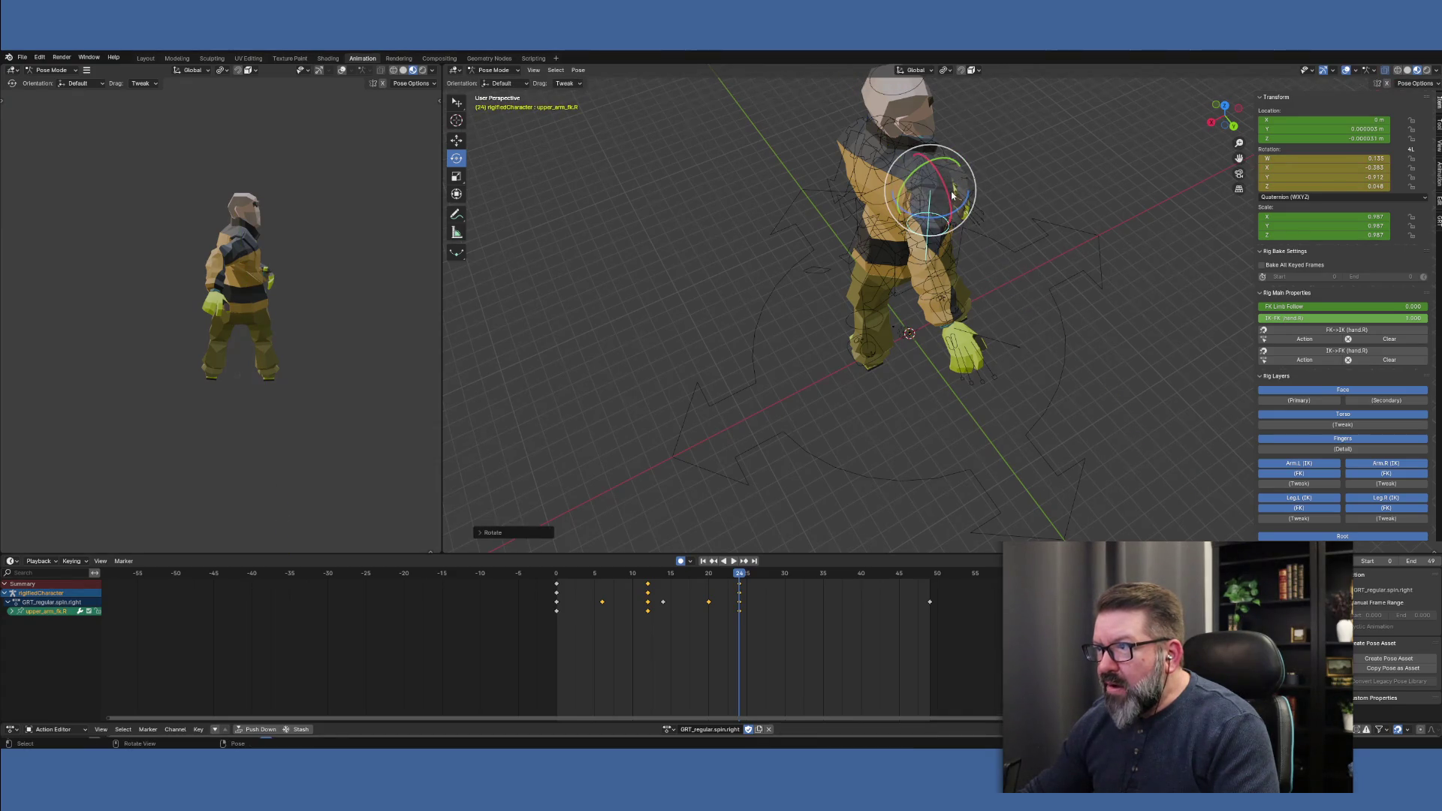
{"action": "mouse_move", "coordinate": [952, 194]}
{"action": "left_mouse_down"}
{"action": "mouse_move", "coordinate": [984, 196]}
{"action": "mouse_move", "coordinate": [953, 239]}
{"action": "left_mouse_up"}
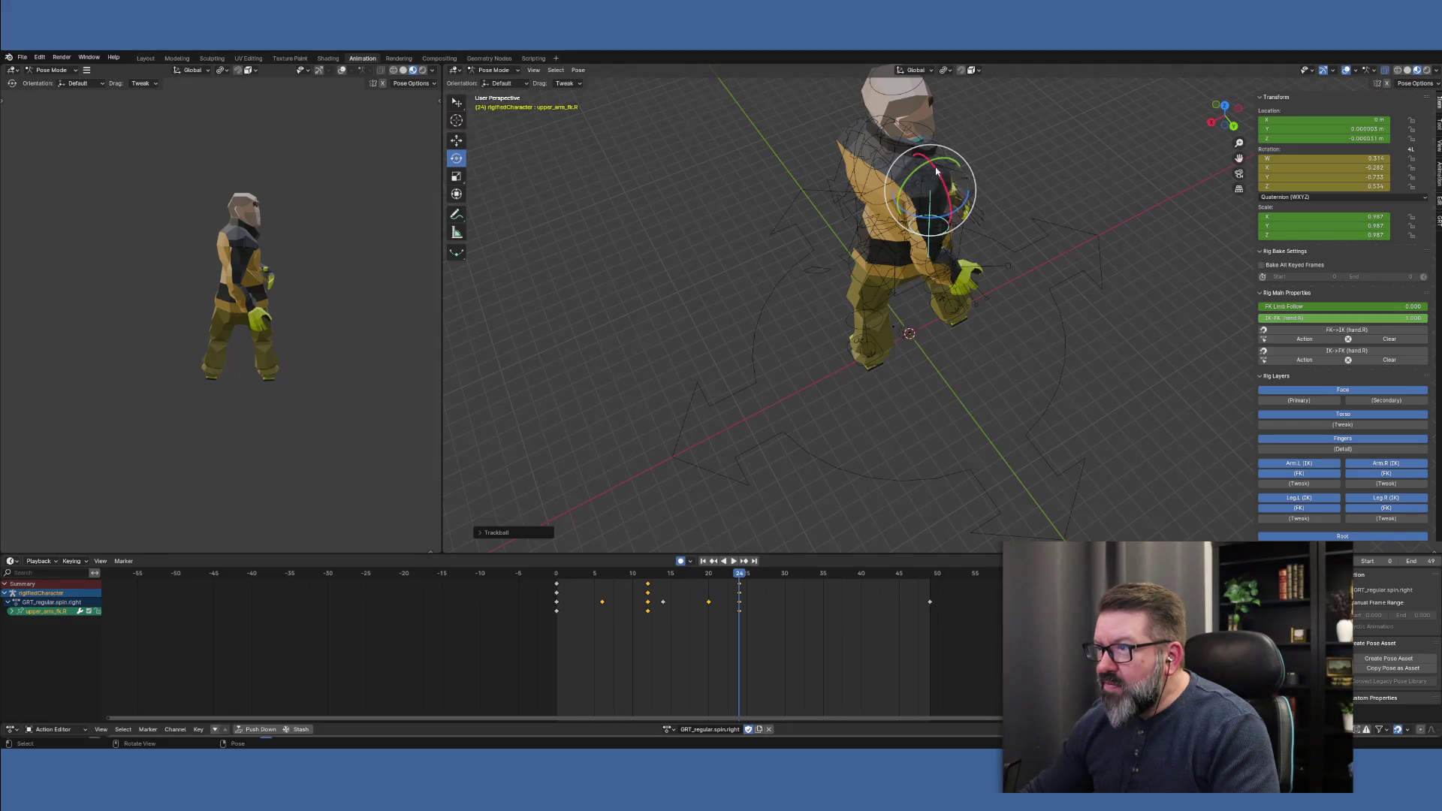
{"action": "left_click_drag", "start_coordinate": [943, 161], "coordinate": [950, 163]}
Bend forearm_fk.R on Z and twist it on X, then review frames 12–24
{"action": "left_click", "coordinate": [935, 283]}
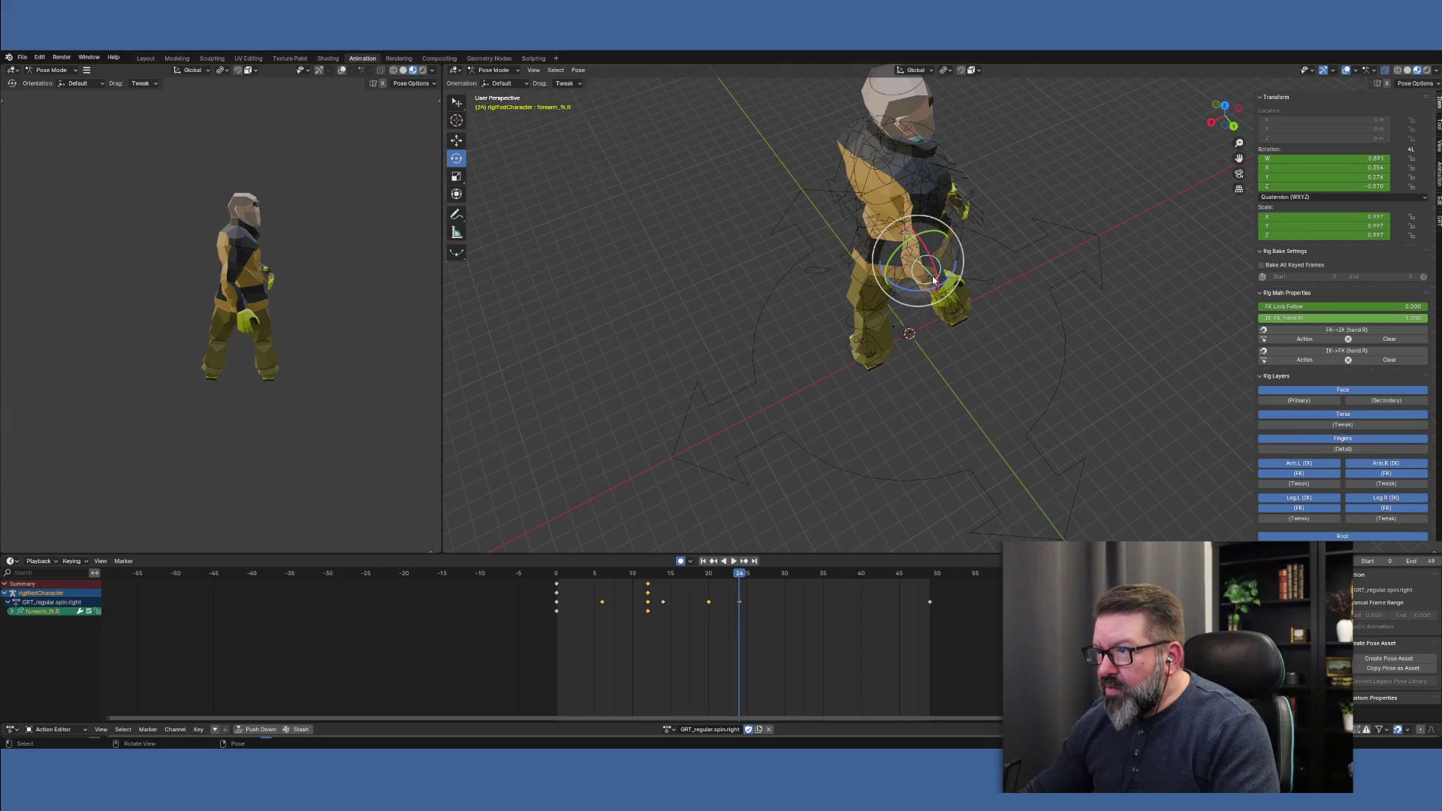
{"action": "mouse_move", "coordinate": [915, 291]}
{"action": "left_mouse_down"}
{"action": "mouse_move", "coordinate": [948, 297]}
{"action": "mouse_move", "coordinate": [931, 293]}
{"action": "mouse_move", "coordinate": [945, 272]}
{"action": "mouse_move", "coordinate": [910, 293]}
{"action": "mouse_move", "coordinate": [931, 268]}
{"action": "mouse_move", "coordinate": [939, 282]}
{"action": "mouse_move", "coordinate": [905, 272]}
{"action": "mouse_move", "coordinate": [950, 261]}
{"action": "left_mouse_up"}
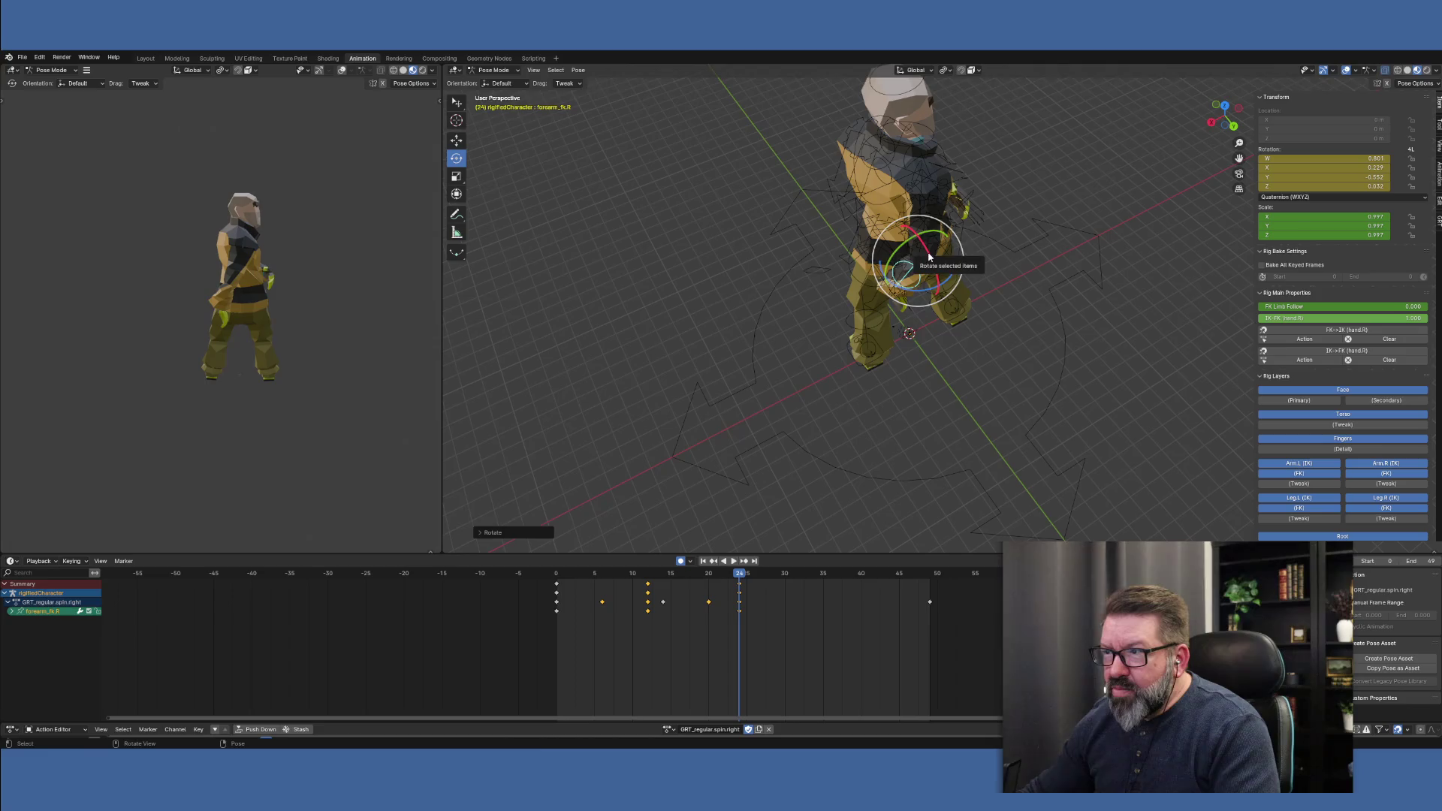
{"action": "left_click_drag", "start_coordinate": [928, 257], "coordinate": [943, 279]}
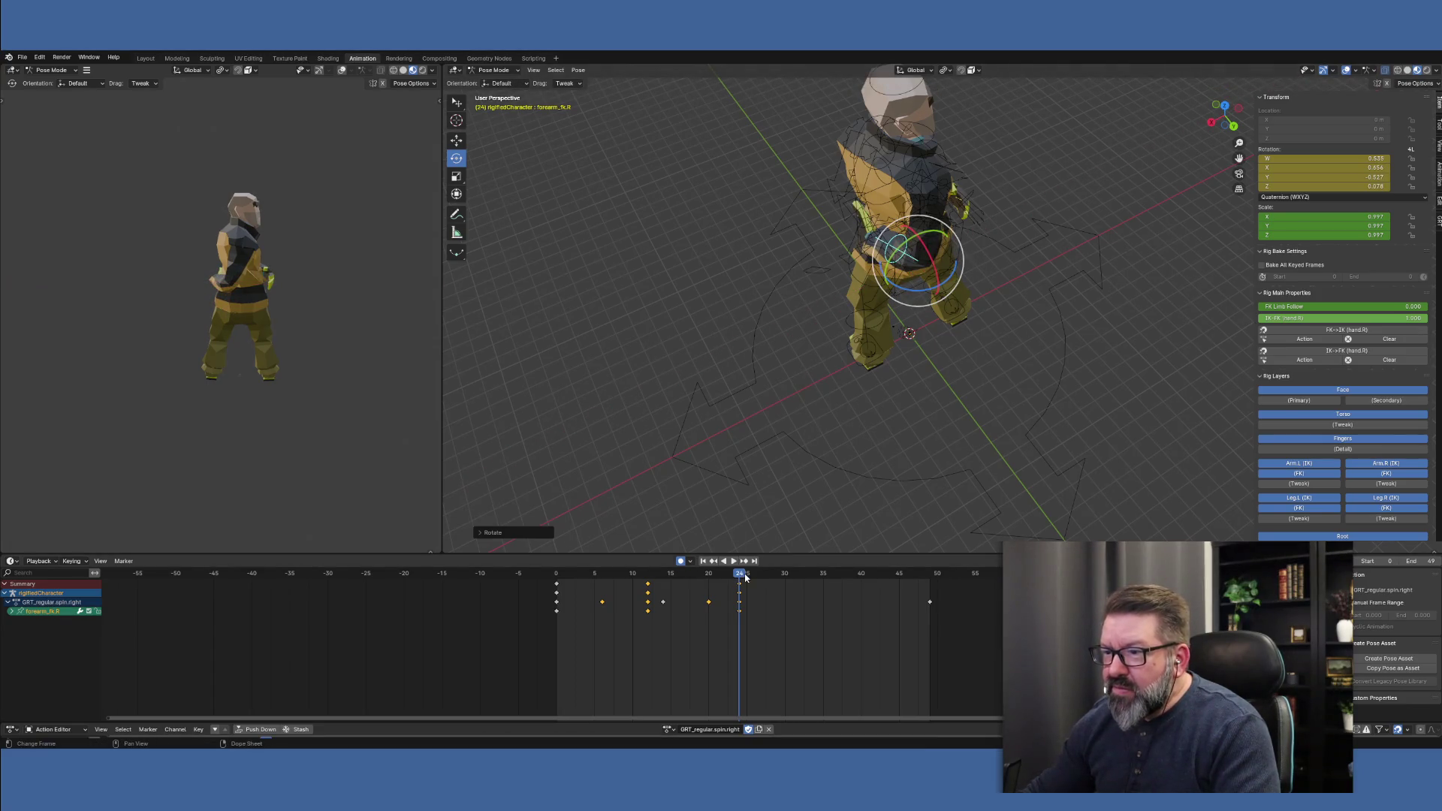
{"action": "mouse_move", "coordinate": [745, 576]}
{"action": "left_mouse_down"}
{"action": "mouse_move", "coordinate": [676, 572]}
{"action": "mouse_move", "coordinate": [708, 572]}
{"action": "left_mouse_up"}
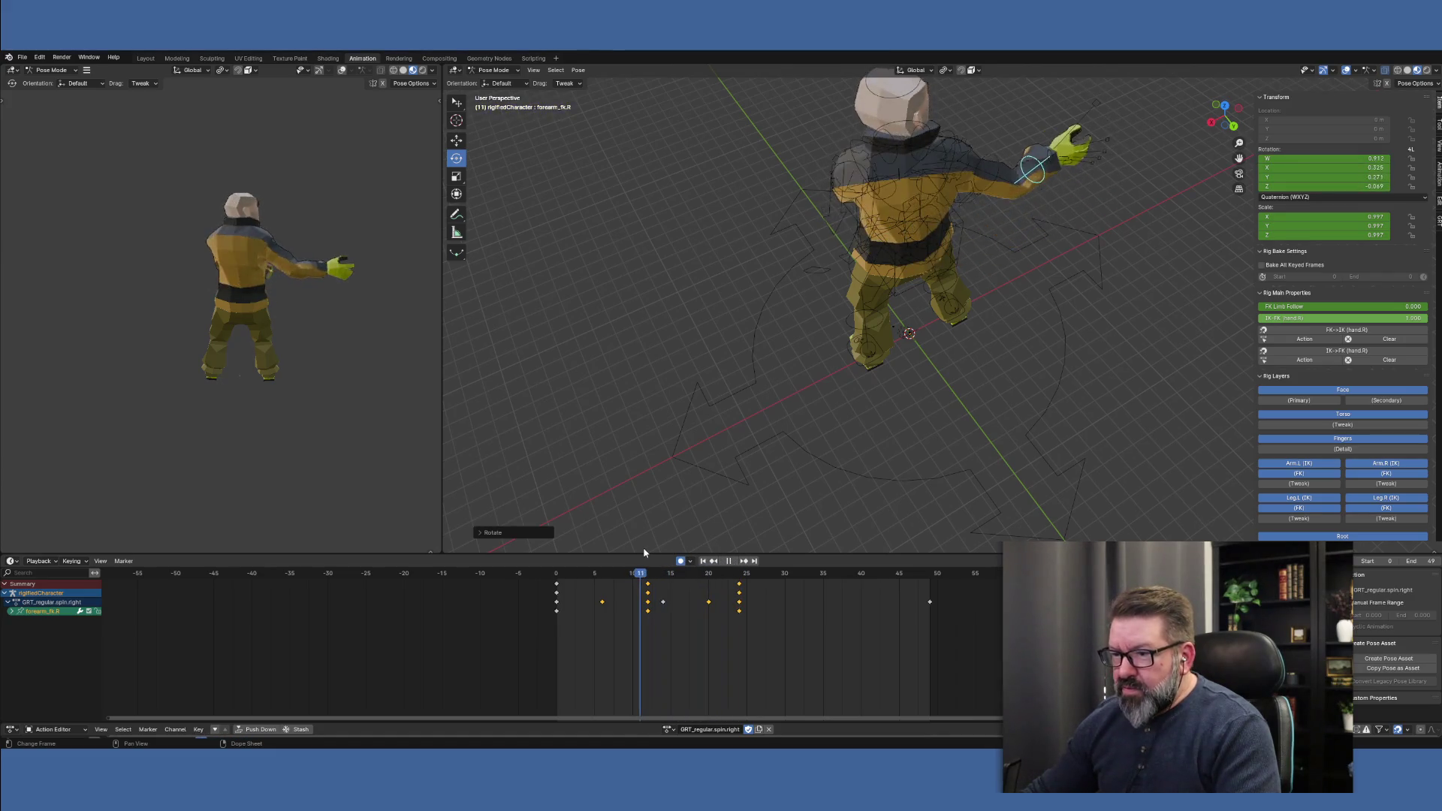
{"action": "left_click", "coordinate": [735, 562]}
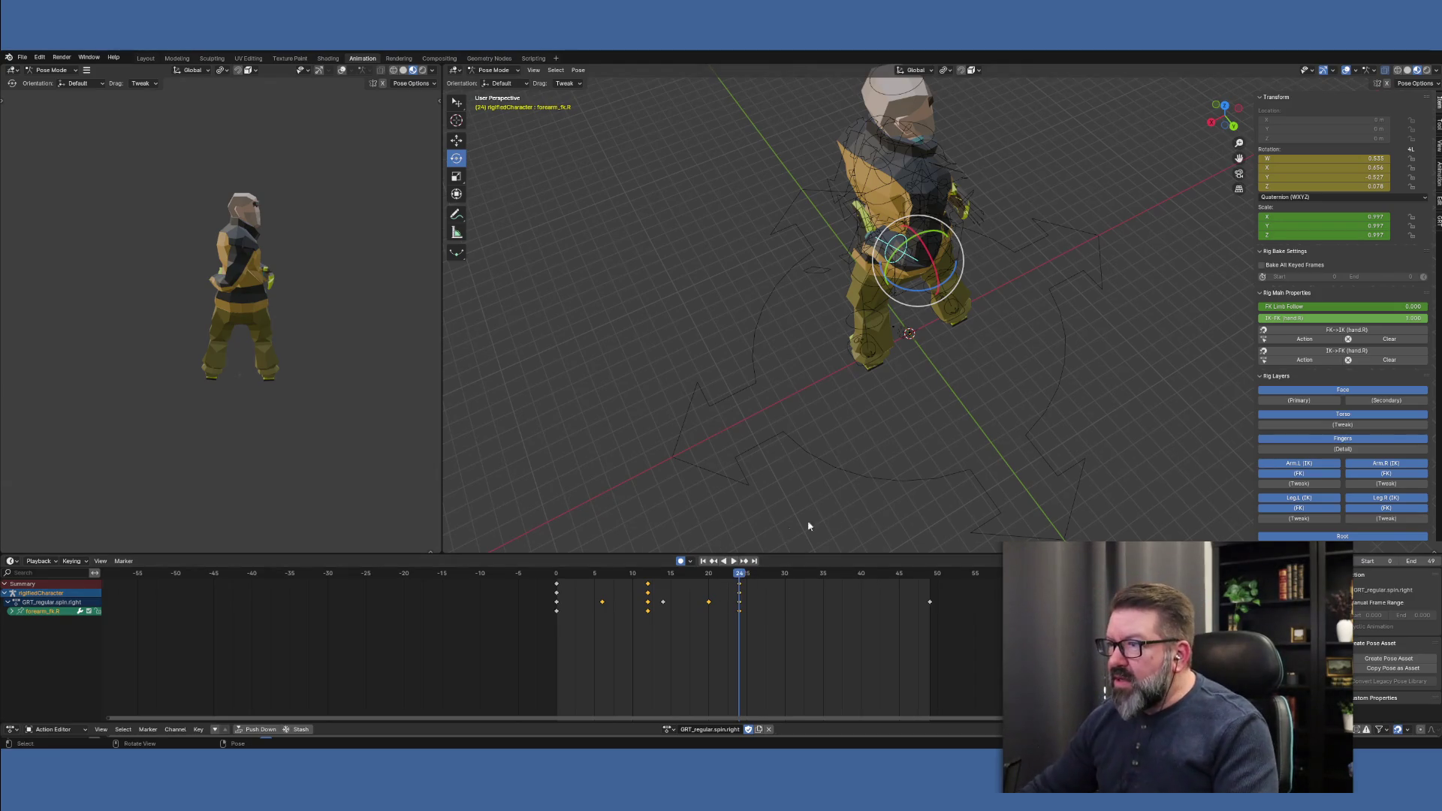
{"action": "left_click_drag", "start_coordinate": [742, 574], "coordinate": [649, 574]}
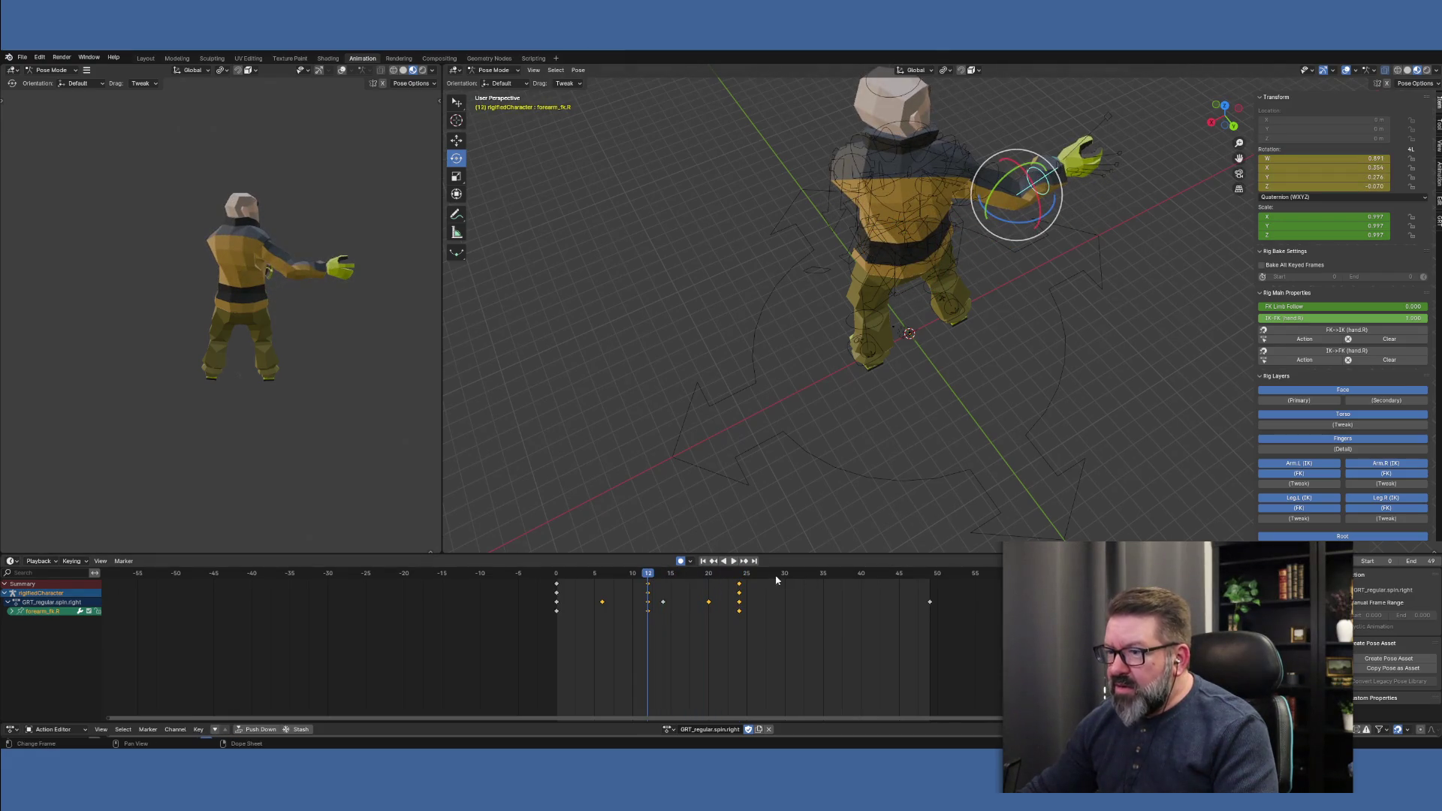
Delete the frame-24 keyframes of forearm_fk.R and upper_arm_fk.R, ending on frame 12
{"action": "left_click", "coordinate": [740, 575]}
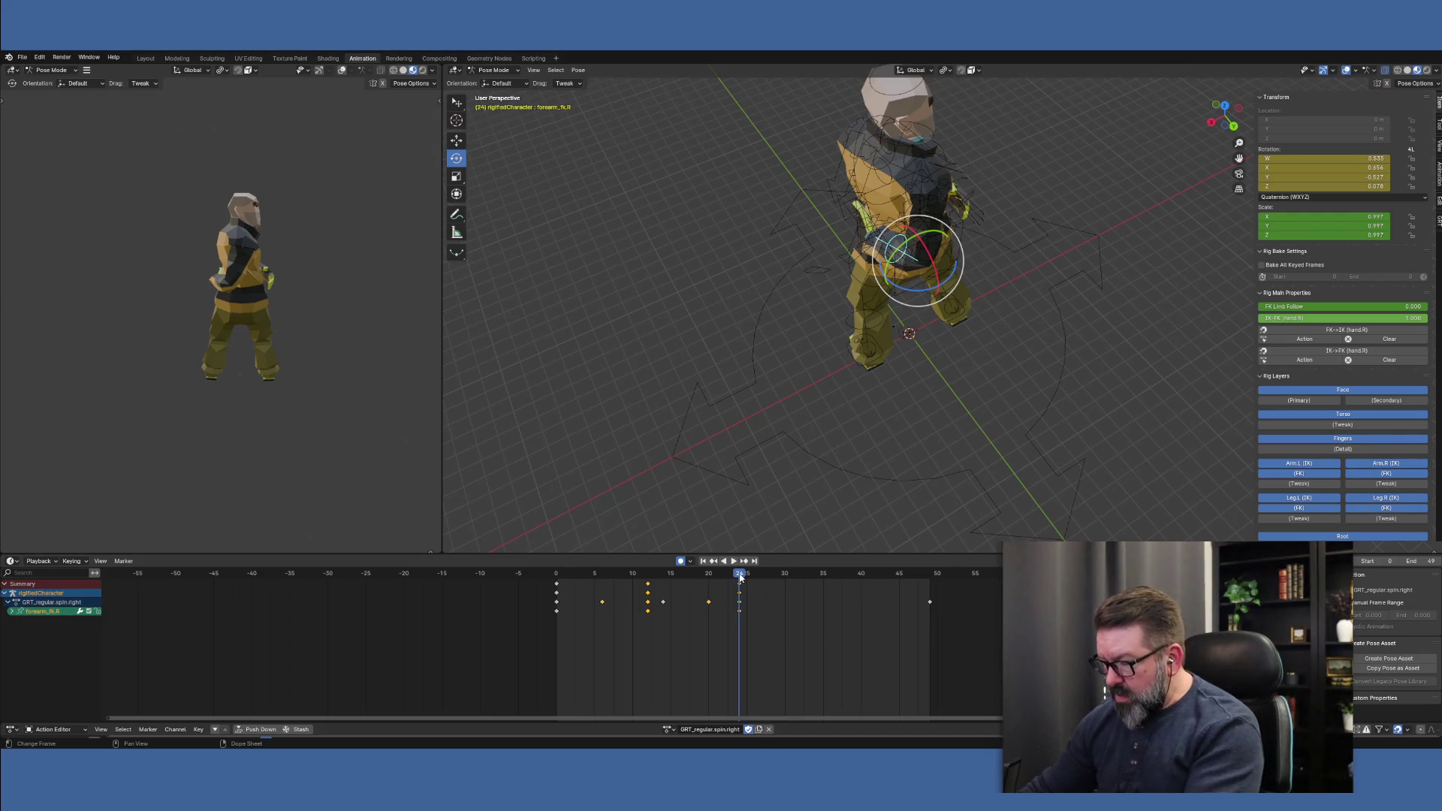
{"action": "left_click", "coordinate": [739, 586]}
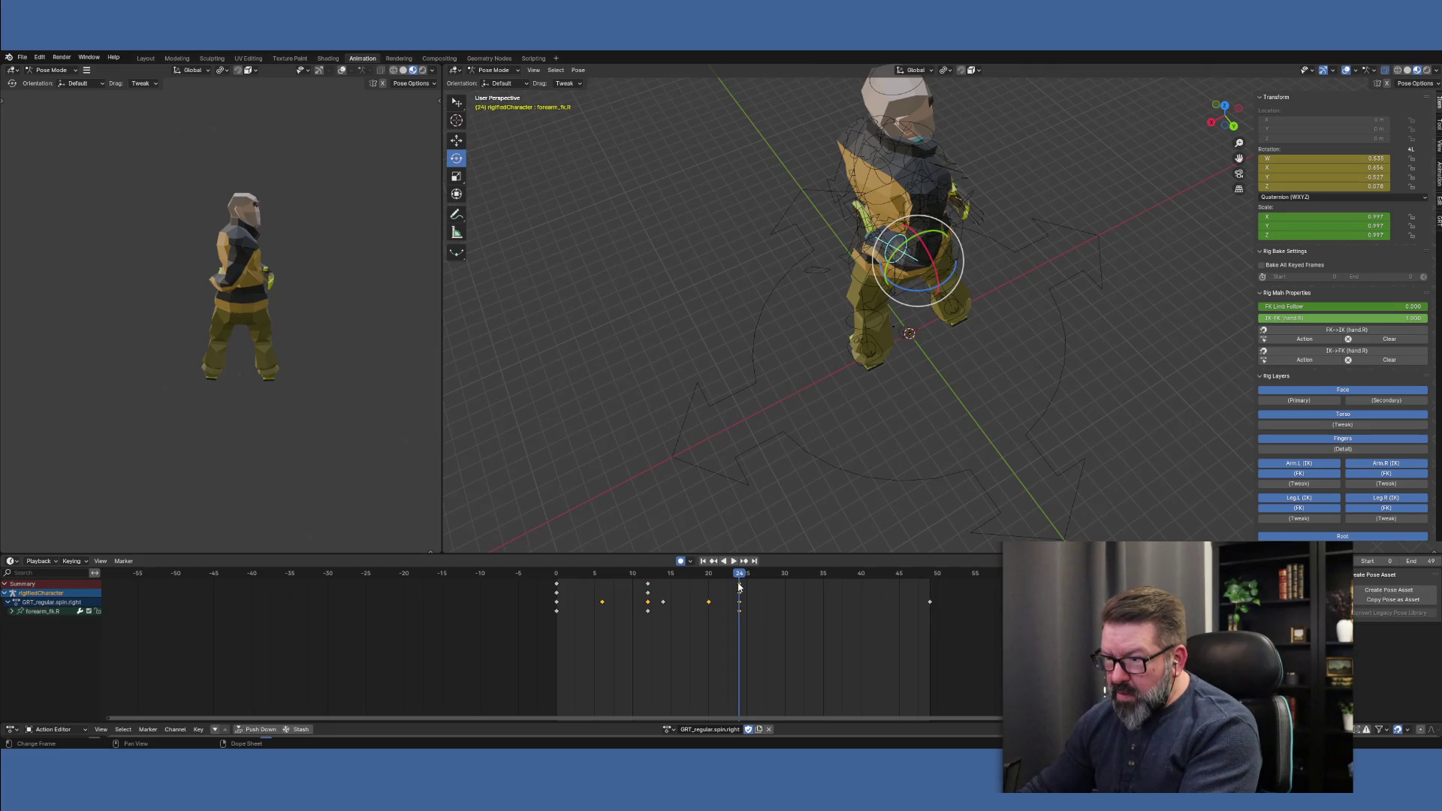
{"action": "key", "text": "Delete"}
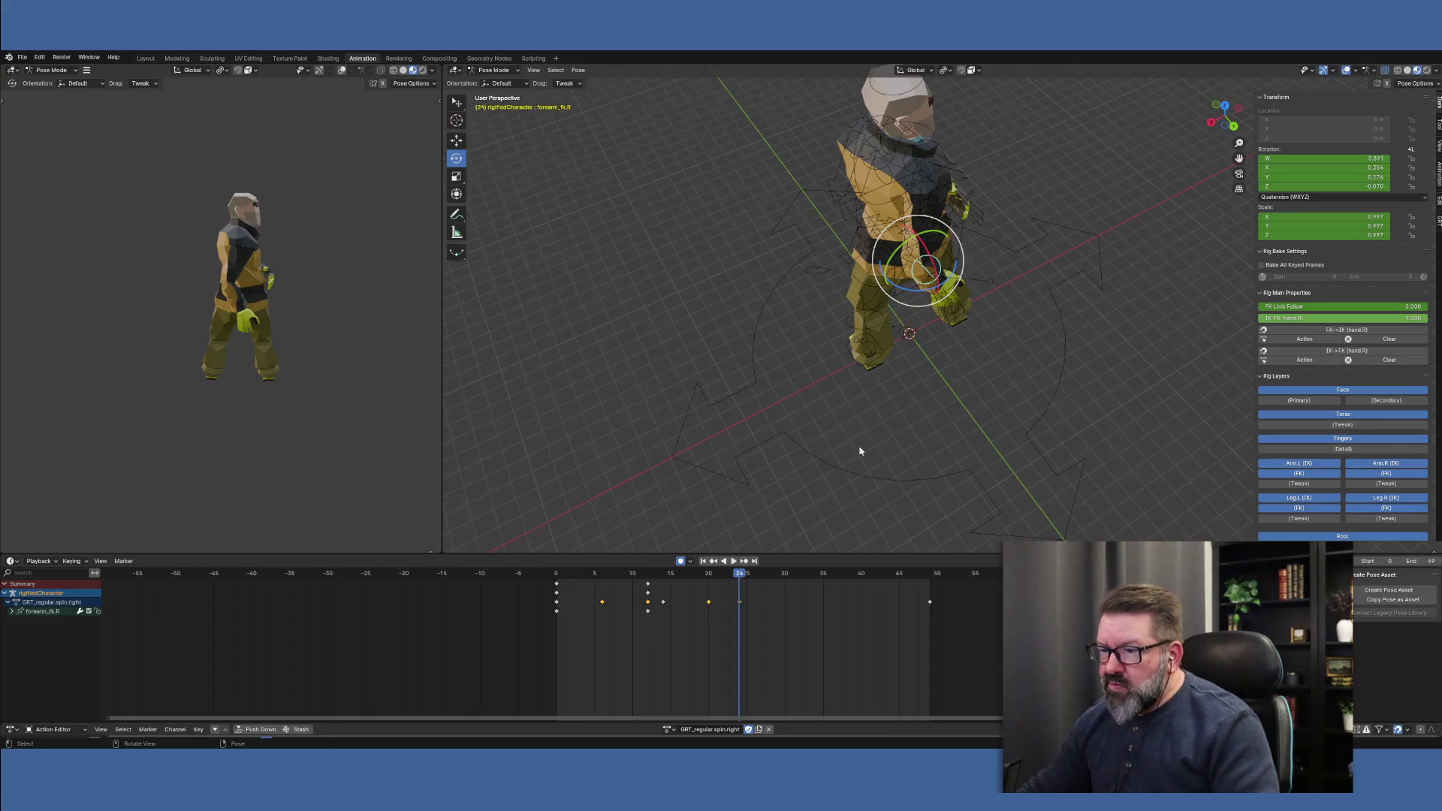
{"action": "middle_click_drag", "start_coordinate": [1023, 356], "coordinate": [980, 247]}
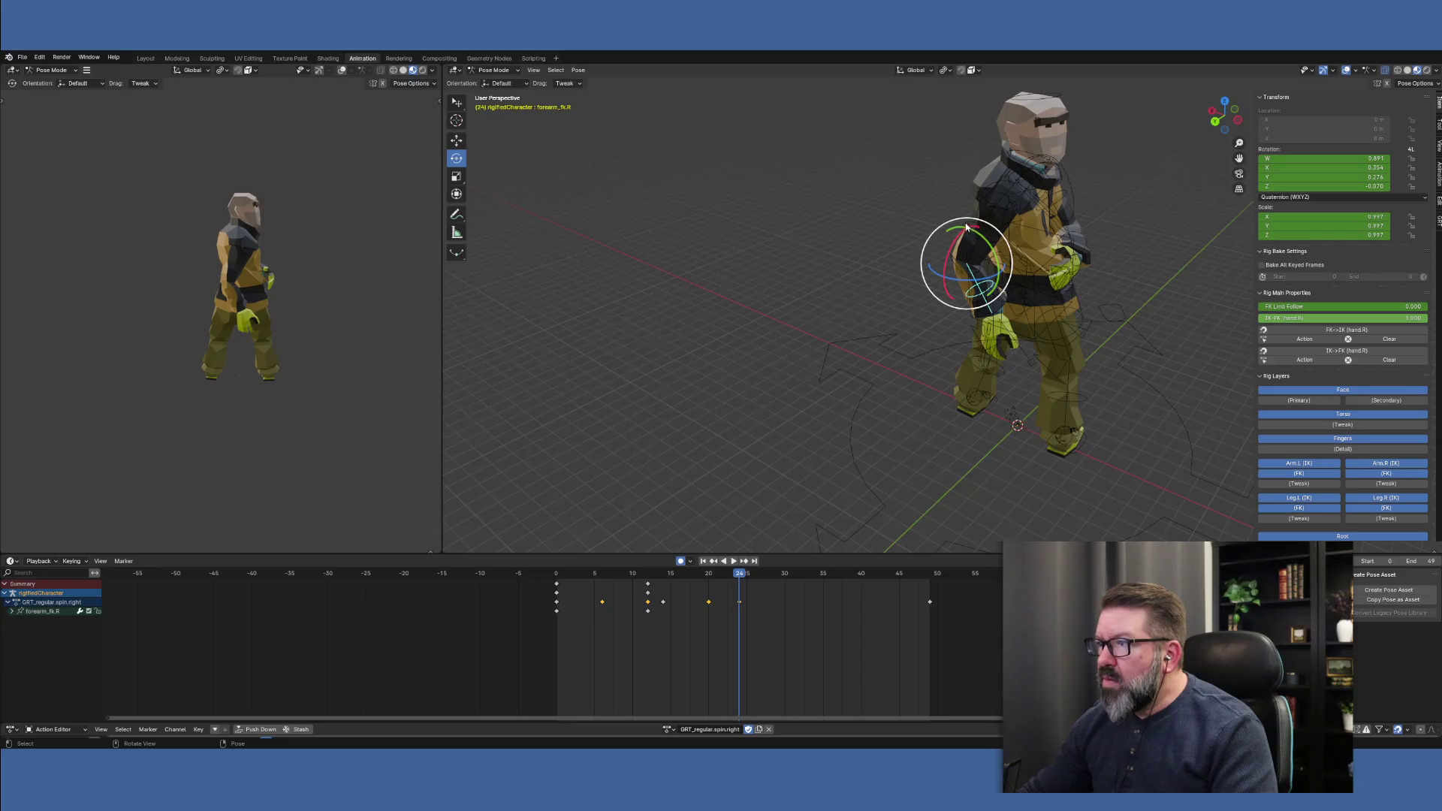
{"action": "left_click", "coordinate": [980, 240]}
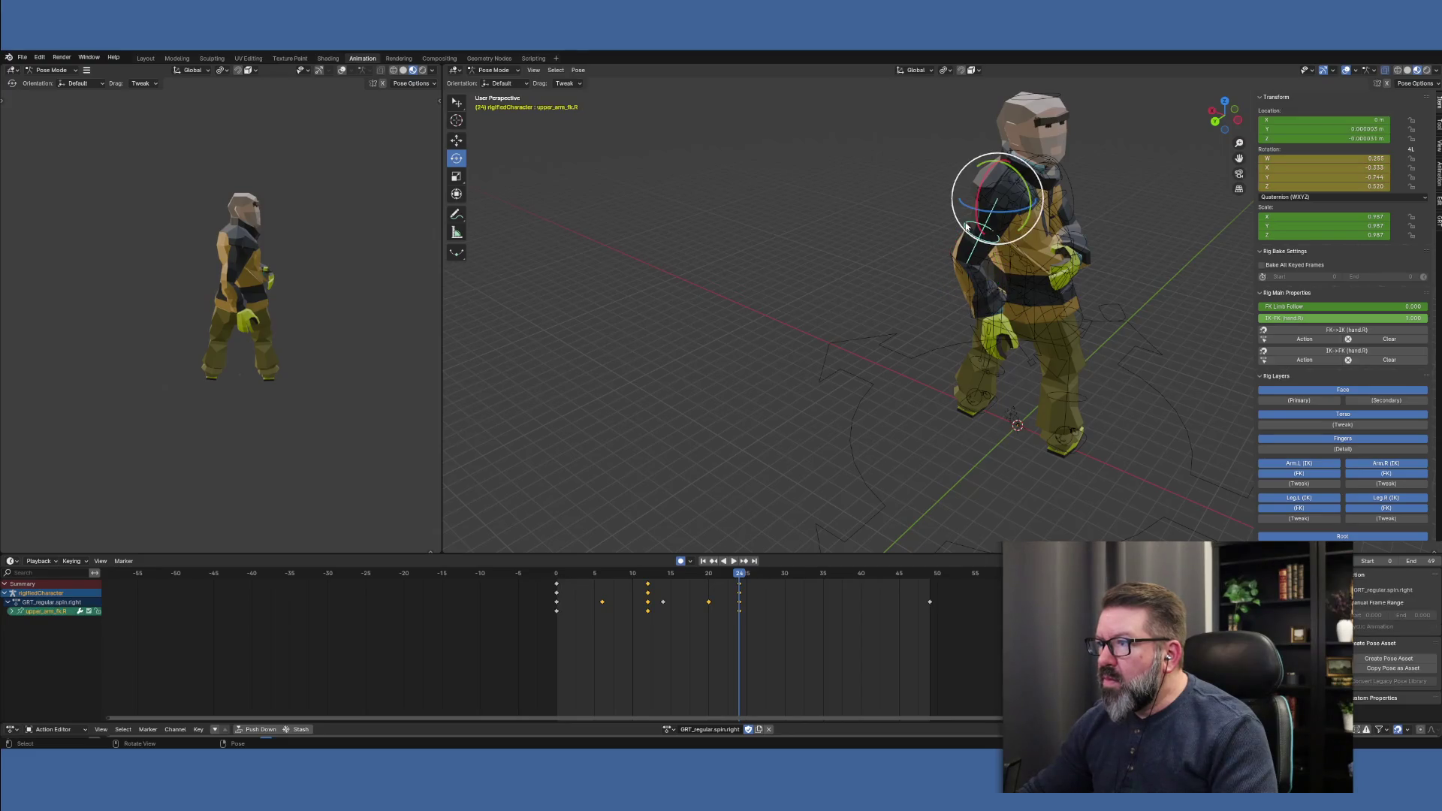
{"action": "left_click", "coordinate": [741, 587]}
{"action": "key", "text": "Delete"}
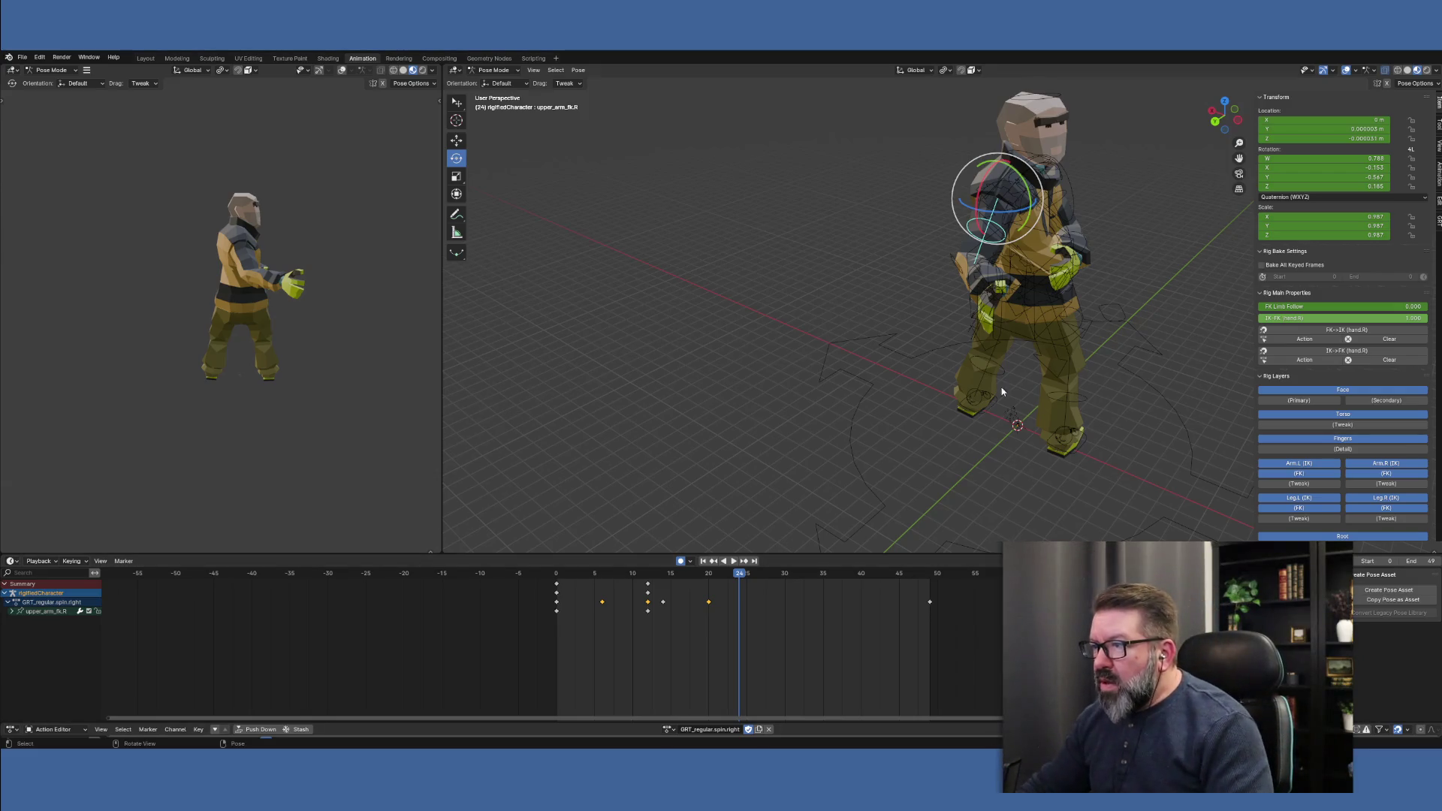
{"action": "left_click", "coordinate": [644, 582]}
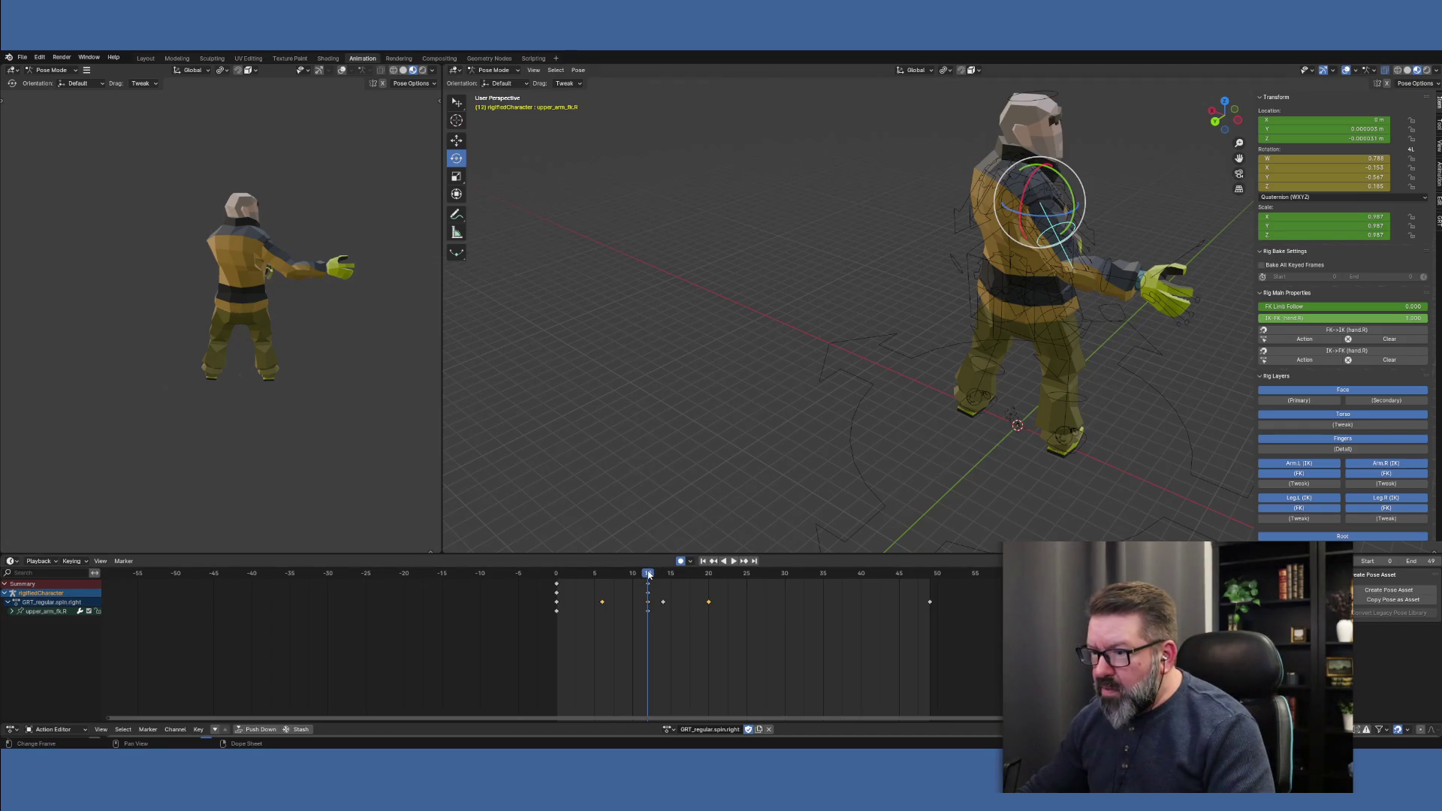
At frame 12, rotate hand_fk.R and forearm_fk.R on X, then trackball-twist the hand slightly
{"action": "key", "text": "space"}
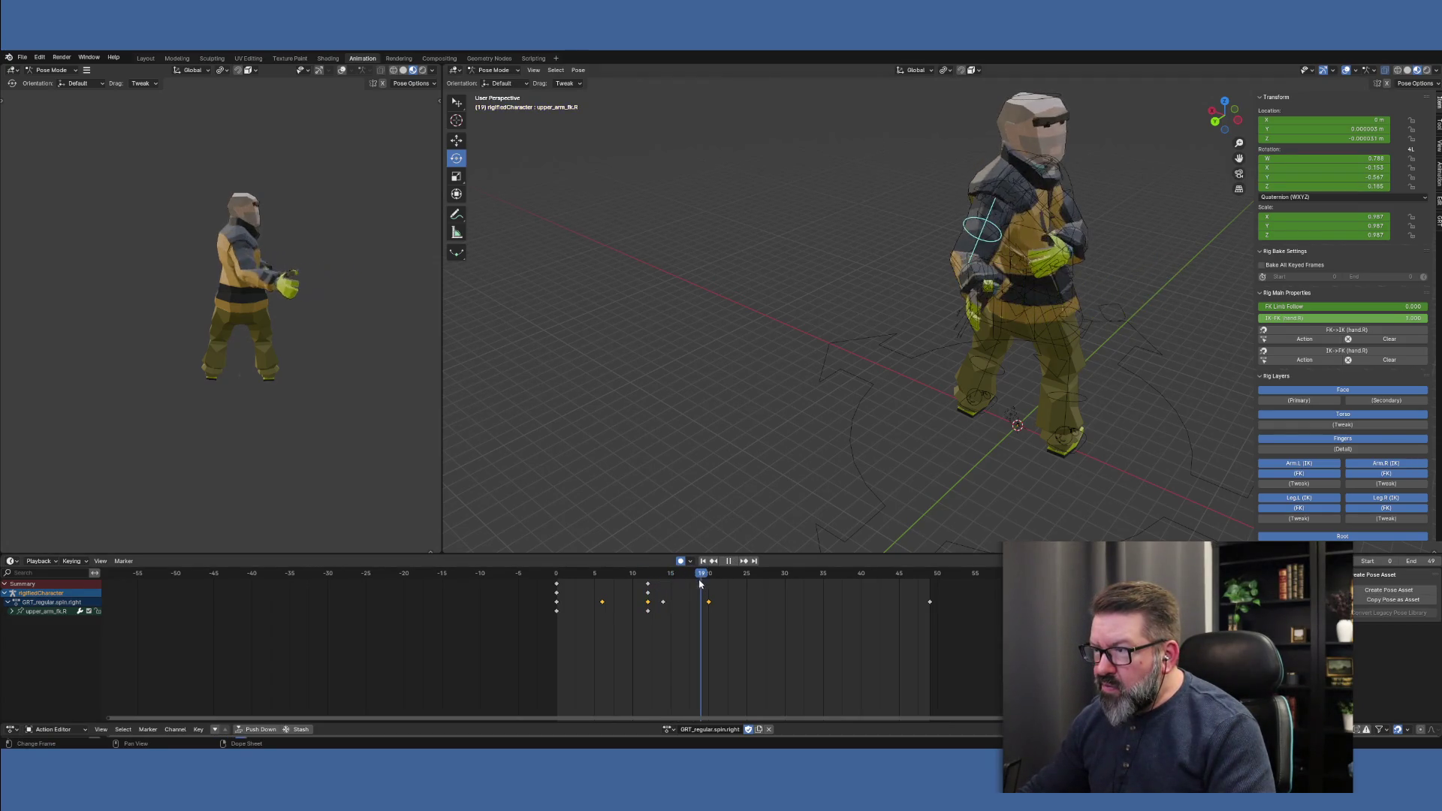
{"action": "left_click_drag", "start_coordinate": [708, 575], "coordinate": [648, 573]}
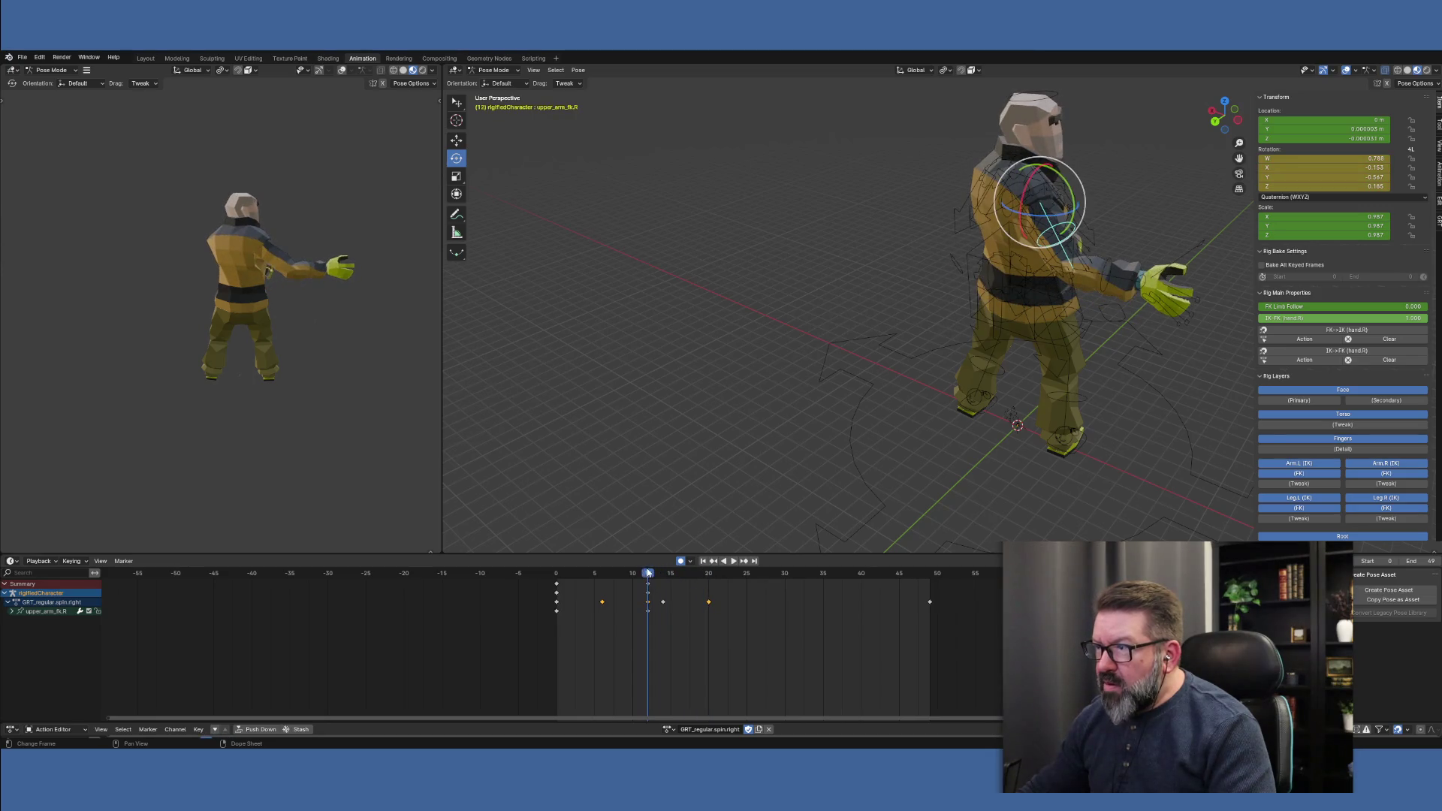
{"action": "left_click", "coordinate": [1143, 277]}
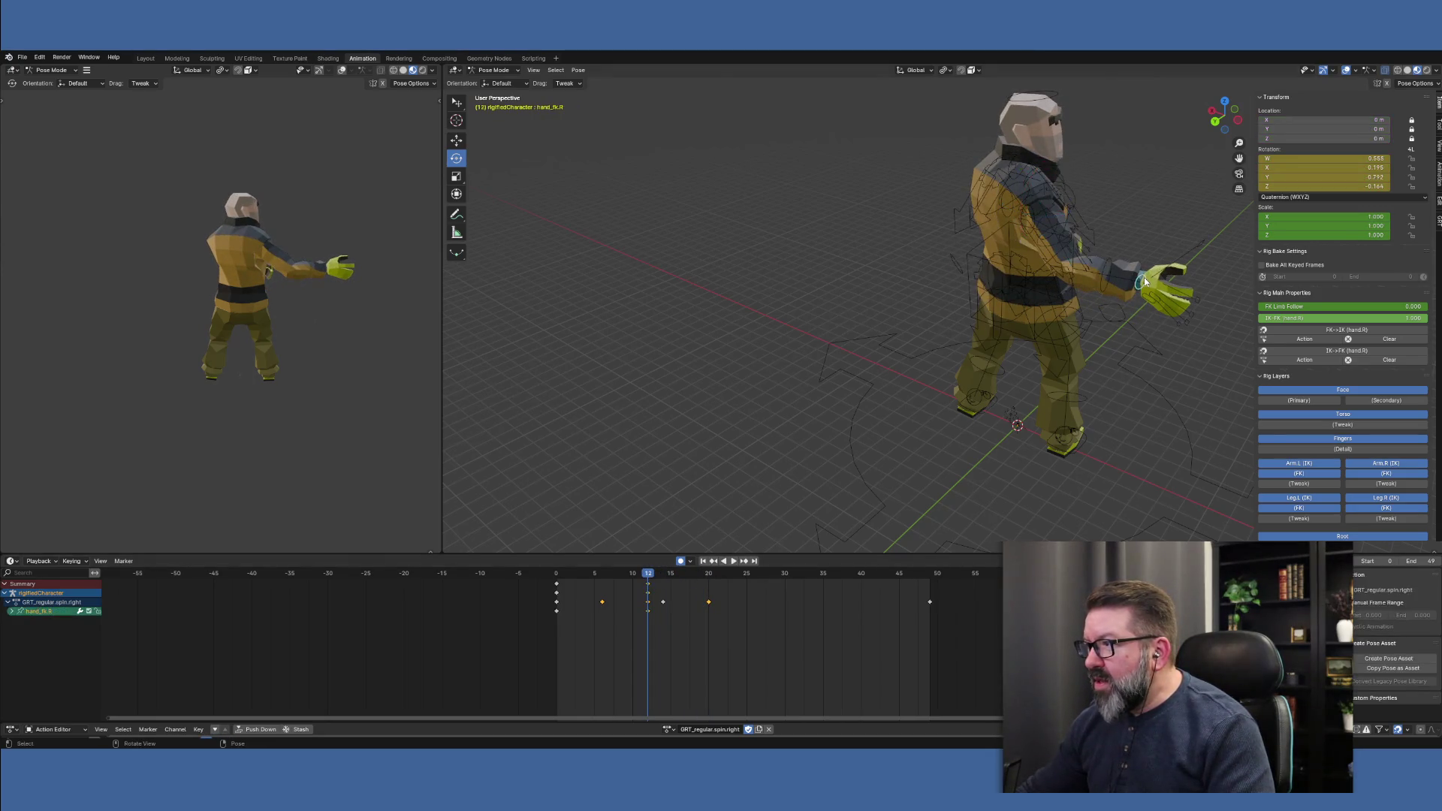
{"action": "mouse_move", "coordinate": [1137, 267]}
{"action": "left_mouse_down"}
{"action": "mouse_move", "coordinate": [1191, 240]}
{"action": "mouse_move", "coordinate": [1226, 246]}
{"action": "mouse_move", "coordinate": [1207, 274]}
{"action": "left_mouse_up"}
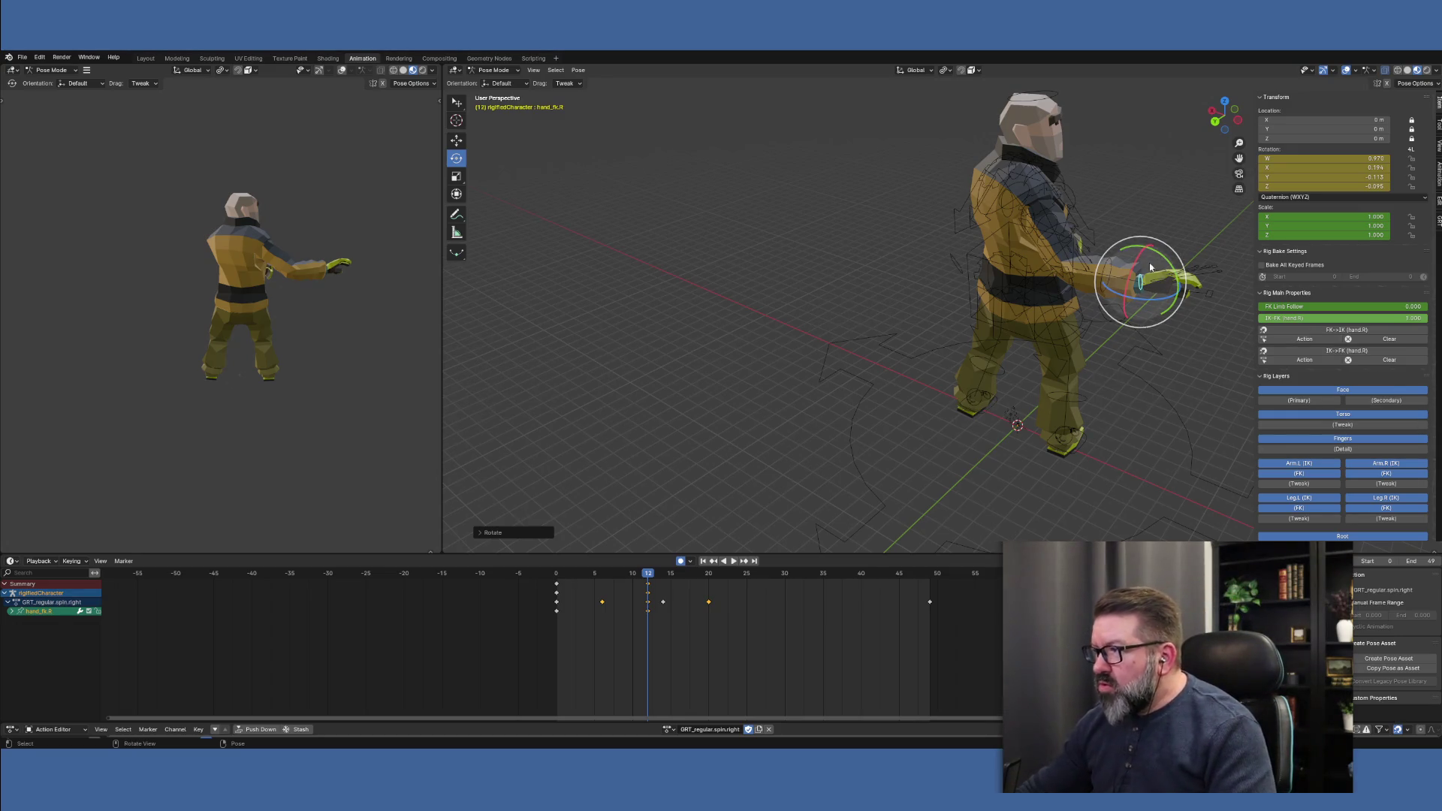
{"action": "left_click_drag", "start_coordinate": [1129, 304], "coordinate": [1123, 260]}
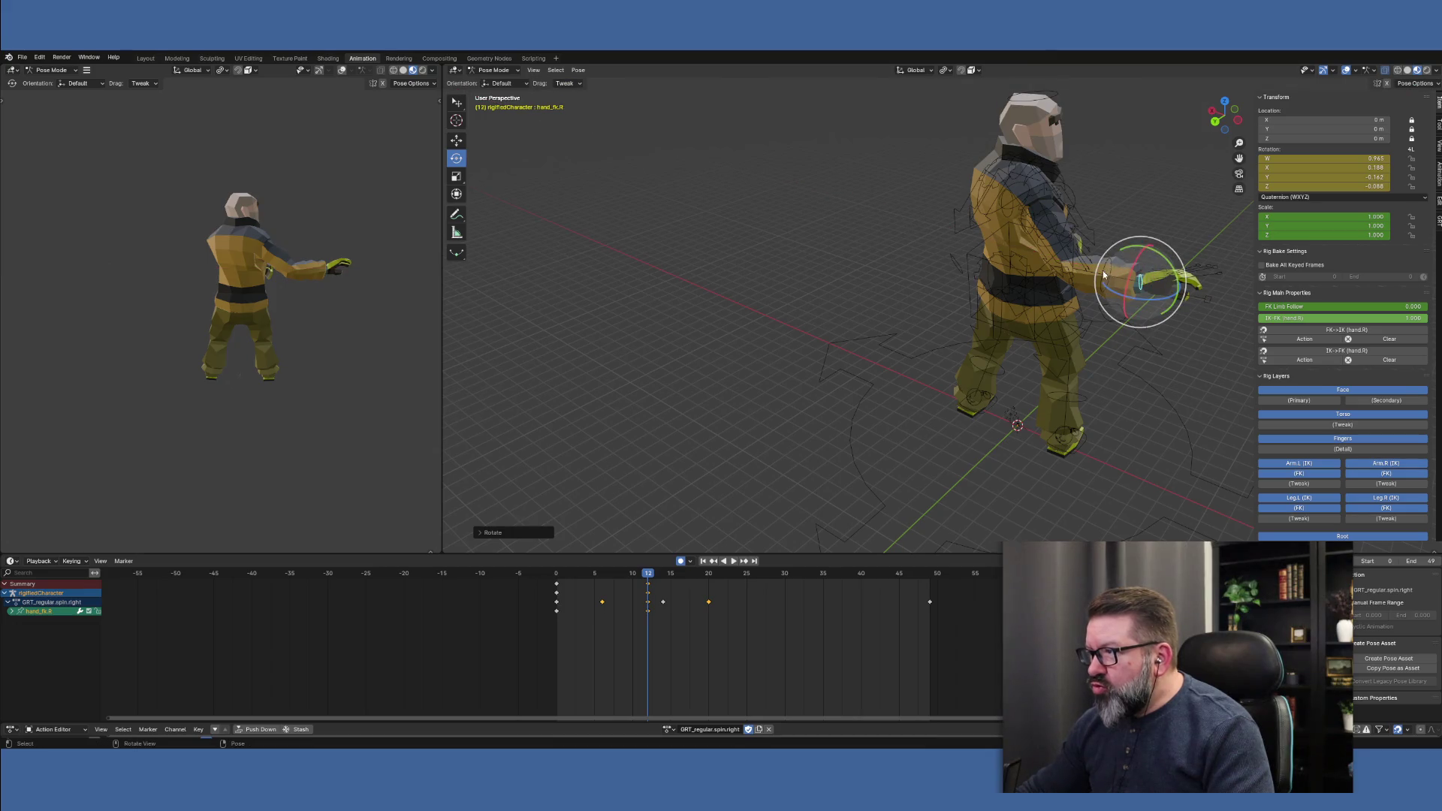
{"action": "left_click", "coordinate": [1102, 276]}
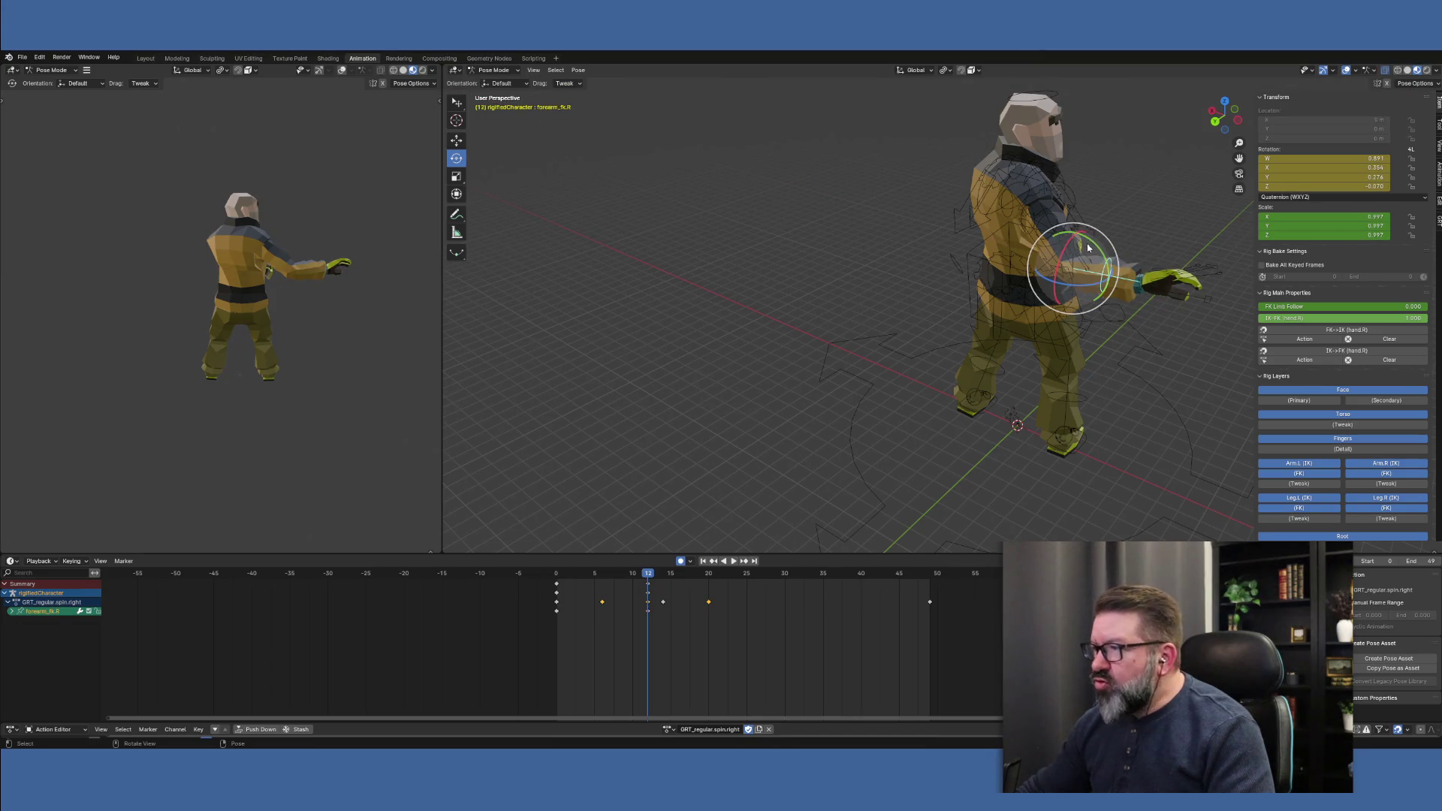
{"action": "left_click_drag", "start_coordinate": [1081, 249], "coordinate": [1083, 232]}
{"action": "left_click", "coordinate": [1145, 299]}
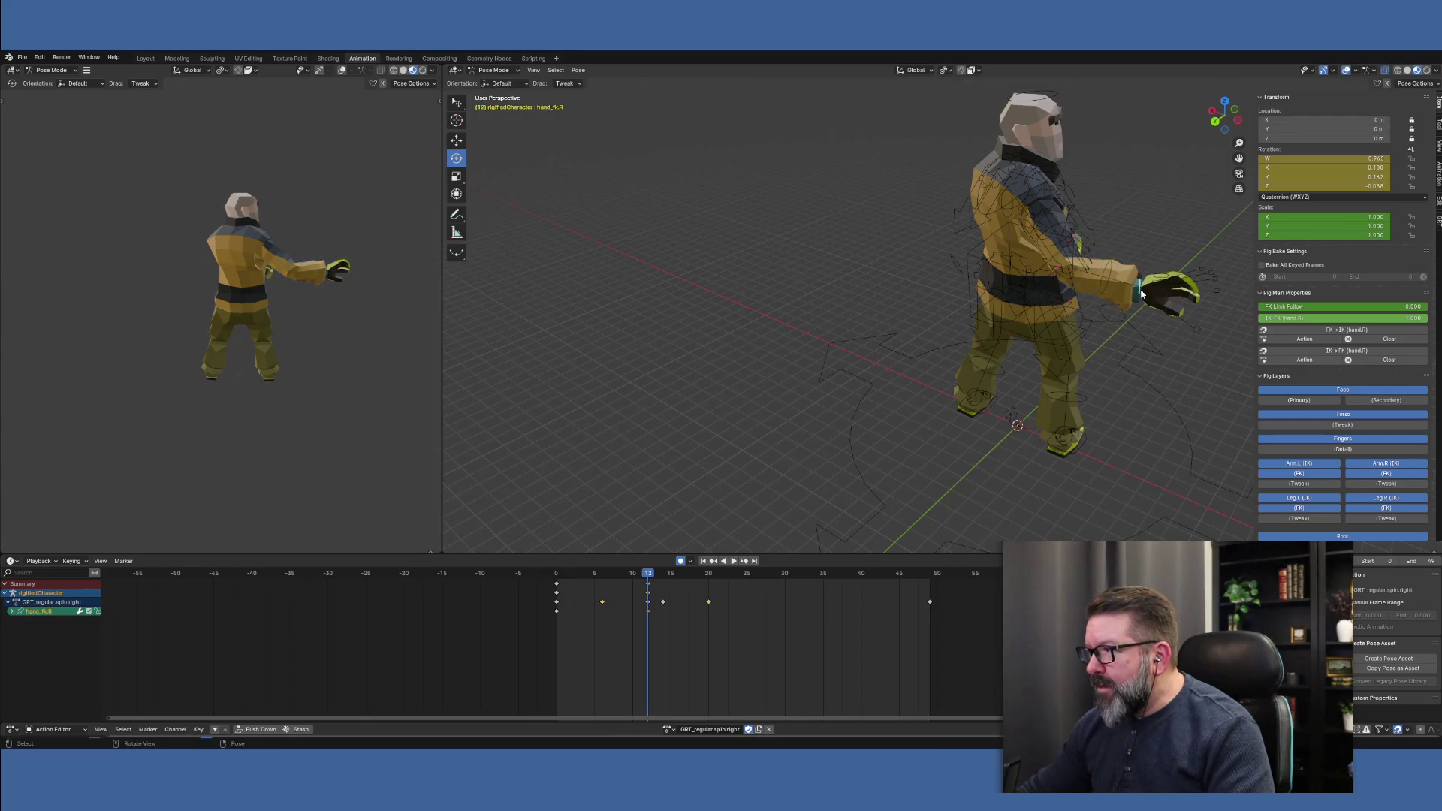
{"action": "left_click_drag", "start_coordinate": [1147, 304], "coordinate": [1157, 291]}
Rotate forearm_fk.R about X by roughly -51.6° at frame 24 so the hand hangs by the hip
{"action": "left_click", "coordinate": [737, 575]}
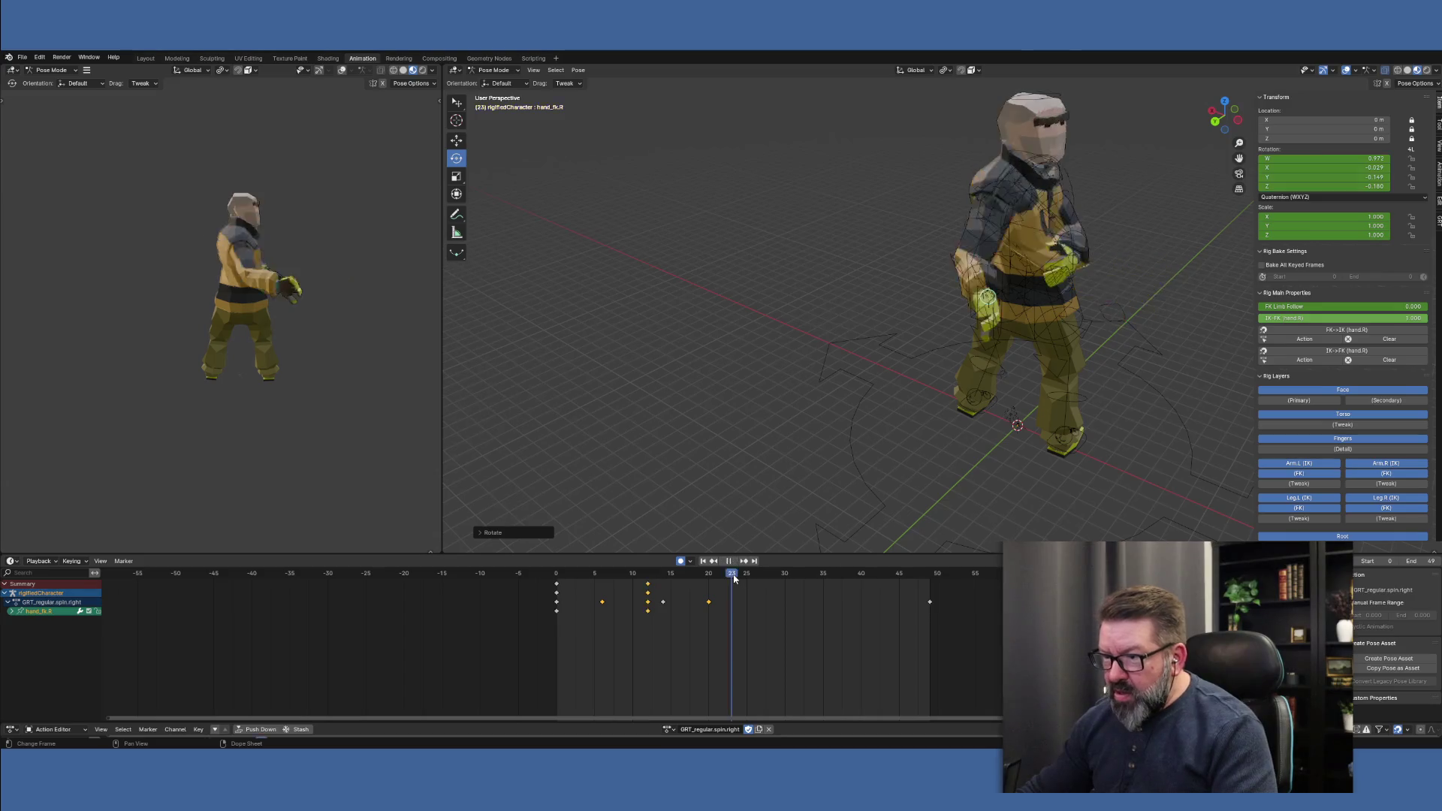
{"action": "key", "text": "space"}
{"action": "key", "text": "space"}
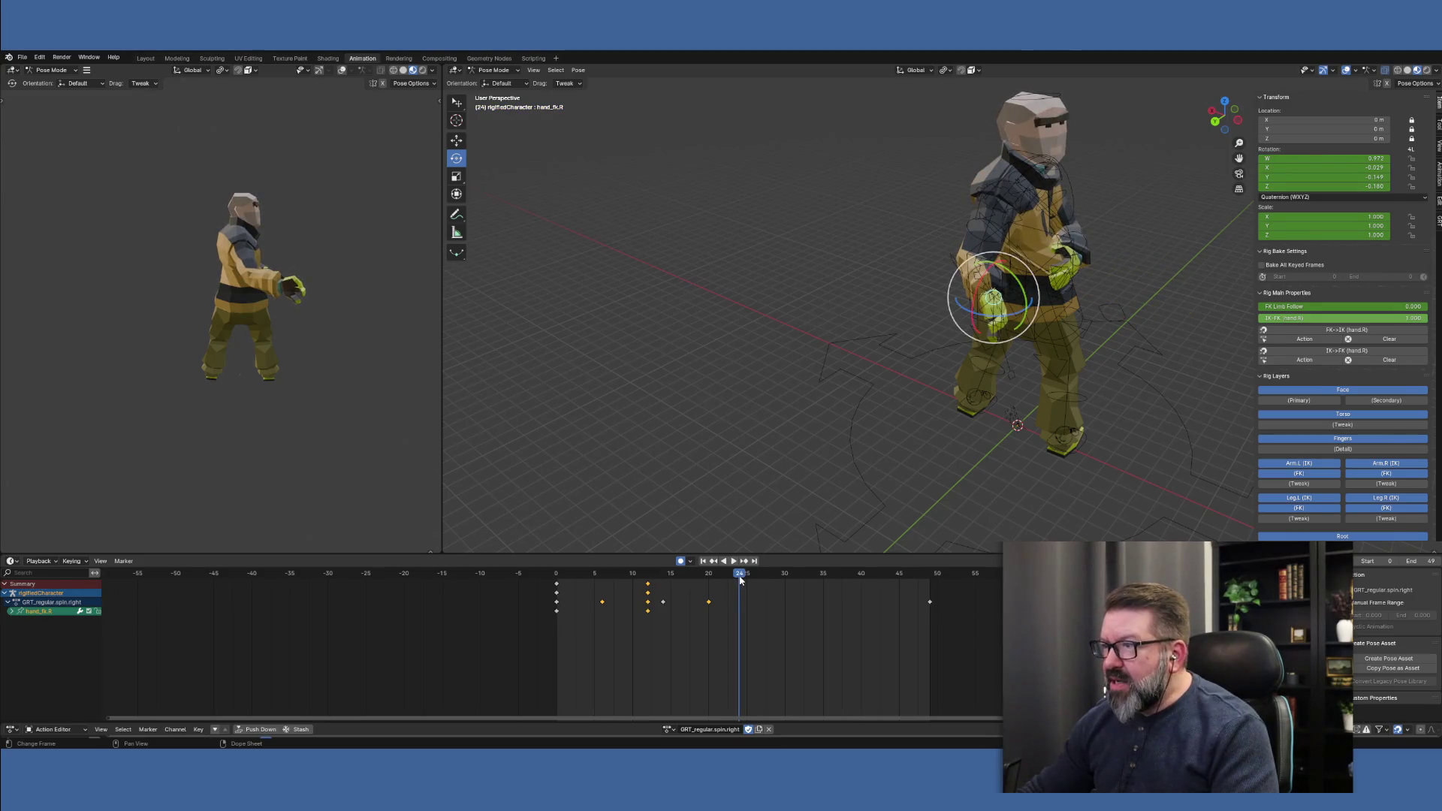
{"action": "middle_click_drag", "start_coordinate": [892, 452], "coordinate": [1042, 391]}
{"action": "left_click", "coordinate": [981, 258]}
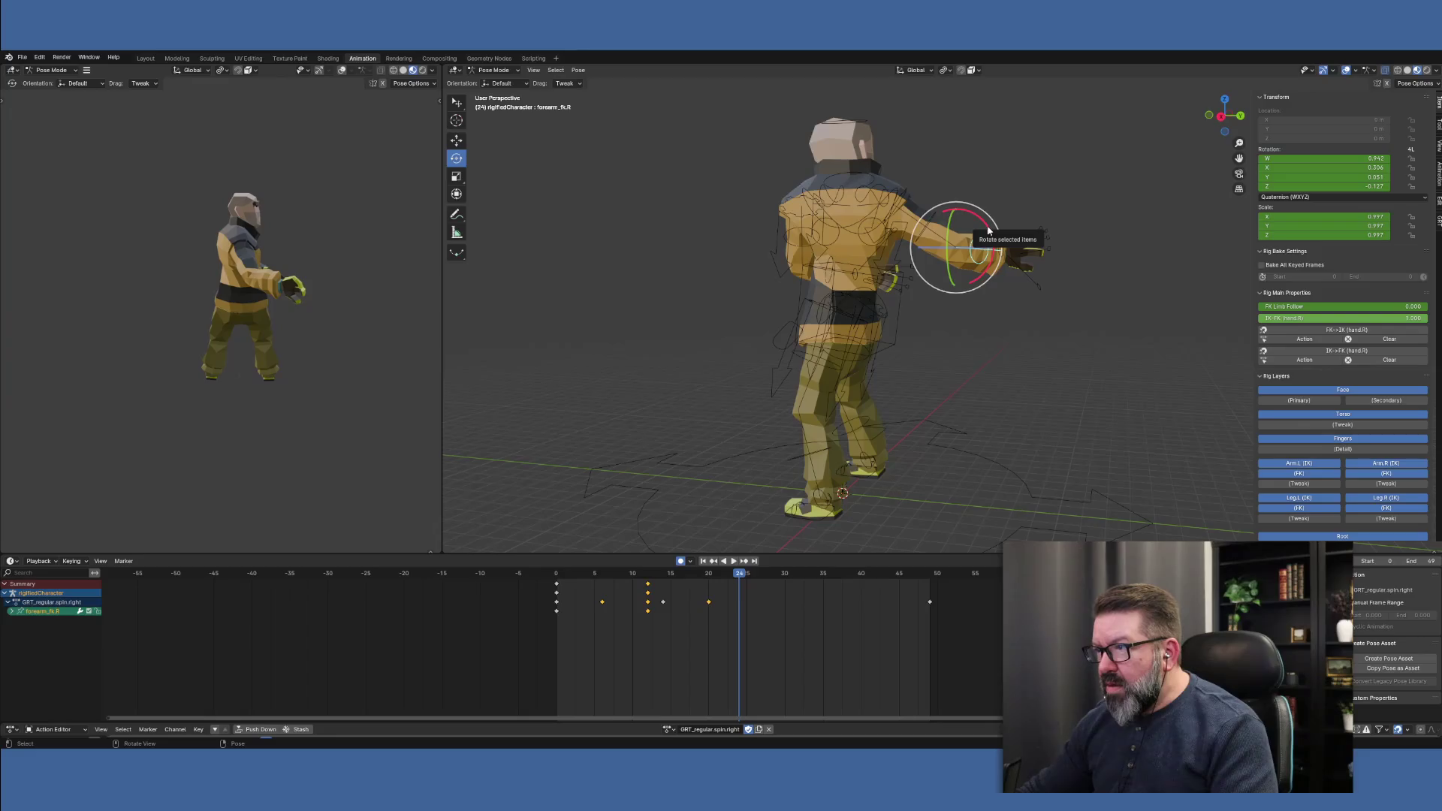
{"action": "mouse_move", "coordinate": [988, 231]}
{"action": "left_mouse_down"}
{"action": "mouse_move", "coordinate": [978, 278]}
{"action": "mouse_move", "coordinate": [952, 247]}
{"action": "left_mouse_up"}
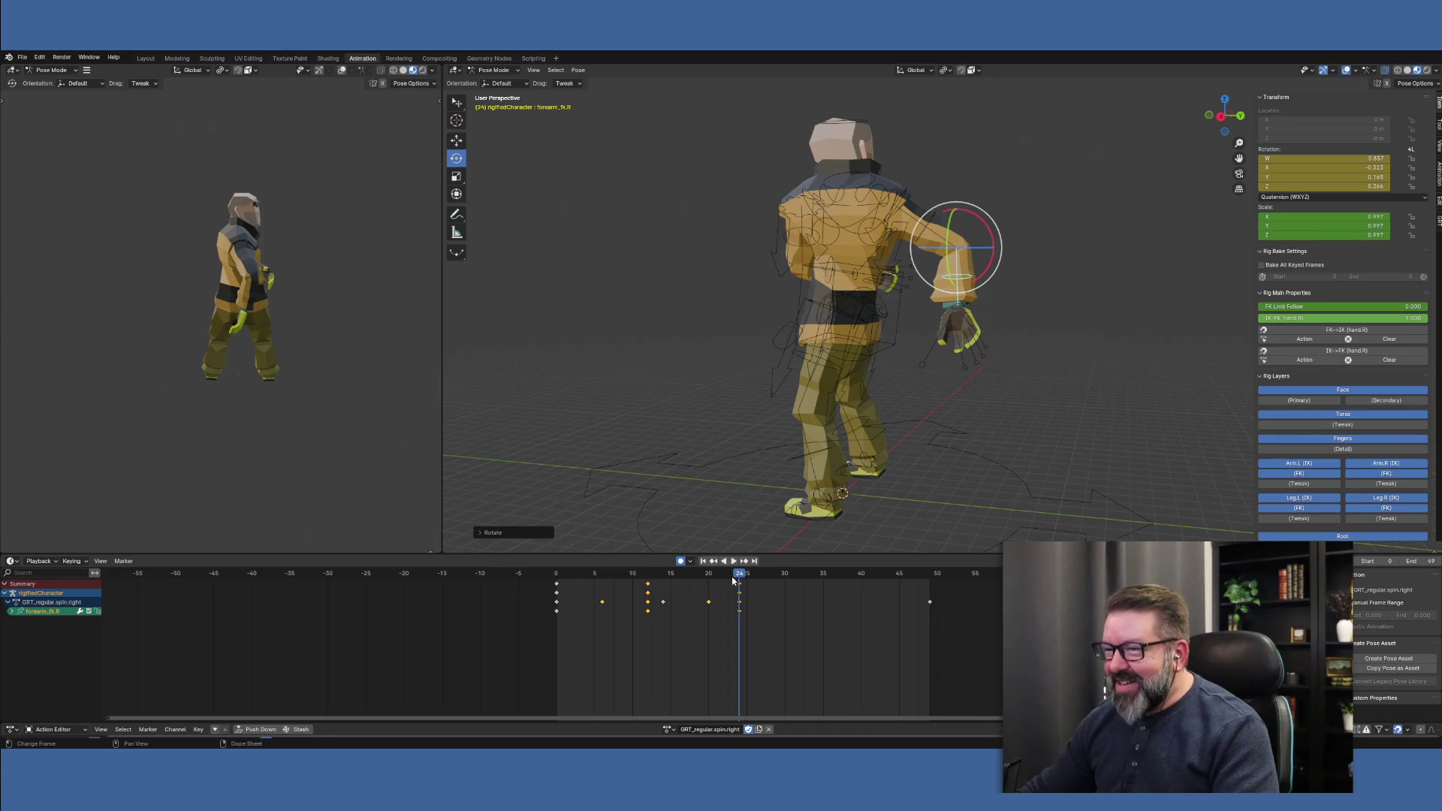
Near frame 30, rotate upper_arm_fk.R down by -32.5° on X
{"action": "left_click", "coordinate": [781, 578]}
{"action": "key", "text": "space"}
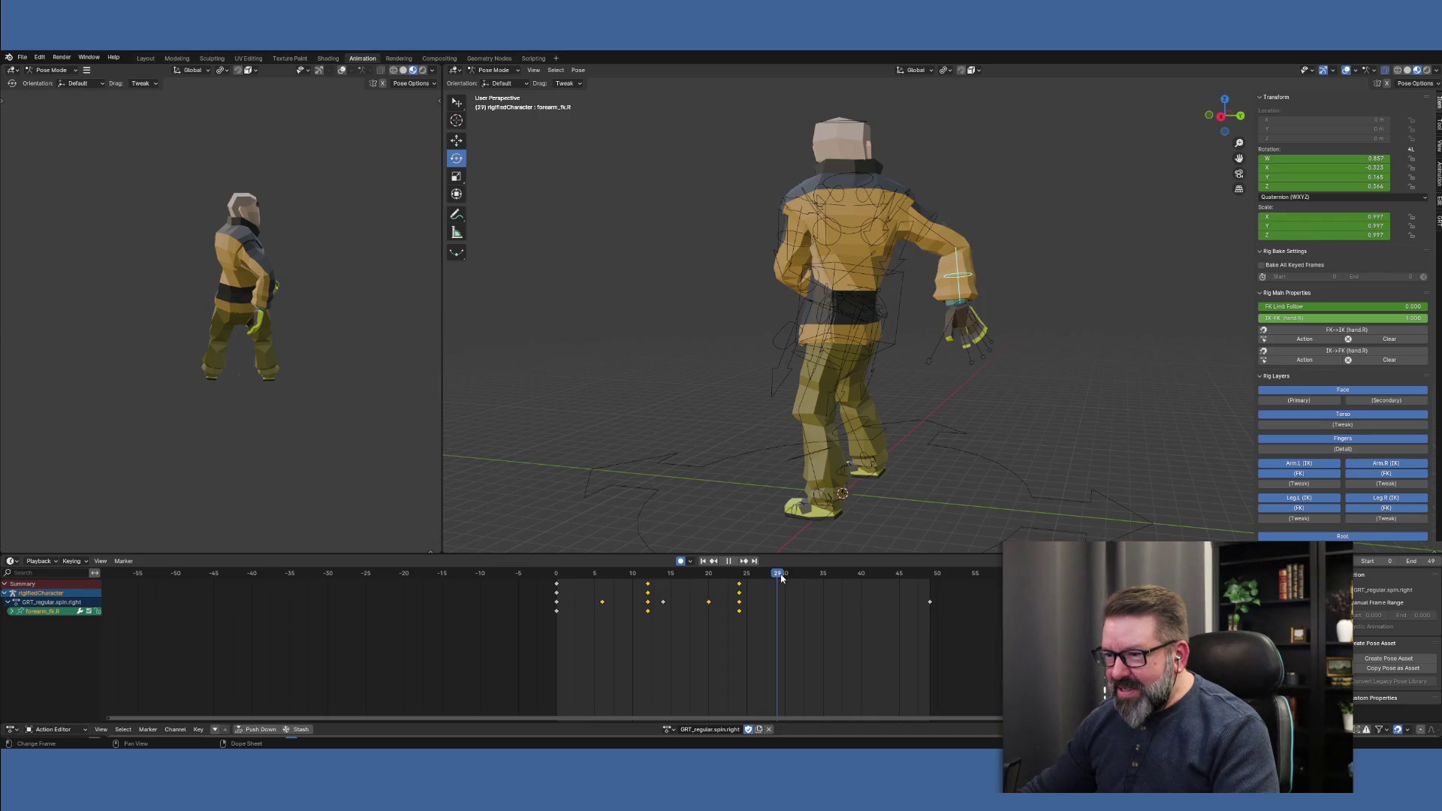
{"action": "mouse_move", "coordinate": [760, 580]}
{"action": "left_mouse_down"}
{"action": "mouse_move", "coordinate": [736, 580]}
{"action": "mouse_move", "coordinate": [787, 579]}
{"action": "left_mouse_up"}
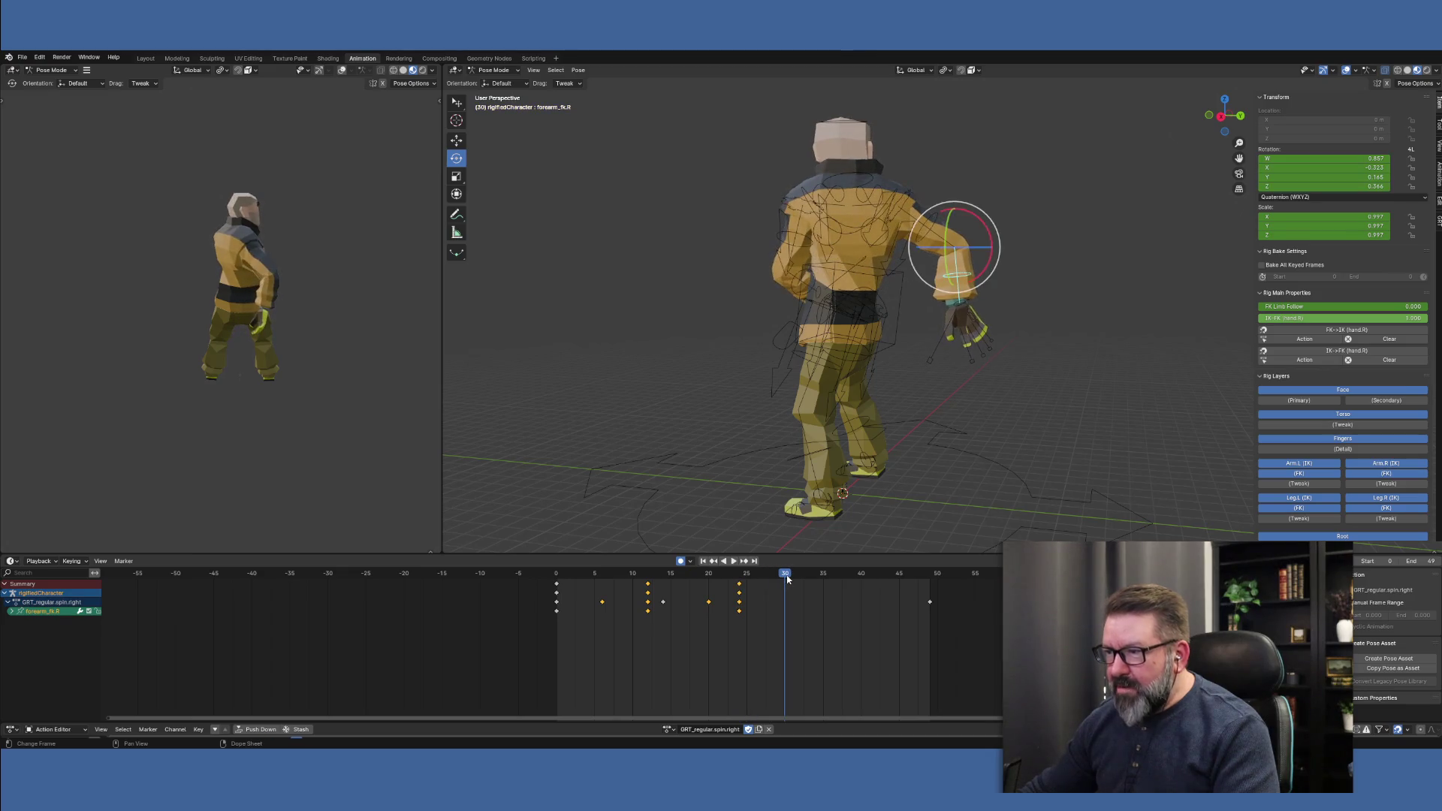
{"action": "left_click", "coordinate": [922, 234]}
{"action": "left_click", "coordinate": [936, 217]}
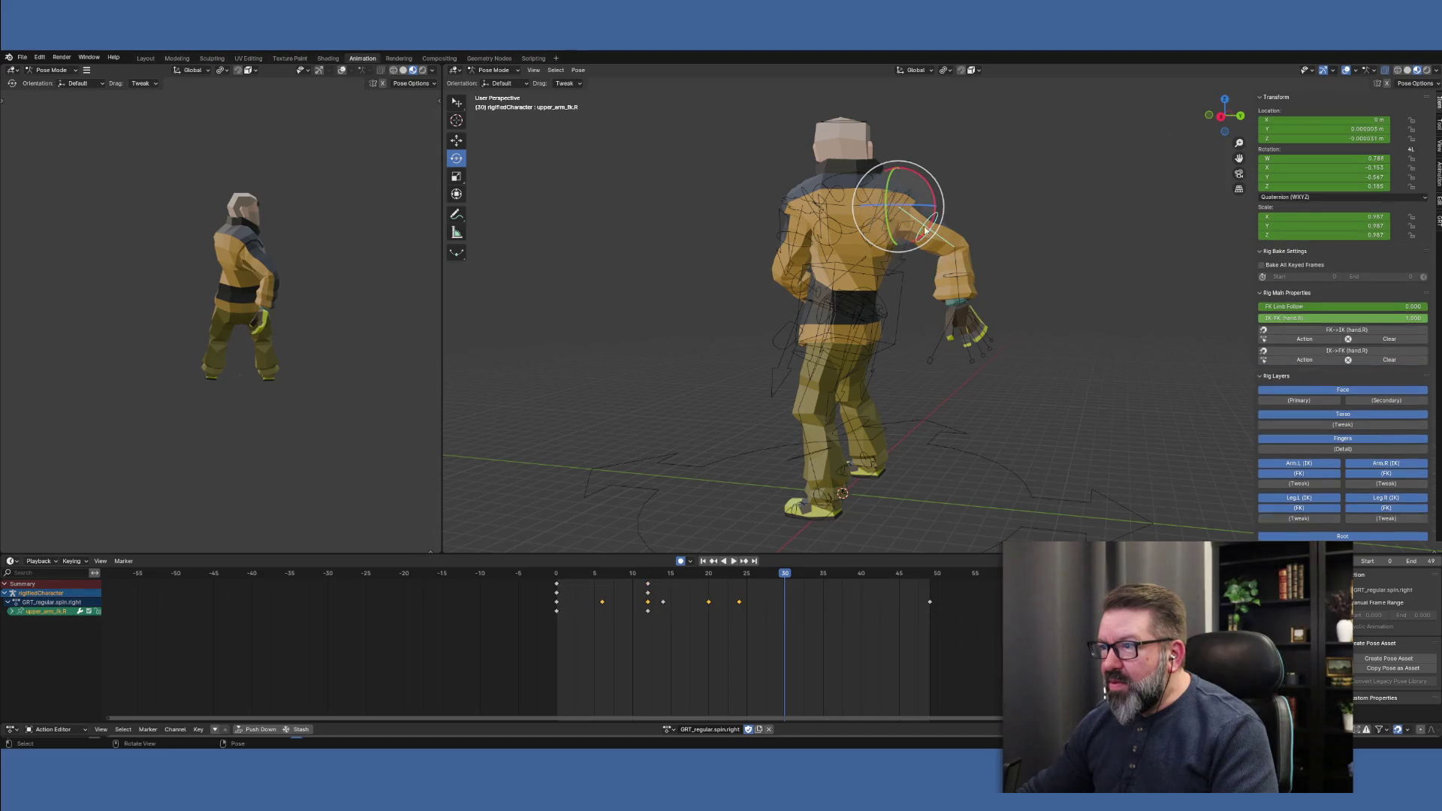
{"action": "left_click_drag", "start_coordinate": [936, 217], "coordinate": [917, 236]}
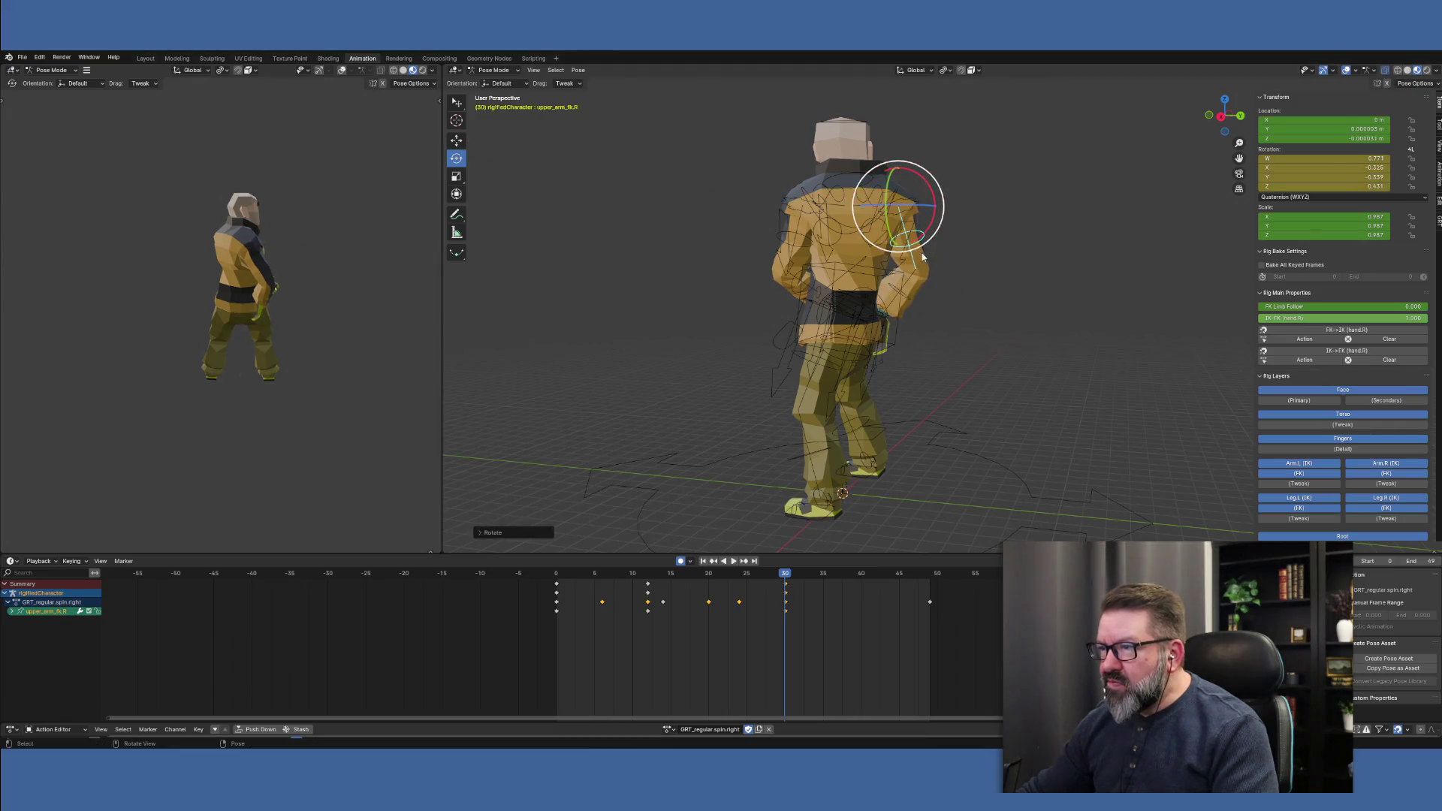
Rotate forearm_fk.R -23.7° on X, then scrub back to frame 17 to review
{"action": "left_click", "coordinate": [903, 295]}
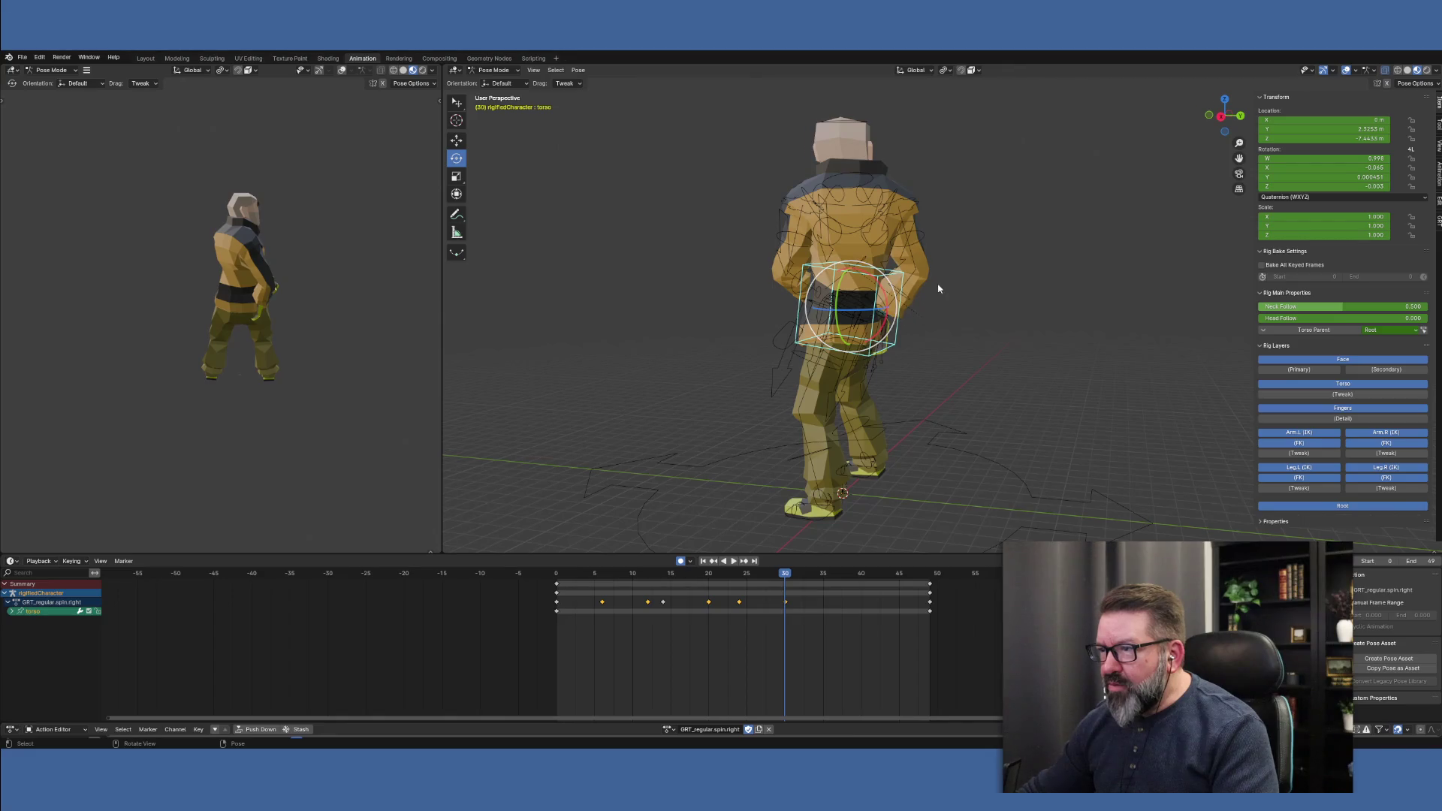
{"action": "left_click", "coordinate": [911, 301]}
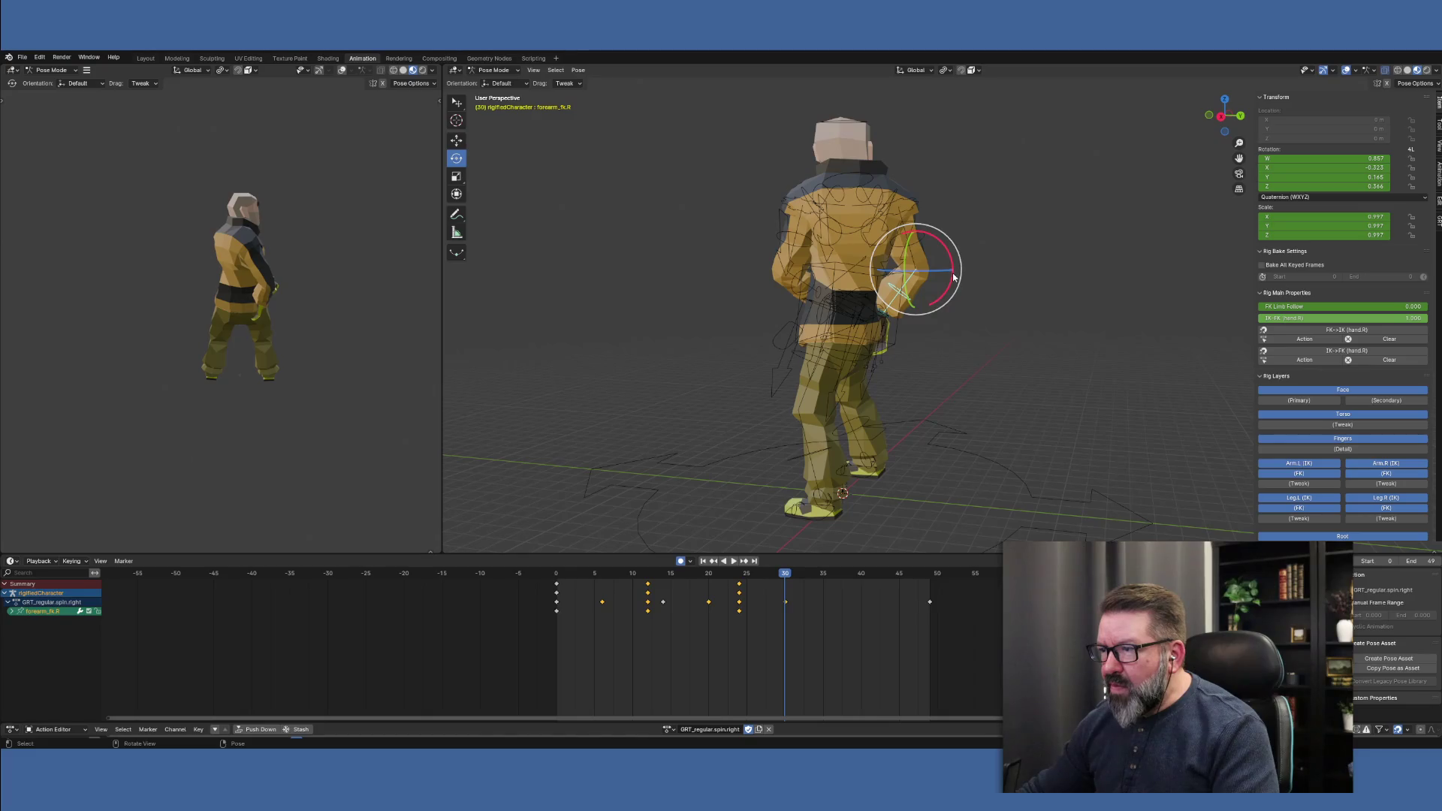
{"action": "mouse_move", "coordinate": [952, 272]}
{"action": "left_mouse_down"}
{"action": "mouse_move", "coordinate": [938, 289]}
{"action": "mouse_move", "coordinate": [901, 267]}
{"action": "mouse_move", "coordinate": [921, 276]}
{"action": "left_mouse_up"}
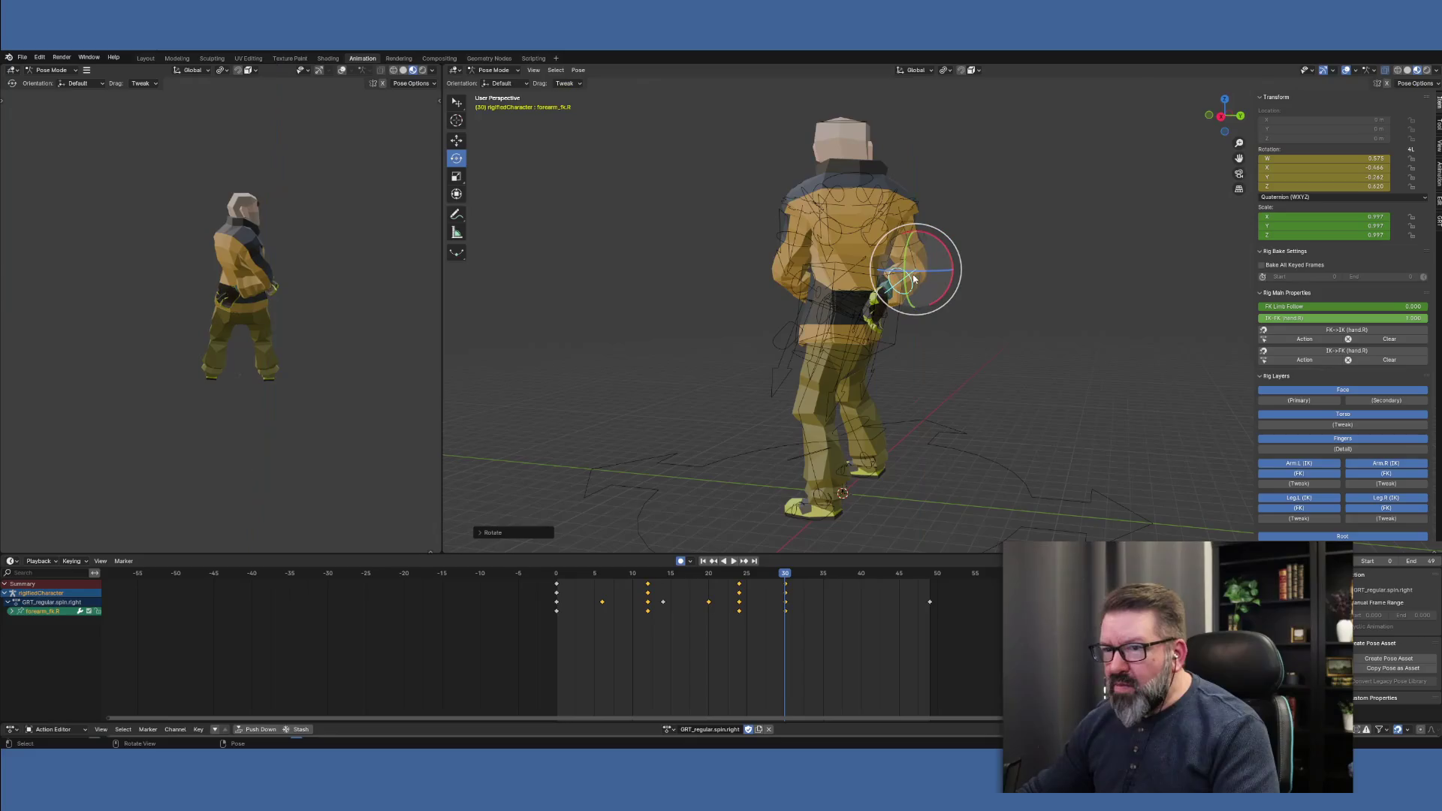
{"action": "mouse_move", "coordinate": [784, 576]}
{"action": "left_mouse_down"}
{"action": "mouse_move", "coordinate": [559, 575]}
{"action": "mouse_move", "coordinate": [781, 577]}
{"action": "mouse_move", "coordinate": [561, 575]}
{"action": "mouse_move", "coordinate": [781, 577]}
{"action": "mouse_move", "coordinate": [606, 575]}
{"action": "mouse_move", "coordinate": [738, 576]}
{"action": "left_mouse_up"}
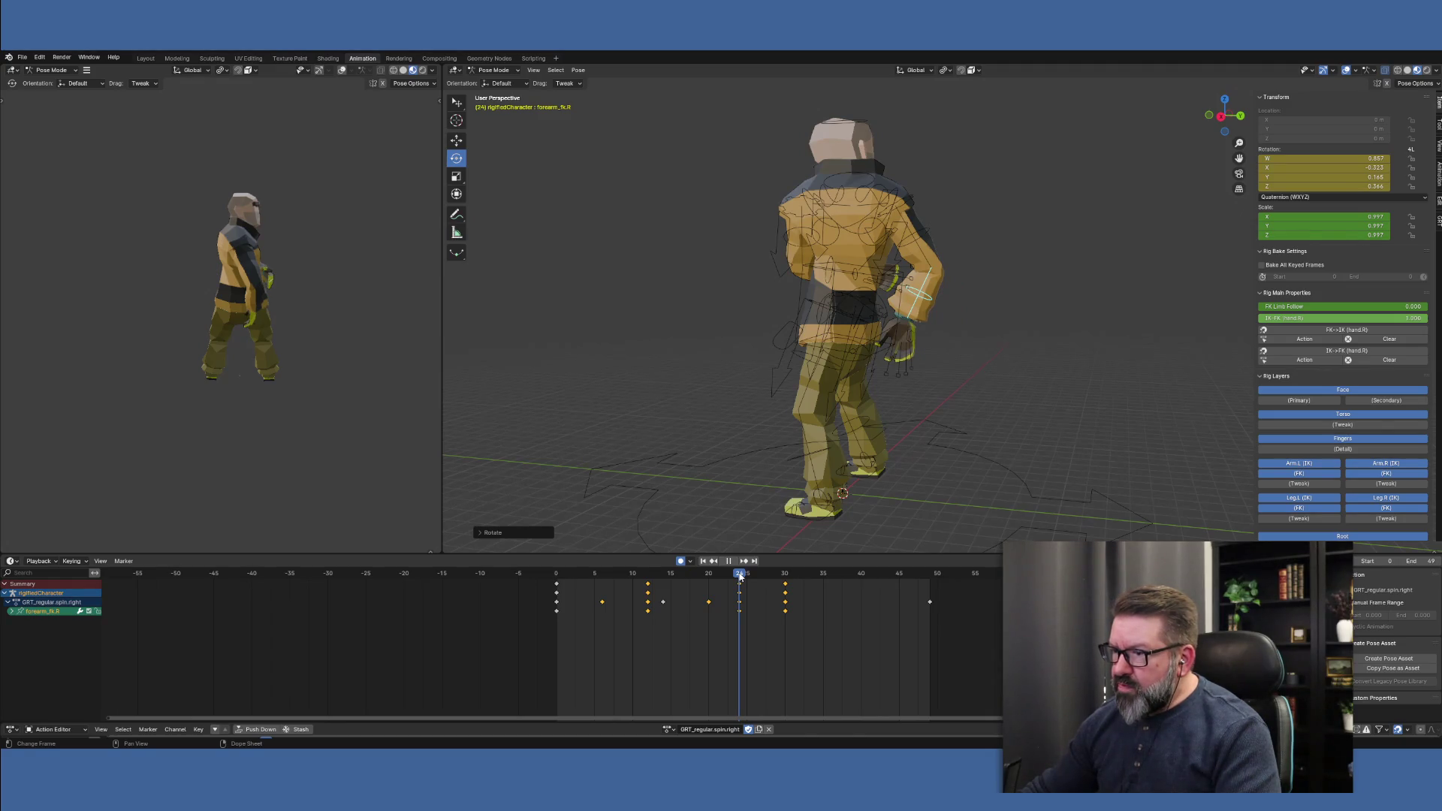
At frame 24, twist the right upper arm around its Z axis, viewed from the front
{"action": "left_click_drag", "start_coordinate": [740, 576], "coordinate": [740, 576]}
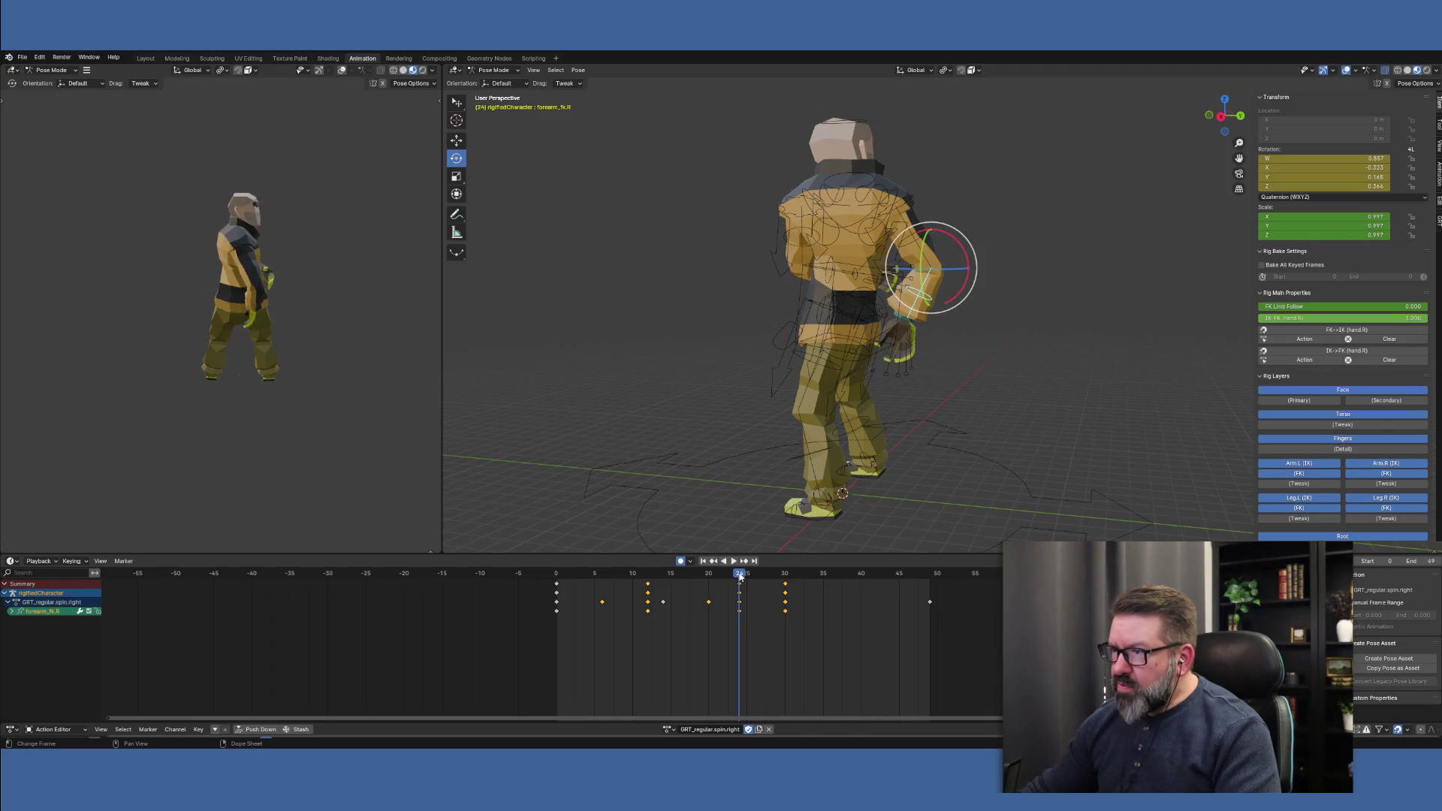
{"action": "left_click", "coordinate": [781, 577]}
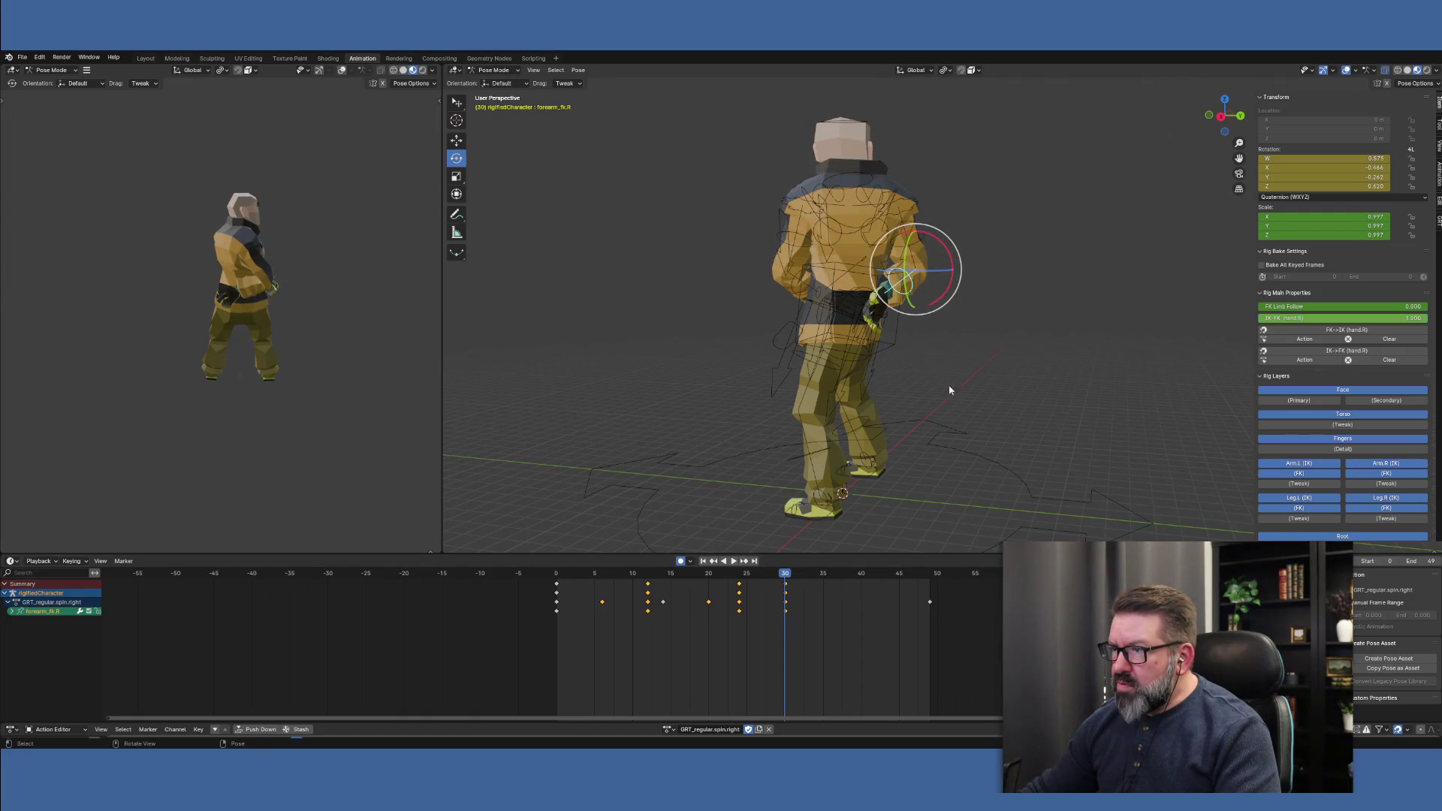
{"action": "left_click", "coordinate": [738, 576]}
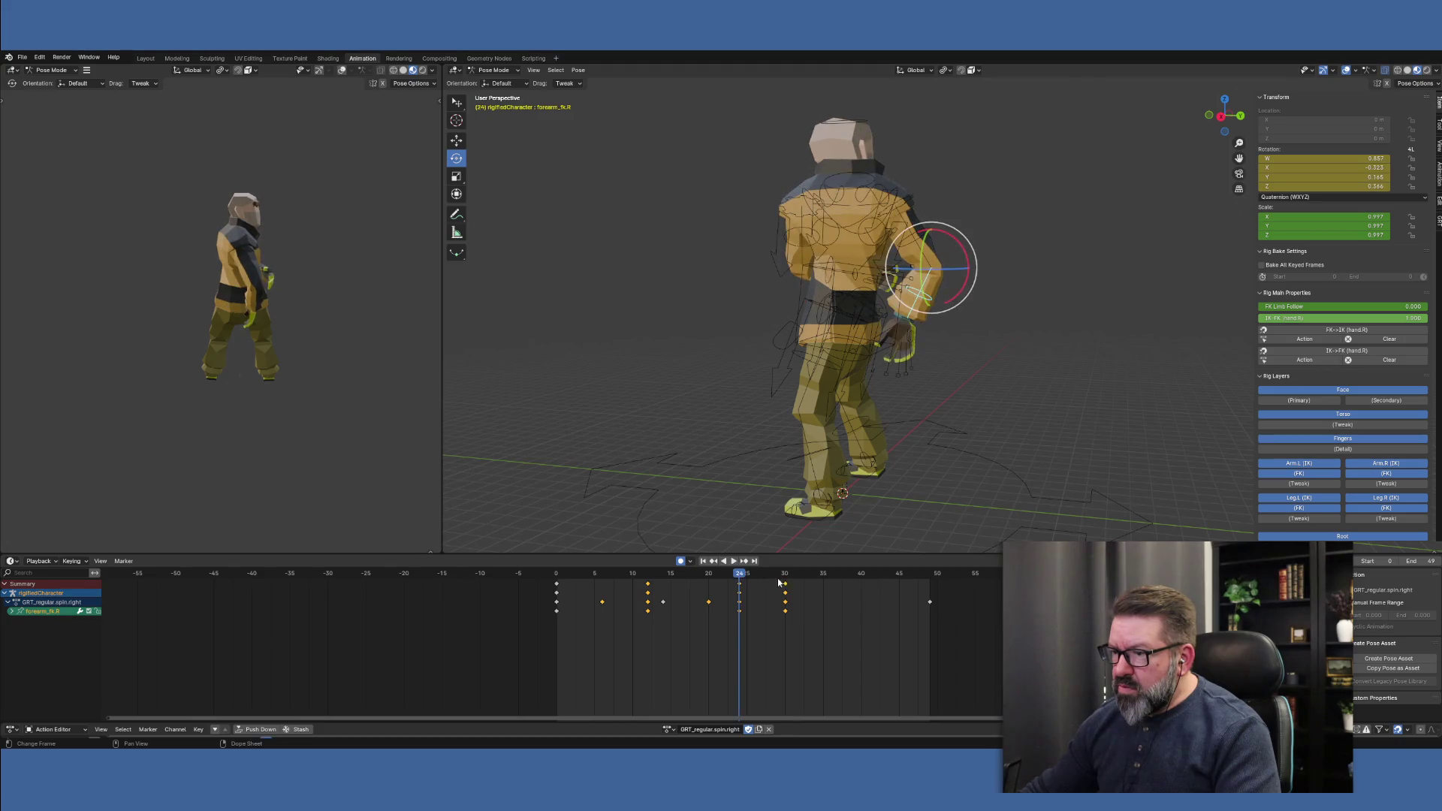
{"action": "key", "text": "bracketleft"}
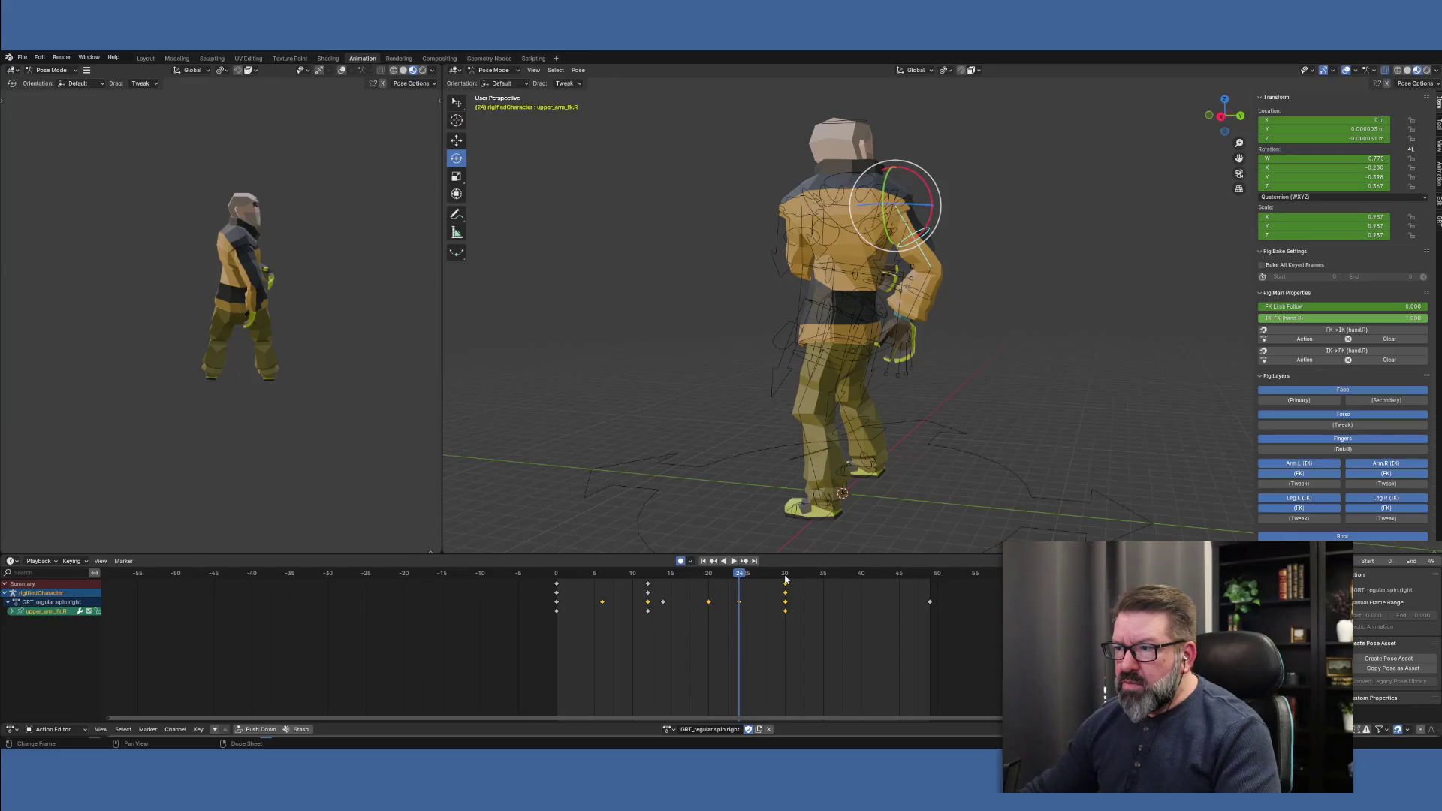
{"action": "mouse_move", "coordinate": [901, 509]}
{"action": "middle_mouse_down"}
{"action": "mouse_move", "coordinate": [910, 488]}
{"action": "mouse_move", "coordinate": [737, 472]}
{"action": "middle_mouse_up"}
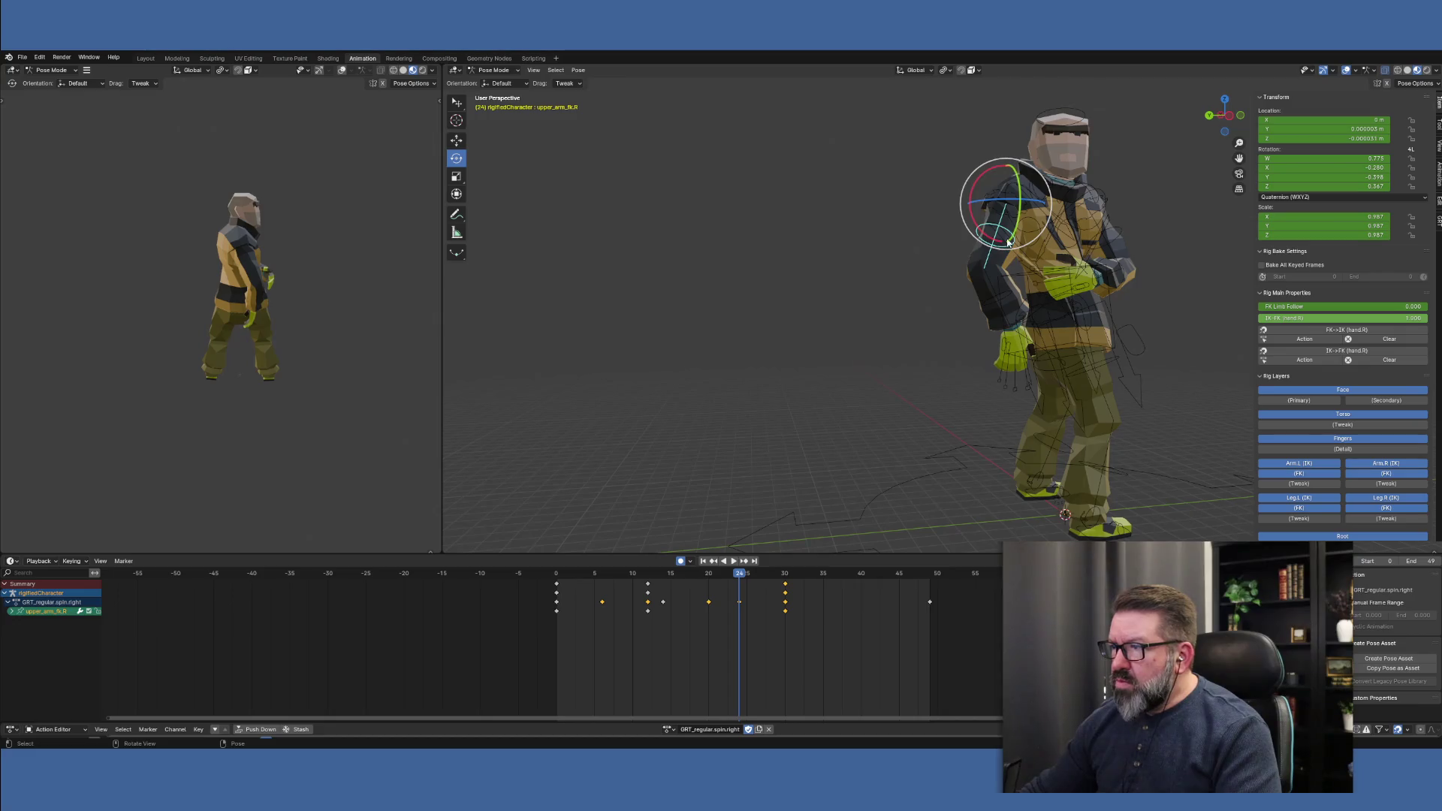
{"action": "left_click_drag", "start_coordinate": [1031, 201], "coordinate": [1023, 220]}
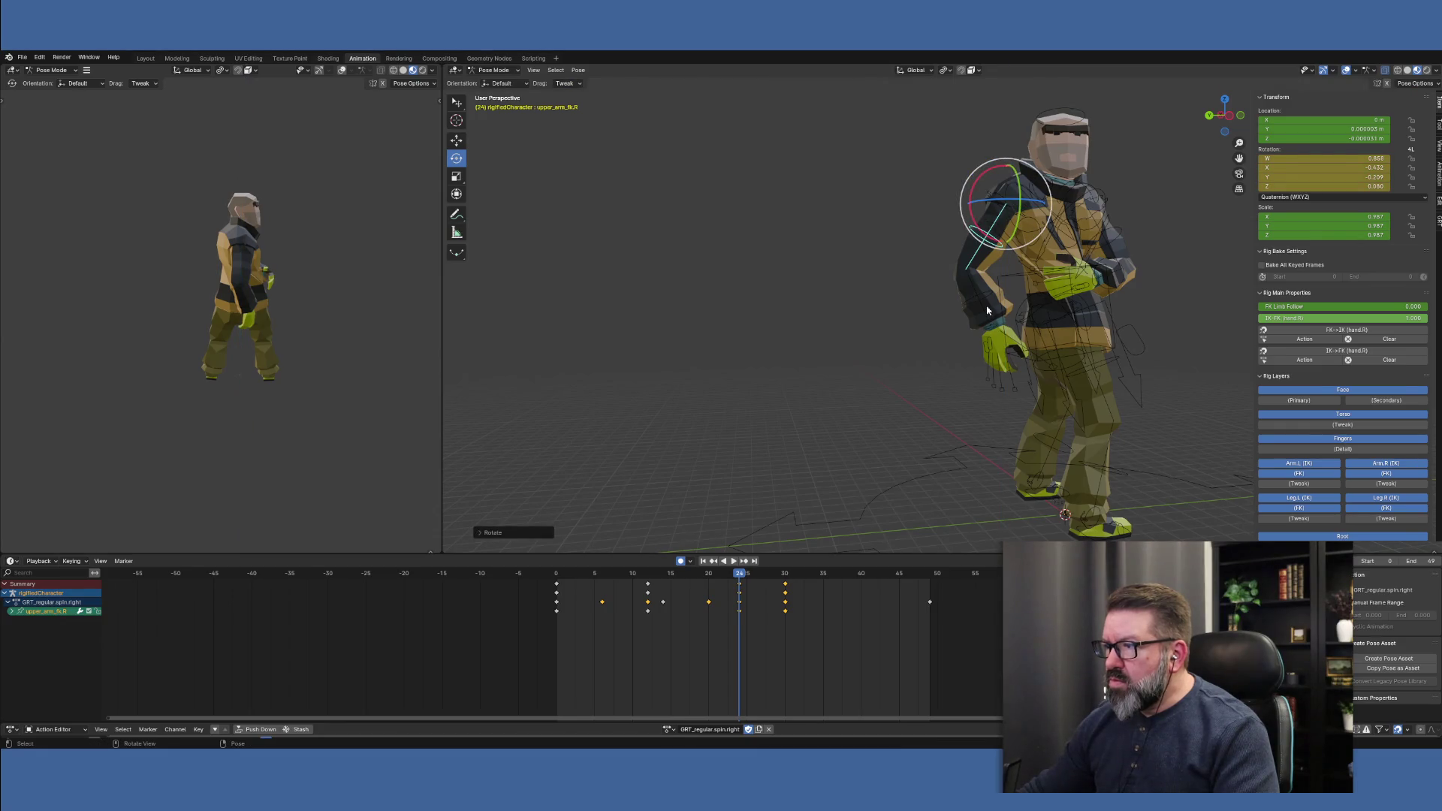
Review the arm motion from frame 24 to 33 and paste a new upper arm rotation at frame 30
{"action": "left_click", "coordinate": [786, 578]}
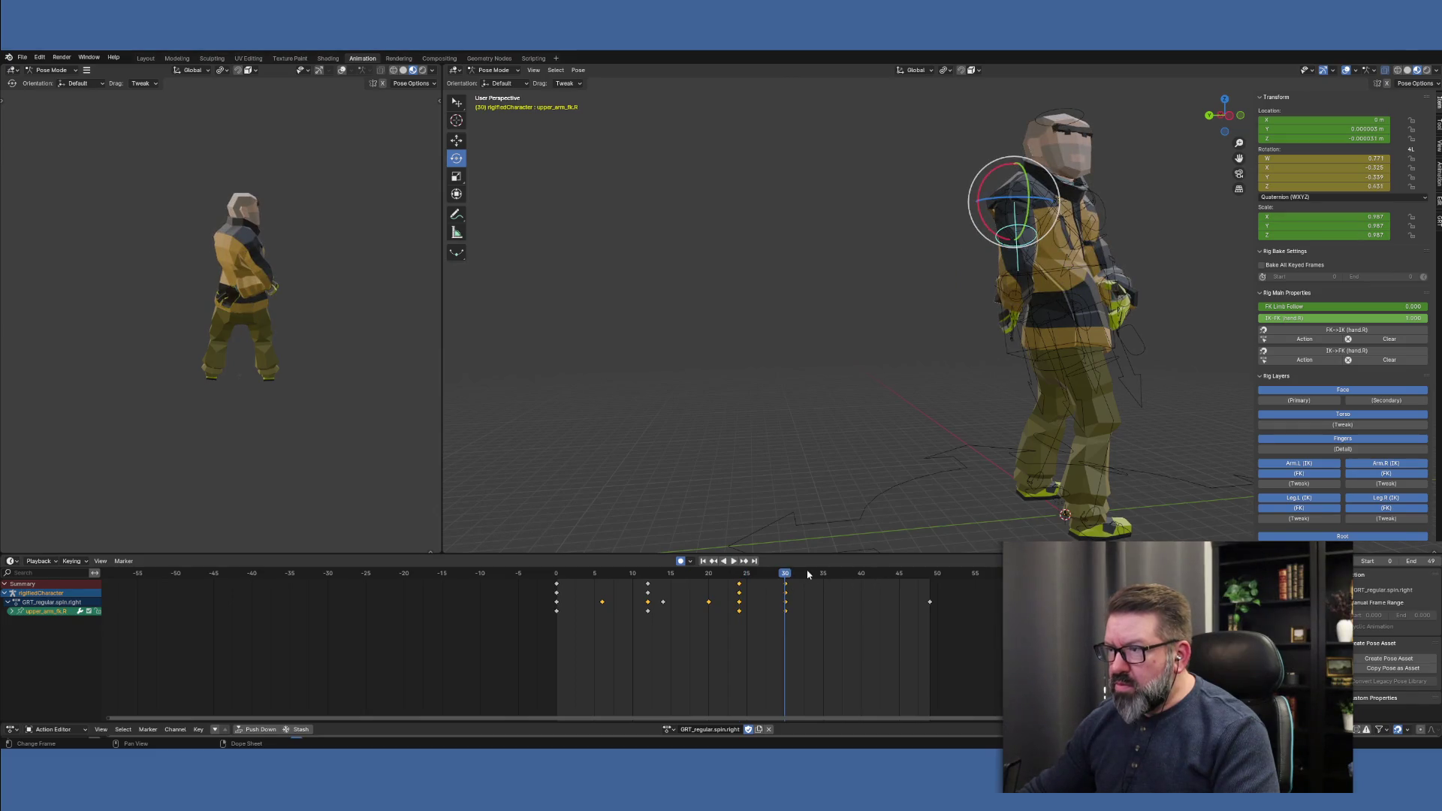
{"action": "mouse_move", "coordinate": [740, 578]}
{"action": "left_mouse_down"}
{"action": "mouse_move", "coordinate": [807, 576]}
{"action": "mouse_move", "coordinate": [638, 578]}
{"action": "mouse_move", "coordinate": [761, 590]}
{"action": "mouse_move", "coordinate": [739, 590]}
{"action": "left_mouse_up"}
{"action": "left_click", "coordinate": [785, 580]}
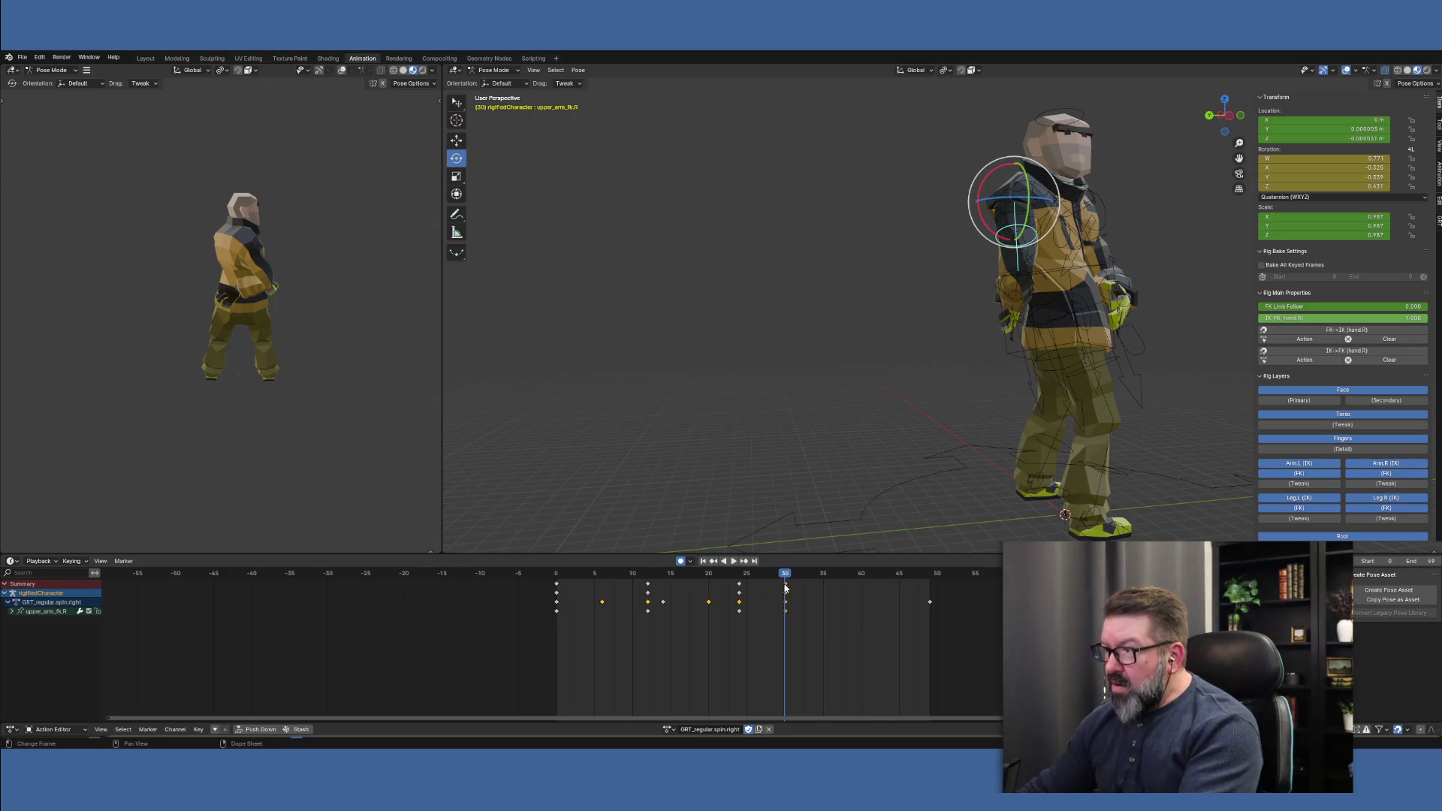
{"action": "key", "text": "ctrl+v"}
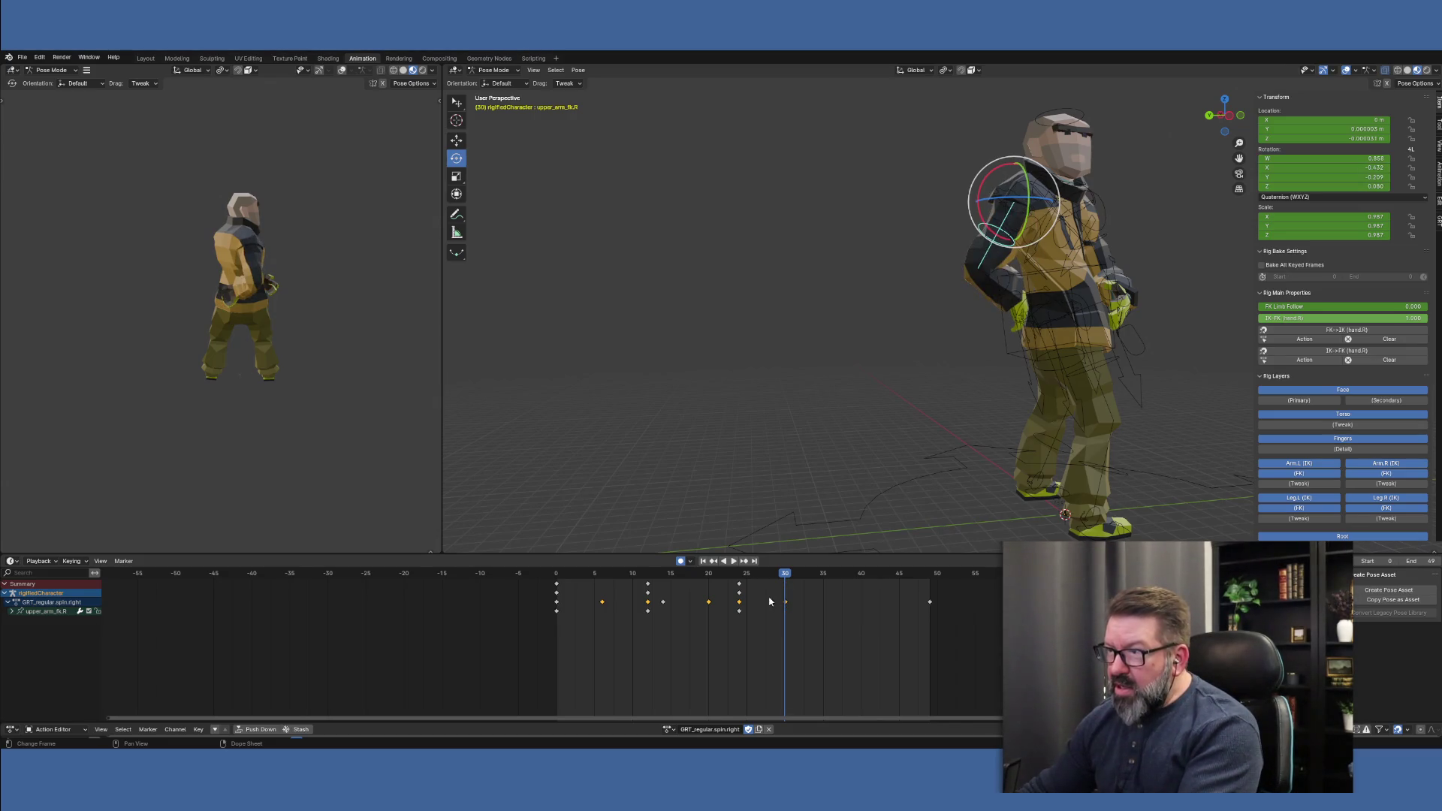
Delete the right forearm's frame-30 keyframes, then play back and stop at frame 20
{"action": "left_click", "coordinate": [1010, 286]}
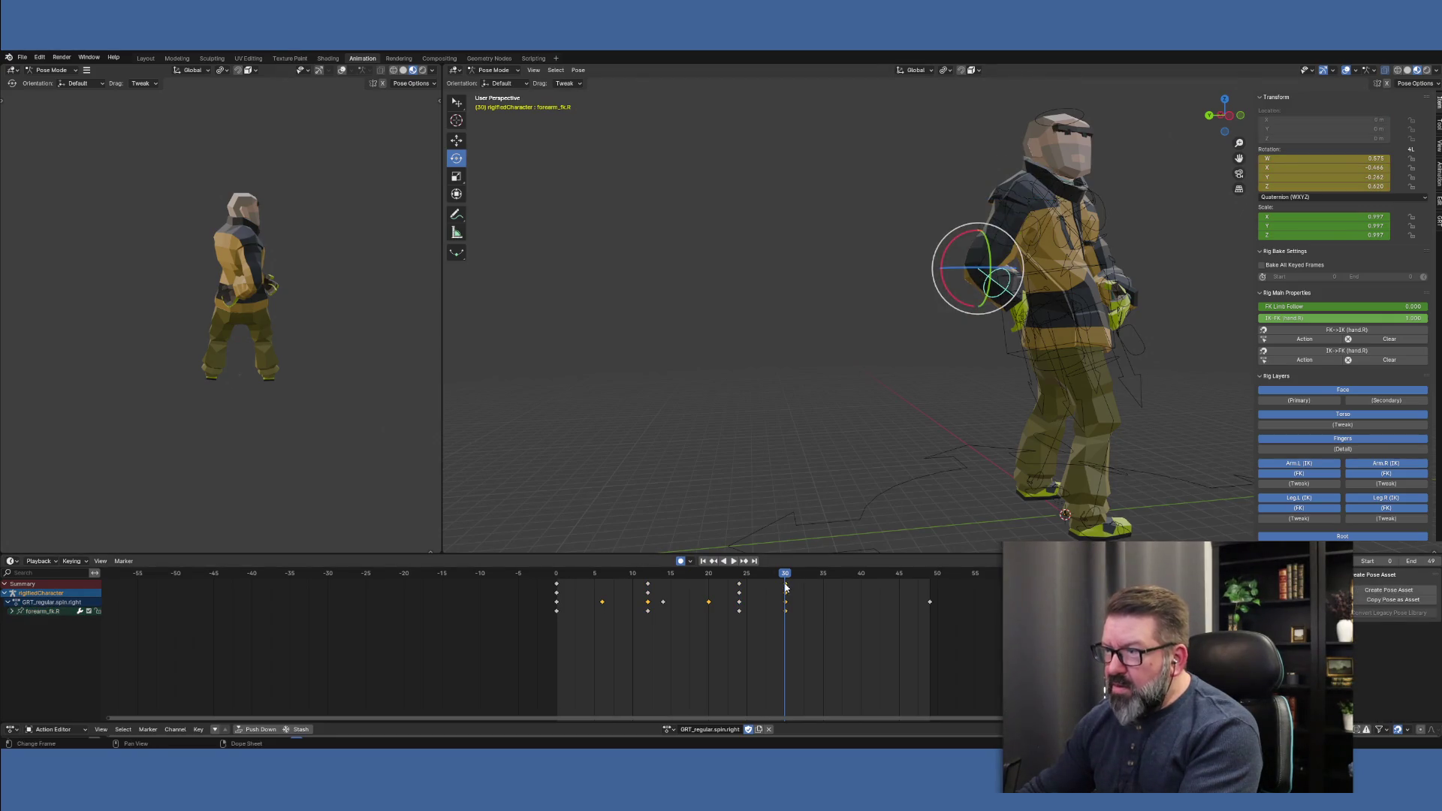
{"action": "key", "text": "Delete"}
{"action": "key", "text": "space"}
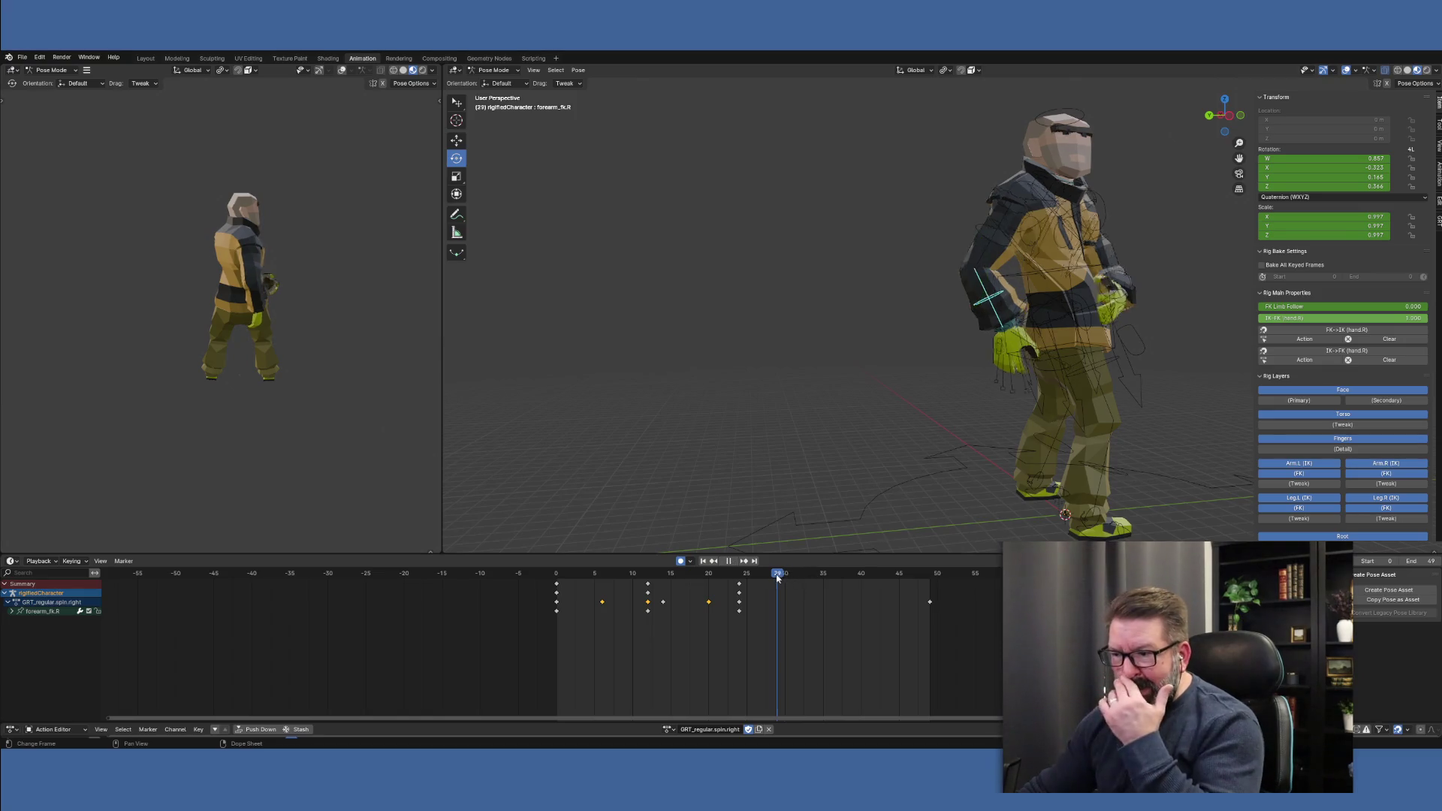
{"action": "mouse_move", "coordinate": [639, 573]}
{"action": "left_mouse_down"}
{"action": "mouse_move", "coordinate": [744, 584]}
{"action": "mouse_move", "coordinate": [559, 576]}
{"action": "mouse_move", "coordinate": [744, 593]}
{"action": "mouse_move", "coordinate": [621, 592]}
{"action": "mouse_move", "coordinate": [742, 597]}
{"action": "mouse_move", "coordinate": [650, 591]}
{"action": "mouse_move", "coordinate": [708, 593]}
{"action": "left_mouse_up"}
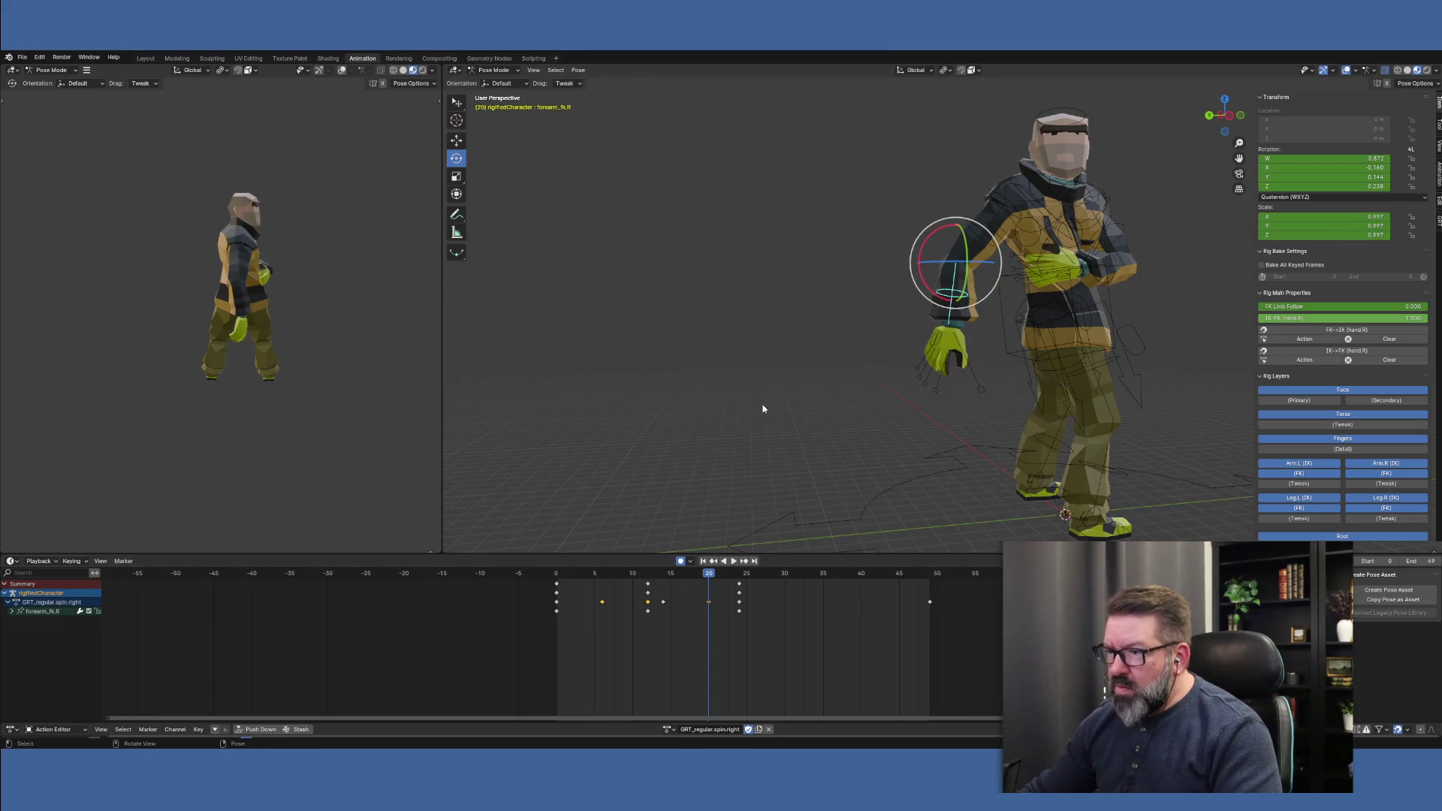
Enlarge the Action Editor, clear the key selection, and isolate the forearm_fk.R channel
{"action": "key", "text": "a"}
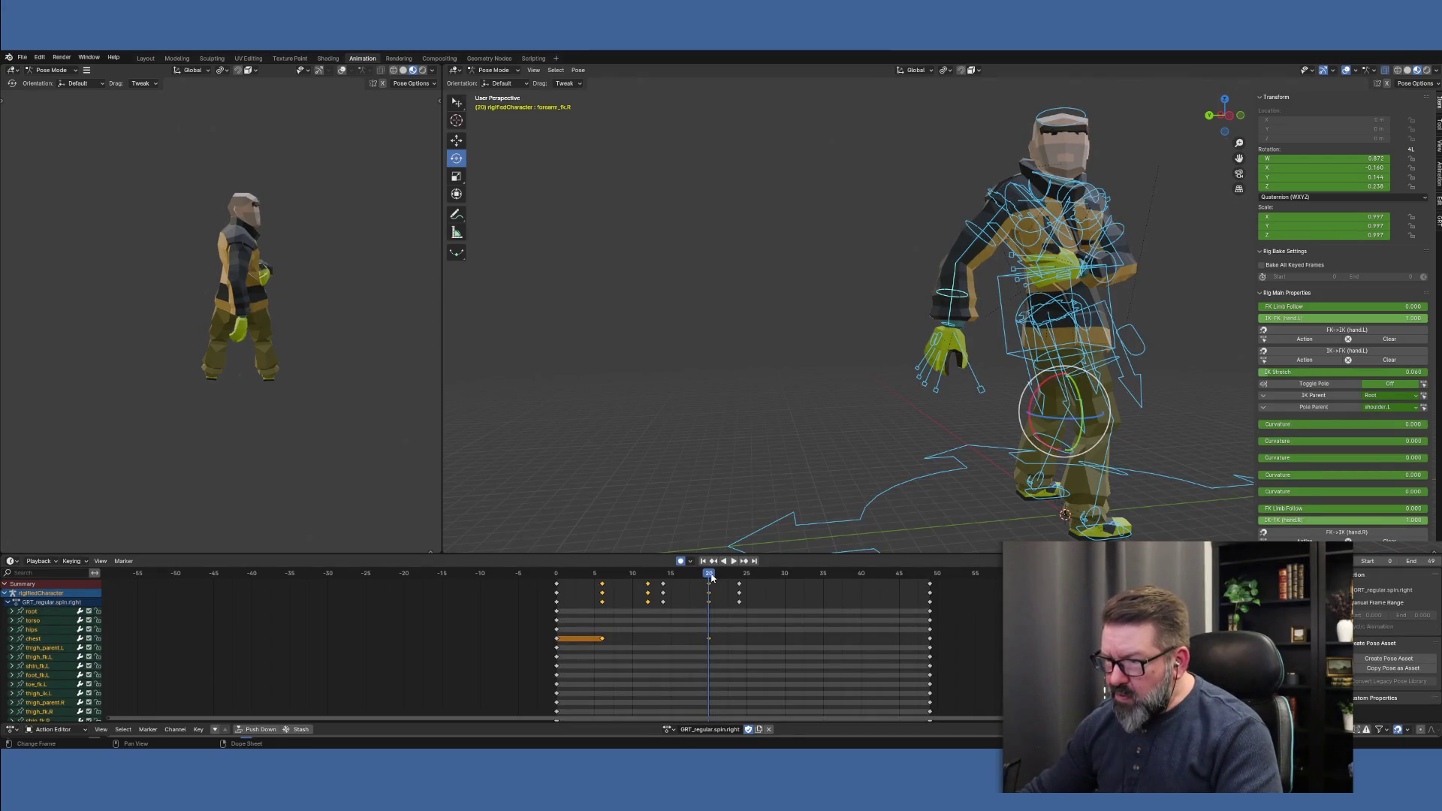
{"action": "mouse_move", "coordinate": [708, 576]}
{"action": "left_mouse_down"}
{"action": "mouse_move", "coordinate": [676, 575]}
{"action": "mouse_move", "coordinate": [740, 585]}
{"action": "left_mouse_up"}
{"action": "left_click", "coordinate": [738, 588]}
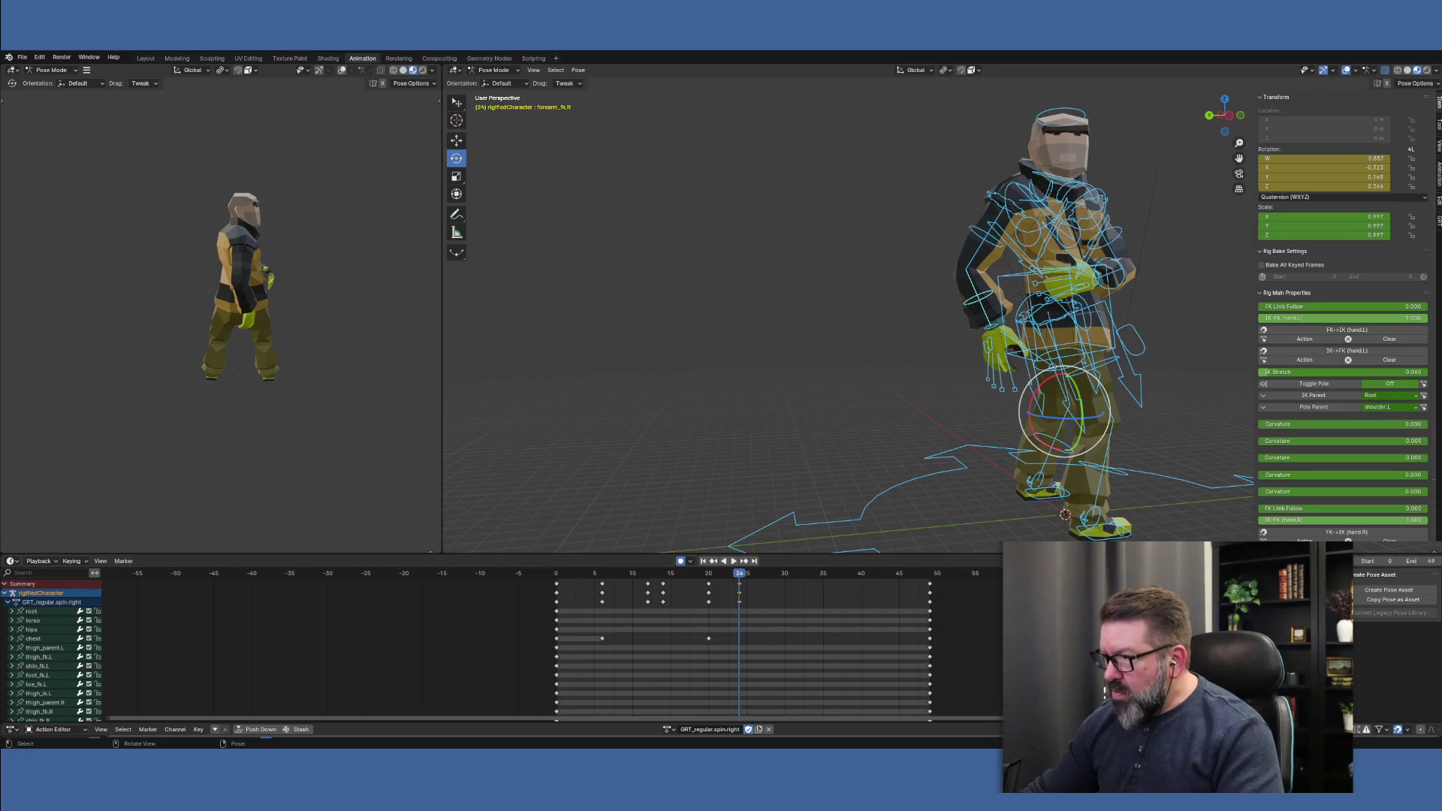
{"action": "left_click_drag", "start_coordinate": [1075, 555], "coordinate": [1075, 412]}
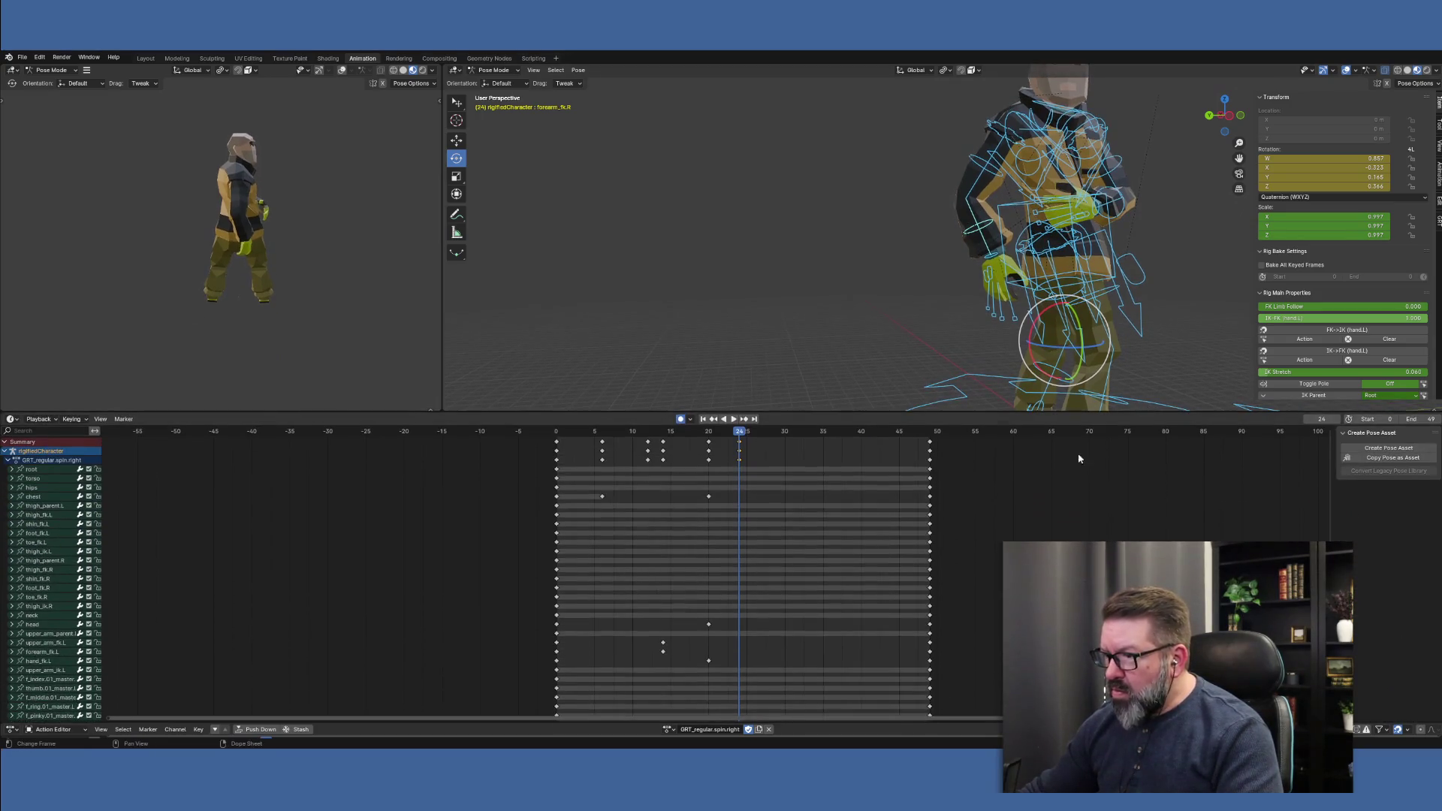
{"action": "scroll", "coordinate": [480, 571], "scroll_direction": "down", "scroll_amount": 10}
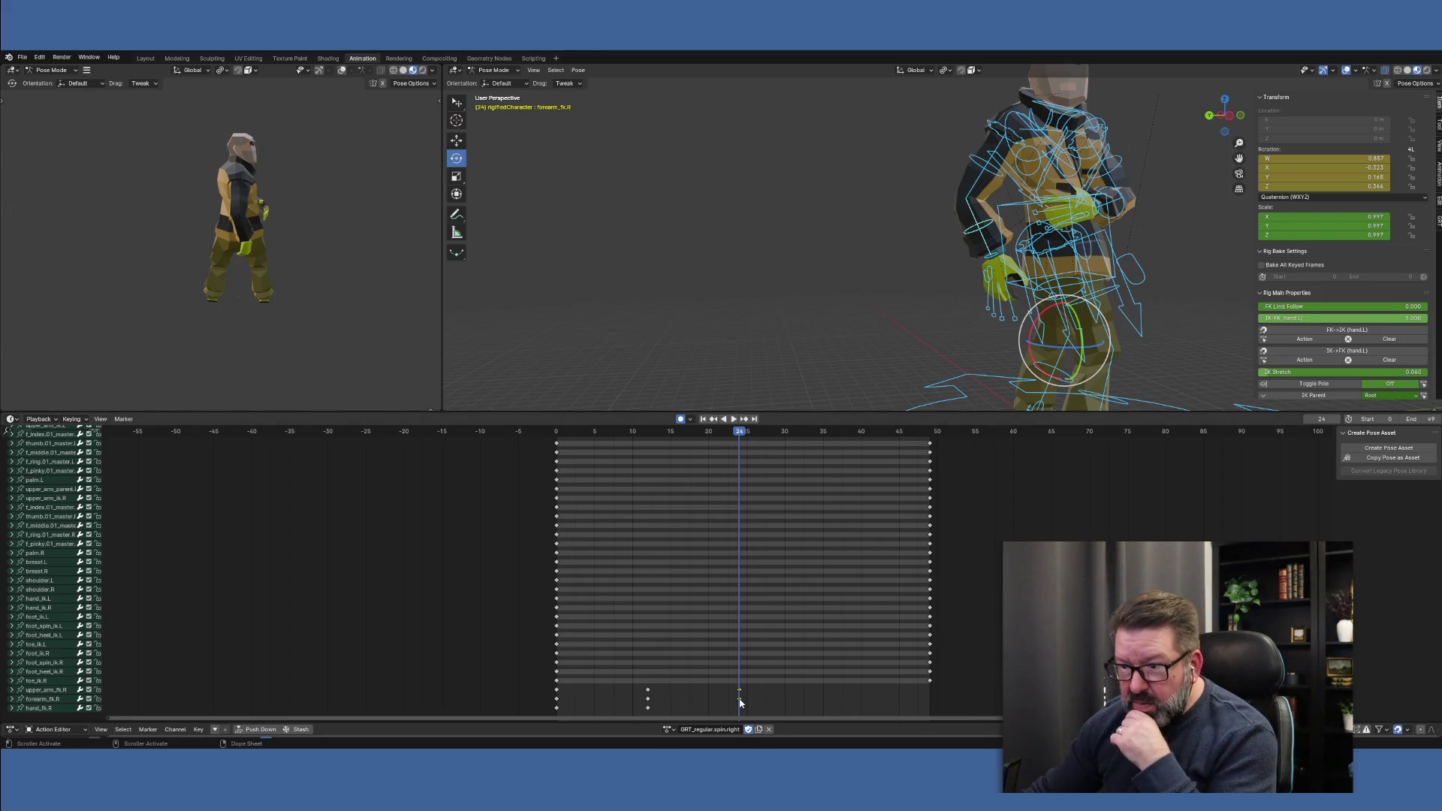
{"action": "left_click", "coordinate": [740, 700]}
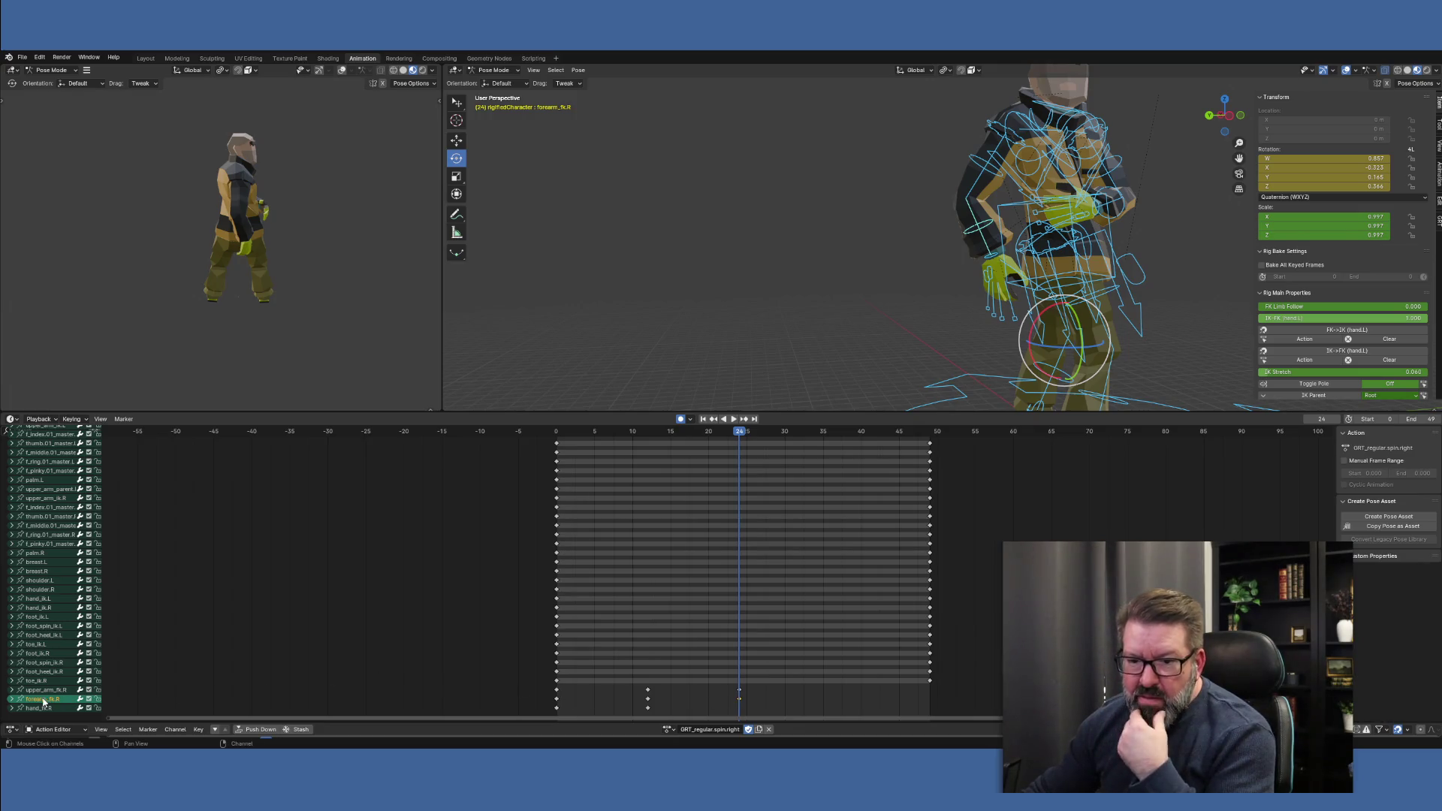
{"action": "left_click", "coordinate": [979, 227]}
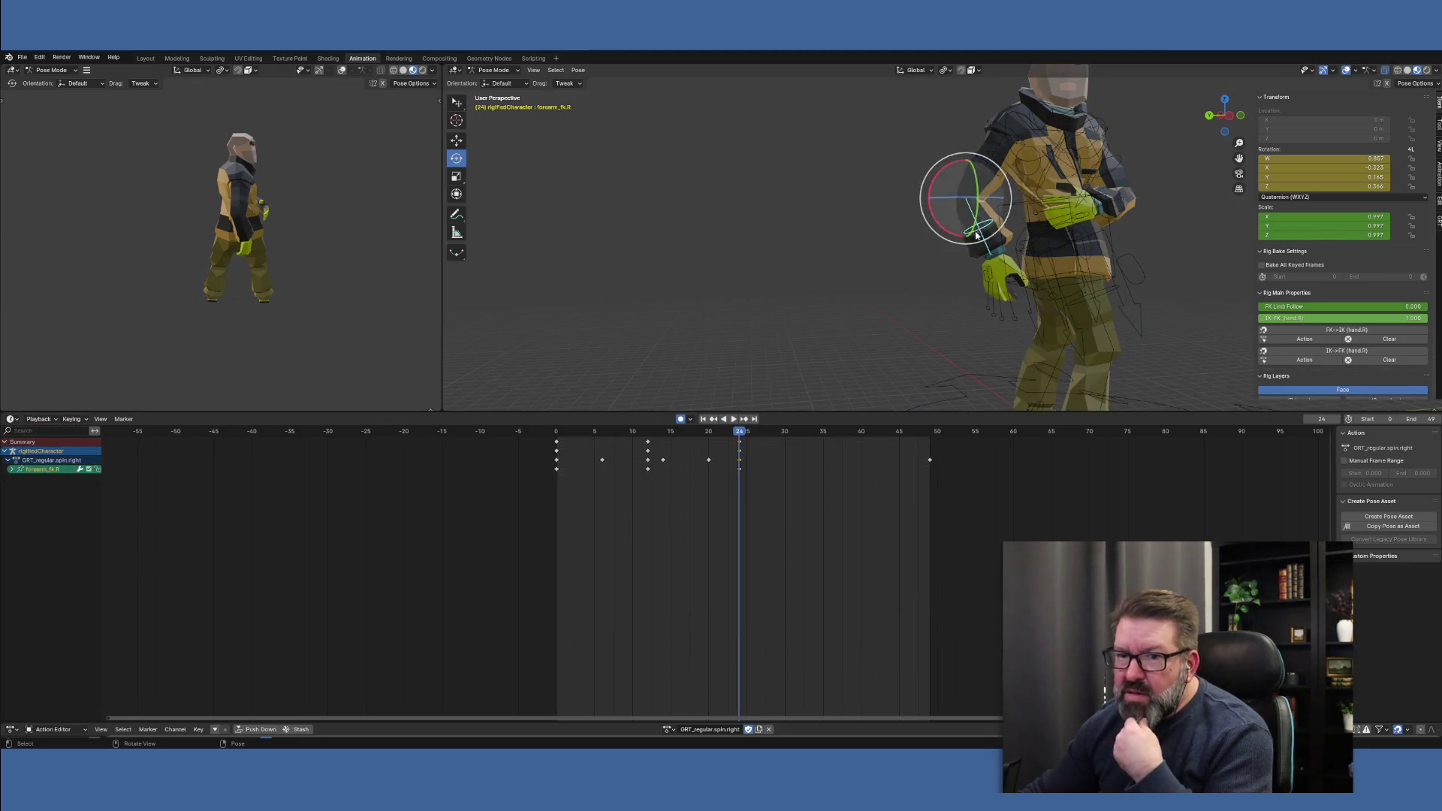
Delete forearm_fk.R's frame-24 key, play back to check, then select the right upper arm
{"action": "mouse_move", "coordinate": [740, 437]}
{"action": "left_mouse_down"}
{"action": "mouse_move", "coordinate": [673, 439]}
{"action": "mouse_move", "coordinate": [754, 450]}
{"action": "mouse_move", "coordinate": [613, 453]}
{"action": "mouse_move", "coordinate": [742, 463]}
{"action": "left_mouse_up"}
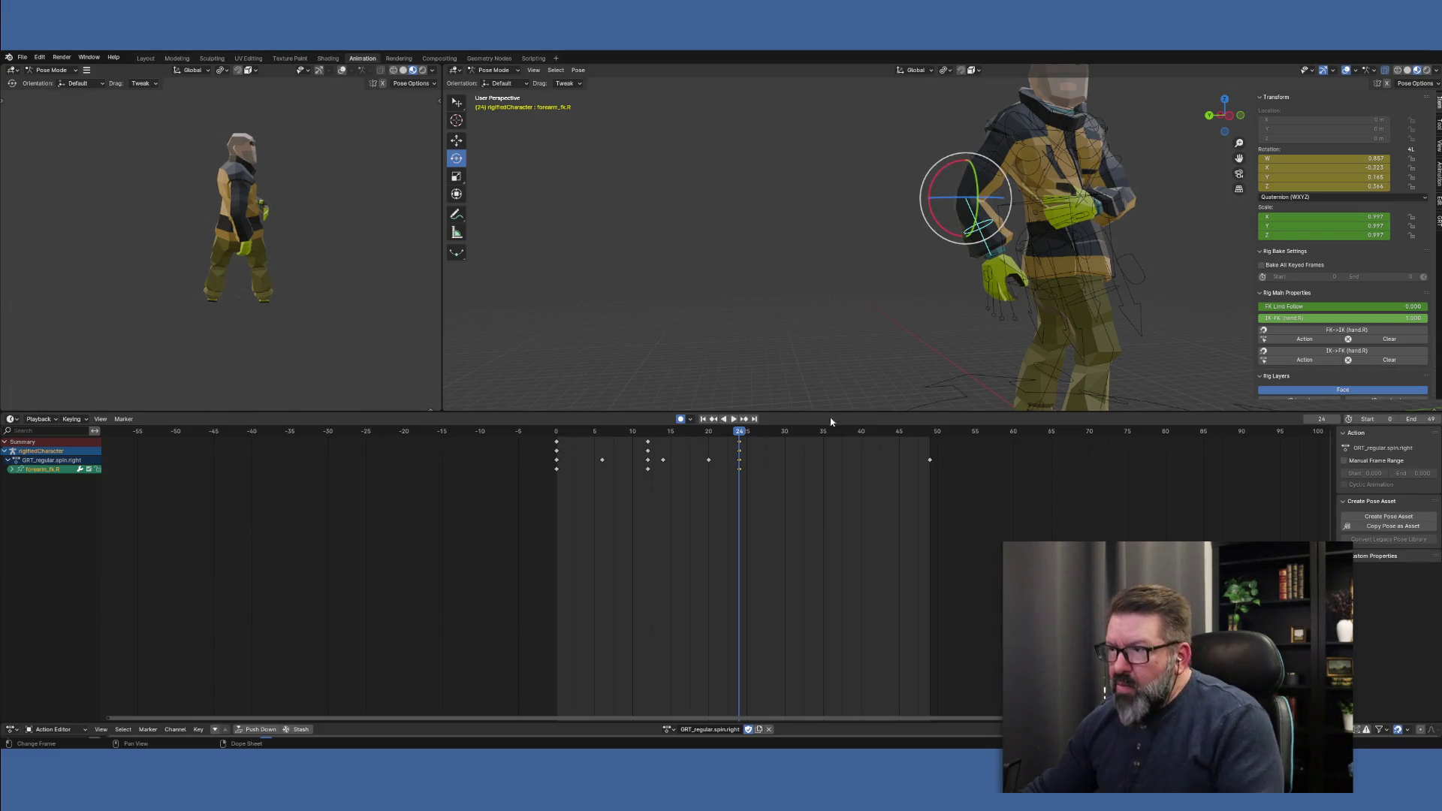
{"action": "left_click", "coordinate": [739, 448]}
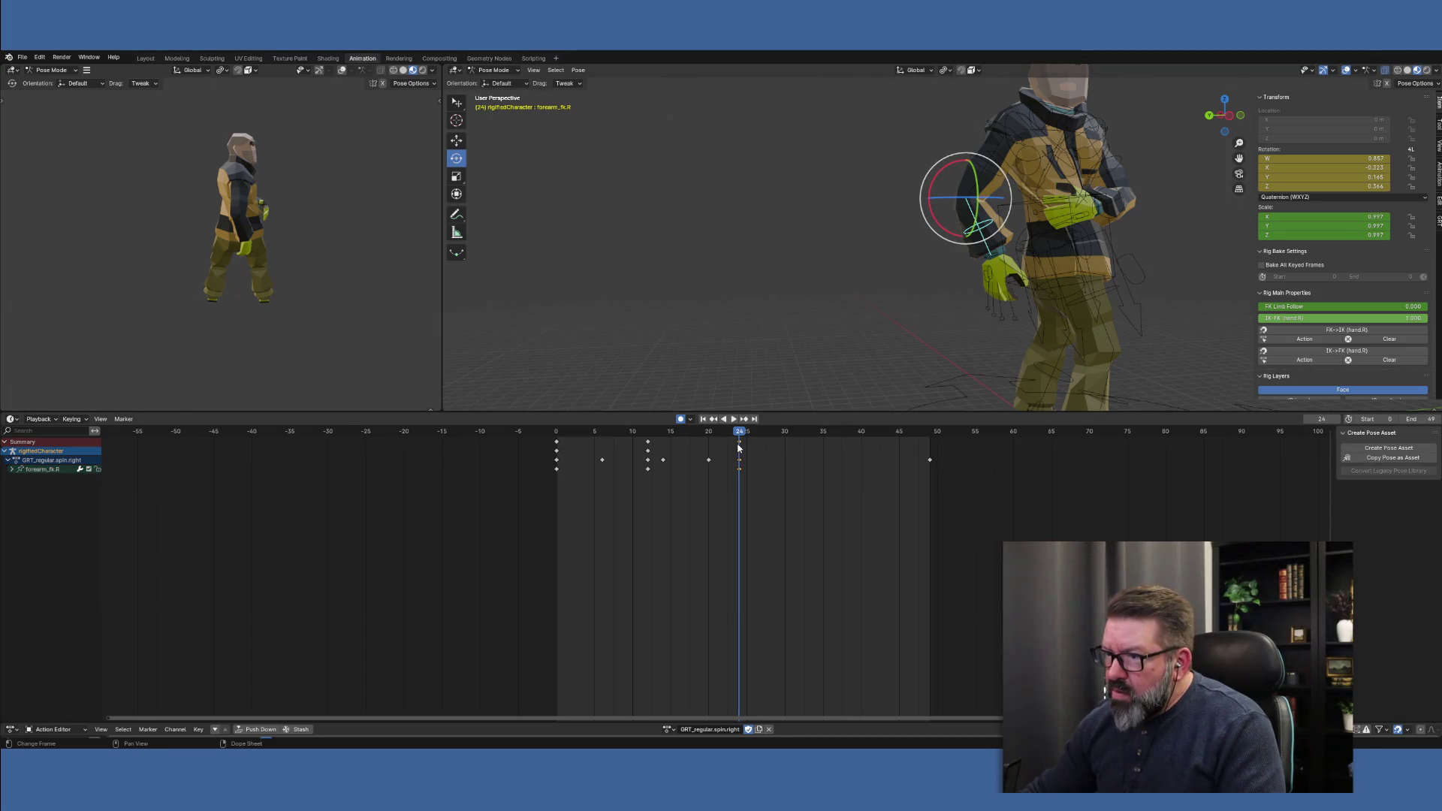
{"action": "key", "text": "Delete"}
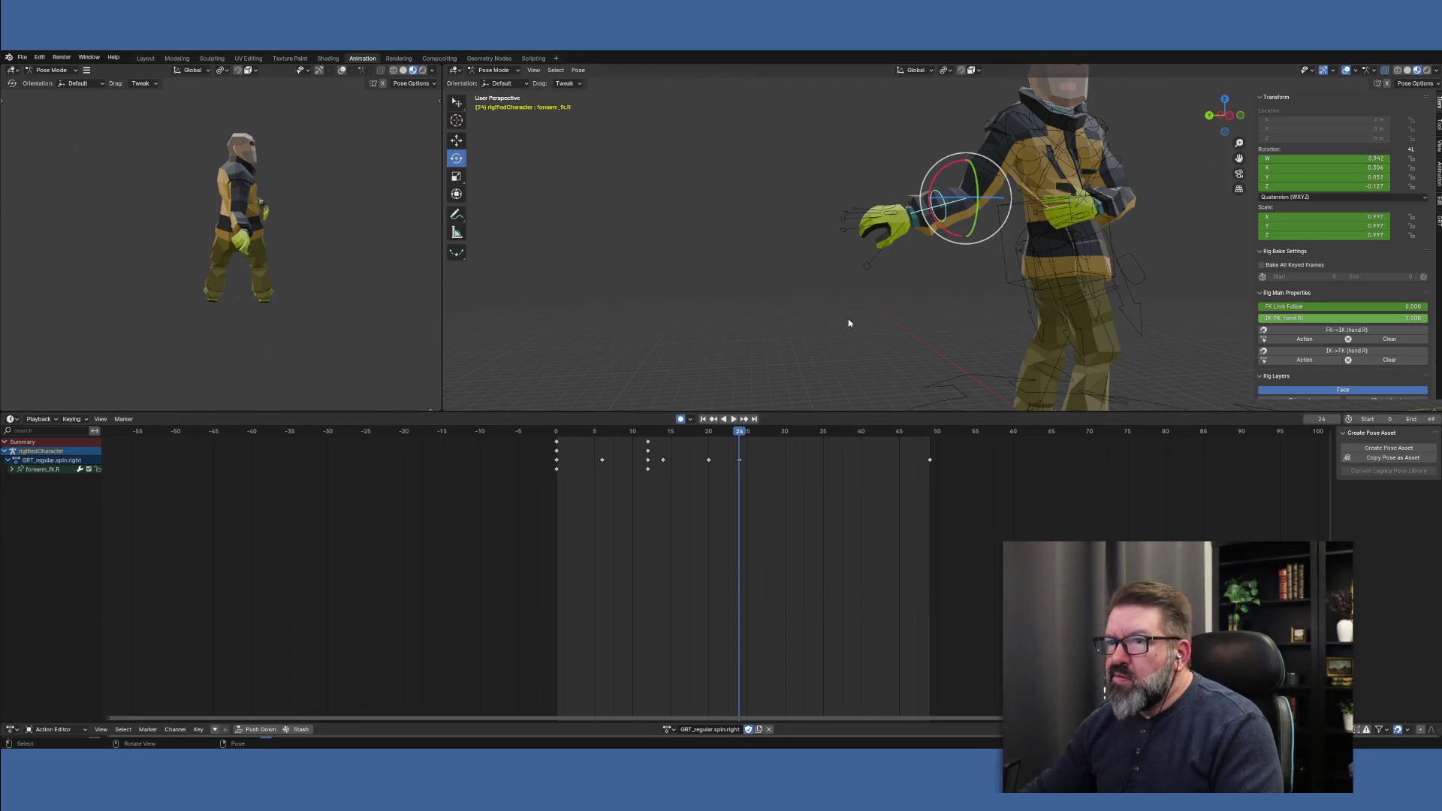
{"action": "key", "text": "space"}
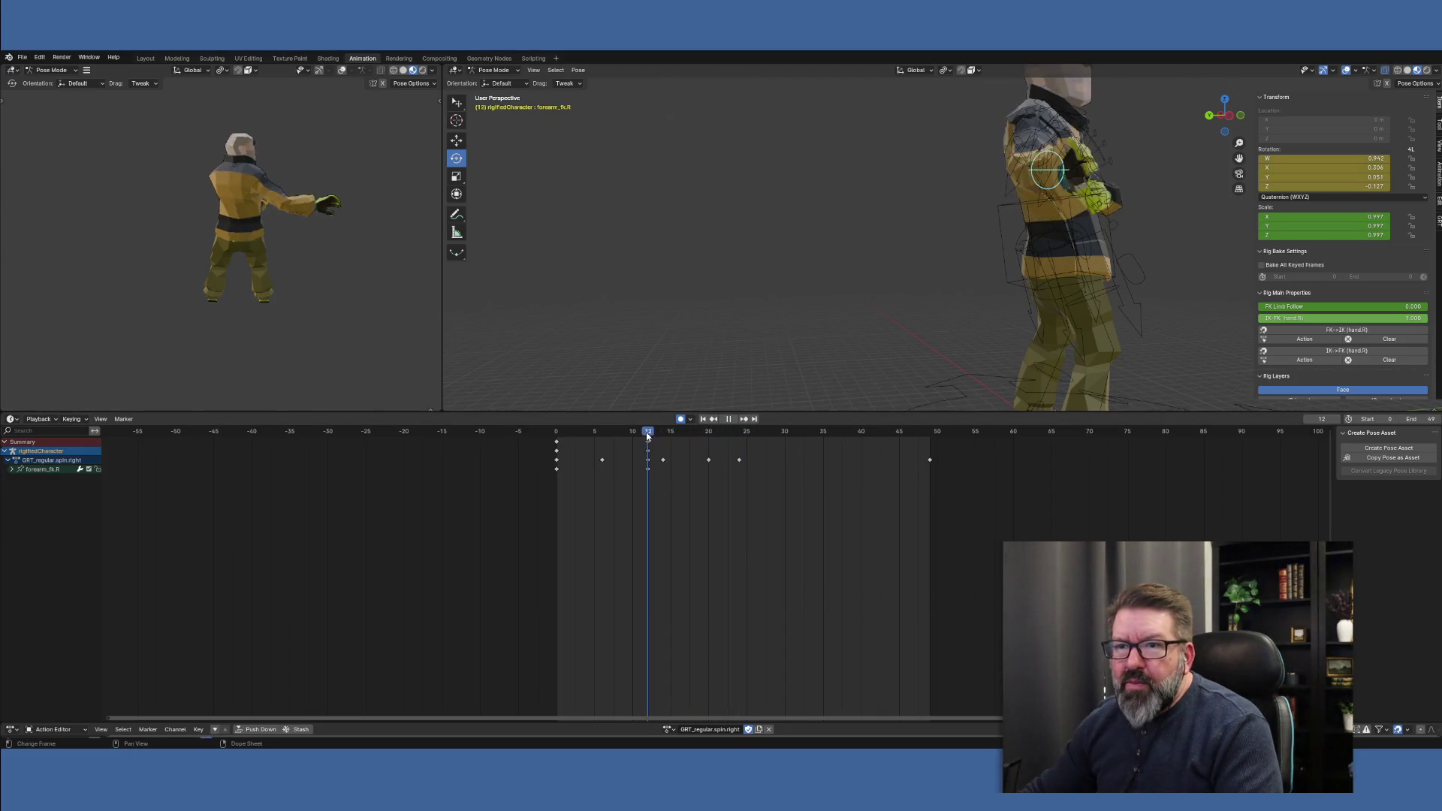
{"action": "mouse_move", "coordinate": [726, 444]}
{"action": "left_mouse_down"}
{"action": "mouse_move", "coordinate": [714, 449]}
{"action": "mouse_move", "coordinate": [894, 461]}
{"action": "mouse_move", "coordinate": [575, 456]}
{"action": "mouse_move", "coordinate": [738, 461]}
{"action": "left_mouse_up"}
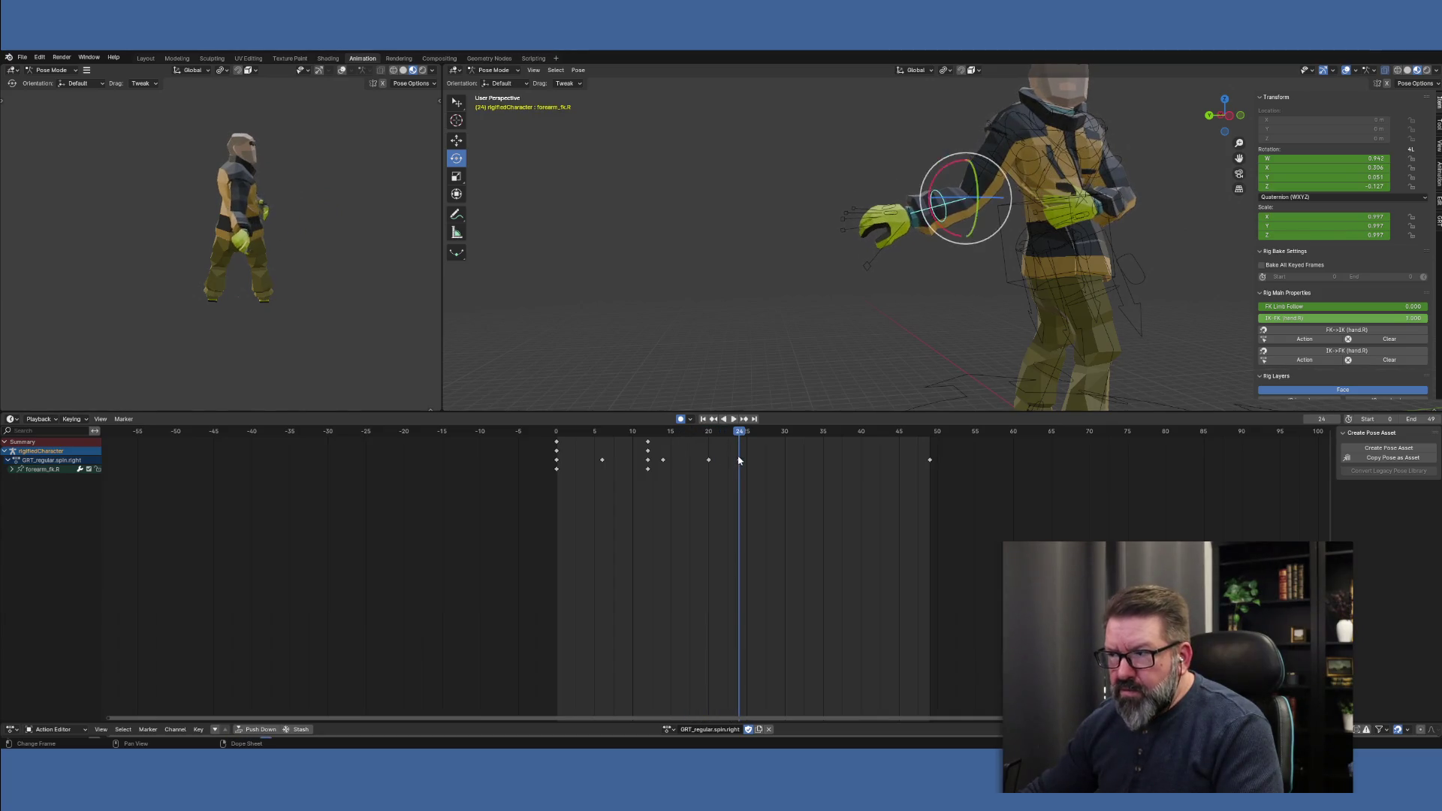
{"action": "left_click", "coordinate": [993, 172]}
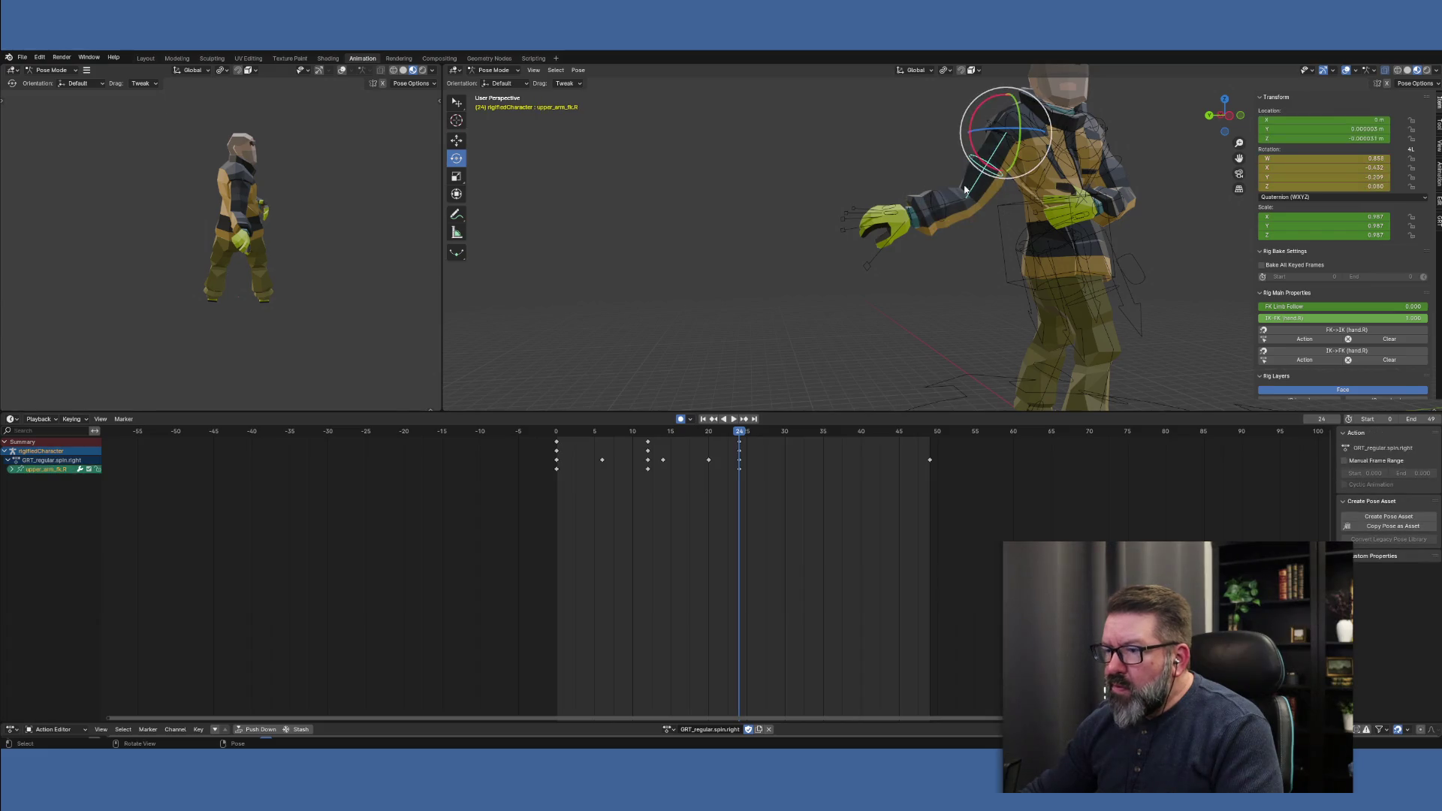
Clear the keyframe selection and pick the right upper arm bone
{"action": "mouse_move", "coordinate": [740, 437]}
{"action": "left_mouse_down"}
{"action": "mouse_move", "coordinate": [631, 435]}
{"action": "mouse_move", "coordinate": [748, 436]}
{"action": "mouse_move", "coordinate": [712, 437]}
{"action": "left_mouse_up"}
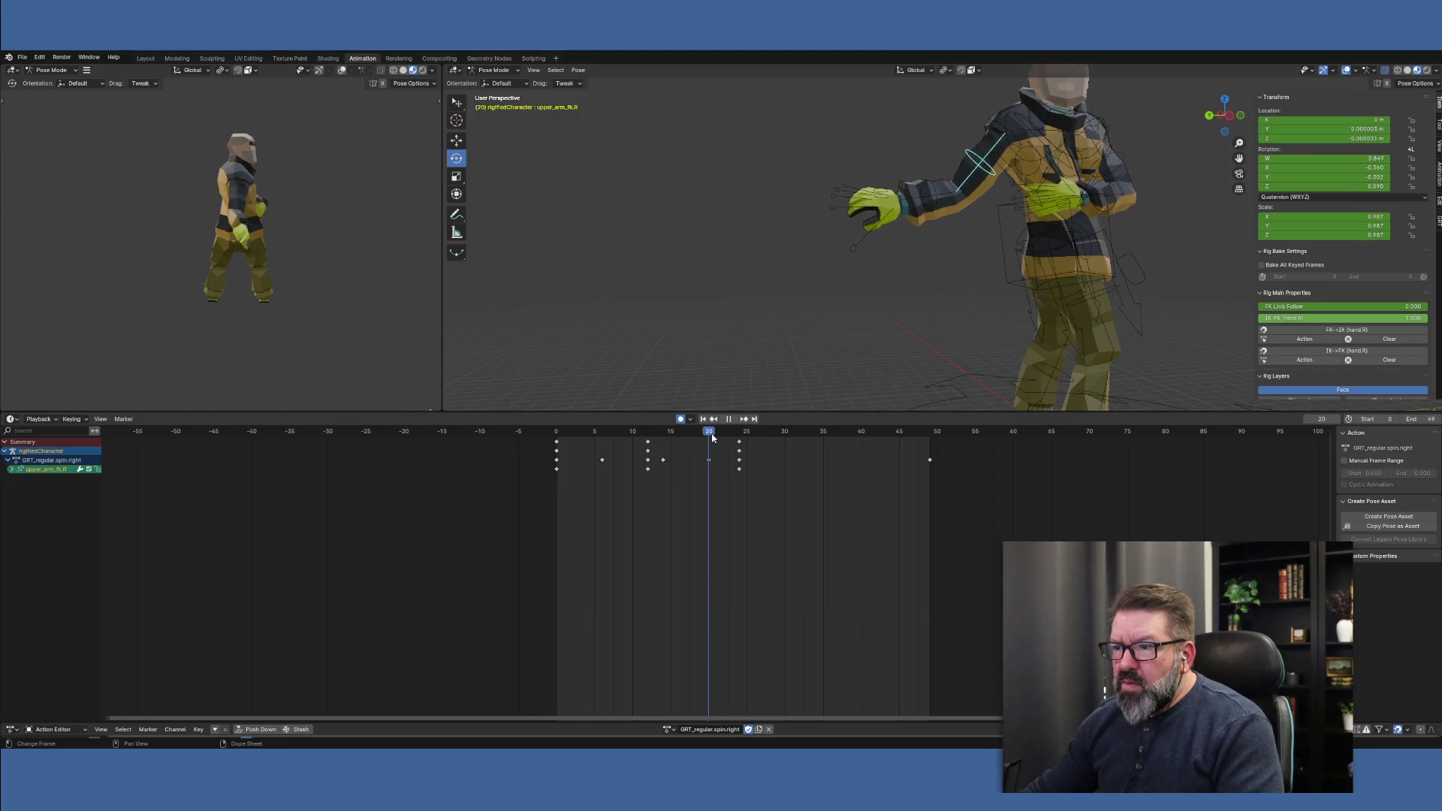
{"action": "left_click", "coordinate": [937, 203]}
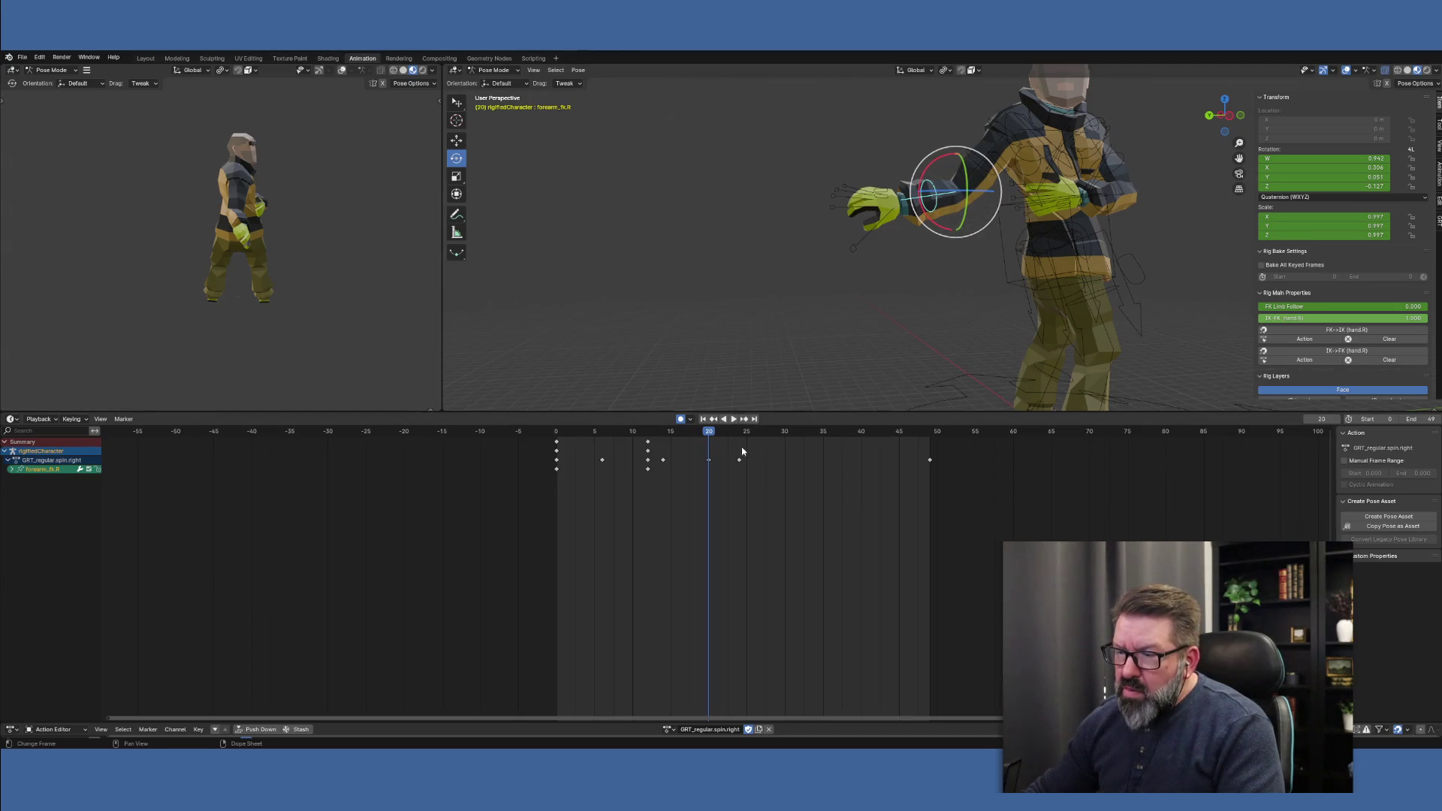
{"action": "left_click", "coordinate": [709, 464]}
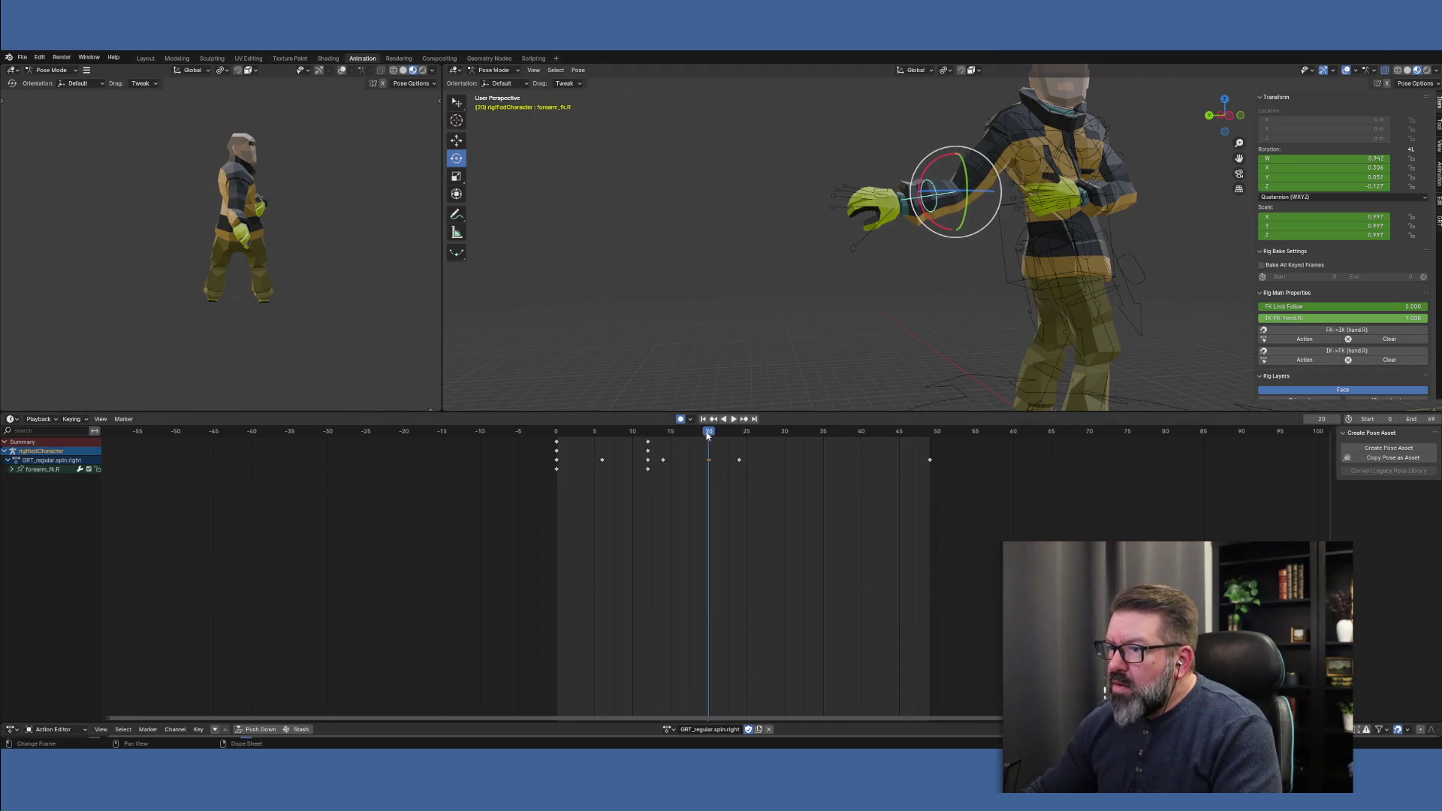
{"action": "left_click", "coordinate": [986, 166]}
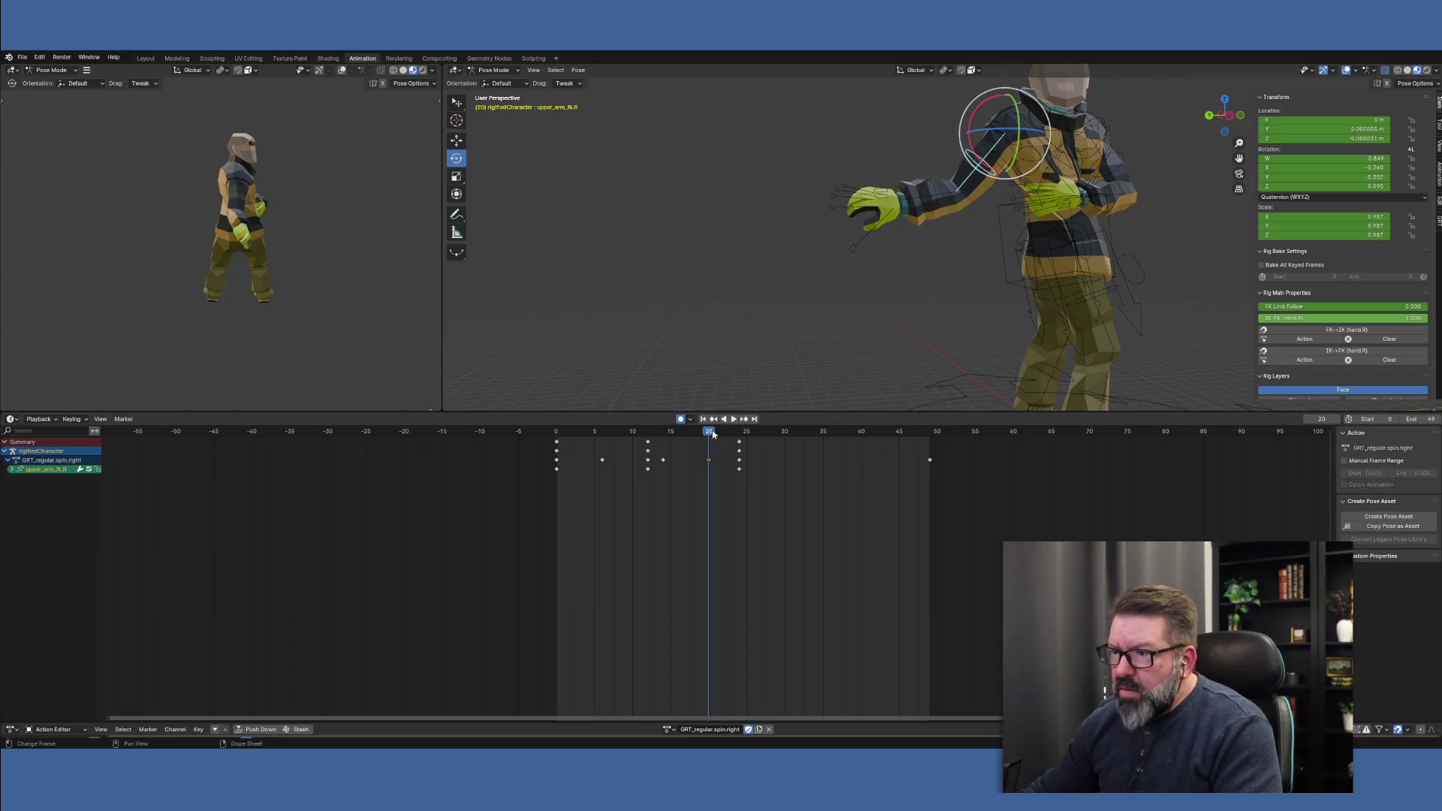
Insert an upper arm keyframe at frame 20, then select all rig bones
{"action": "key", "text": "space"}
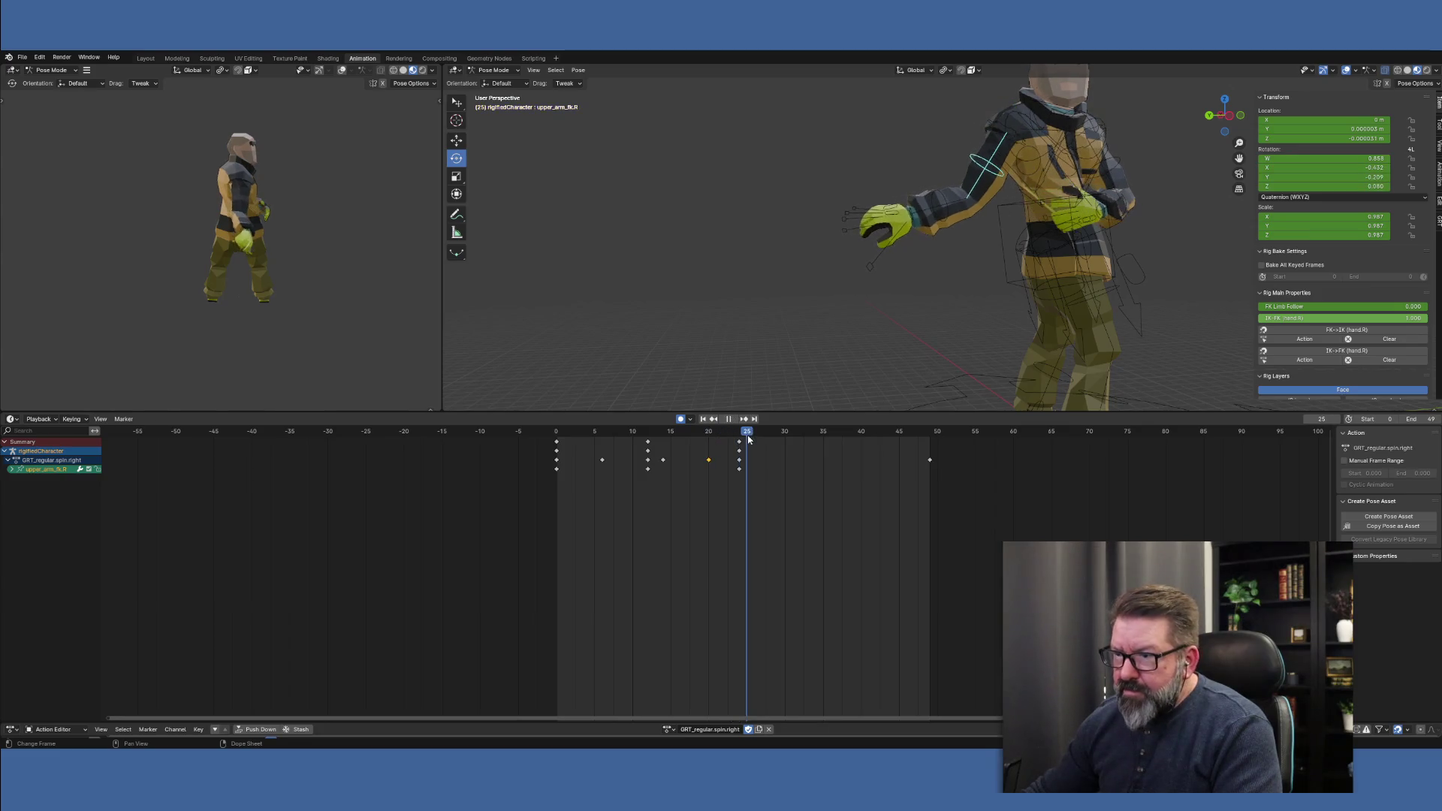
{"action": "left_click", "coordinate": [715, 435]}
{"action": "mouse_move", "coordinate": [715, 442]}
{"action": "left_mouse_down"}
{"action": "mouse_move", "coordinate": [737, 443]}
{"action": "mouse_move", "coordinate": [709, 445]}
{"action": "left_mouse_up"}
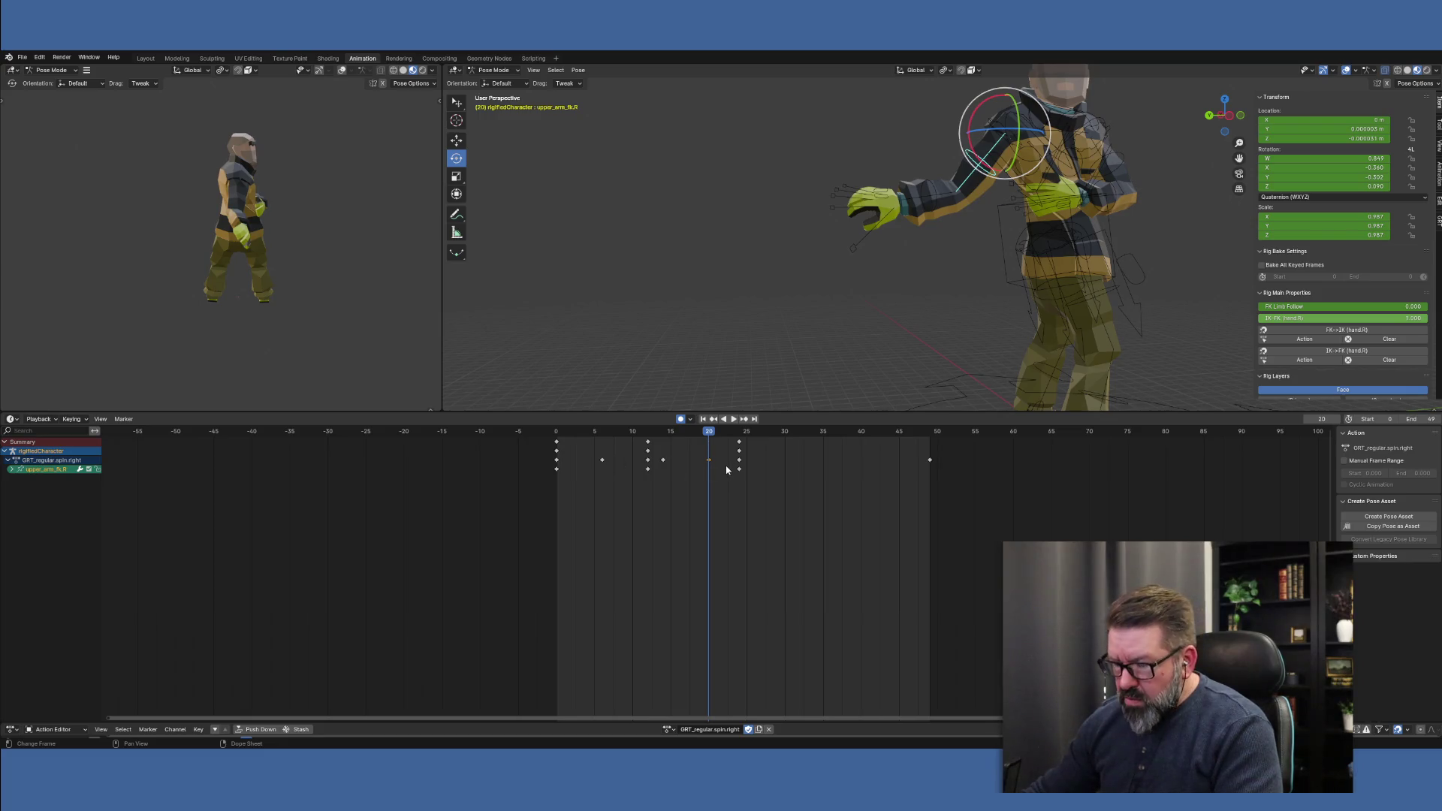
{"action": "key", "text": "i"}
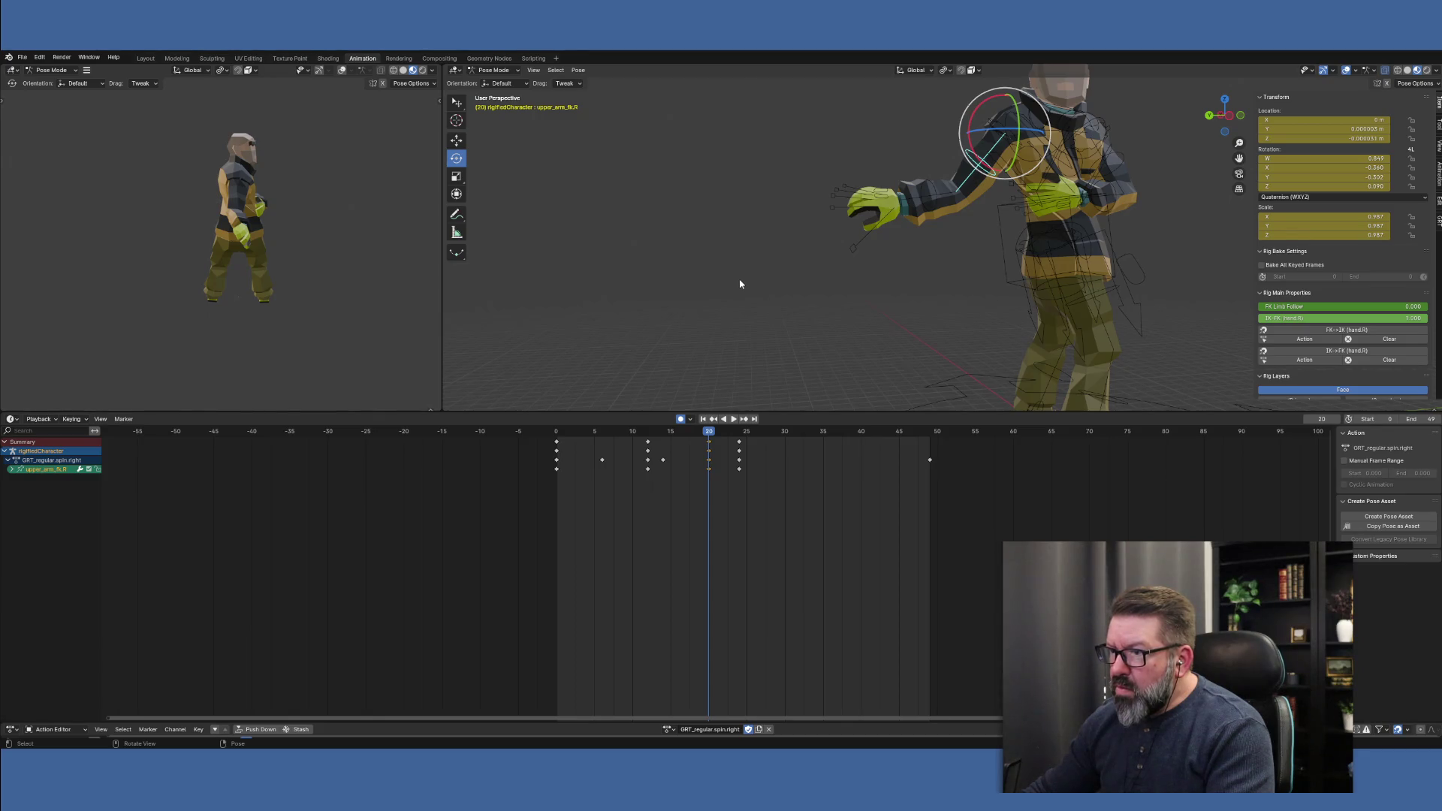
{"action": "key", "text": "ctrl"}
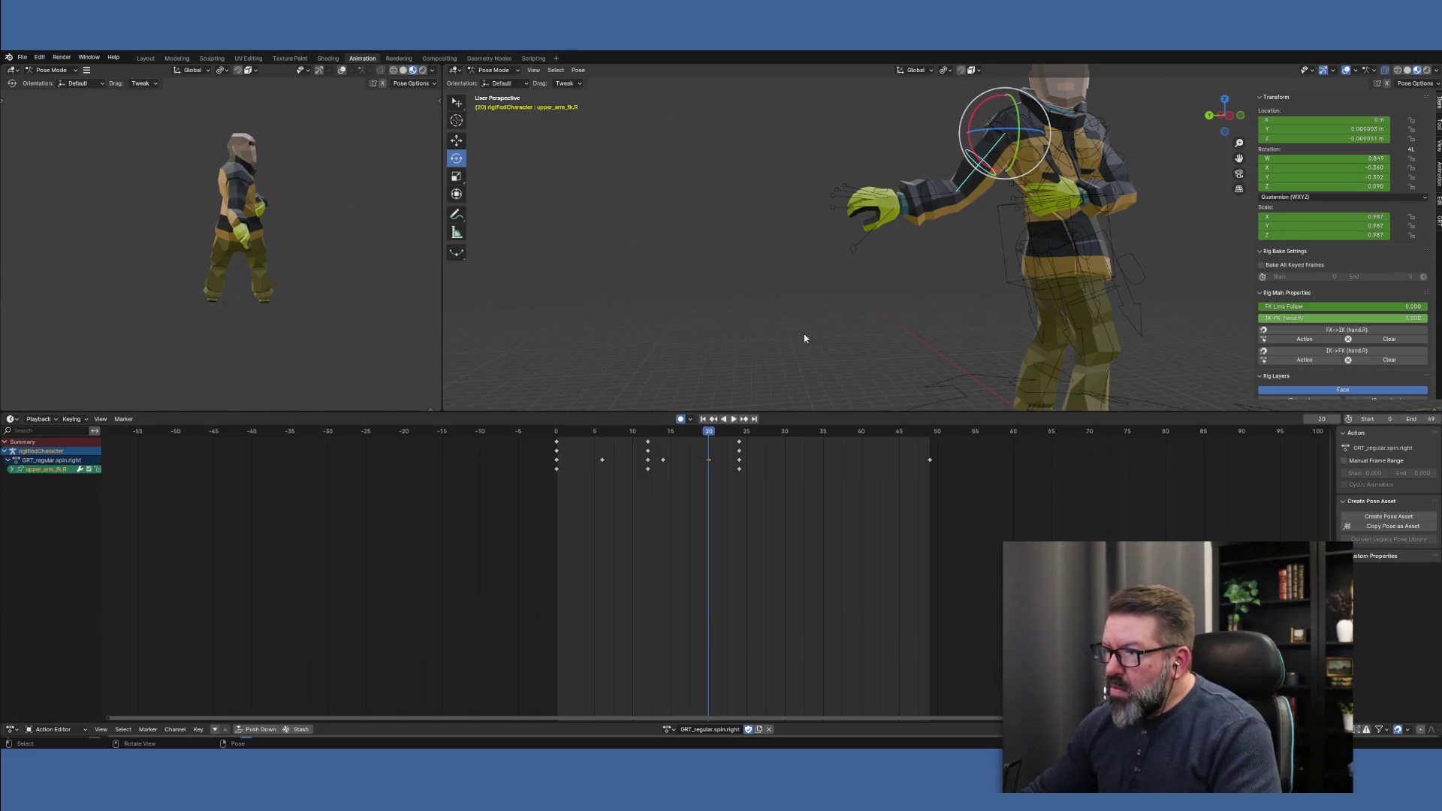
{"action": "key", "text": "a"}
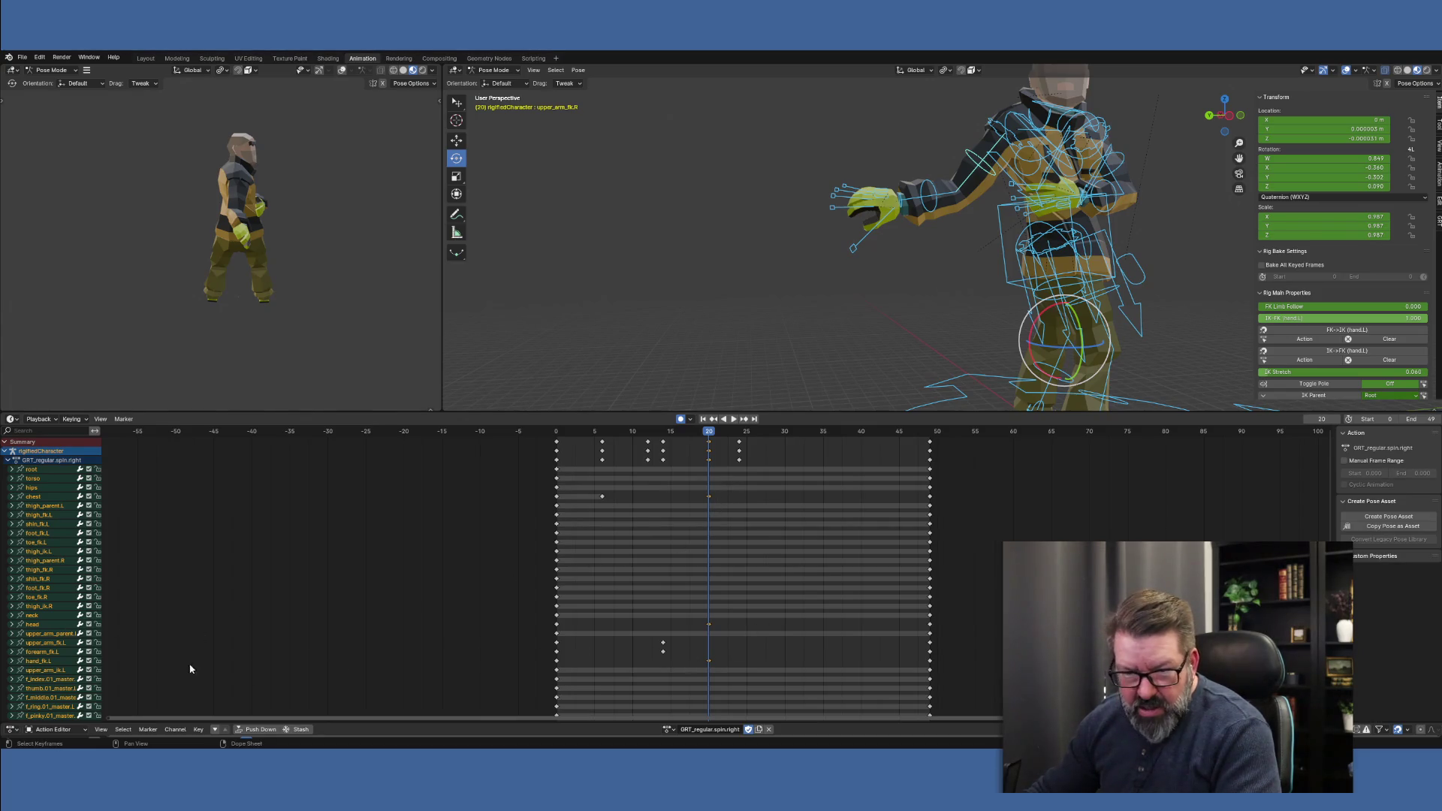
{"action": "left_click", "coordinate": [709, 661]}
{"action": "scroll", "coordinate": [996, 653], "scroll_direction": "down", "scroll_amount": 2}
{"action": "scroll", "coordinate": [996, 654], "scroll_direction": "up", "scroll_amount": 1}
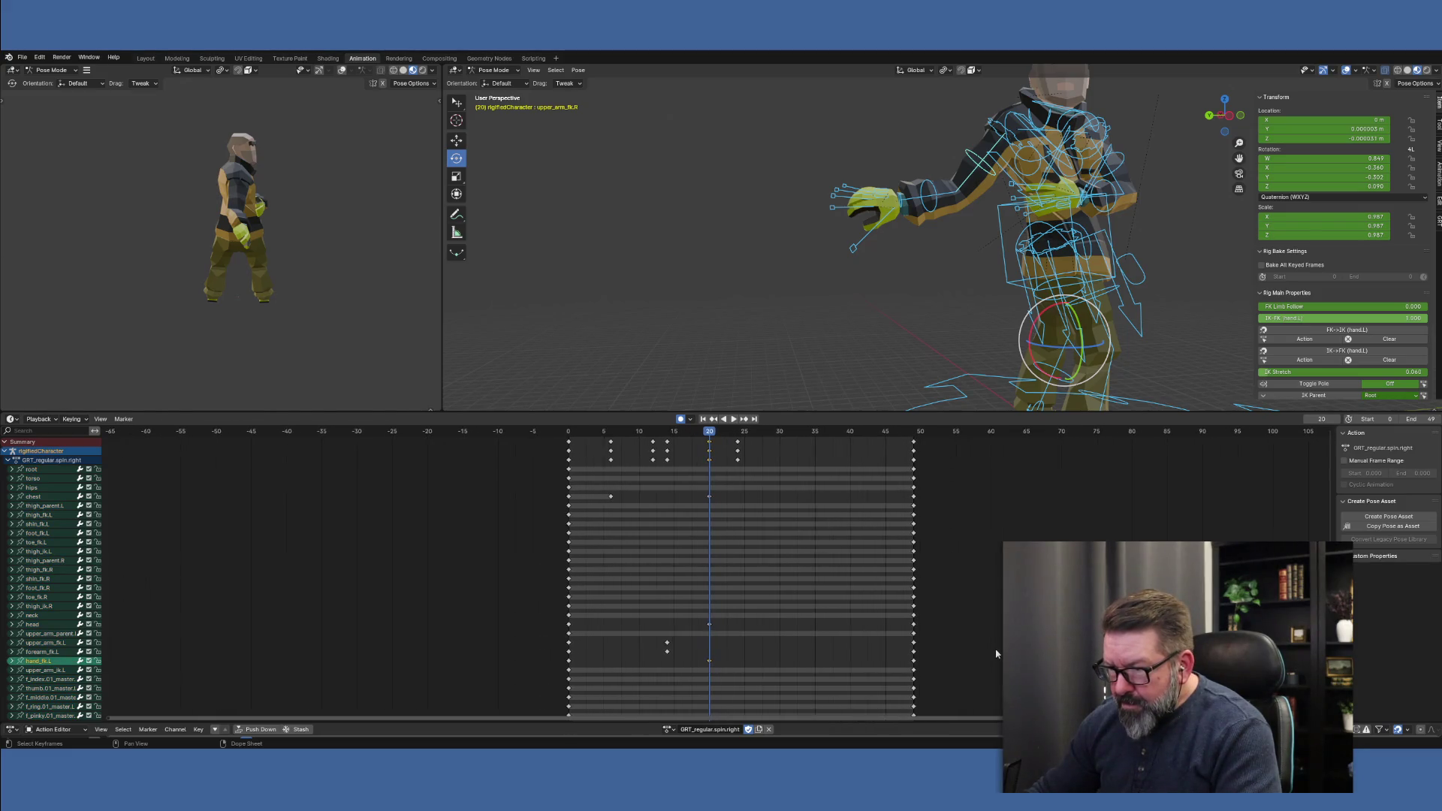
{"action": "scroll", "coordinate": [997, 653], "scroll_direction": "up", "scroll_amount": 2}
{"action": "key", "text": "b"}
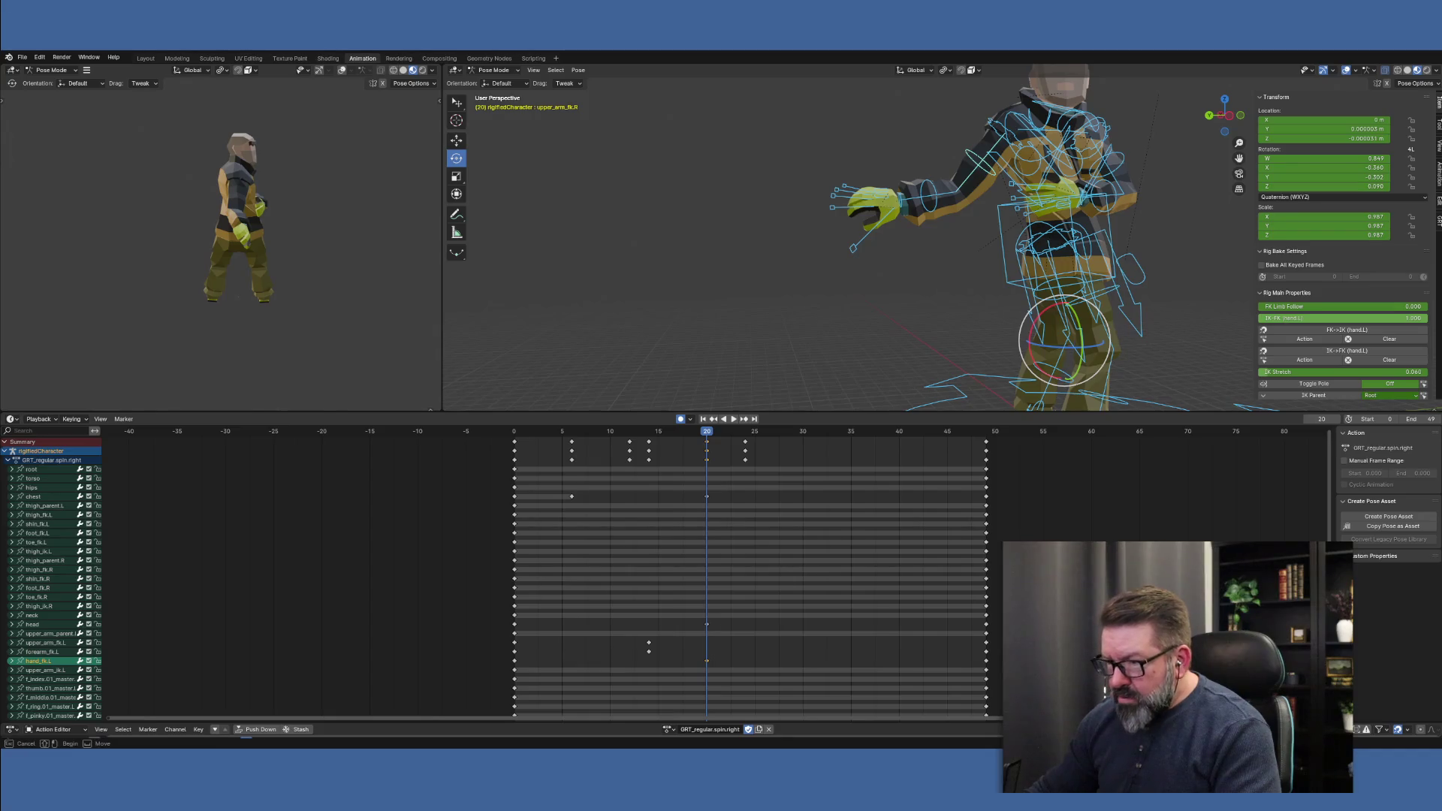
{"action": "key", "text": "Escape"}
{"action": "scroll", "coordinate": [751, 571], "scroll_direction": "down", "scroll_amount": 8}
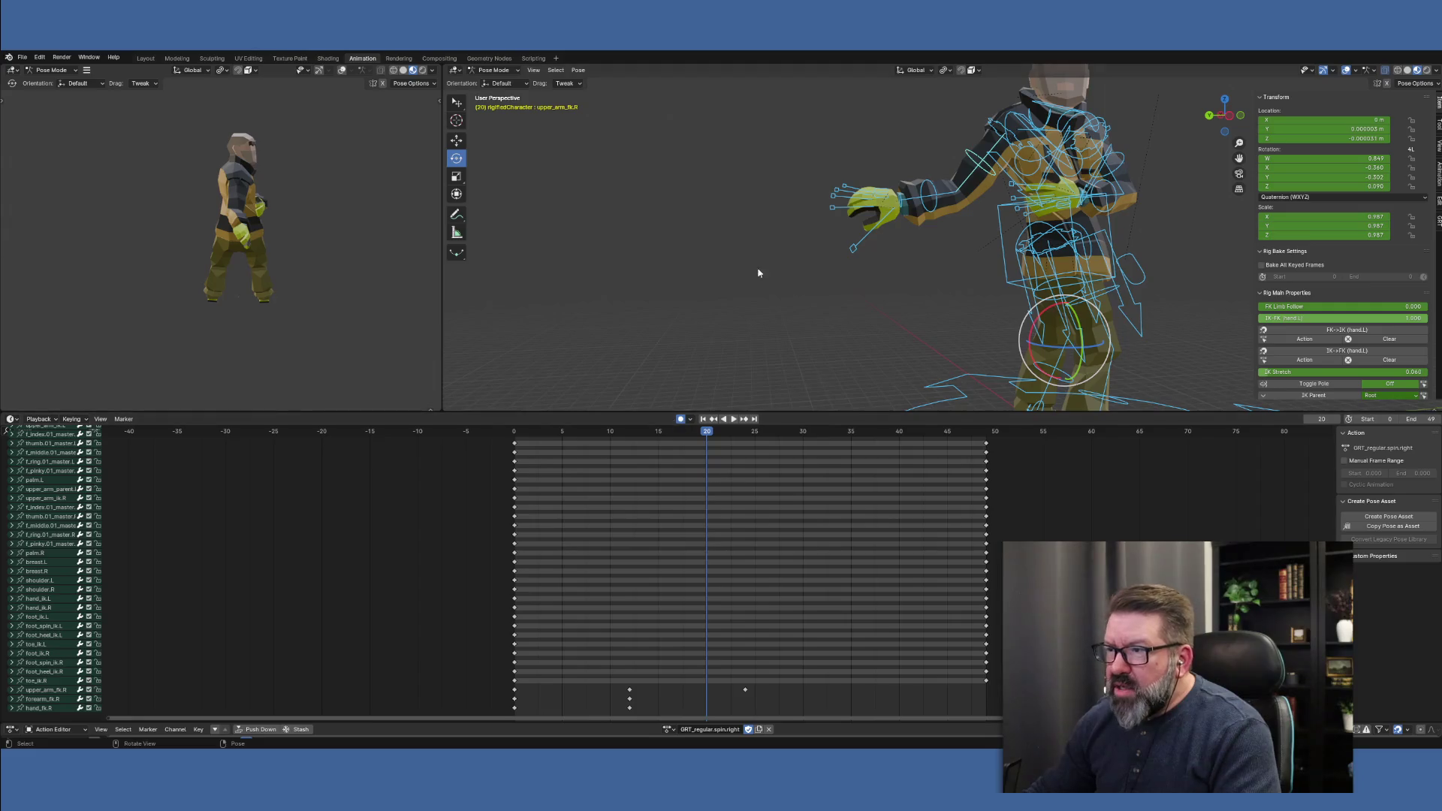
{"action": "left_click", "coordinate": [797, 240]}
{"action": "left_click", "coordinate": [948, 196]}
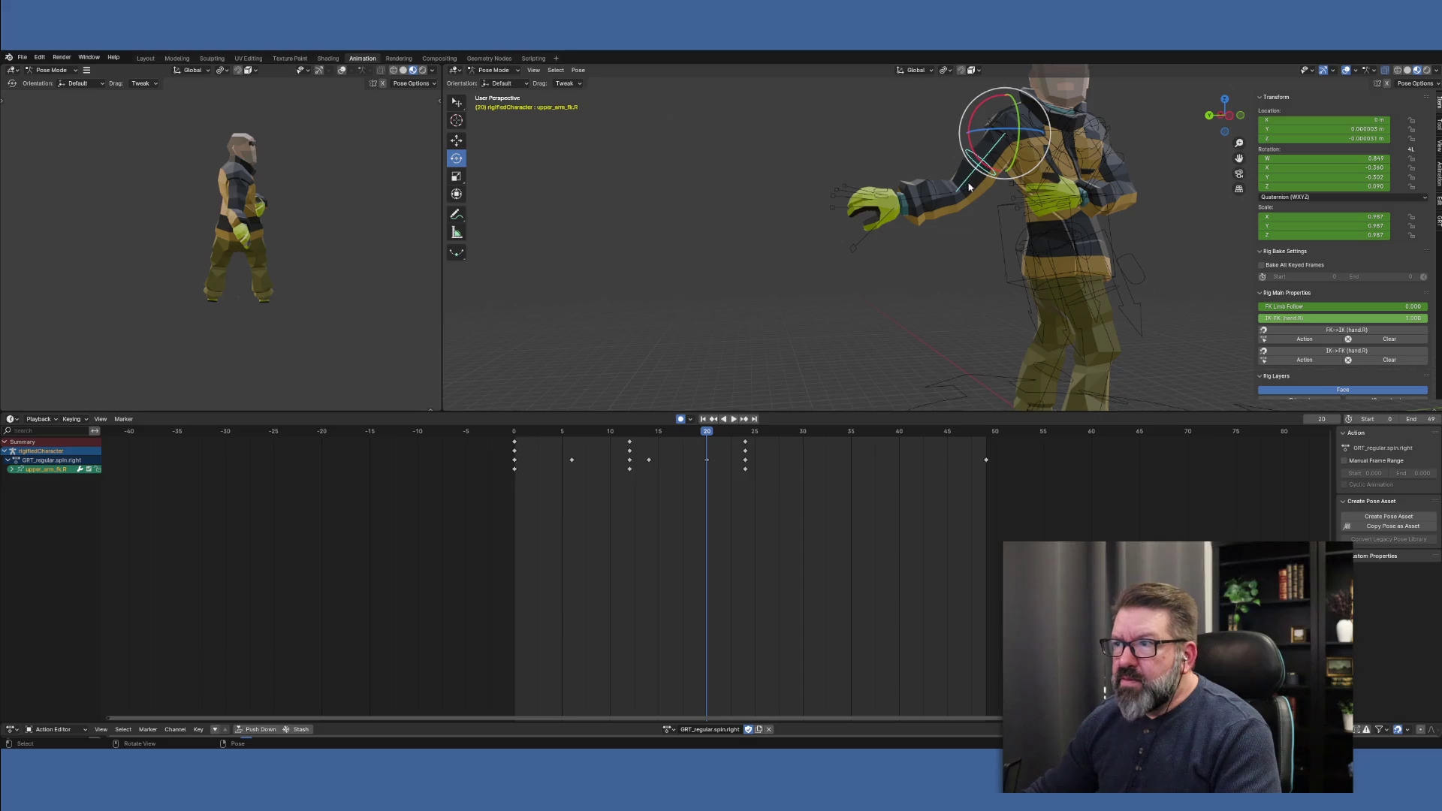
{"action": "left_click", "coordinate": [936, 203]}
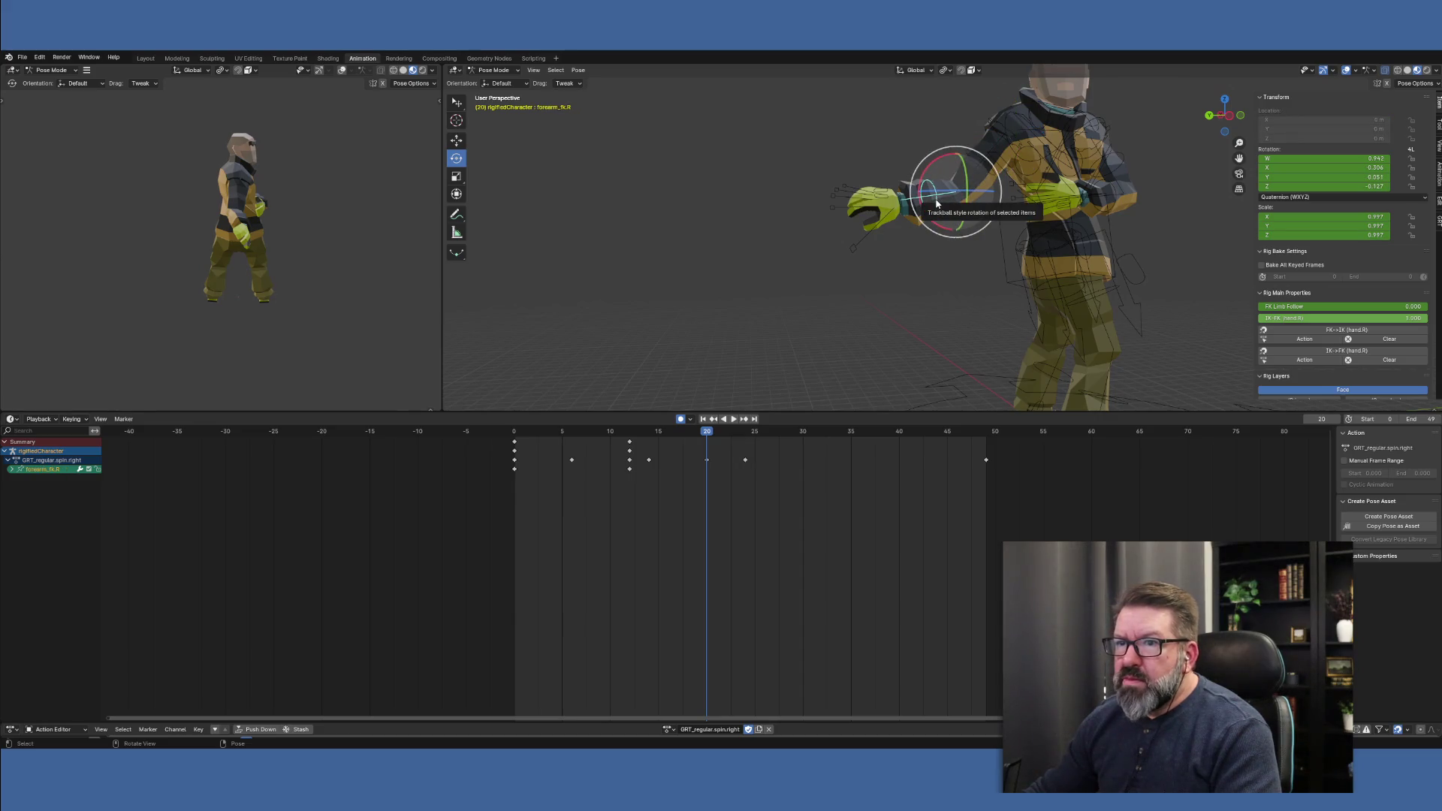
{"action": "left_click", "coordinate": [745, 434]}
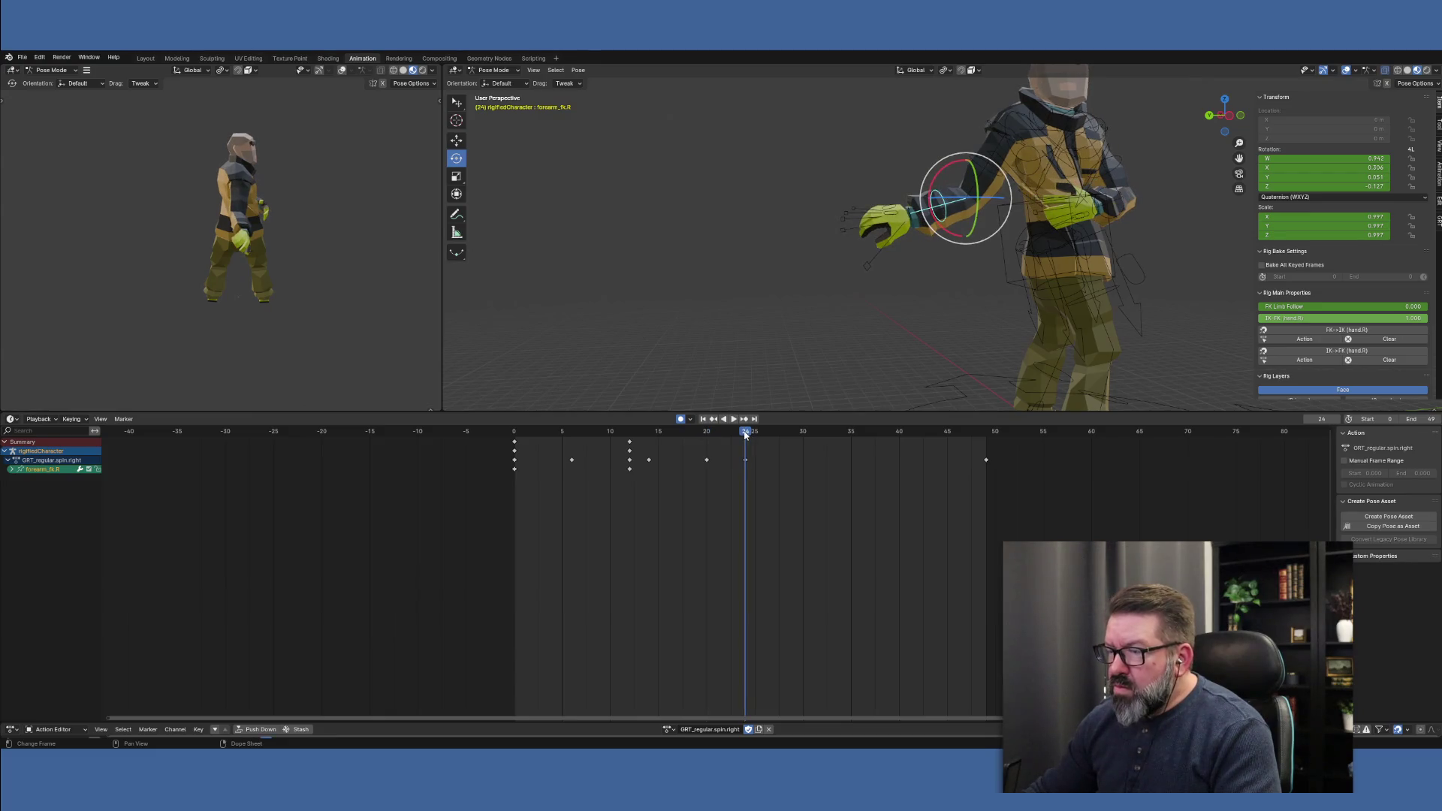
{"action": "key", "text": "space"}
{"action": "mouse_move", "coordinate": [746, 434]}
{"action": "left_mouse_down"}
{"action": "mouse_move", "coordinate": [650, 435]}
{"action": "mouse_move", "coordinate": [745, 445]}
{"action": "left_mouse_up"}
{"action": "key", "text": "space"}
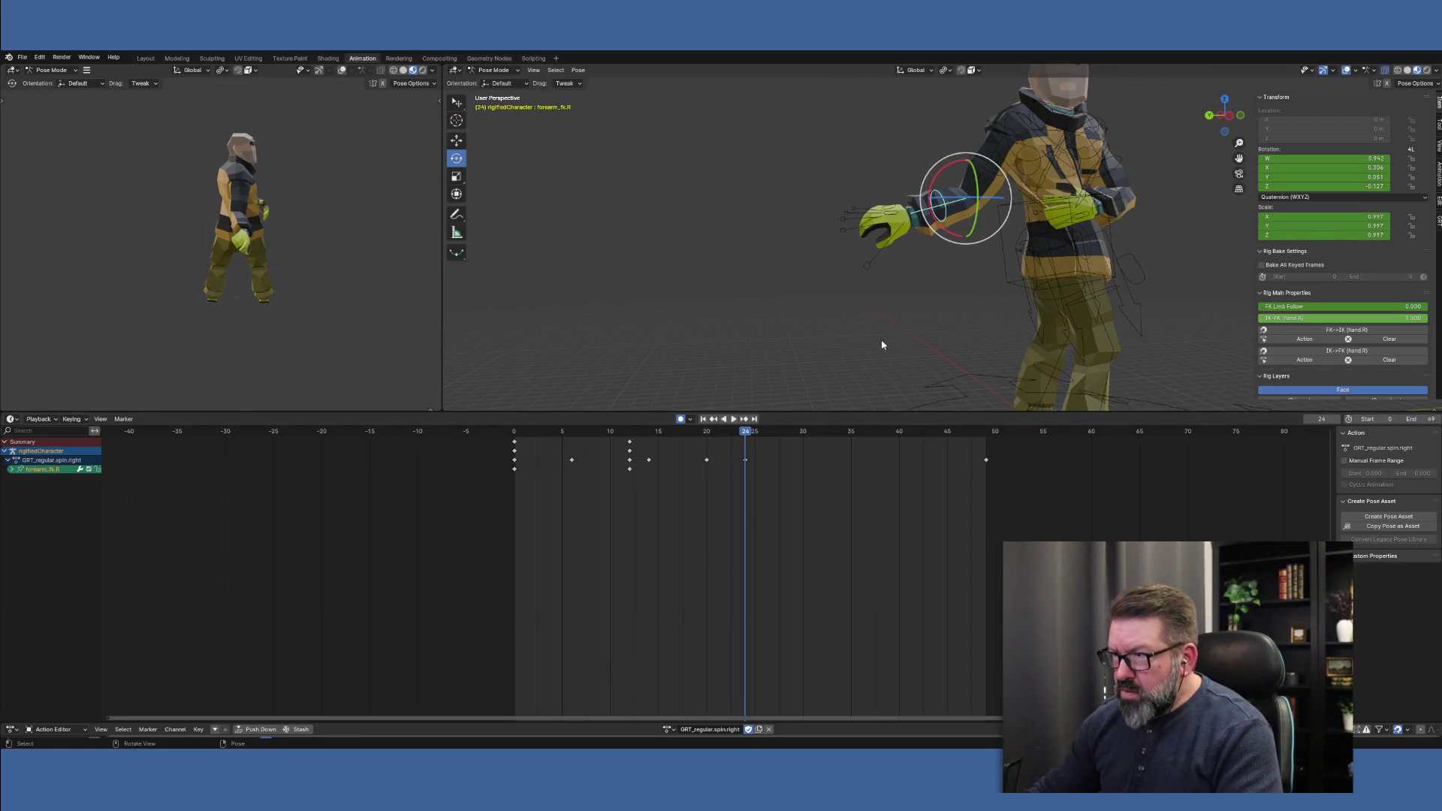
Check playback, then select upper_arm_fk.R alone so only its channel is listed
{"action": "left_click", "coordinate": [700, 286]}
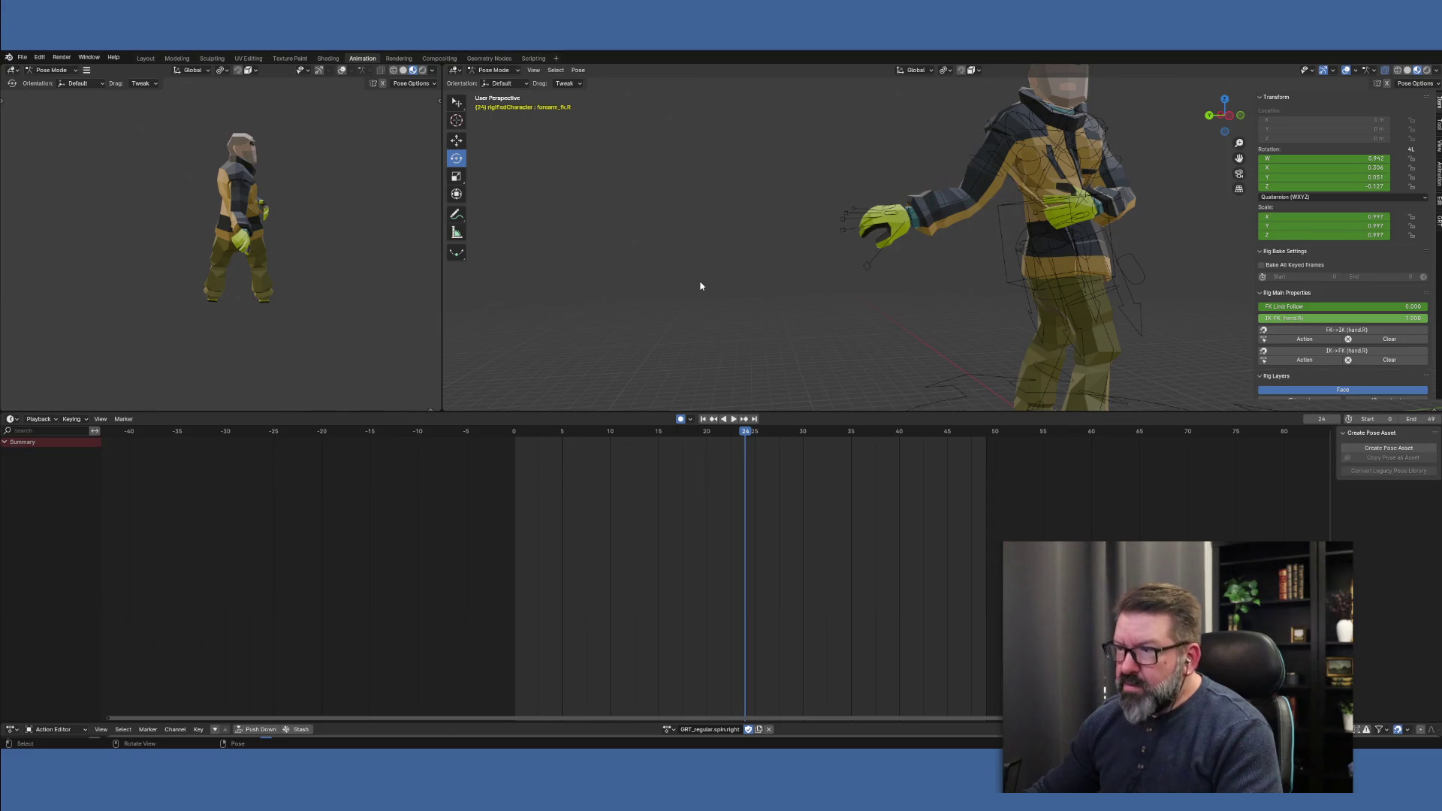
{"action": "key", "text": "a"}
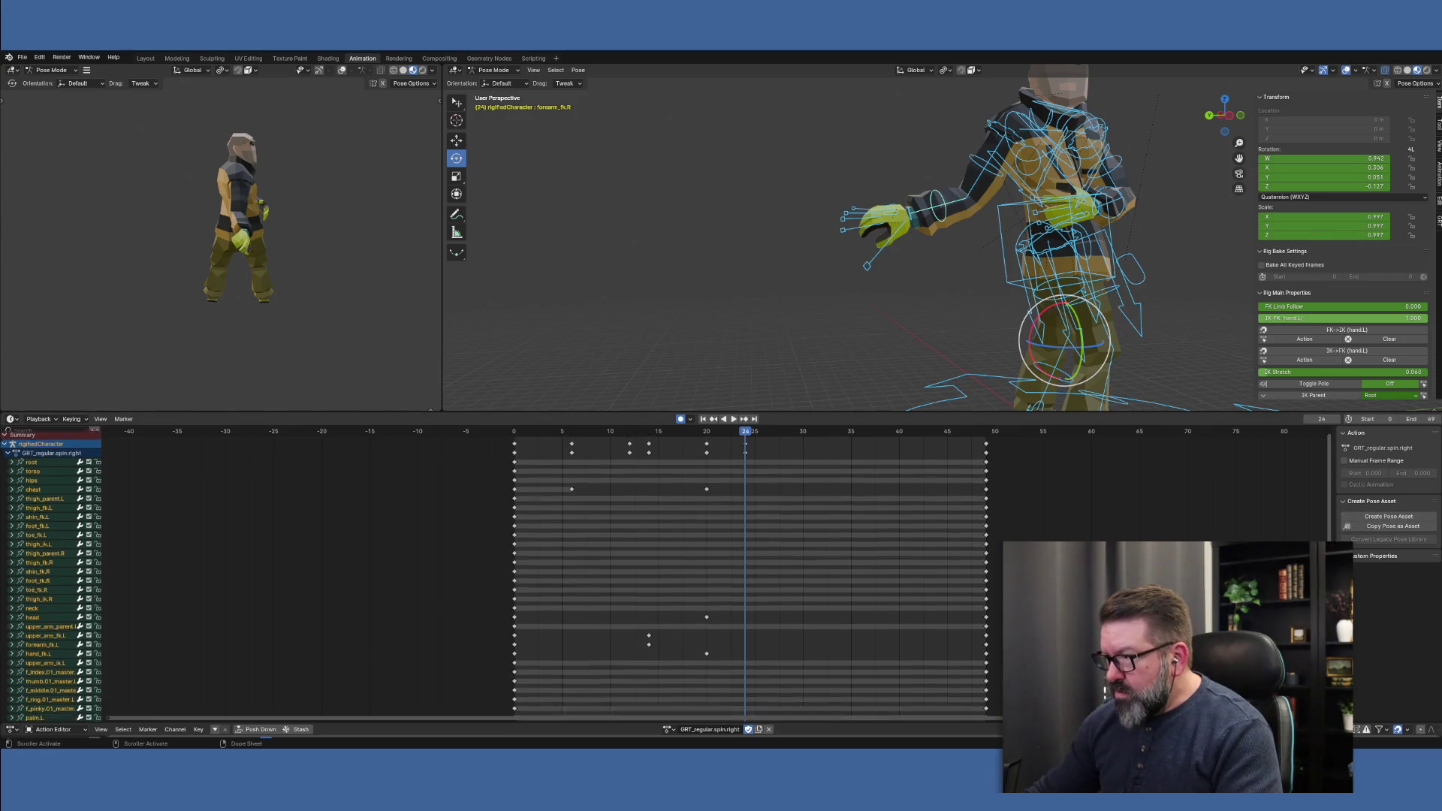
{"action": "scroll", "coordinate": [1327, 481], "scroll_direction": "down", "scroll_amount": 10}
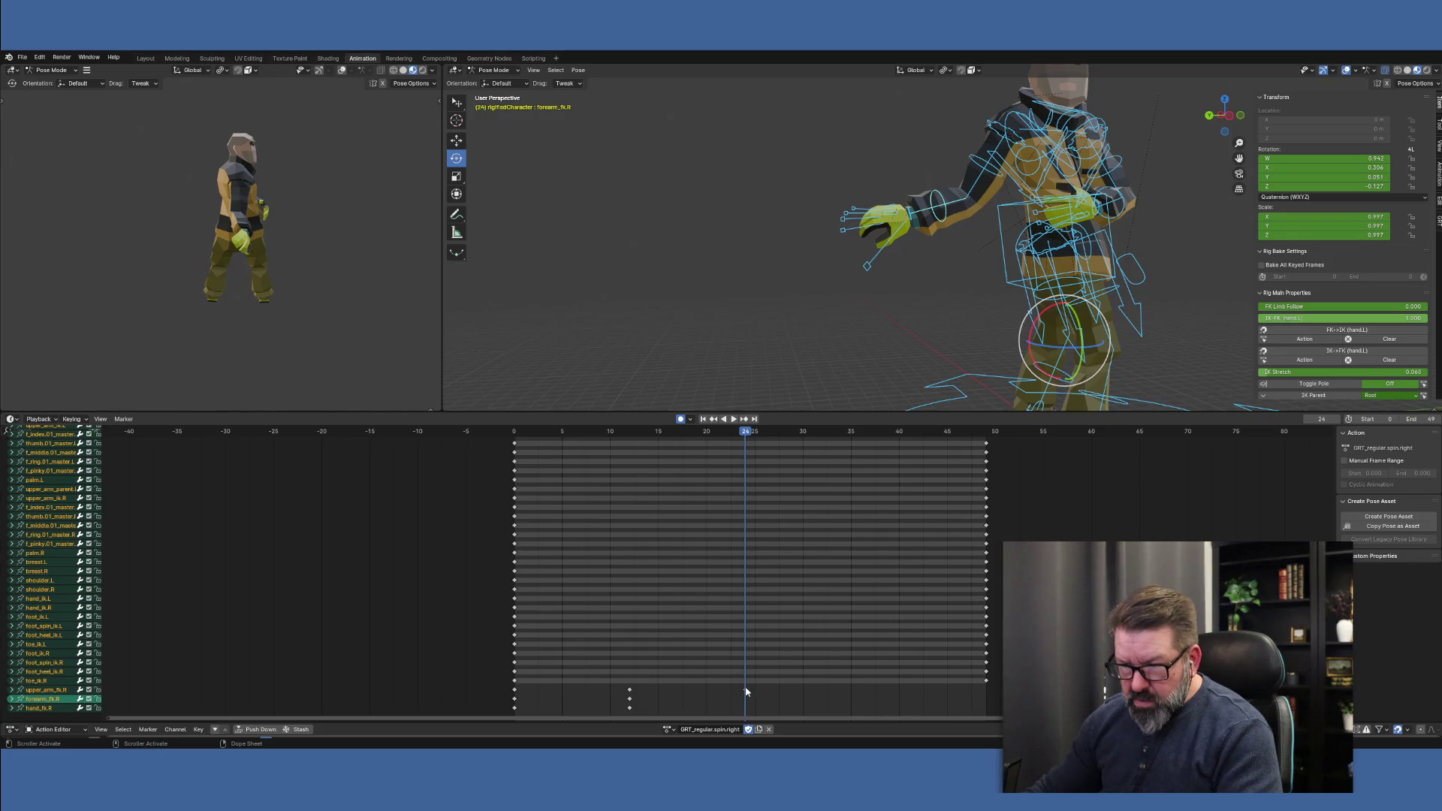
{"action": "left_click", "coordinate": [746, 689]}
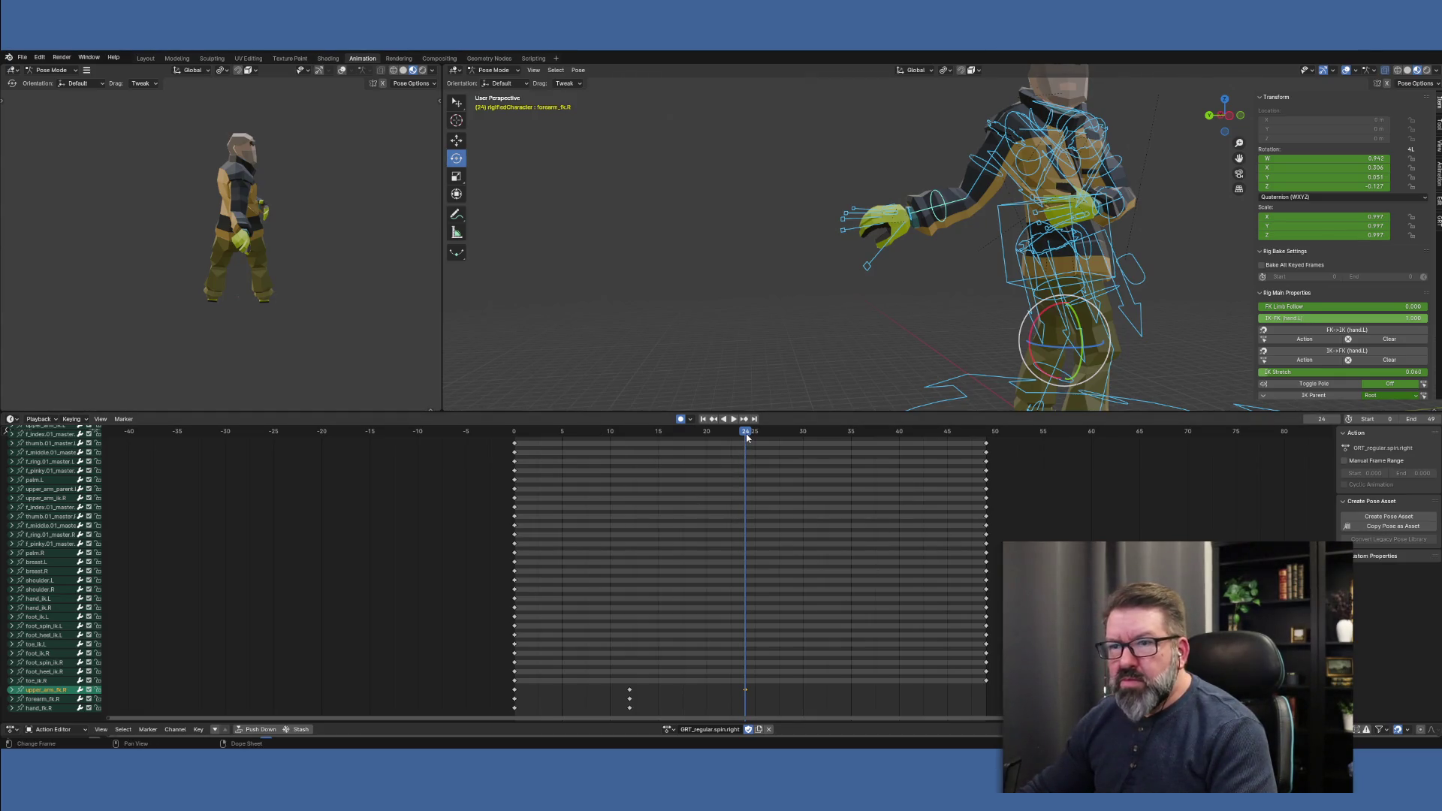
{"action": "key", "text": "space"}
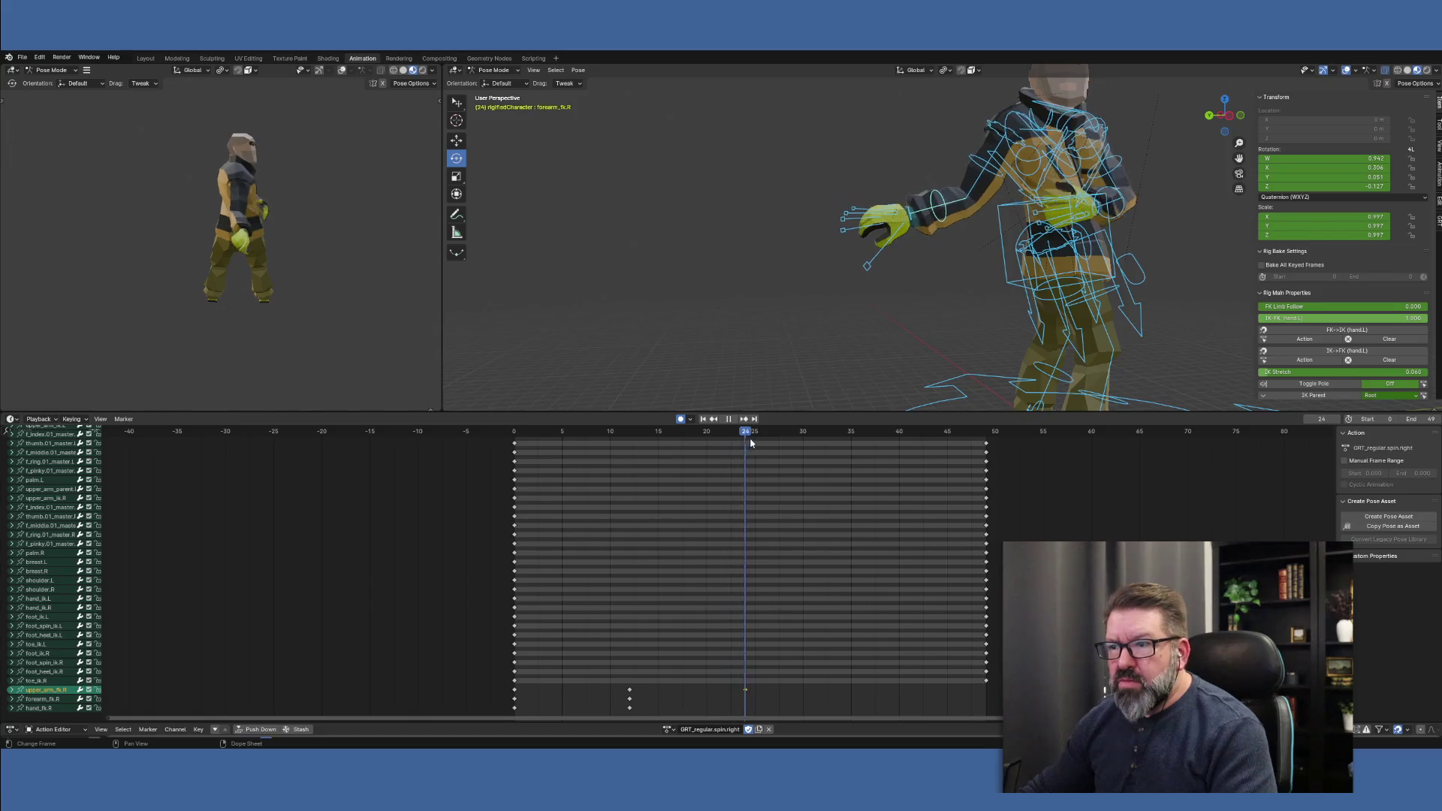
{"action": "key", "text": "space"}
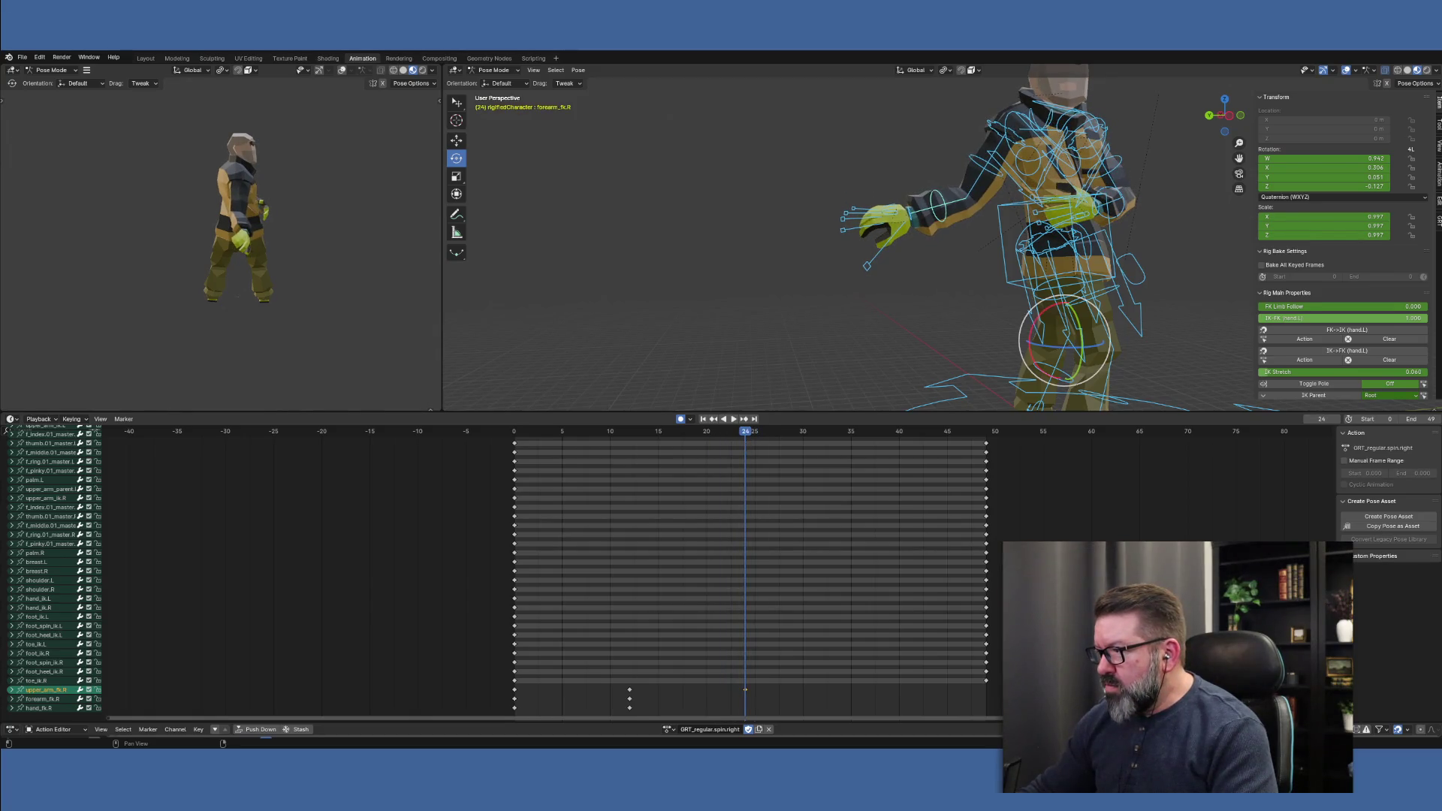
{"action": "left_click", "coordinate": [994, 173]}
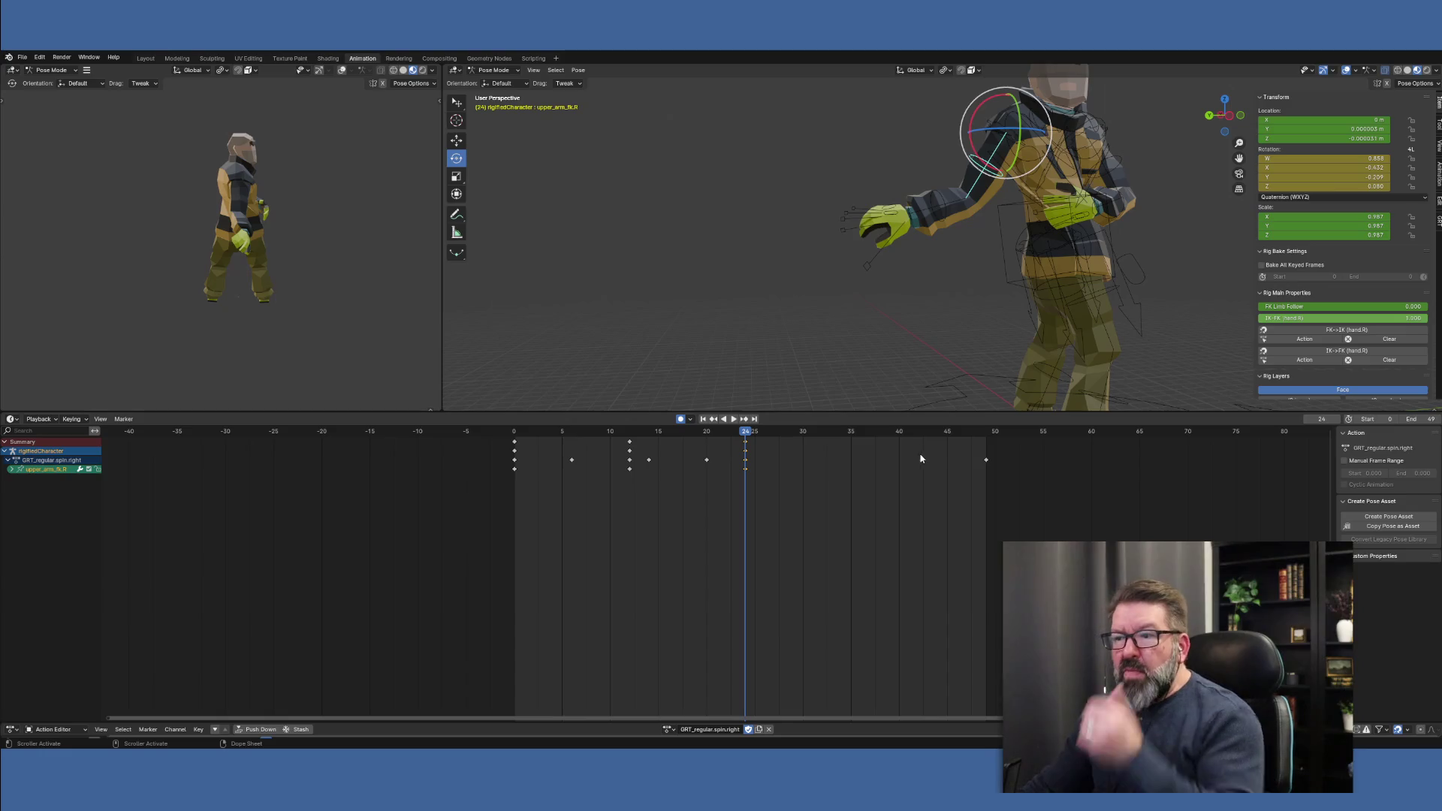
Compare poses across frames 20–24, stop on 24, and view forearm_fk.R from behind
{"action": "left_click", "coordinate": [745, 442]}
{"action": "key", "text": "space"}
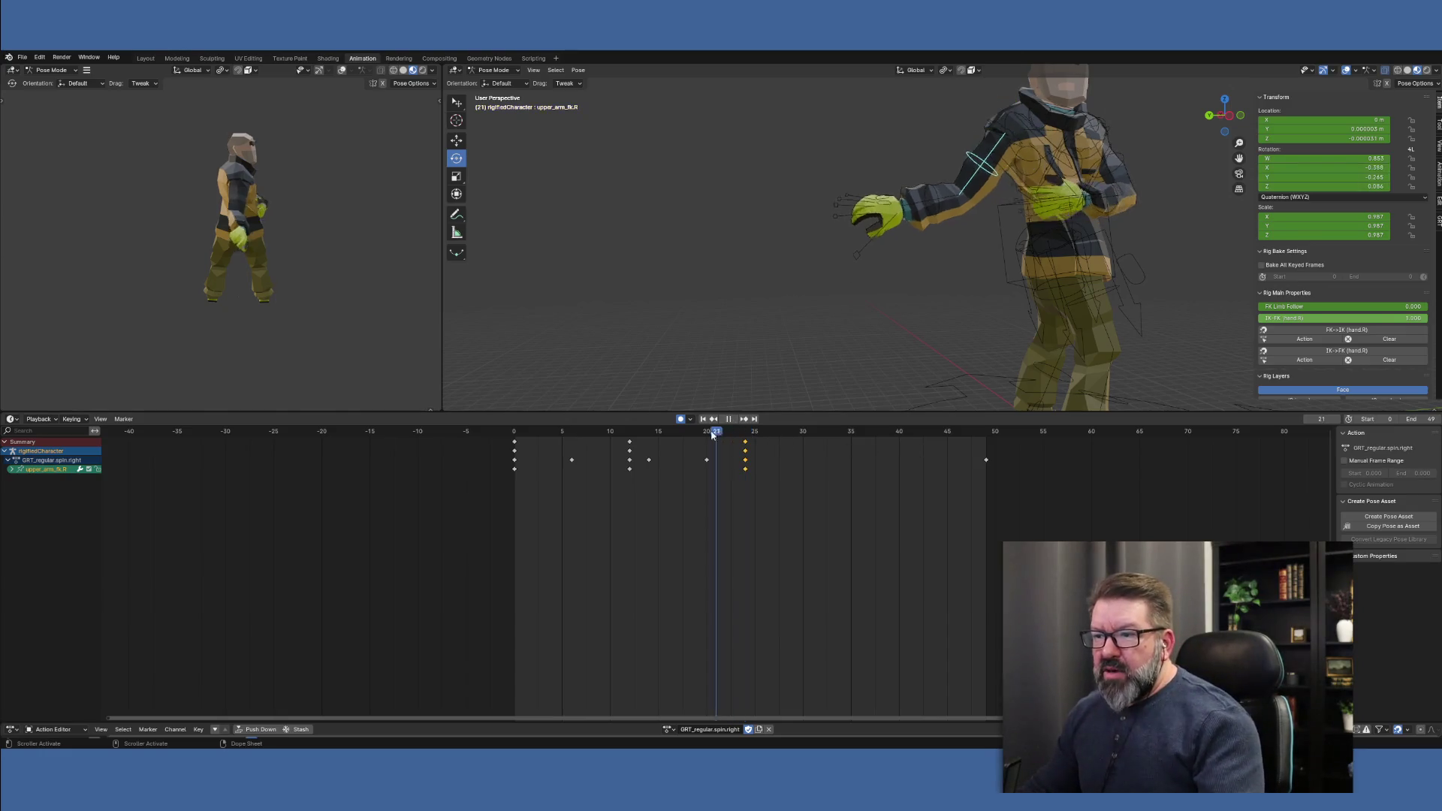
{"action": "mouse_move", "coordinate": [704, 442]}
{"action": "left_mouse_down"}
{"action": "mouse_move", "coordinate": [741, 446]}
{"action": "mouse_move", "coordinate": [676, 447]}
{"action": "mouse_move", "coordinate": [709, 451]}
{"action": "left_mouse_up"}
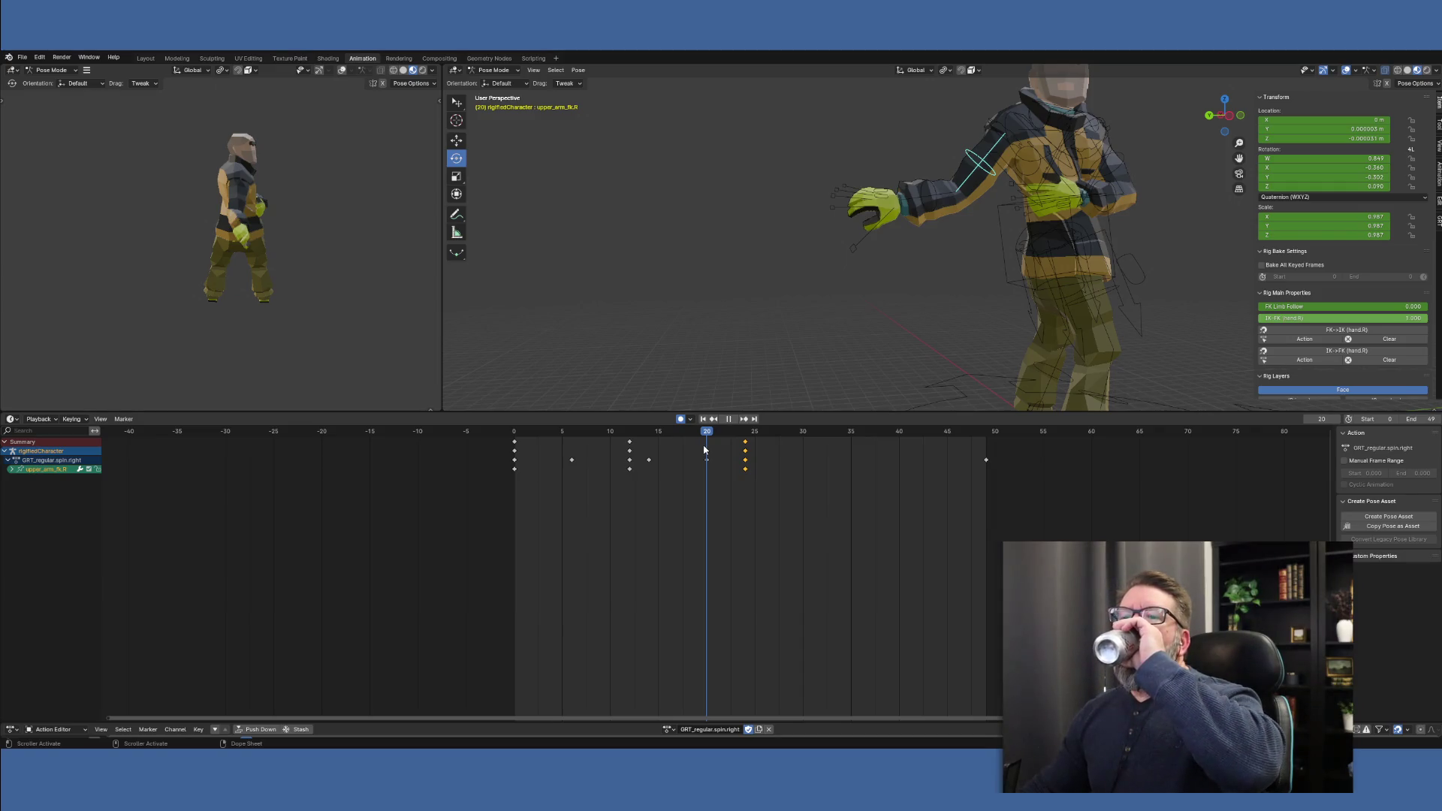
{"action": "mouse_move", "coordinate": [704, 449]}
{"action": "left_mouse_down"}
{"action": "mouse_move", "coordinate": [762, 450]}
{"action": "mouse_move", "coordinate": [742, 452]}
{"action": "left_mouse_up"}
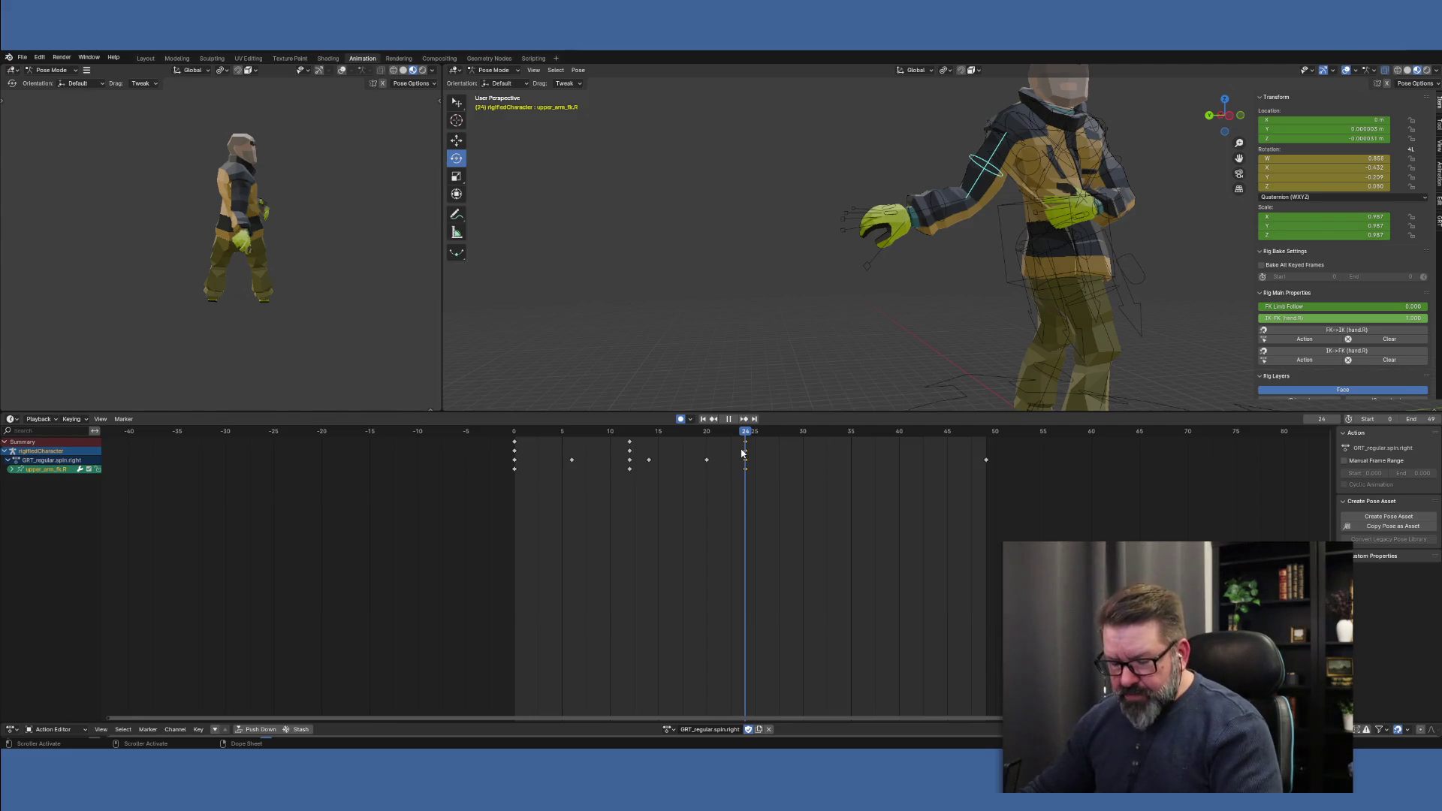
{"action": "left_click_drag", "start_coordinate": [742, 452], "coordinate": [741, 452]}
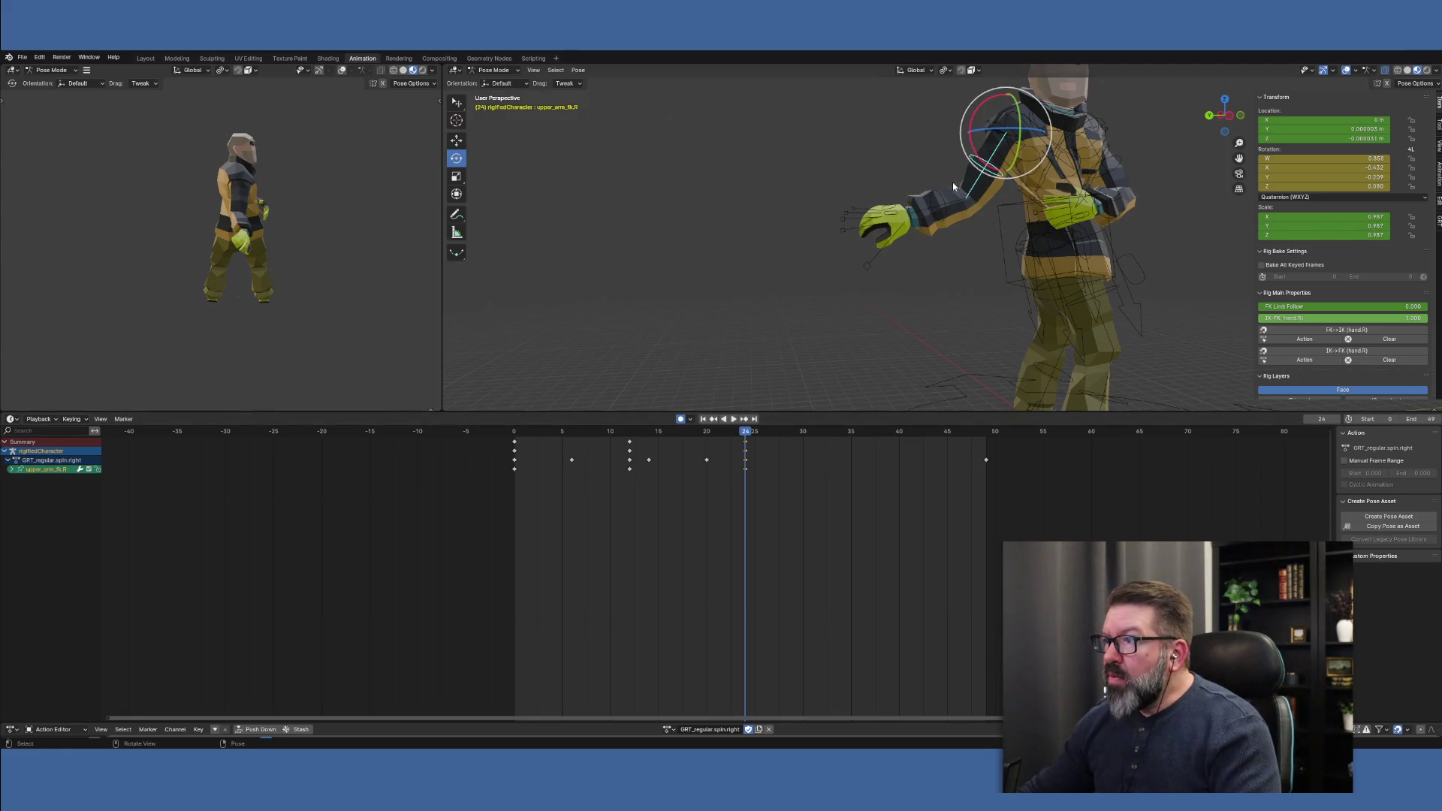
{"action": "left_click", "coordinate": [946, 202]}
{"action": "mouse_move", "coordinate": [966, 314]}
{"action": "middle_mouse_down"}
{"action": "mouse_move", "coordinate": [911, 346]}
{"action": "mouse_move", "coordinate": [985, 371]}
{"action": "middle_mouse_up"}
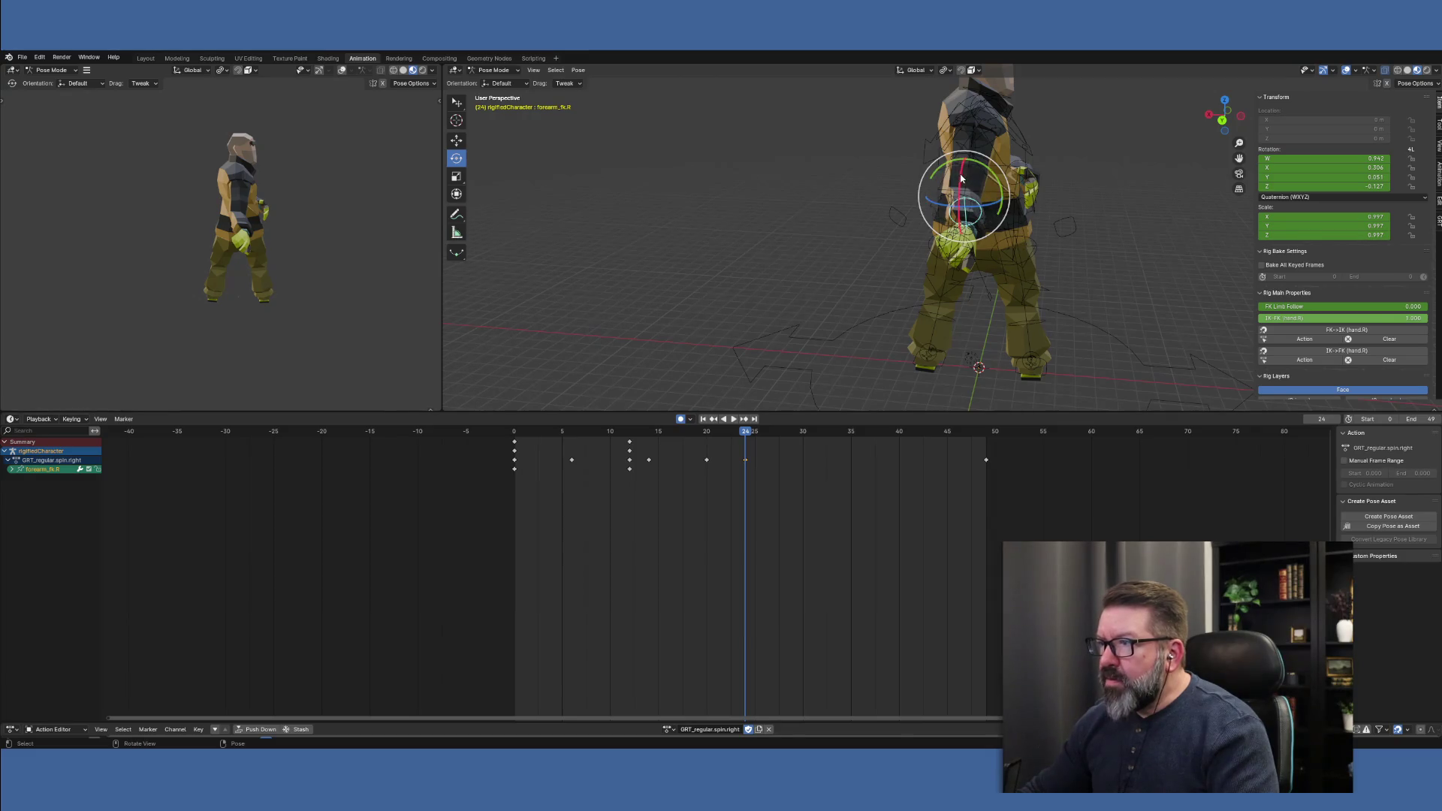
Rotate the right forearm on X and tilt the hand on X and Y at frame 24, then go to frame 30
{"action": "left_click_drag", "start_coordinate": [964, 178], "coordinate": [988, 193]}
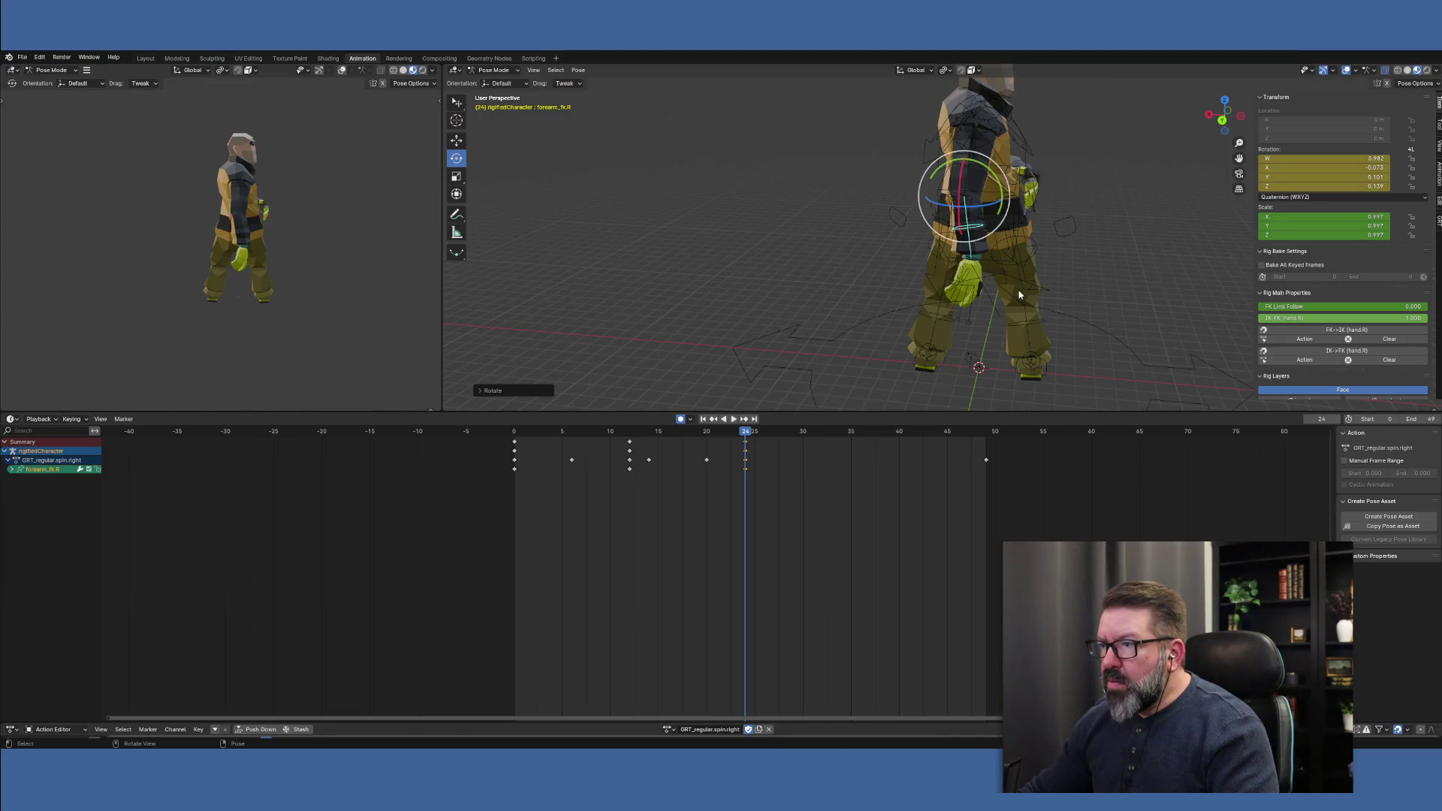
{"action": "left_click", "coordinate": [975, 265]}
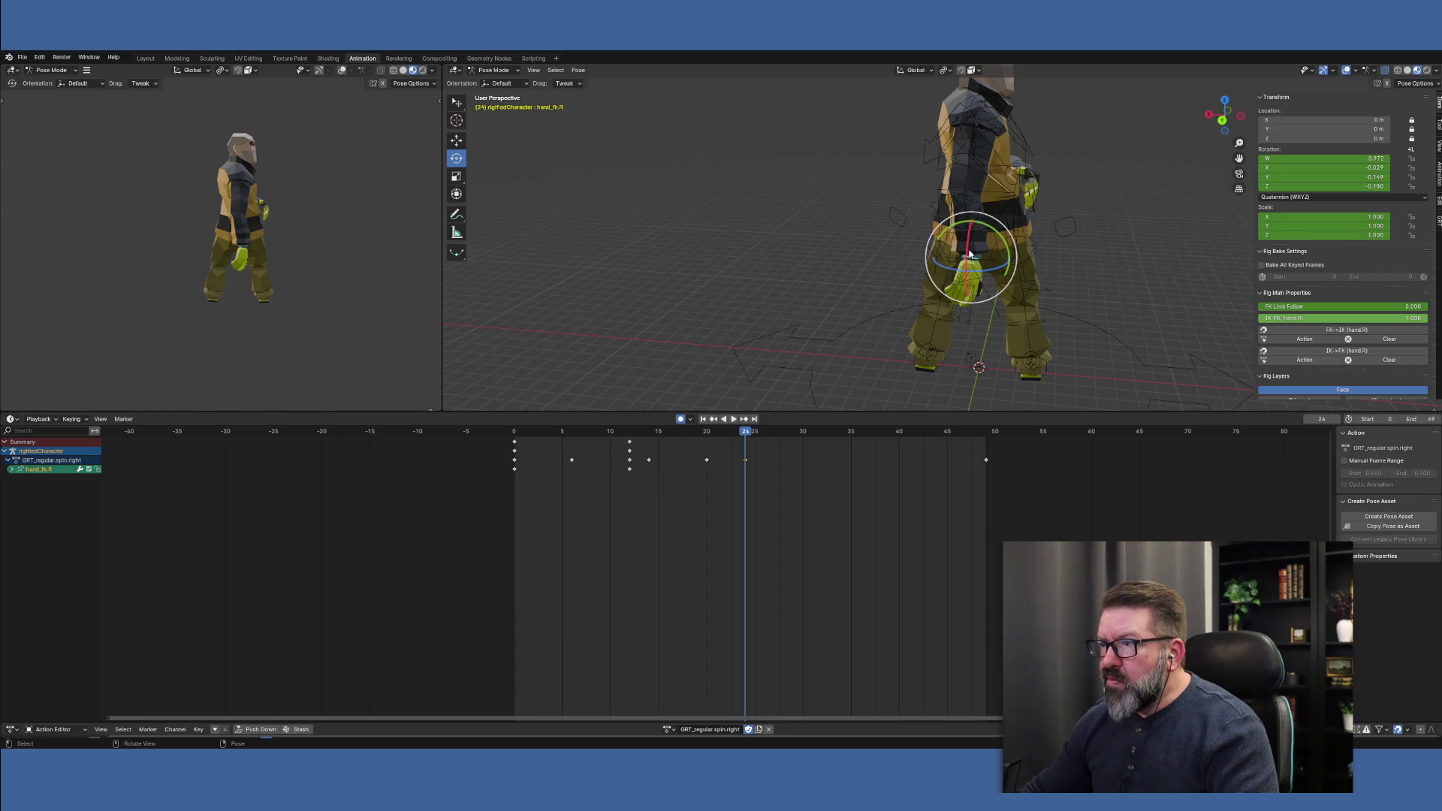
{"action": "left_click_drag", "start_coordinate": [968, 255], "coordinate": [968, 299]}
{"action": "middle_click_drag", "start_coordinate": [969, 299], "coordinate": [951, 261]}
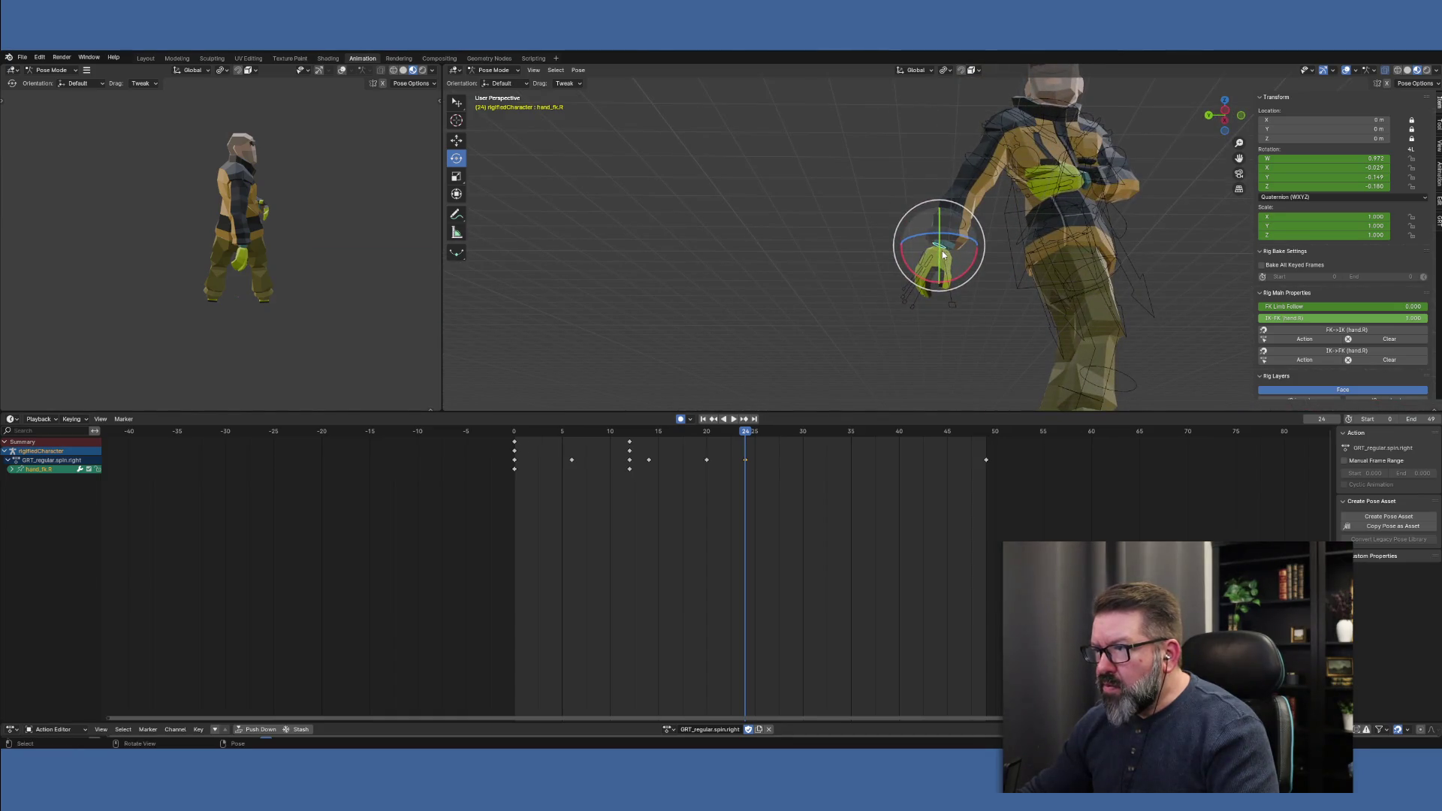
{"action": "left_click_drag", "start_coordinate": [943, 255], "coordinate": [932, 274]}
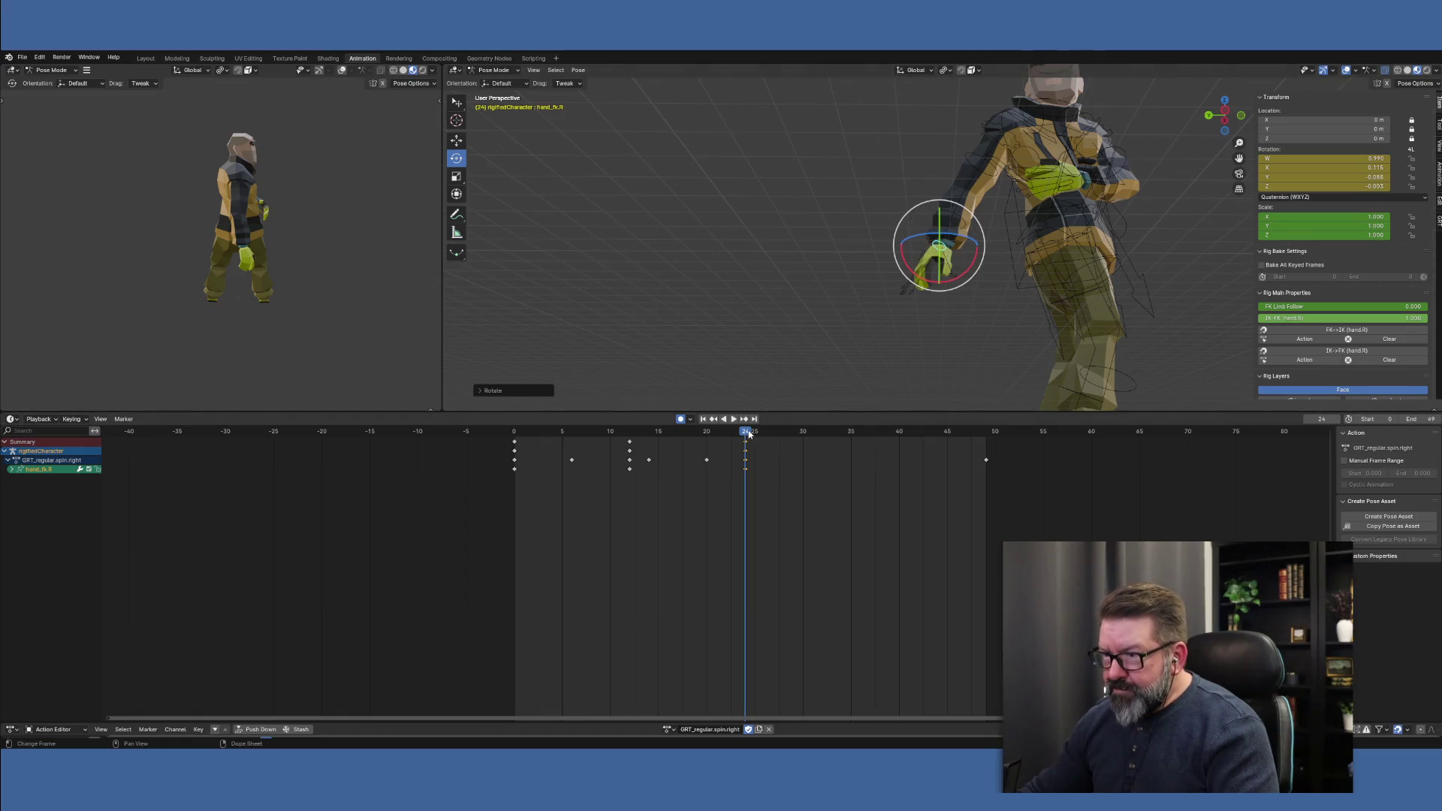
{"action": "left_click_drag", "start_coordinate": [748, 434], "coordinate": [807, 442]}
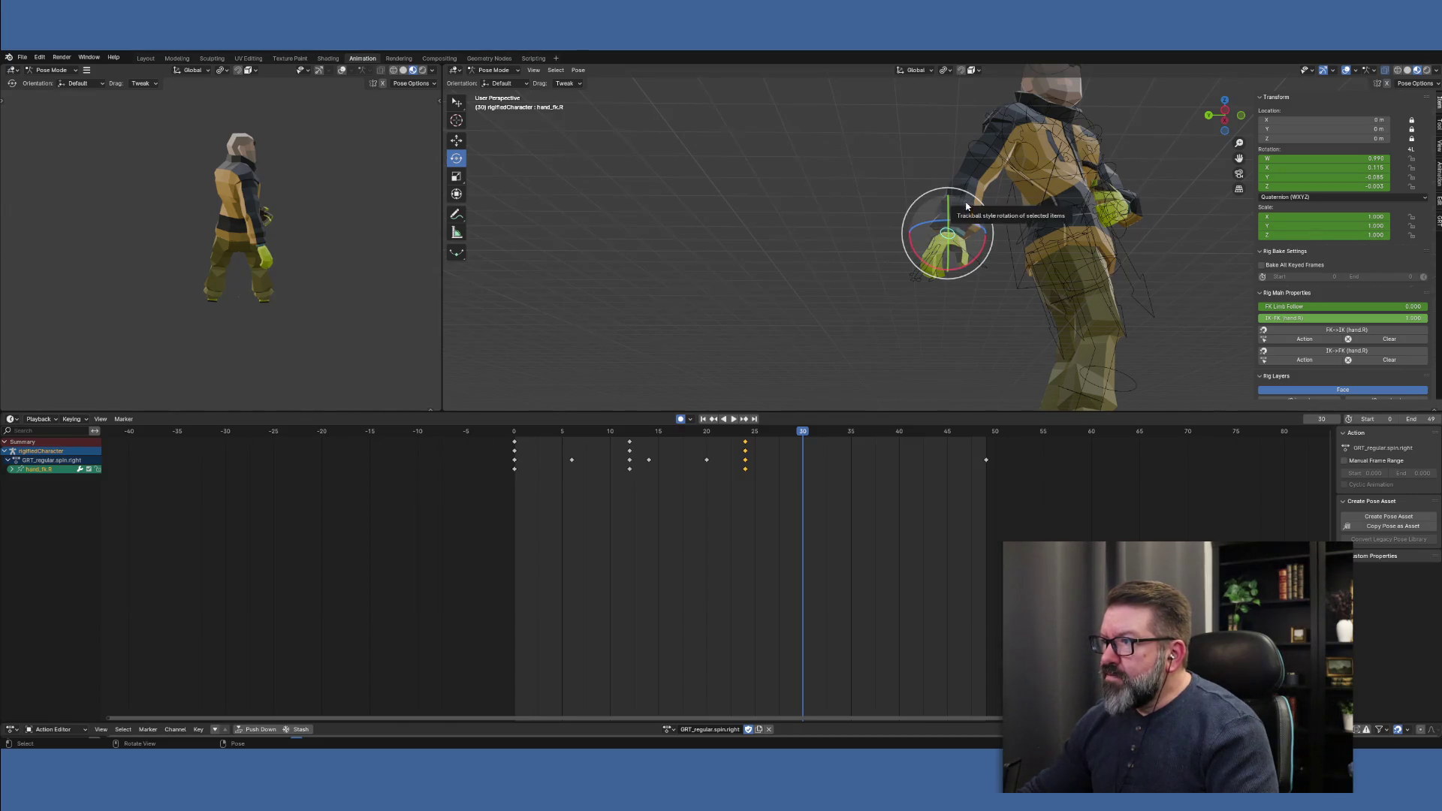
Rotate upper_arm_fk.R on X, then bend forearm_fk.R on its Z and Y rings
{"action": "left_click", "coordinate": [1000, 171]}
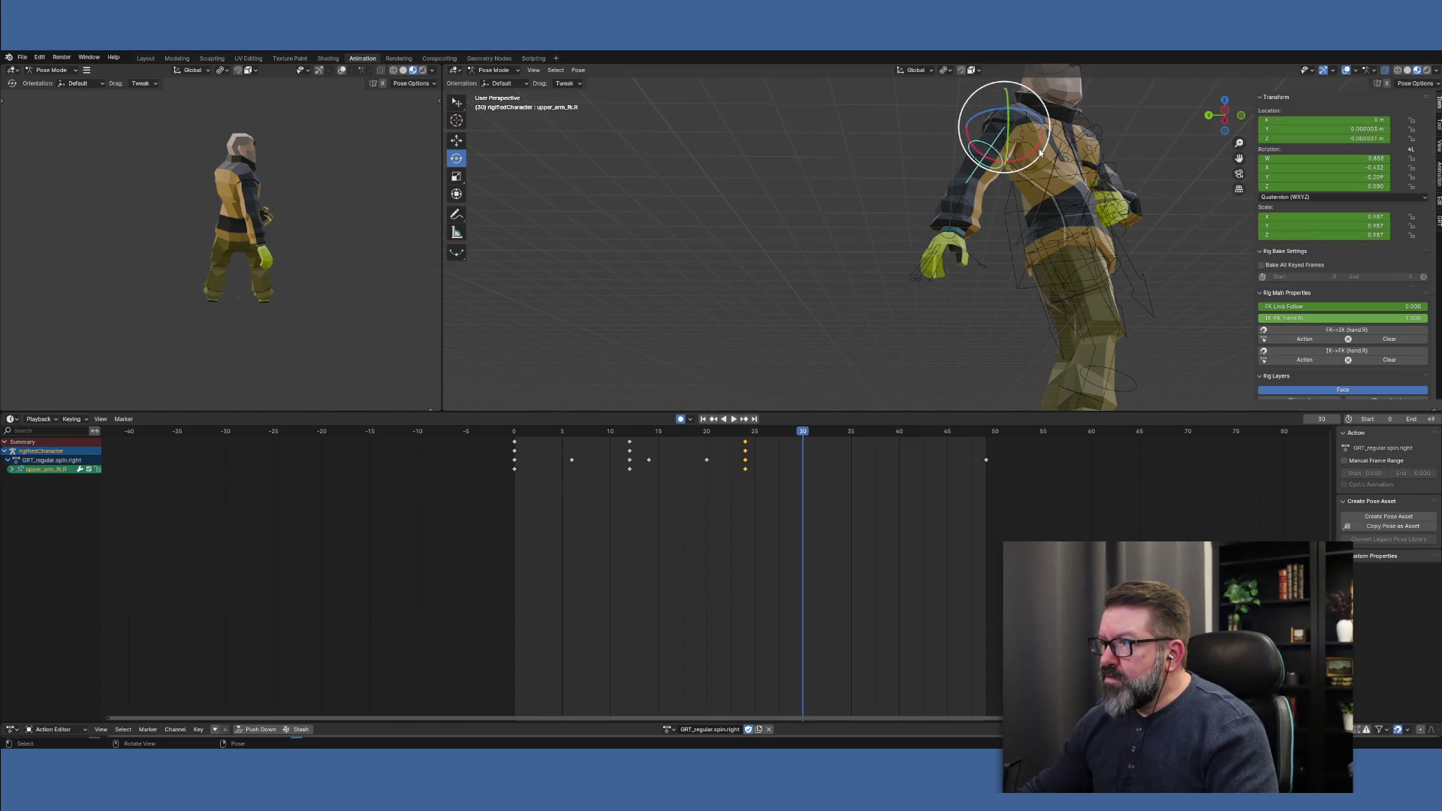
{"action": "left_click_drag", "start_coordinate": [1040, 153], "coordinate": [948, 201]}
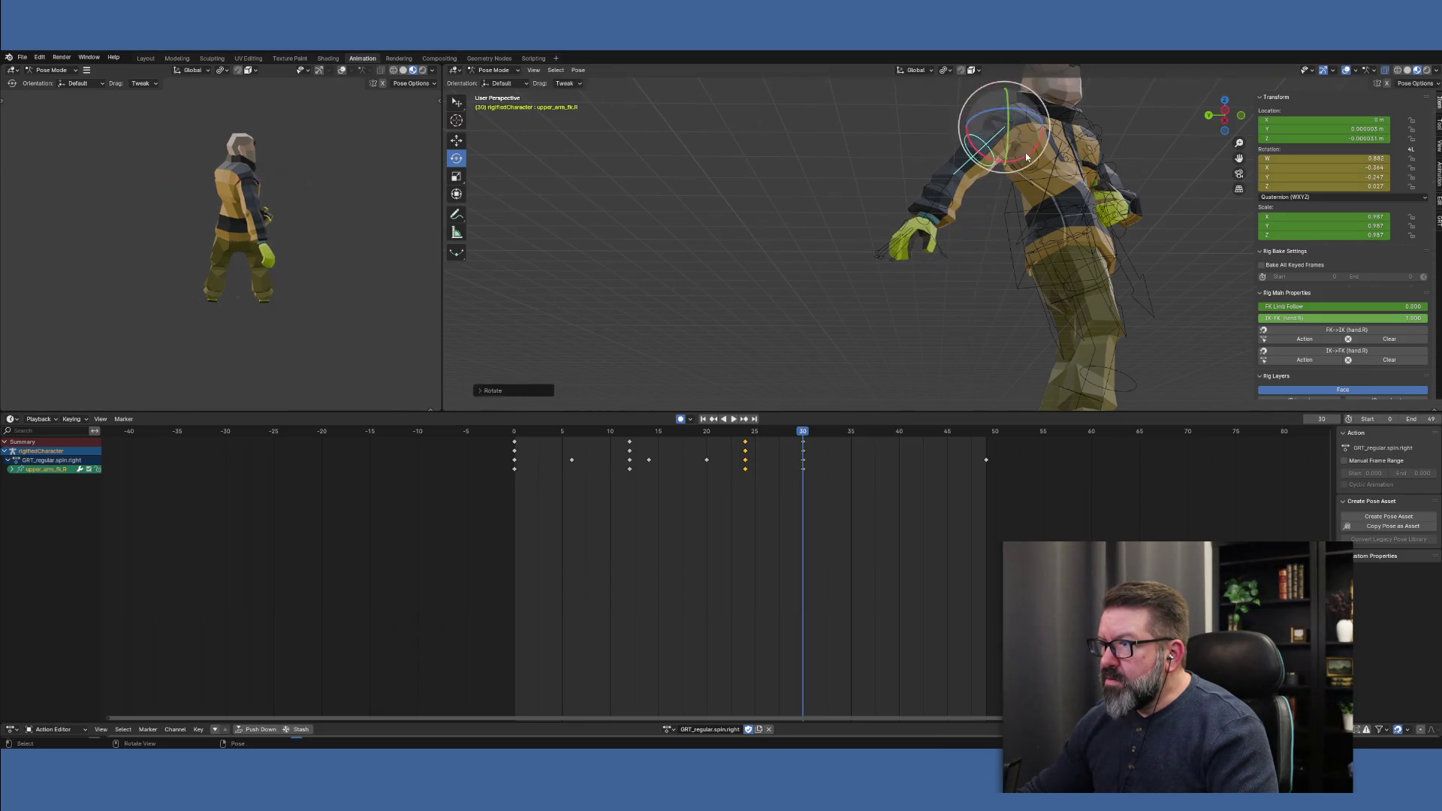
{"action": "left_click", "coordinate": [948, 197]}
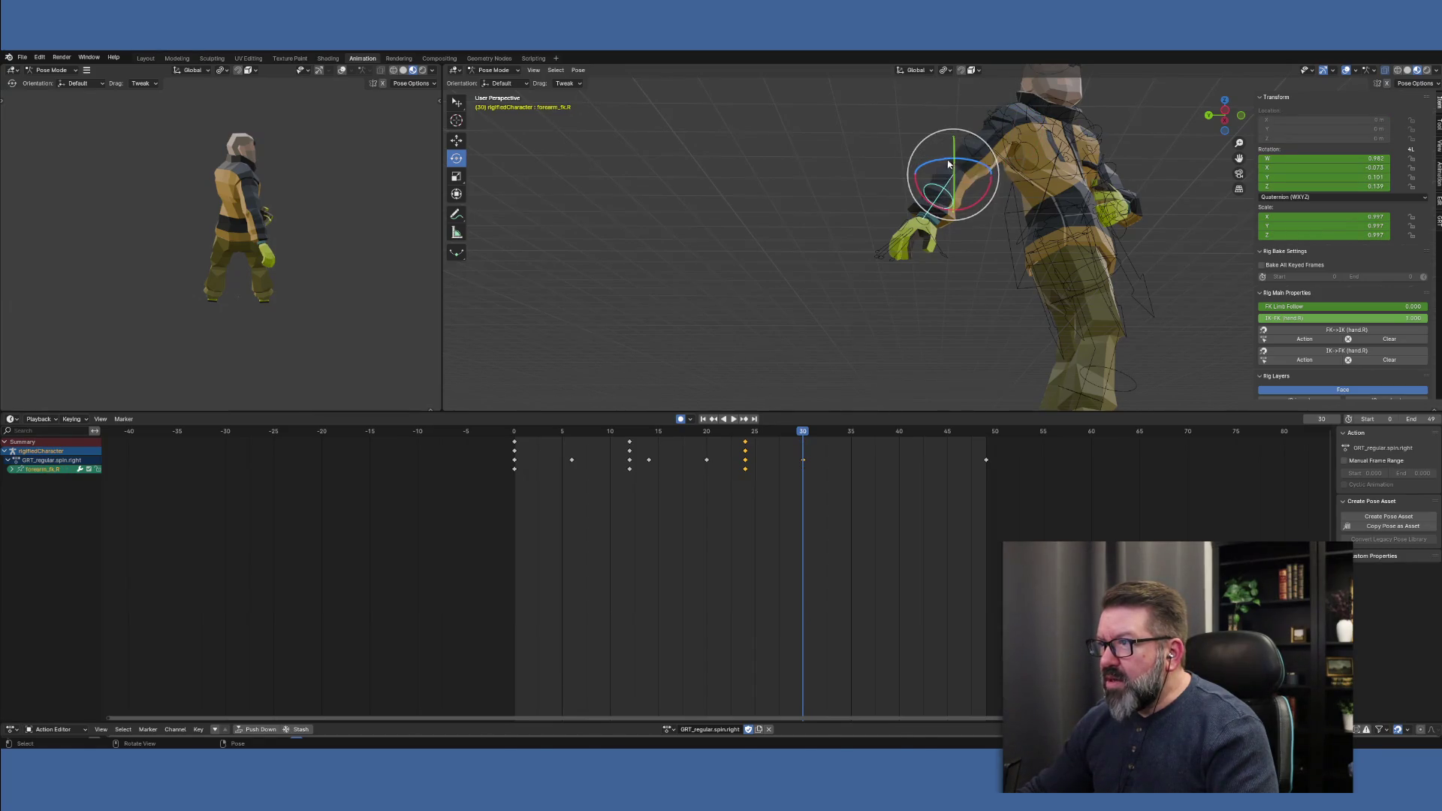
{"action": "mouse_move", "coordinate": [947, 164]}
{"action": "left_mouse_down"}
{"action": "mouse_move", "coordinate": [968, 164]}
{"action": "mouse_move", "coordinate": [941, 208]}
{"action": "left_mouse_up"}
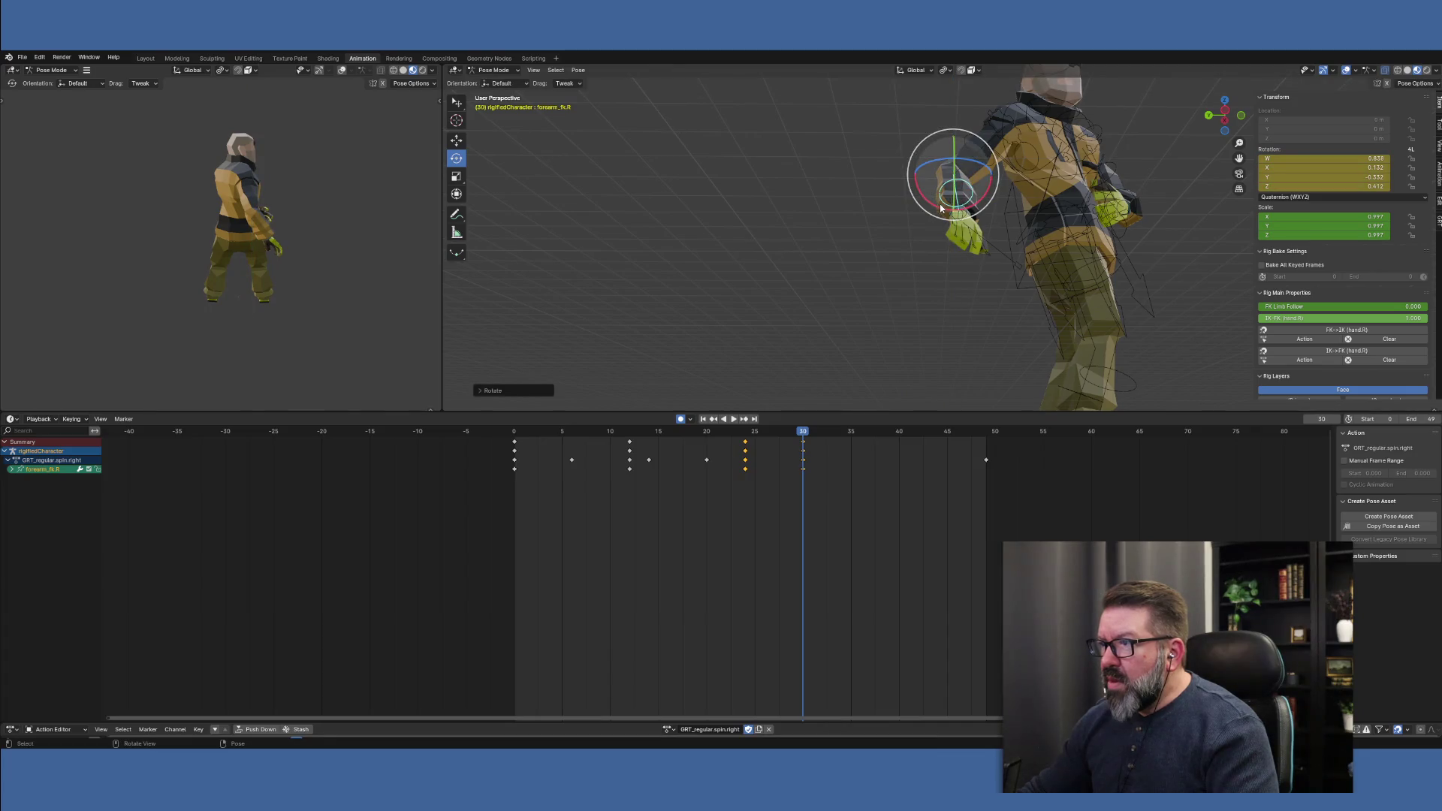
{"action": "mouse_move", "coordinate": [952, 191]}
{"action": "left_mouse_down"}
{"action": "mouse_move", "coordinate": [967, 135]}
{"action": "mouse_move", "coordinate": [999, 202]}
{"action": "mouse_move", "coordinate": [946, 175]}
{"action": "left_mouse_up"}
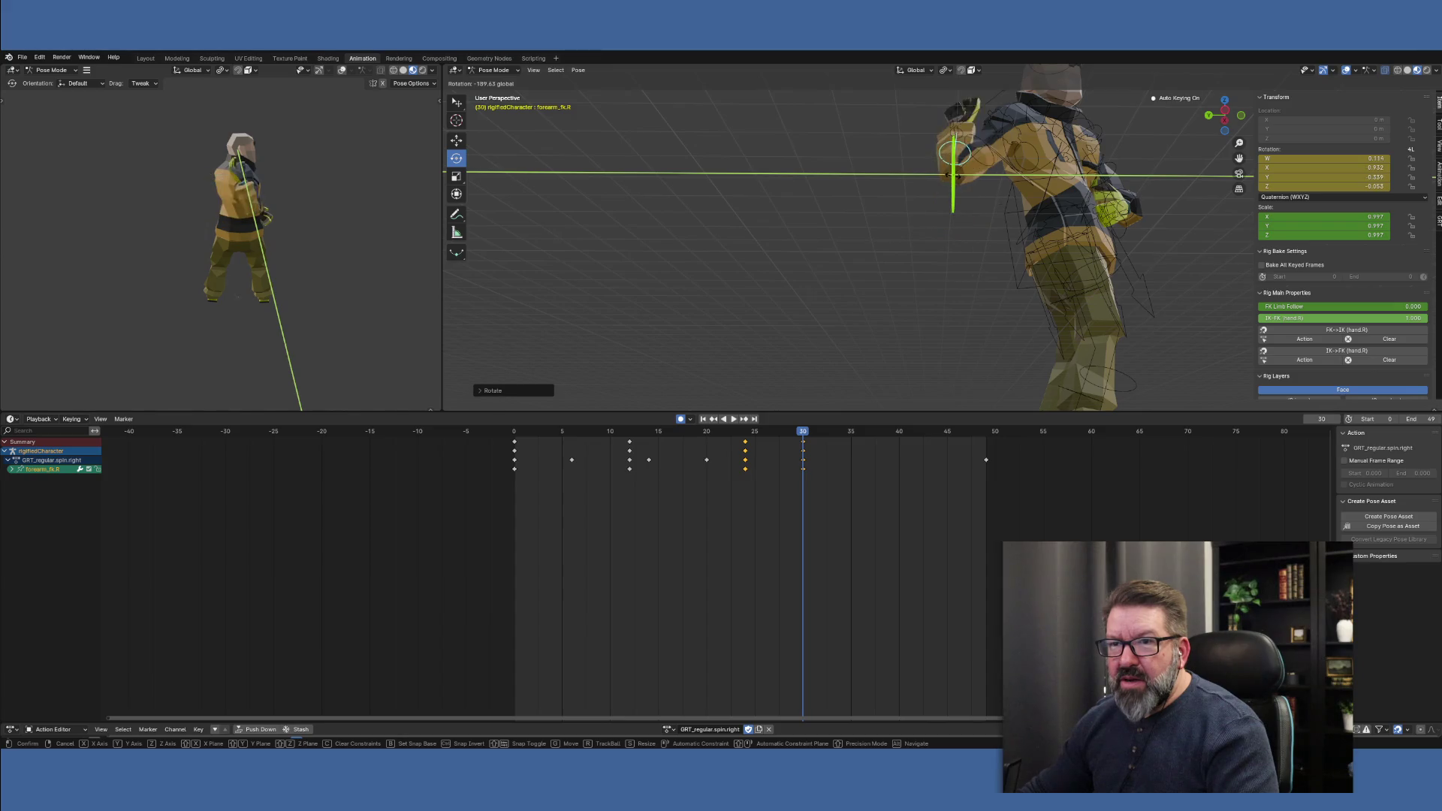
Cancel the forearm rotation, then redo it from a new view angle
{"action": "right_click", "coordinate": [947, 175]}
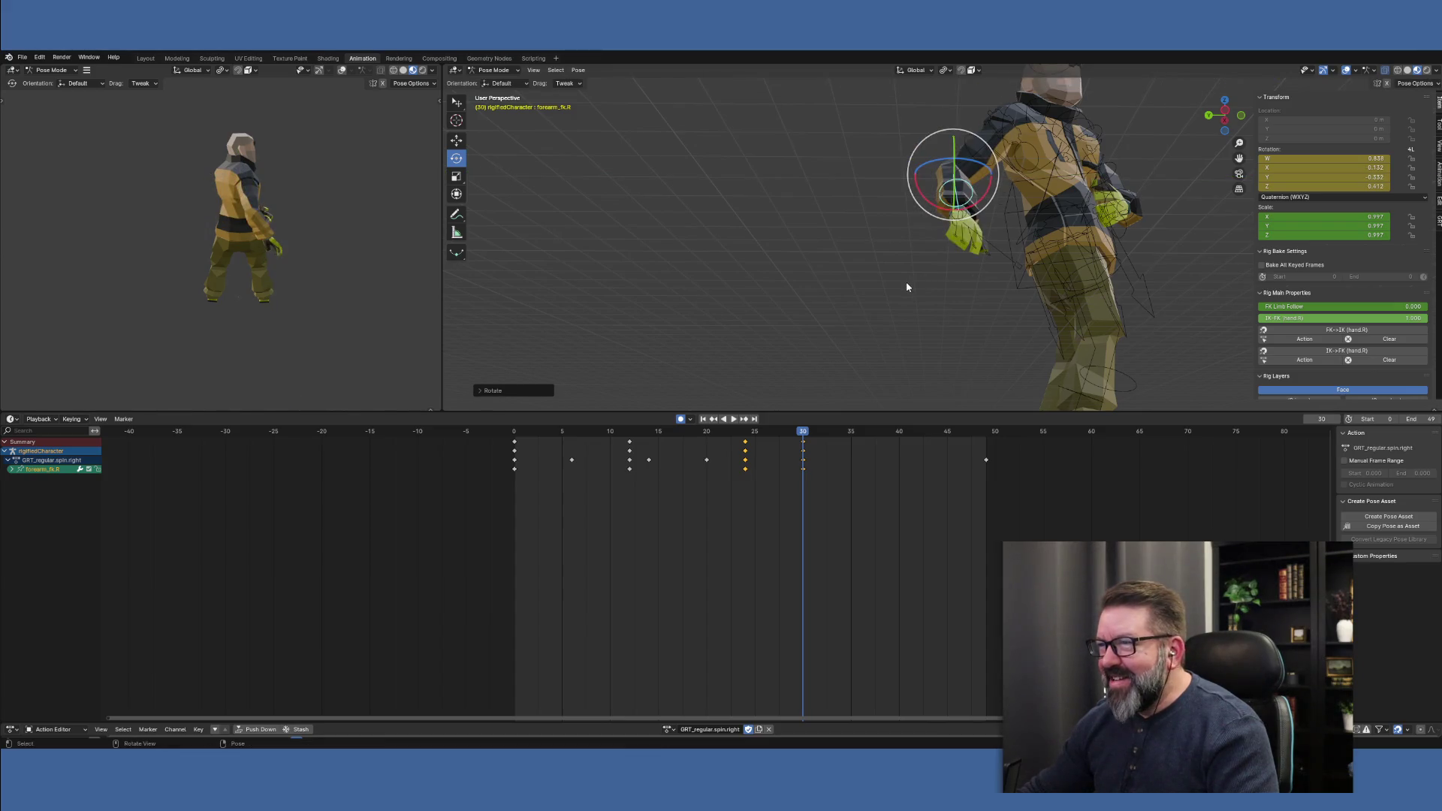
{"action": "mouse_move", "coordinate": [907, 283]}
{"action": "middle_mouse_down"}
{"action": "mouse_move", "coordinate": [969, 338]}
{"action": "mouse_move", "coordinate": [1033, 263]}
{"action": "middle_mouse_up"}
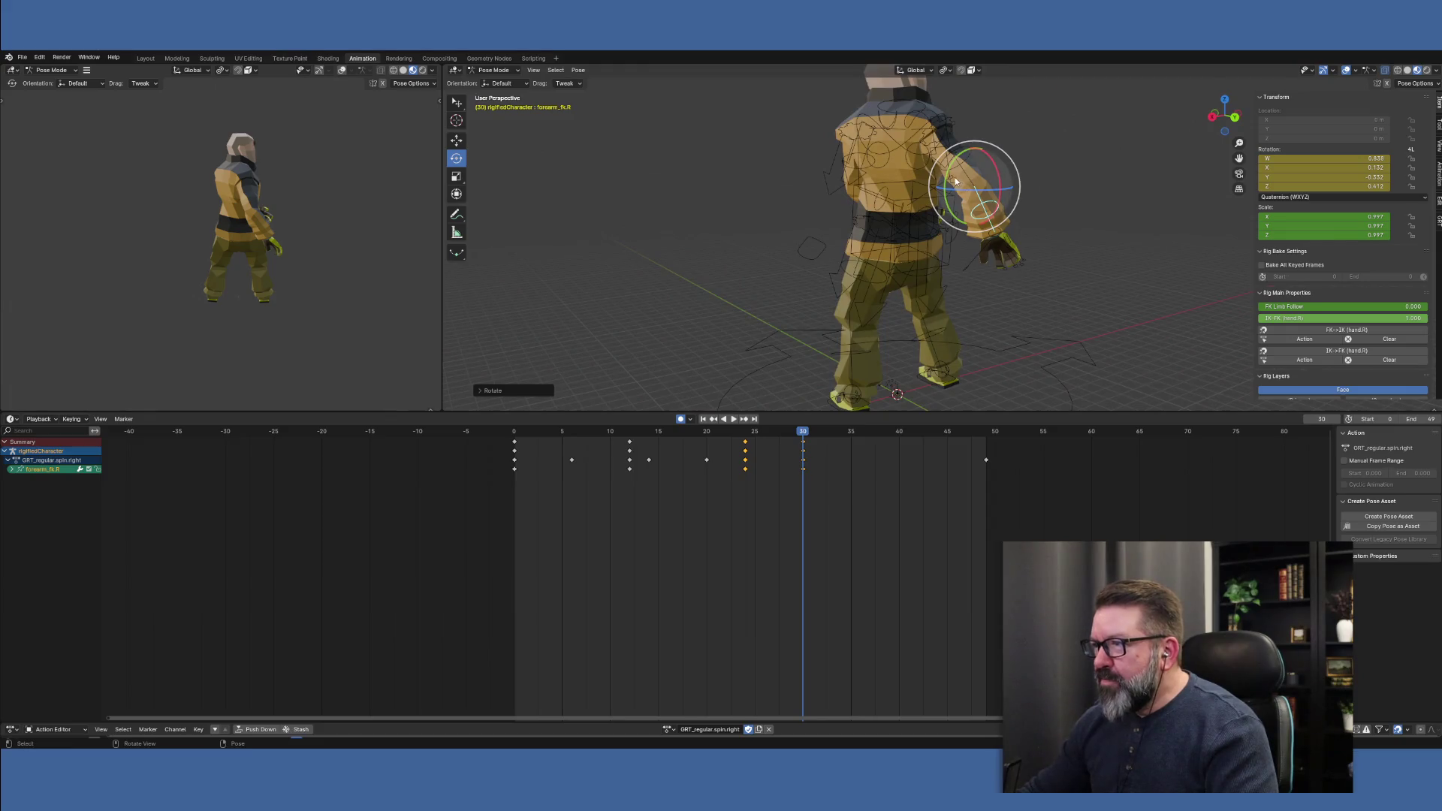
{"action": "left_click_drag", "start_coordinate": [945, 179], "coordinate": [956, 167]}
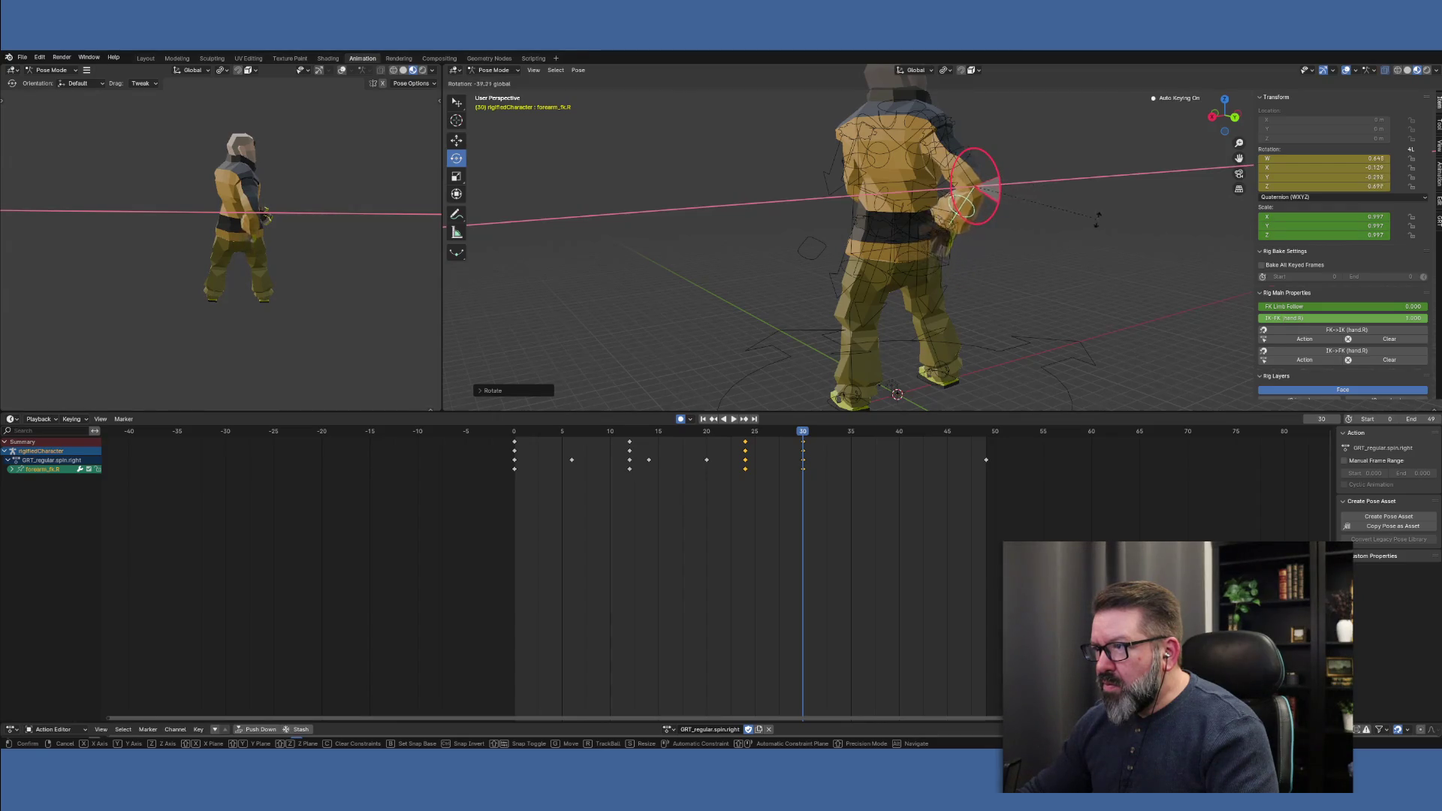
{"action": "left_click", "coordinate": [1130, 239]}
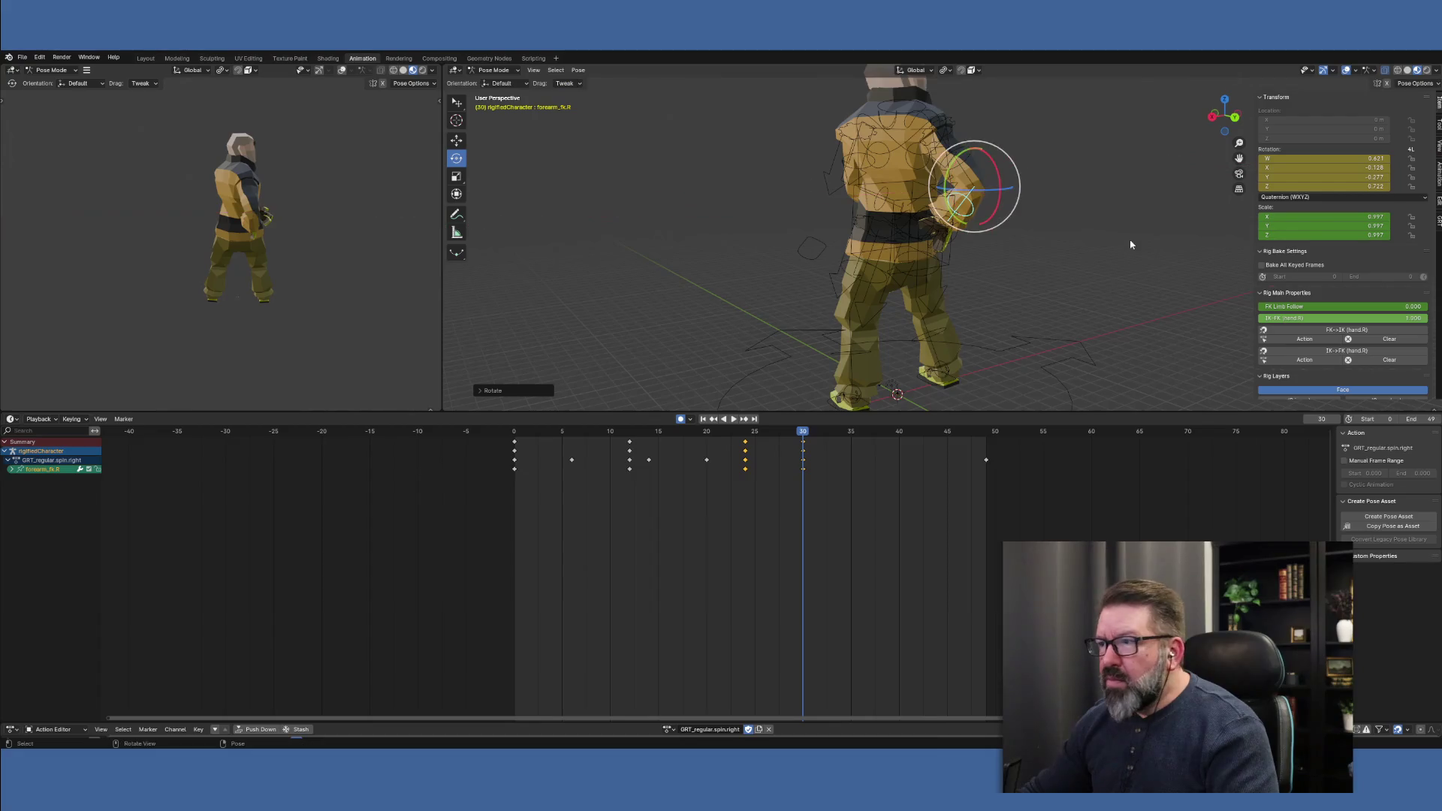
{"action": "middle_click_drag", "start_coordinate": [1130, 239], "coordinate": [940, 243]}
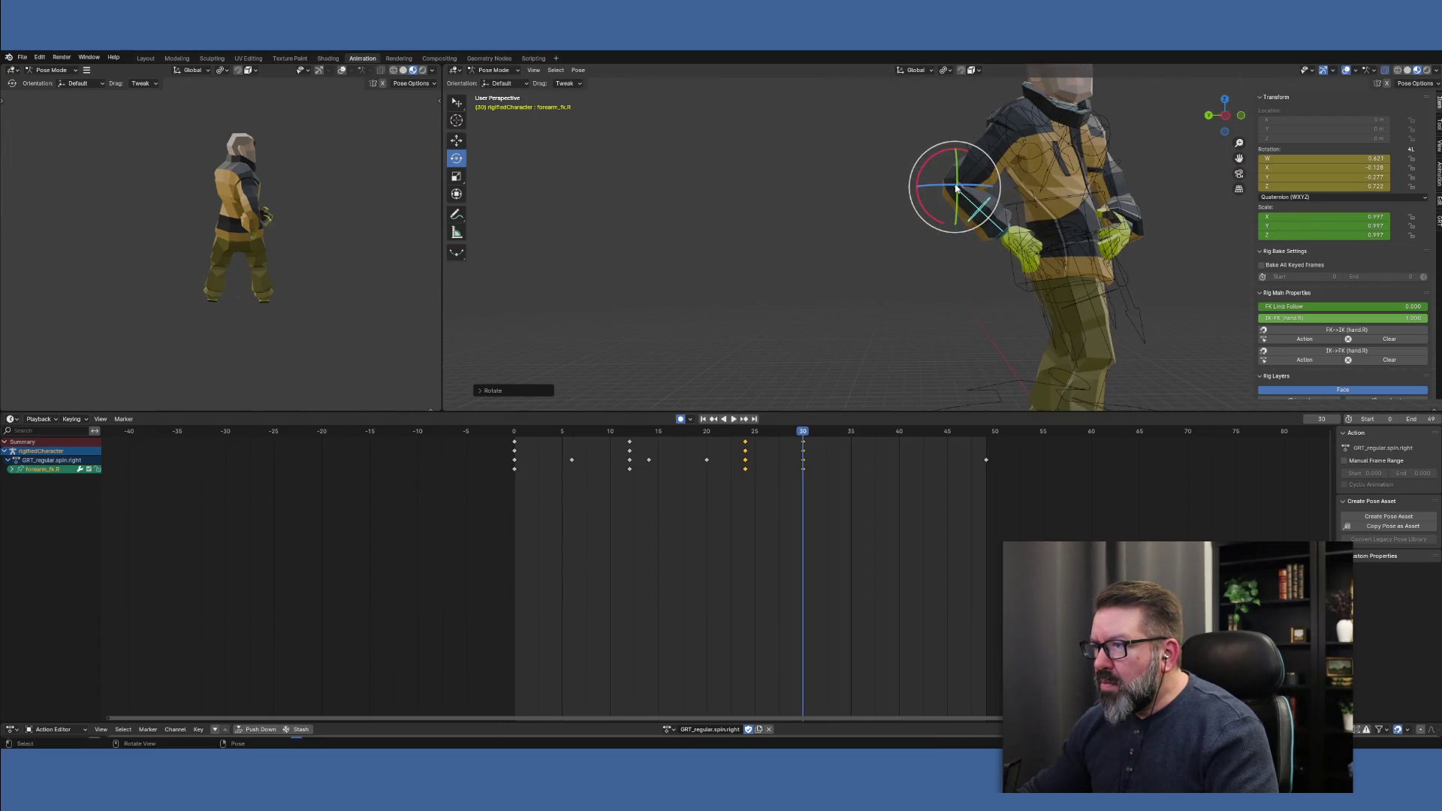
Rotate the right forearm on Z, then twist it on Y, and select the upper arm
{"action": "key", "text": "r"}
{"action": "key", "text": "z"}
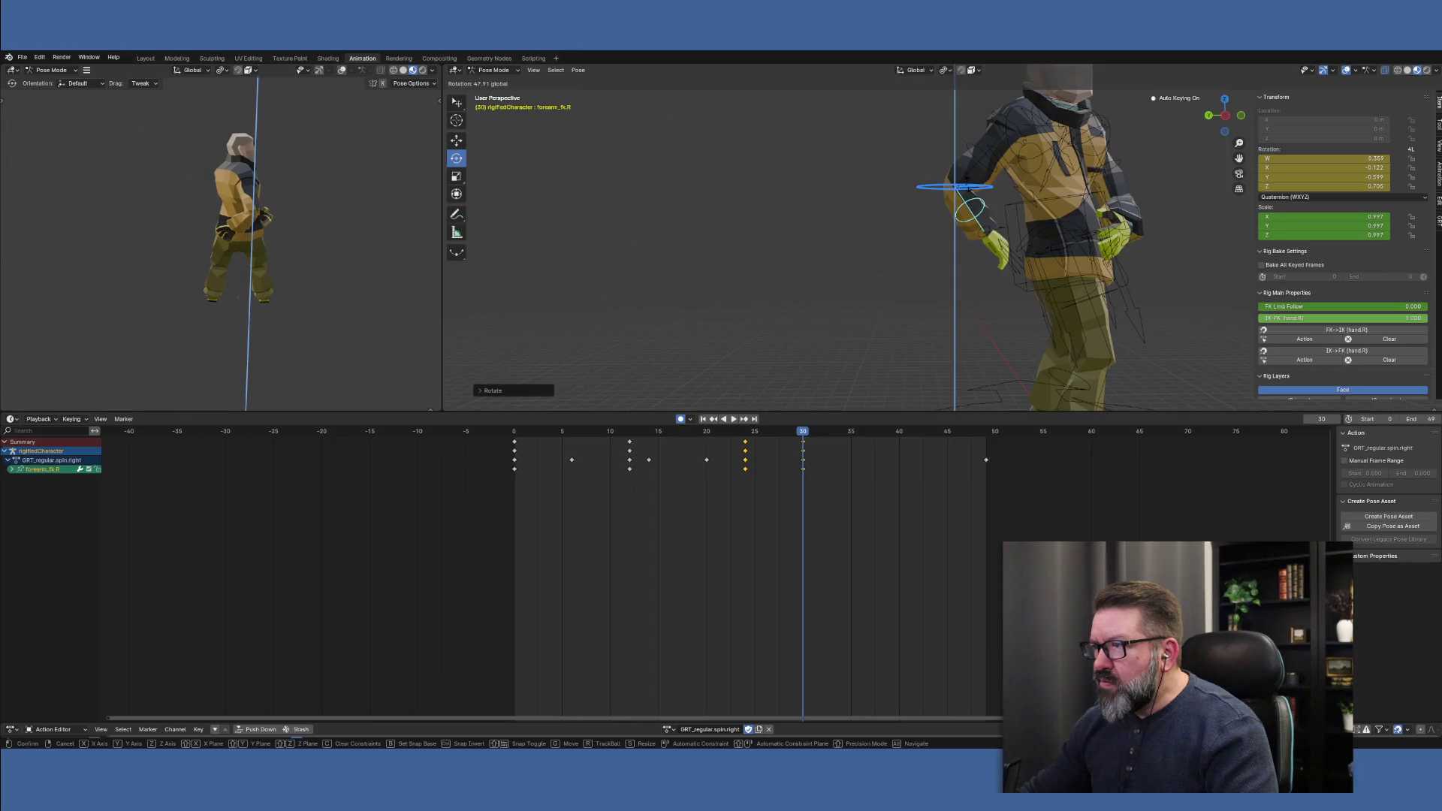
{"action": "left_click", "coordinate": [964, 181]}
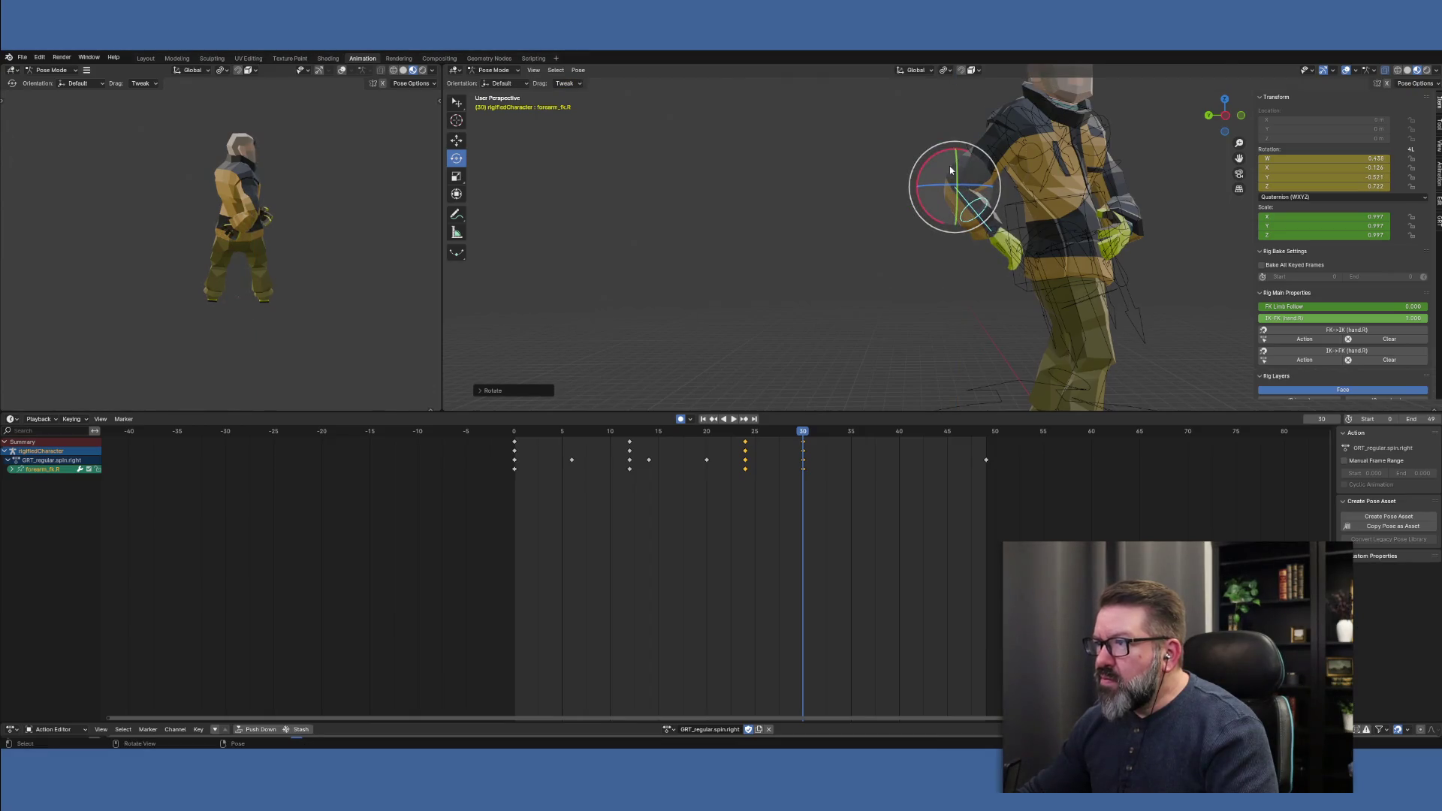
{"action": "key", "text": "r"}
{"action": "key", "text": "y"}
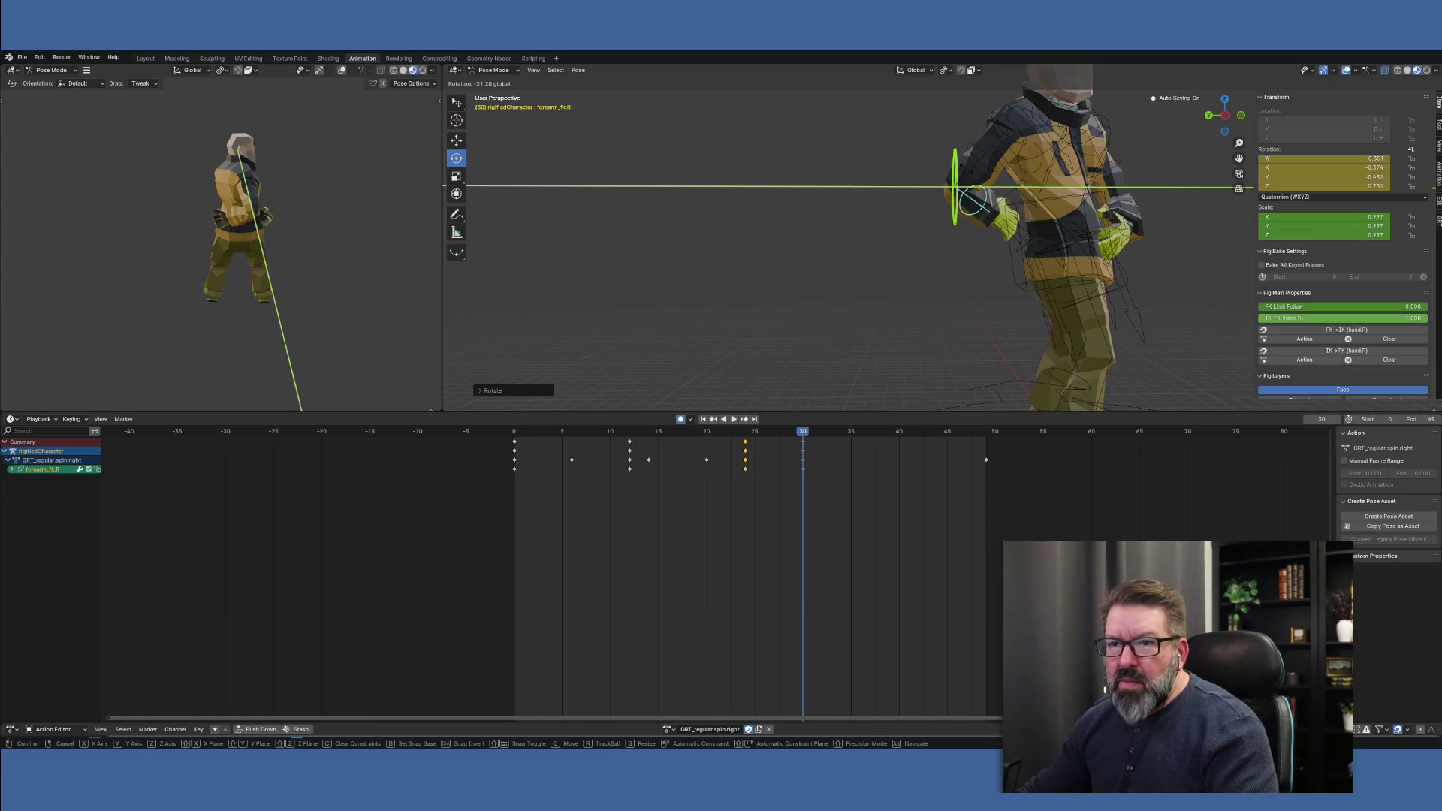
{"action": "left_click", "coordinate": [967, 174]}
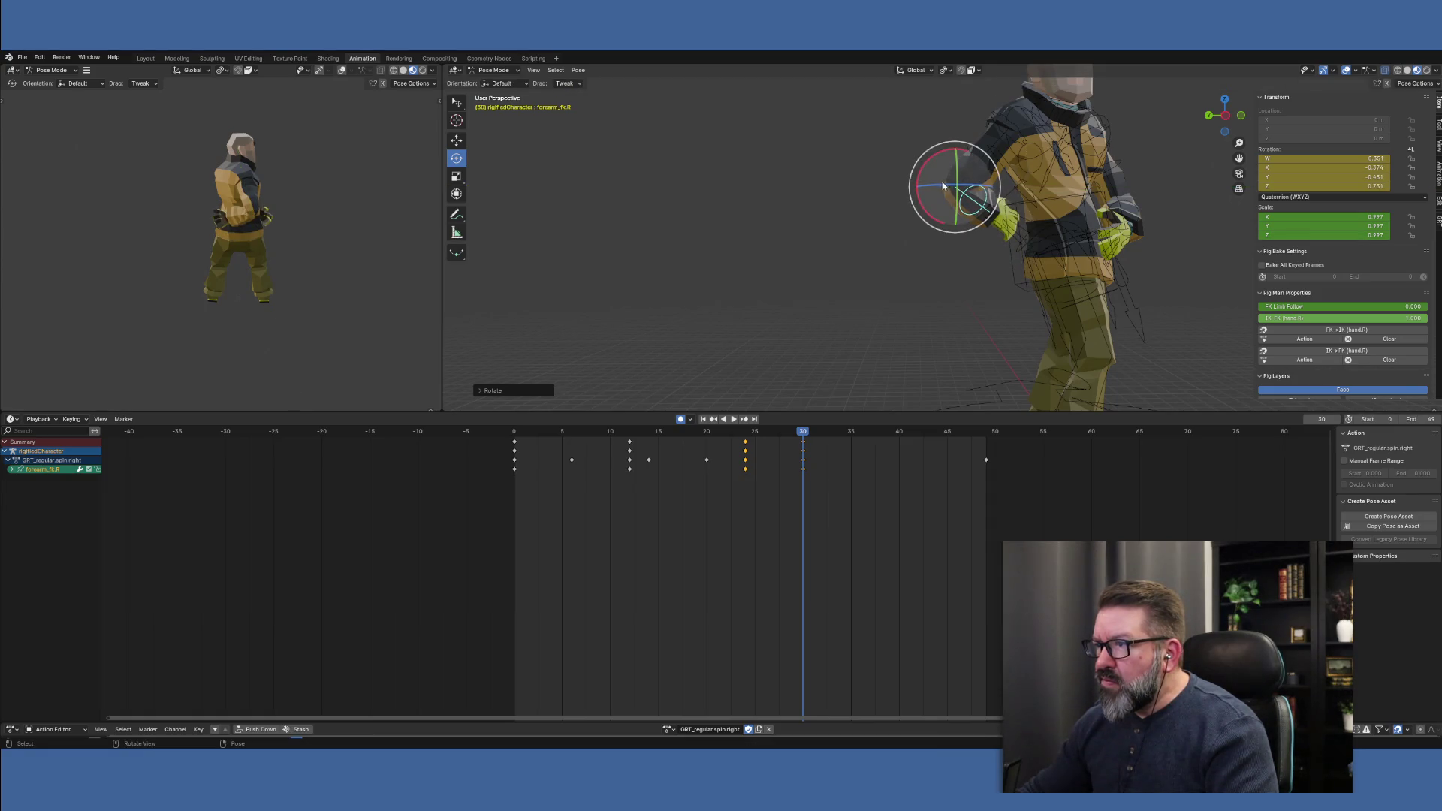
{"action": "left_click", "coordinate": [989, 158]}
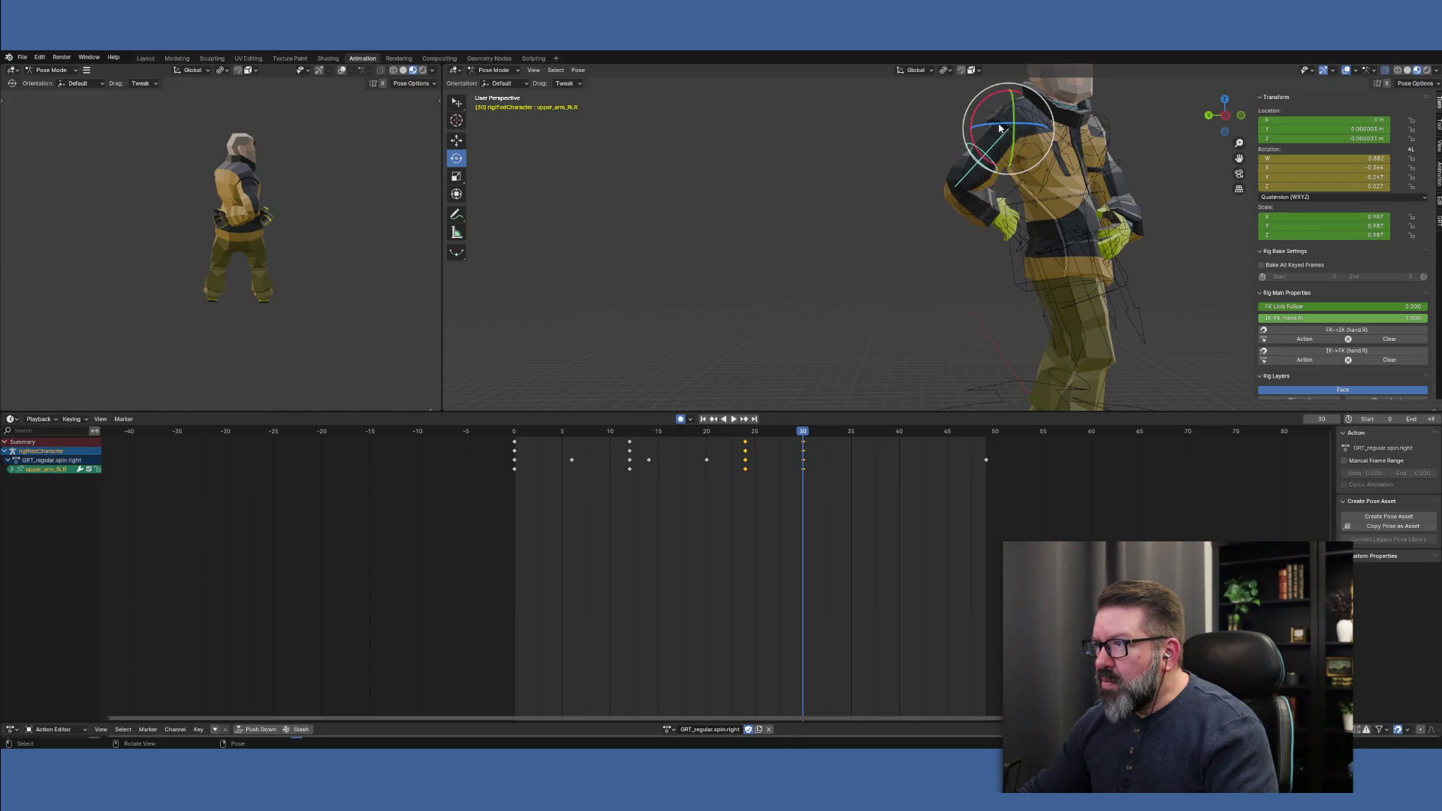
Swing upper_arm_fk.R on Z and X, scrub back through the action, stop playback, deselect all
{"action": "left_click_drag", "start_coordinate": [1006, 126], "coordinate": [976, 137]}
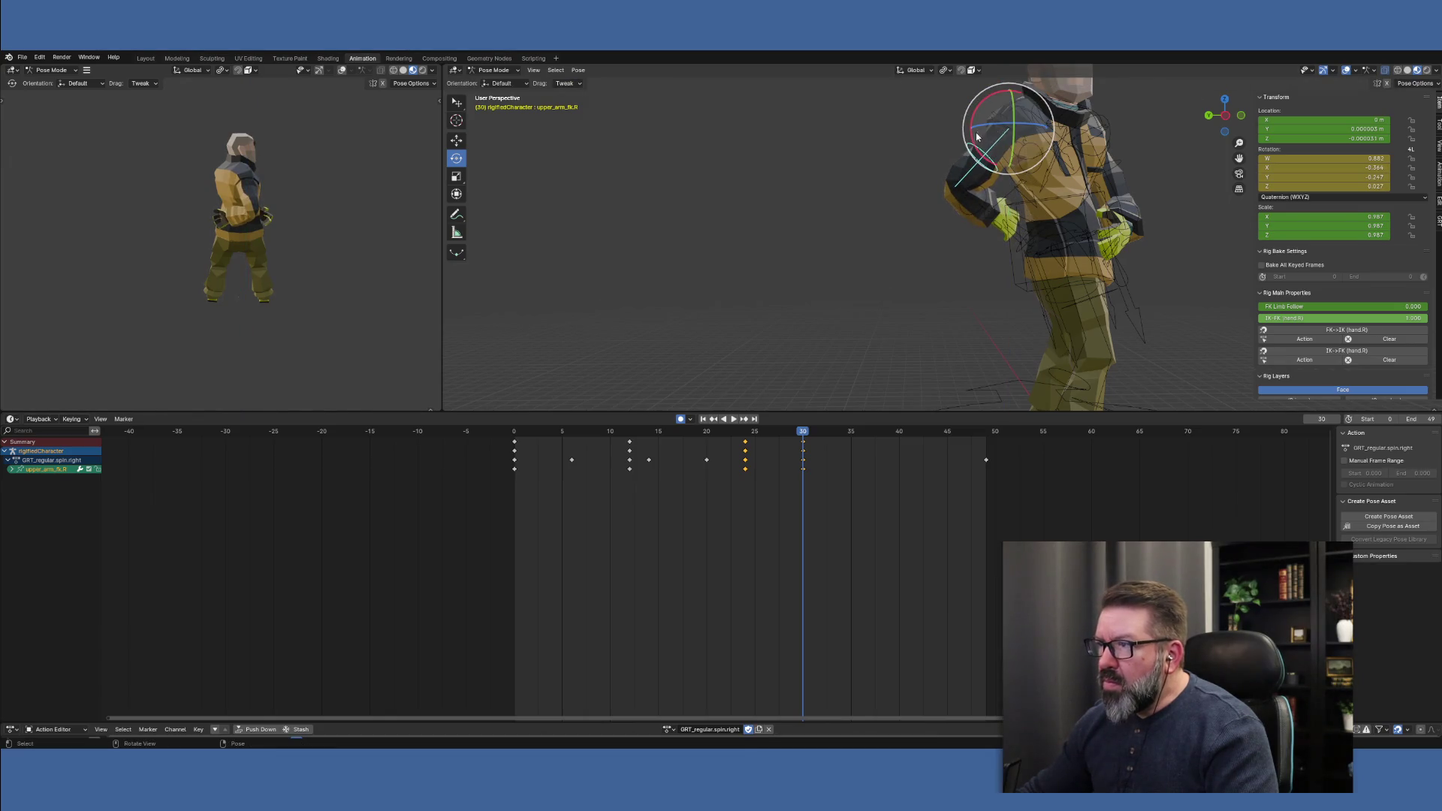
{"action": "left_click_drag", "start_coordinate": [980, 118], "coordinate": [970, 130]}
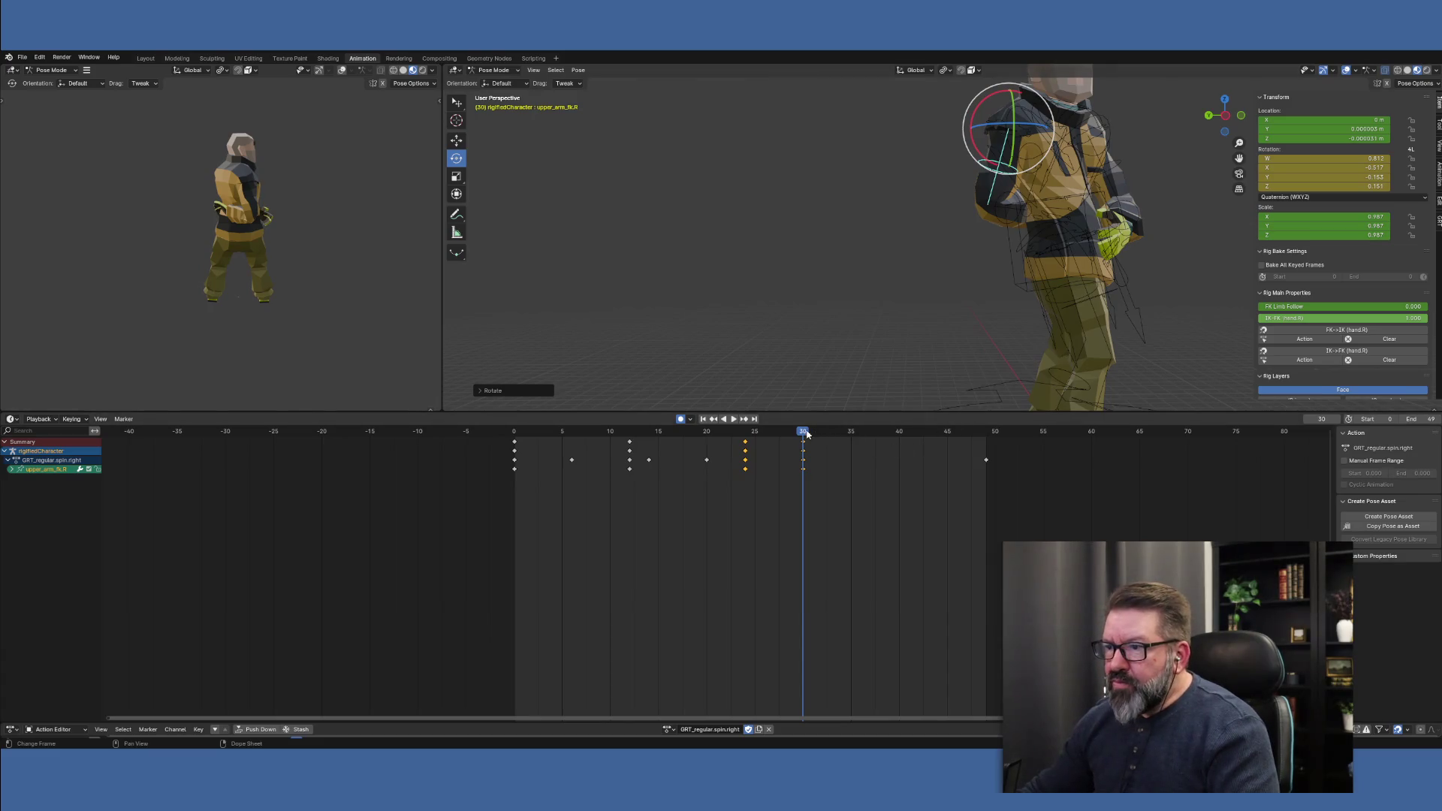
{"action": "left_click_drag", "start_coordinate": [807, 434], "coordinate": [706, 423]}
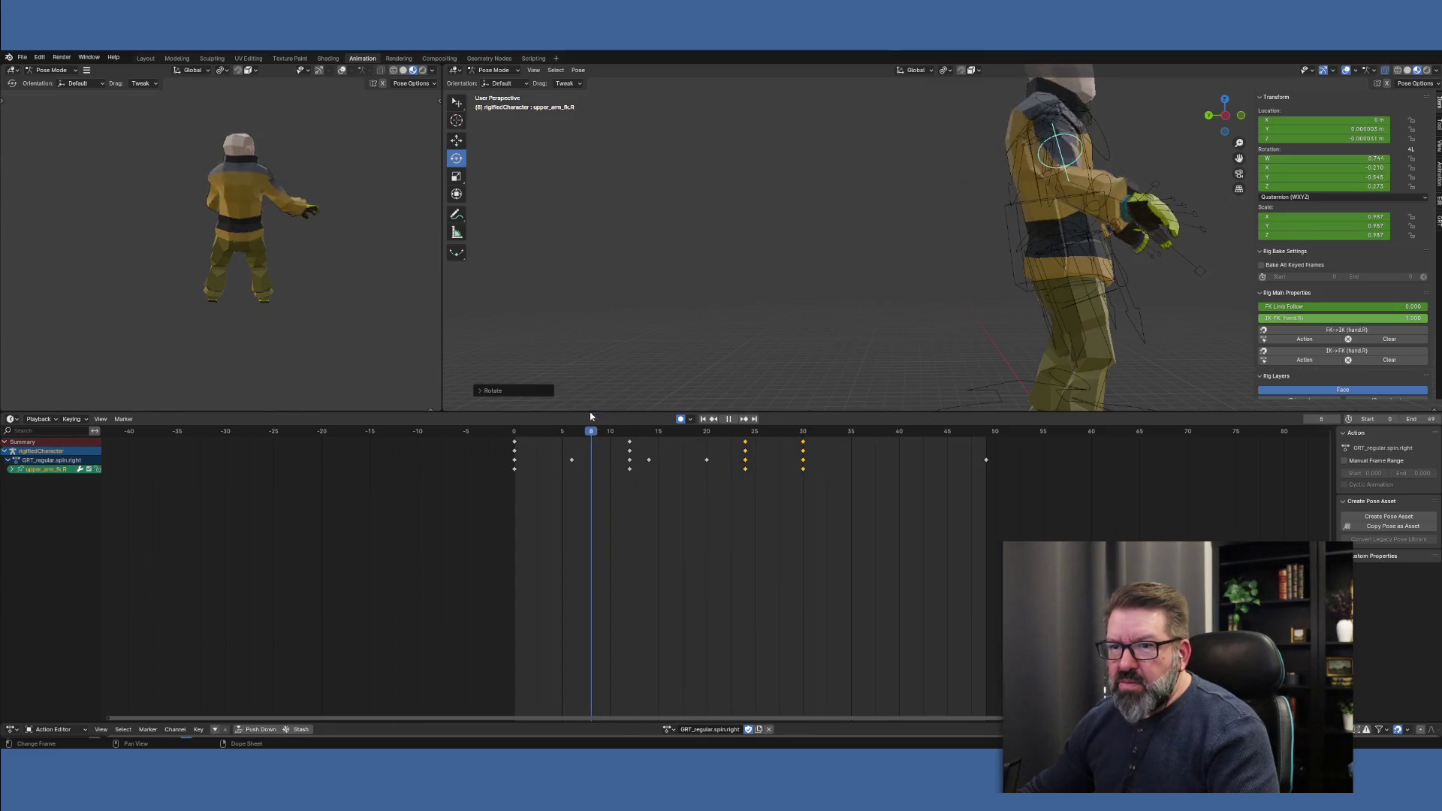
{"action": "mouse_move", "coordinate": [590, 420]}
{"action": "left_mouse_down"}
{"action": "mouse_move", "coordinate": [786, 428]}
{"action": "mouse_move", "coordinate": [515, 428]}
{"action": "mouse_move", "coordinate": [804, 428]}
{"action": "mouse_move", "coordinate": [505, 412]}
{"action": "left_mouse_up"}
{"action": "key", "text": "space"}
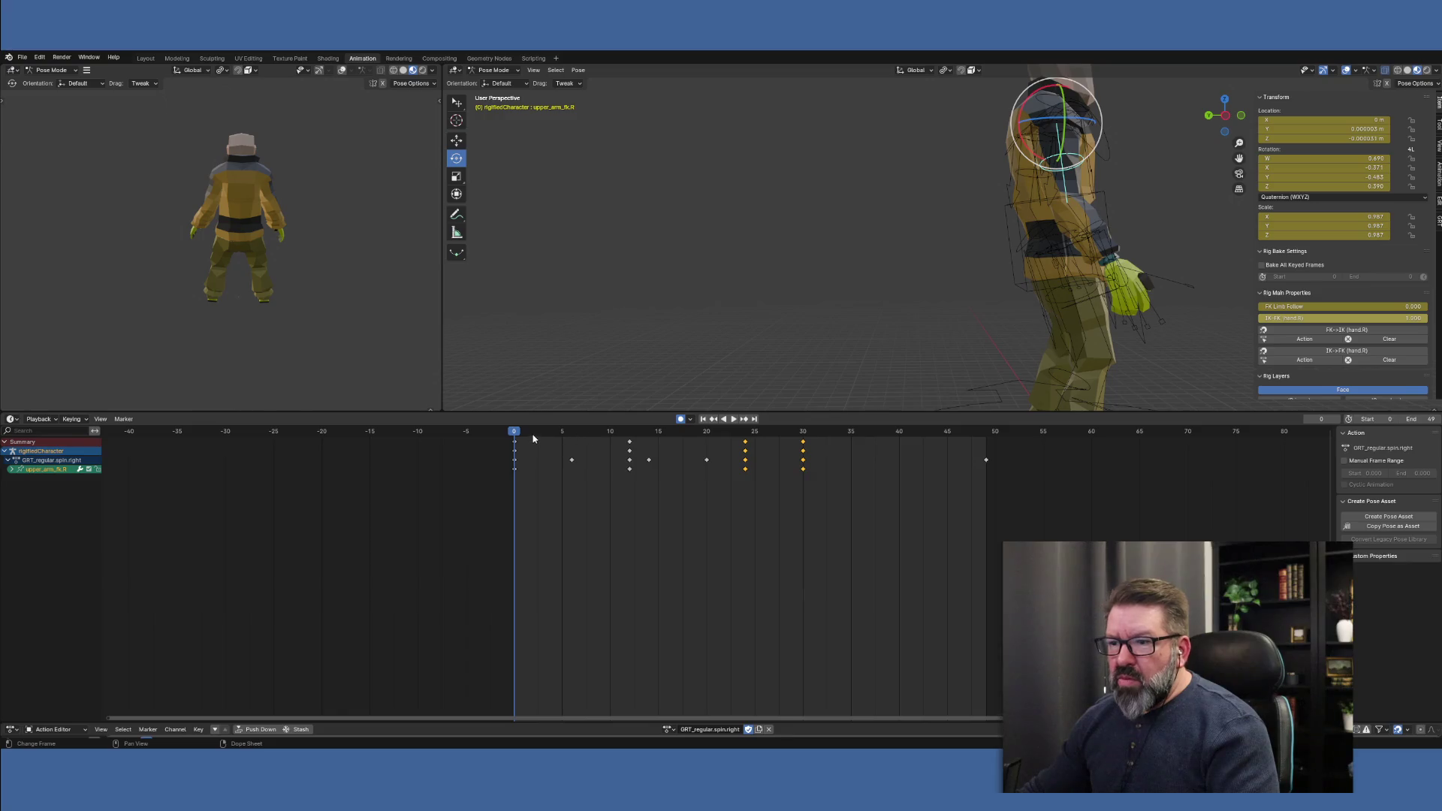
{"action": "left_click", "coordinate": [729, 300]}
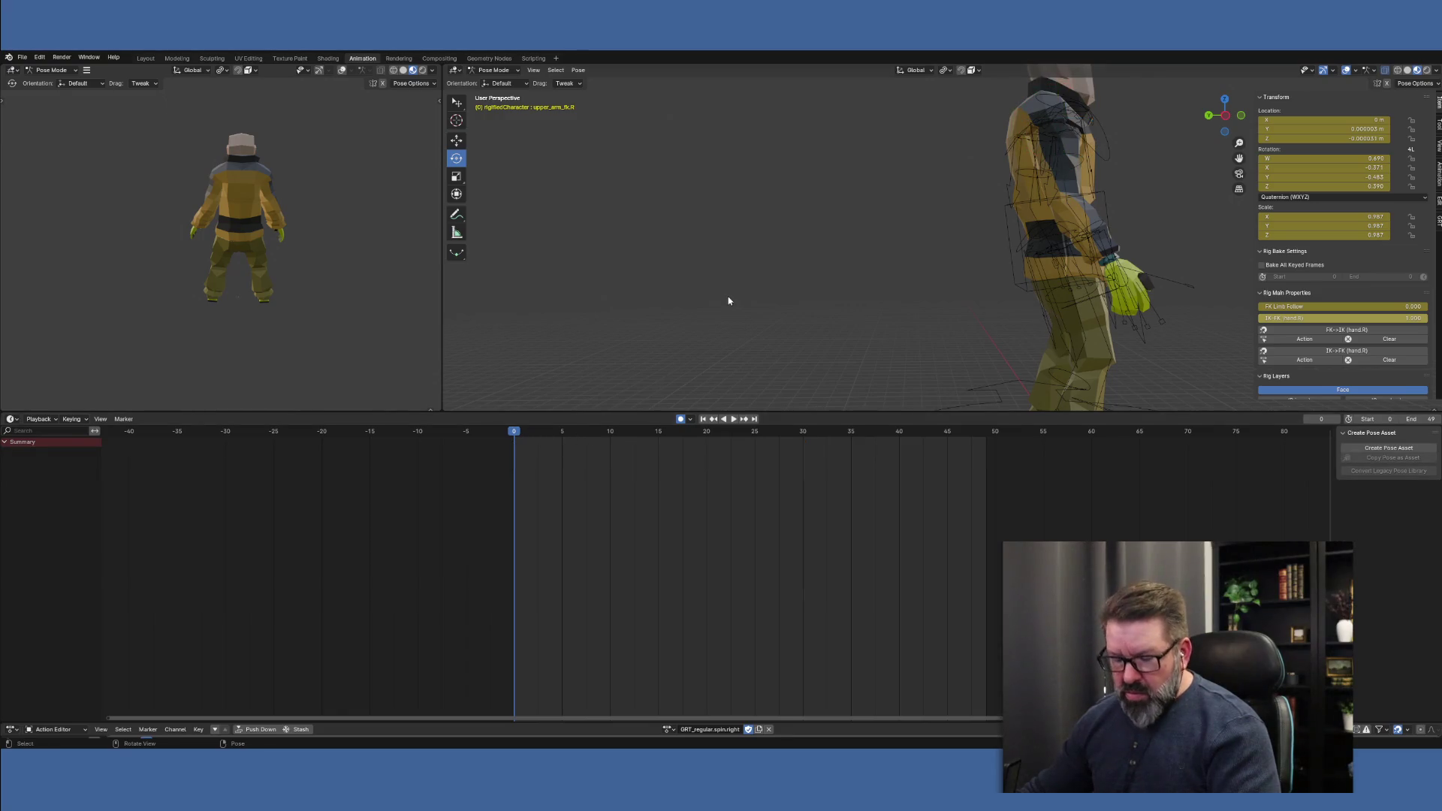
Select all bones and delete the in-between keyframes after frame 6, leaving first and last poses
{"action": "key", "text": "a"}
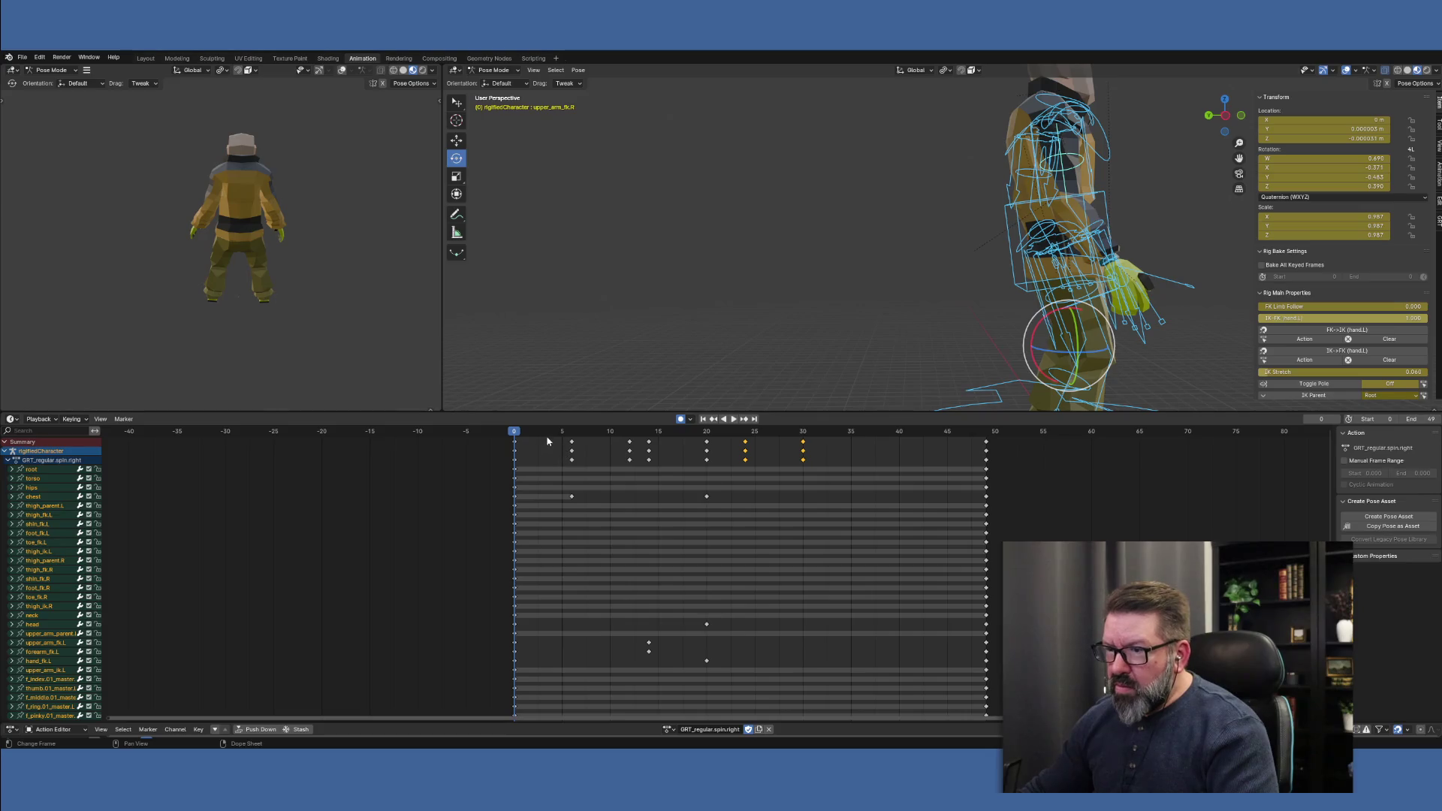
{"action": "left_click_drag", "start_coordinate": [561, 443], "coordinate": [571, 443]}
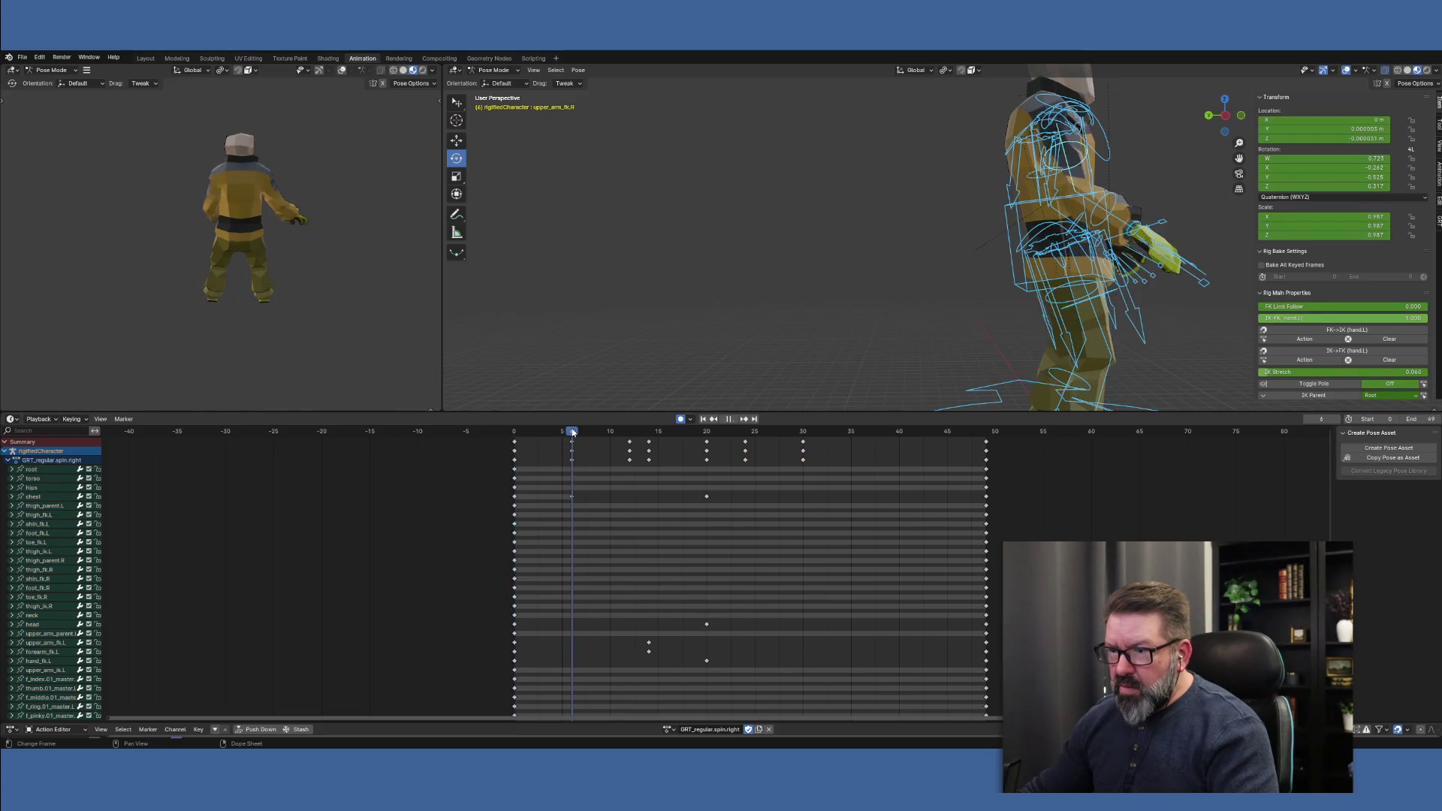
{"action": "left_click", "coordinate": [570, 443]}
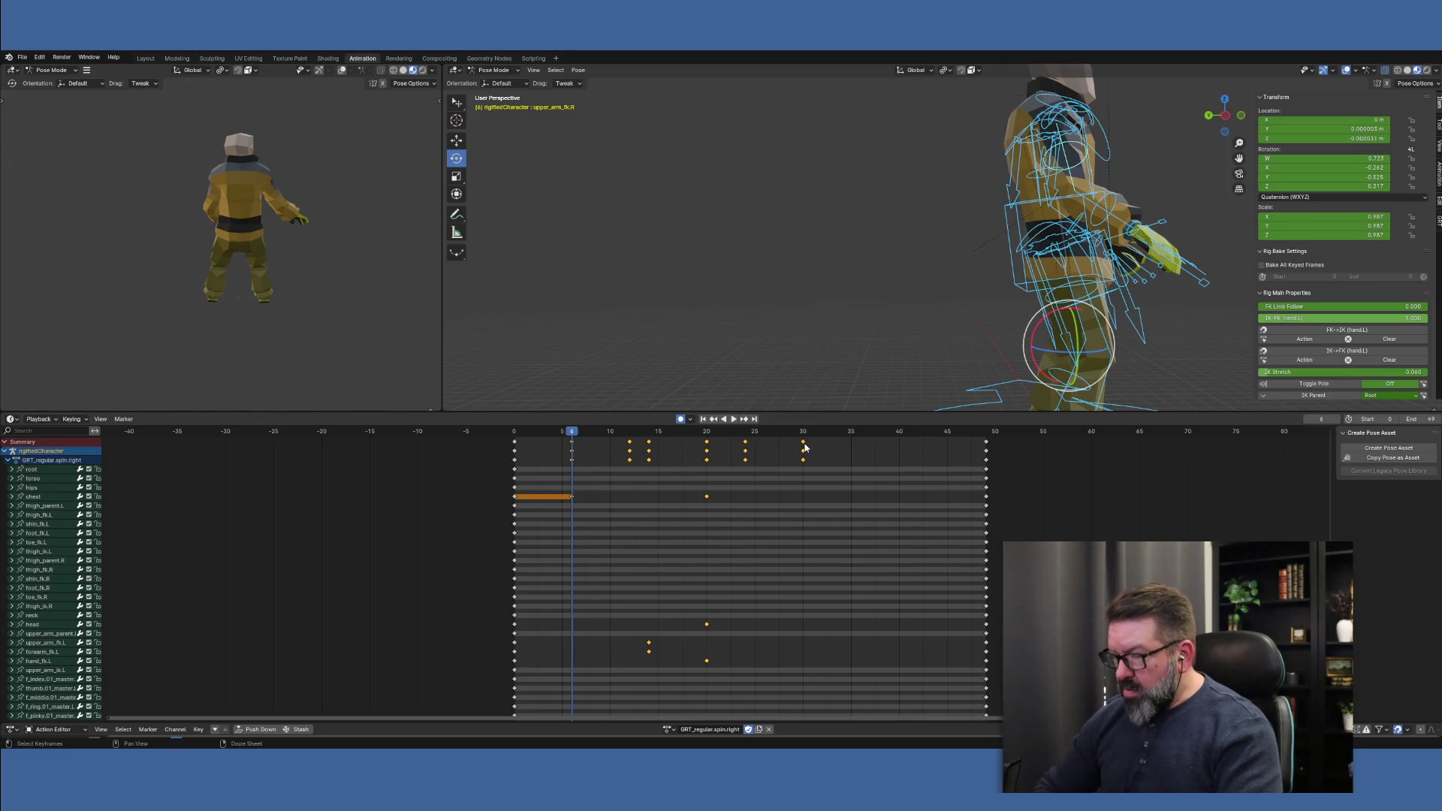
{"action": "key", "text": "Delete"}
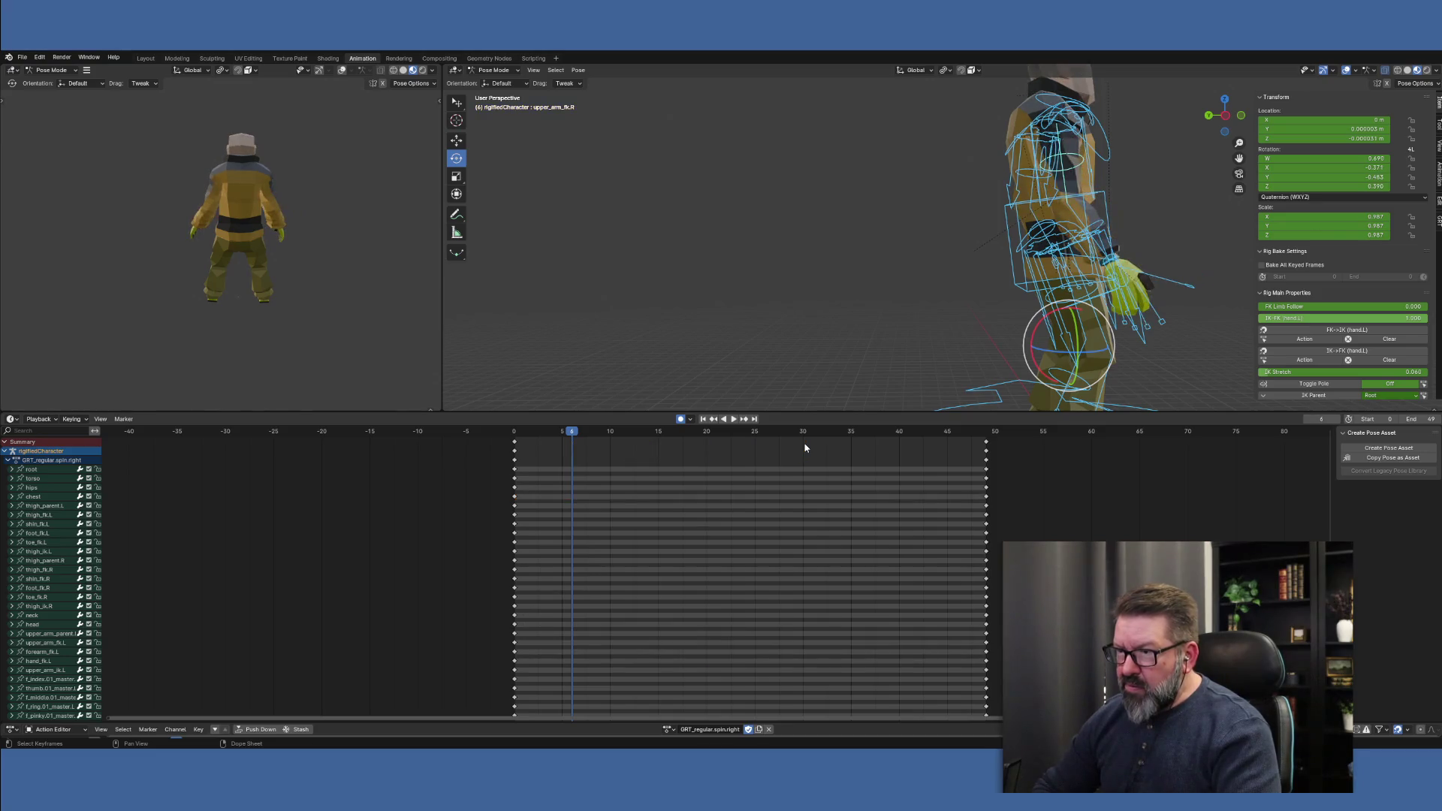
{"action": "middle_click_drag", "start_coordinate": [871, 347], "coordinate": [830, 328]}
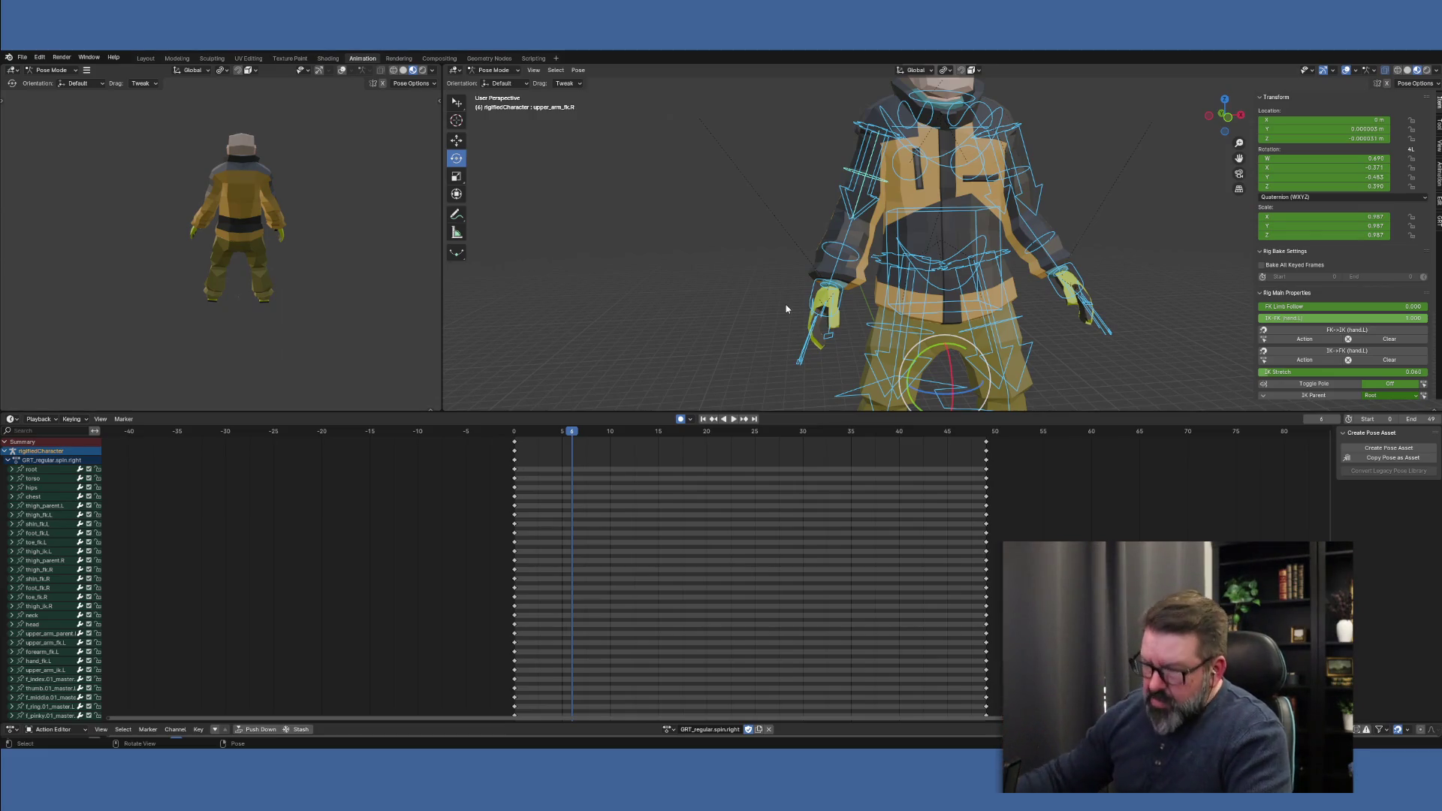
{"action": "left_click_drag", "start_coordinate": [572, 430], "coordinate": [629, 440]}
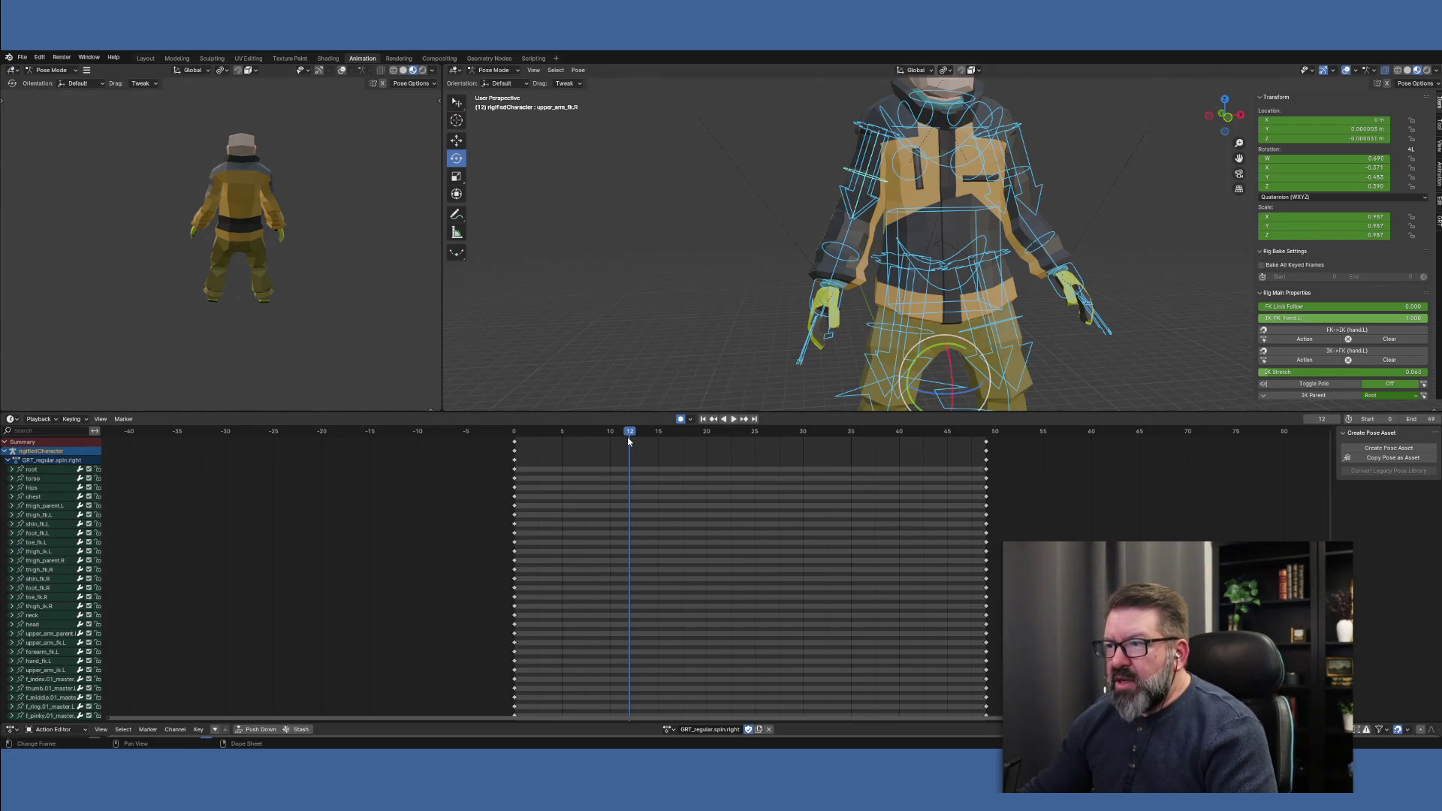
At frame 12, swing the right upper arm outward and tilt the right forearm and hand about X
{"action": "left_click", "coordinate": [850, 172]}
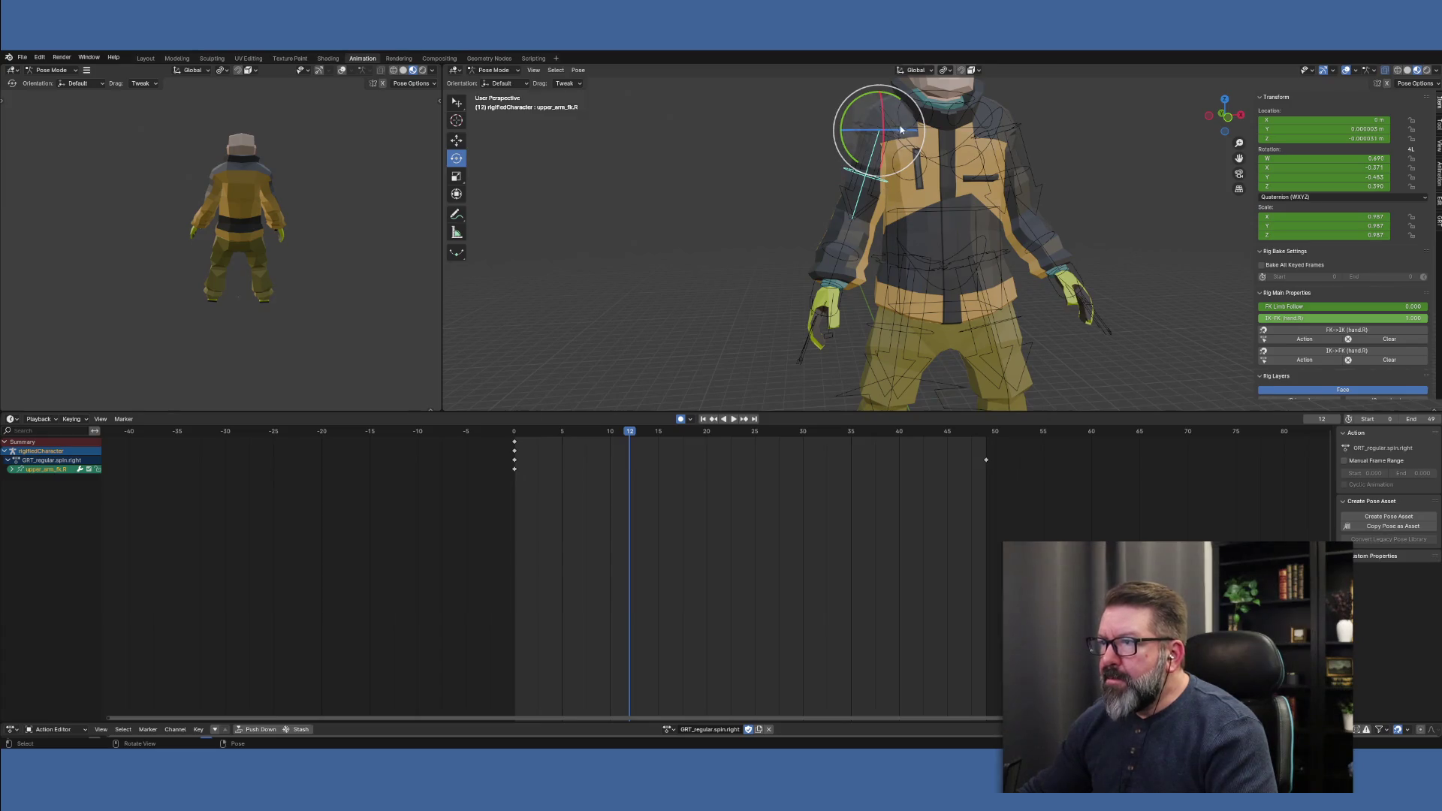
{"action": "mouse_move", "coordinate": [898, 100]}
{"action": "left_mouse_down"}
{"action": "mouse_move", "coordinate": [923, 113]}
{"action": "mouse_move", "coordinate": [910, 117]}
{"action": "left_mouse_up"}
{"action": "left_click", "coordinate": [781, 197]}
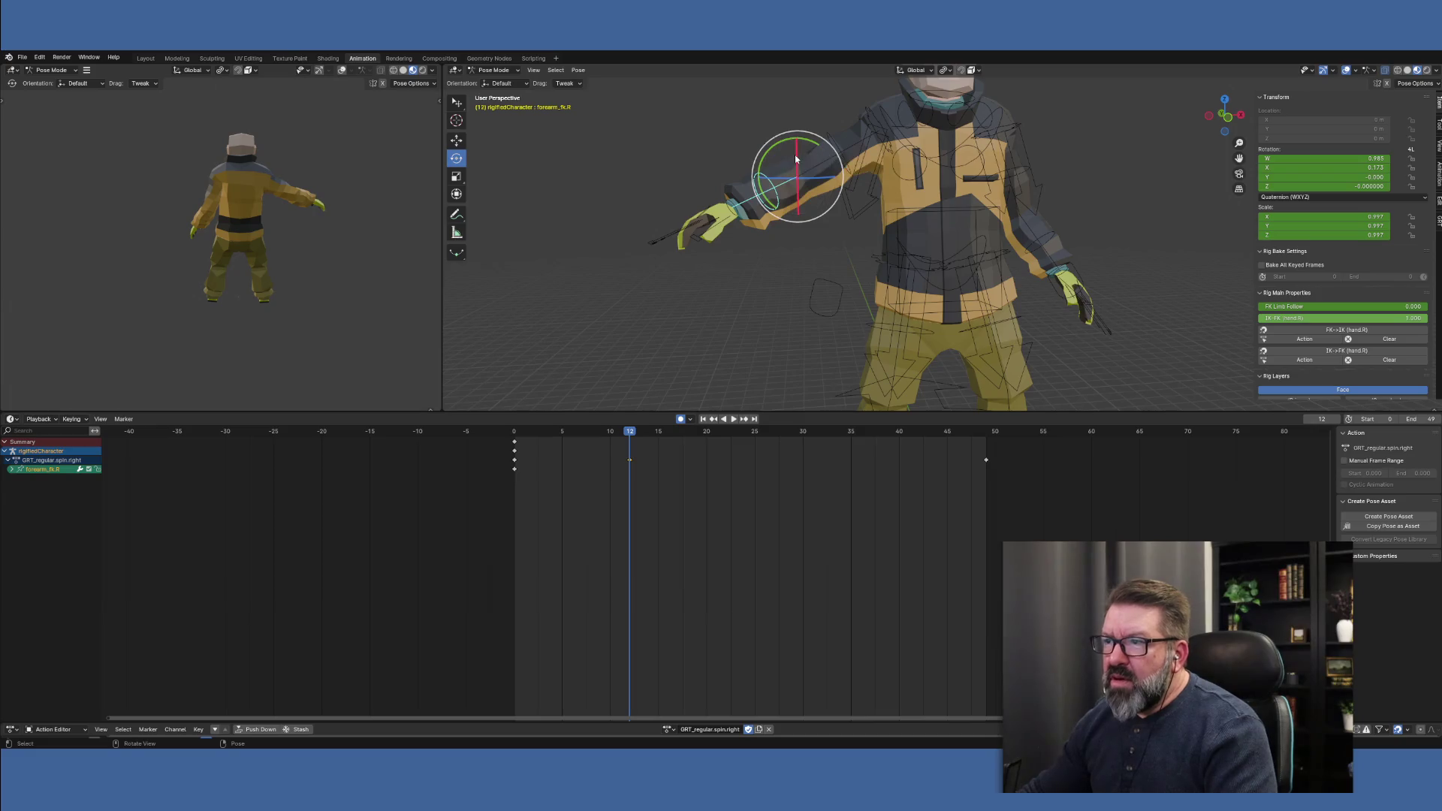
{"action": "left_click_drag", "start_coordinate": [793, 158], "coordinate": [791, 176]}
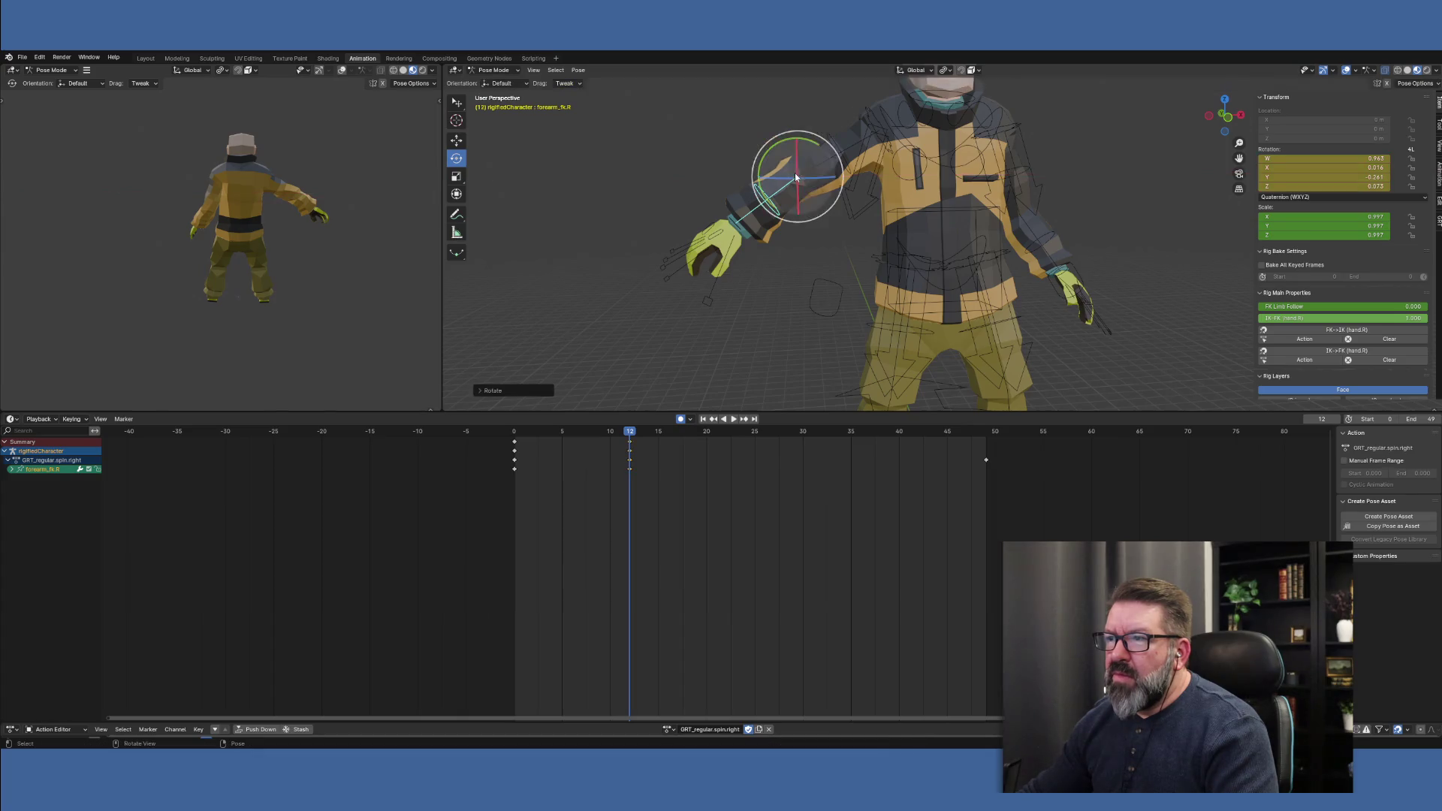
{"action": "left_click", "coordinate": [741, 227]}
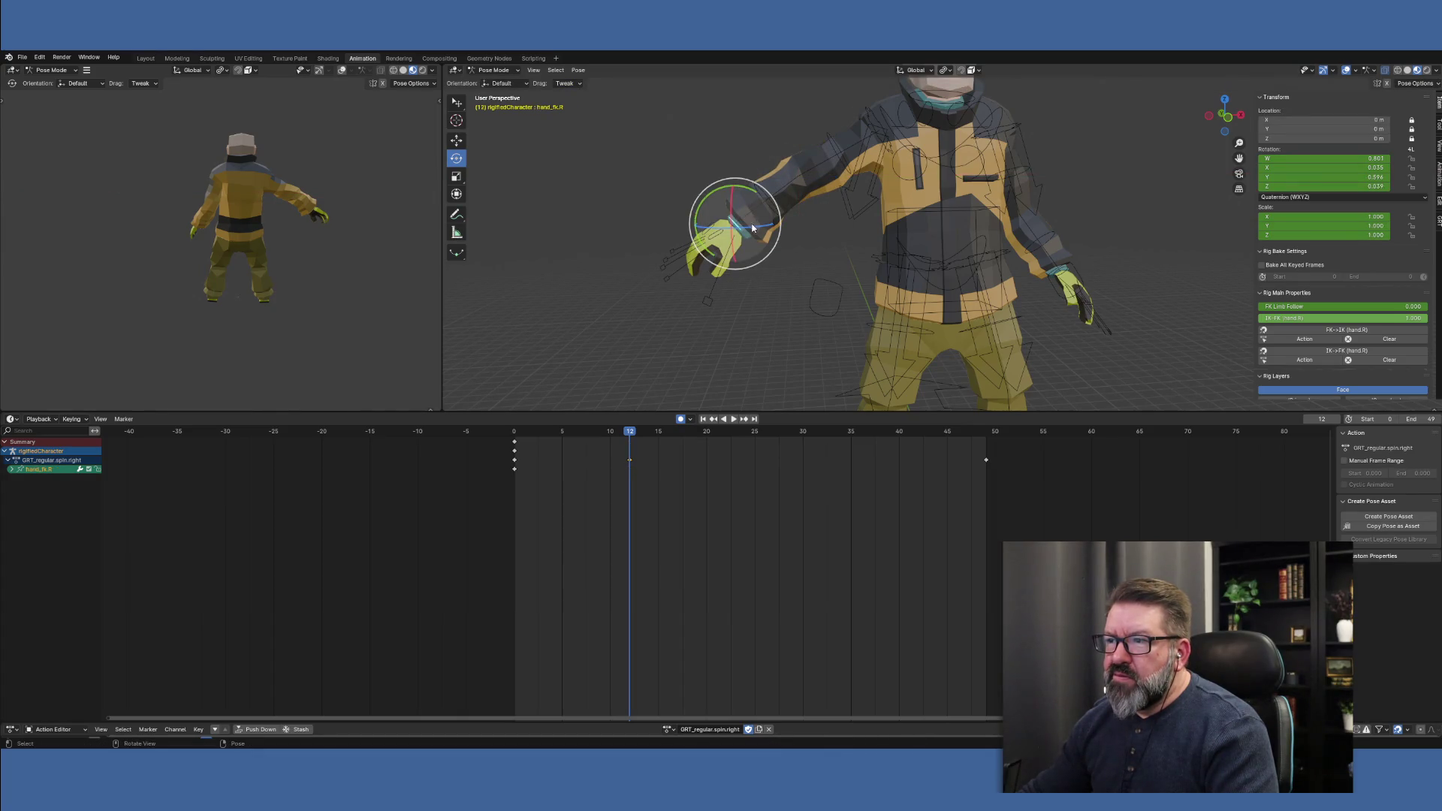
{"action": "left_click_drag", "start_coordinate": [733, 204], "coordinate": [730, 223]}
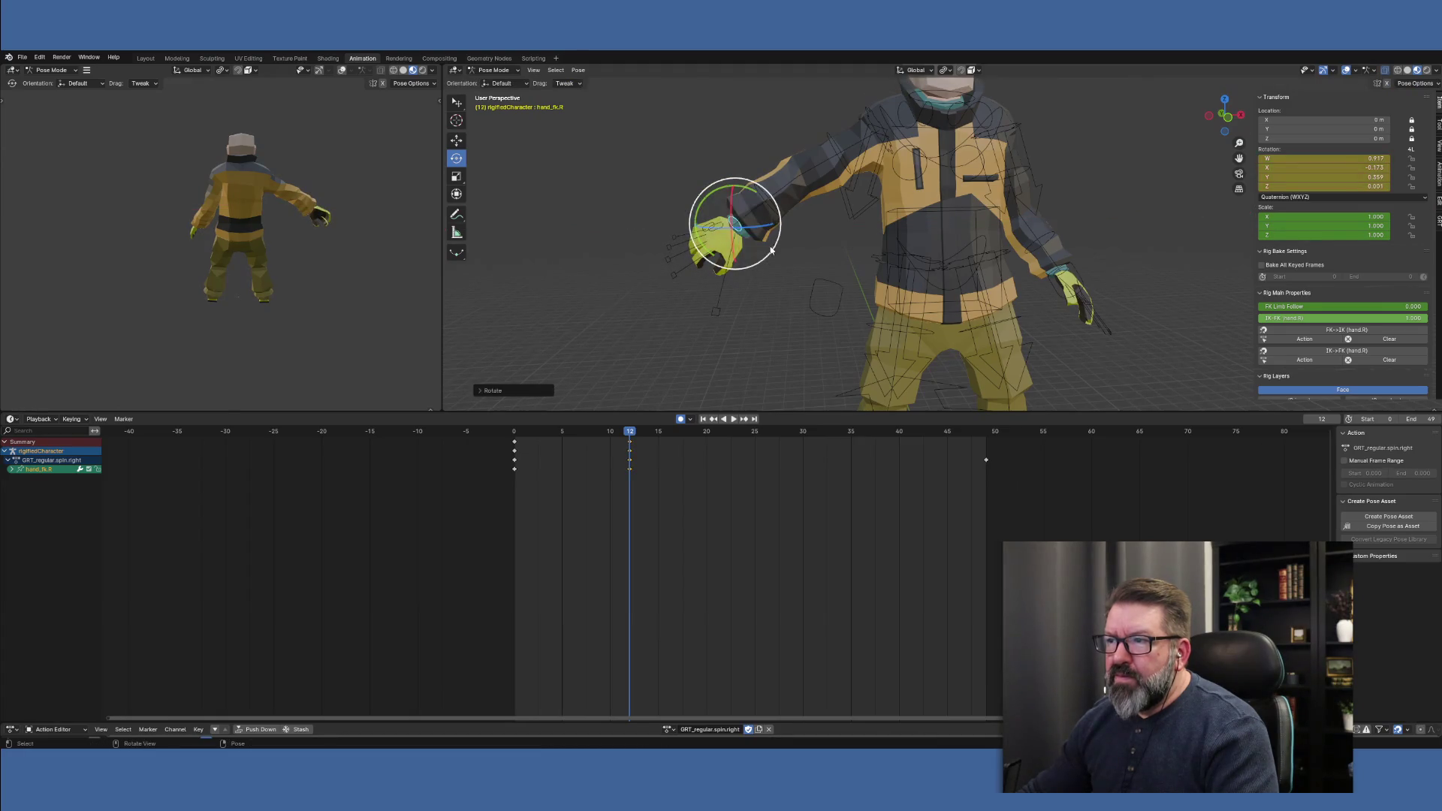
Key the right upper arm's rotation and rotate it around the vertical axis
{"action": "middle_click_drag", "start_coordinate": [738, 271], "coordinate": [1041, 254]}
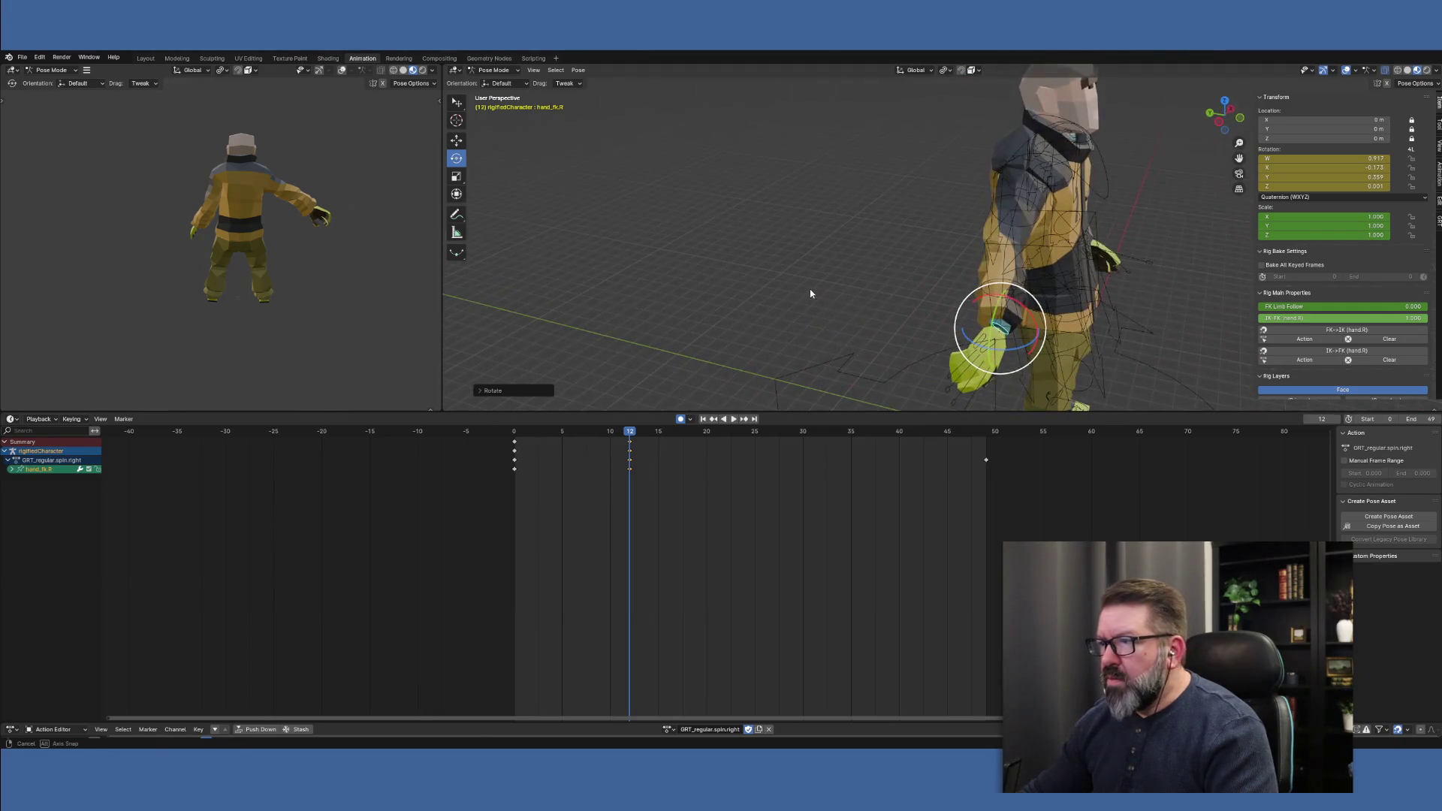
{"action": "left_click", "coordinate": [1038, 216]}
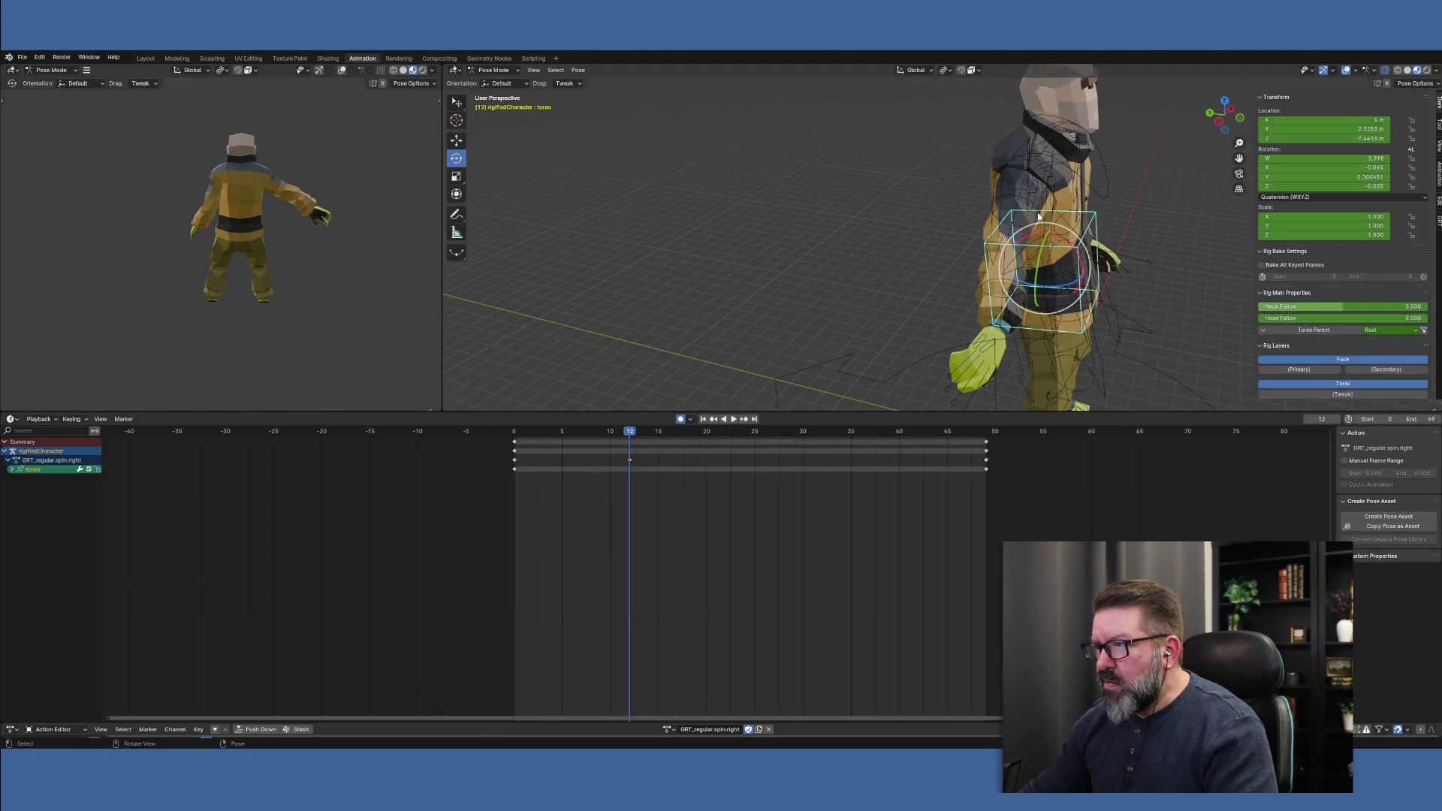
{"action": "left_click", "coordinate": [1036, 214]}
{"action": "key", "text": "i"}
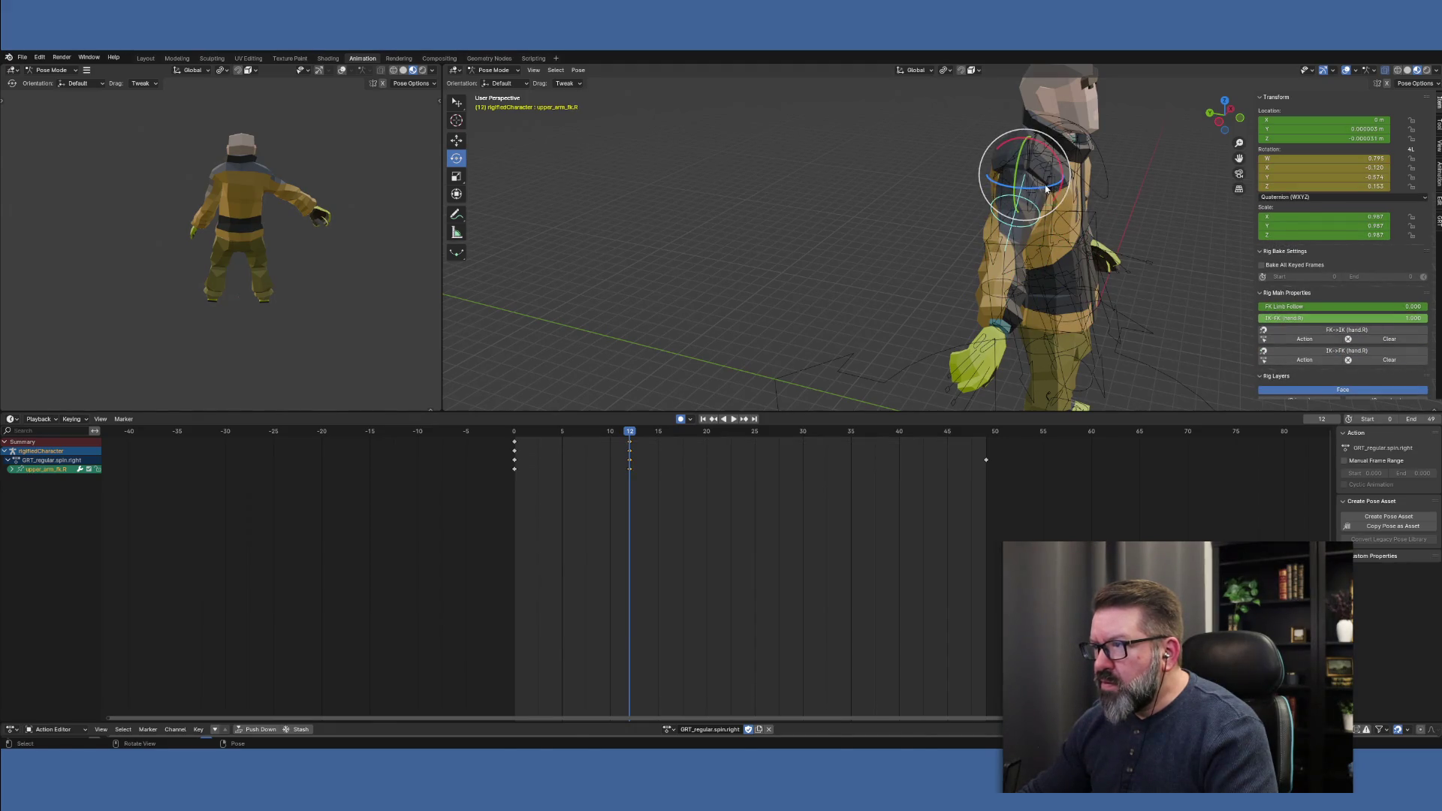
{"action": "mouse_move", "coordinate": [1051, 190]}
{"action": "left_mouse_down"}
{"action": "mouse_move", "coordinate": [1026, 184]}
{"action": "mouse_move", "coordinate": [1037, 190]}
{"action": "left_mouse_up"}
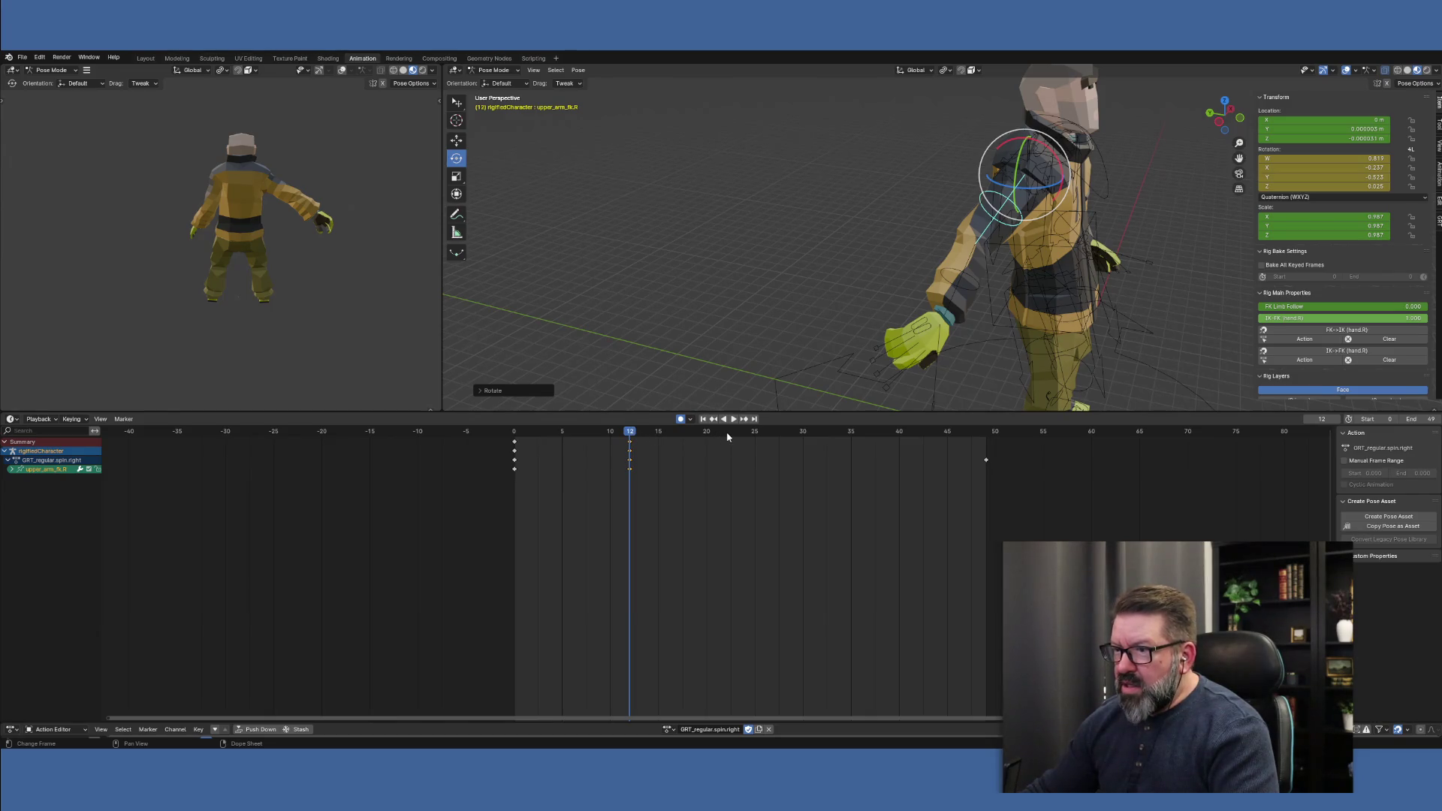
At frame 24, bend the right forearm in toward the body and key it
{"action": "key", "text": "space"}
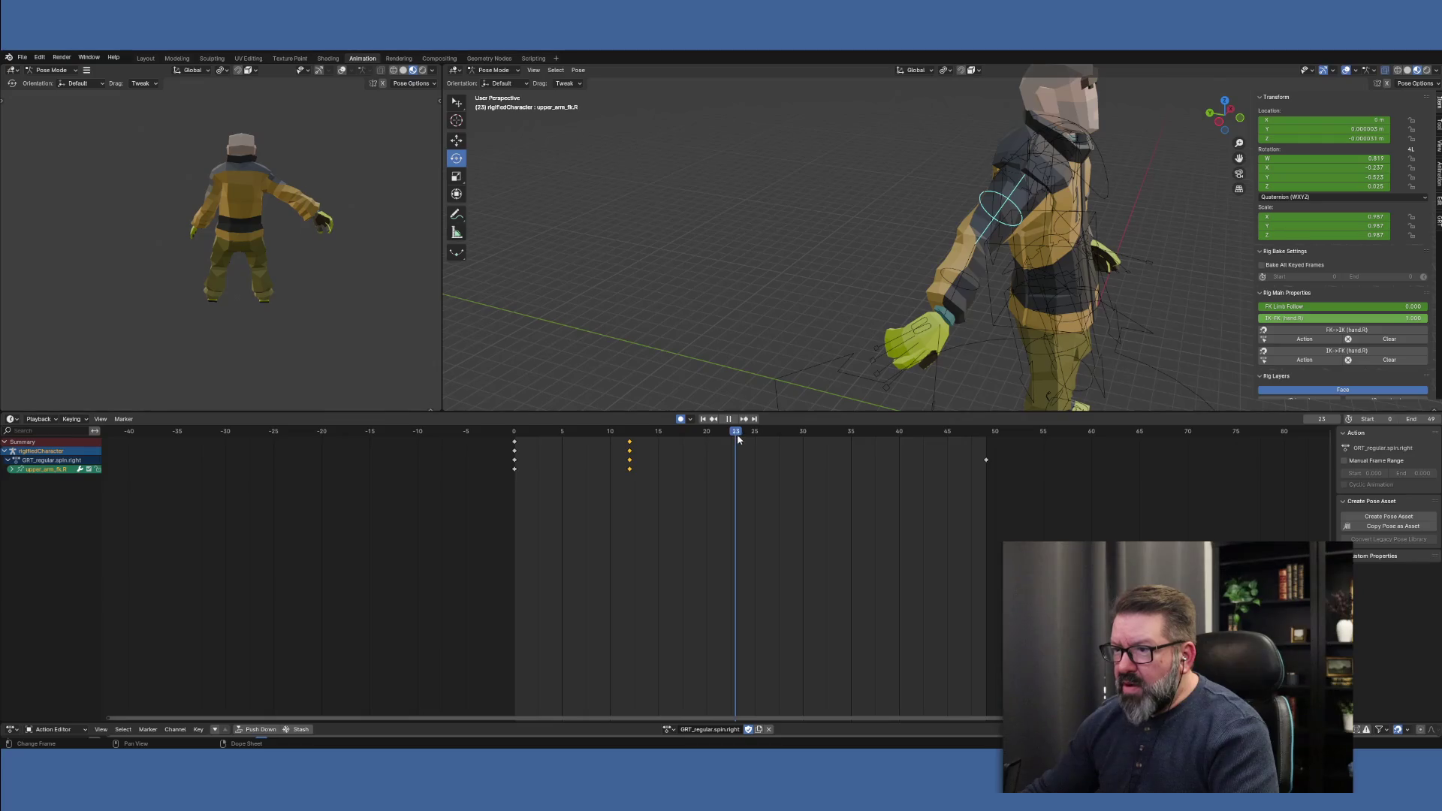
{"action": "key", "text": "space"}
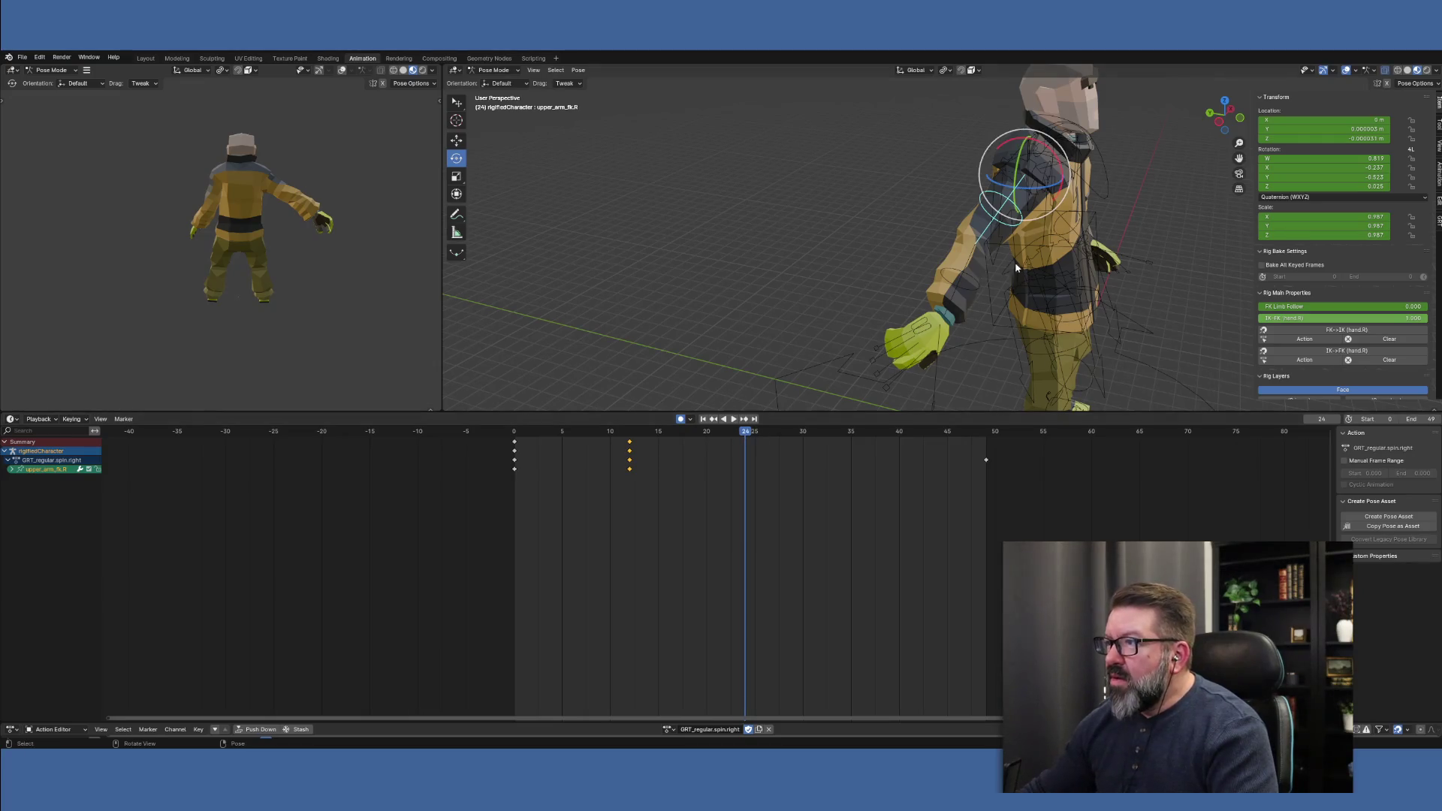
{"action": "left_click", "coordinate": [975, 308]}
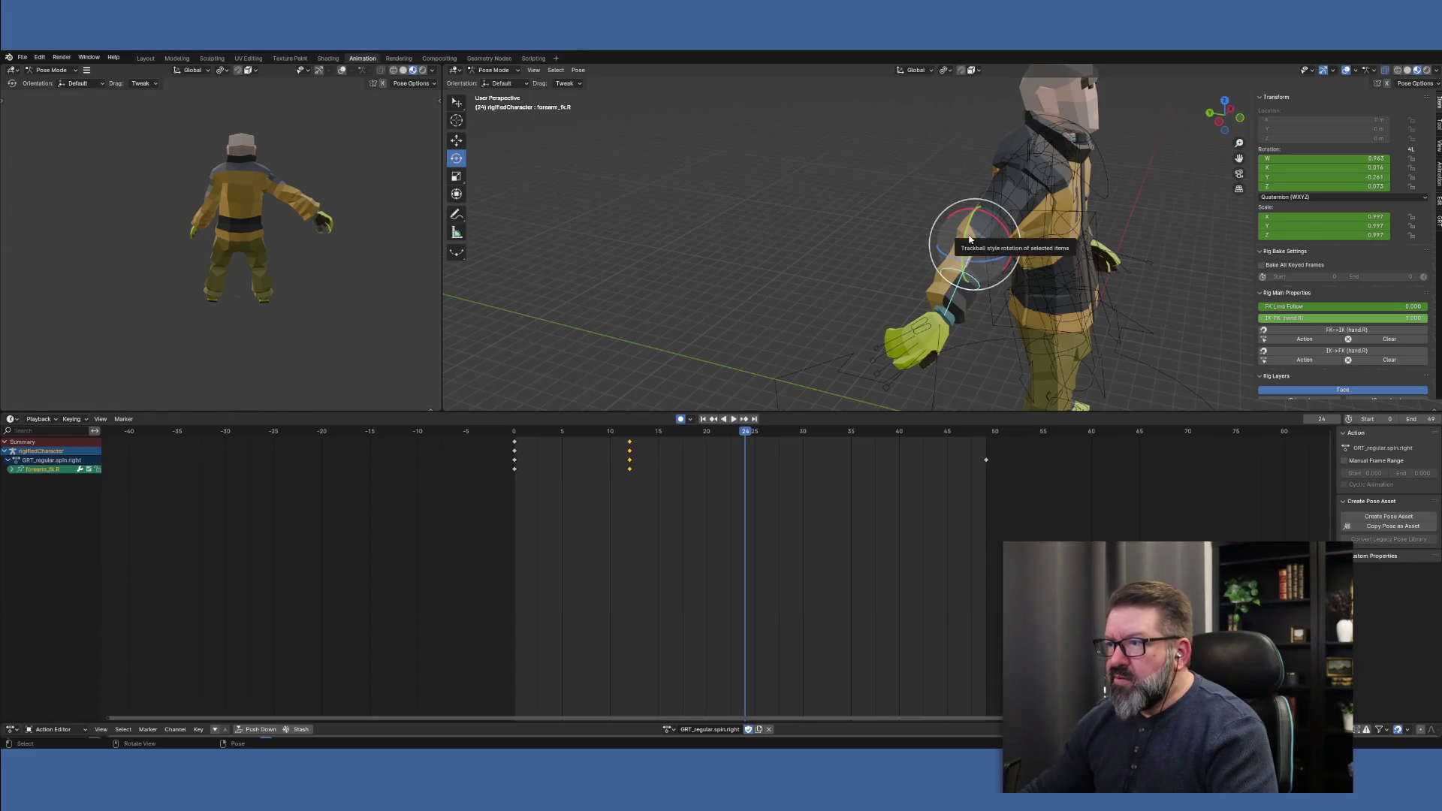
{"action": "left_click_drag", "start_coordinate": [971, 232], "coordinate": [931, 262]}
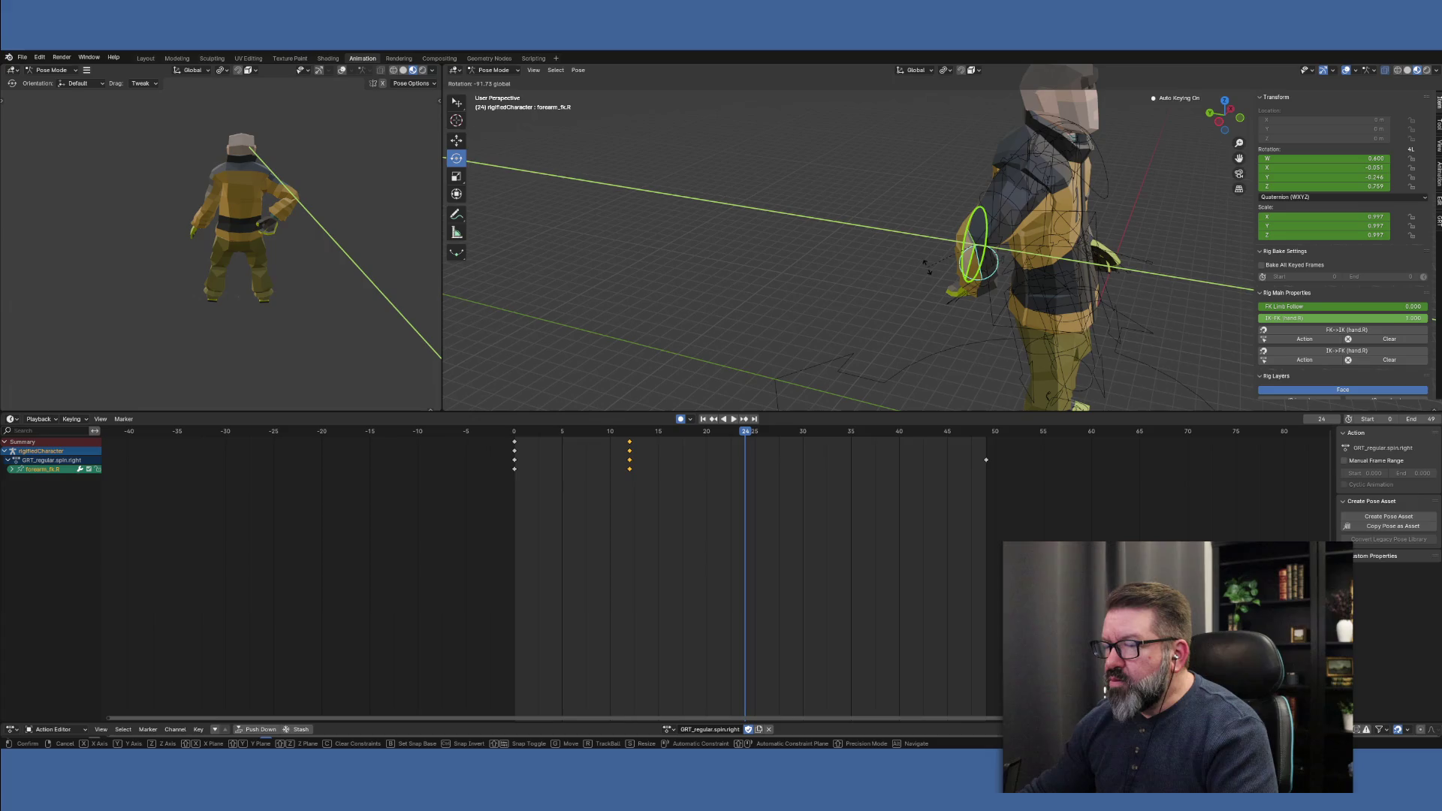
{"action": "left_click_drag", "start_coordinate": [928, 267], "coordinate": [930, 268]}
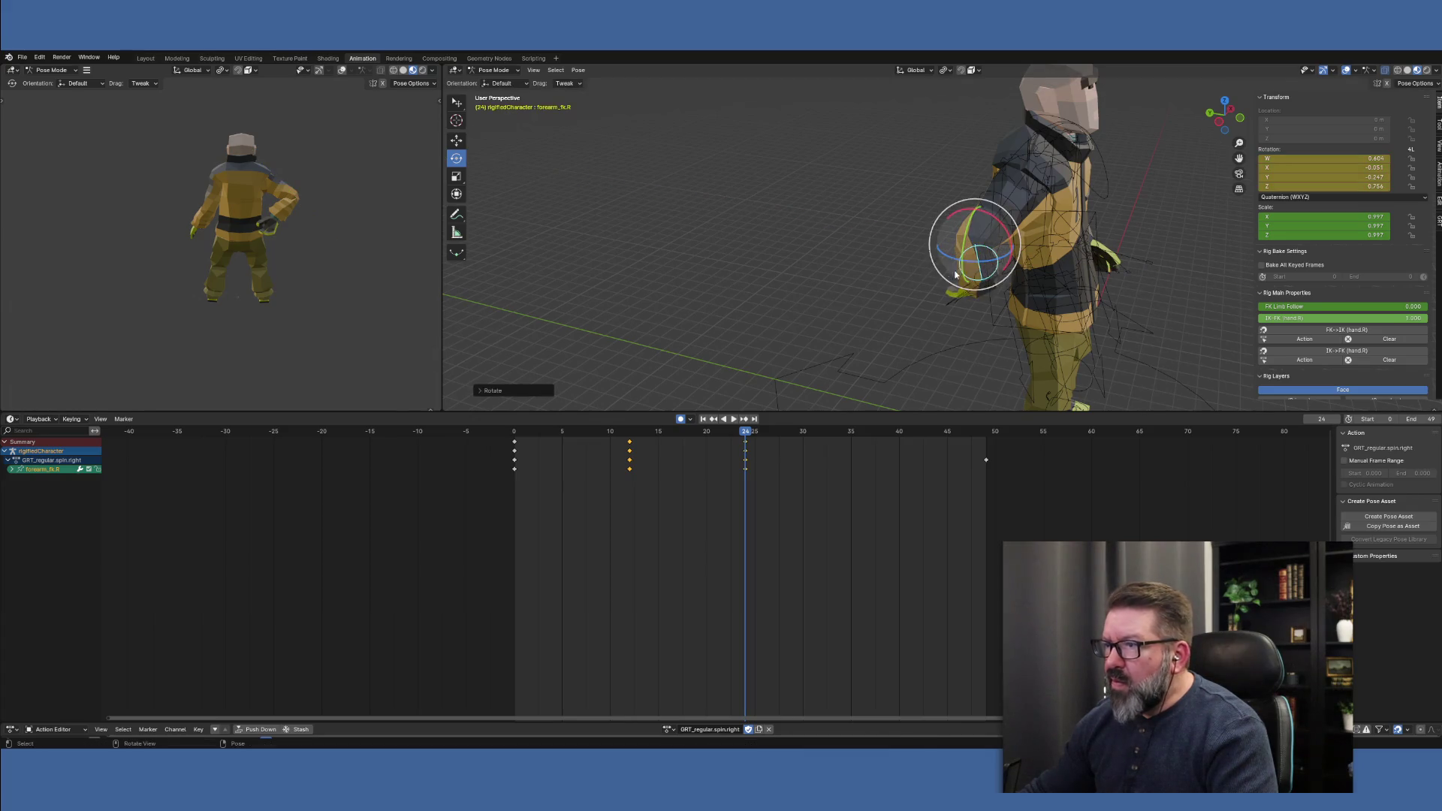
Rotate the right upper arm inward, keying it at frame 24
{"action": "left_click", "coordinate": [1014, 172]}
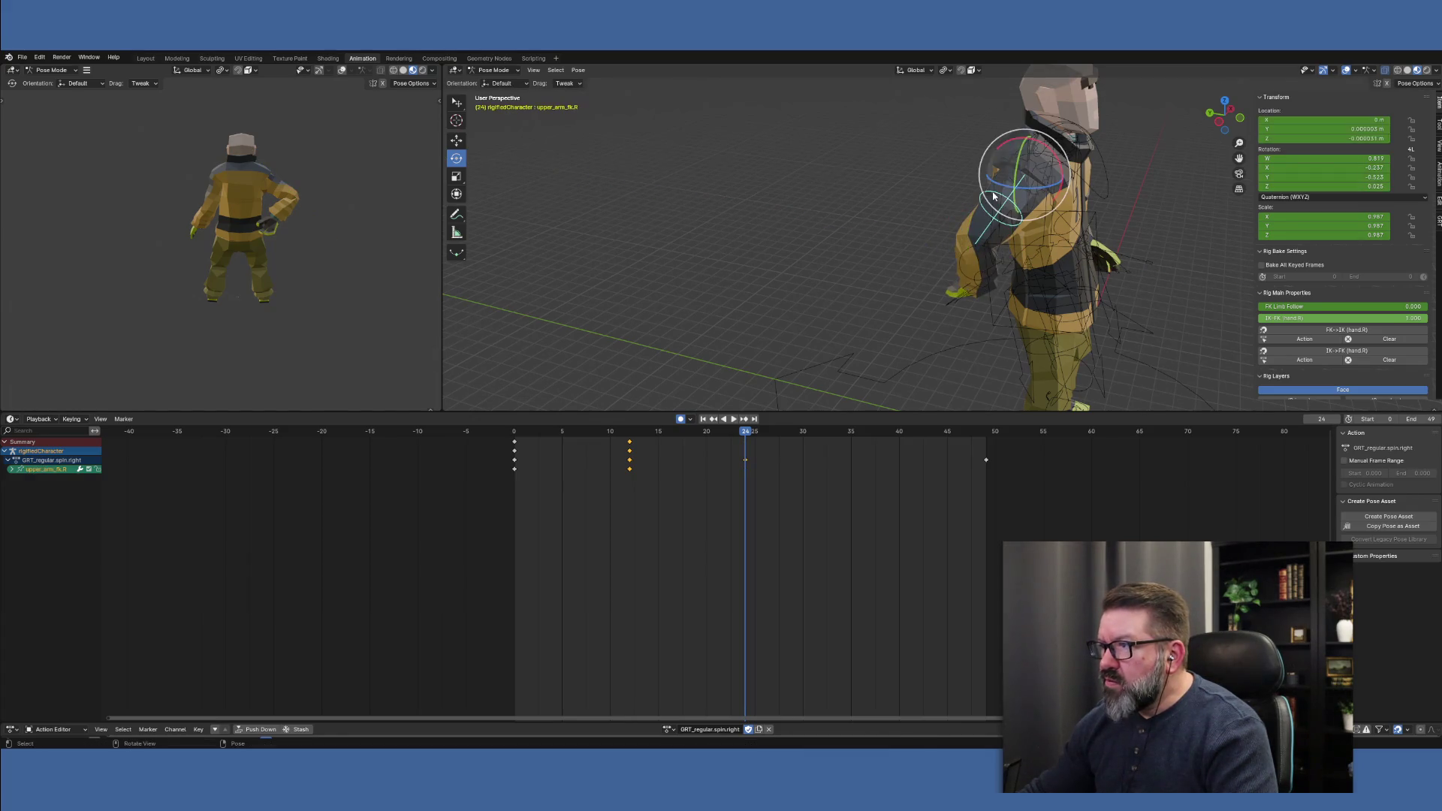
{"action": "left_click_drag", "start_coordinate": [1016, 171], "coordinate": [999, 193]}
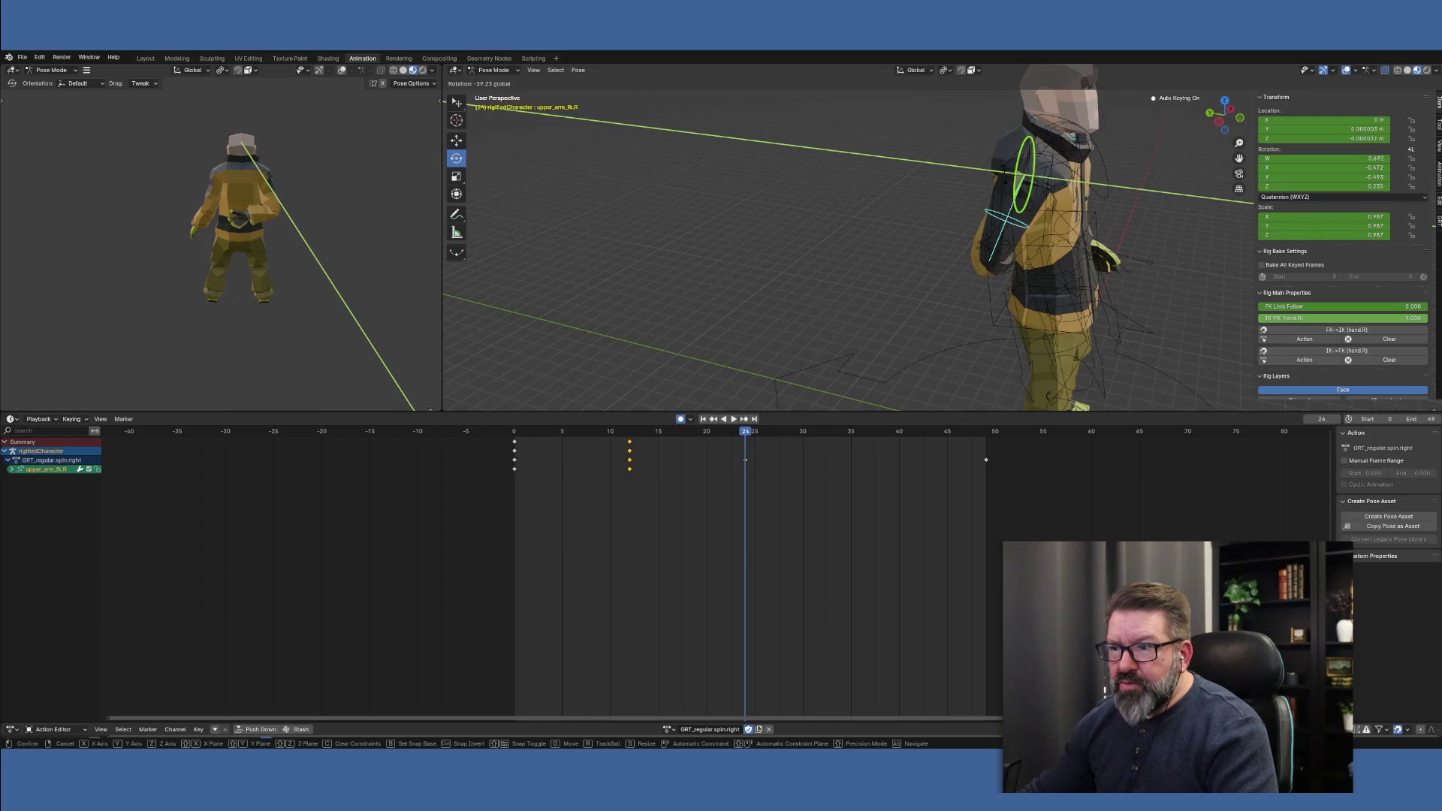
{"action": "left_click_drag", "start_coordinate": [999, 193], "coordinate": [999, 193]}
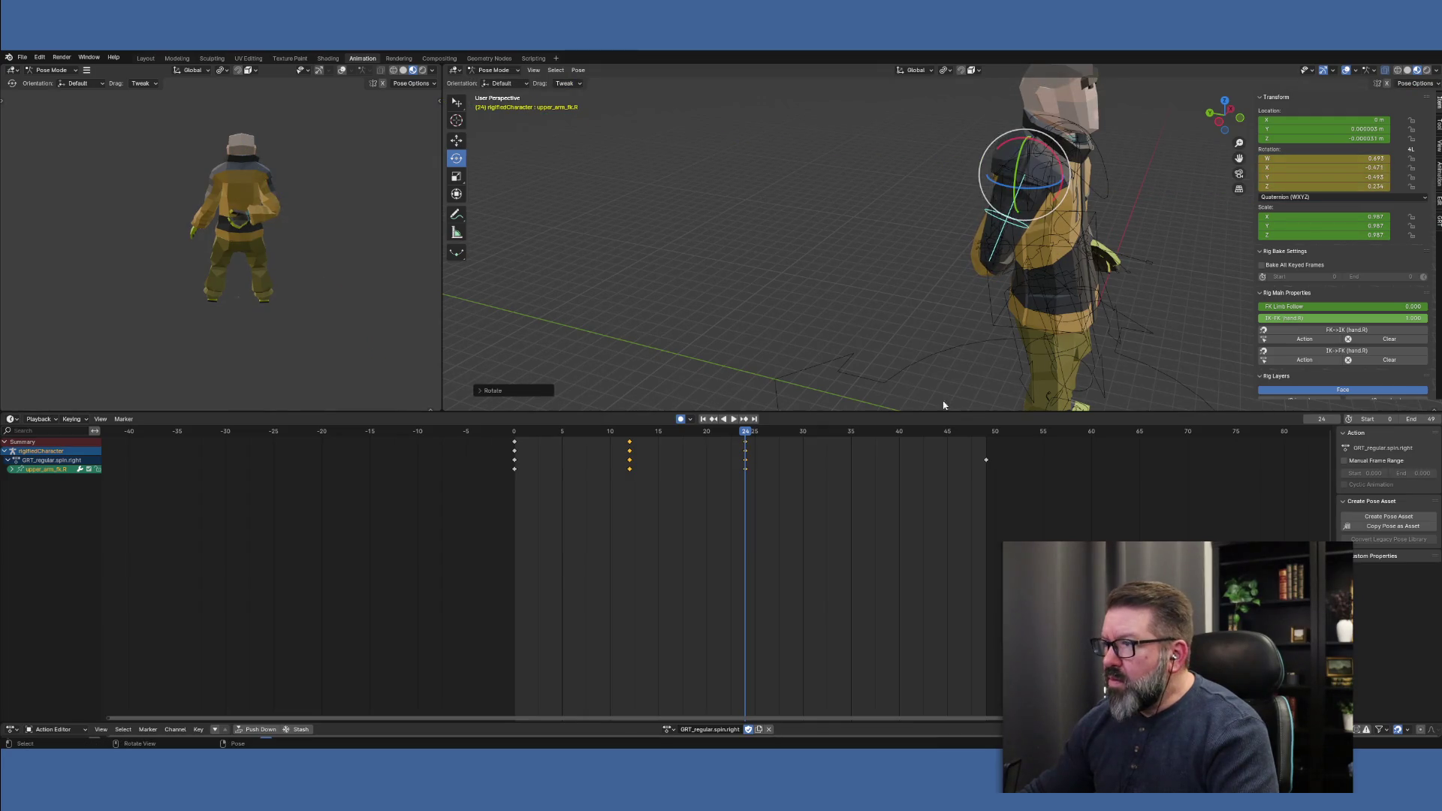
{"action": "left_click_drag", "start_coordinate": [748, 434], "coordinate": [506, 418]}
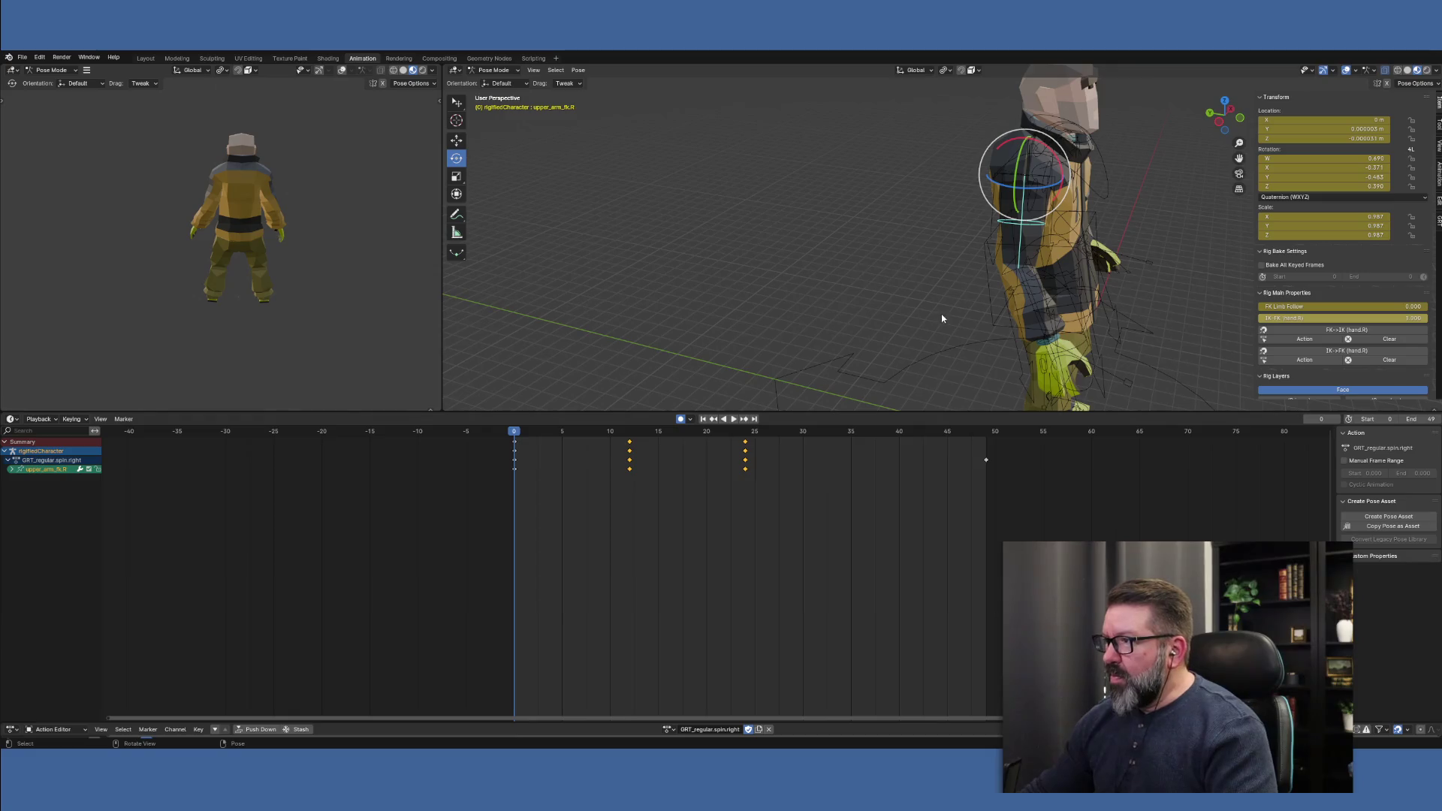
{"action": "left_click", "coordinate": [707, 437]}
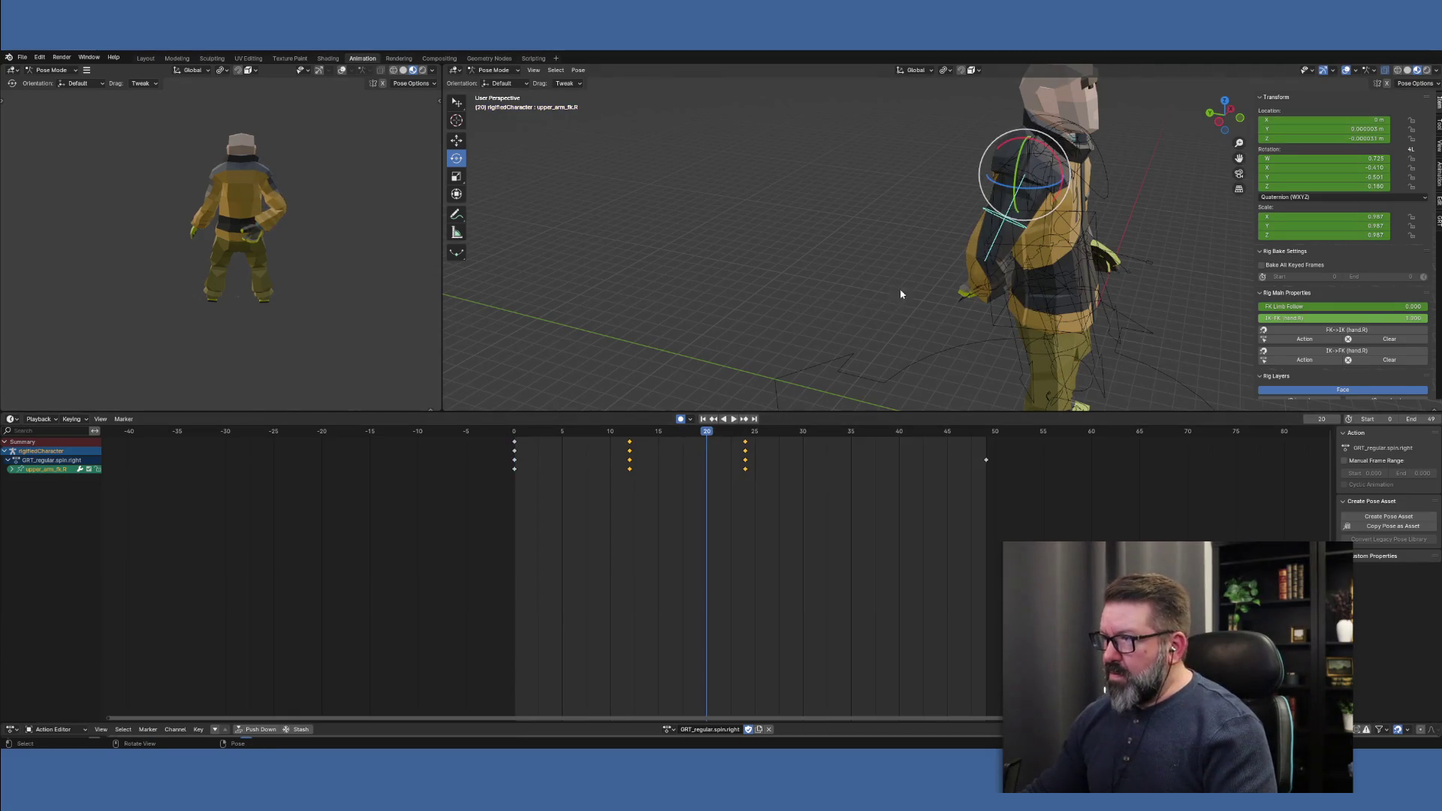
Twist the chest bone around the vertical Z axis and key it at frame 20
{"action": "left_click", "coordinate": [1099, 195]}
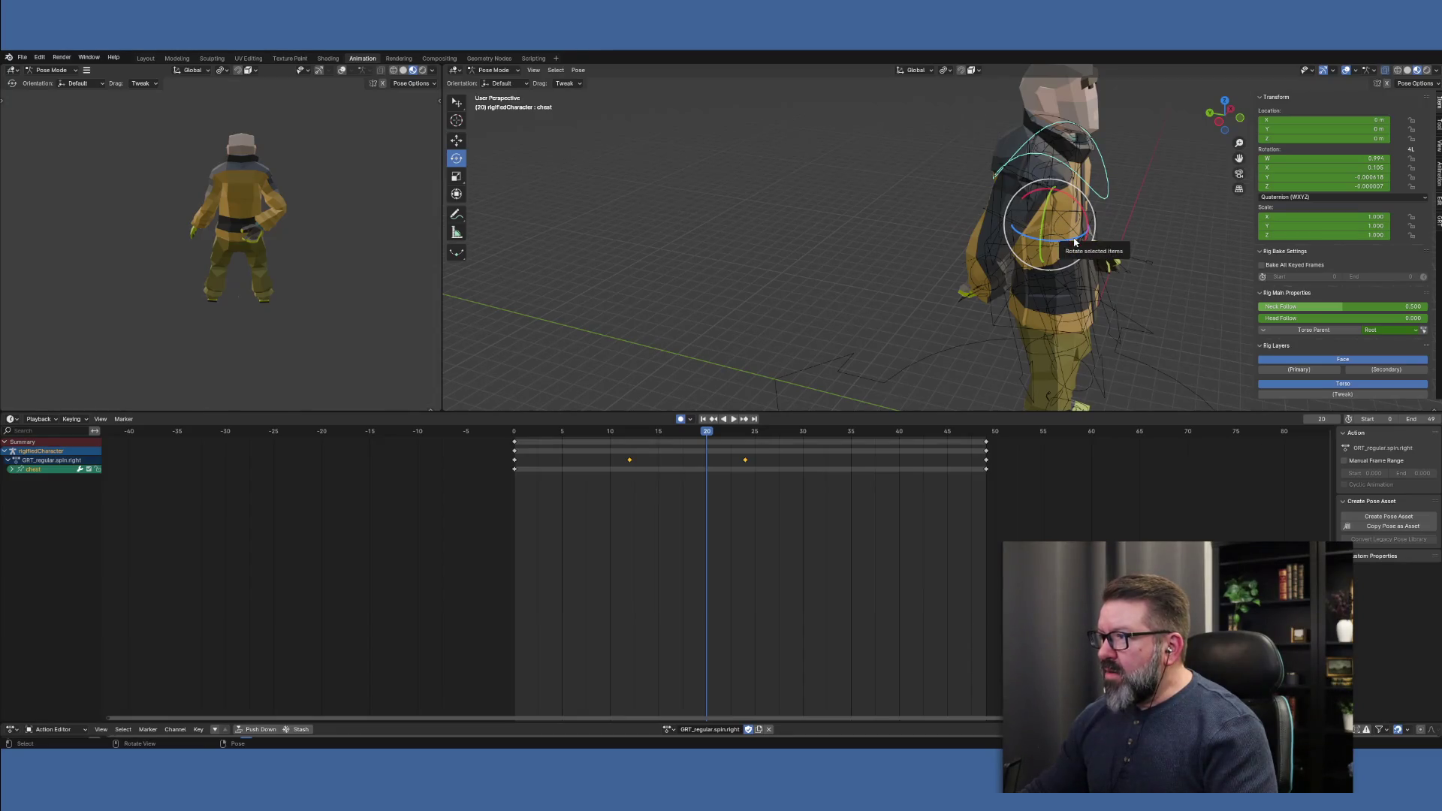
{"action": "left_click_drag", "start_coordinate": [1075, 242], "coordinate": [1043, 245]}
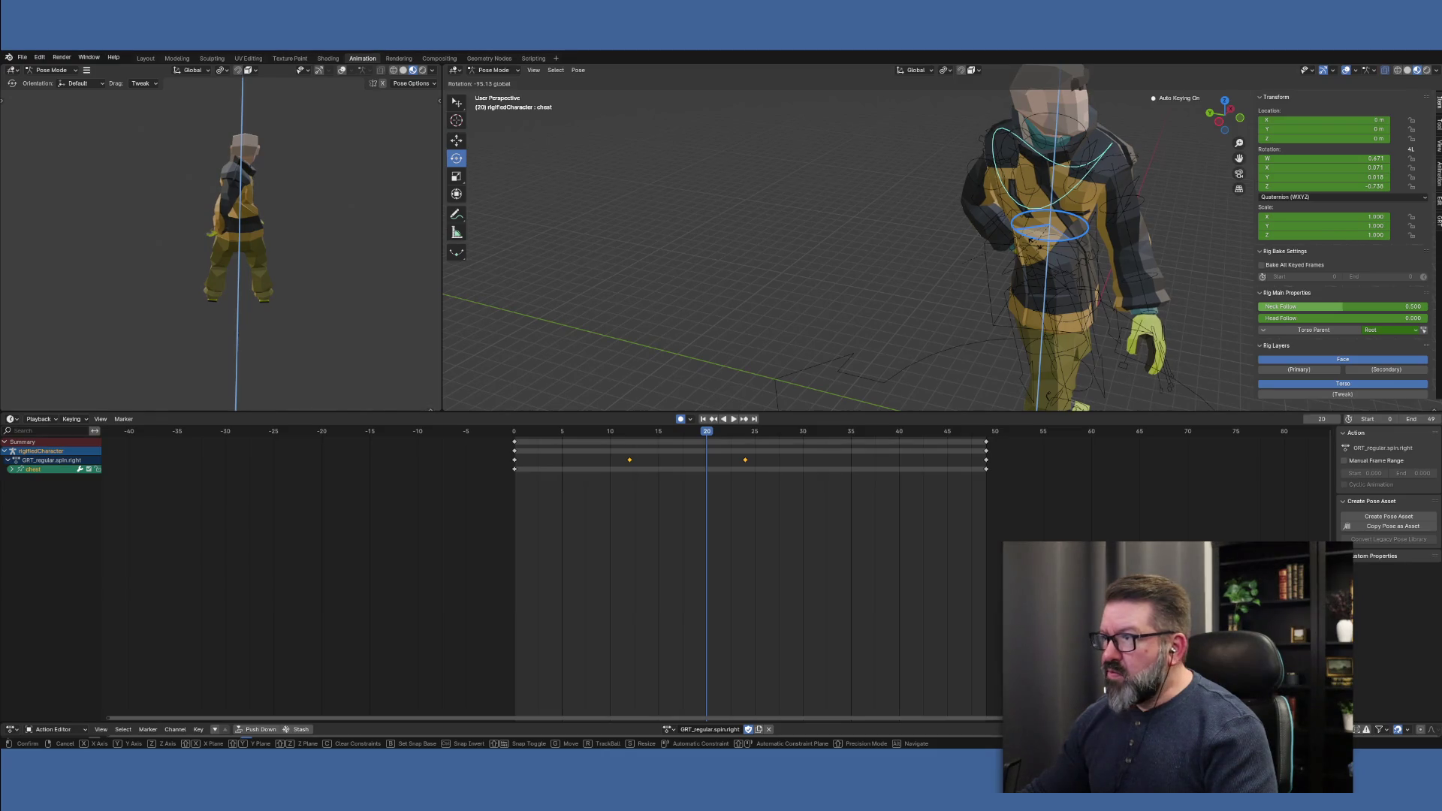
{"action": "key", "text": "Return"}
{"action": "mouse_move", "coordinate": [1081, 285]}
{"action": "middle_mouse_down"}
{"action": "mouse_move", "coordinate": [1081, 353]}
{"action": "mouse_move", "coordinate": [1194, 321]}
{"action": "mouse_move", "coordinate": [1178, 305]}
{"action": "mouse_move", "coordinate": [1166, 315]}
{"action": "middle_mouse_up"}
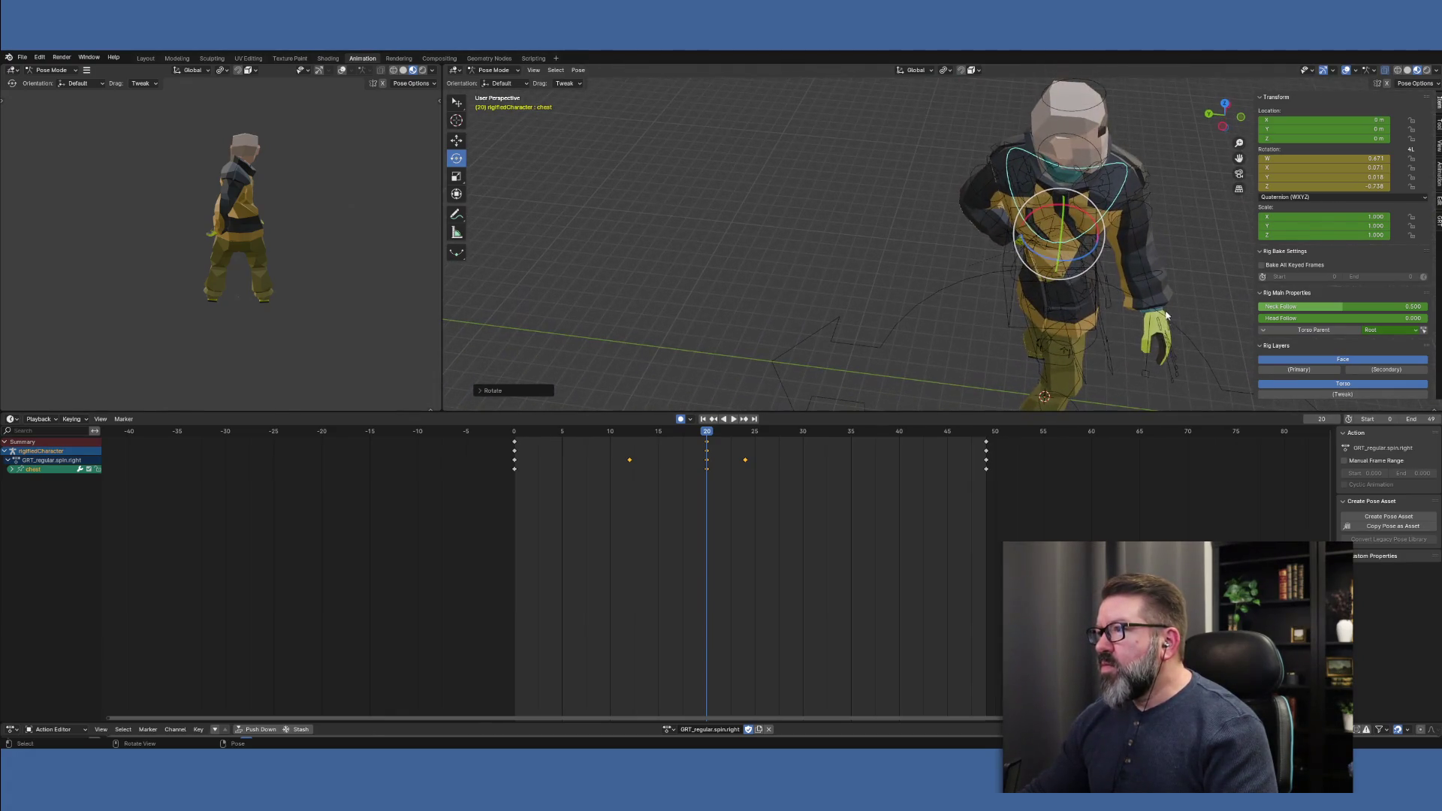
{"action": "left_click", "coordinate": [1070, 116]}
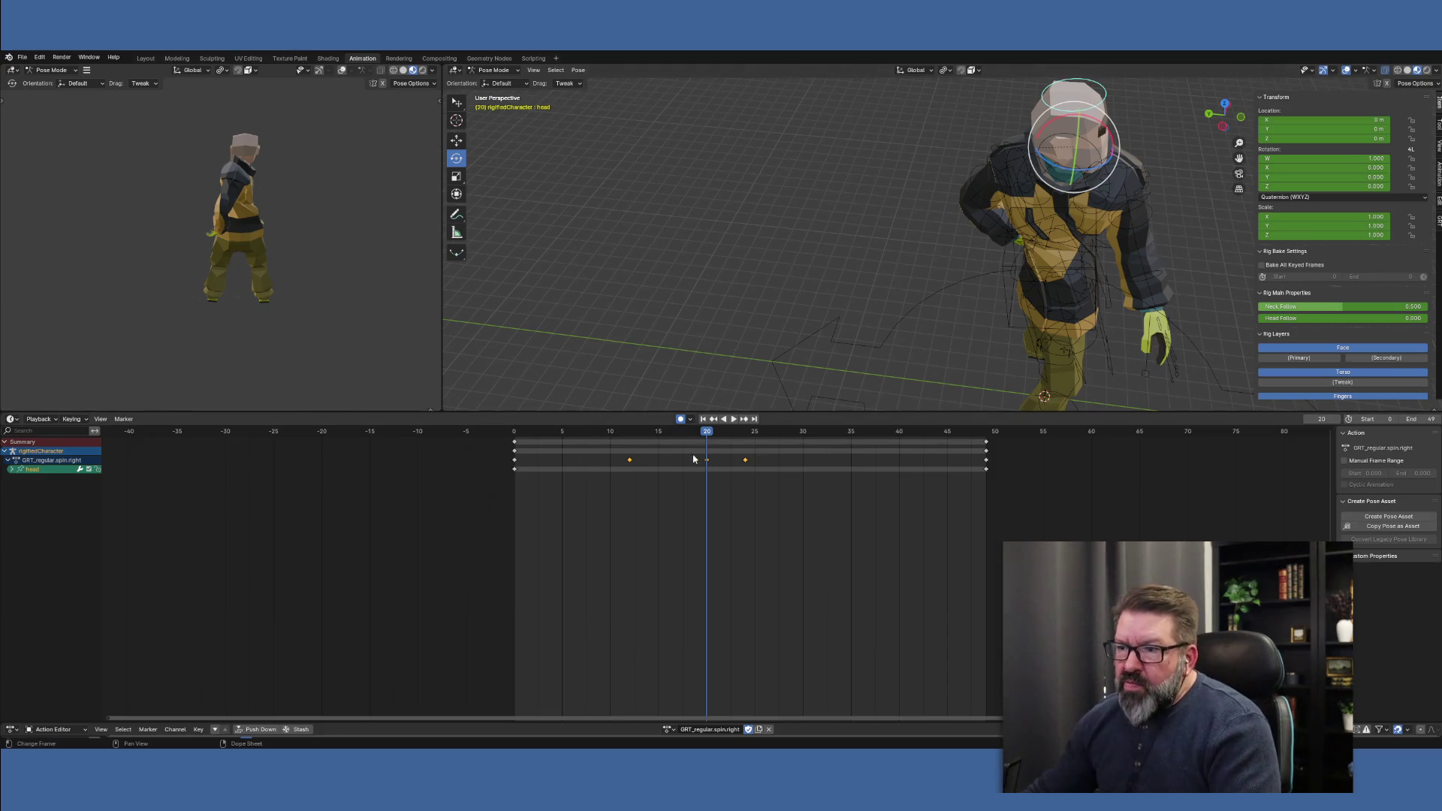
Set Head Follow to 1.000 in the rig's main properties
{"action": "left_click", "coordinate": [511, 440]}
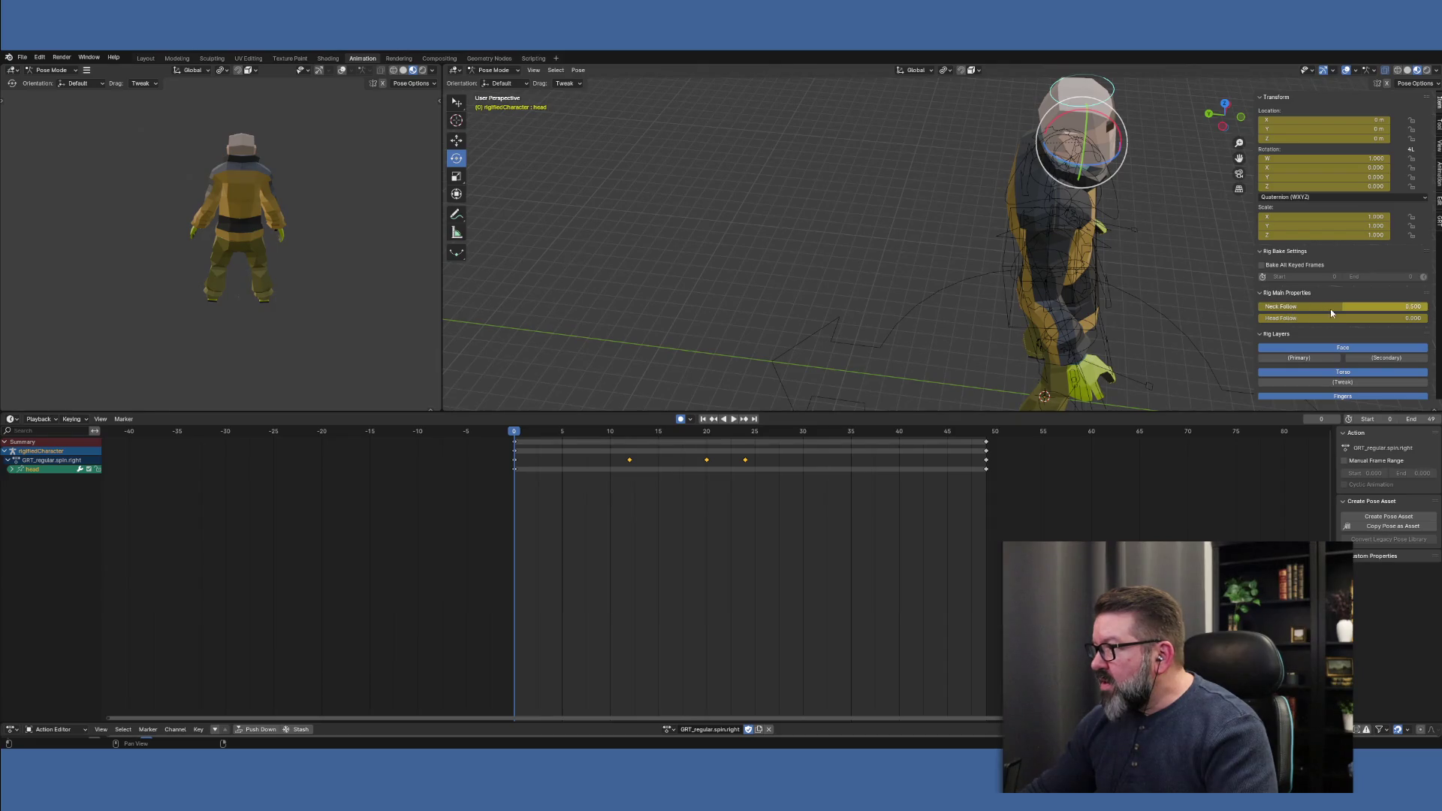
{"action": "left_click", "coordinate": [1411, 320]}
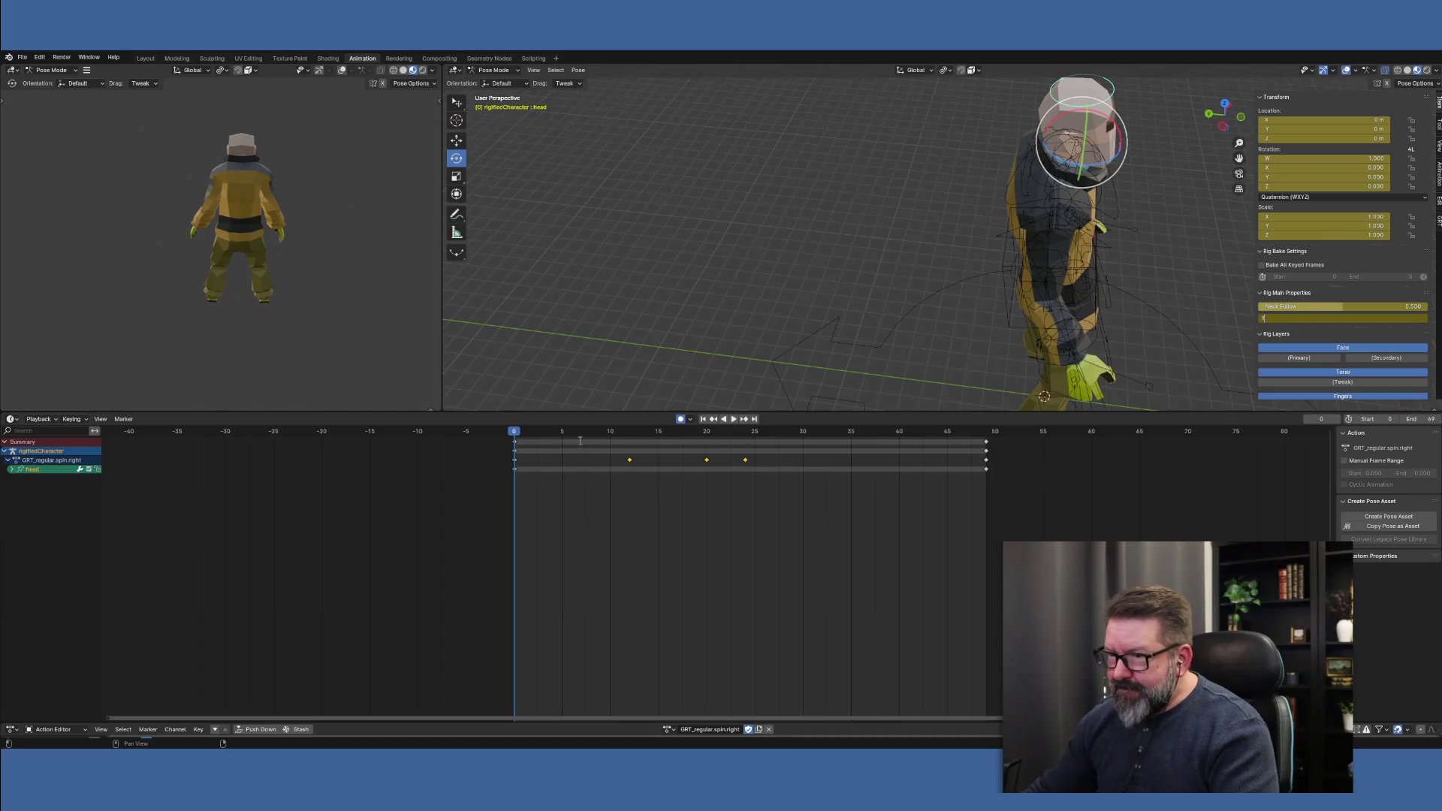
{"action": "left_click", "coordinate": [985, 433]}
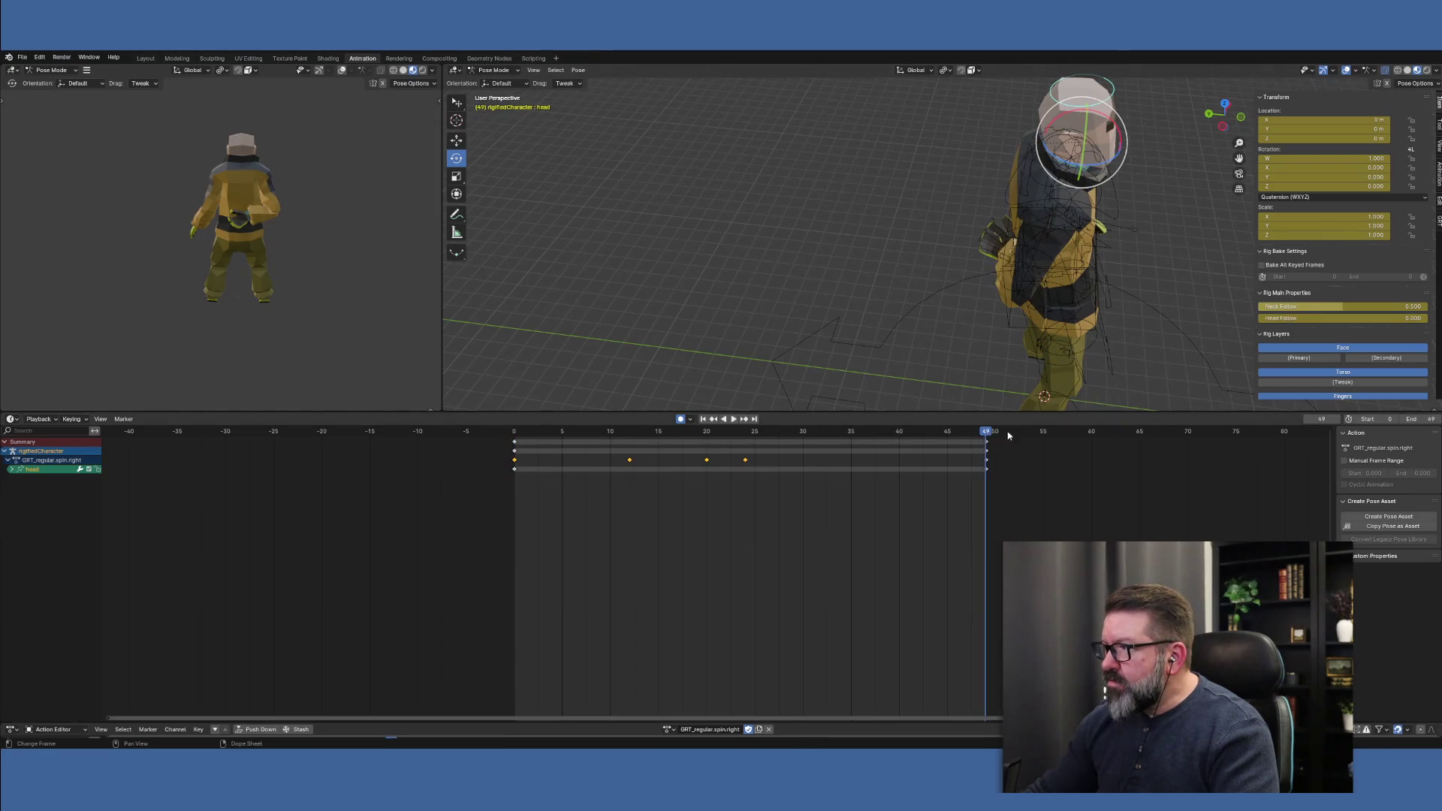
{"action": "left_click", "coordinate": [1402, 317]}
{"action": "type", "text": "1"}
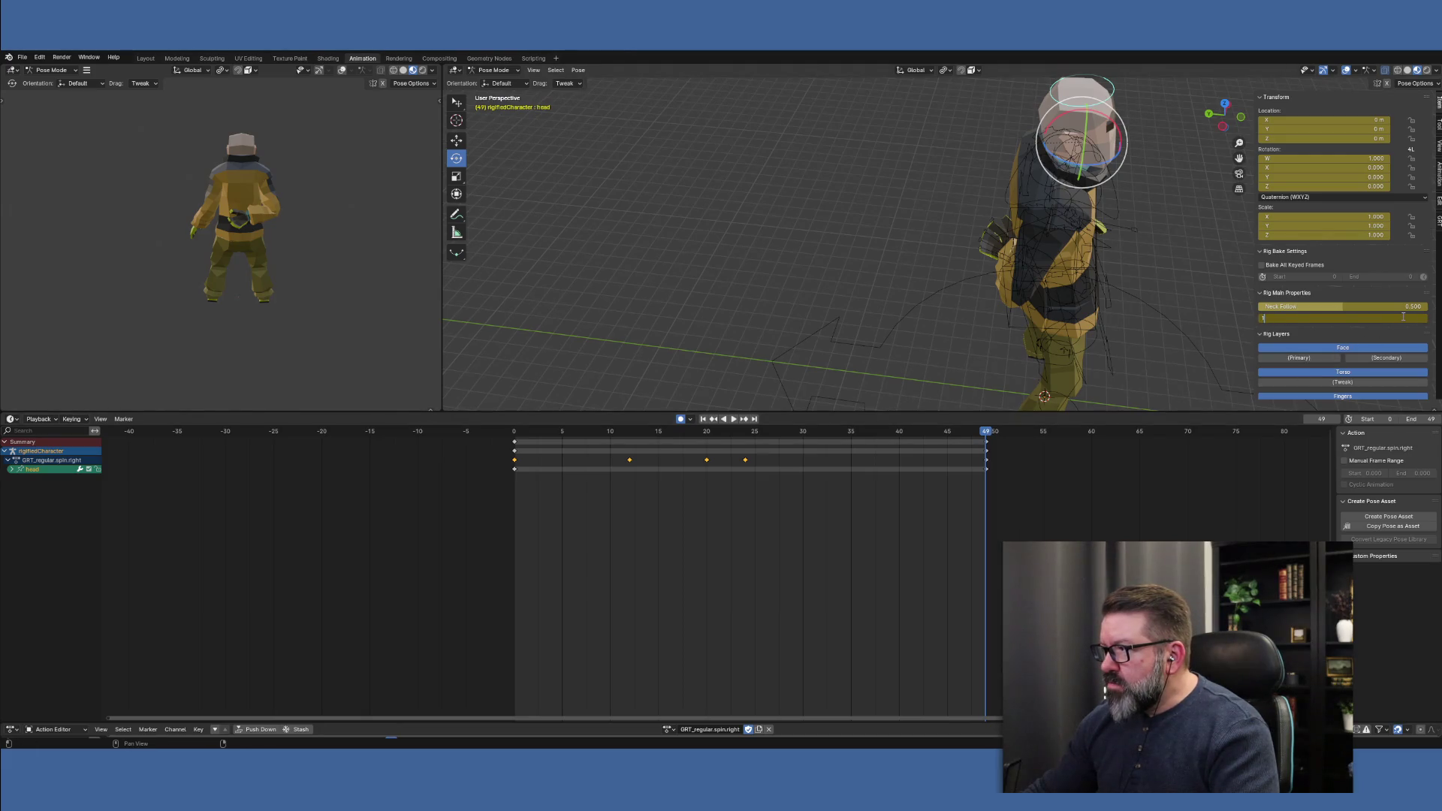
{"action": "key", "text": "Return"}
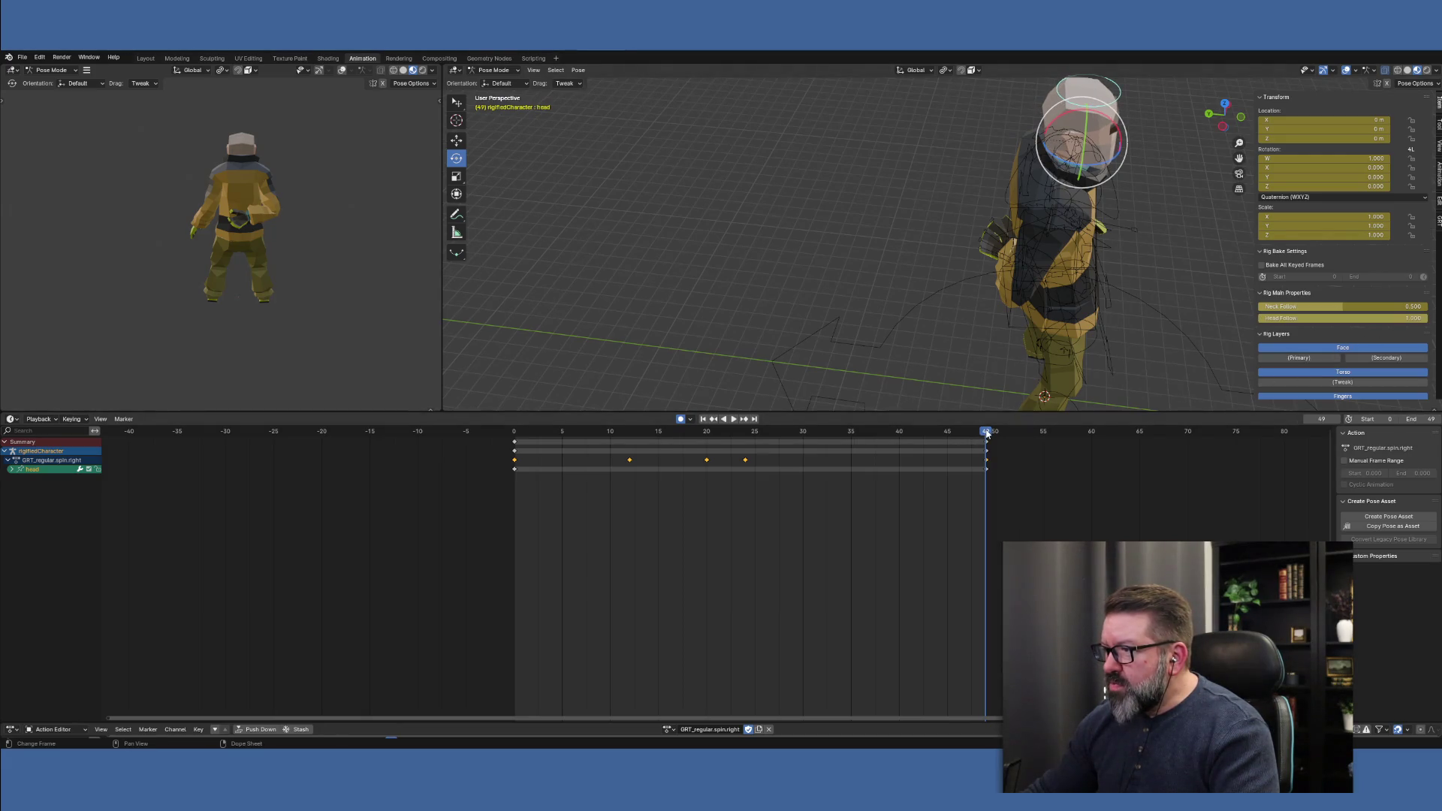
{"action": "mouse_move", "coordinate": [986, 434]}
{"action": "left_mouse_down"}
{"action": "mouse_move", "coordinate": [515, 428]}
{"action": "mouse_move", "coordinate": [711, 425]}
{"action": "mouse_move", "coordinate": [946, 449]}
{"action": "mouse_move", "coordinate": [488, 422]}
{"action": "left_mouse_up"}
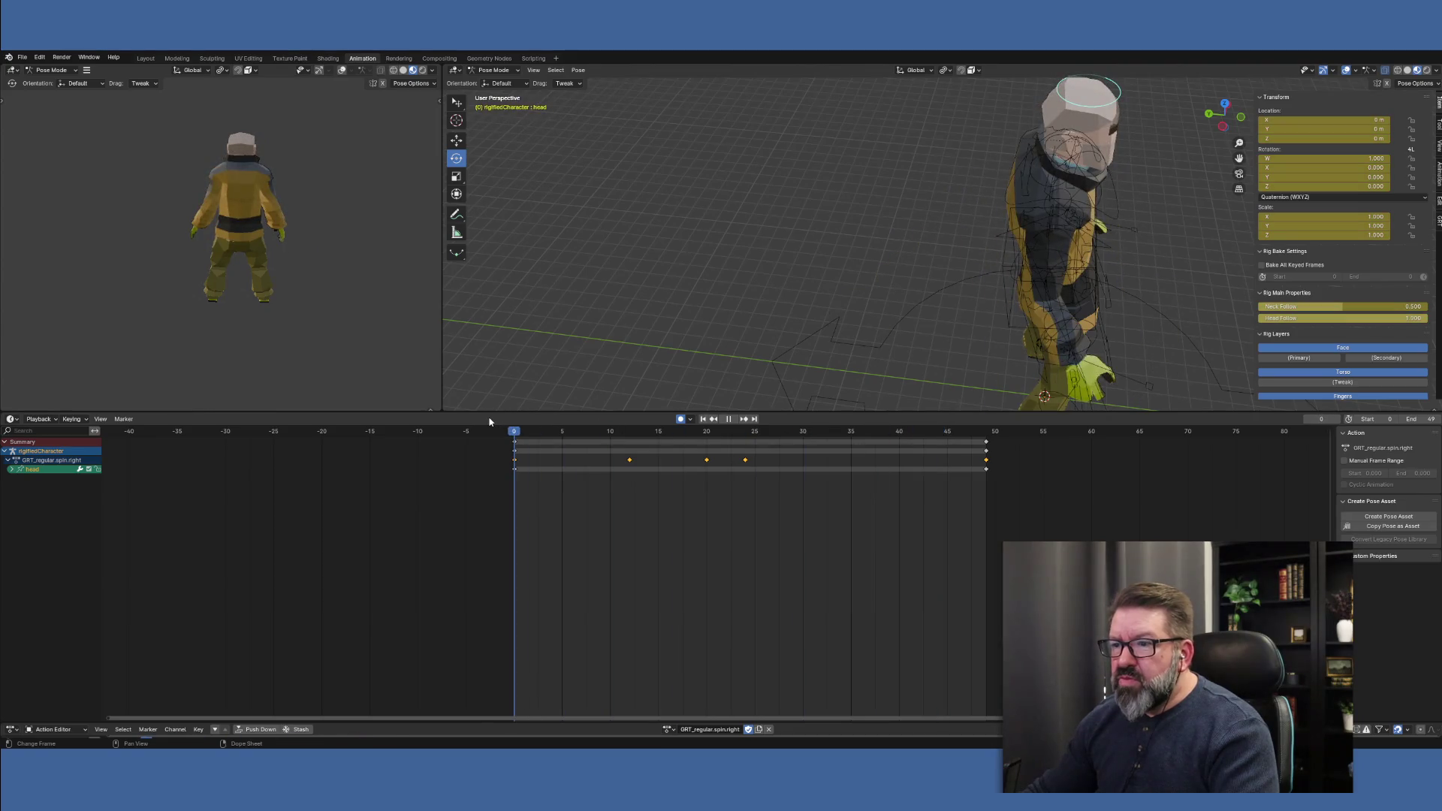
Set Neck Follow to 0.800 and scrub the action to review the head
{"action": "left_click", "coordinate": [1390, 306]}
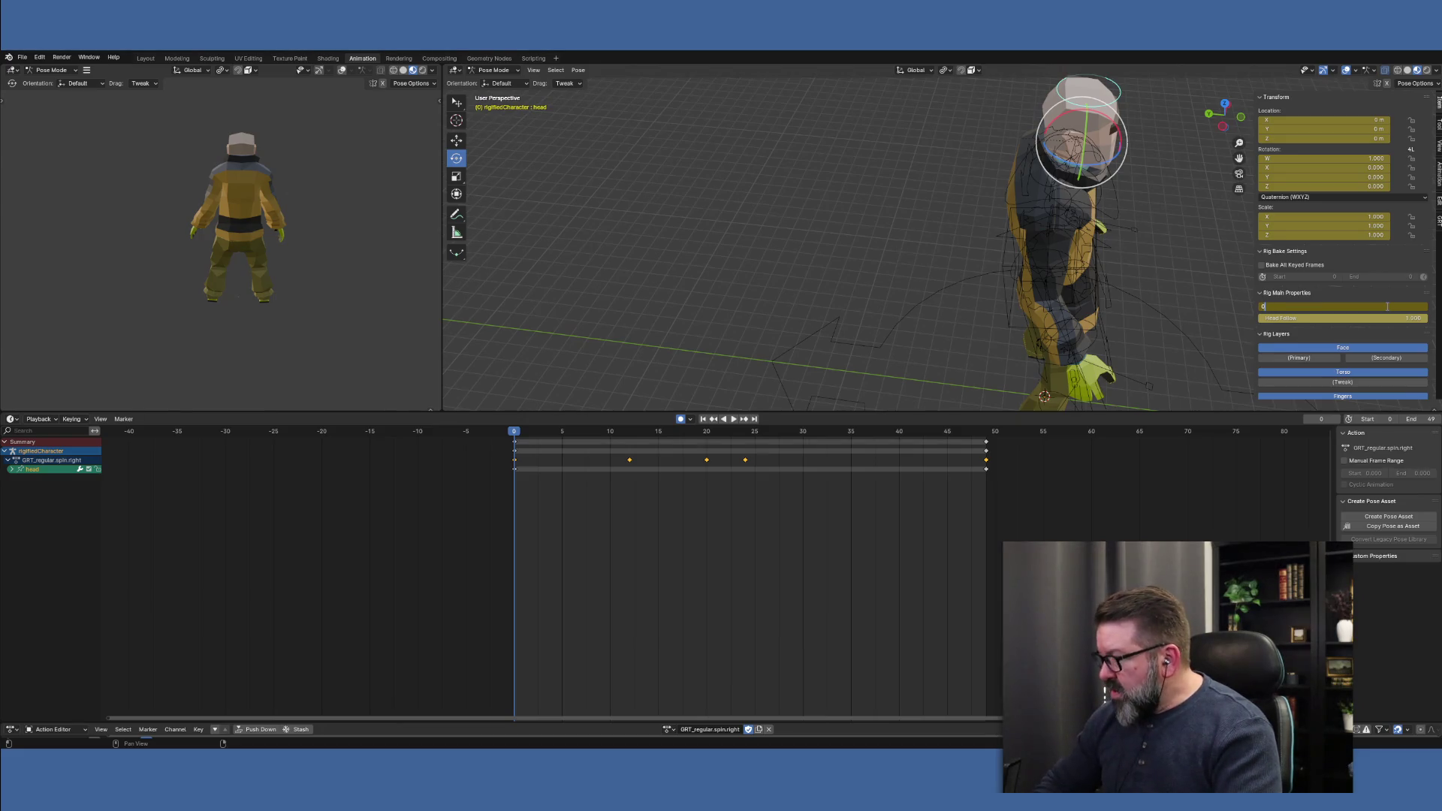
{"action": "type", "text": ".8"}
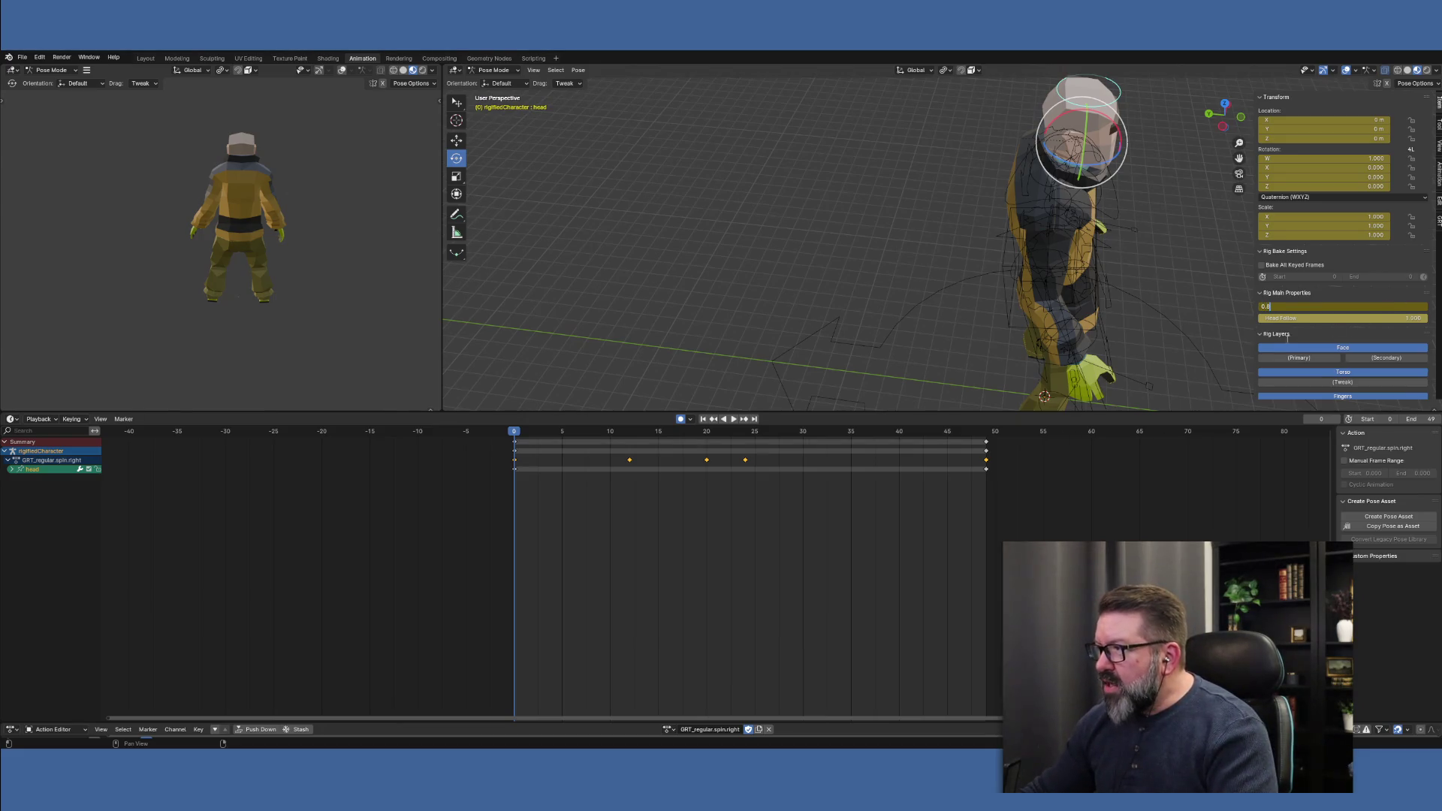
{"action": "key", "text": "Return"}
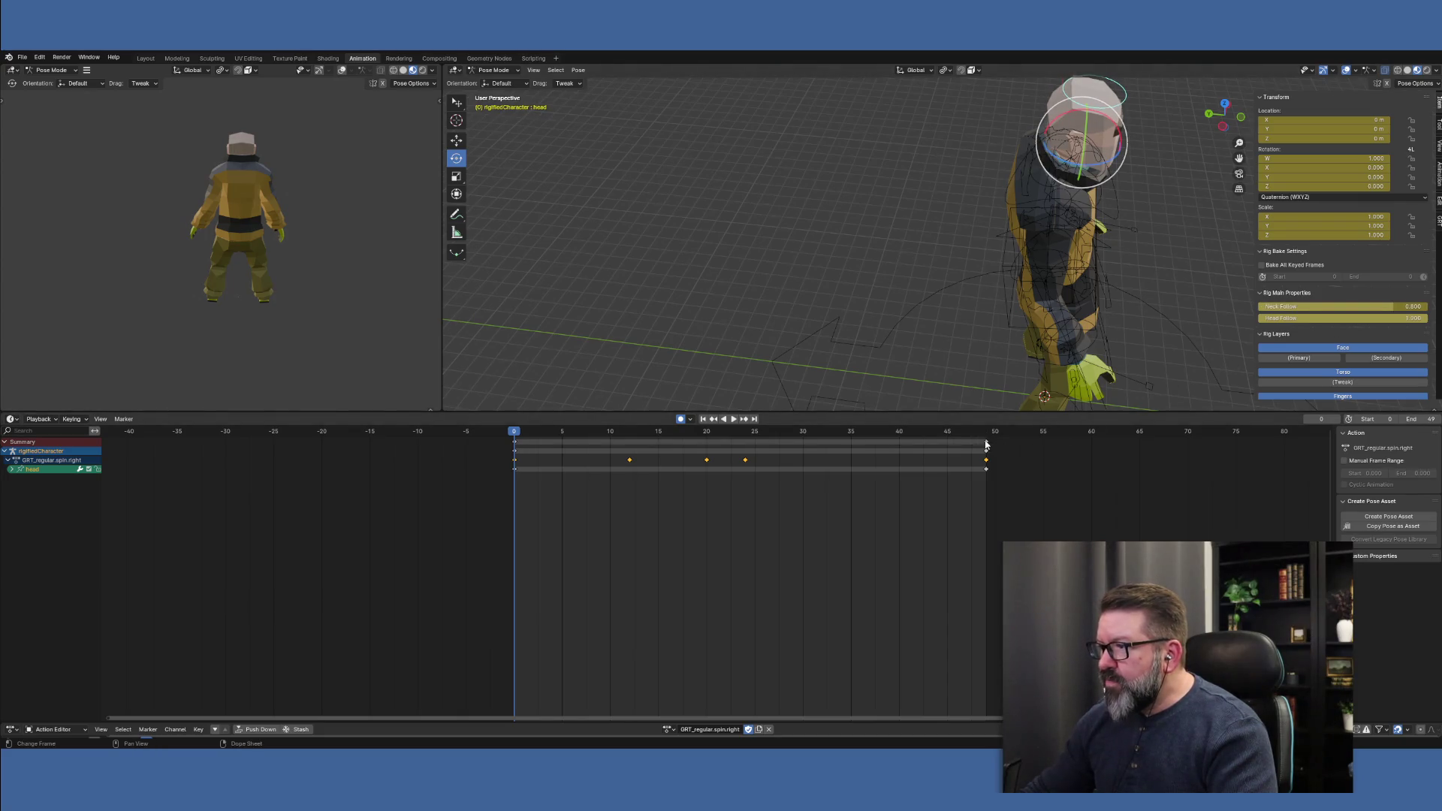
{"action": "left_click", "coordinate": [985, 445]}
{"action": "key", "text": "ctrl+z"}
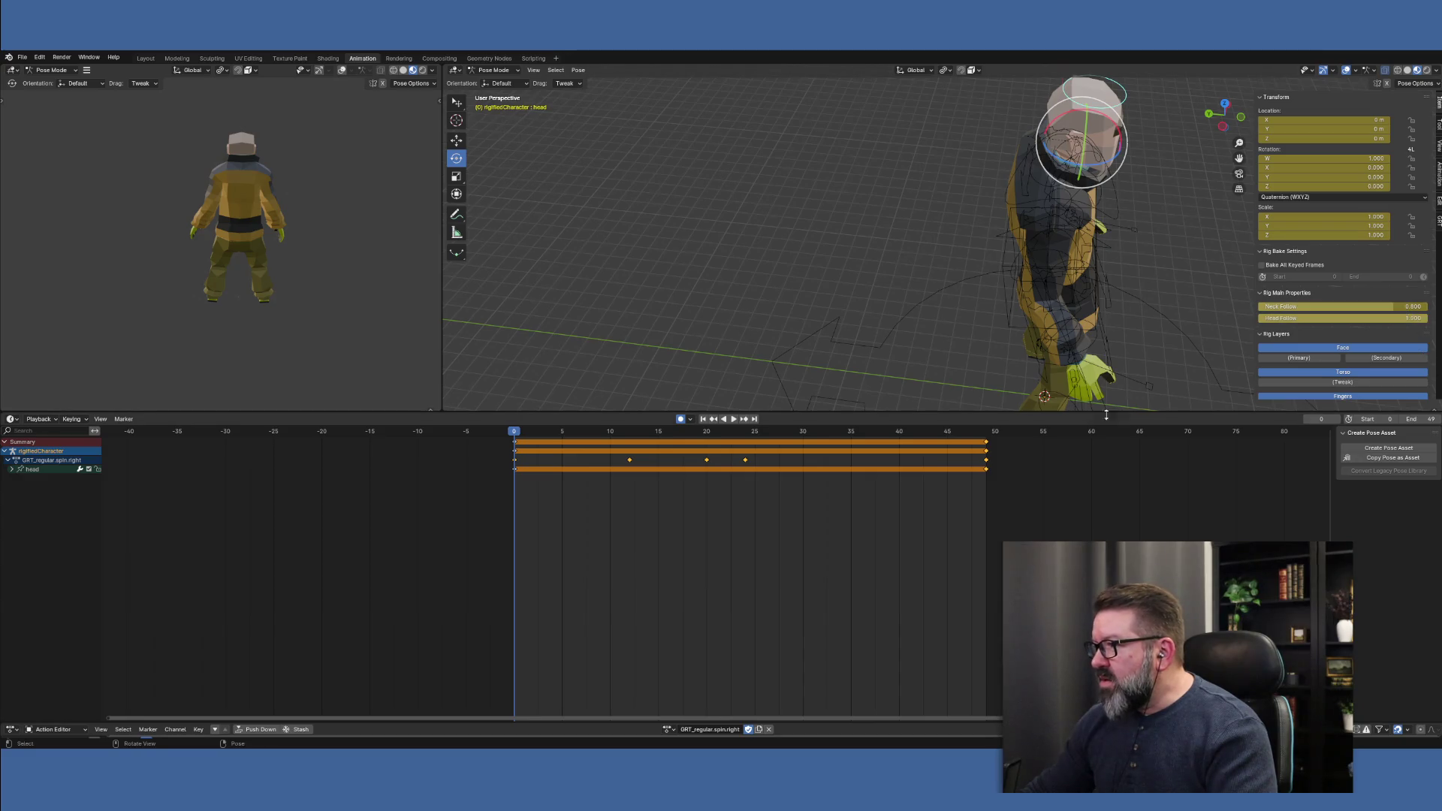
{"action": "left_click", "coordinate": [986, 434]}
{"action": "key", "text": "space"}
{"action": "key", "text": "space"}
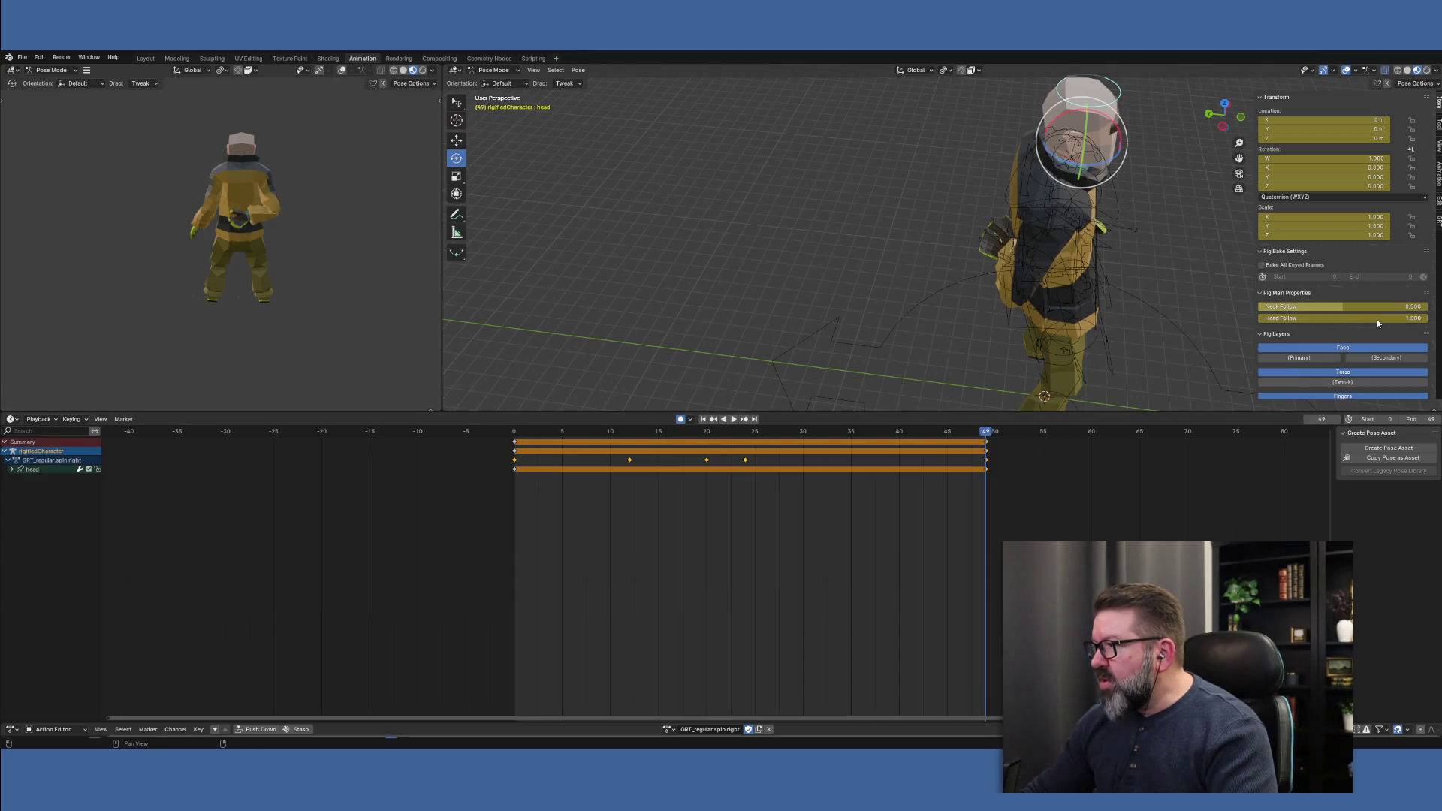
{"action": "left_click", "coordinate": [1388, 306]}
{"action": "type", "text": "0.8"}
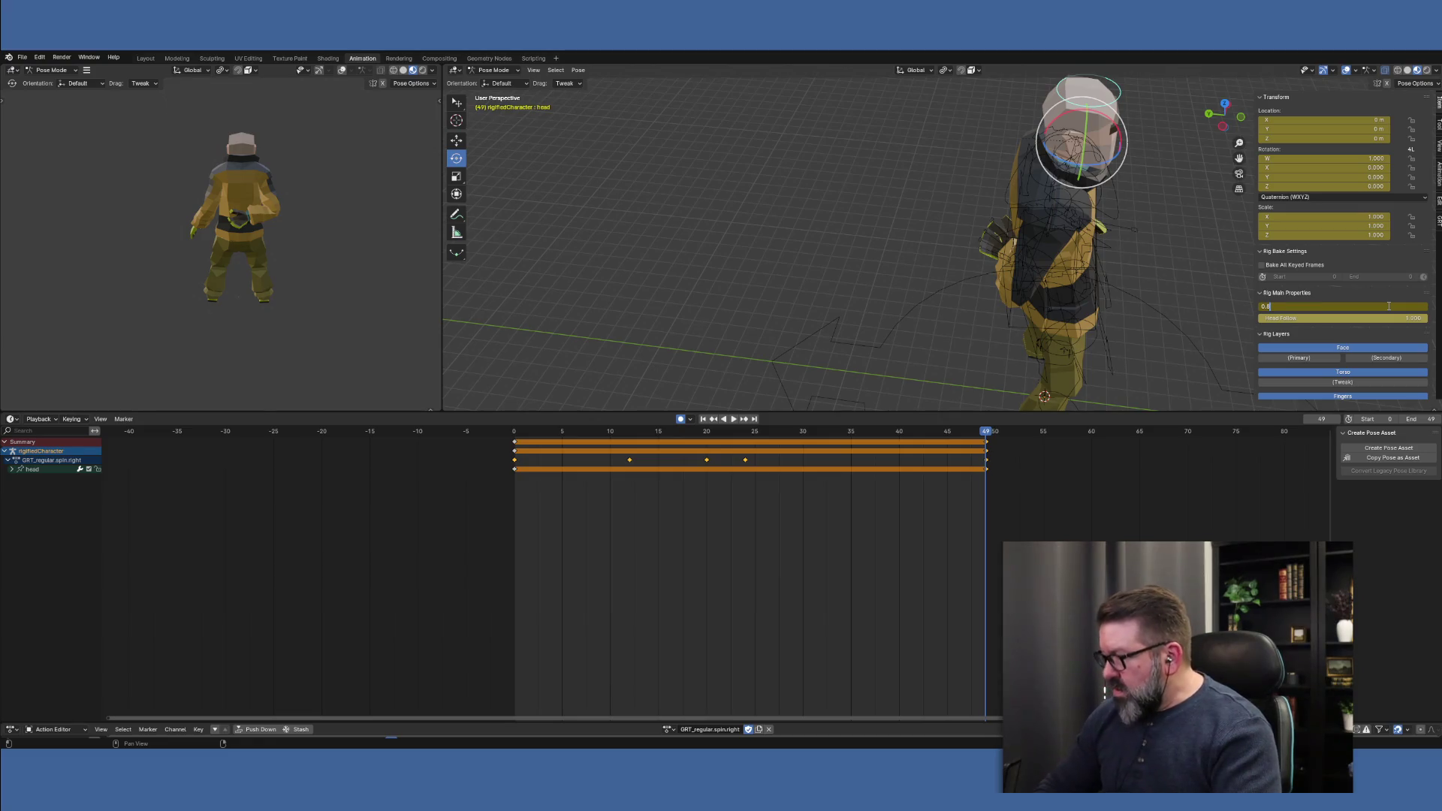
{"action": "key", "text": "Return"}
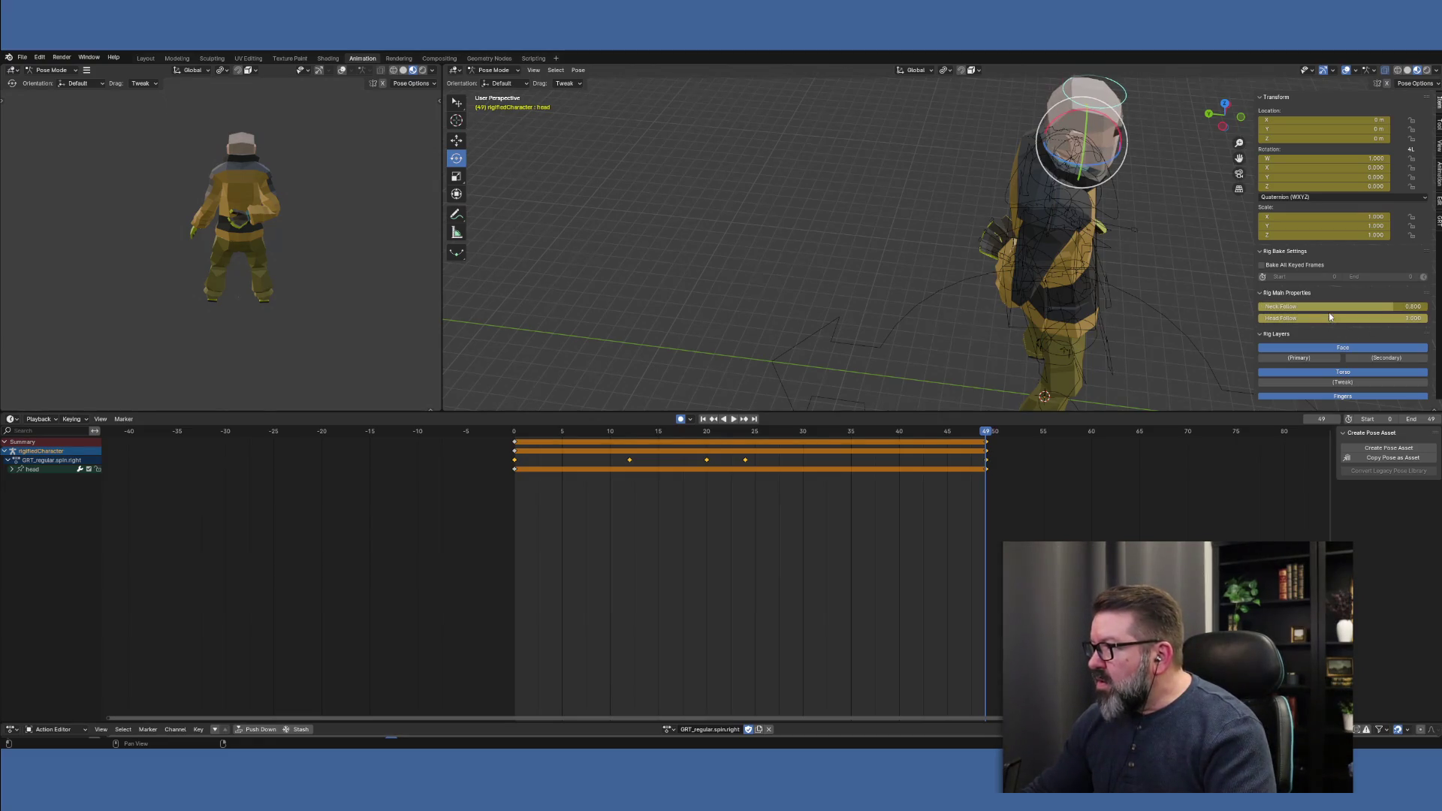
{"action": "mouse_move", "coordinate": [985, 435]}
{"action": "left_mouse_down"}
{"action": "mouse_move", "coordinate": [666, 424]}
{"action": "mouse_move", "coordinate": [605, 406]}
{"action": "mouse_move", "coordinate": [1010, 445]}
{"action": "mouse_move", "coordinate": [489, 402]}
{"action": "mouse_move", "coordinate": [988, 453]}
{"action": "mouse_move", "coordinate": [570, 434]}
{"action": "mouse_move", "coordinate": [917, 434]}
{"action": "mouse_move", "coordinate": [512, 416]}
{"action": "mouse_move", "coordinate": [524, 432]}
{"action": "mouse_move", "coordinate": [773, 452]}
{"action": "mouse_move", "coordinate": [563, 451]}
{"action": "mouse_move", "coordinate": [711, 456]}
{"action": "left_mouse_up"}
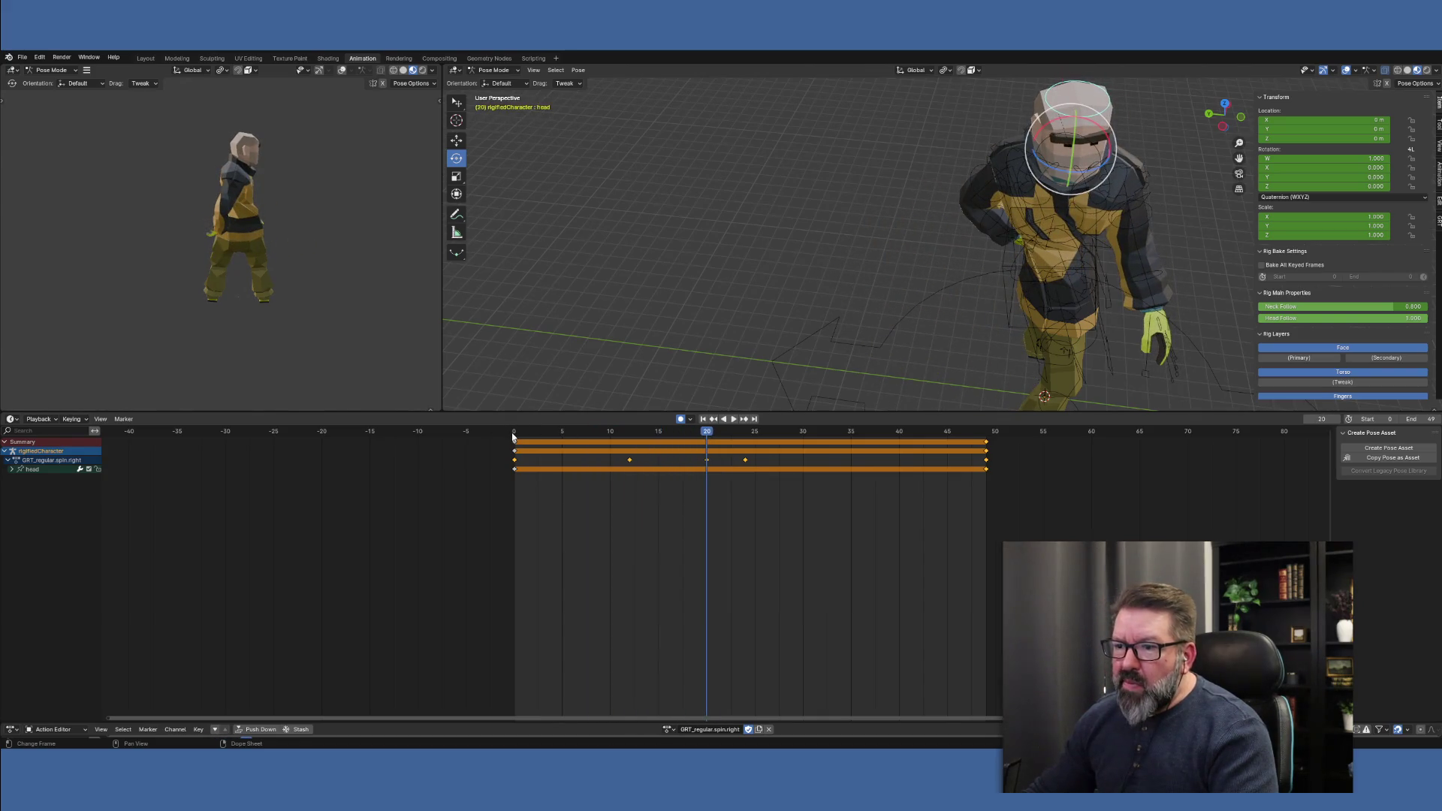
At frame 20, turn the head about -7 degrees around the vertical axis
{"action": "left_click", "coordinate": [513, 436]}
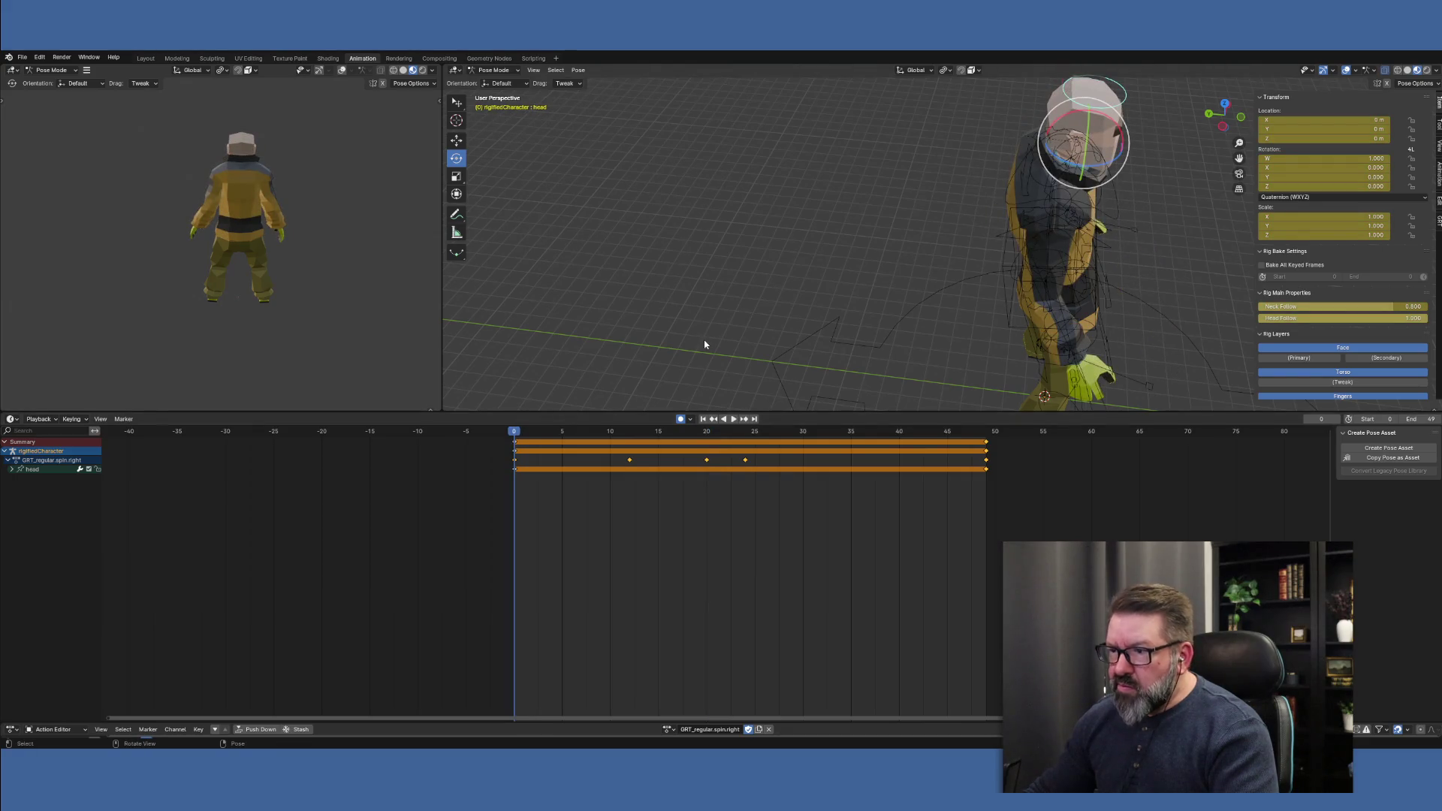
{"action": "left_click", "coordinate": [707, 435]}
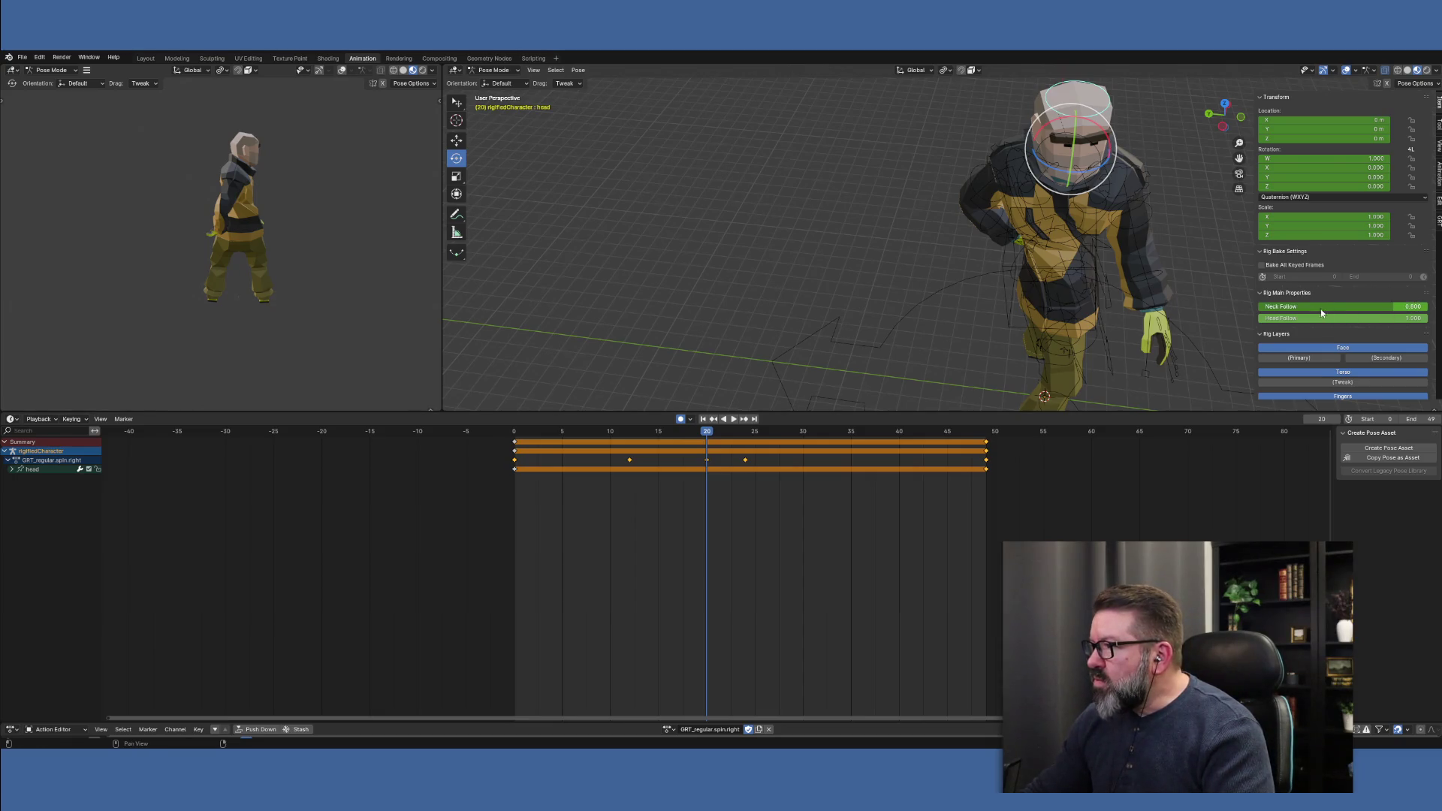
{"action": "scroll", "coordinate": [1328, 319], "scroll_direction": "down", "scroll_amount": 5}
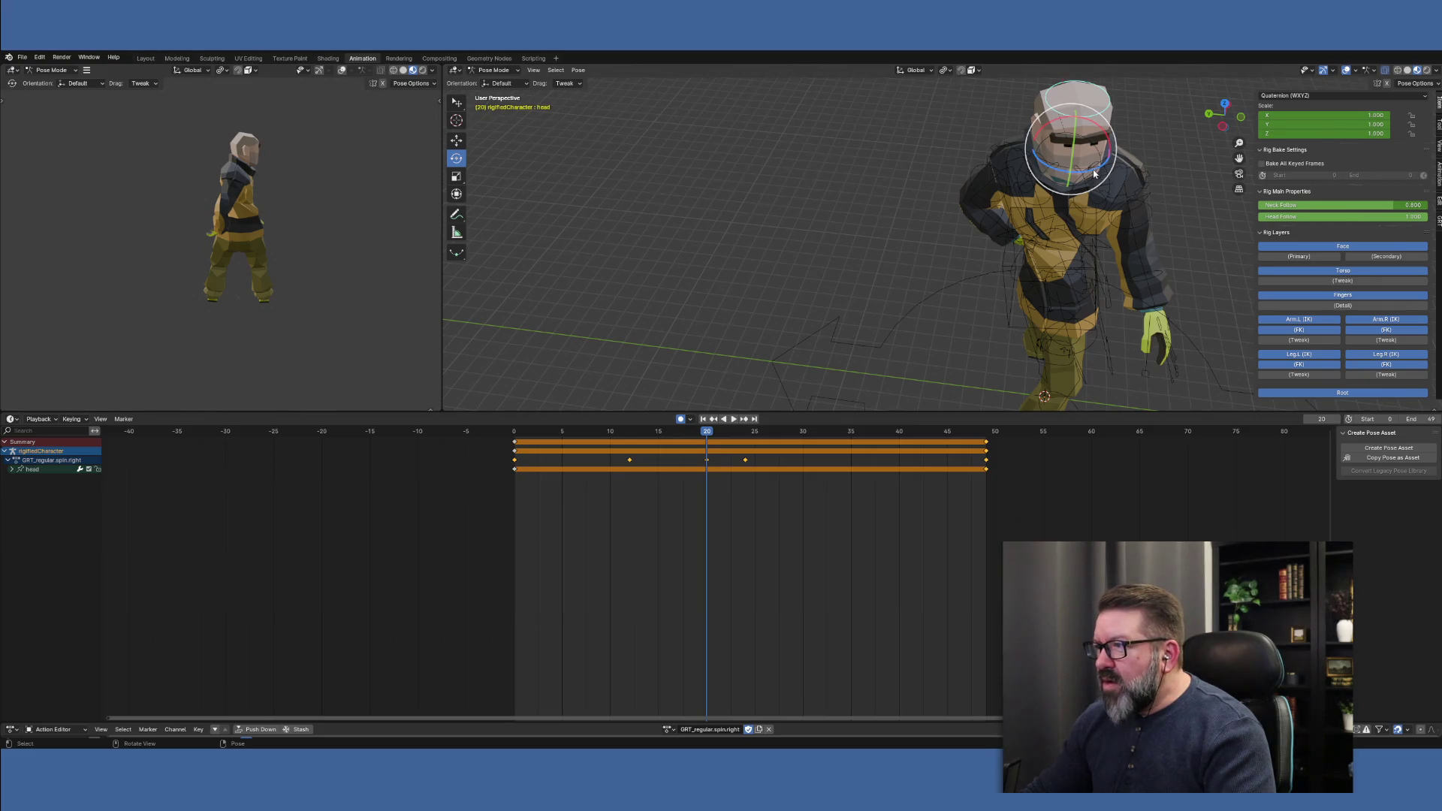
{"action": "left_click_drag", "start_coordinate": [1105, 166], "coordinate": [1077, 172]}
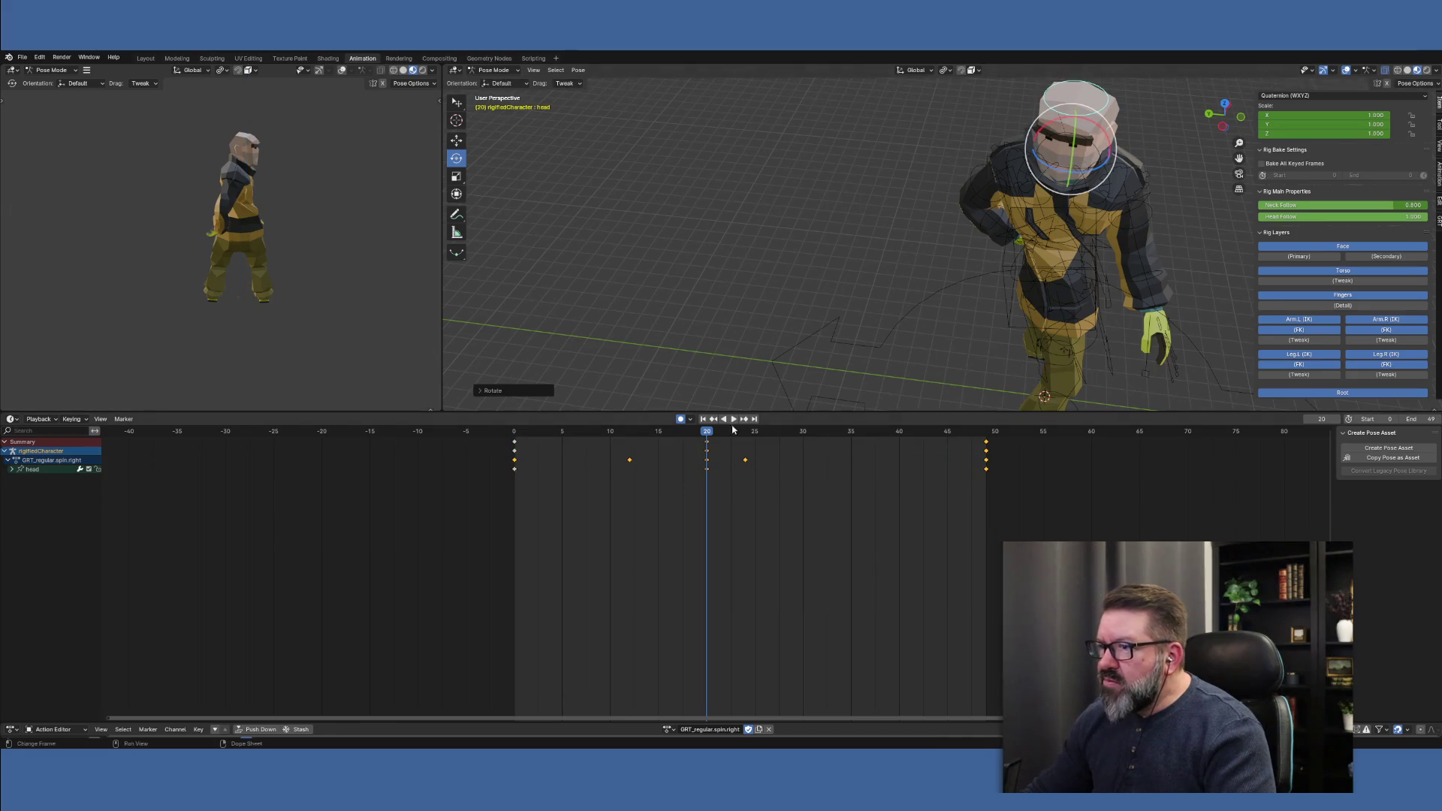
Play back and scrub frames 20 to 24 to review the head turn
{"action": "key", "text": "space"}
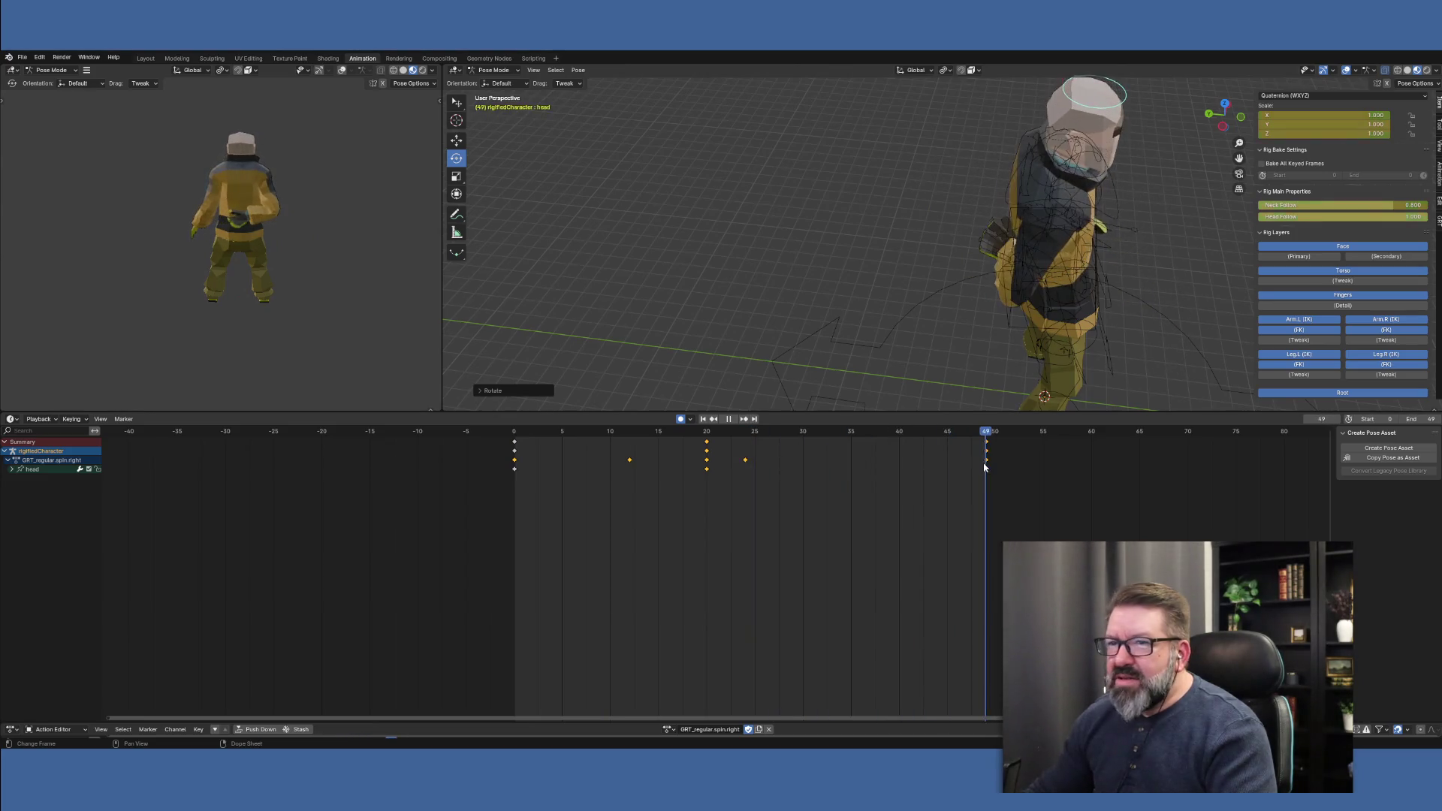
{"action": "left_click", "coordinate": [946, 466]}
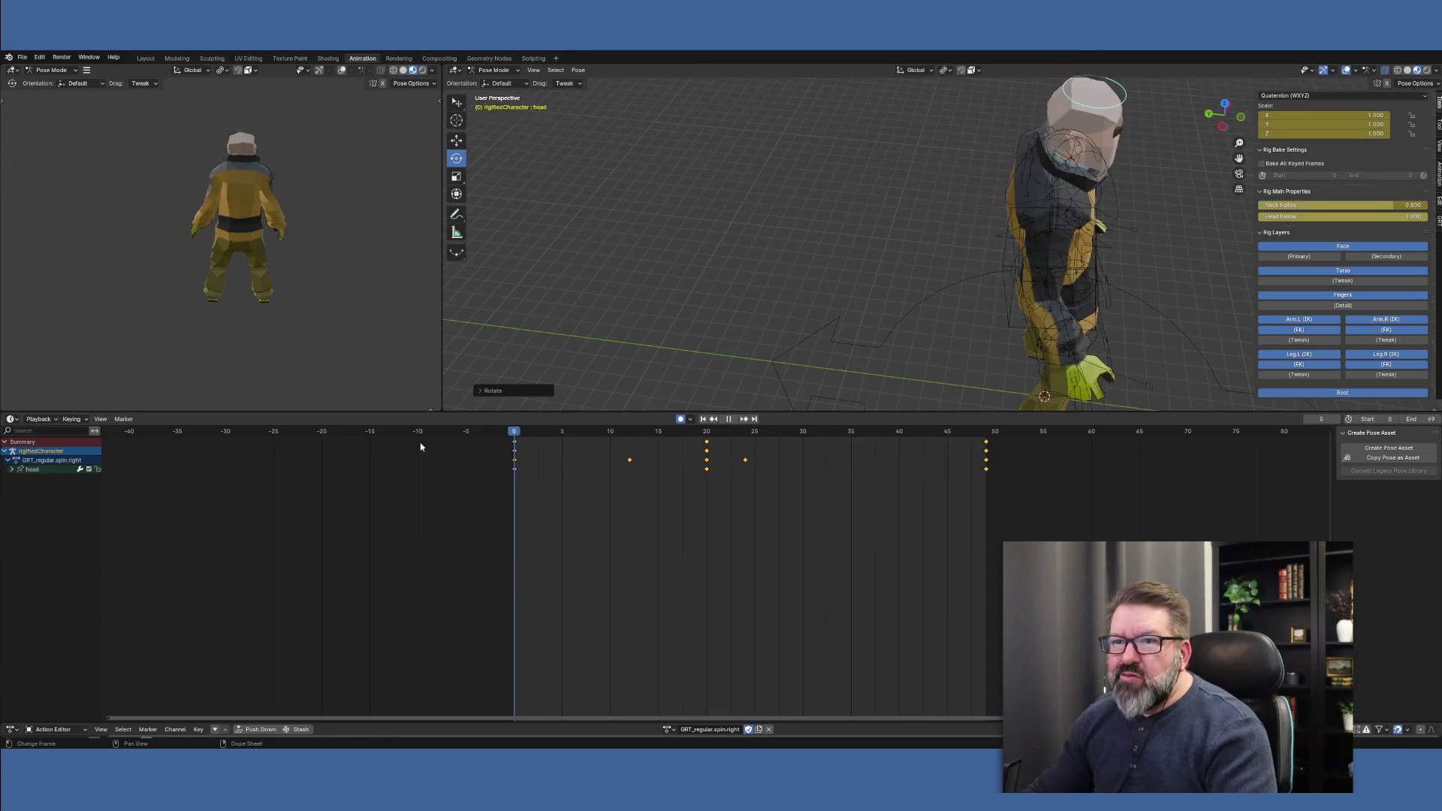
{"action": "left_click", "coordinate": [707, 463]}
{"action": "left_click_drag", "start_coordinate": [710, 463], "coordinate": [748, 466]}
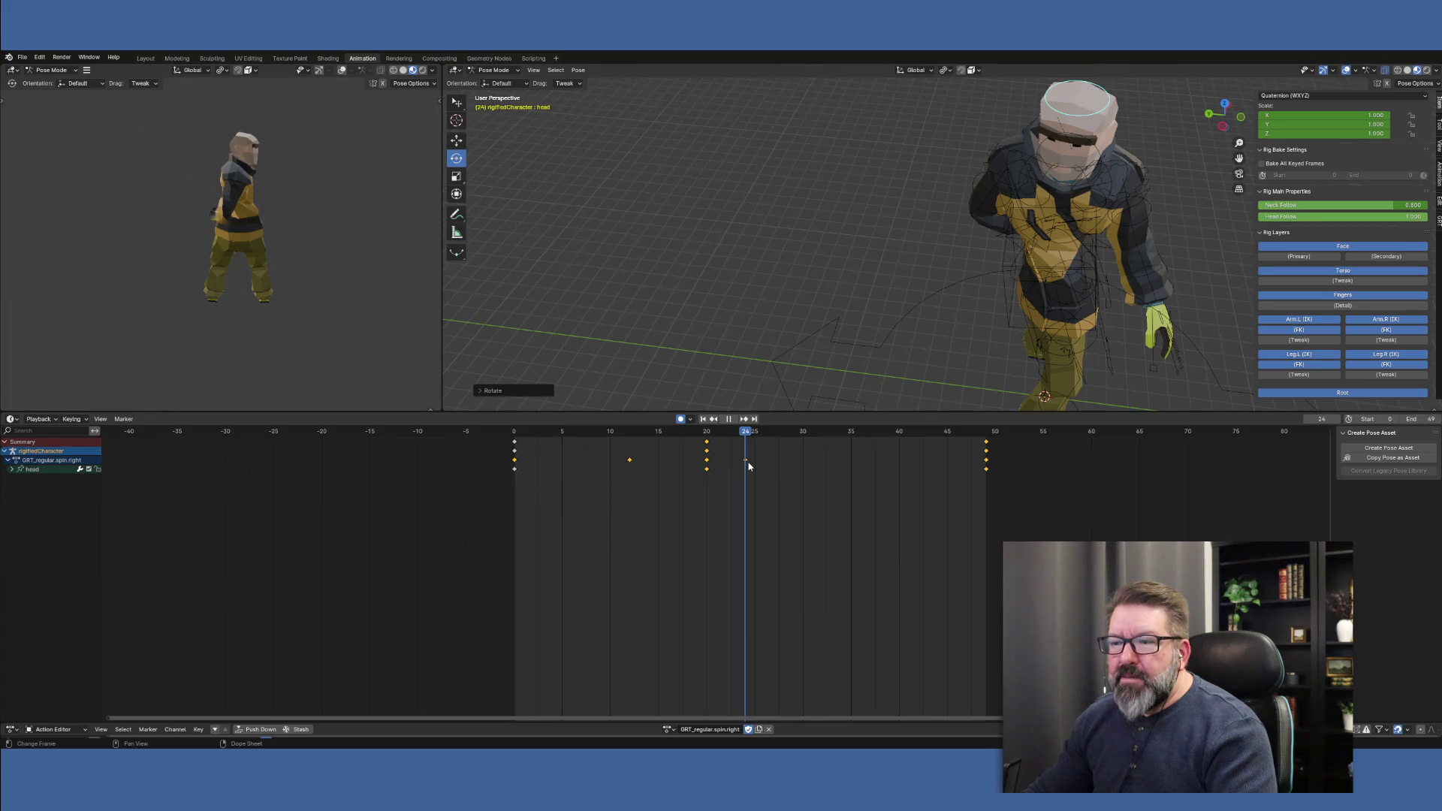
{"action": "key", "text": "space"}
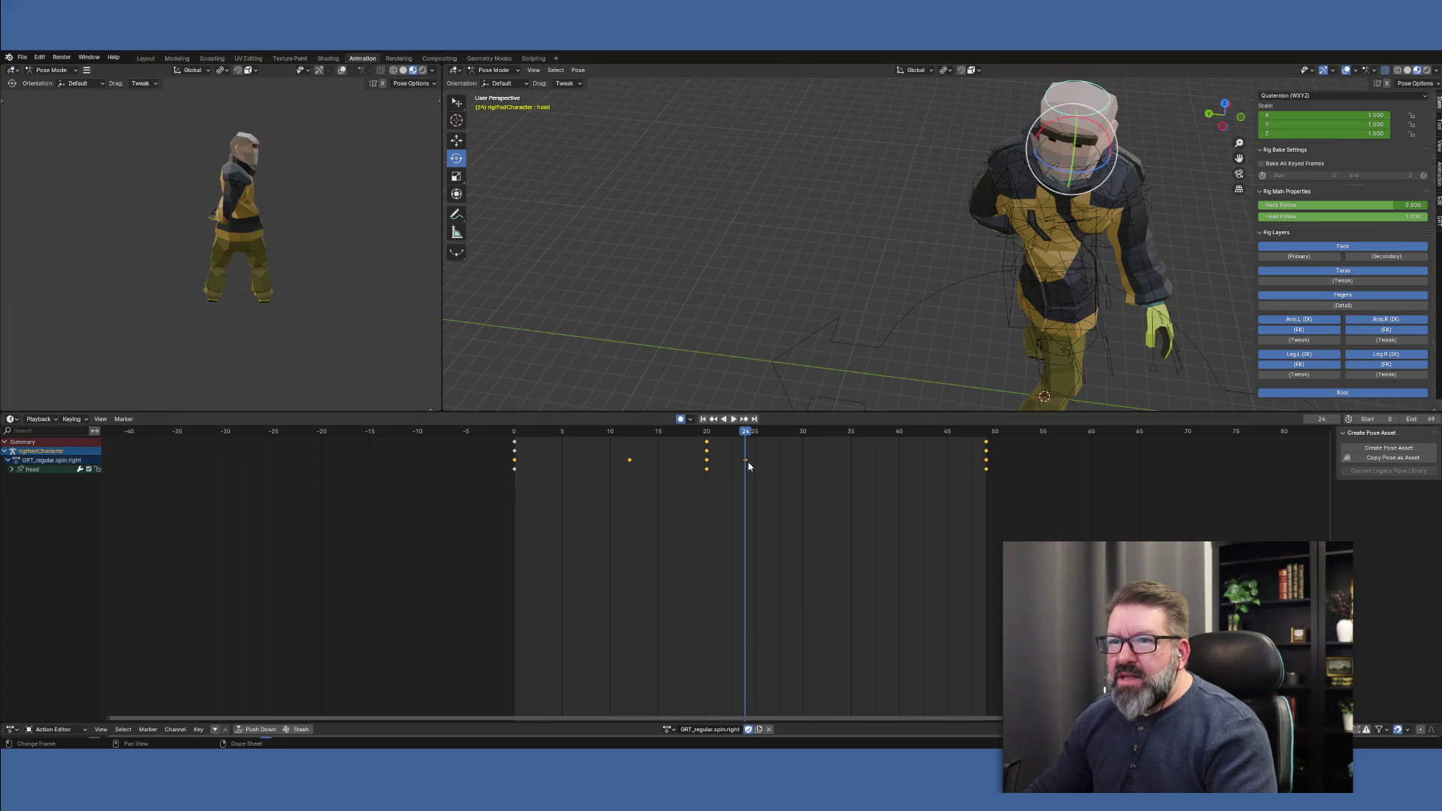
{"action": "left_click", "coordinate": [709, 434]}
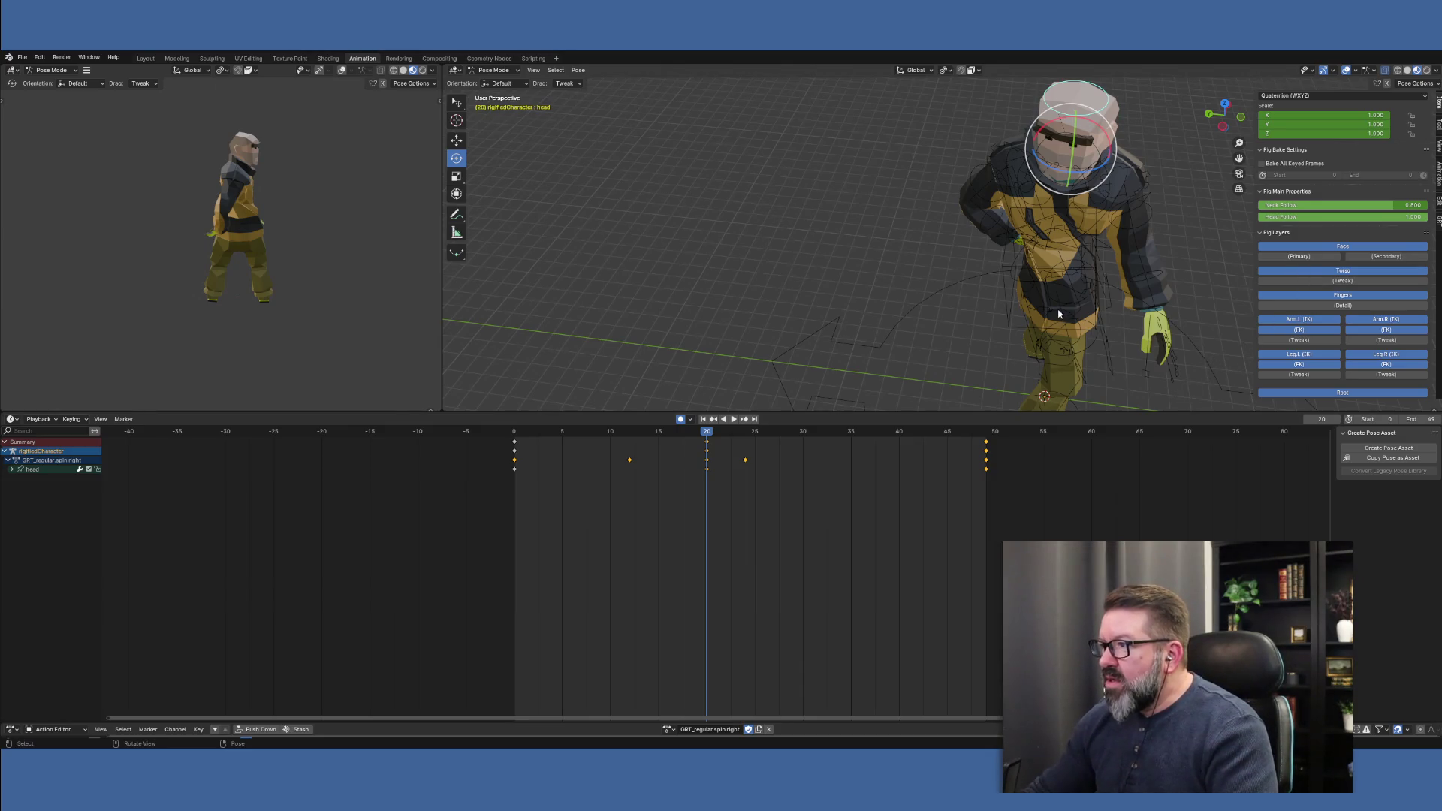
{"action": "left_click", "coordinate": [1014, 315]}
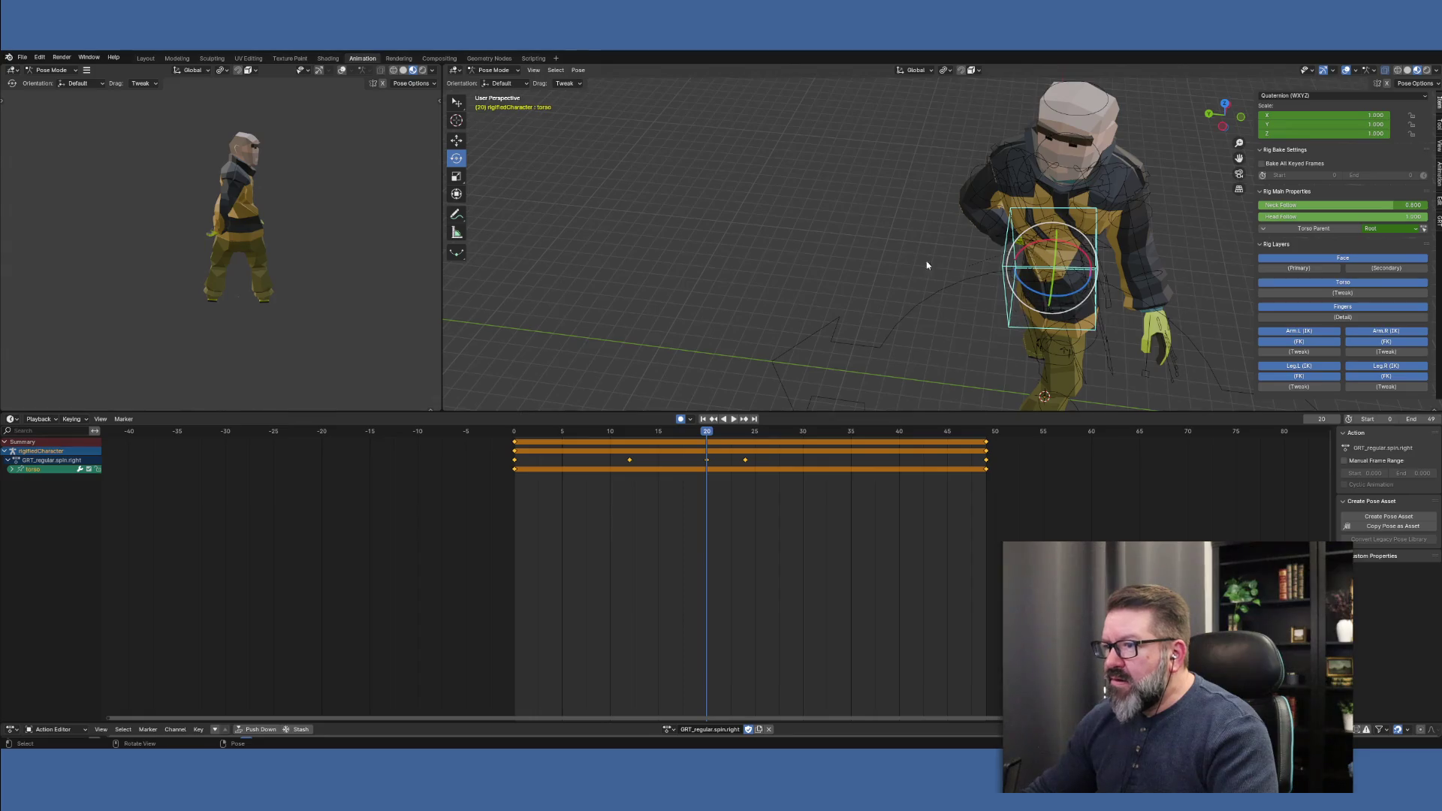
Lower the torso along the vertical Z axis with the Move tool at frame 20
{"action": "left_click", "coordinate": [456, 141]}
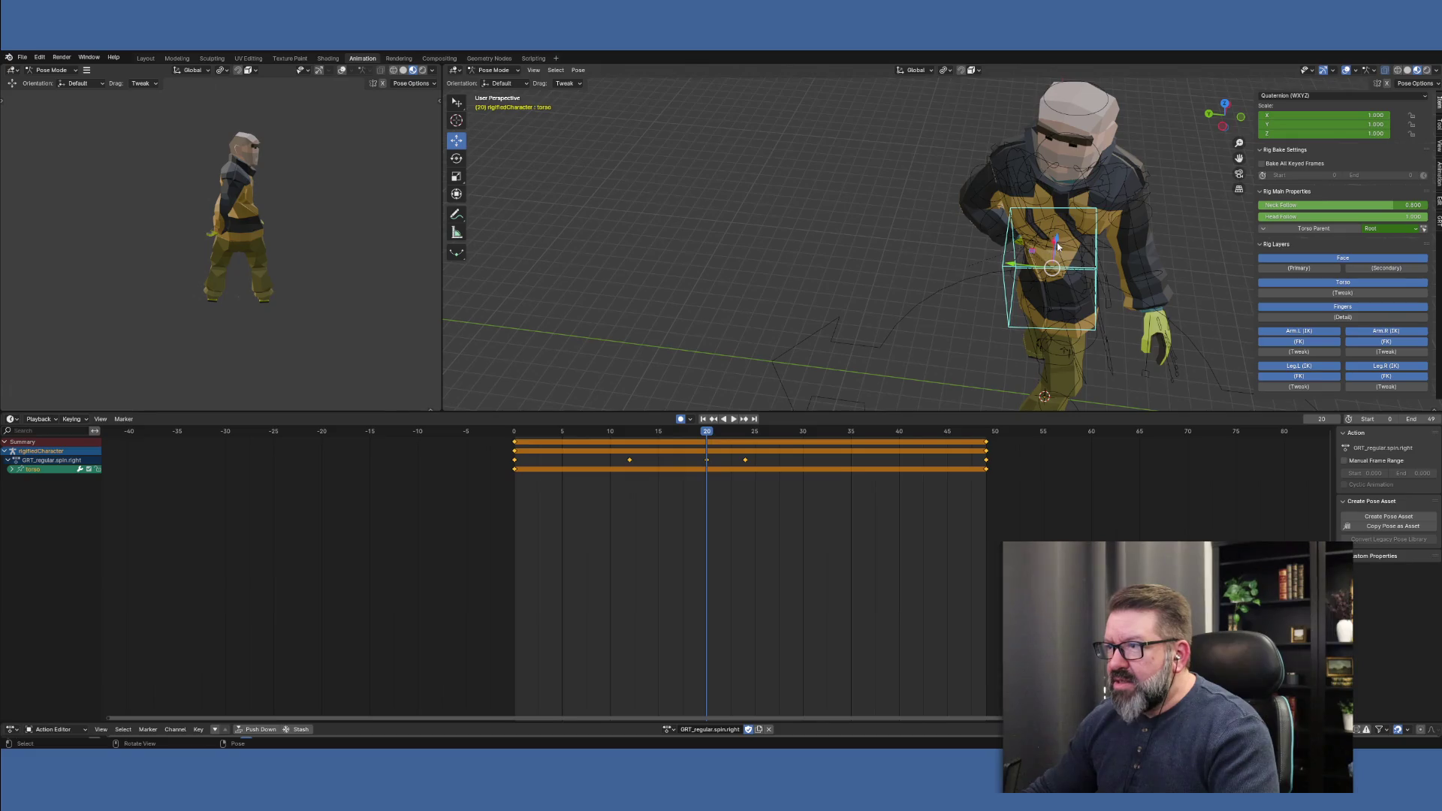
{"action": "middle_click_drag", "start_coordinate": [1044, 335], "coordinate": [1050, 200]}
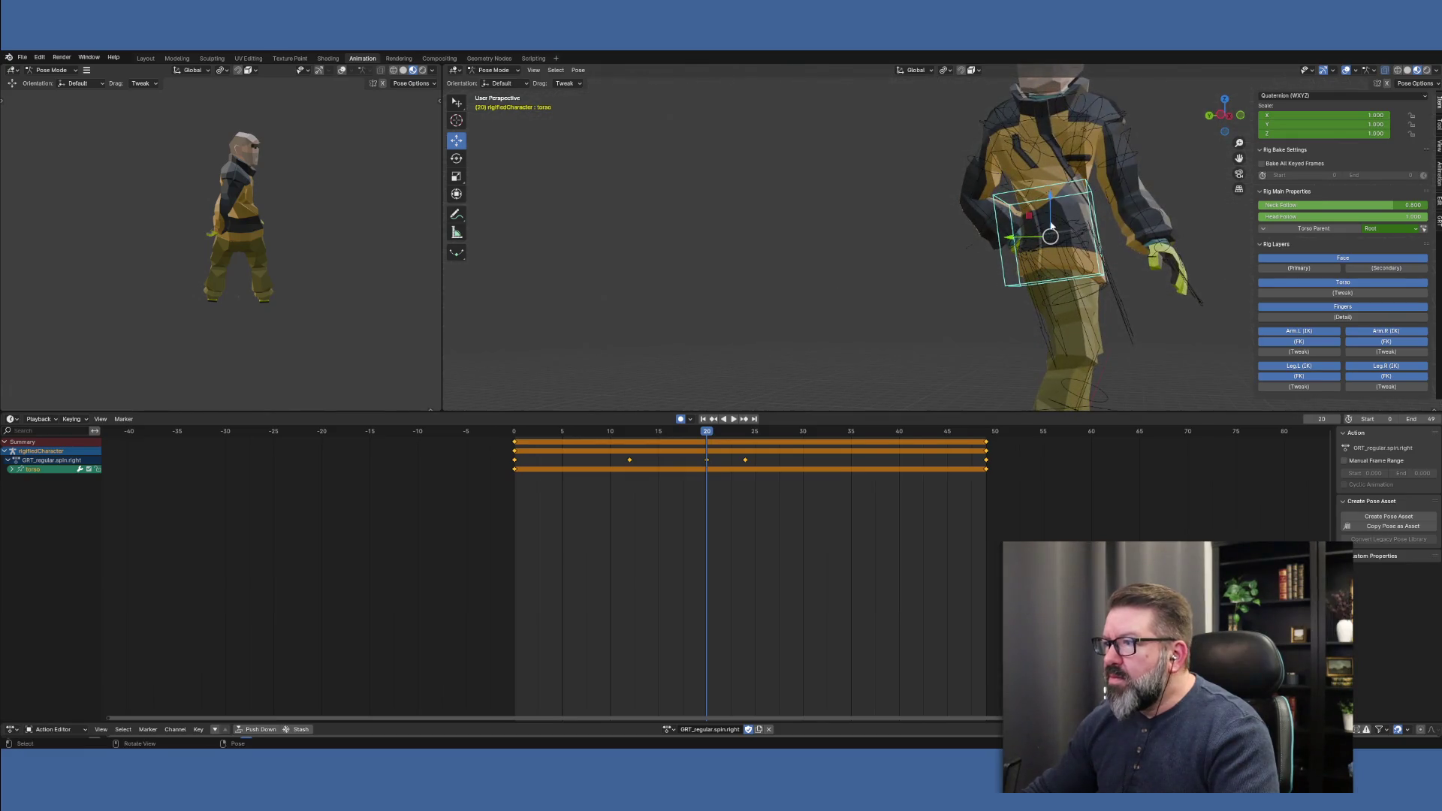
{"action": "mouse_move", "coordinate": [1050, 200]}
{"action": "left_mouse_down"}
{"action": "mouse_move", "coordinate": [1055, 245]}
{"action": "mouse_move", "coordinate": [1060, 232]}
{"action": "left_mouse_up"}
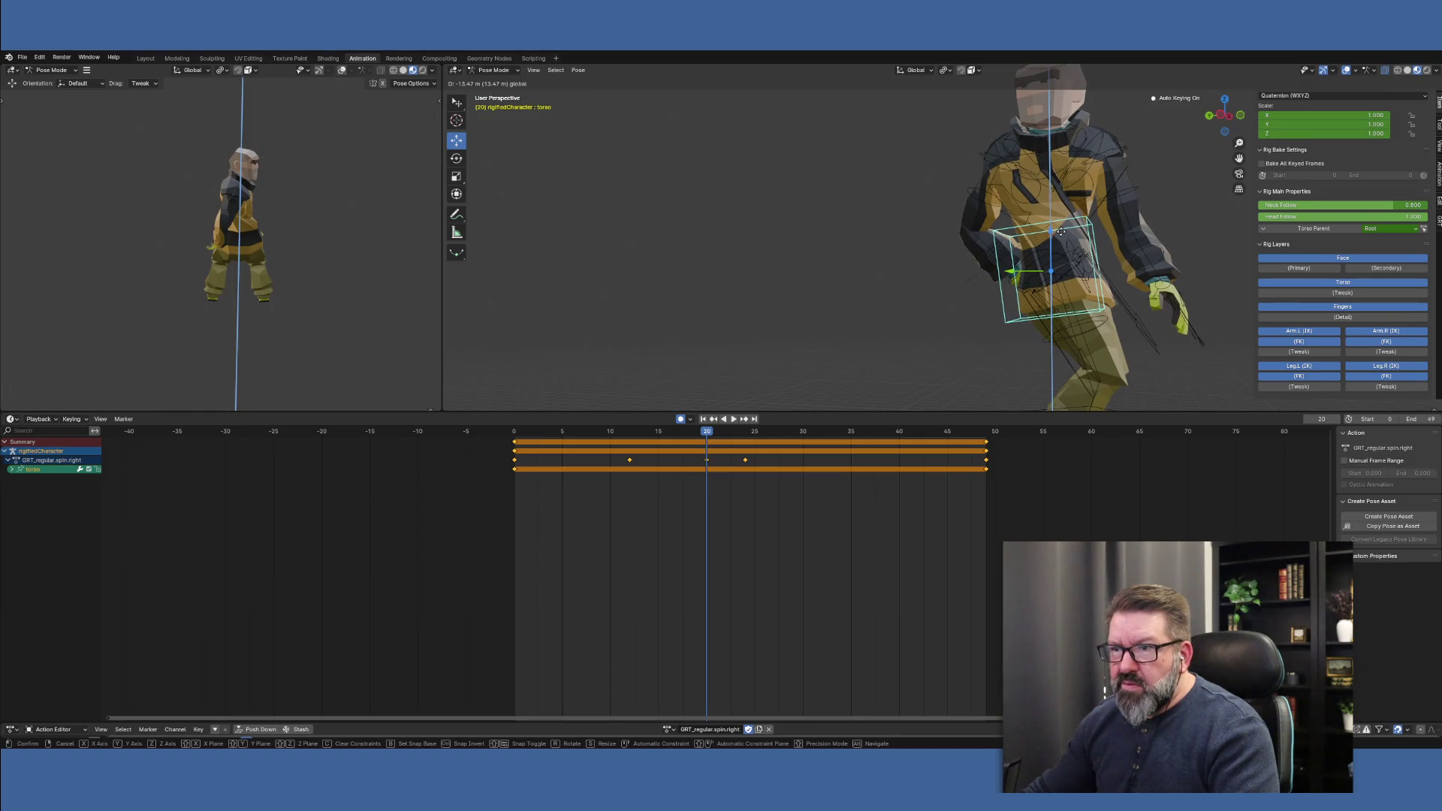
{"action": "left_click_drag", "start_coordinate": [1060, 231], "coordinate": [1060, 232]}
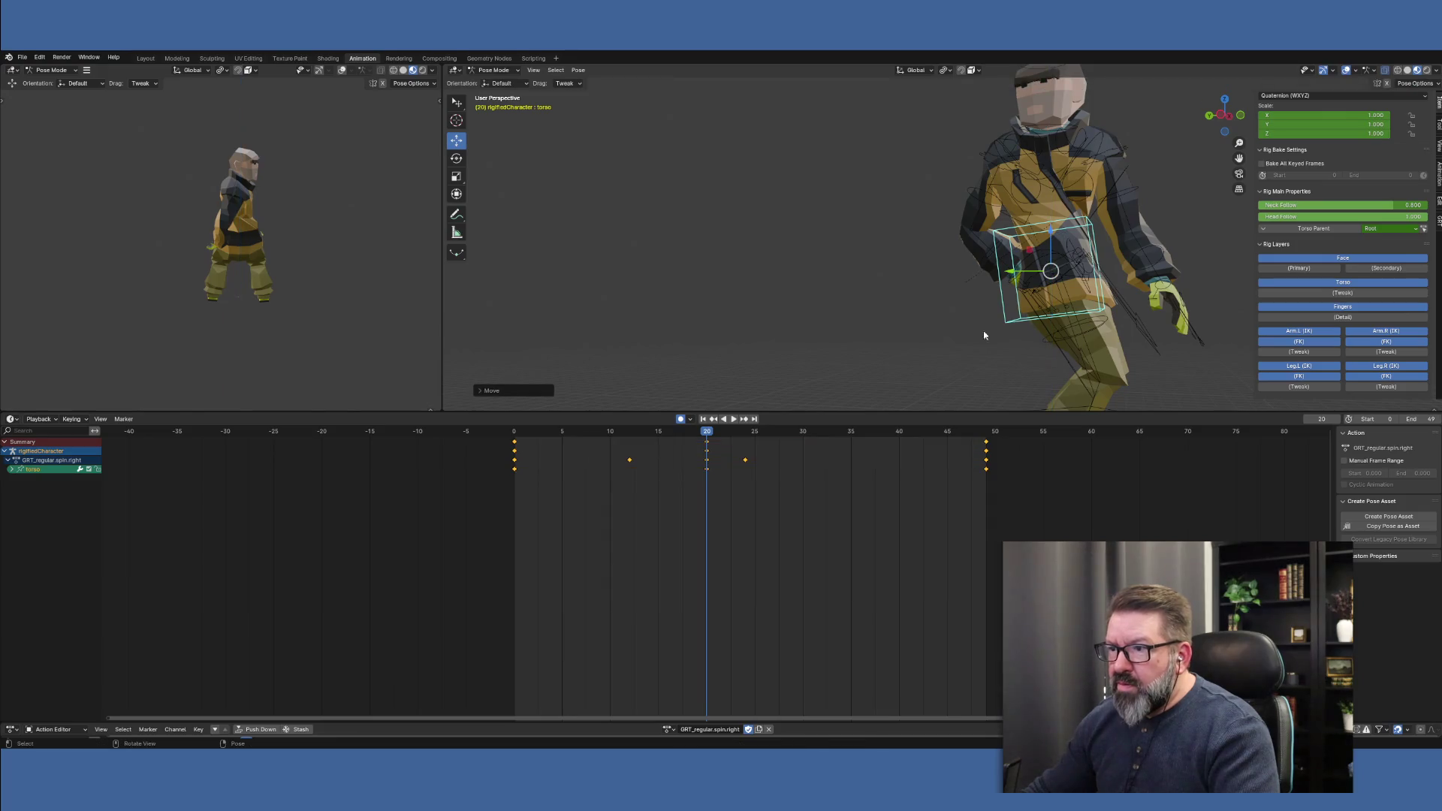
Play and scrub frames 4 to 24 to review the torso dip
{"action": "left_click", "coordinate": [512, 433]}
{"action": "key", "text": "space"}
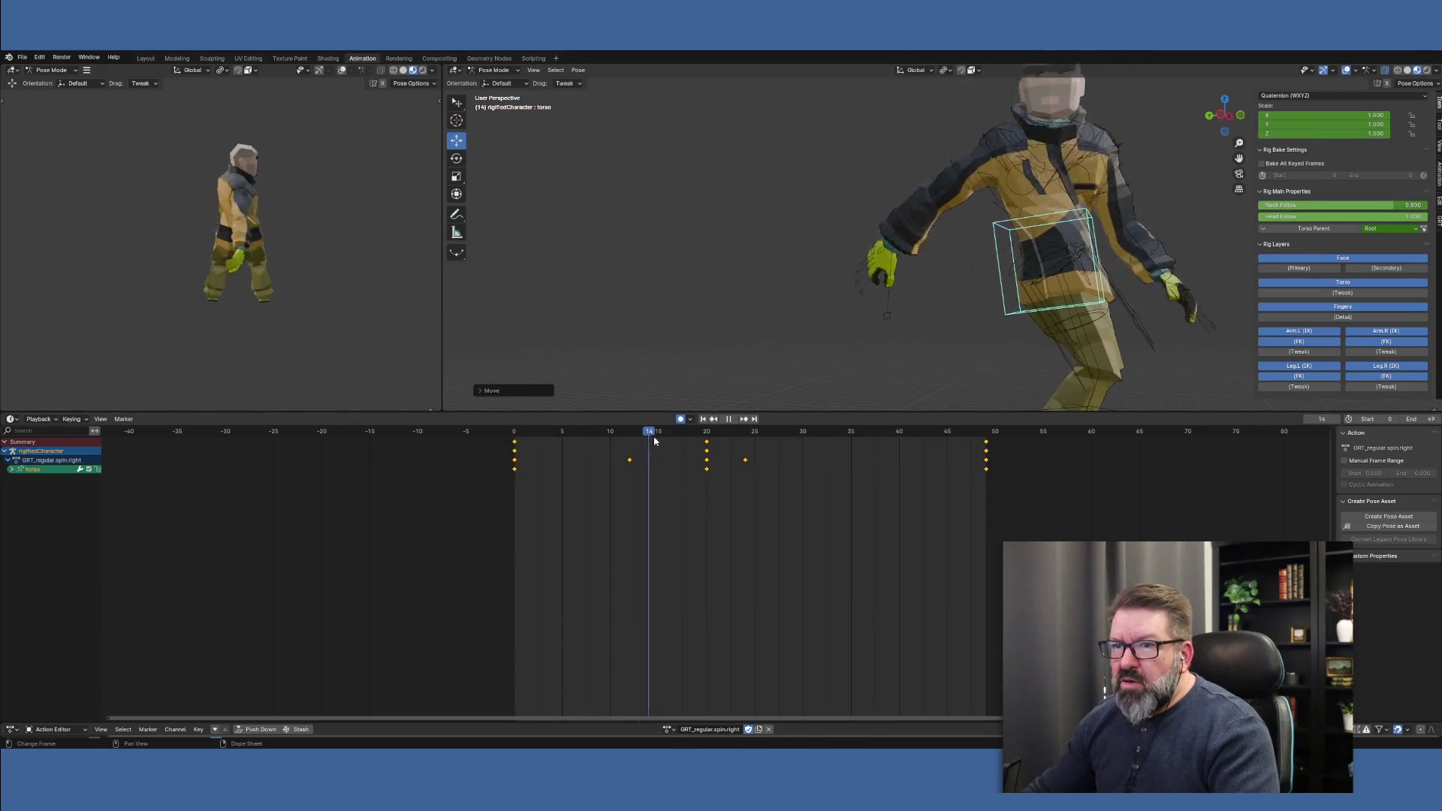
{"action": "left_click", "coordinate": [748, 449]}
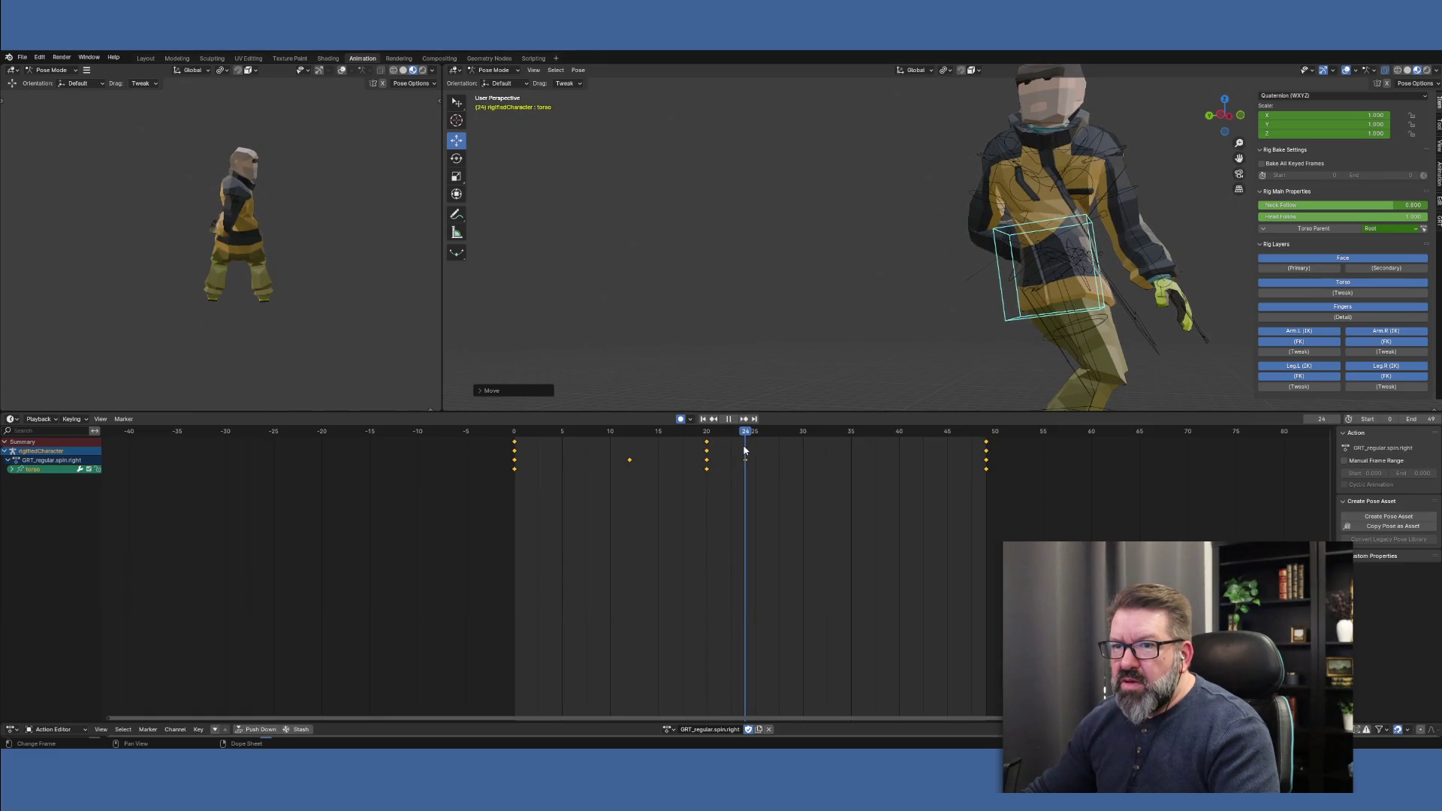
{"action": "mouse_move", "coordinate": [745, 449]}
{"action": "left_mouse_down"}
{"action": "mouse_move", "coordinate": [554, 449]}
{"action": "mouse_move", "coordinate": [749, 448]}
{"action": "mouse_move", "coordinate": [630, 448]}
{"action": "left_mouse_up"}
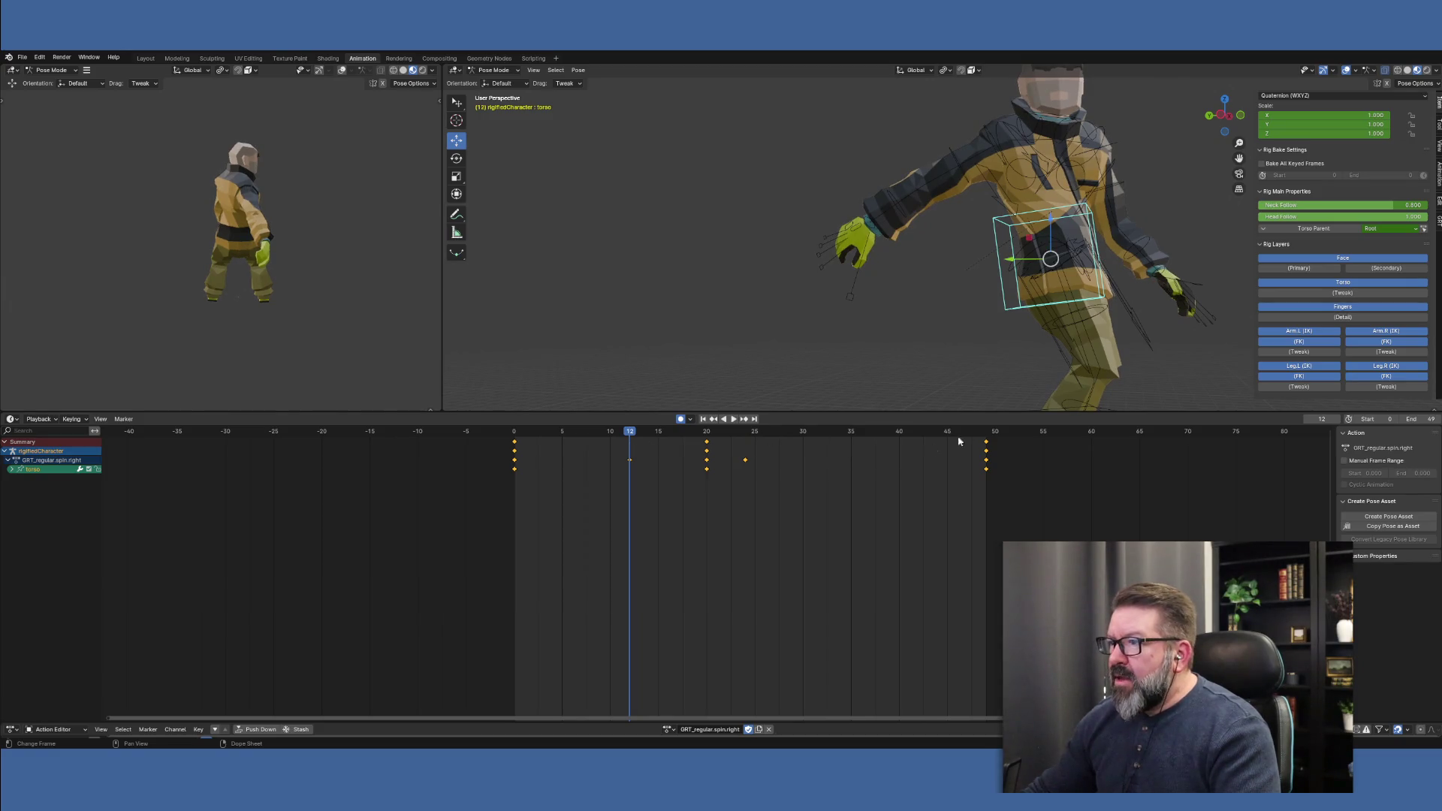
{"action": "middle_click_drag", "start_coordinate": [965, 394], "coordinate": [972, 405]}
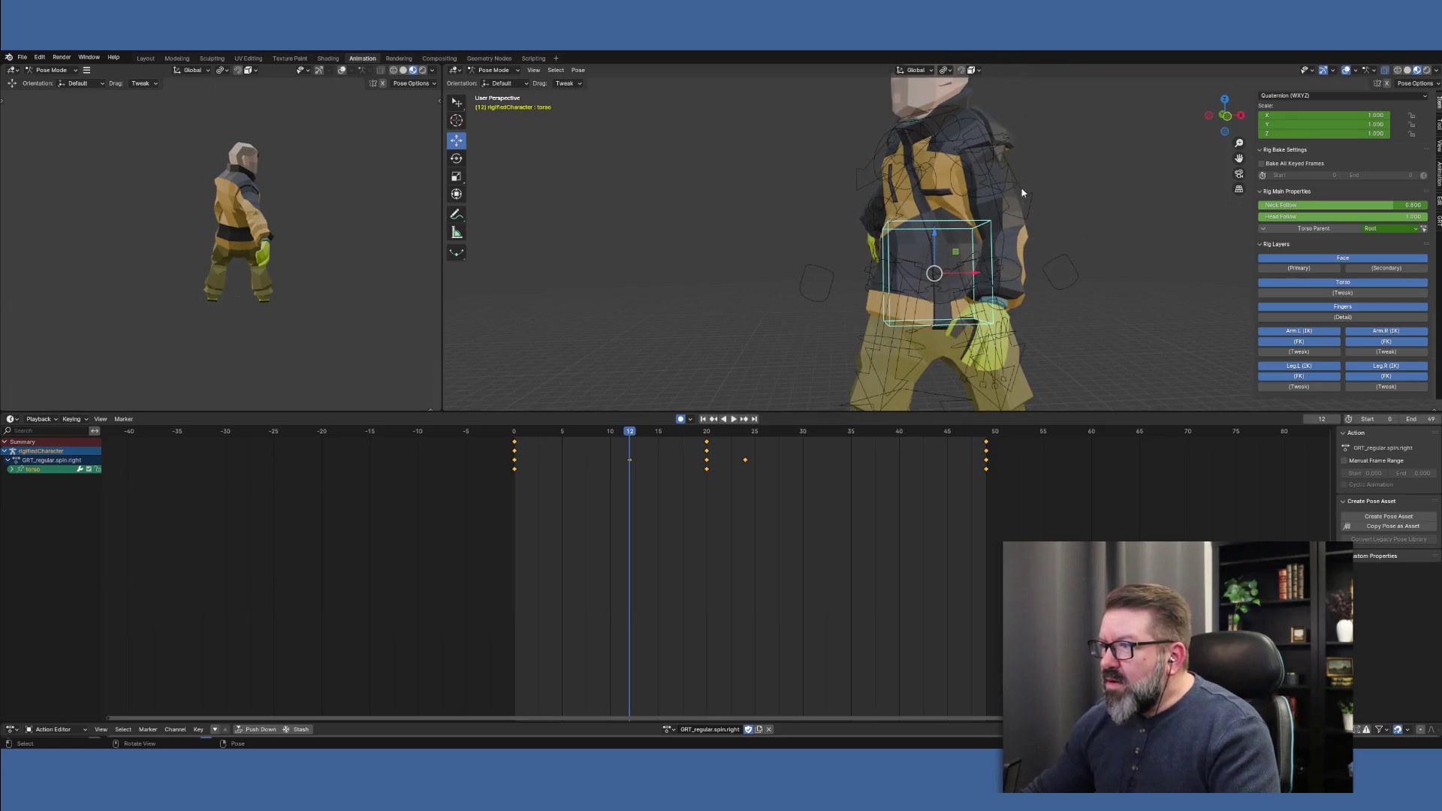
Rotate the left upper arm FK bone at frame 12
{"action": "left_click", "coordinate": [1001, 190]}
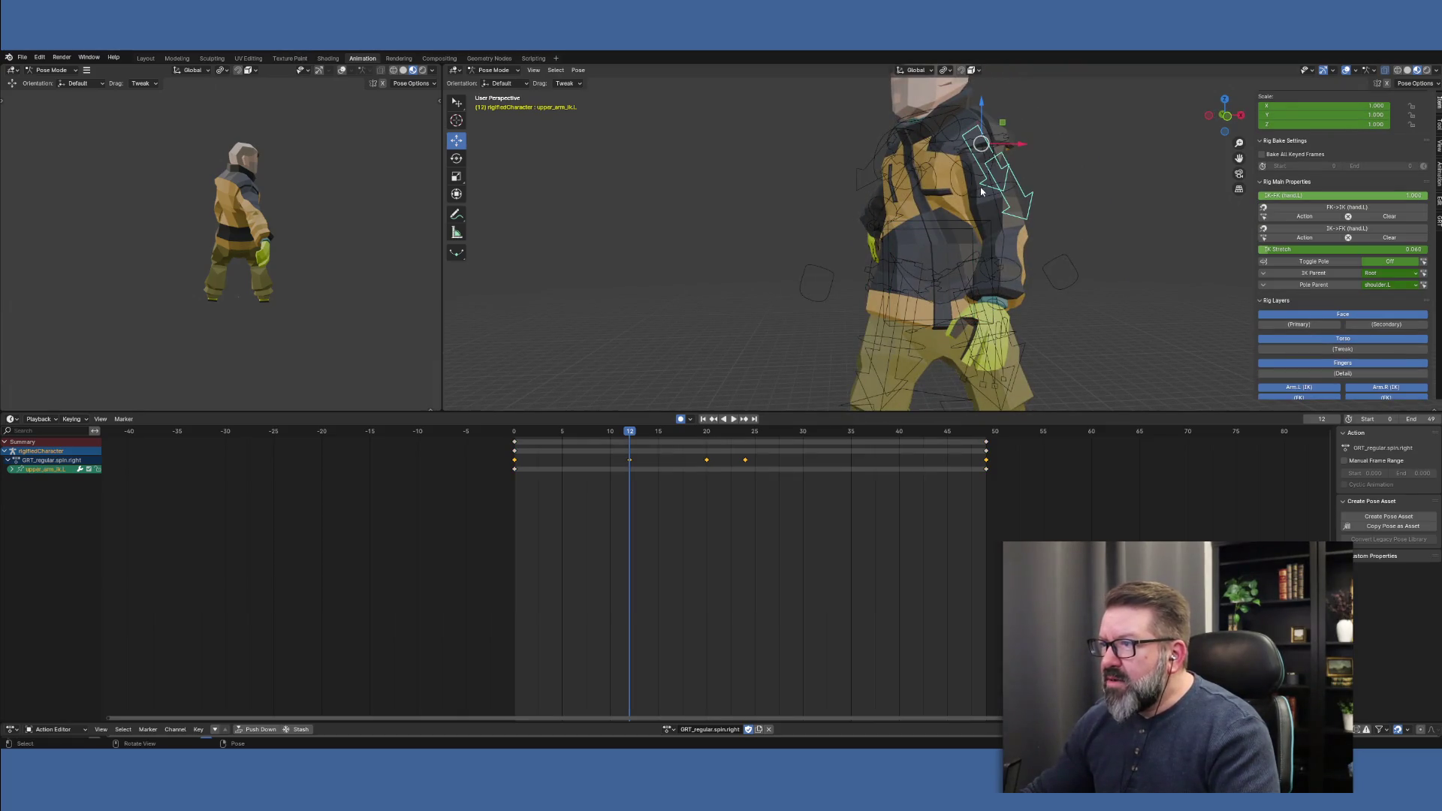
{"action": "left_click", "coordinate": [981, 192]}
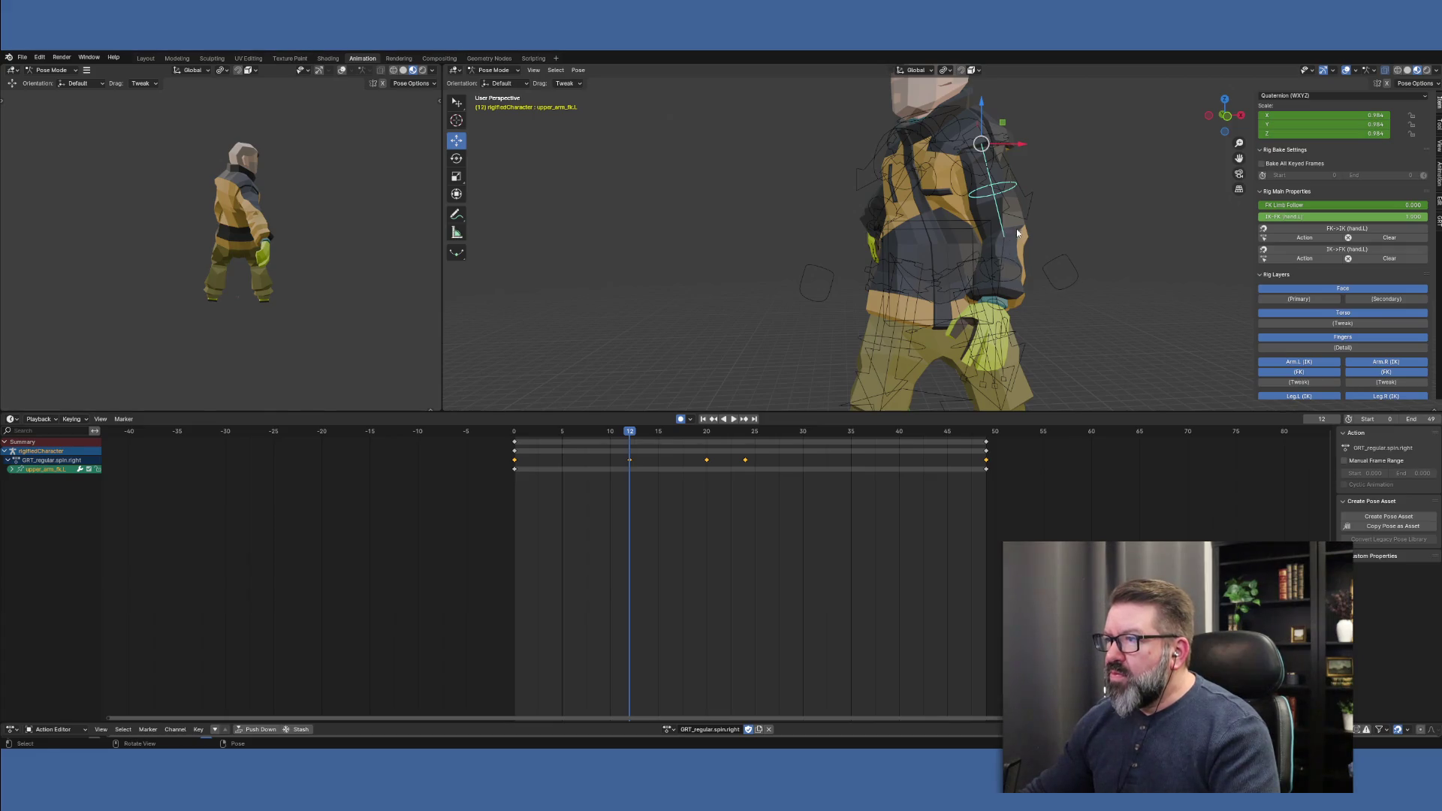
{"action": "mouse_move", "coordinate": [1017, 233]}
{"action": "middle_mouse_down"}
{"action": "mouse_move", "coordinate": [991, 270]}
{"action": "mouse_move", "coordinate": [951, 272]}
{"action": "mouse_move", "coordinate": [970, 262]}
{"action": "middle_mouse_up"}
{"action": "left_click", "coordinate": [455, 156]}
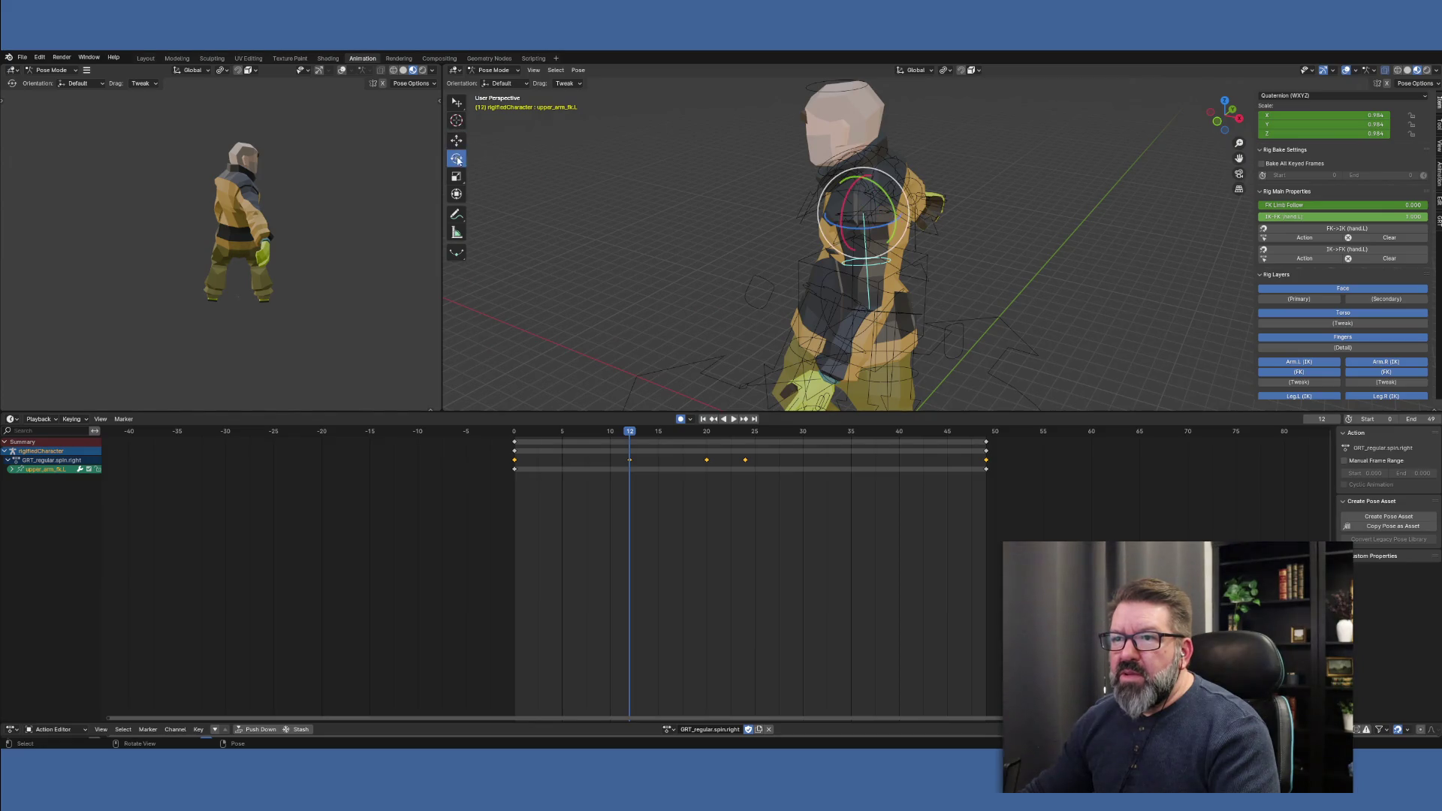
{"action": "middle_click_drag", "start_coordinate": [878, 226], "coordinate": [899, 219]}
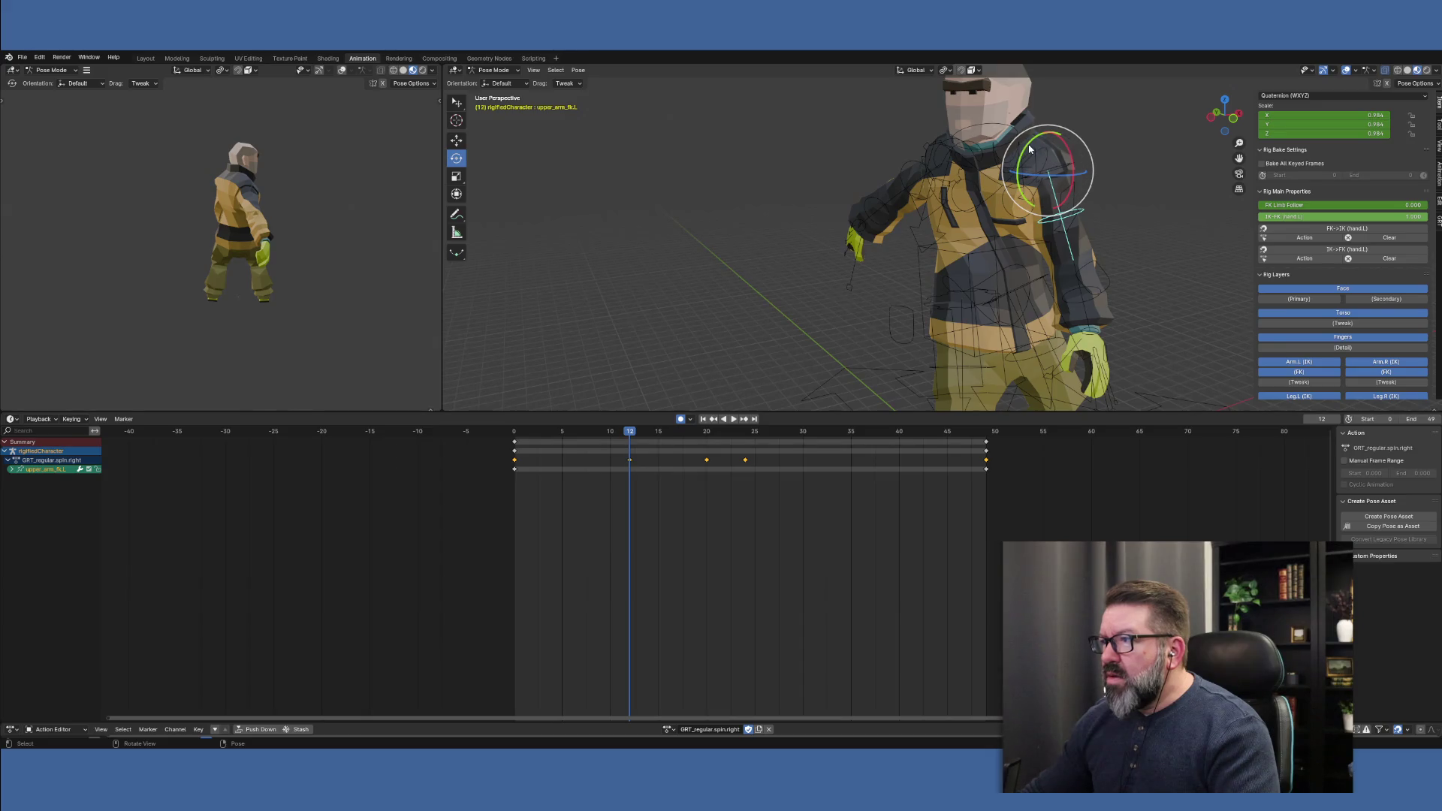
{"action": "mouse_move", "coordinate": [1034, 150]}
{"action": "left_mouse_down"}
{"action": "mouse_move", "coordinate": [1072, 147]}
{"action": "mouse_move", "coordinate": [1075, 120]}
{"action": "mouse_move", "coordinate": [1115, 193]}
{"action": "left_mouse_up"}
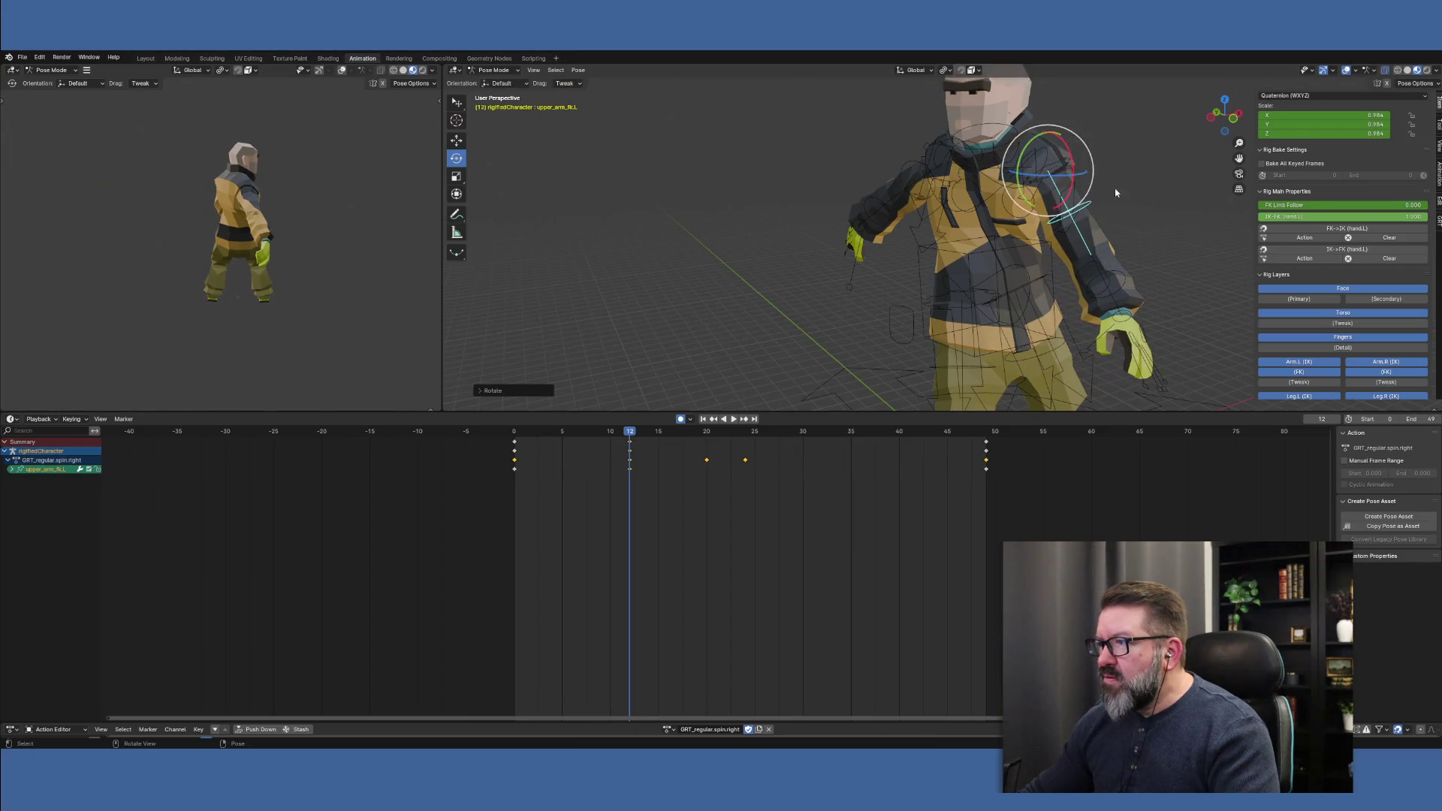
Bend the left forearm around Z to raise the hand, key it, and review playback
{"action": "left_click", "coordinate": [1108, 272]}
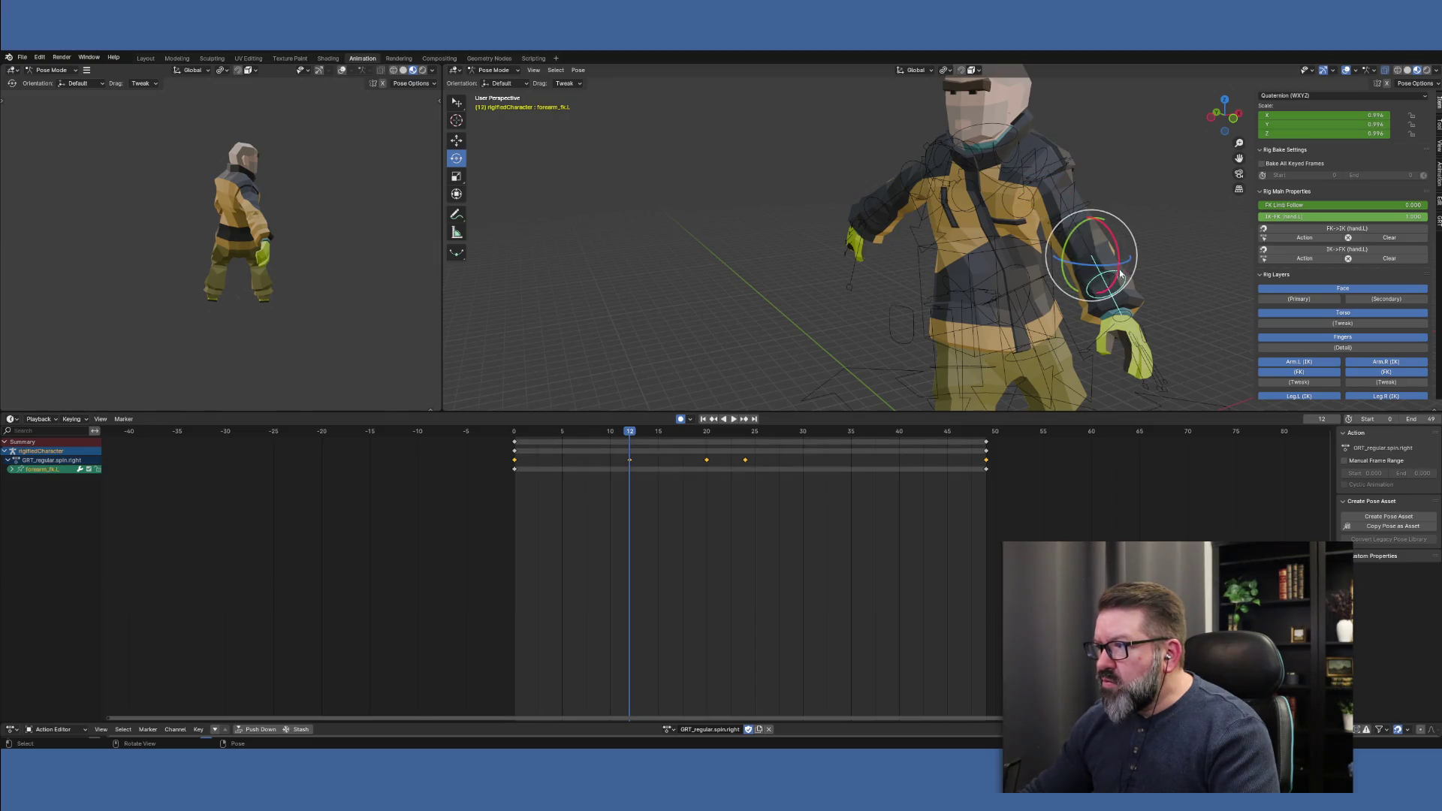
{"action": "mouse_move", "coordinate": [1071, 241]}
{"action": "left_mouse_down"}
{"action": "mouse_move", "coordinate": [1081, 224]}
{"action": "mouse_move", "coordinate": [1093, 232]}
{"action": "mouse_move", "coordinate": [1103, 308]}
{"action": "mouse_move", "coordinate": [1066, 270]}
{"action": "mouse_move", "coordinate": [1096, 259]}
{"action": "mouse_move", "coordinate": [1081, 251]}
{"action": "mouse_move", "coordinate": [1101, 257]}
{"action": "left_mouse_up"}
{"action": "key", "text": "z"}
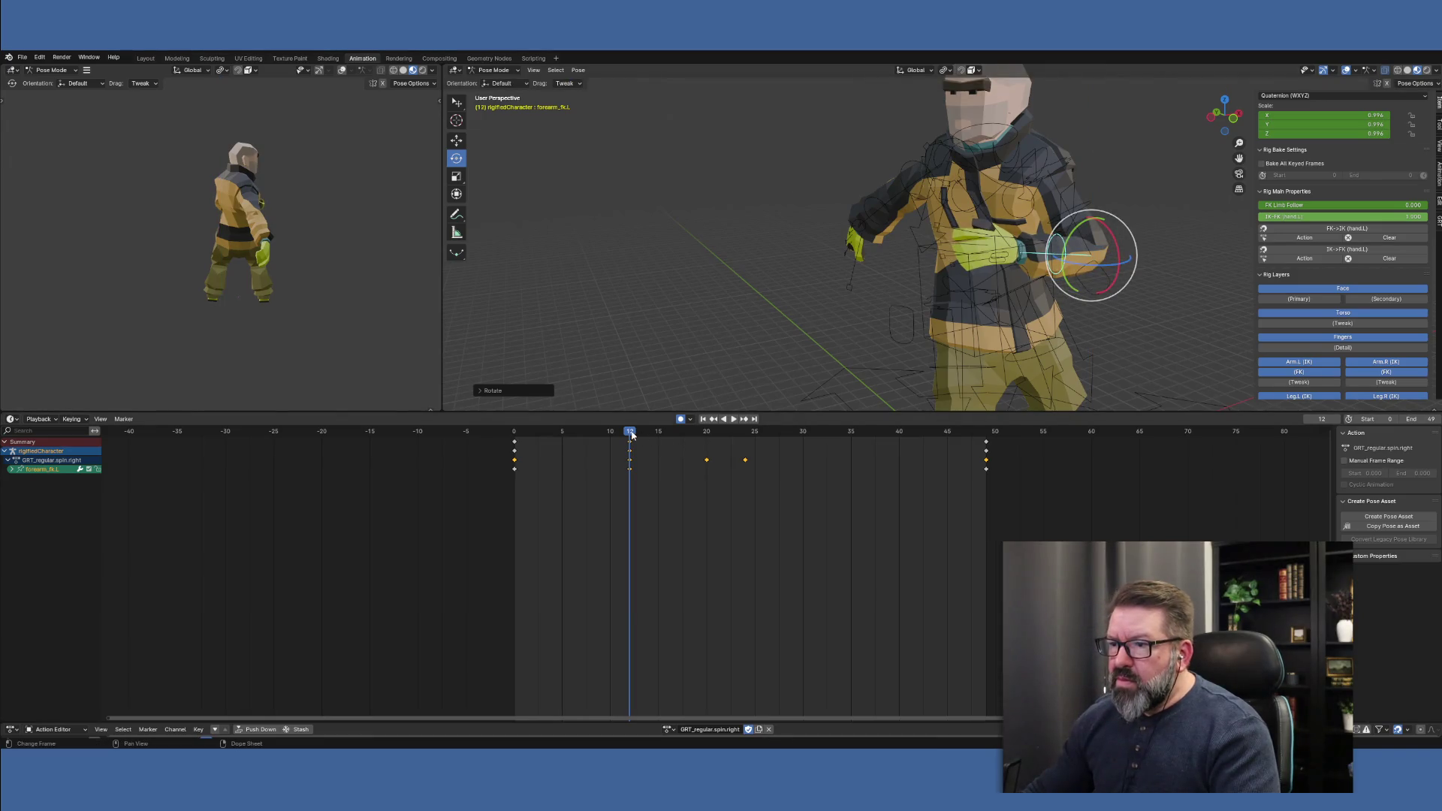
{"action": "key", "text": "i"}
{"action": "key", "text": "space"}
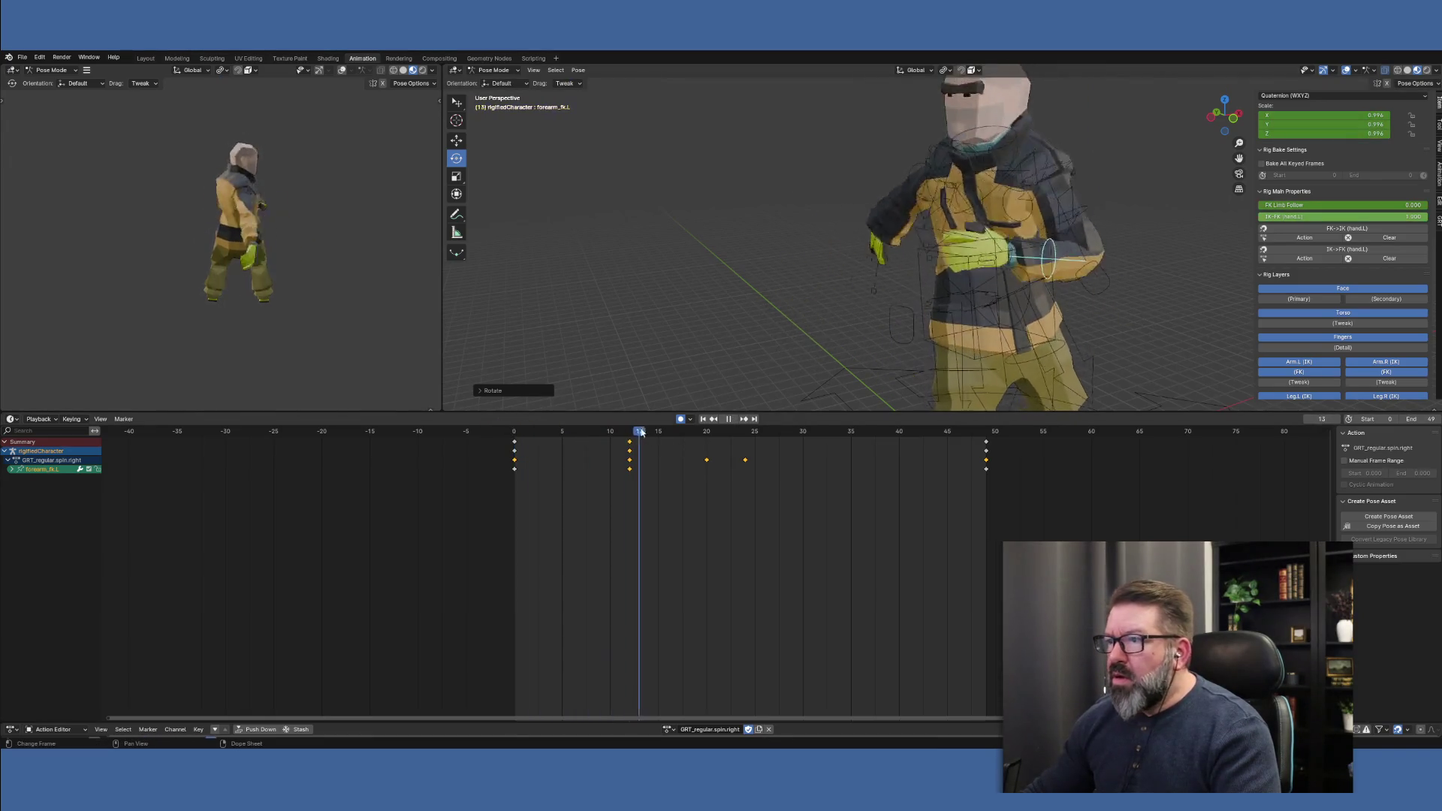
{"action": "mouse_move", "coordinate": [641, 431]}
{"action": "left_mouse_down"}
{"action": "mouse_move", "coordinate": [755, 446]}
{"action": "mouse_move", "coordinate": [515, 445]}
{"action": "mouse_move", "coordinate": [743, 446]}
{"action": "mouse_move", "coordinate": [487, 429]}
{"action": "mouse_move", "coordinate": [740, 446]}
{"action": "mouse_move", "coordinate": [507, 437]}
{"action": "left_mouse_up"}
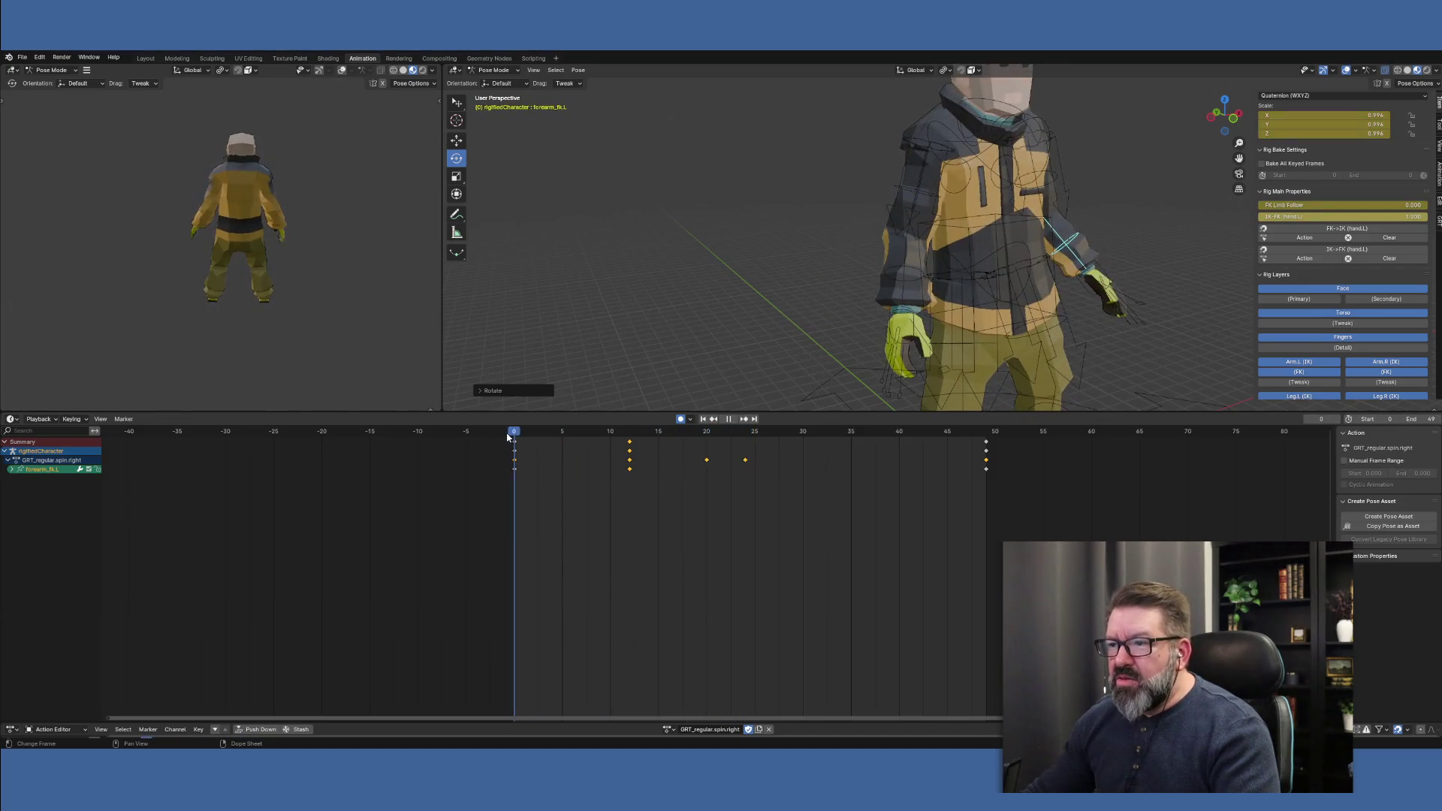
Select every bone and key all channels at frame 24
{"action": "key", "text": "Escape"}
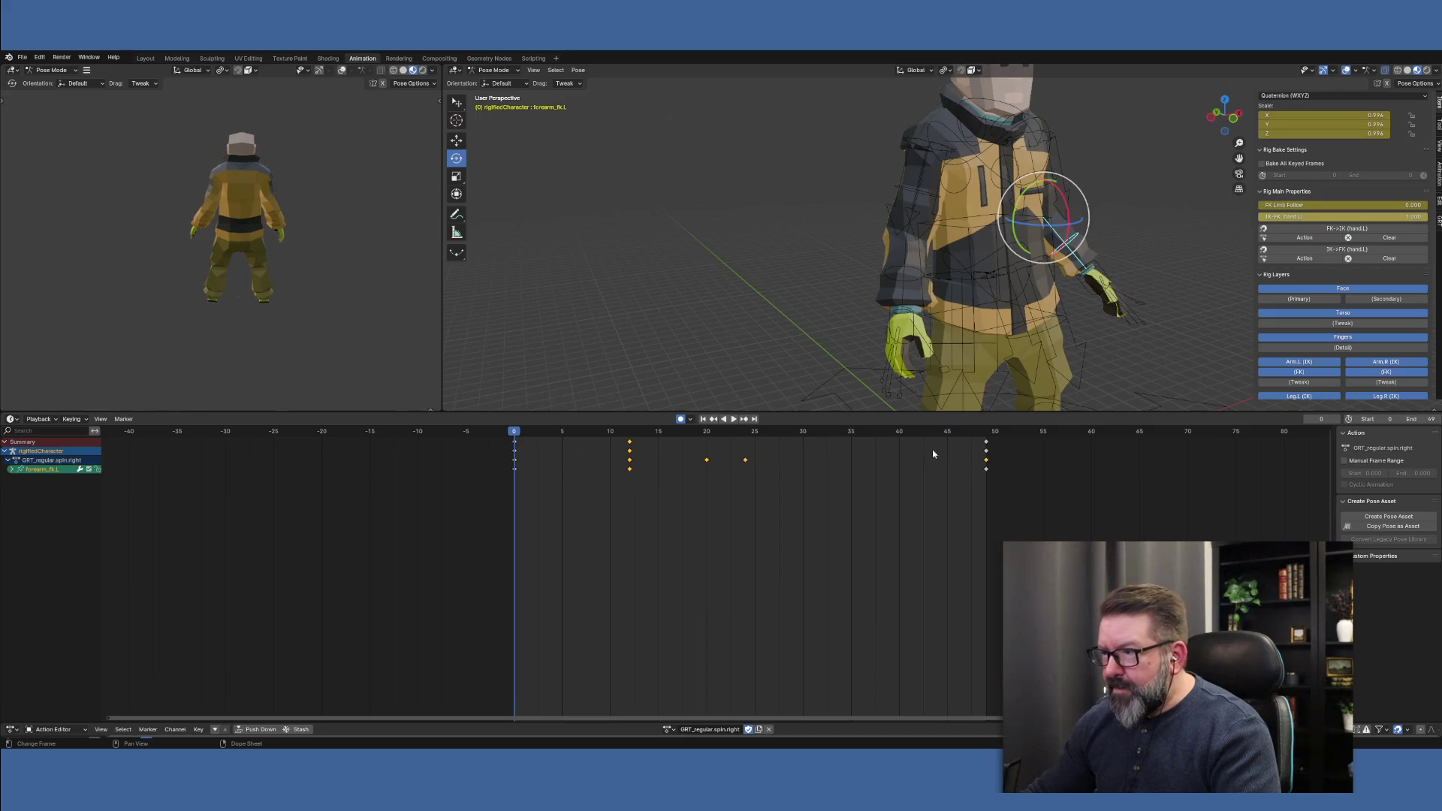
{"action": "left_click", "coordinate": [747, 233]}
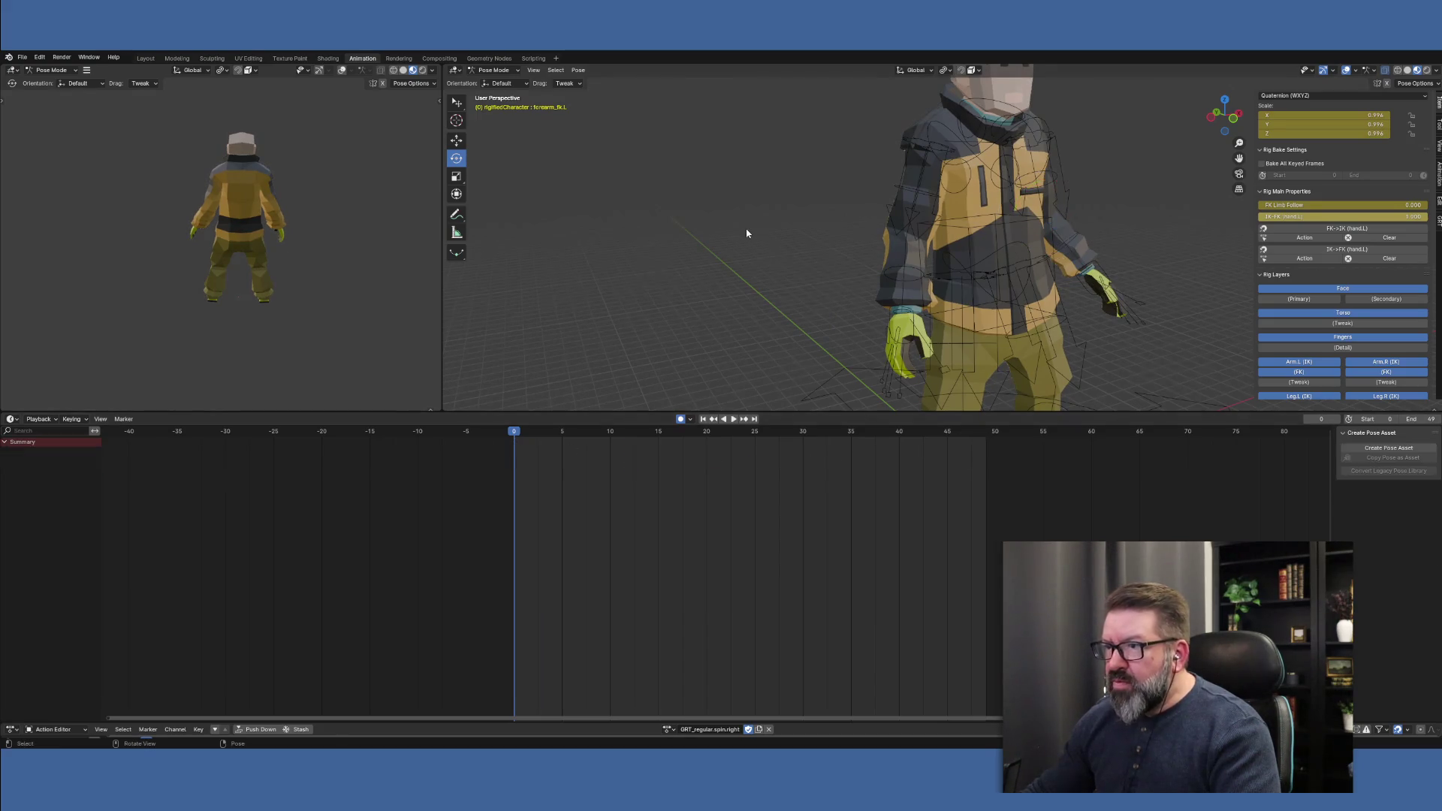
{"action": "key", "text": "a"}
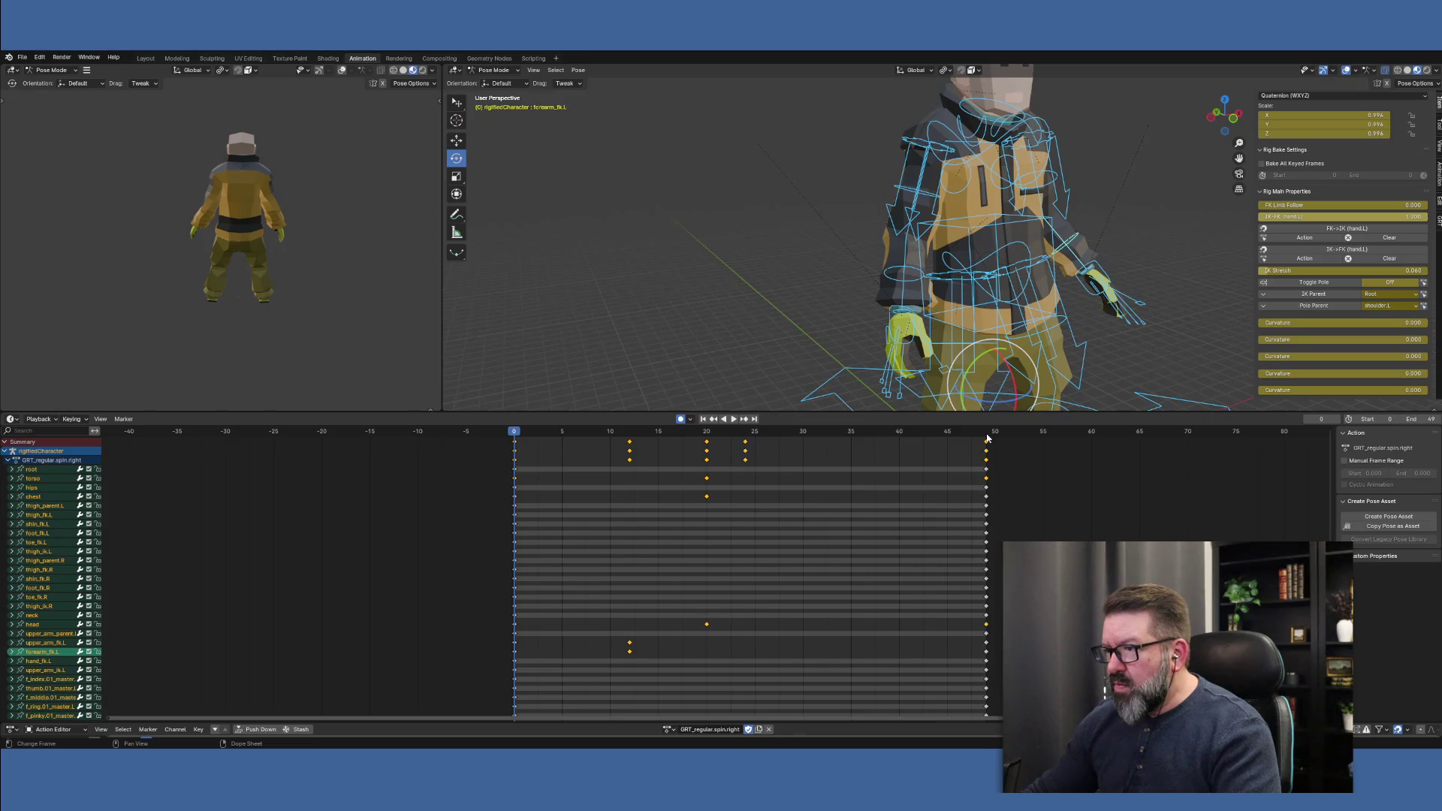
{"action": "left_click", "coordinate": [988, 437]}
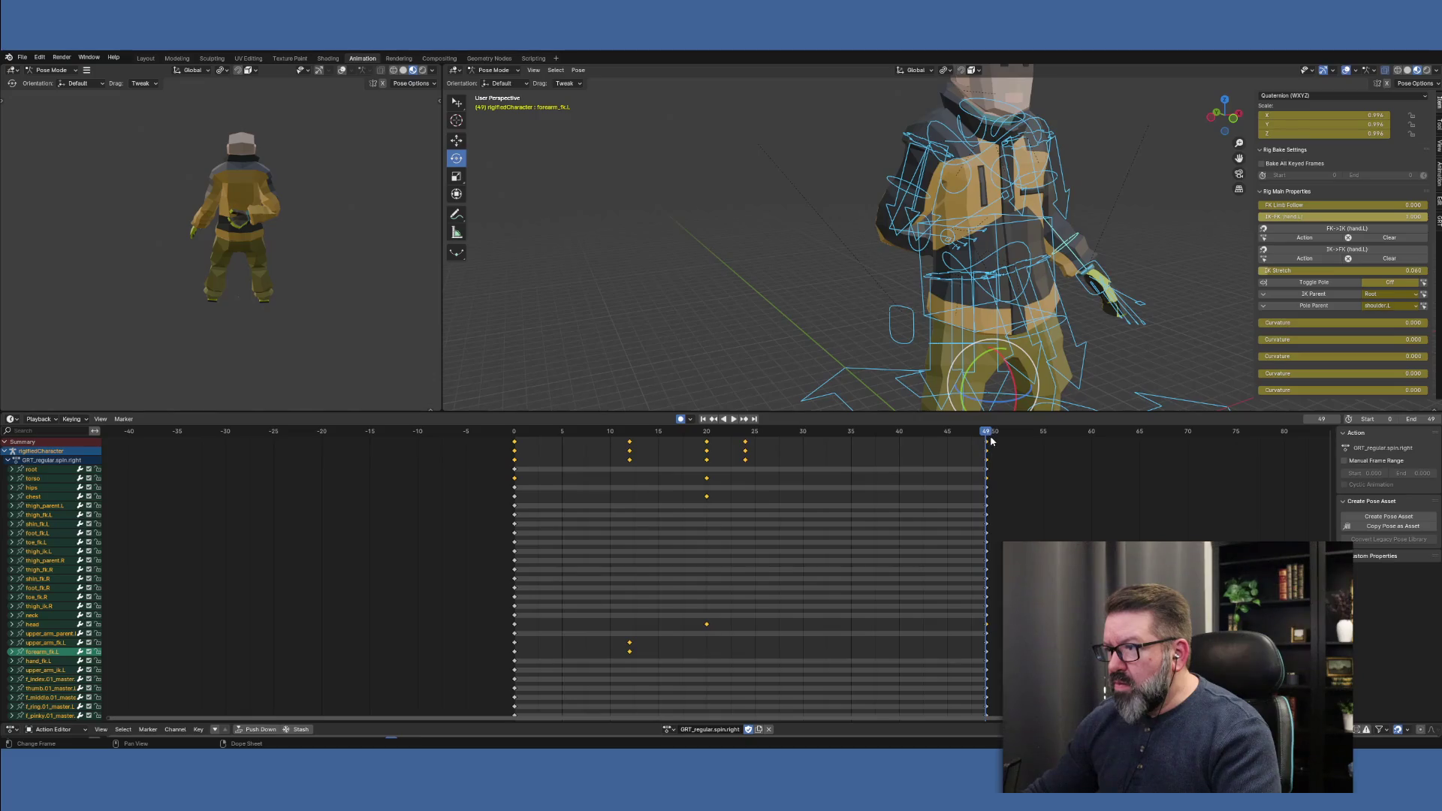
{"action": "left_click", "coordinate": [744, 435]}
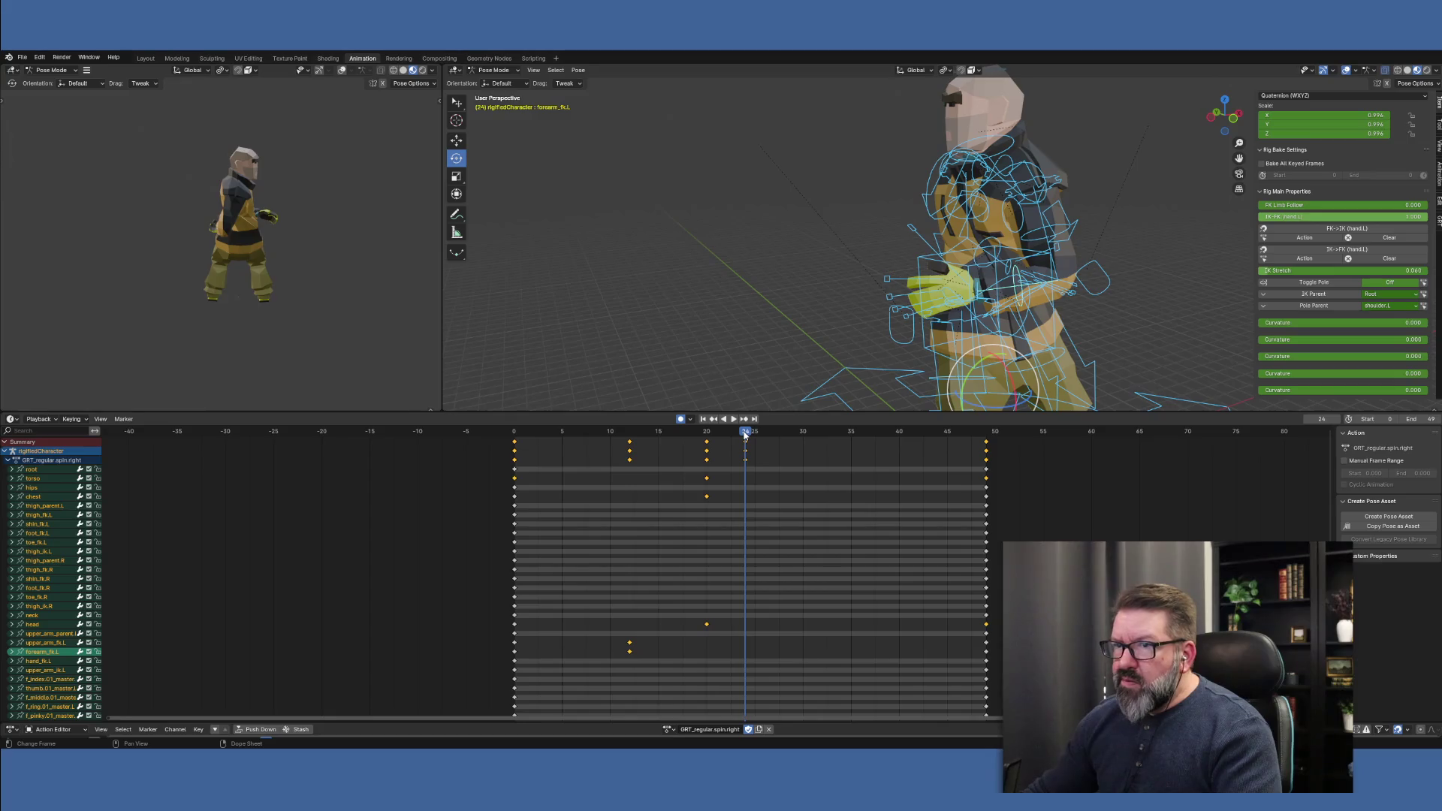
{"action": "key", "text": "i"}
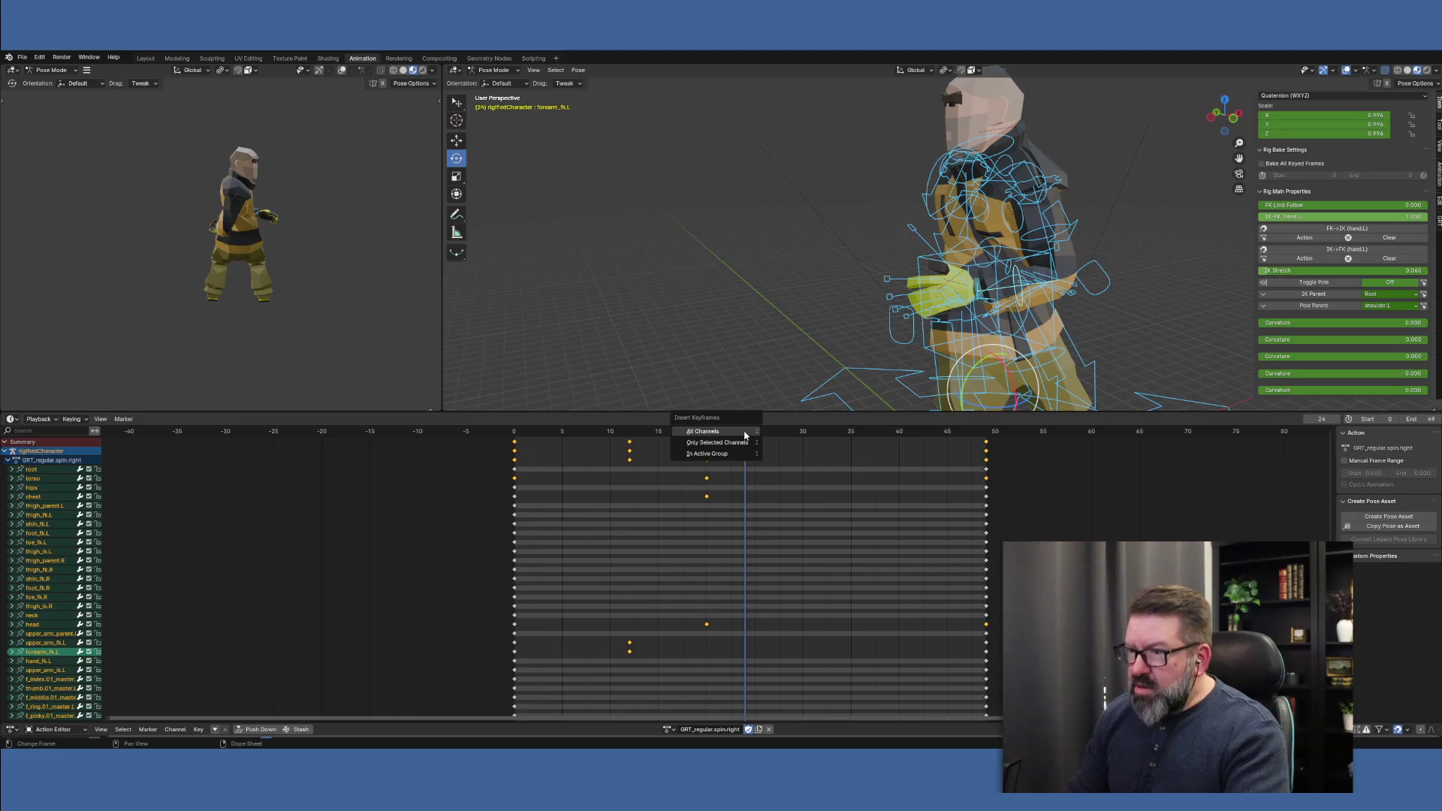
{"action": "left_click", "coordinate": [744, 434]}
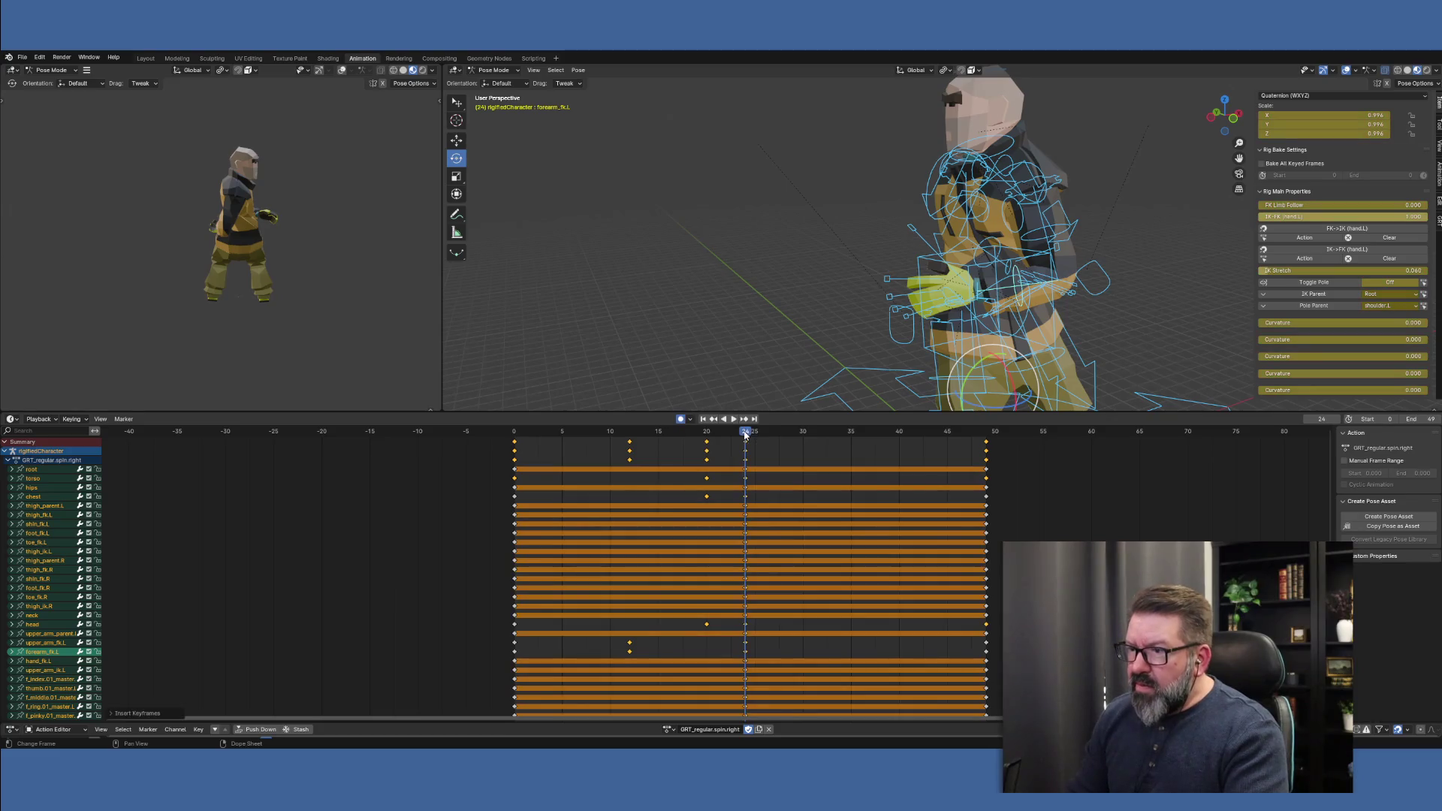
Delete the frame 49 keys so the action ends at frame 24
{"action": "left_click", "coordinate": [986, 432]}
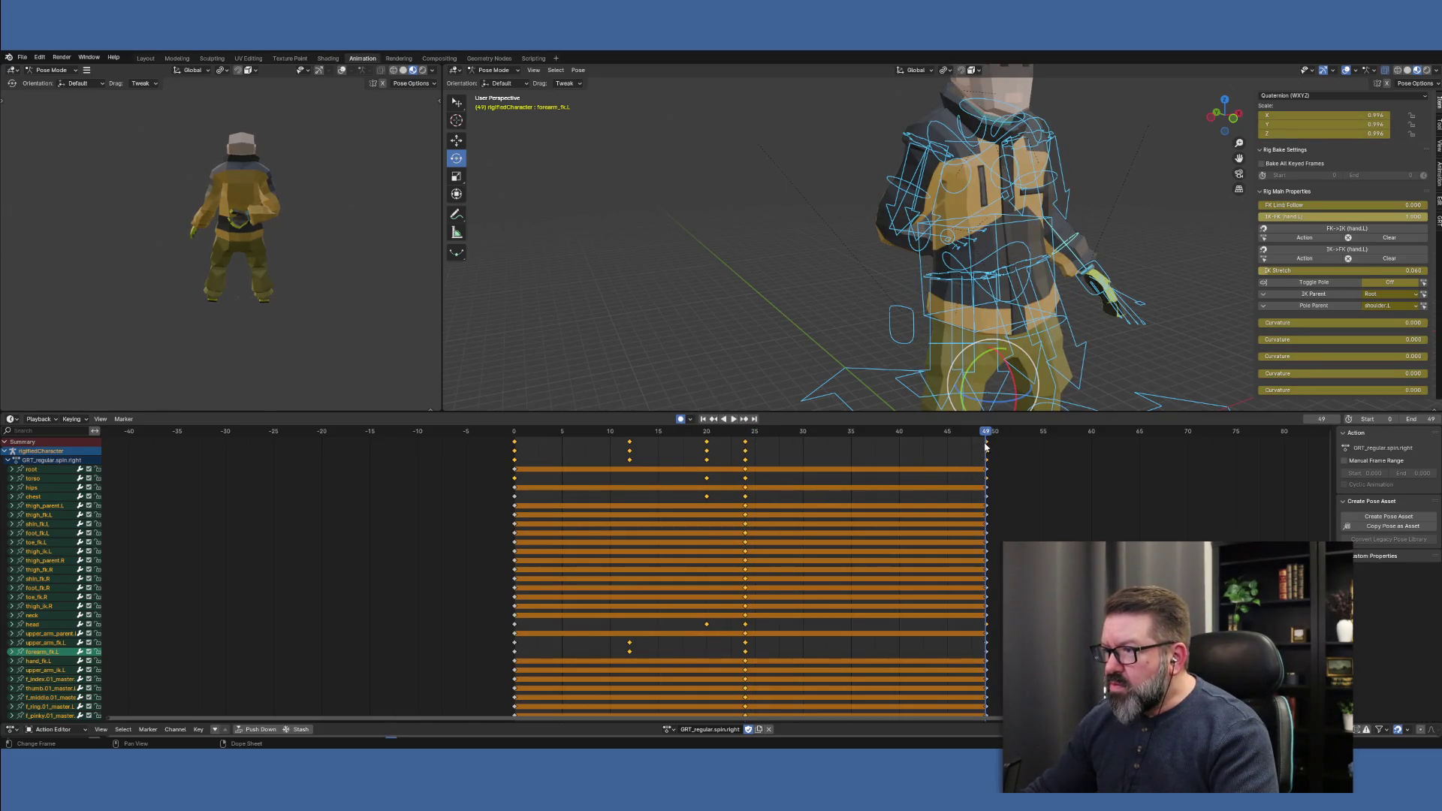
{"action": "left_click", "coordinate": [985, 447], "text": "ctrl"}
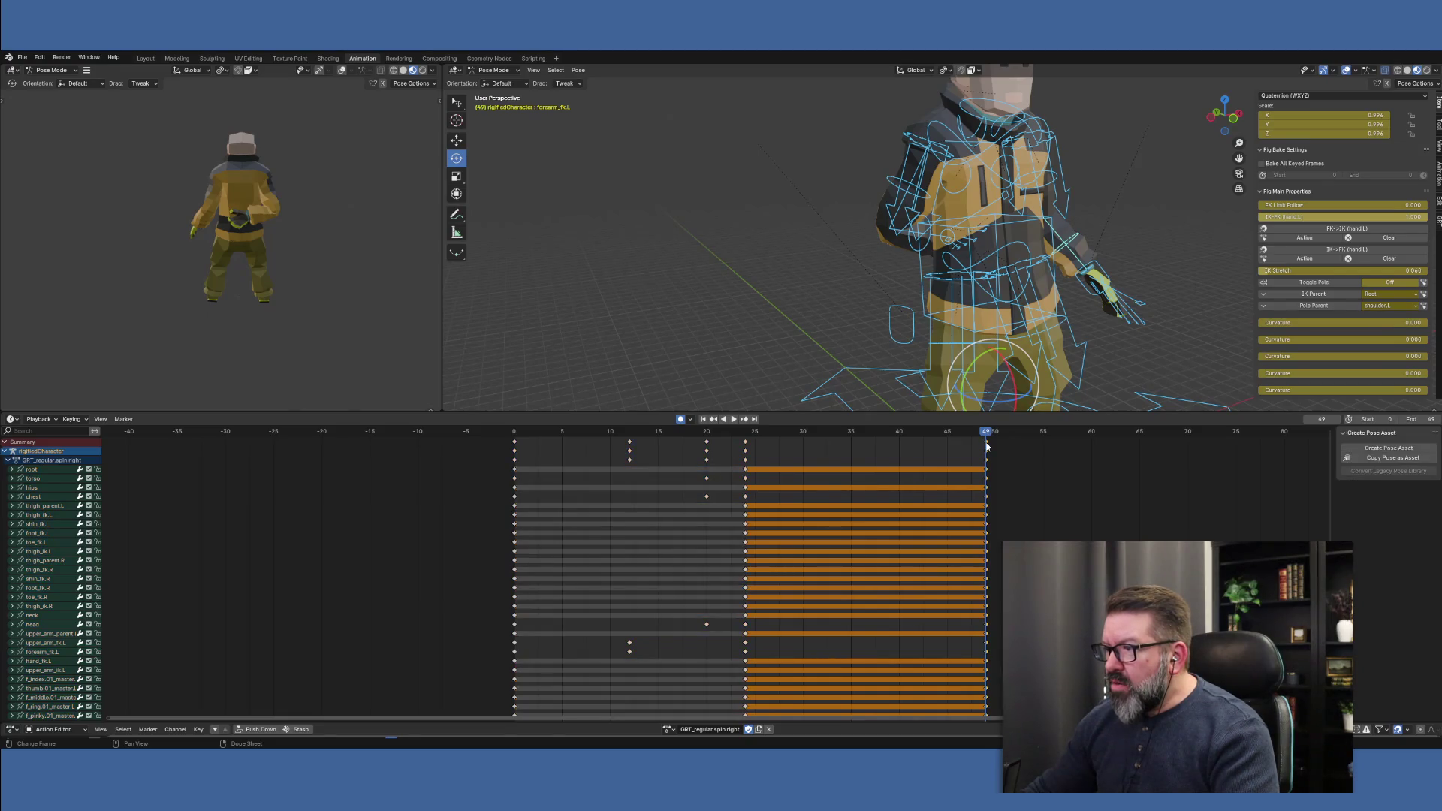
{"action": "key", "text": "Delete"}
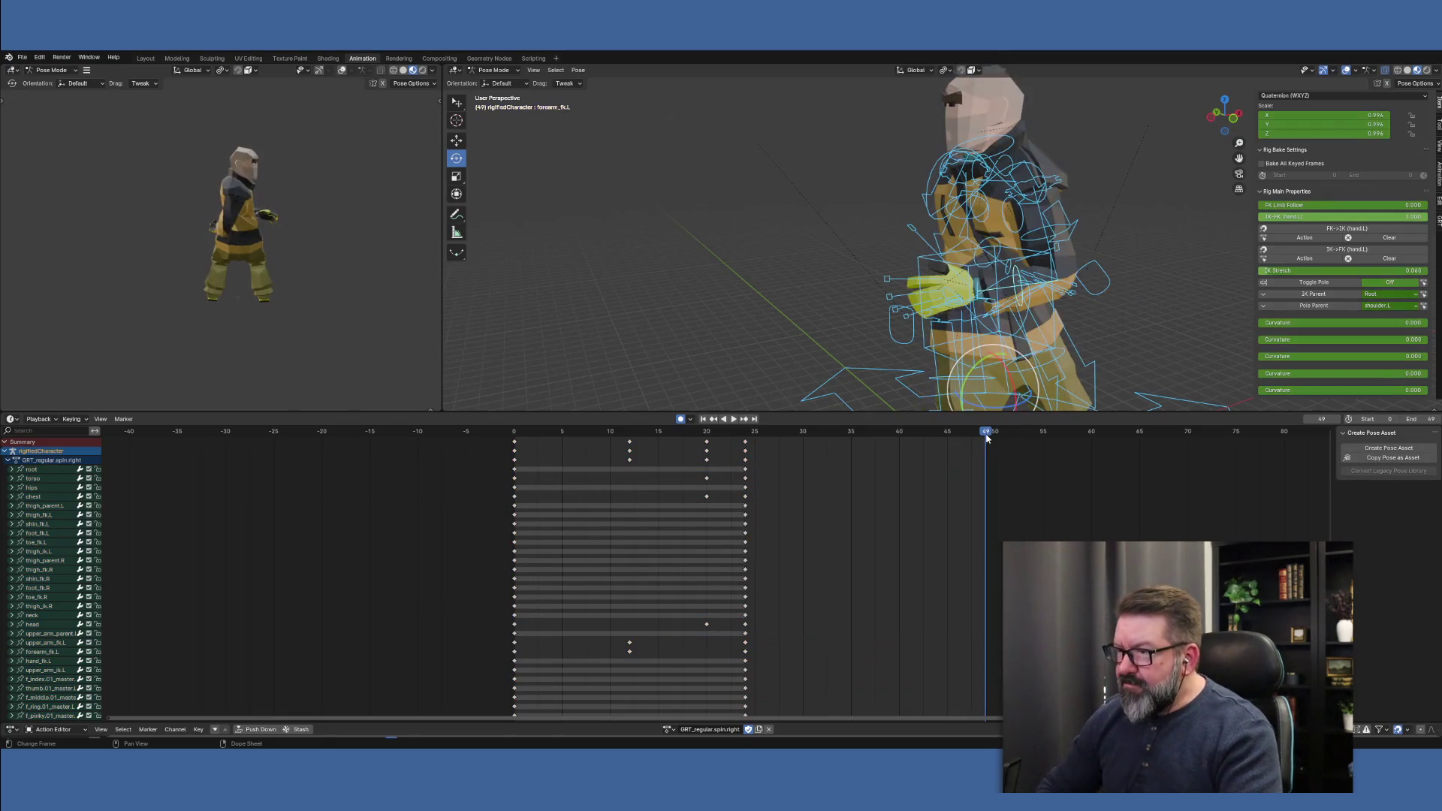
Loop-play the trimmed action and enter 24 as the scene's End frame
{"action": "left_click", "coordinate": [516, 435]}
{"action": "key", "text": "space"}
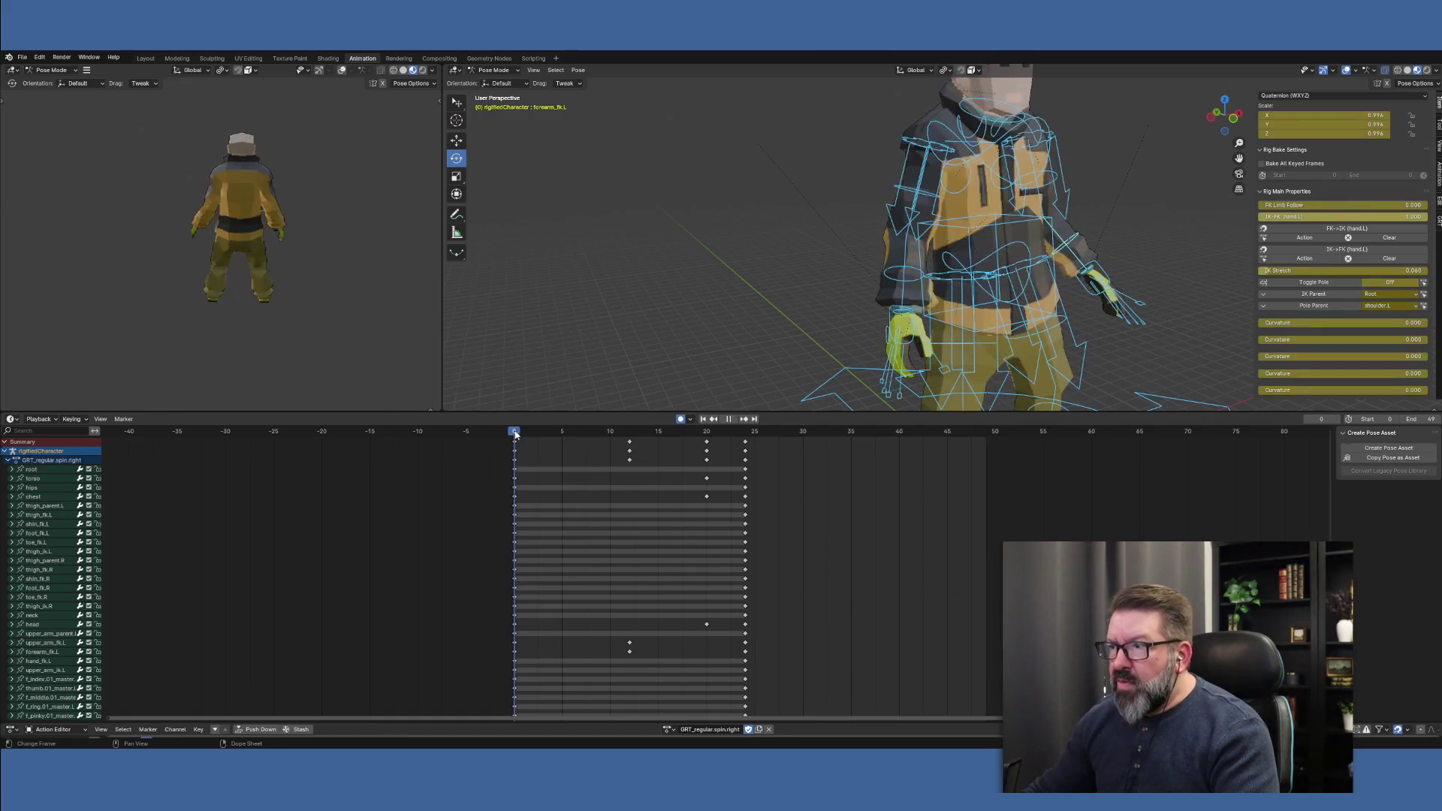
{"action": "mouse_move", "coordinate": [686, 448]}
{"action": "left_mouse_down"}
{"action": "mouse_move", "coordinate": [747, 456]}
{"action": "mouse_move", "coordinate": [547, 447]}
{"action": "mouse_move", "coordinate": [740, 450]}
{"action": "mouse_move", "coordinate": [548, 450]}
{"action": "mouse_move", "coordinate": [753, 467]}
{"action": "mouse_move", "coordinate": [518, 465]}
{"action": "mouse_move", "coordinate": [746, 465]}
{"action": "mouse_move", "coordinate": [518, 465]}
{"action": "mouse_move", "coordinate": [628, 452]}
{"action": "left_mouse_up"}
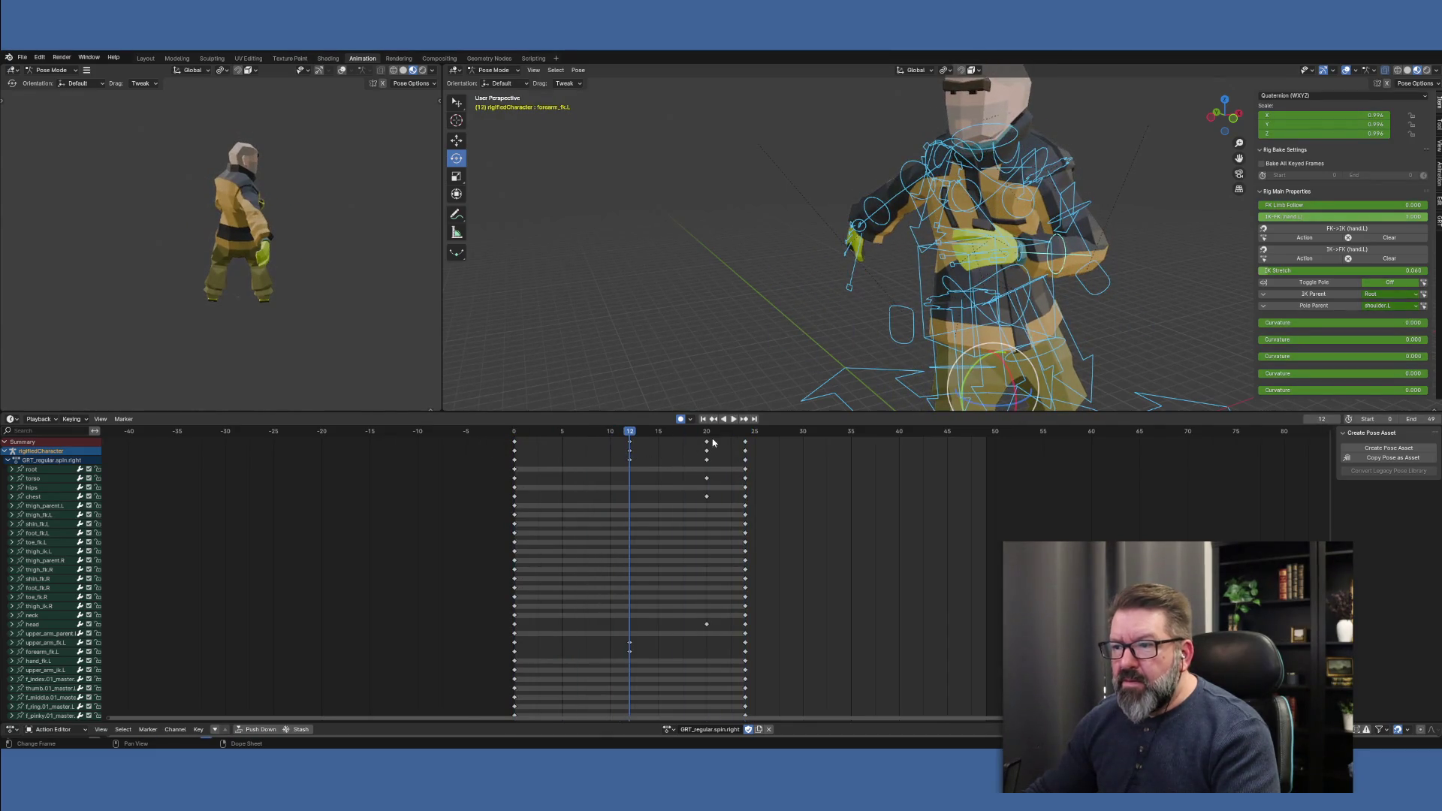
{"action": "left_click", "coordinate": [733, 422]}
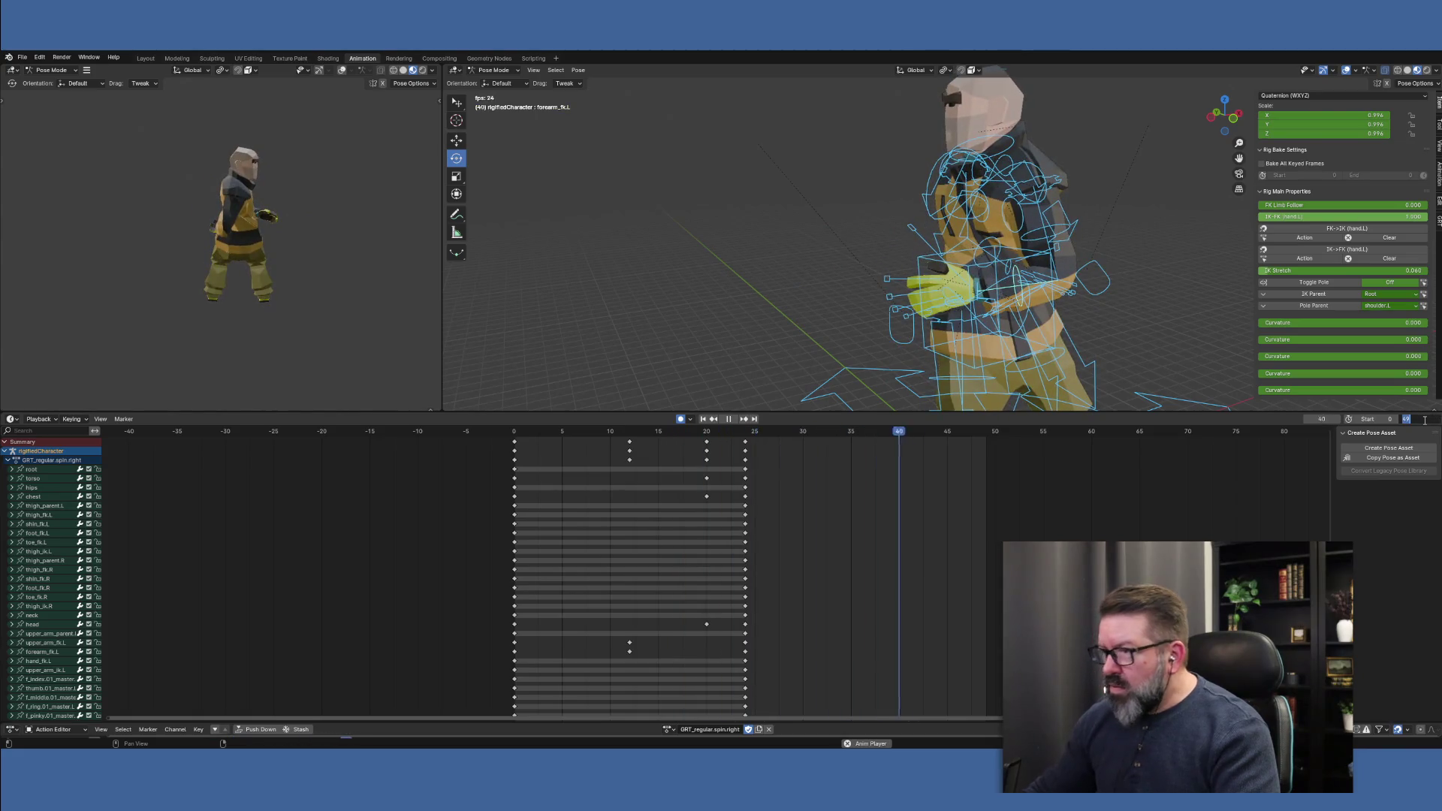
{"action": "type", "text": "24"}
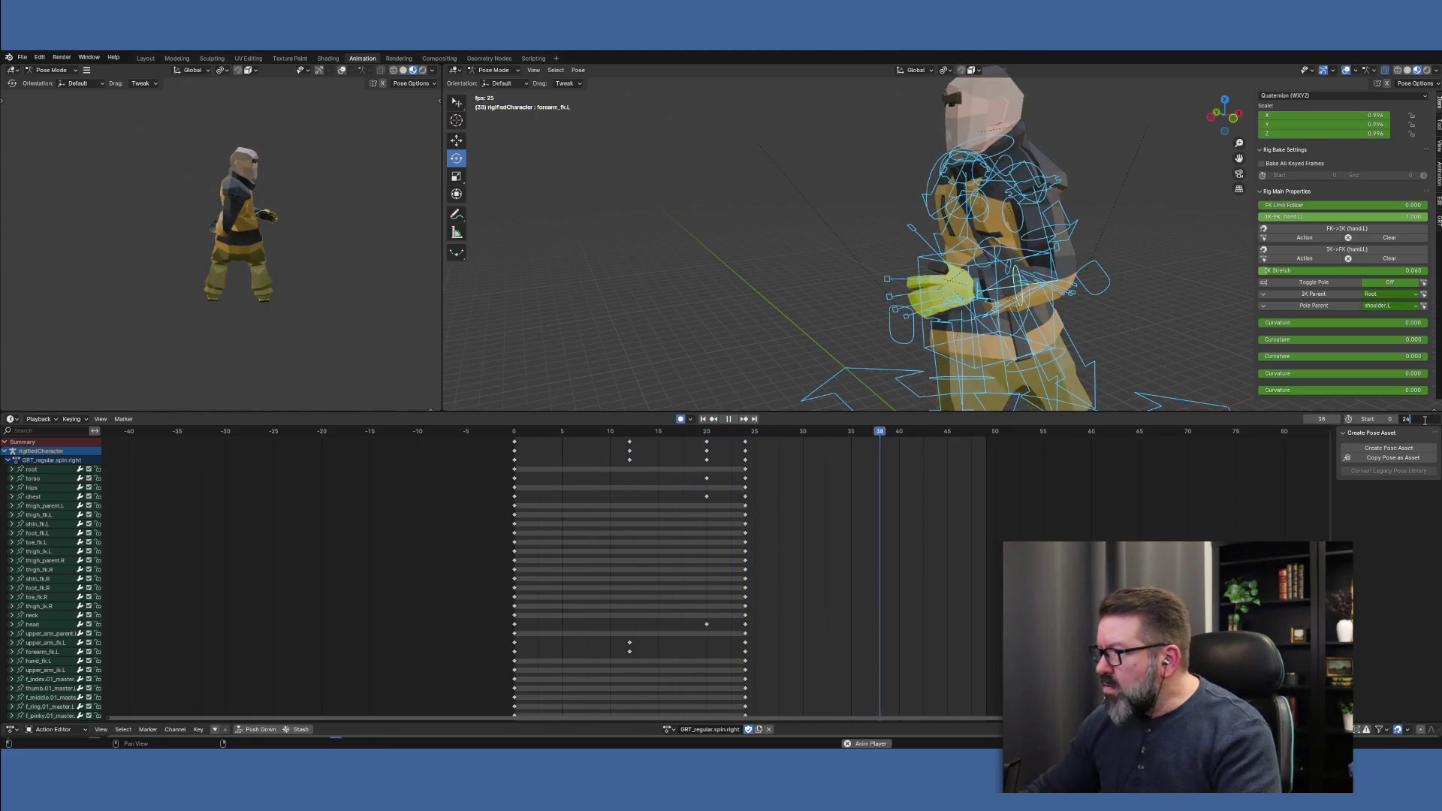
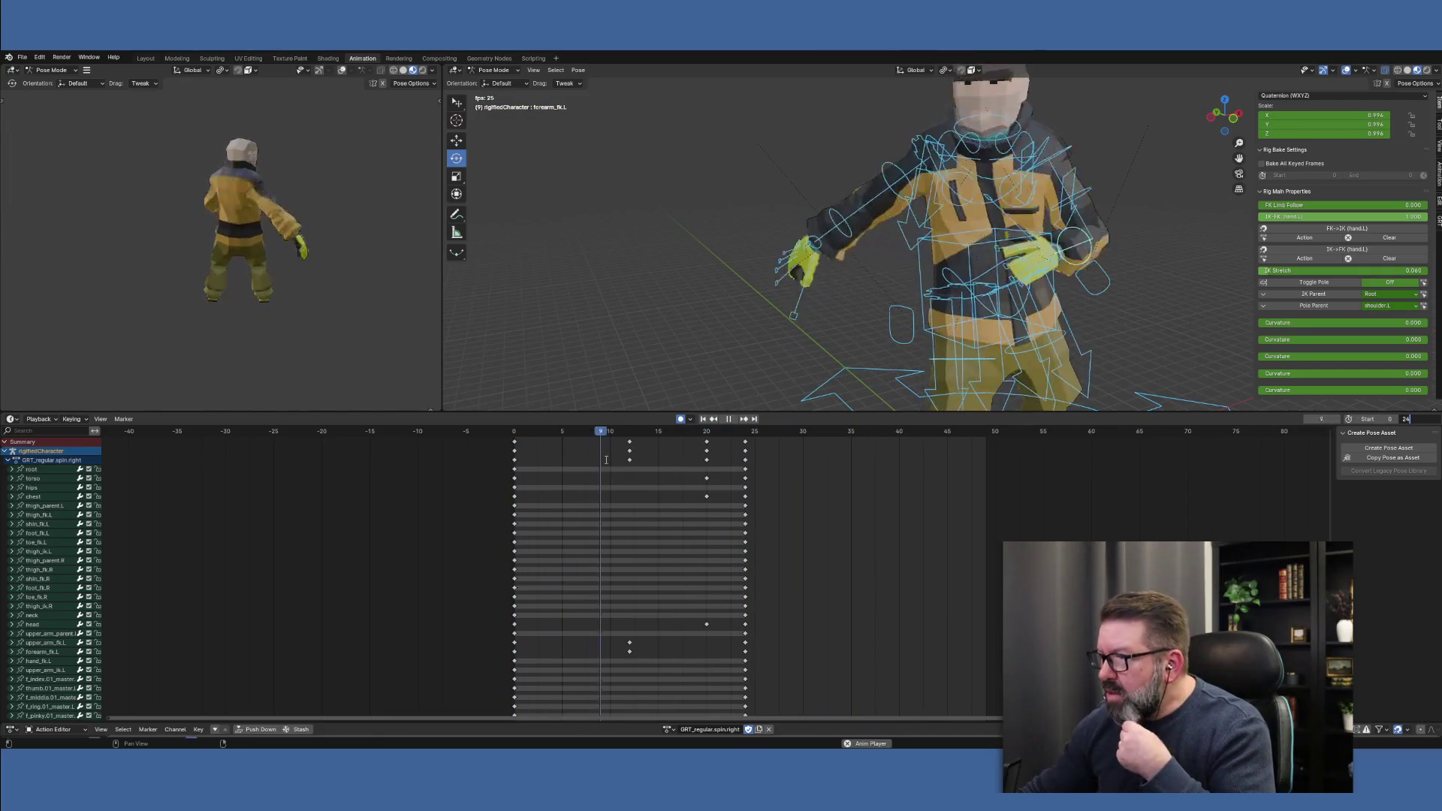
Confirm 24 as the End frame, pause the looping playback and scrub toward frame 24
{"action": "key", "text": "Return"}
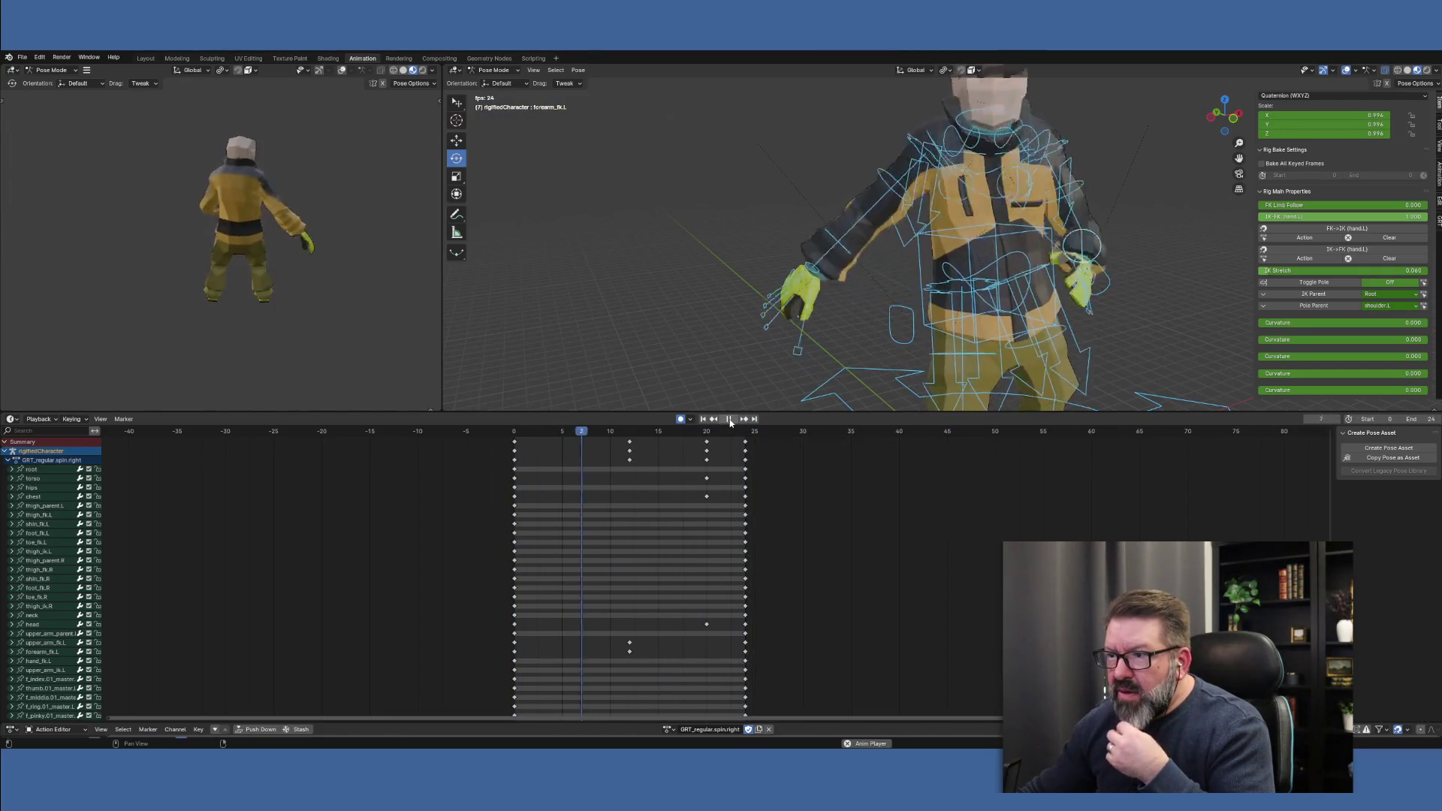
{"action": "left_click", "coordinate": [729, 420]}
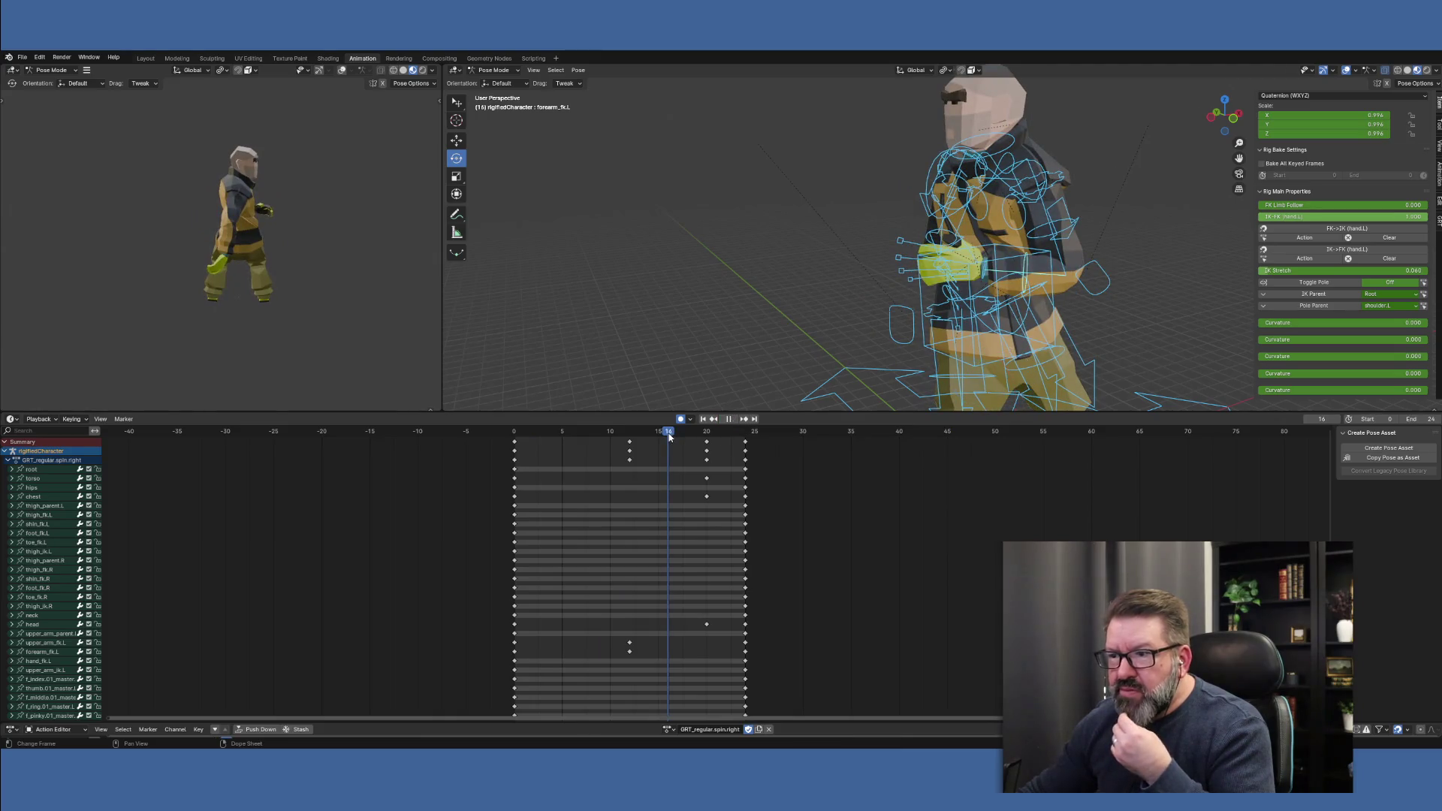
{"action": "mouse_move", "coordinate": [669, 437]}
{"action": "left_mouse_down"}
{"action": "mouse_move", "coordinate": [752, 436]}
{"action": "mouse_move", "coordinate": [515, 445]}
{"action": "left_mouse_up"}
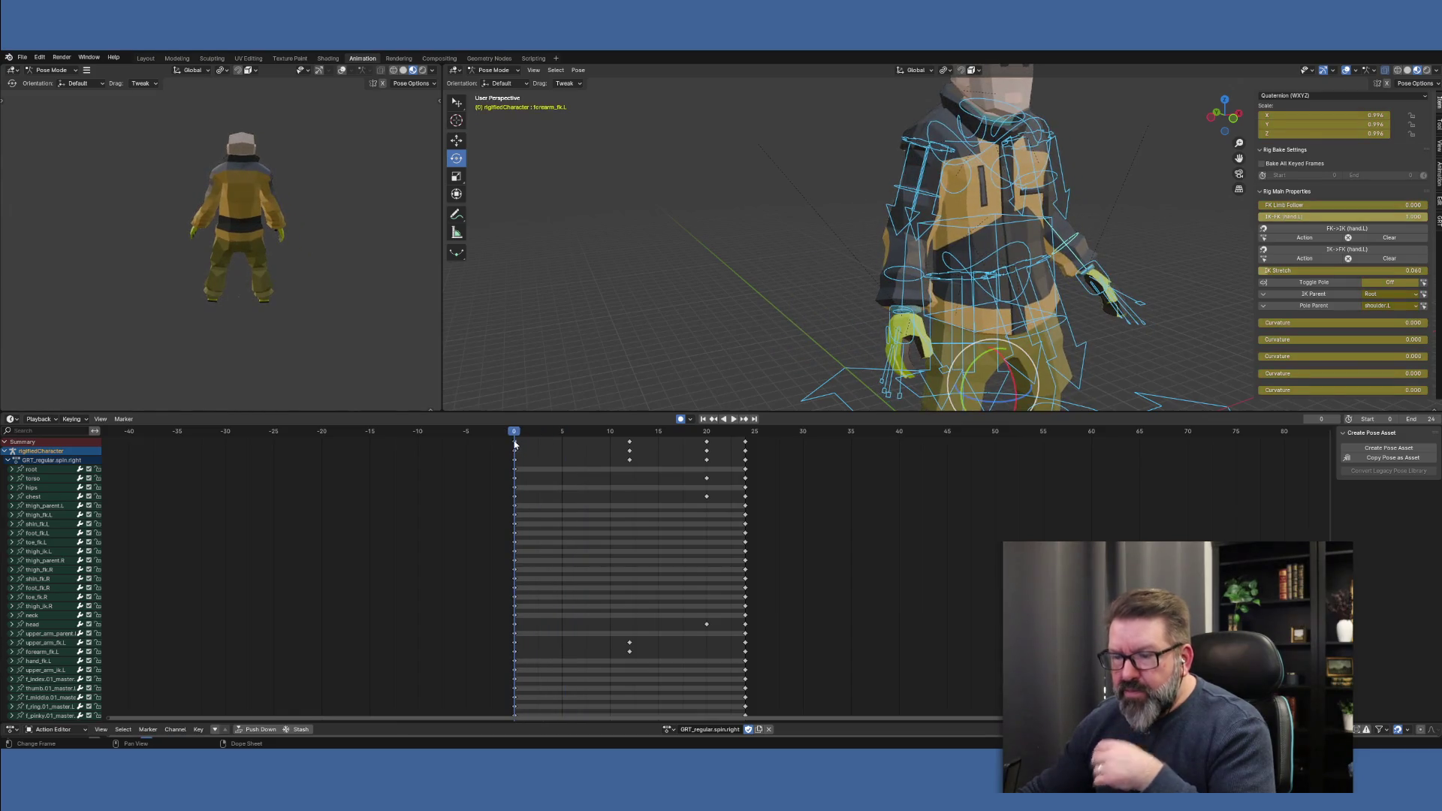
{"action": "key", "text": "a"}
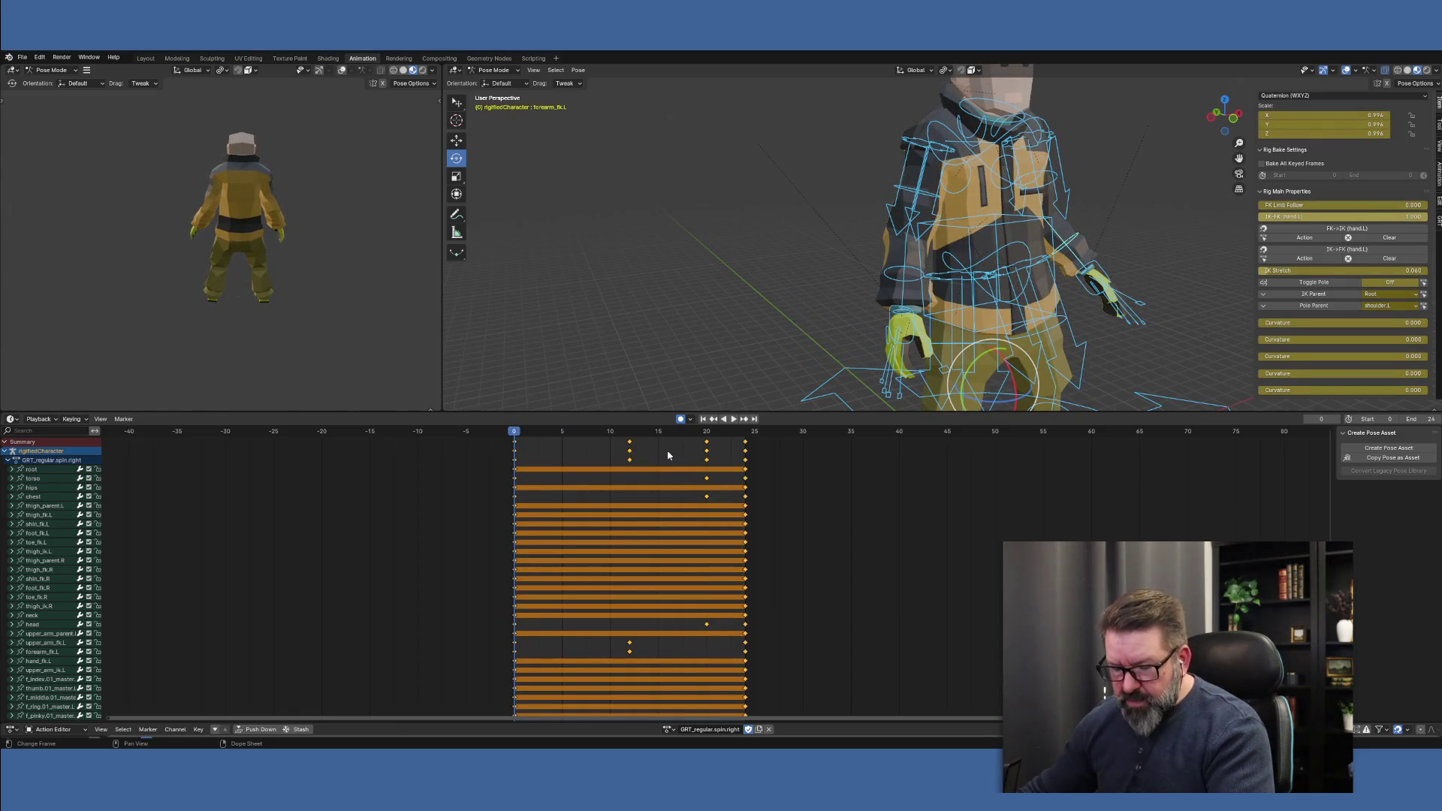
{"action": "key", "text": "s"}
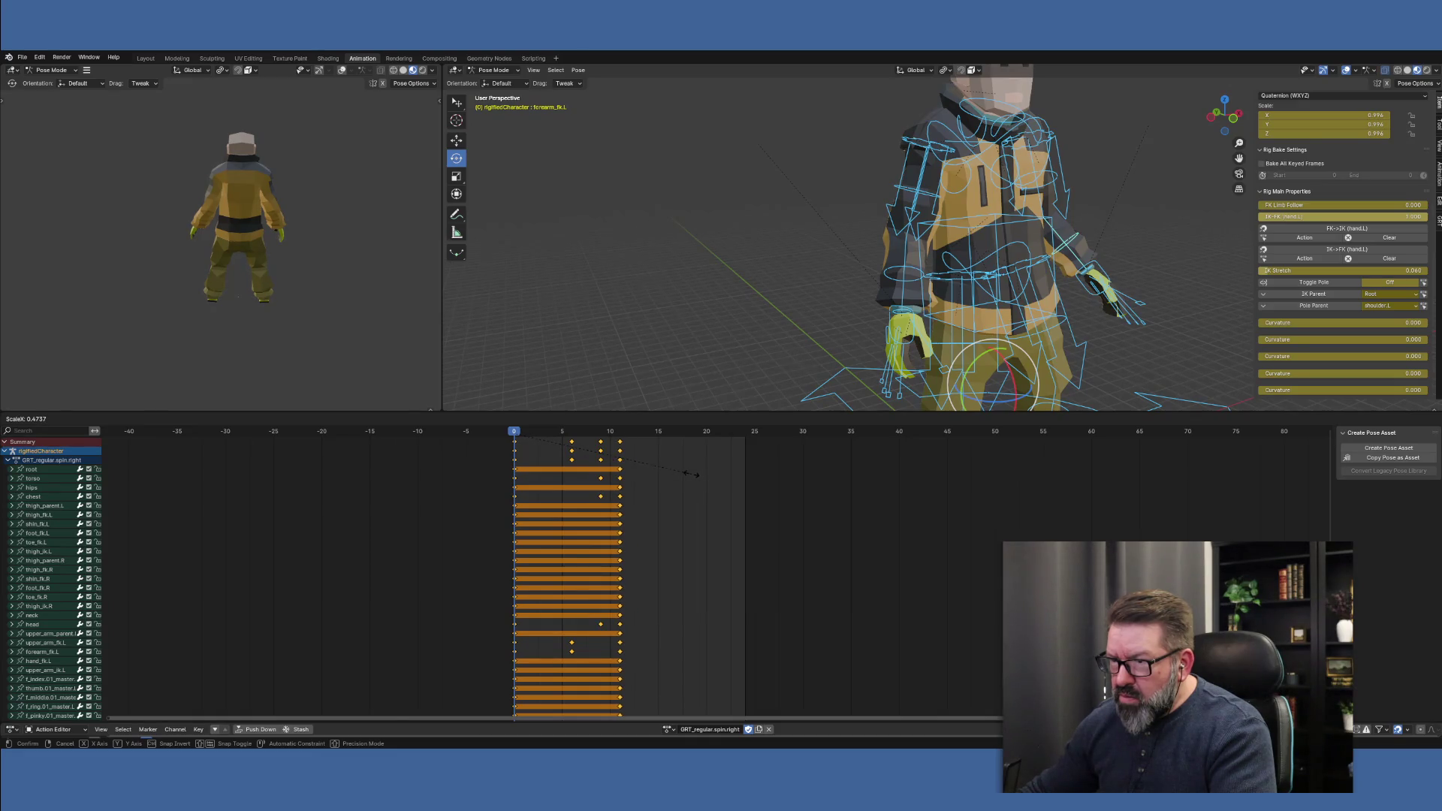
{"action": "left_click", "coordinate": [690, 473]}
{"action": "left_click", "coordinate": [623, 434]}
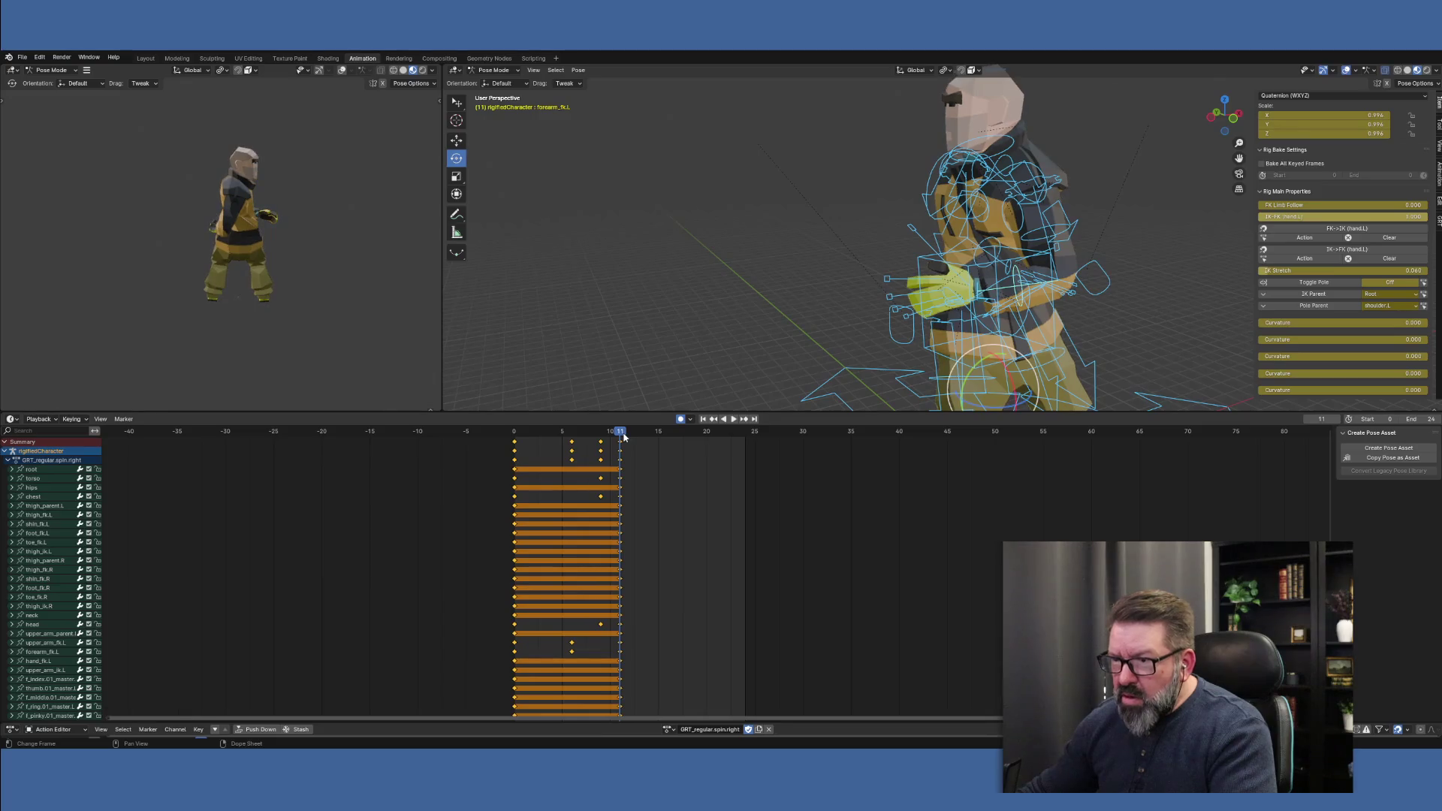
{"action": "right_click", "coordinate": [677, 473]}
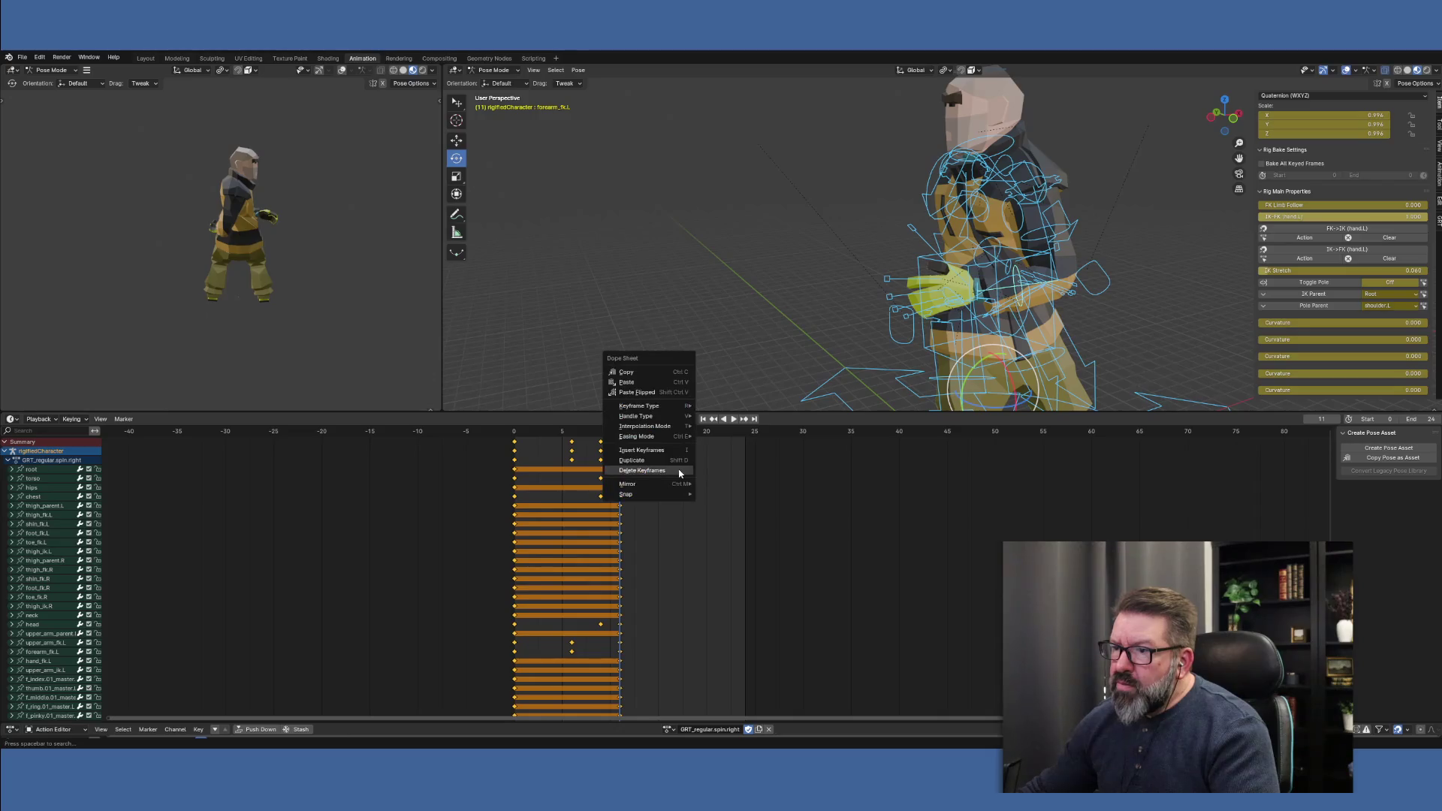
{"action": "left_click", "coordinate": [688, 471]}
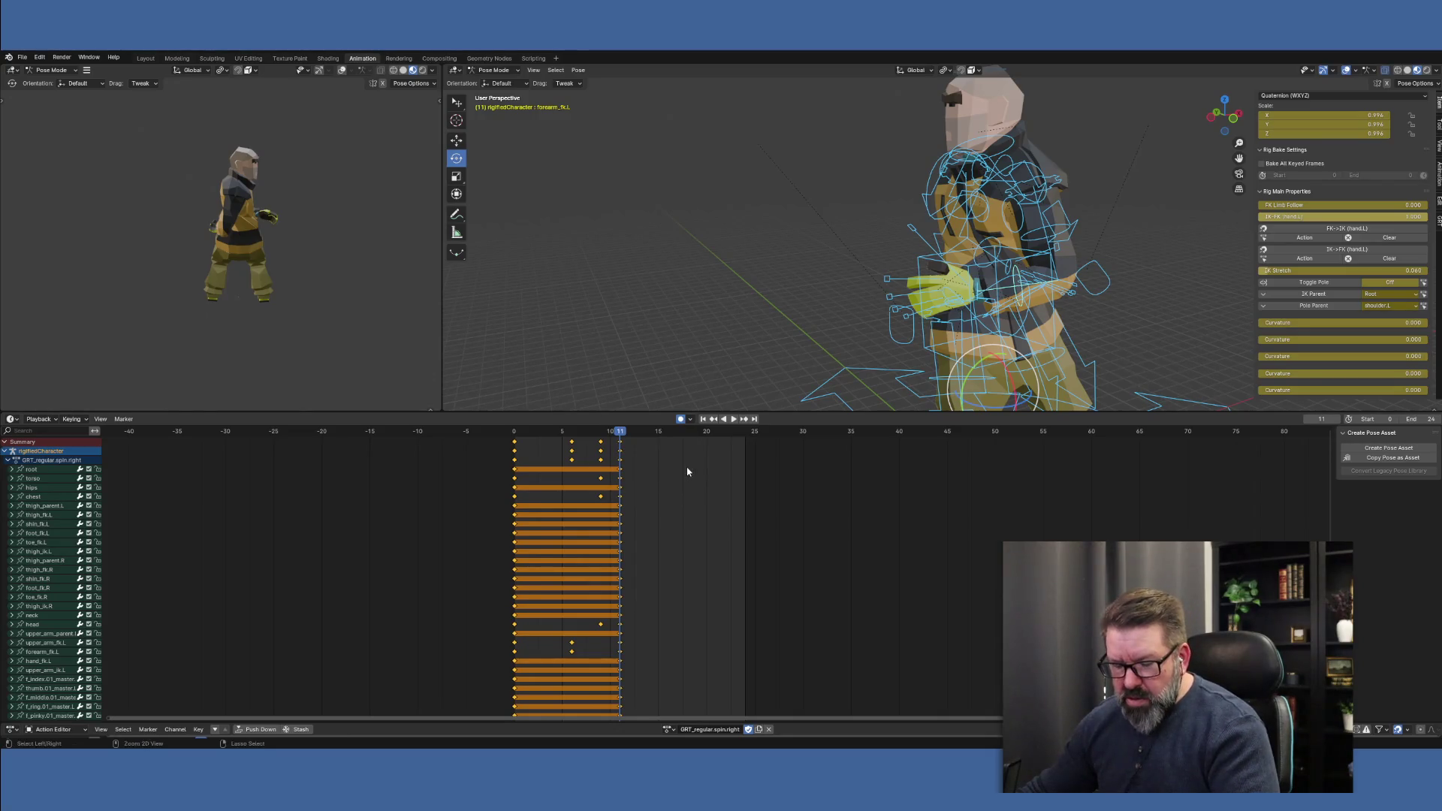
{"action": "key", "text": "ctrl+z"}
{"action": "key", "text": "ctrl+z"}
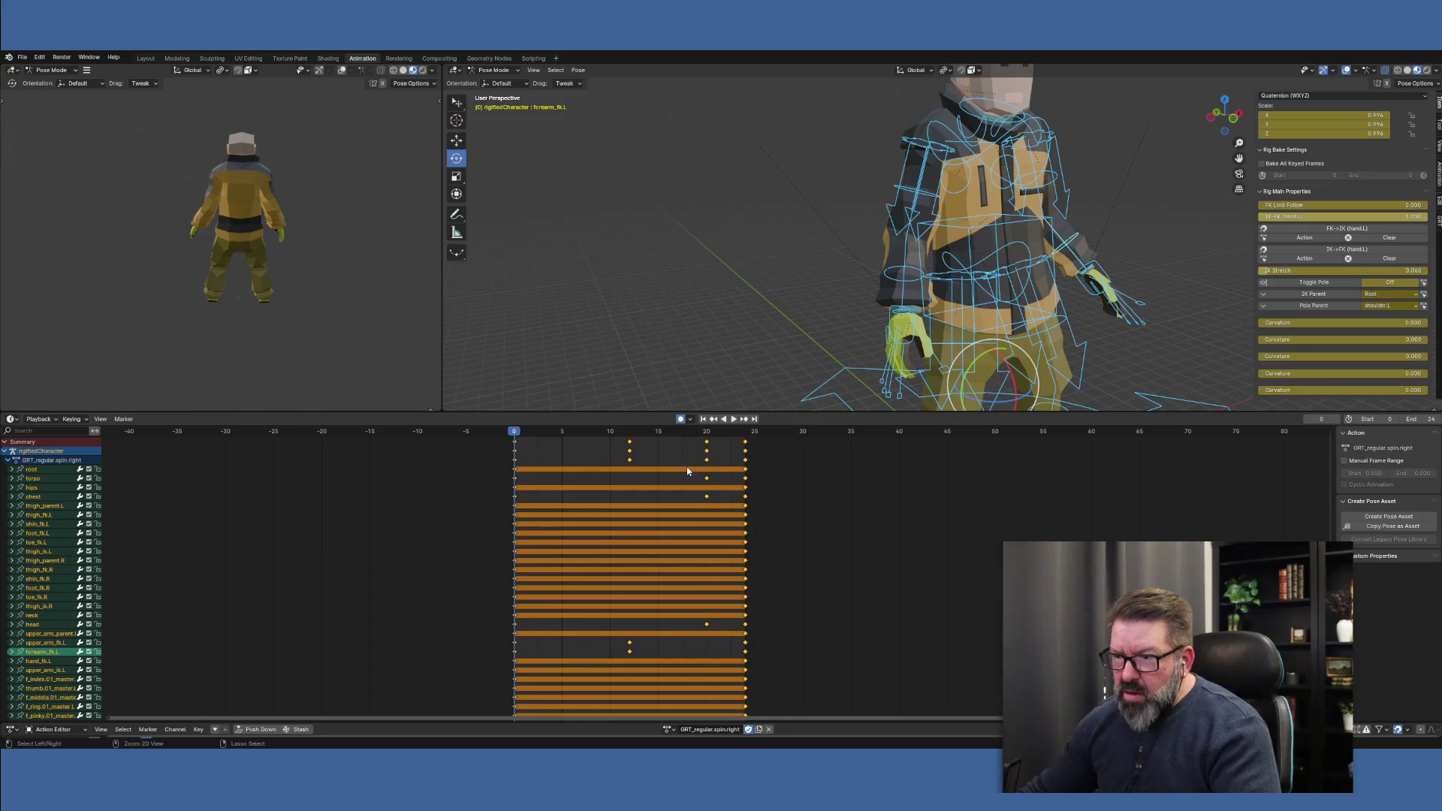
Scale the spin keys to end near frame 11, play and scrub to check, then undo
{"action": "key", "text": "s"}
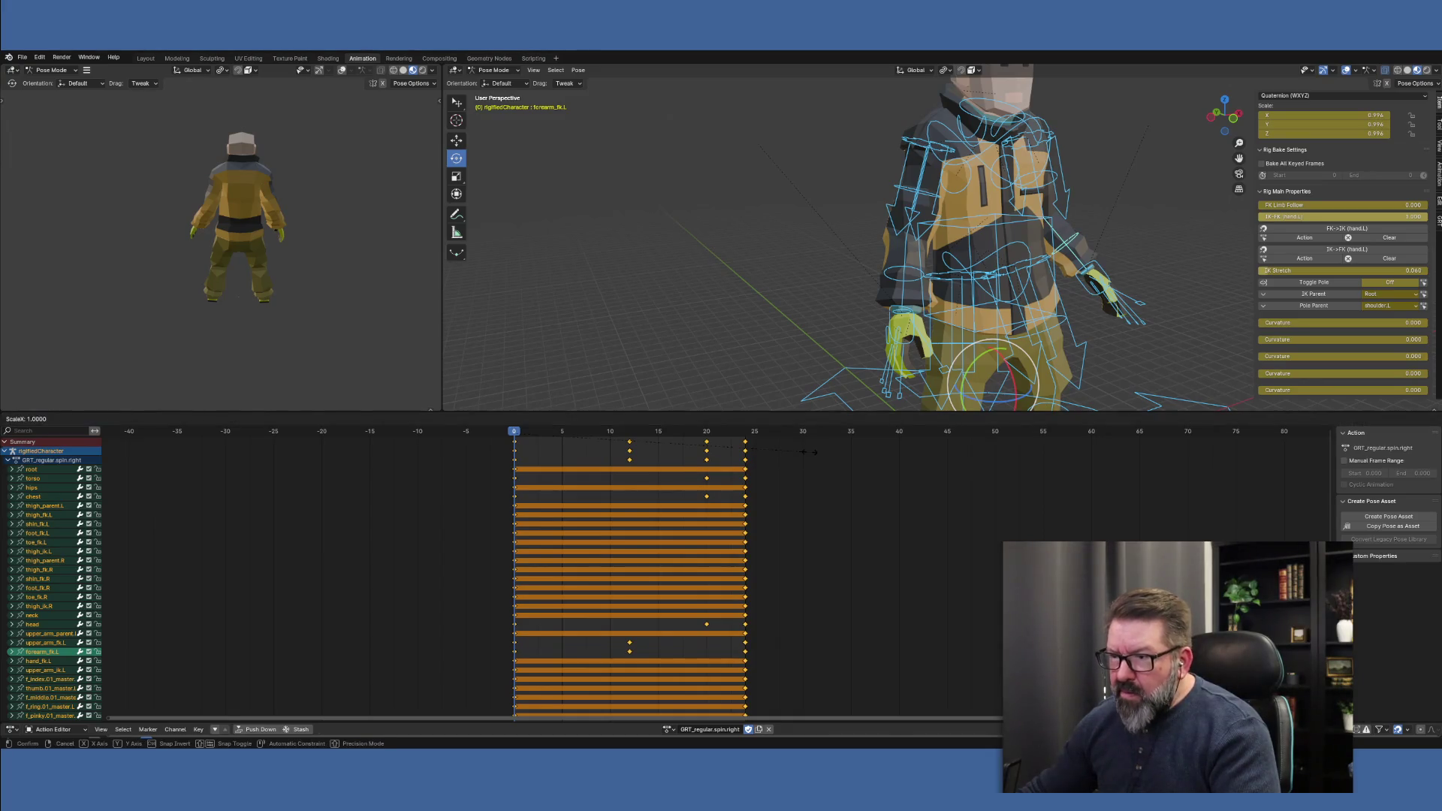
{"action": "left_click", "coordinate": [655, 450]}
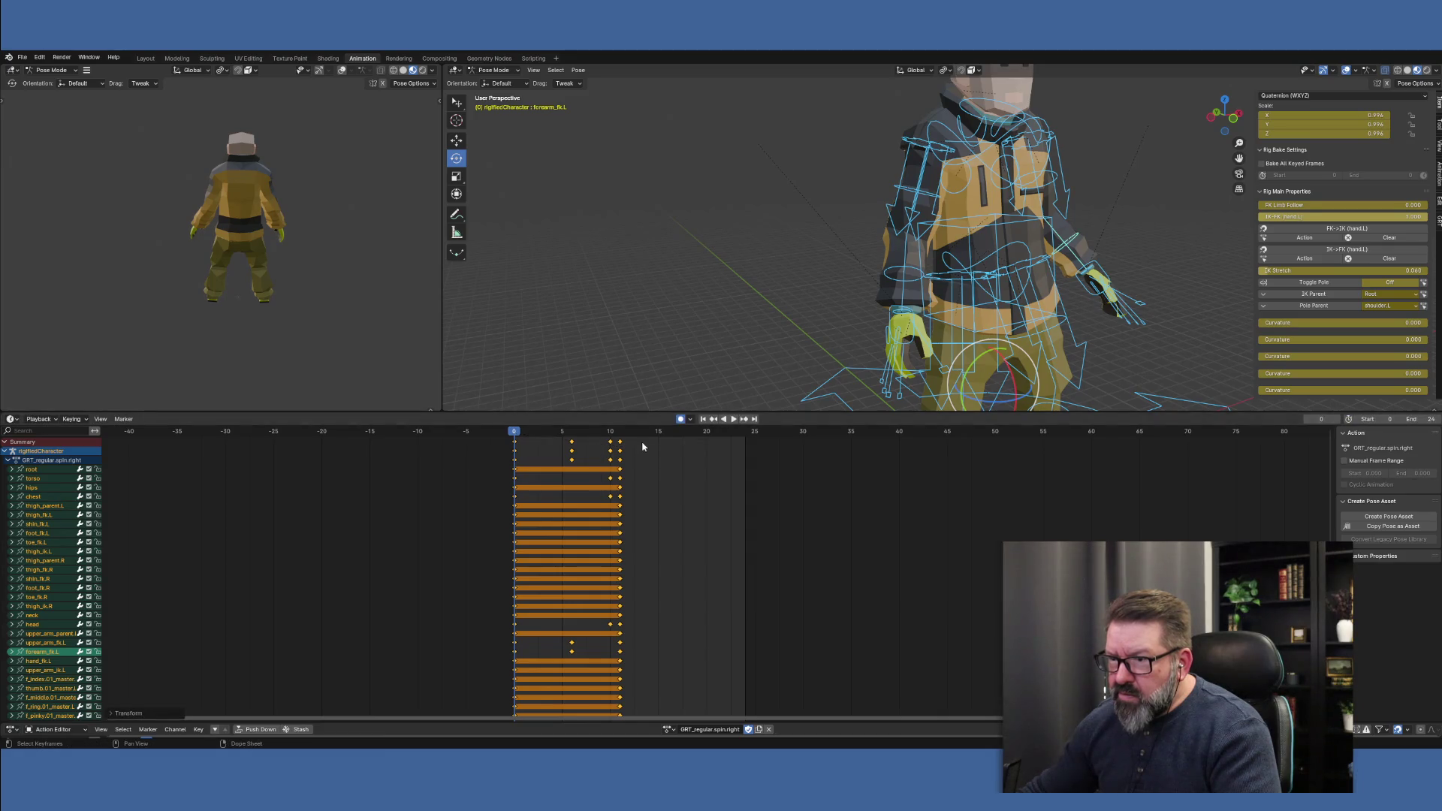
{"action": "key", "text": "space"}
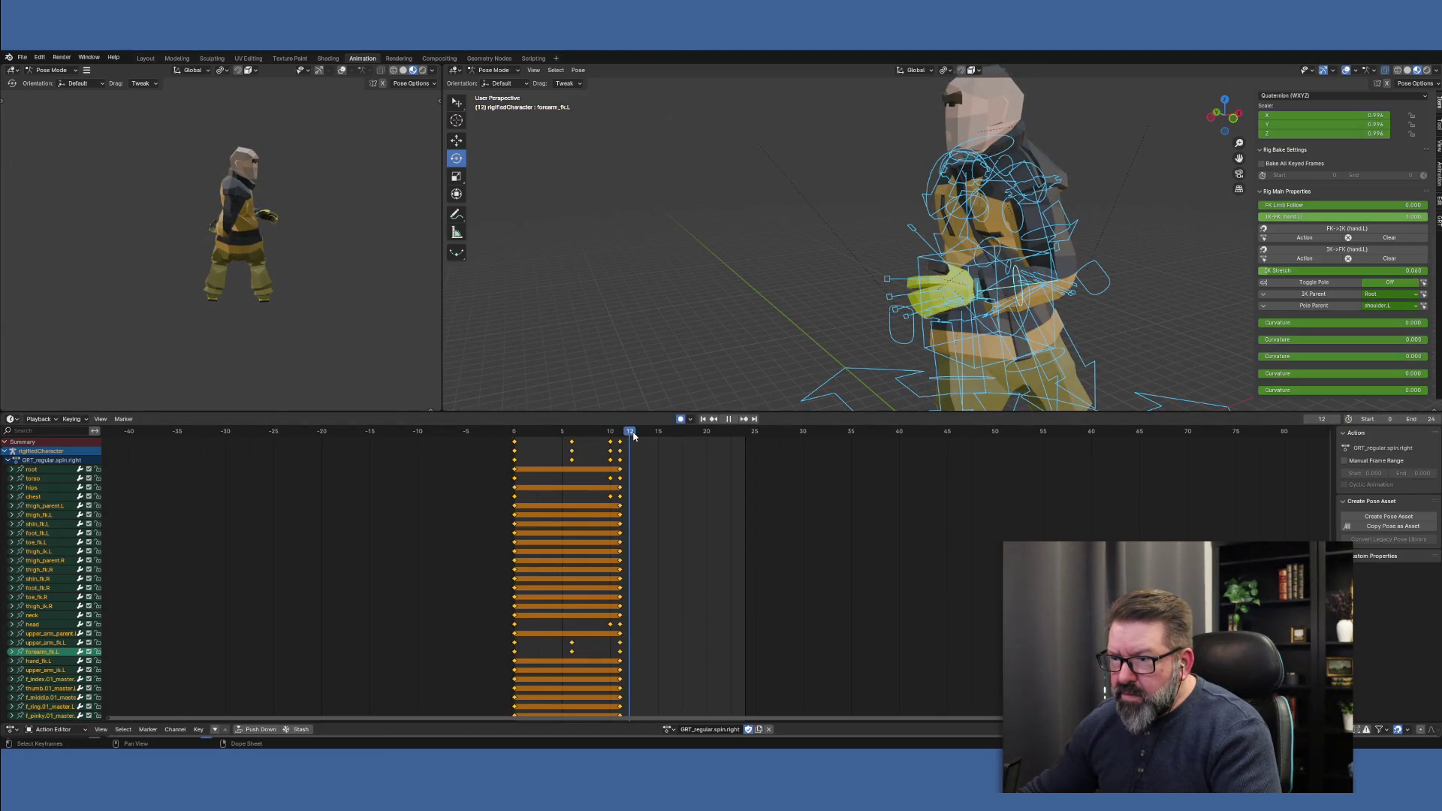
{"action": "left_click_drag", "start_coordinate": [633, 435], "coordinate": [636, 436]}
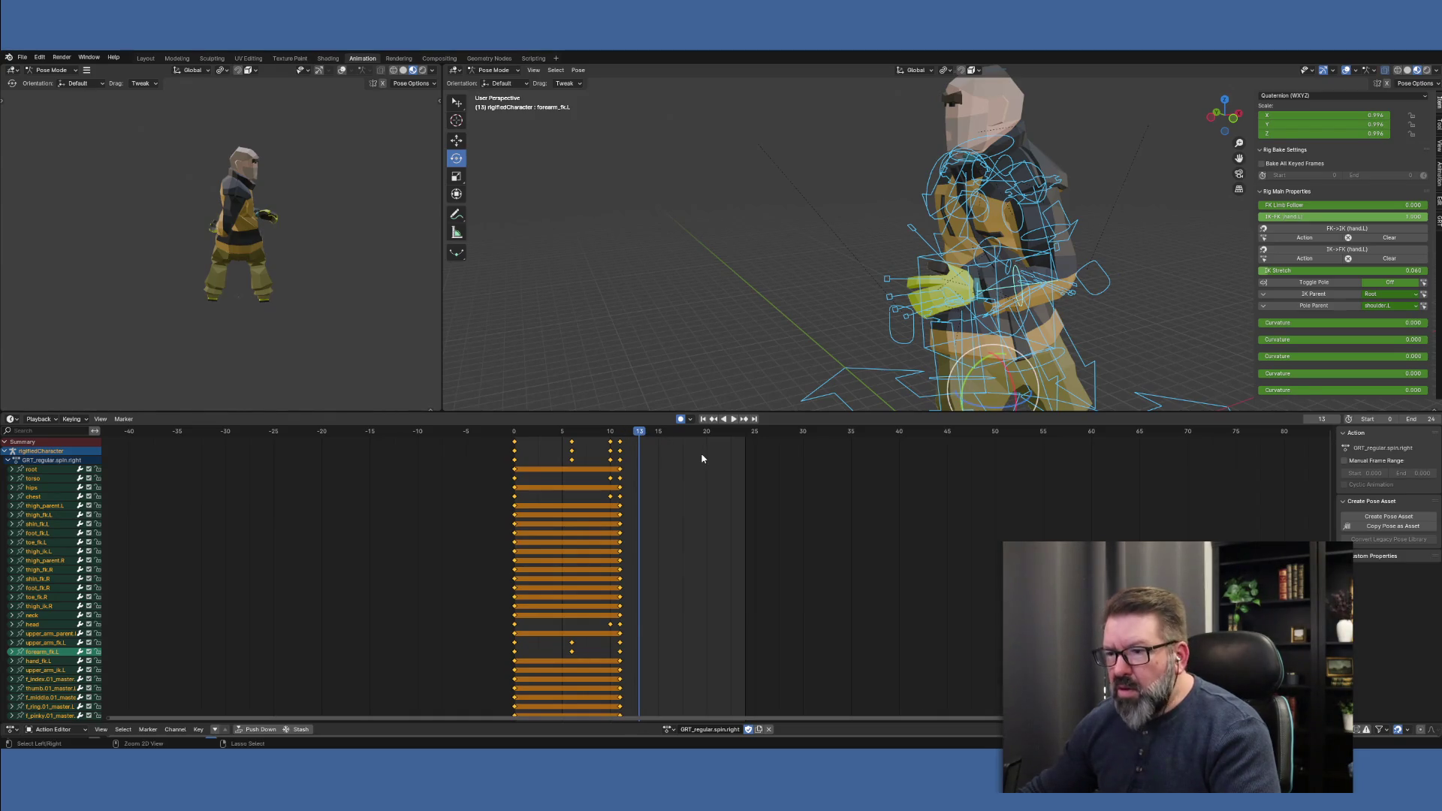
{"action": "key", "text": "ctrl+z"}
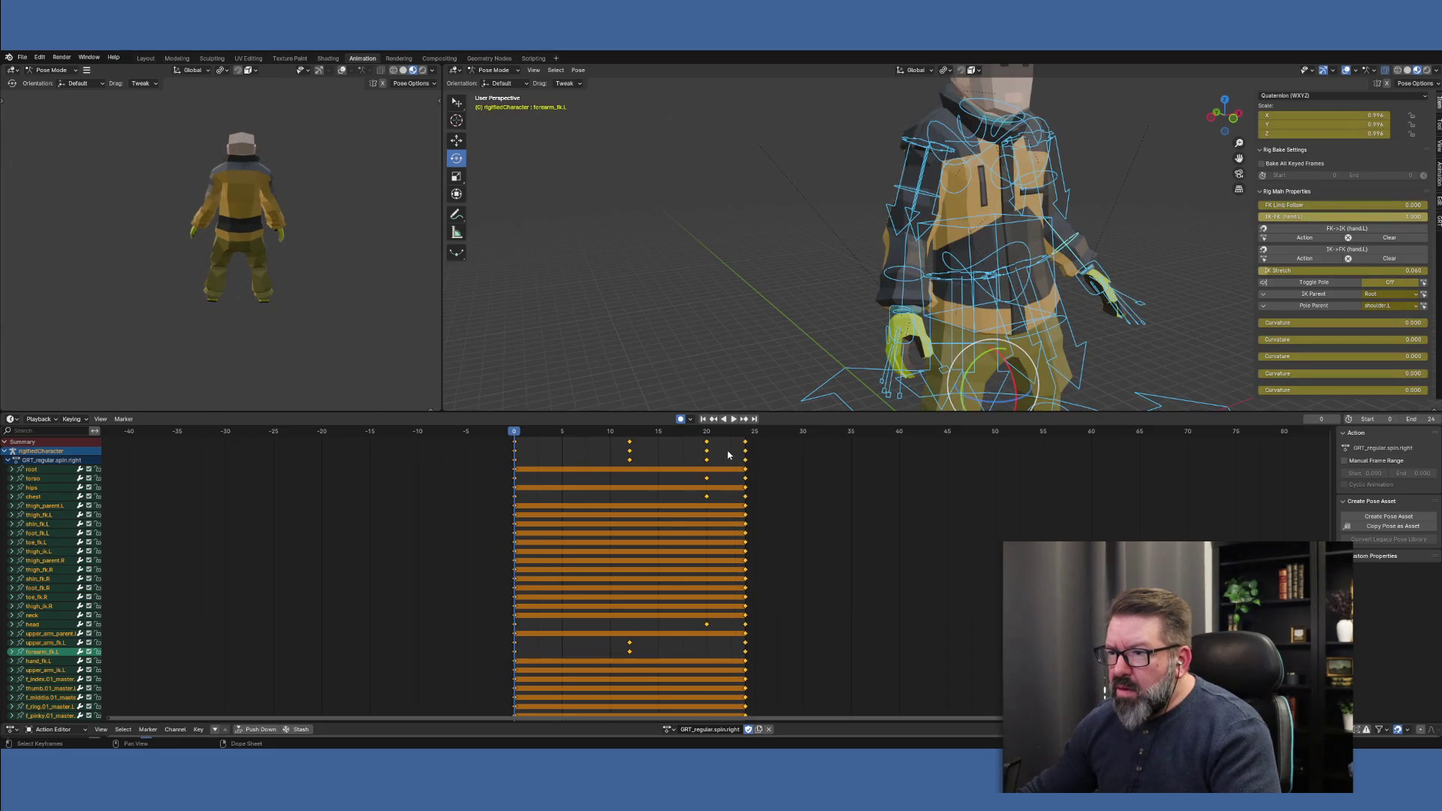
Rescale the keys to end at frame 12 and set the End frame to 12
{"action": "key", "text": "s"}
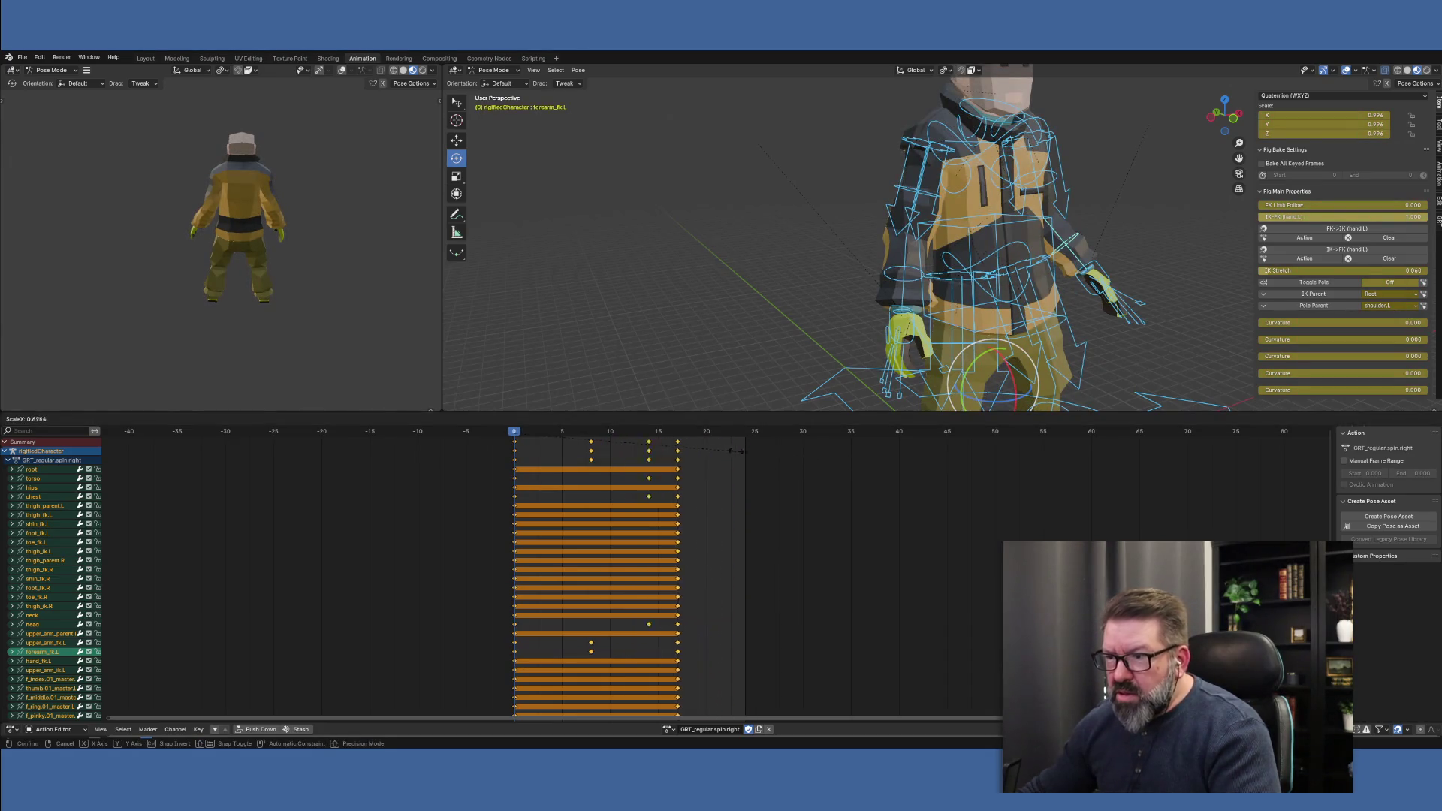
{"action": "left_click", "coordinate": [676, 448]}
{"action": "left_click", "coordinate": [631, 434]}
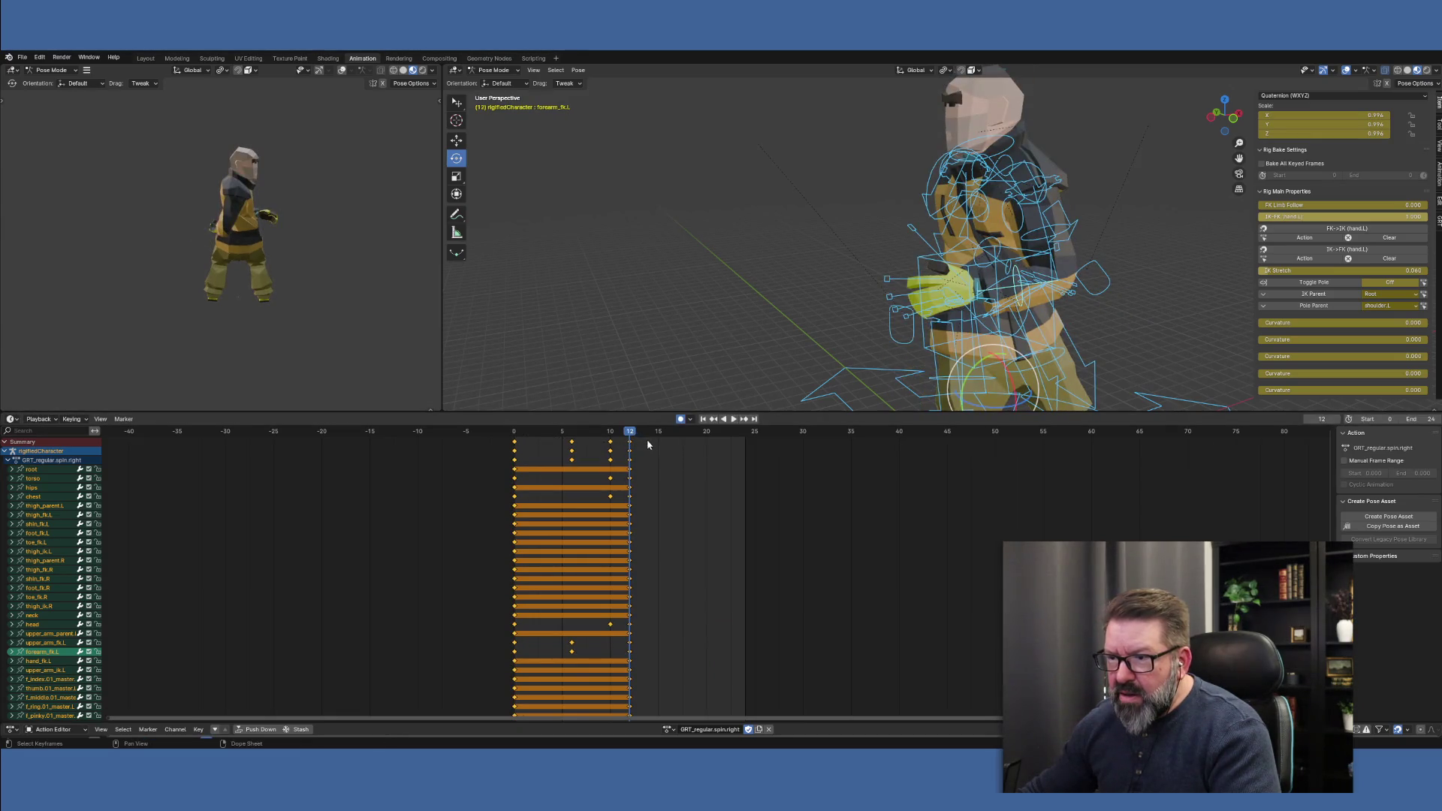
{"action": "key", "text": "Escape"}
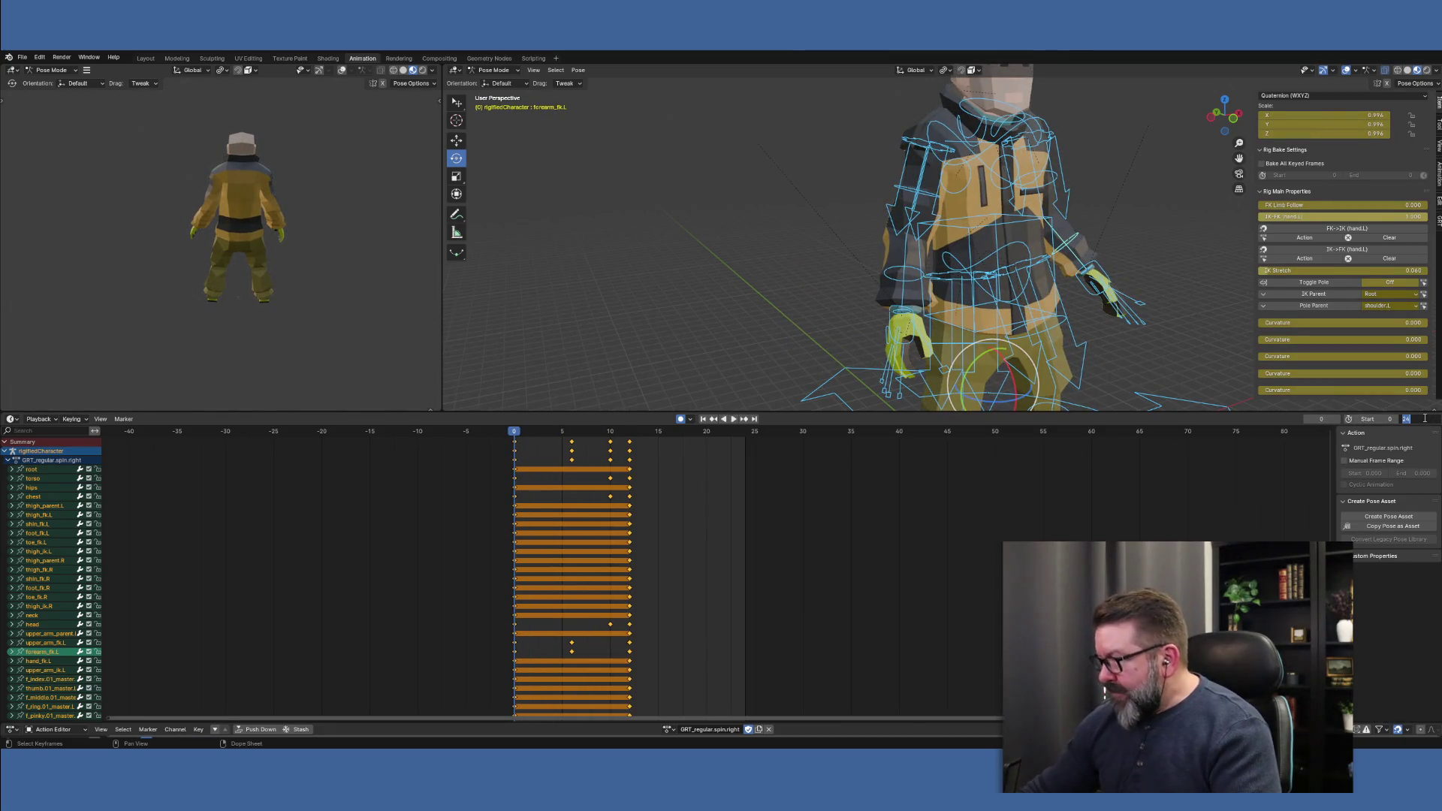
{"action": "type", "text": "2"}
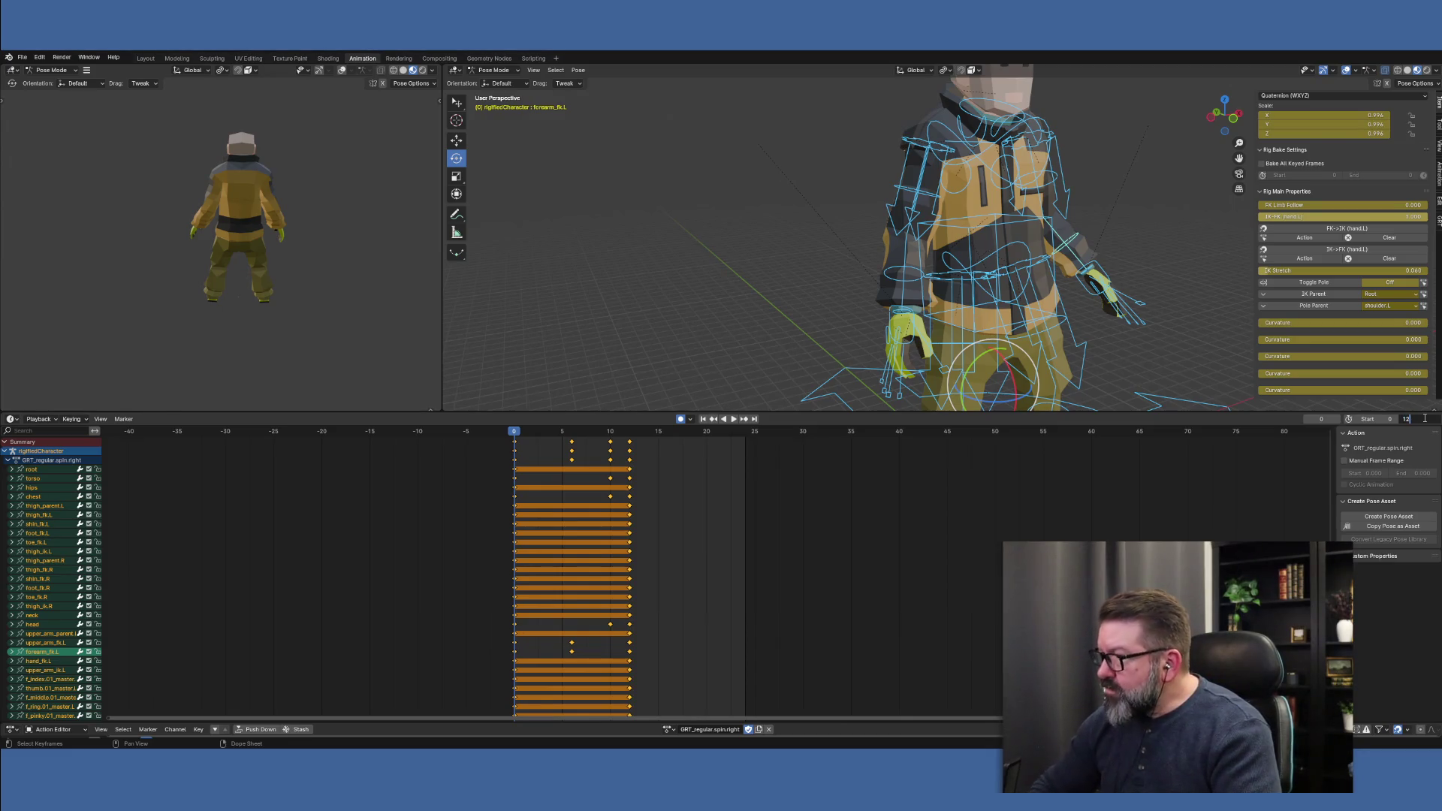
{"action": "key", "text": "Return"}
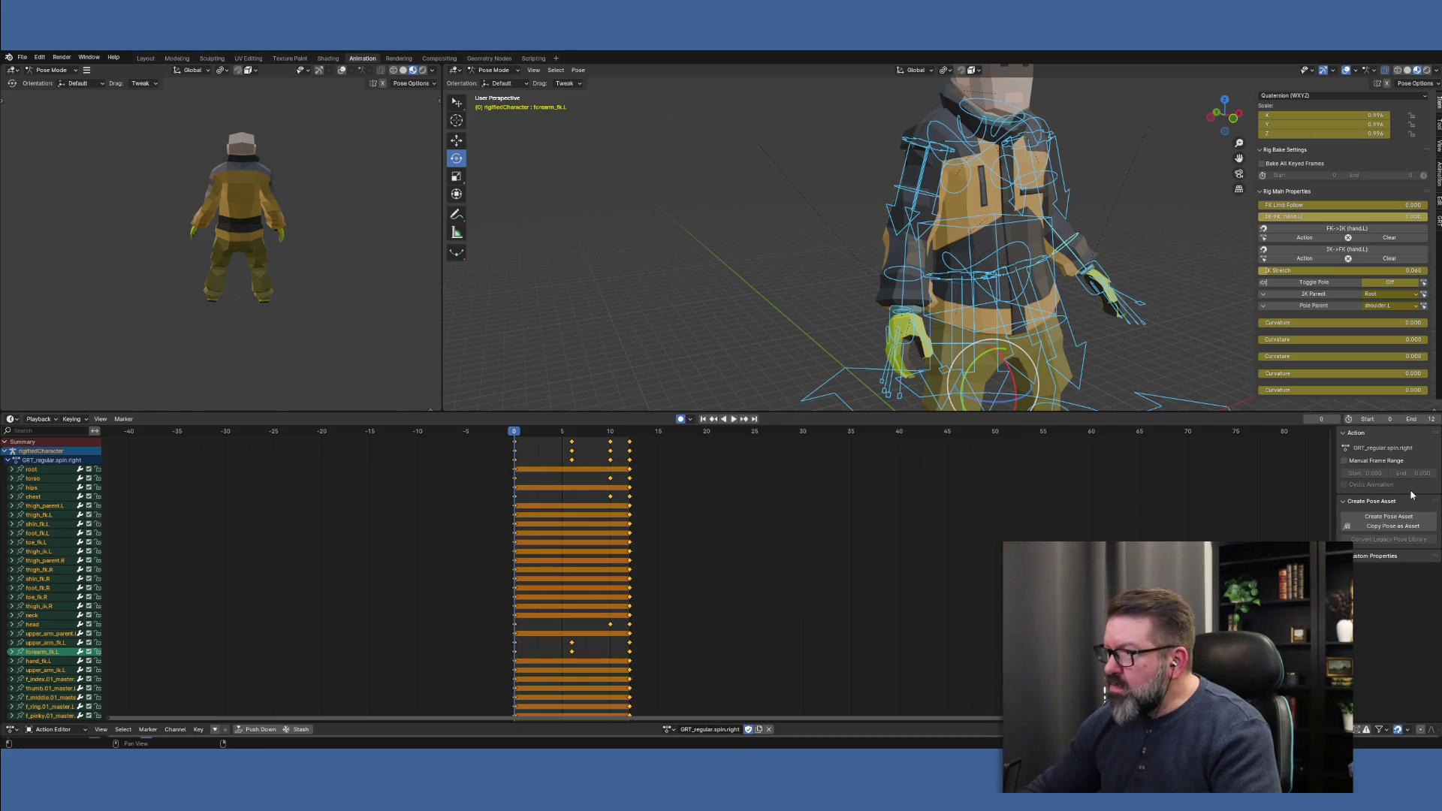
{"action": "left_click", "coordinate": [735, 421]}
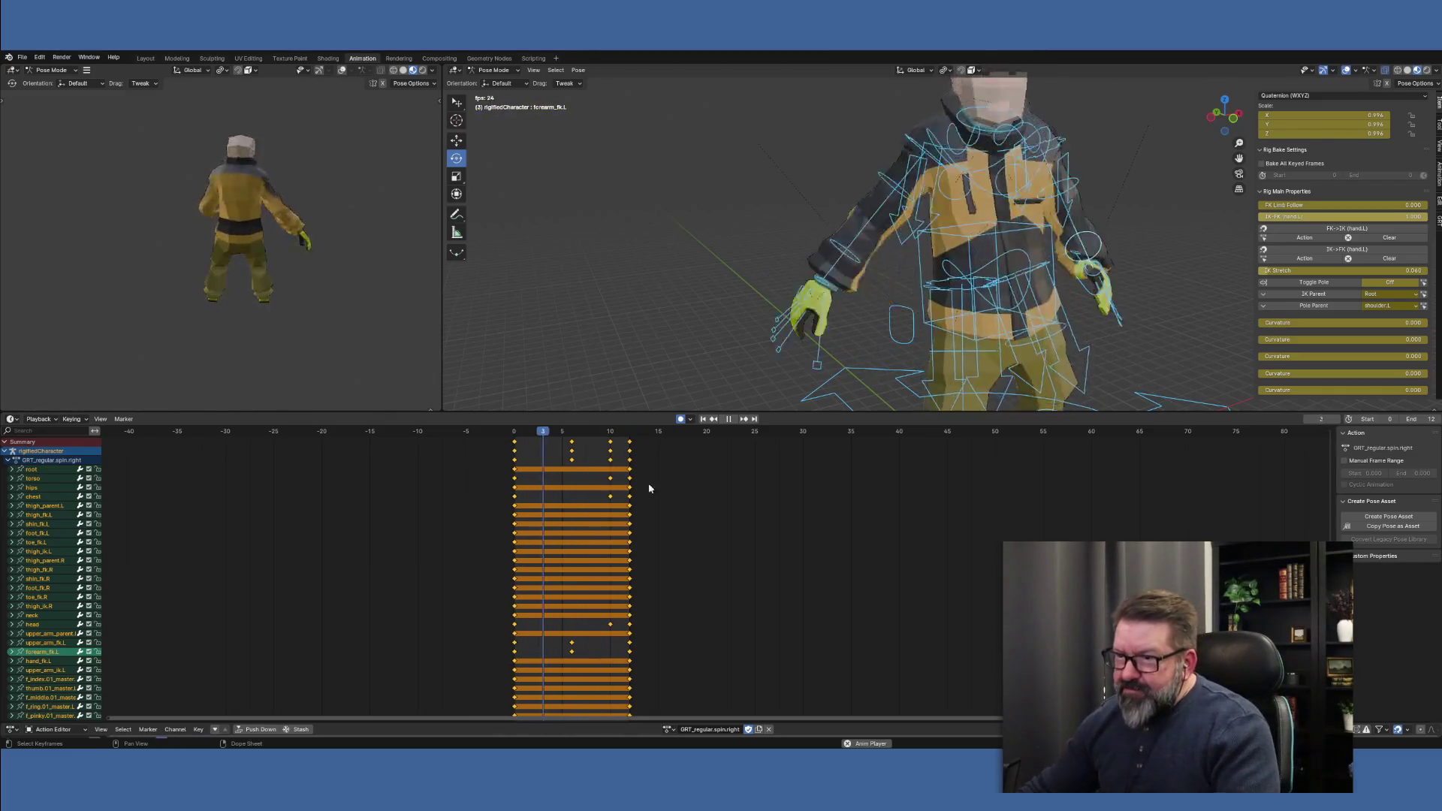
{"action": "left_click", "coordinate": [728, 419]}
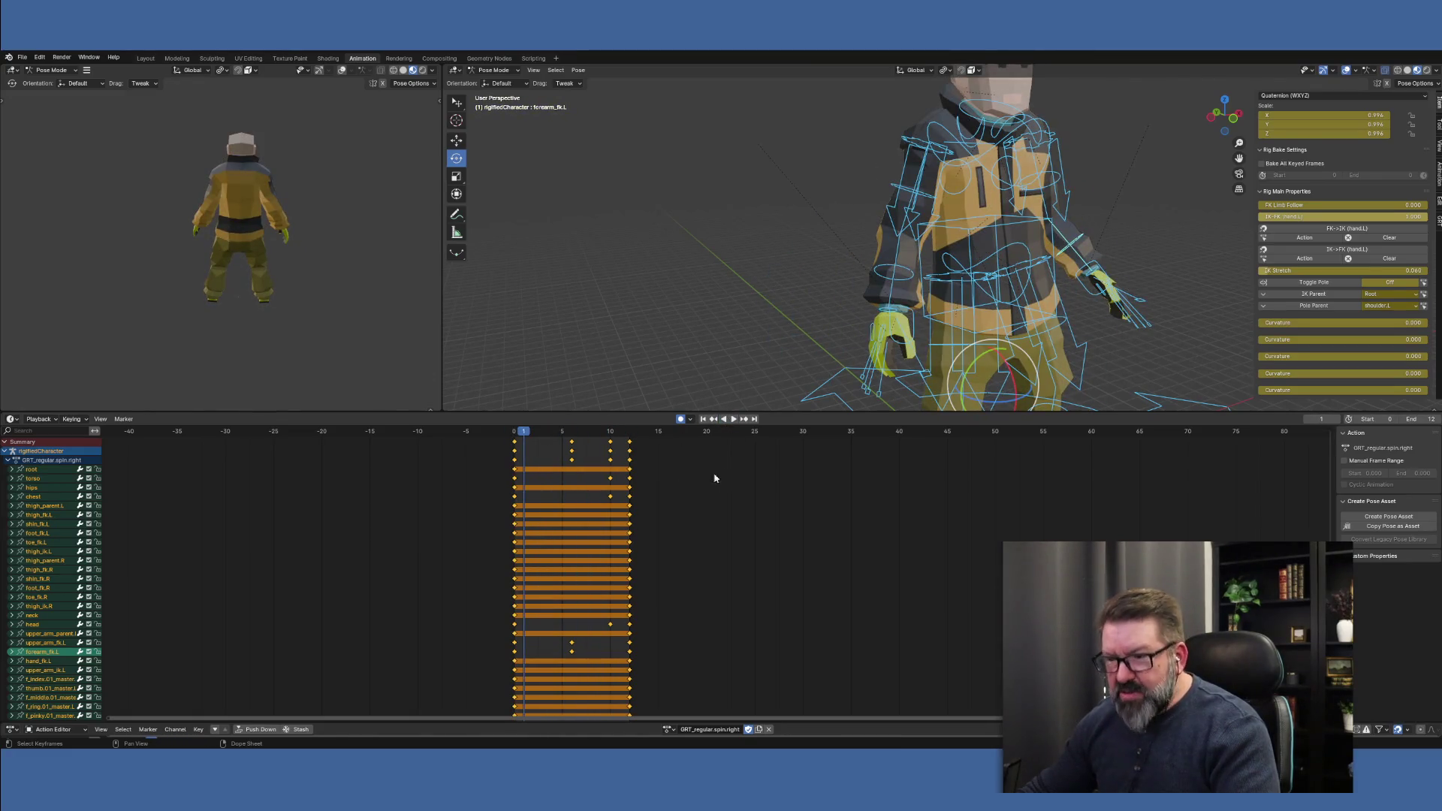
{"action": "left_click", "coordinate": [513, 432]}
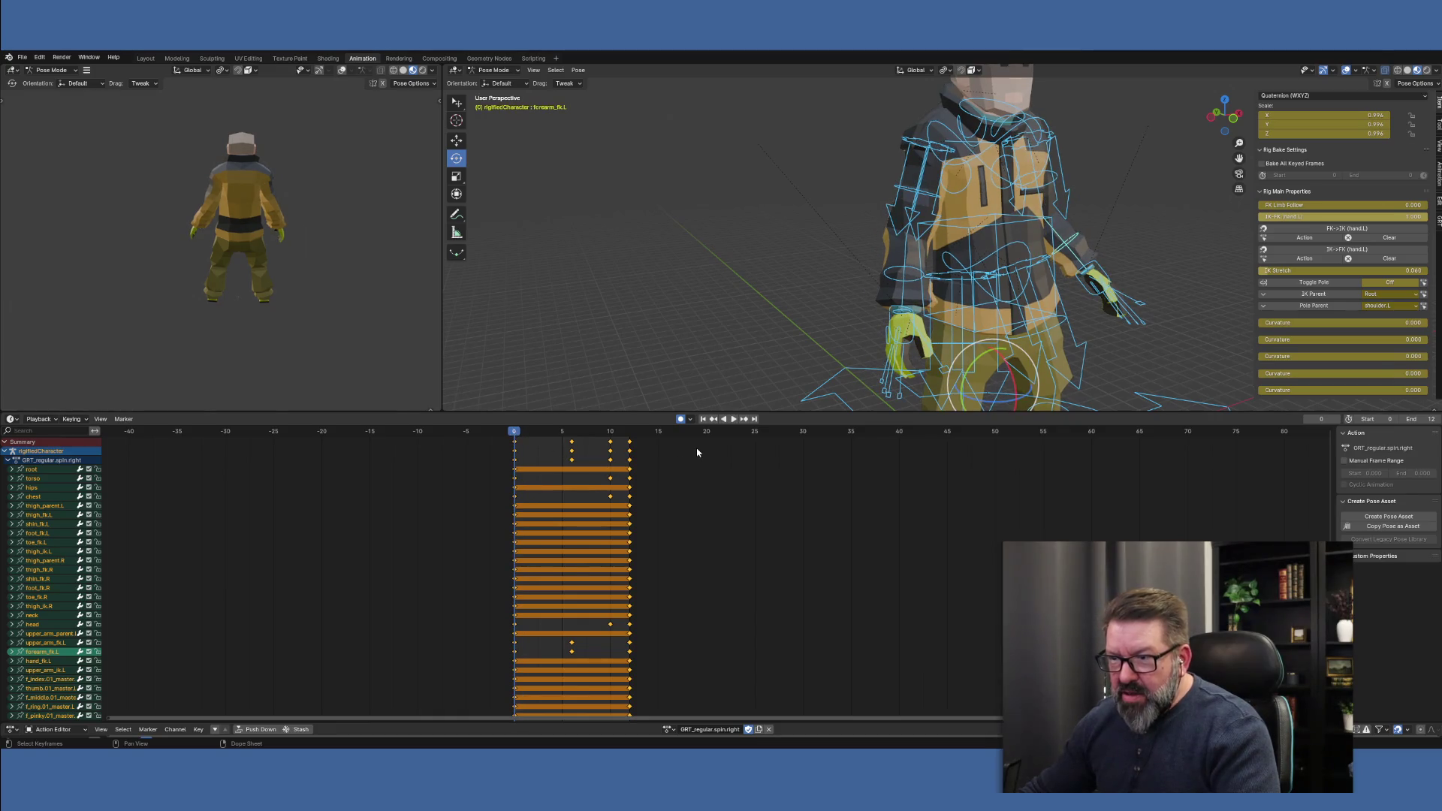
{"action": "key", "text": "s"}
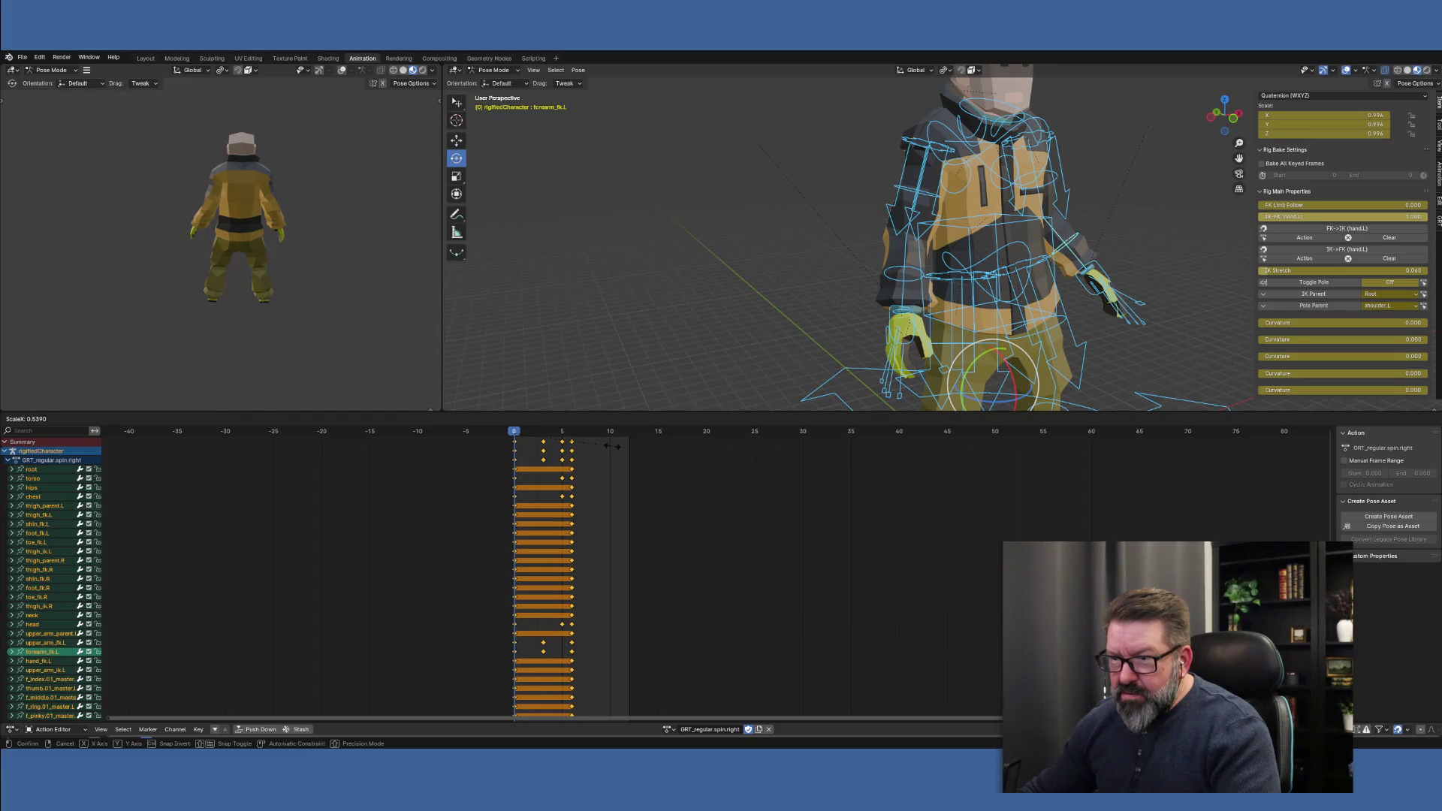
{"action": "left_click", "coordinate": [612, 446]}
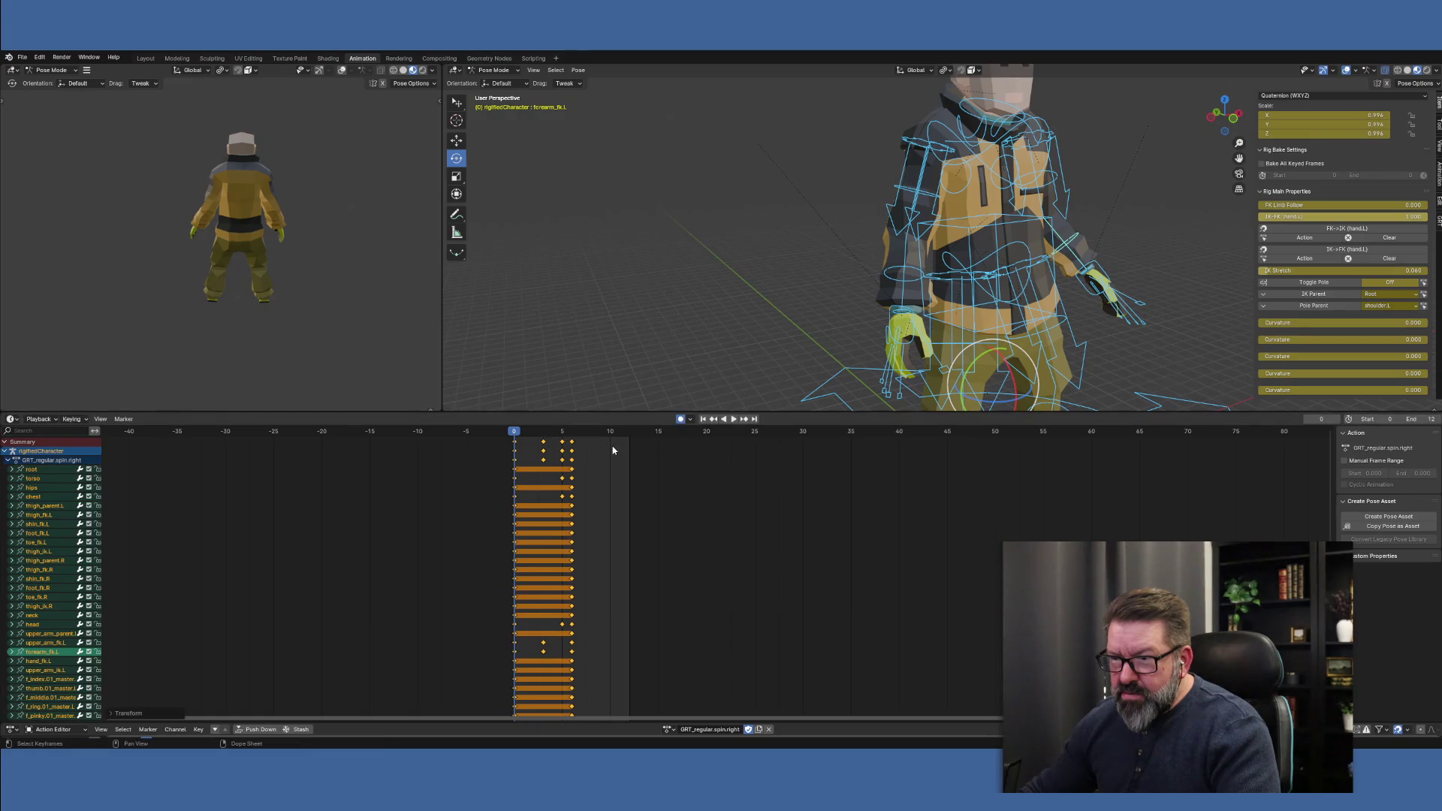
{"action": "left_click", "coordinate": [732, 420]}
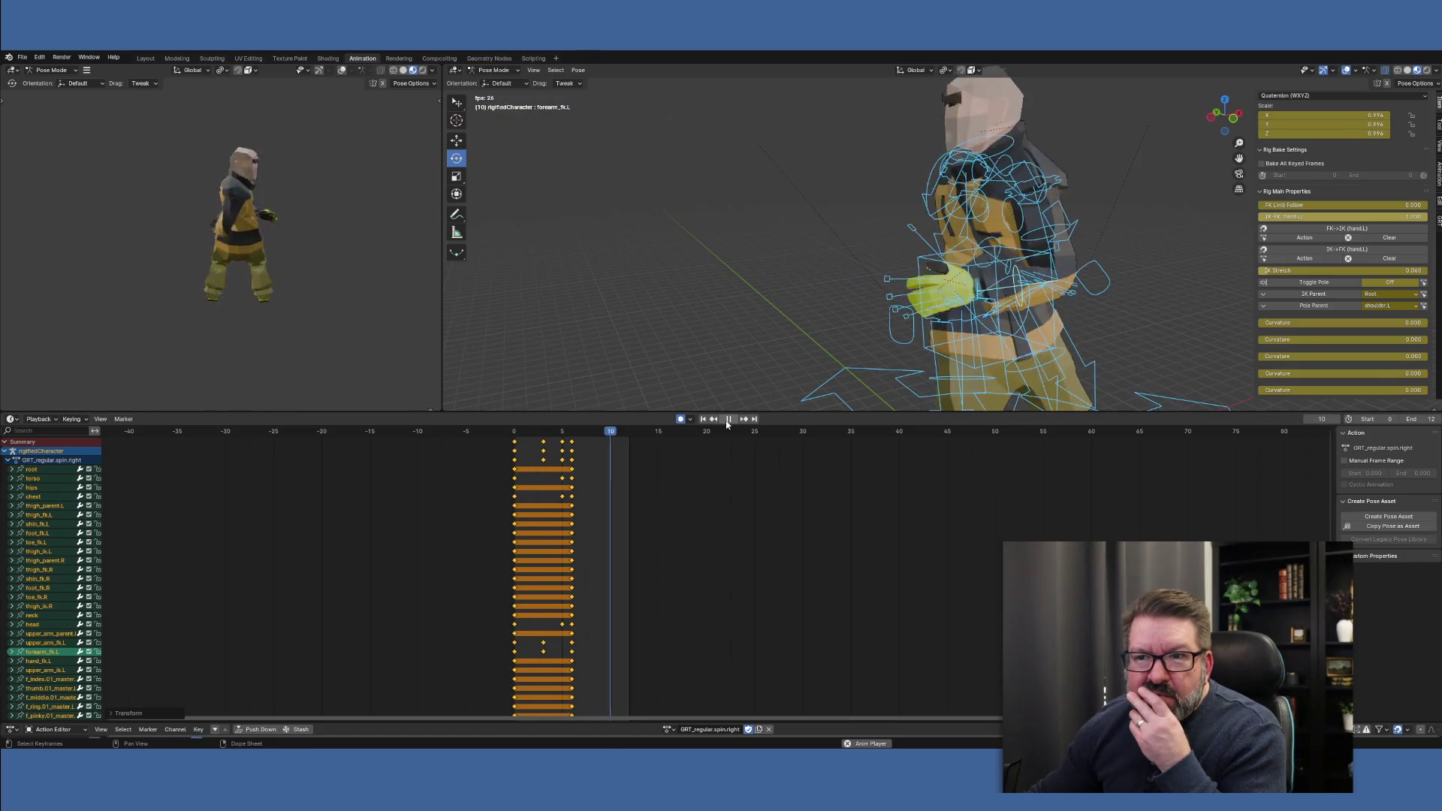
{"action": "left_click", "coordinate": [727, 421]}
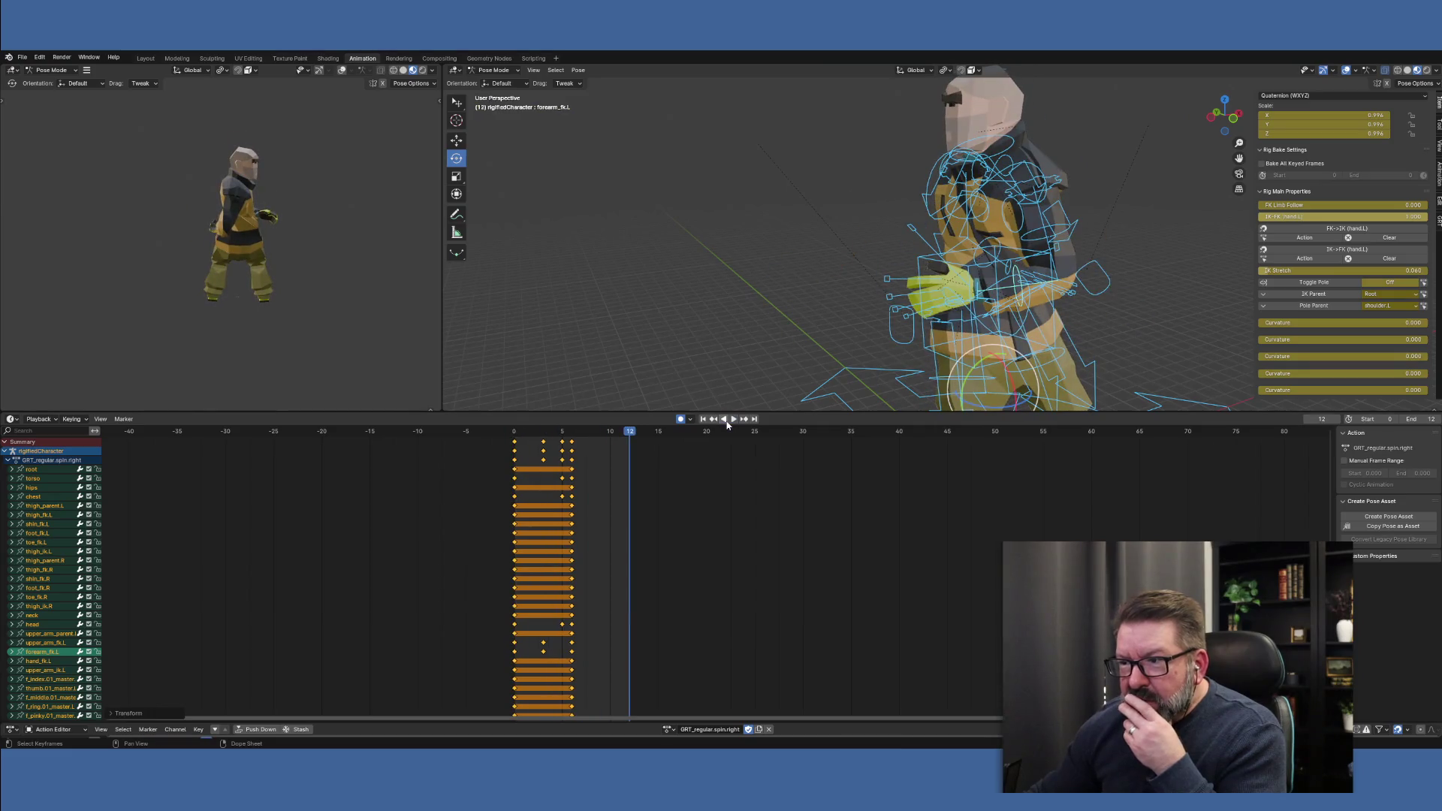
{"action": "key", "text": "s"}
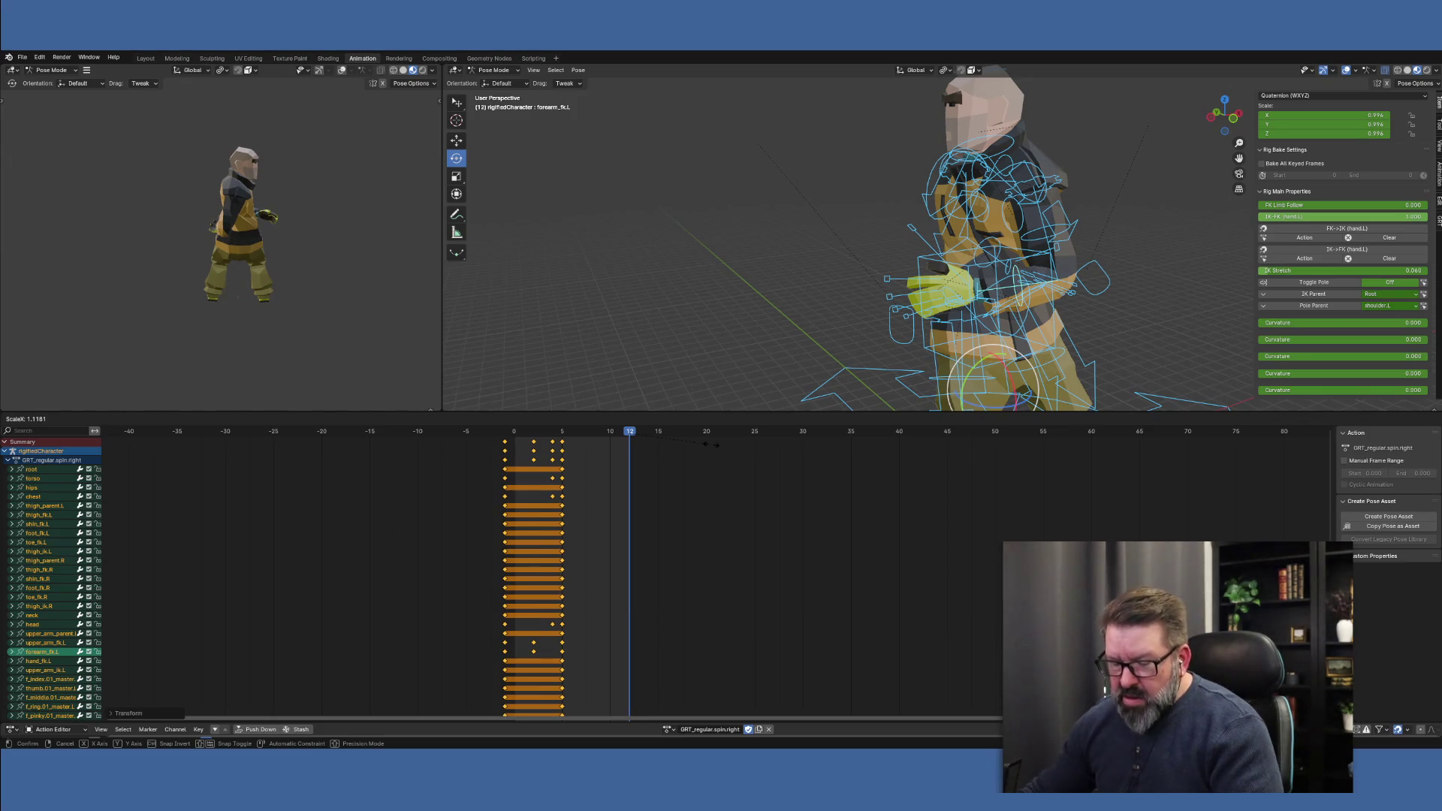
{"action": "left_click", "coordinate": [711, 448]}
{"action": "key", "text": "ctrl+z"}
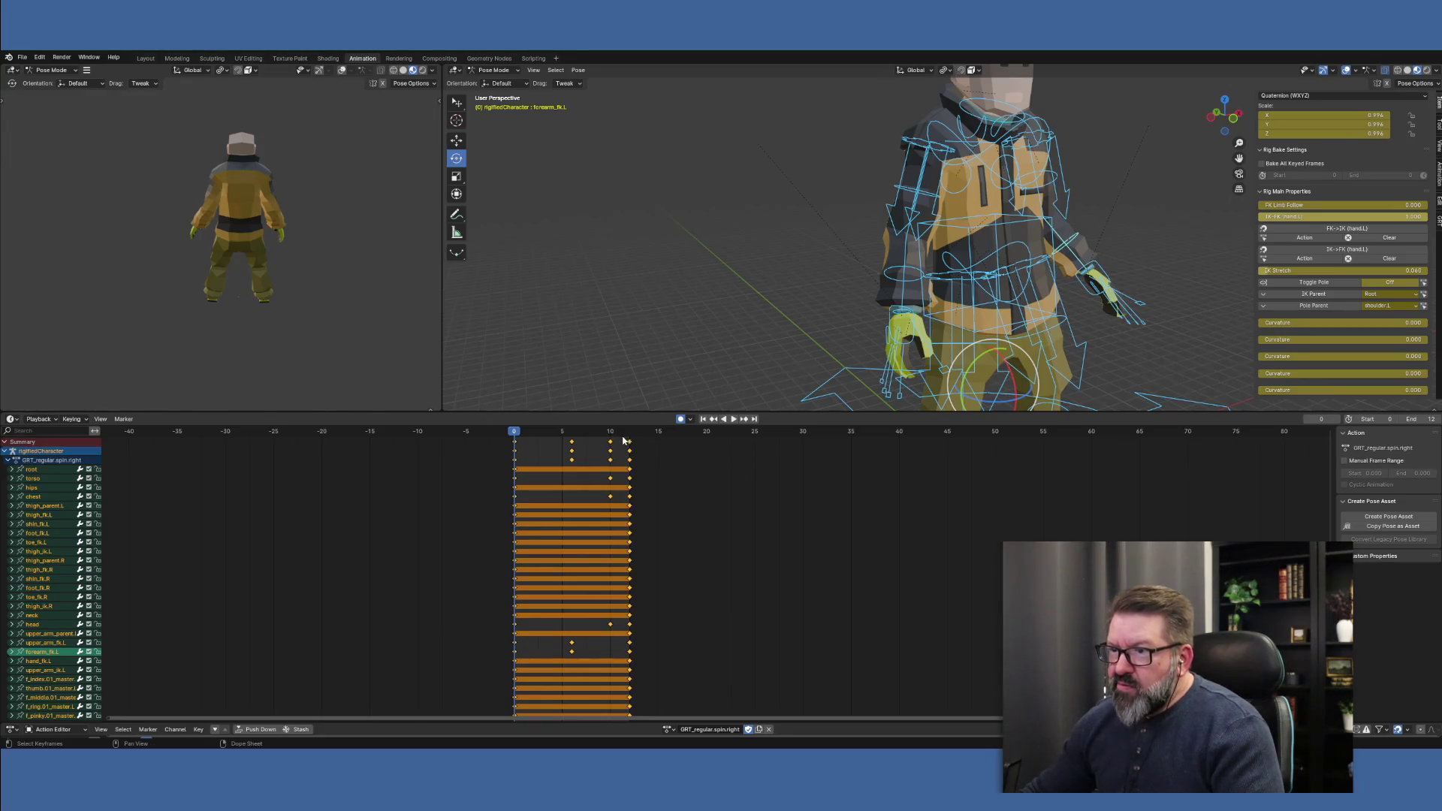
{"action": "key", "text": "s"}
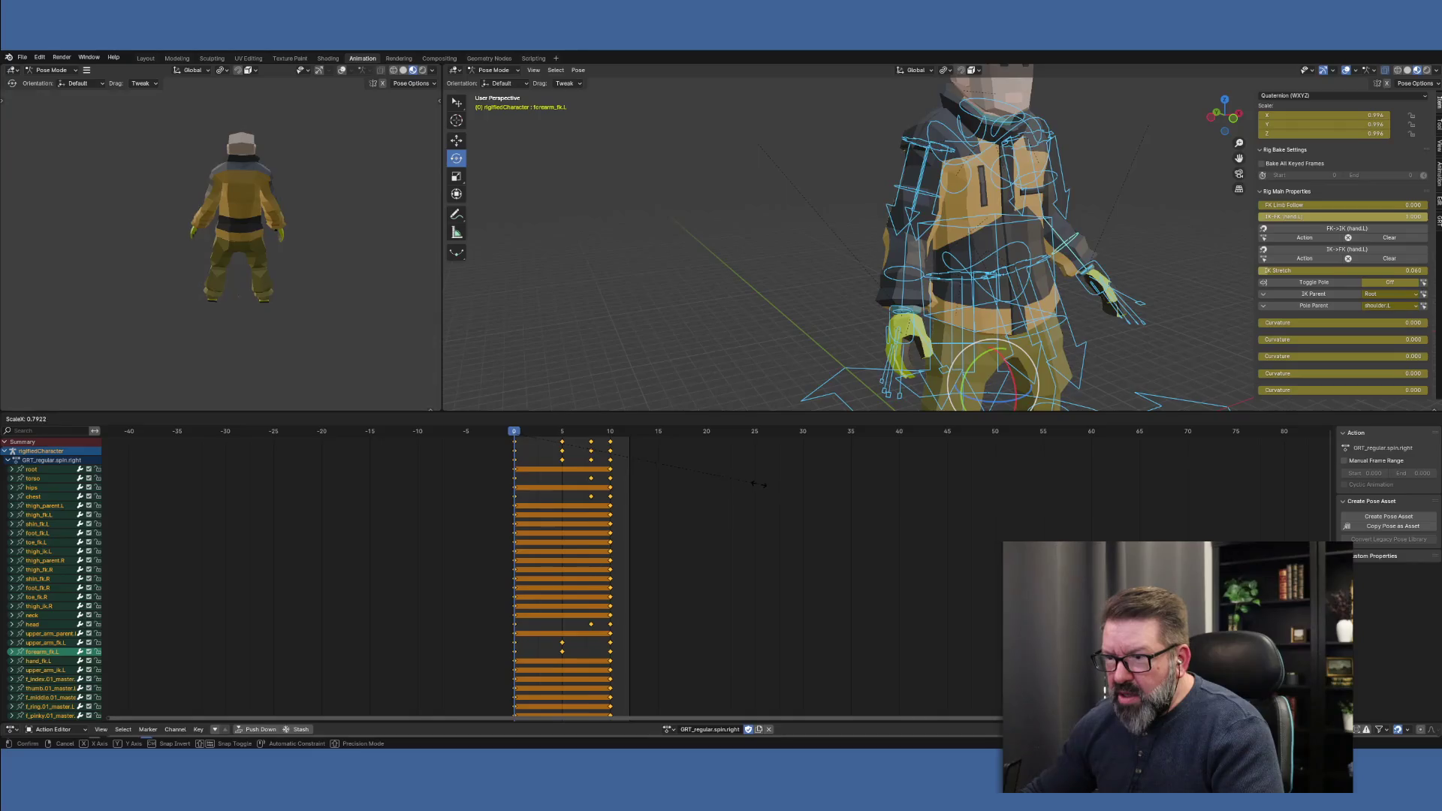
{"action": "left_click", "coordinate": [750, 481]}
{"action": "left_click", "coordinate": [734, 421]}
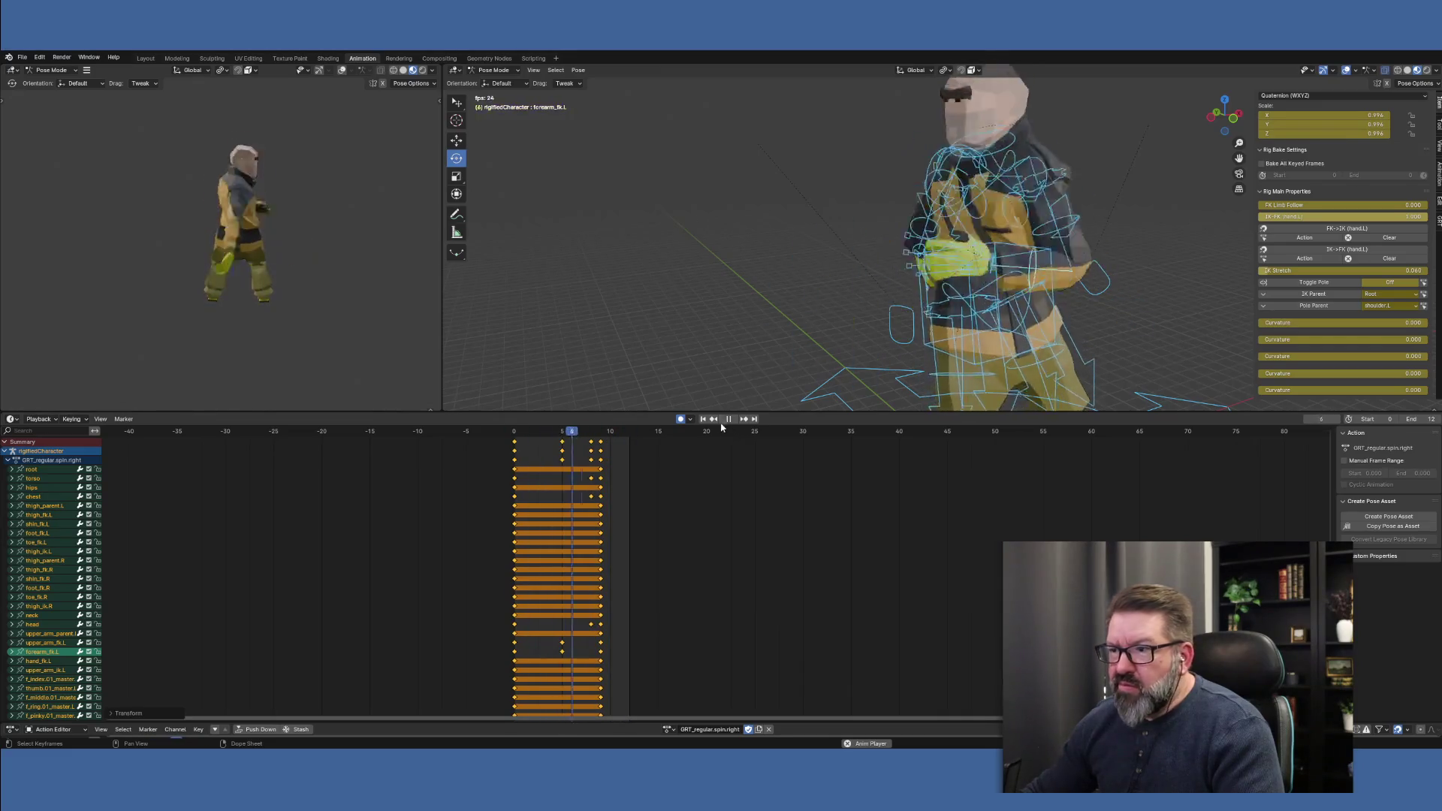
{"action": "left_click", "coordinate": [728, 419]}
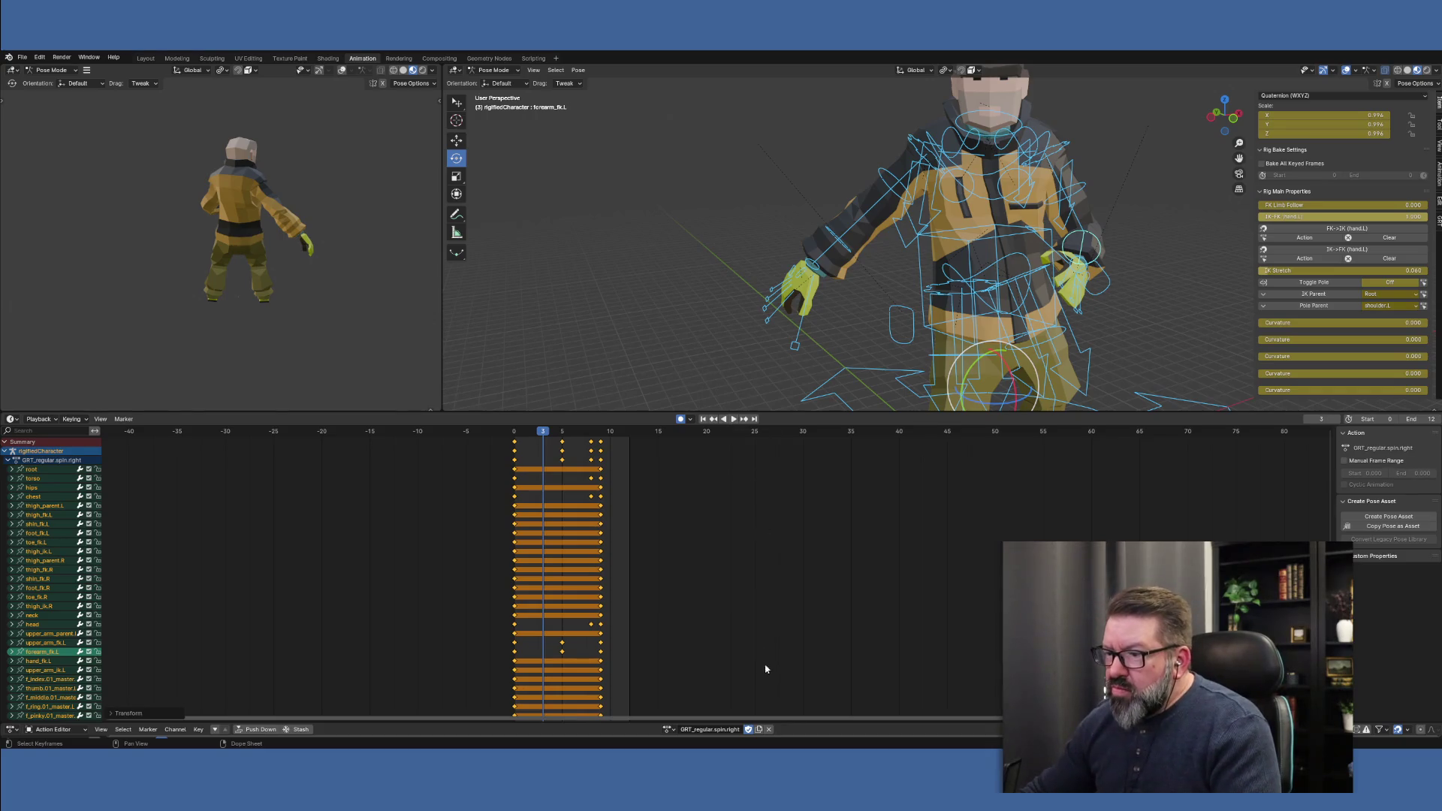
{"action": "key", "text": "space"}
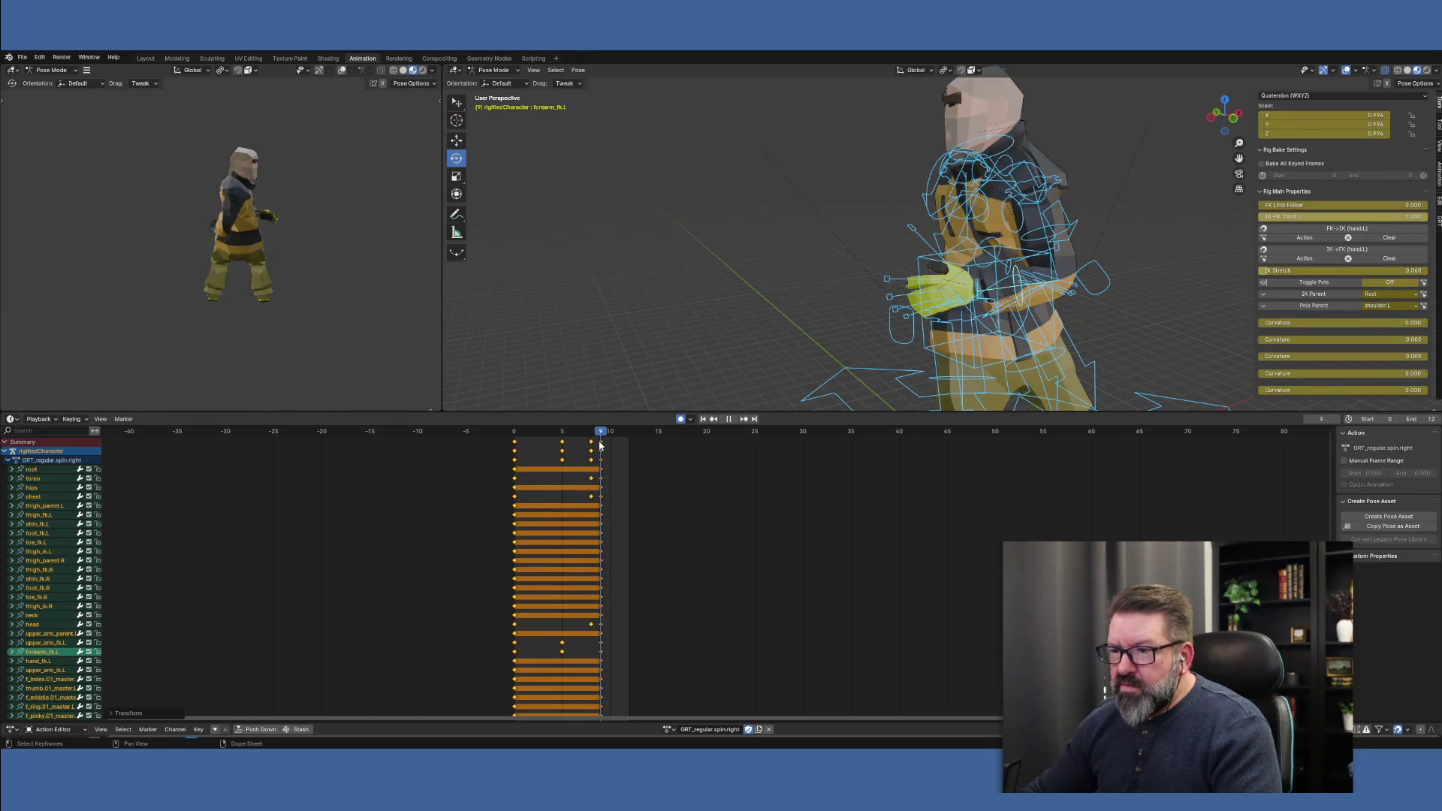
{"action": "mouse_move", "coordinate": [600, 444]}
{"action": "left_mouse_down"}
{"action": "mouse_move", "coordinate": [553, 446]}
{"action": "mouse_move", "coordinate": [576, 447]}
{"action": "left_mouse_up"}
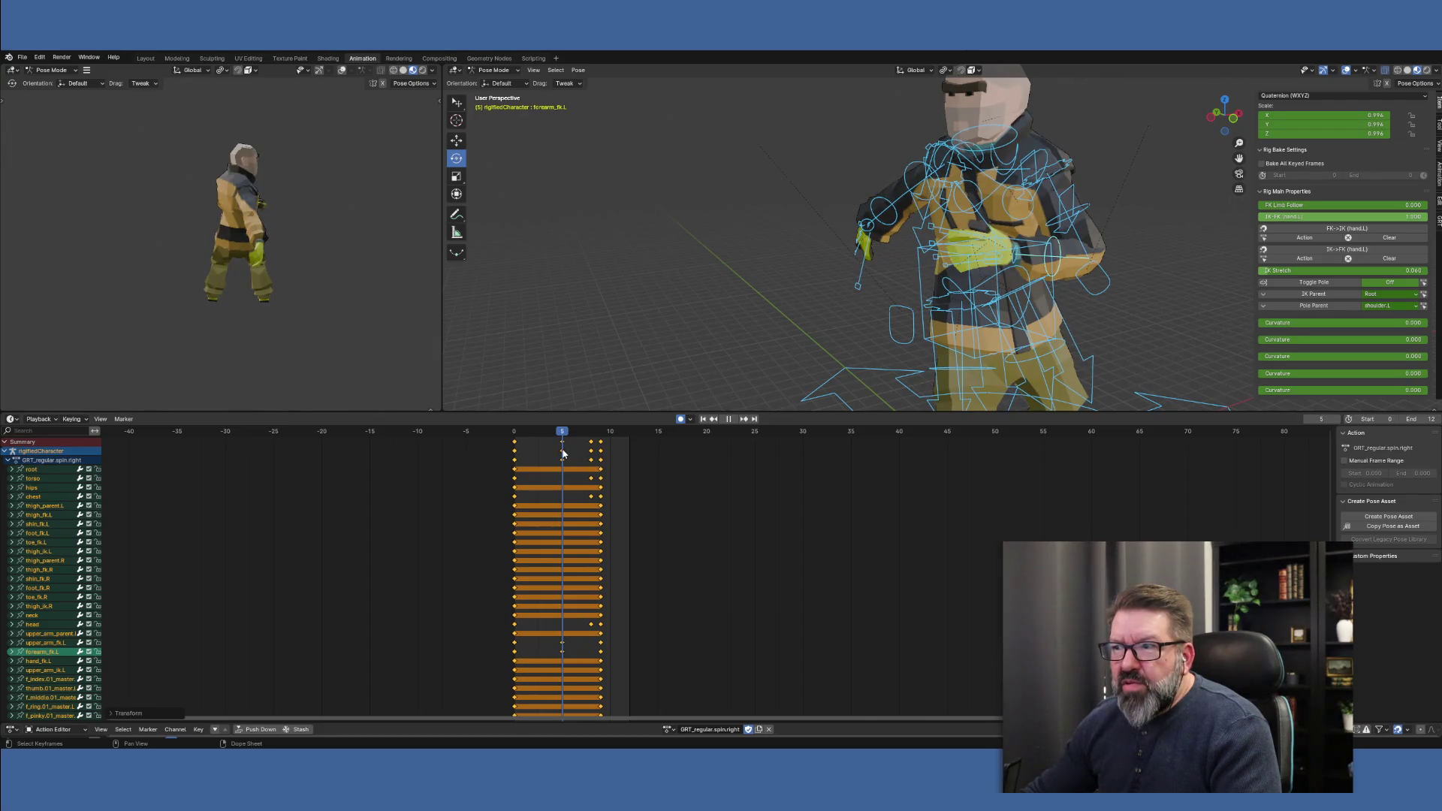
Stop playback, select forearm_fk.L and park the playhead on frame 9
{"action": "key", "text": "space"}
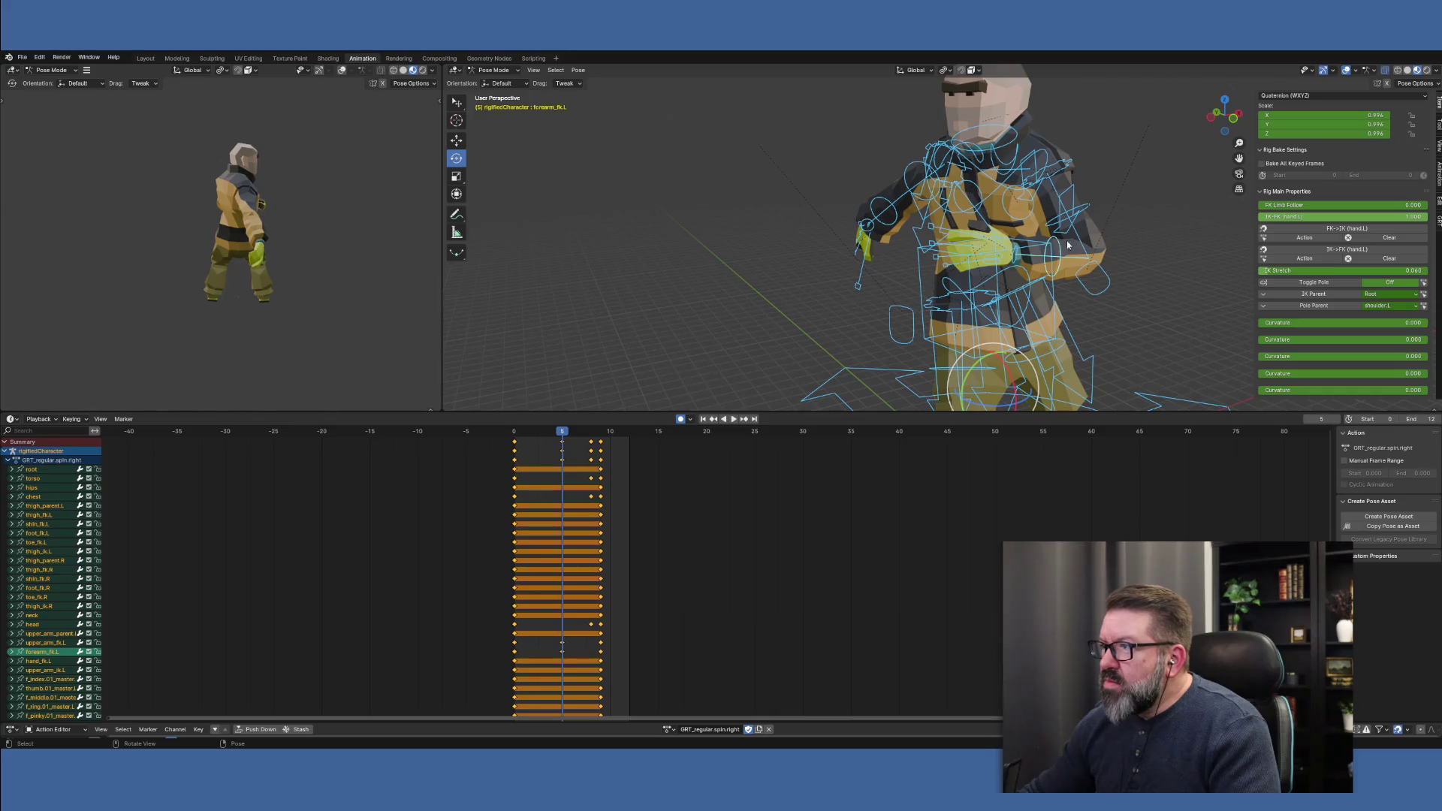
{"action": "left_click", "coordinate": [1058, 249]}
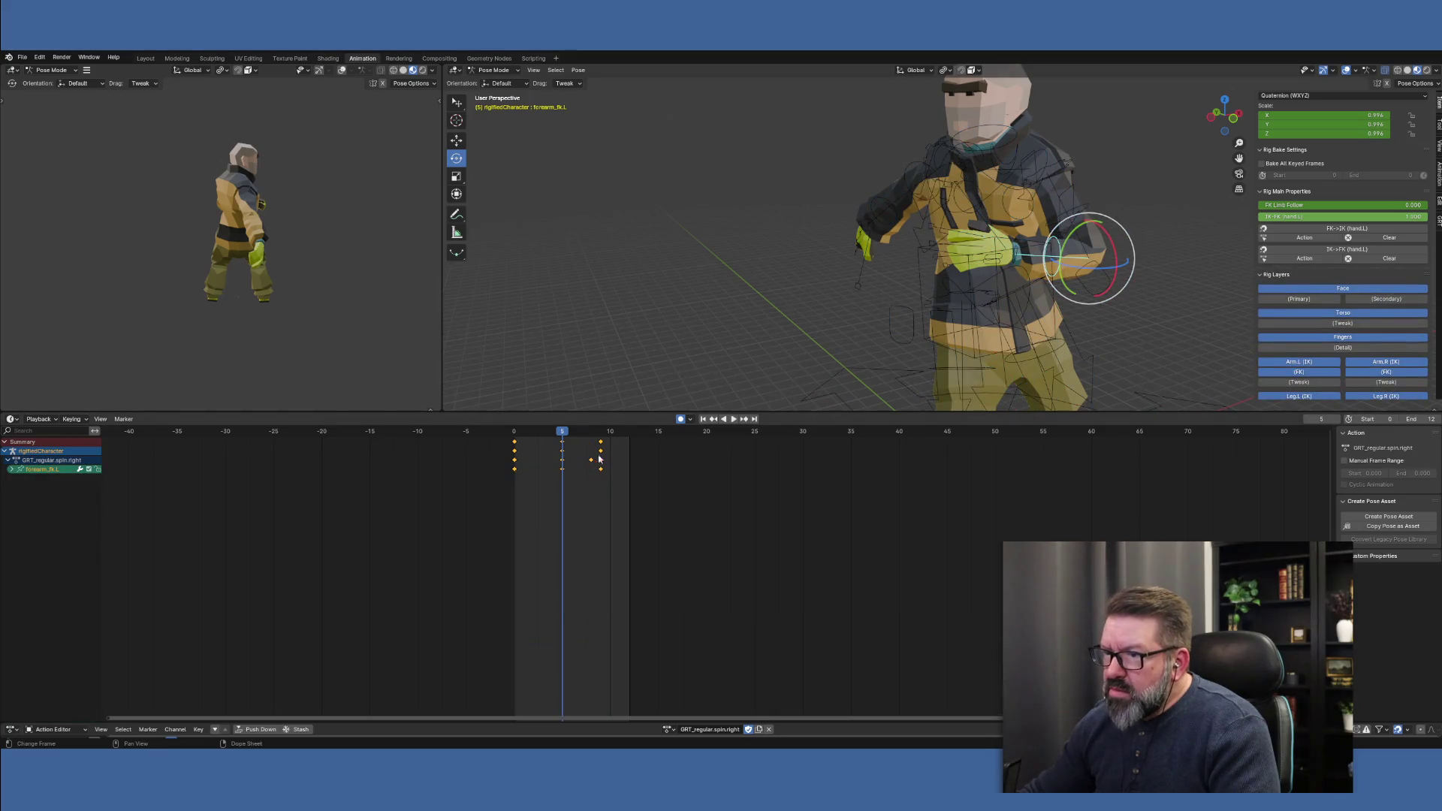
{"action": "left_click_drag", "start_coordinate": [566, 437], "coordinate": [602, 434]}
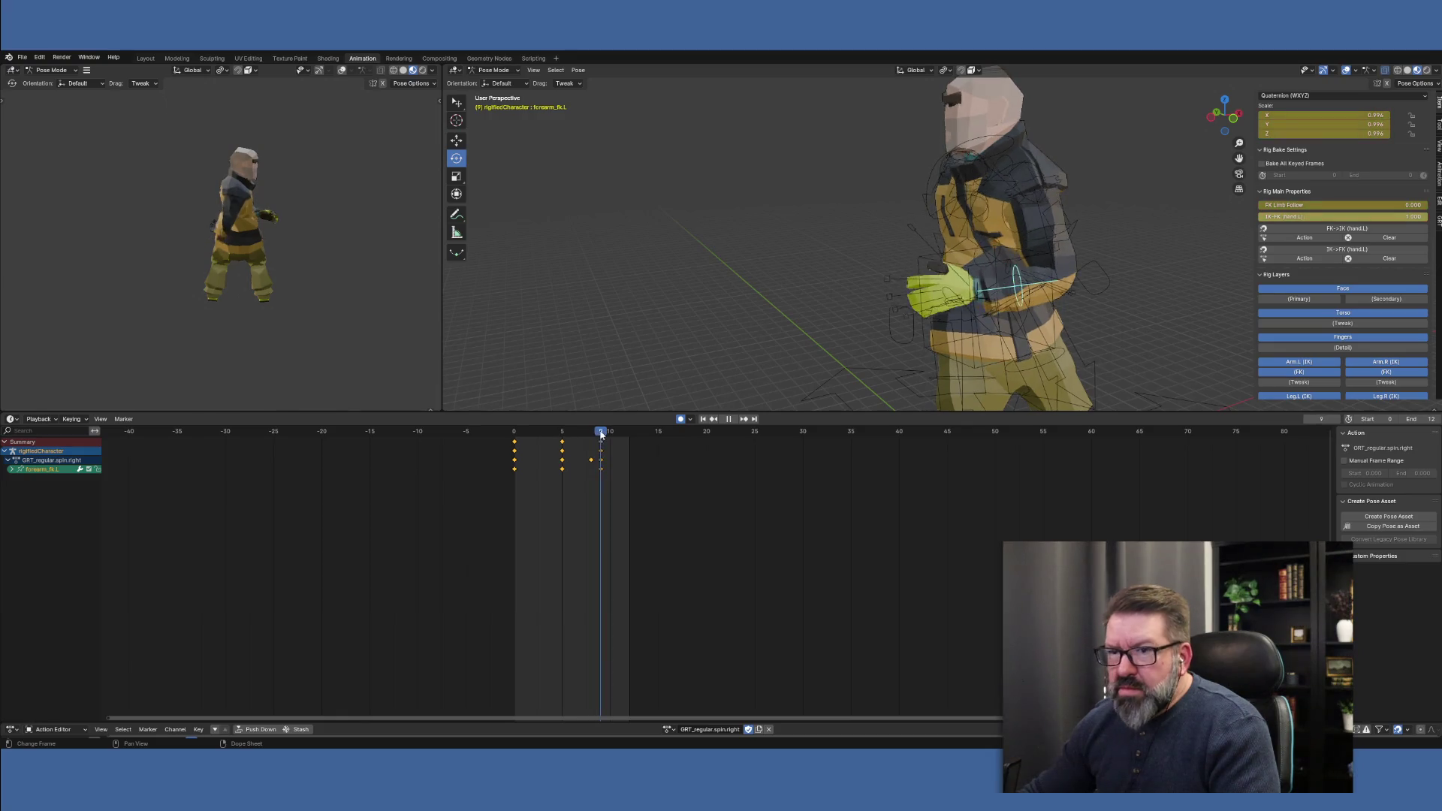
{"action": "mouse_move", "coordinate": [605, 434]}
{"action": "left_mouse_down"}
{"action": "mouse_move", "coordinate": [562, 437]}
{"action": "mouse_move", "coordinate": [598, 435]}
{"action": "left_mouse_up"}
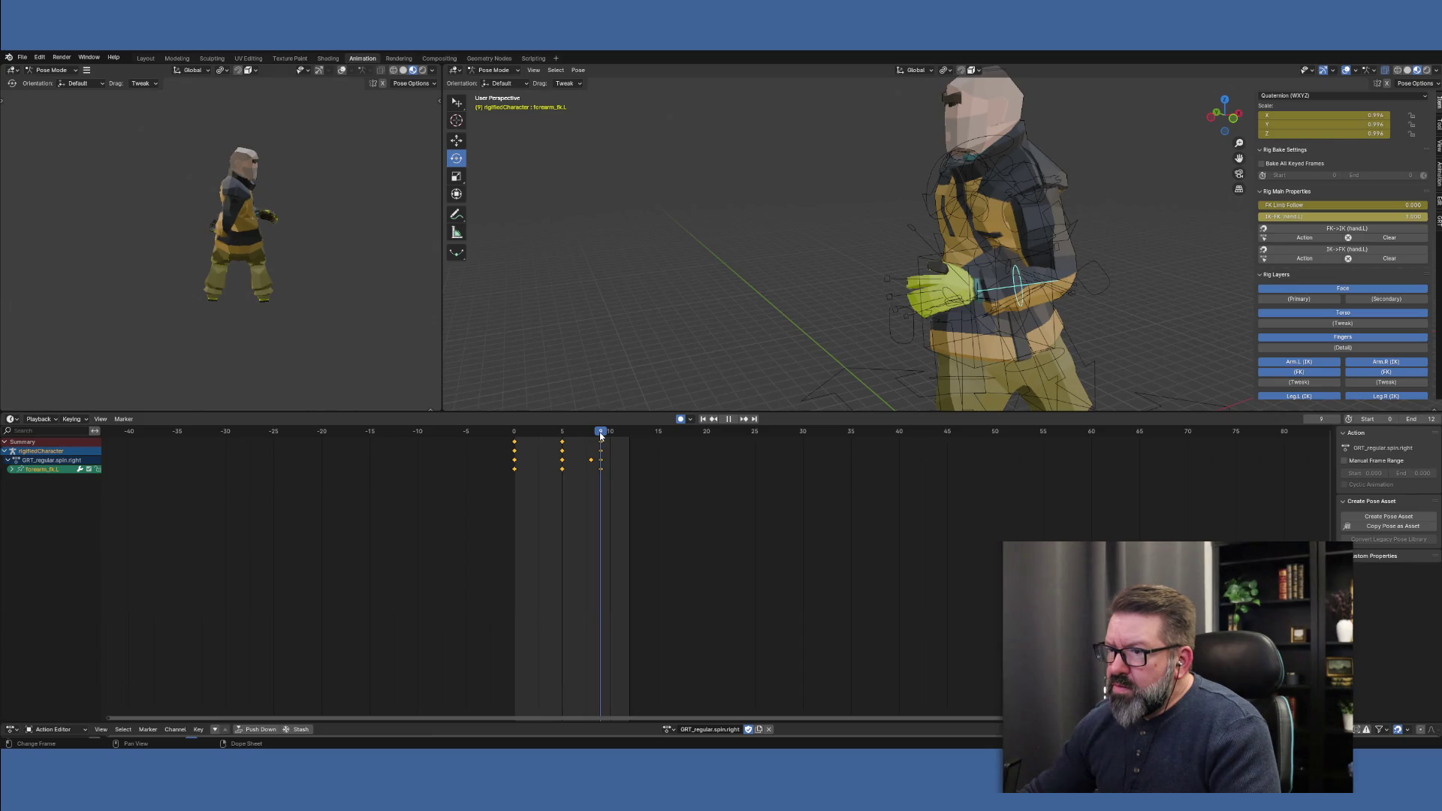
{"action": "left_click_drag", "start_coordinate": [600, 435], "coordinate": [602, 435]}
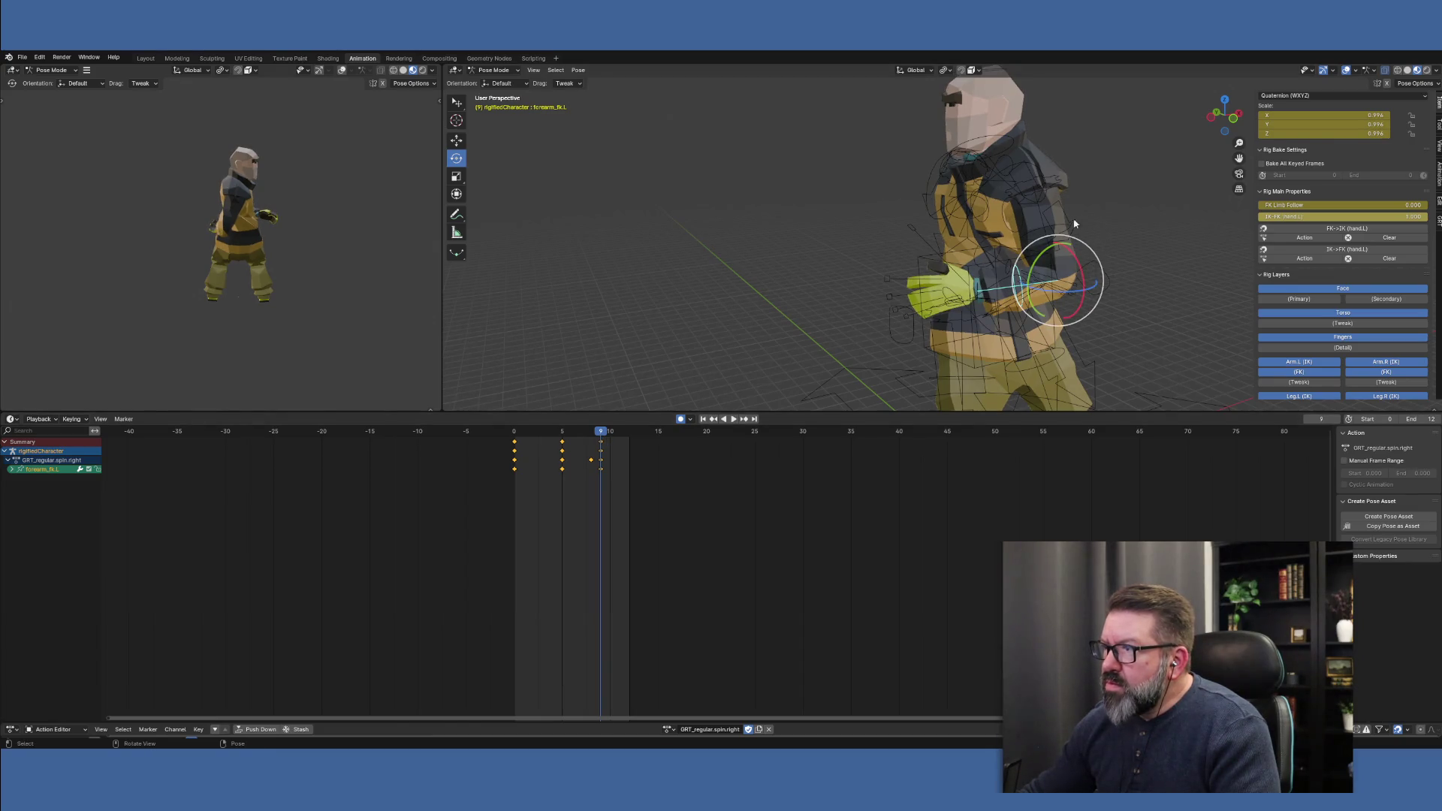
Rotate the left forearm (forearm_fk.L) around its Z axis at frame 9
{"action": "left_click", "coordinate": [1032, 235]}
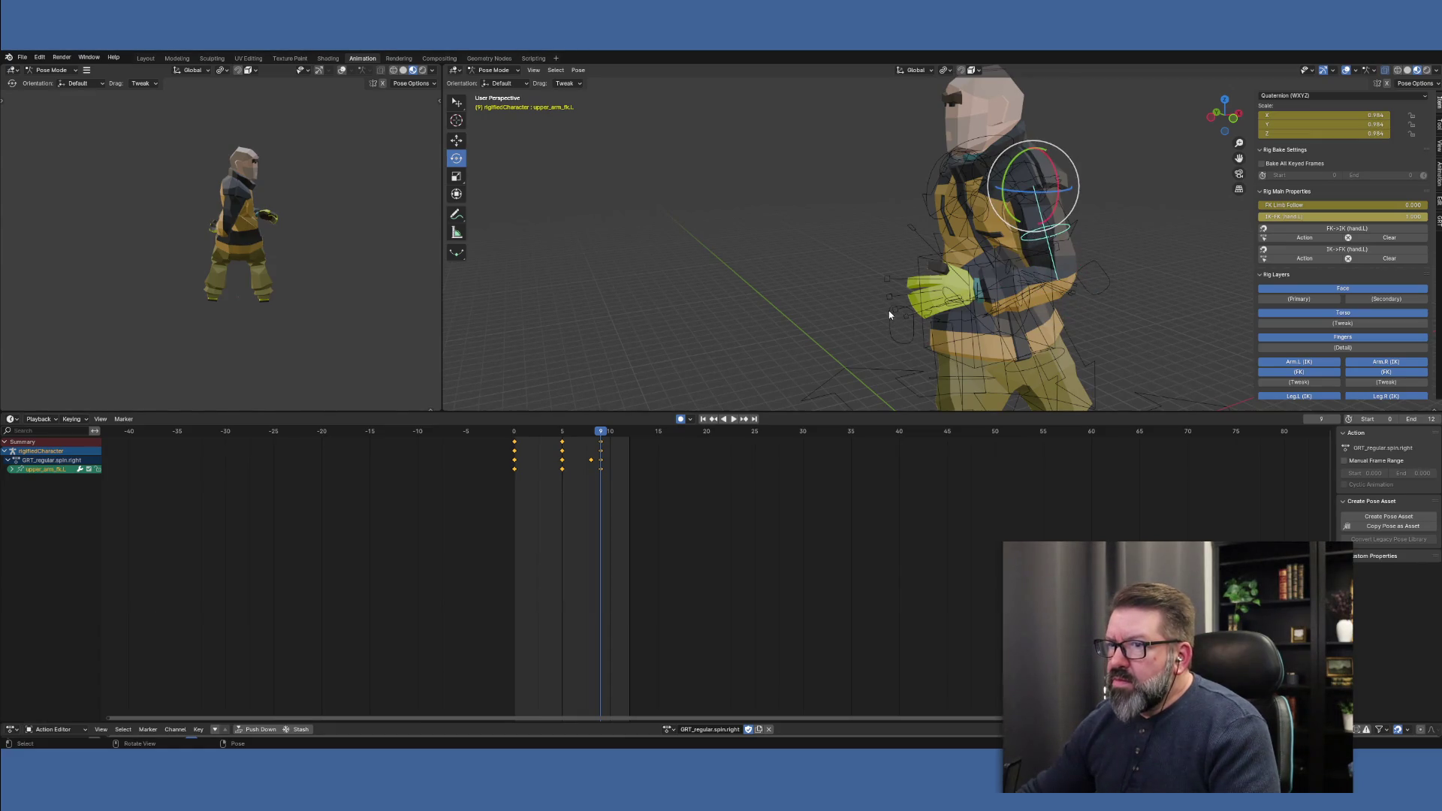
{"action": "mouse_move", "coordinate": [888, 313]}
{"action": "middle_mouse_down"}
{"action": "mouse_move", "coordinate": [998, 316]}
{"action": "mouse_move", "coordinate": [896, 309]}
{"action": "middle_mouse_up"}
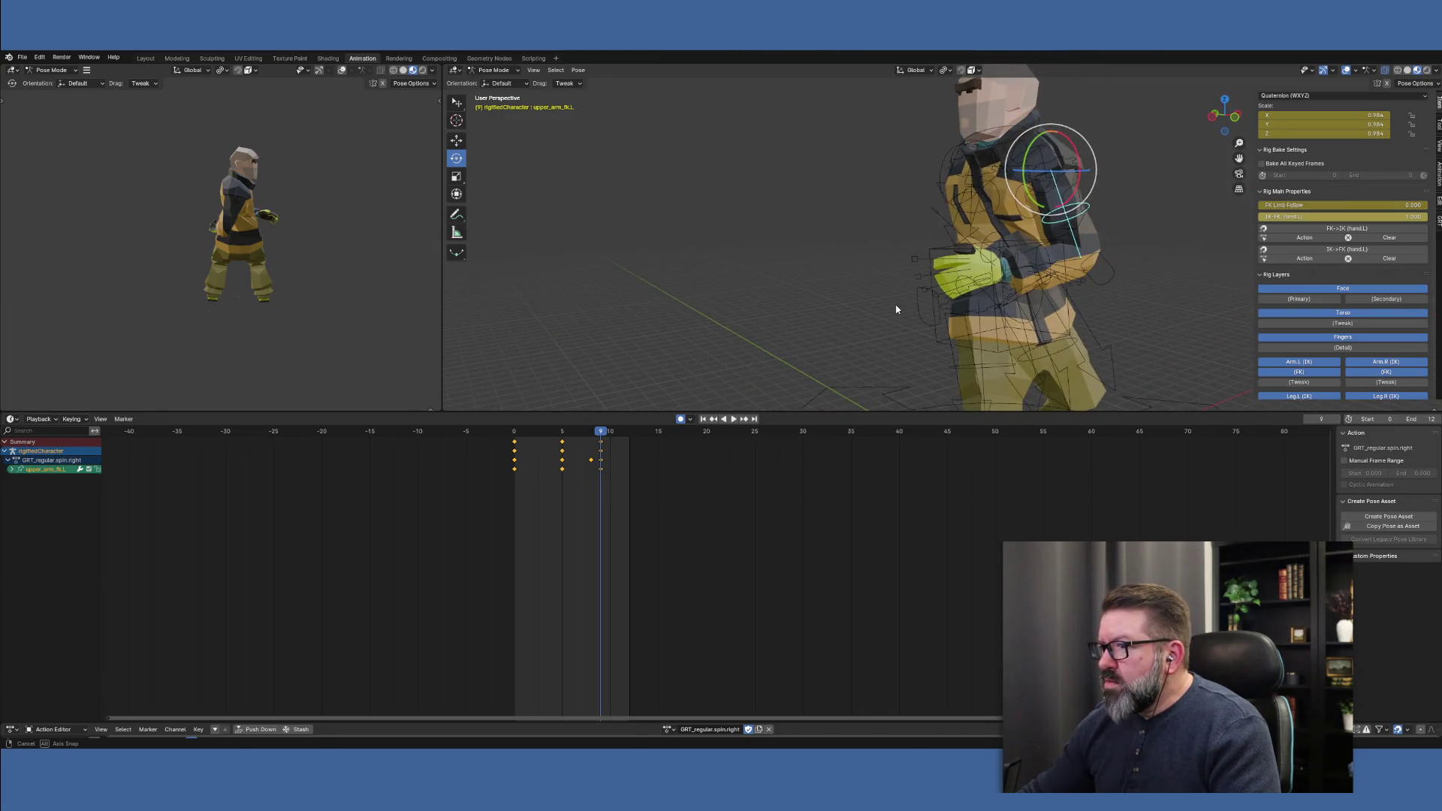
{"action": "left_click", "coordinate": [1046, 260]}
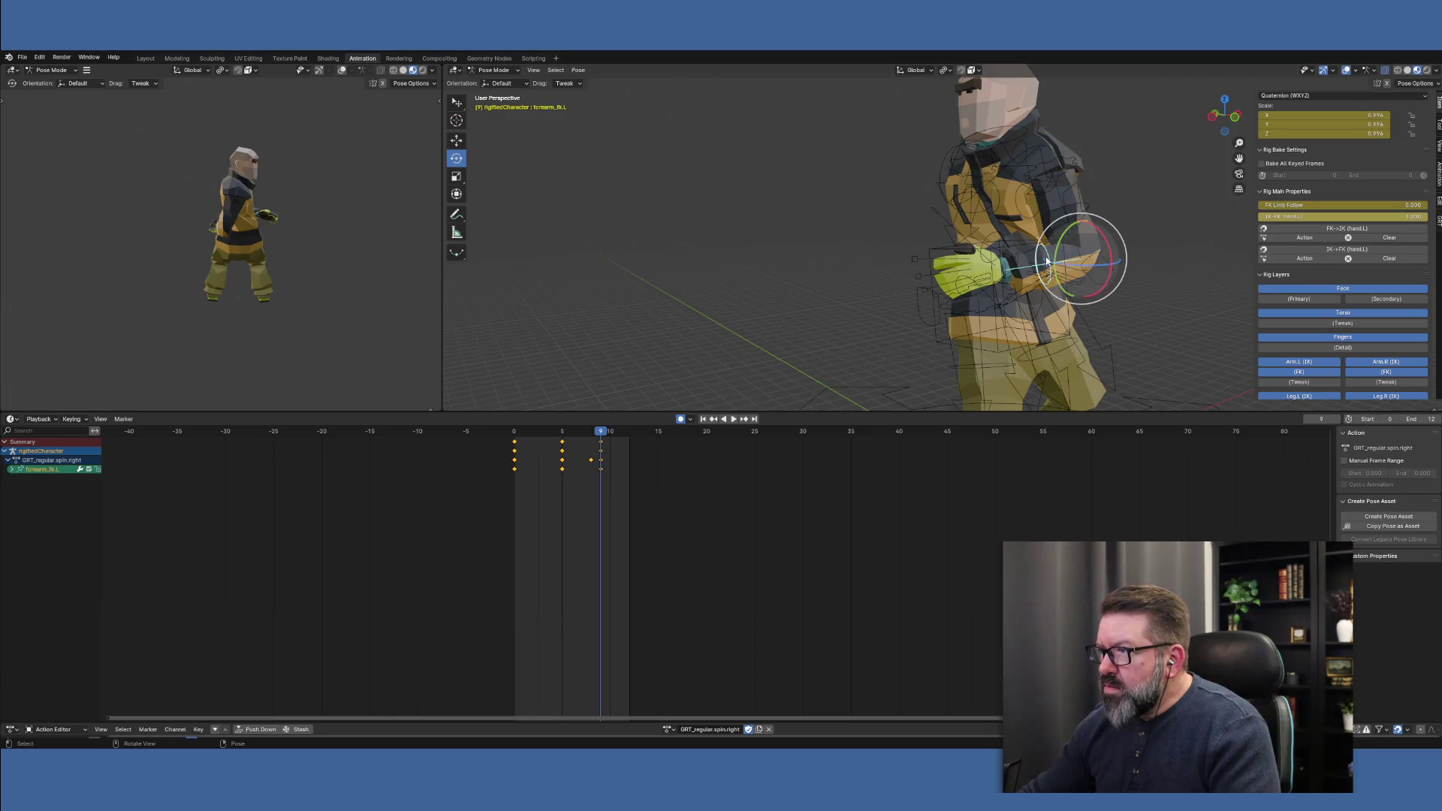
{"action": "middle_click_drag", "start_coordinate": [1080, 310], "coordinate": [1156, 240]}
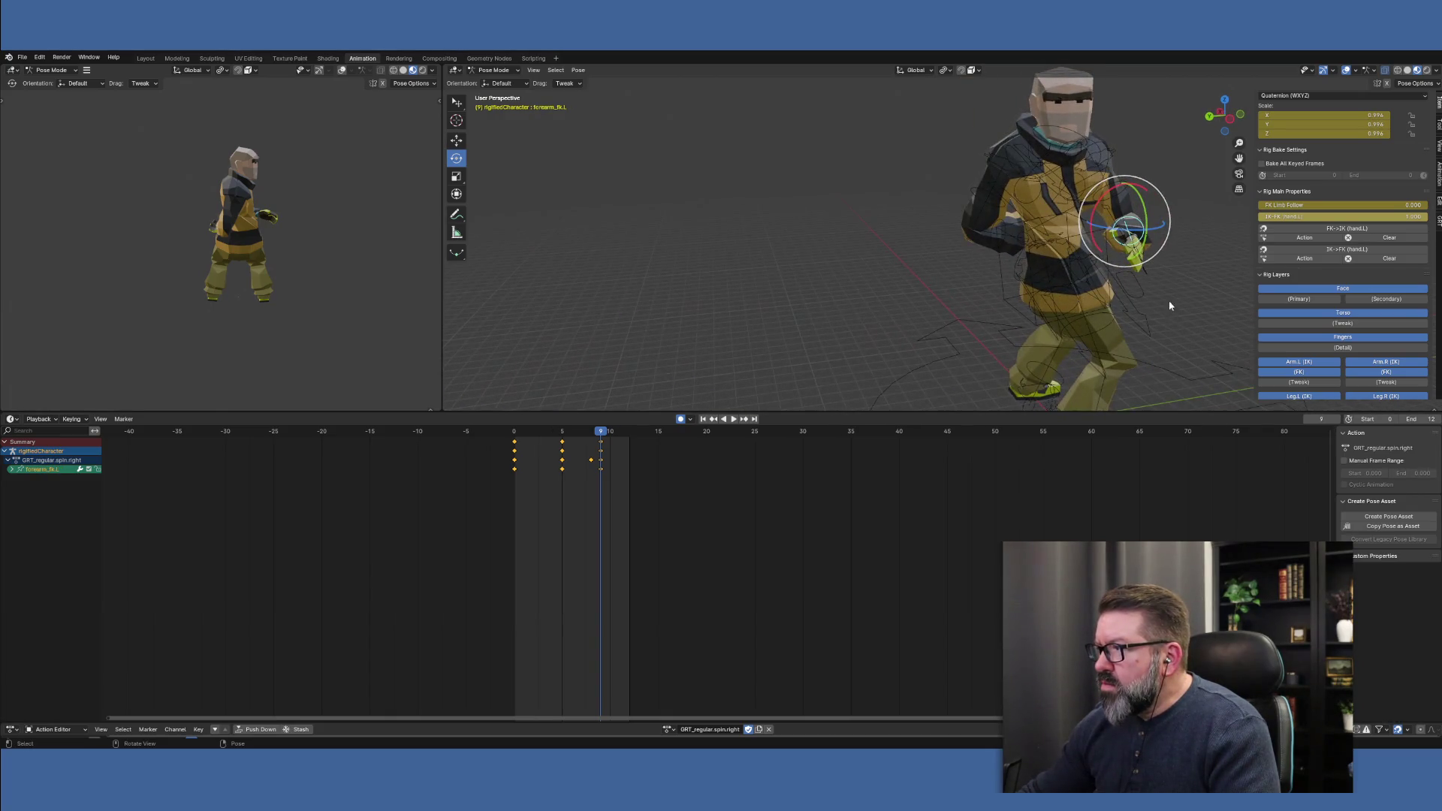
{"action": "key", "text": "r"}
{"action": "key", "text": "z"}
{"action": "left_click", "coordinate": [1140, 229]}
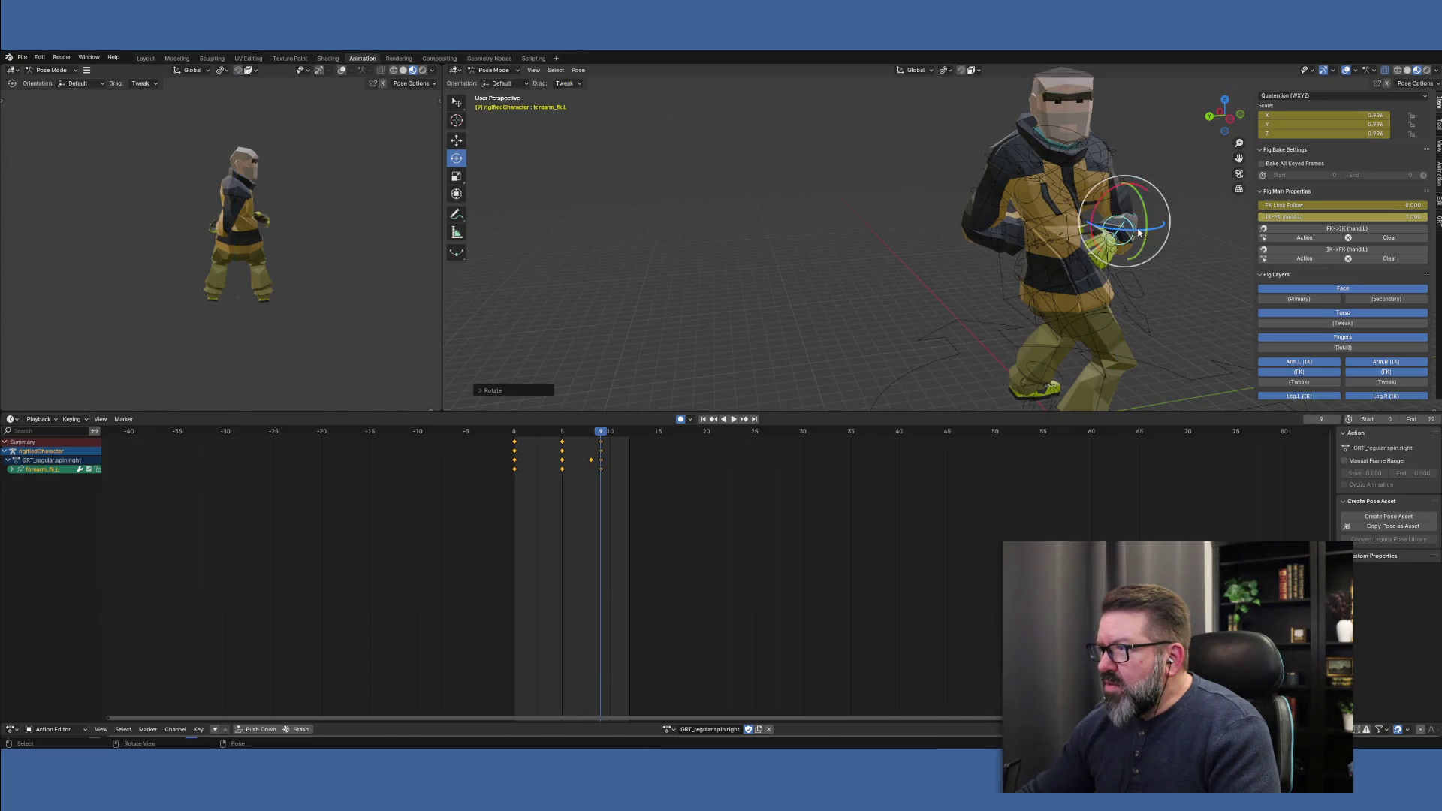
Rotate hand_fk.L around Z and then X to key the new hand pose, and play it back
{"action": "left_click", "coordinate": [1119, 247]}
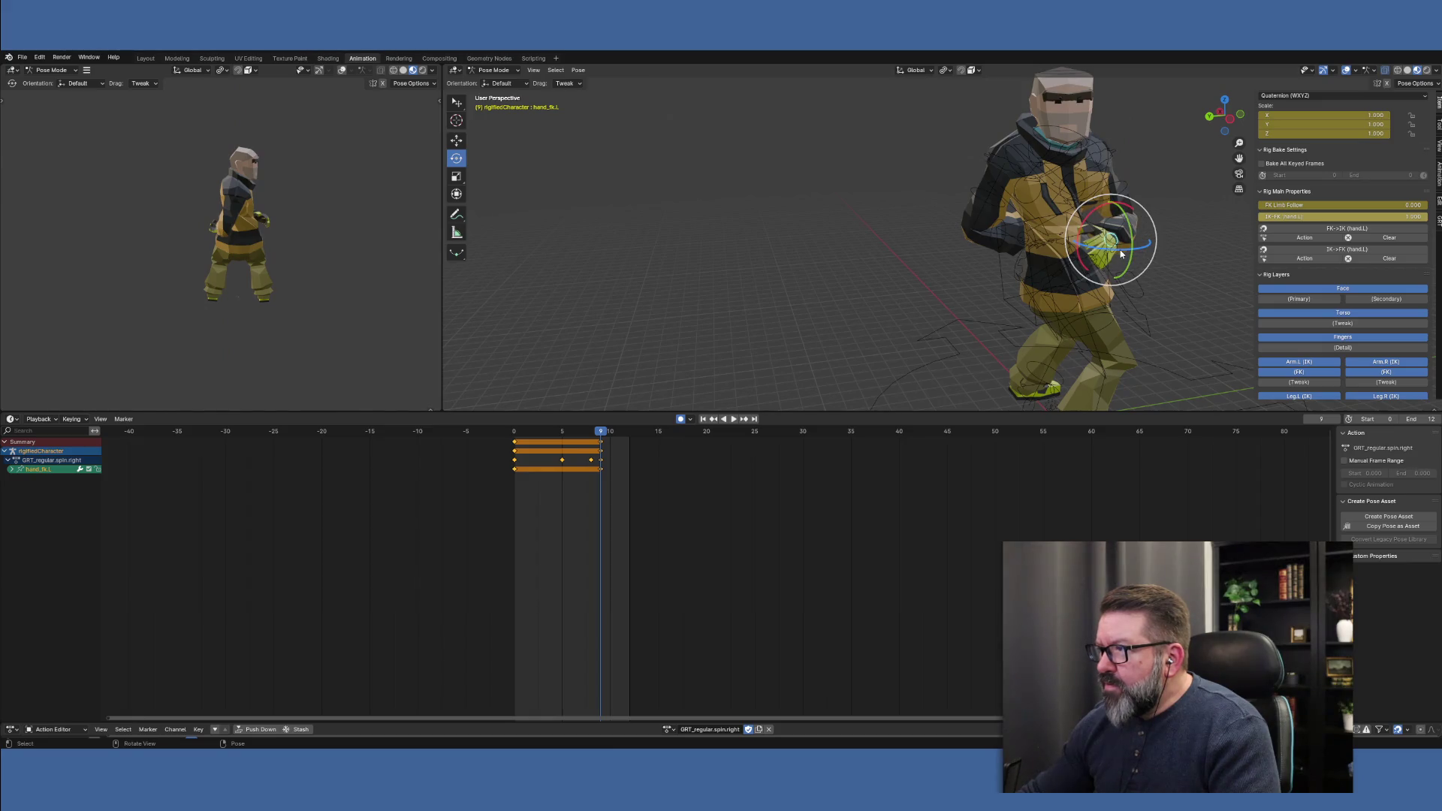
{"action": "key", "text": "r"}
{"action": "key", "text": "z"}
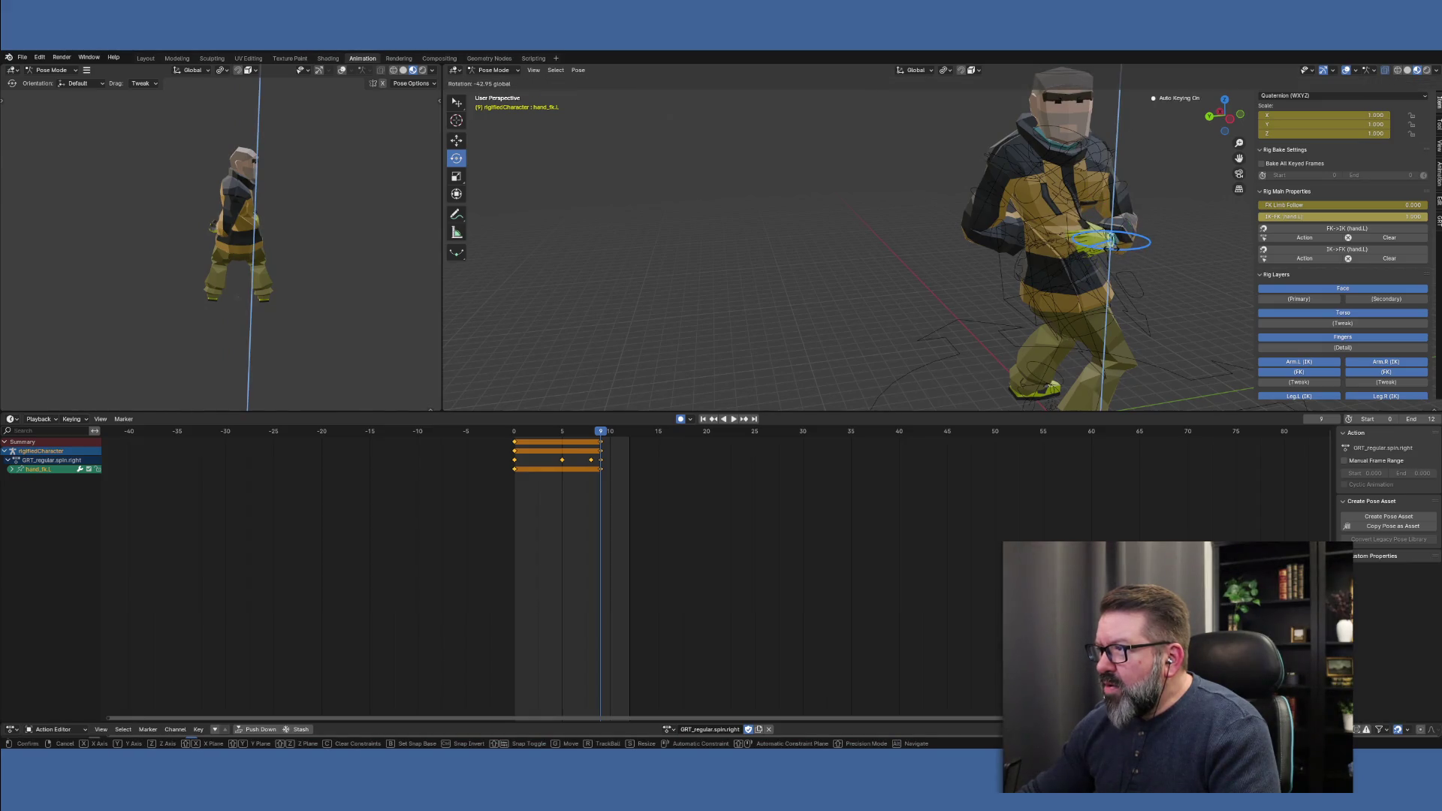
{"action": "left_click", "coordinate": [1108, 238]}
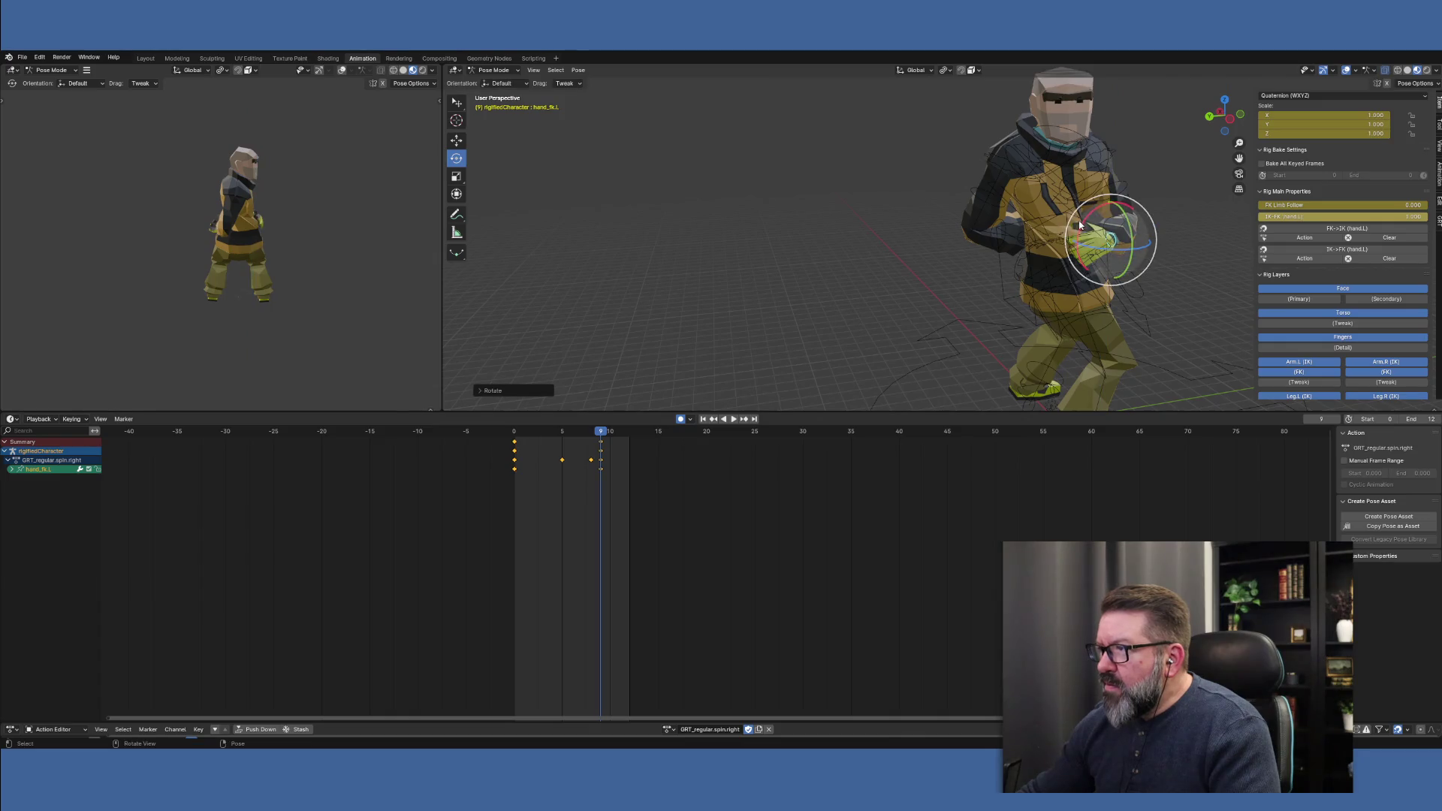
{"action": "key", "text": "r"}
{"action": "key", "text": "x"}
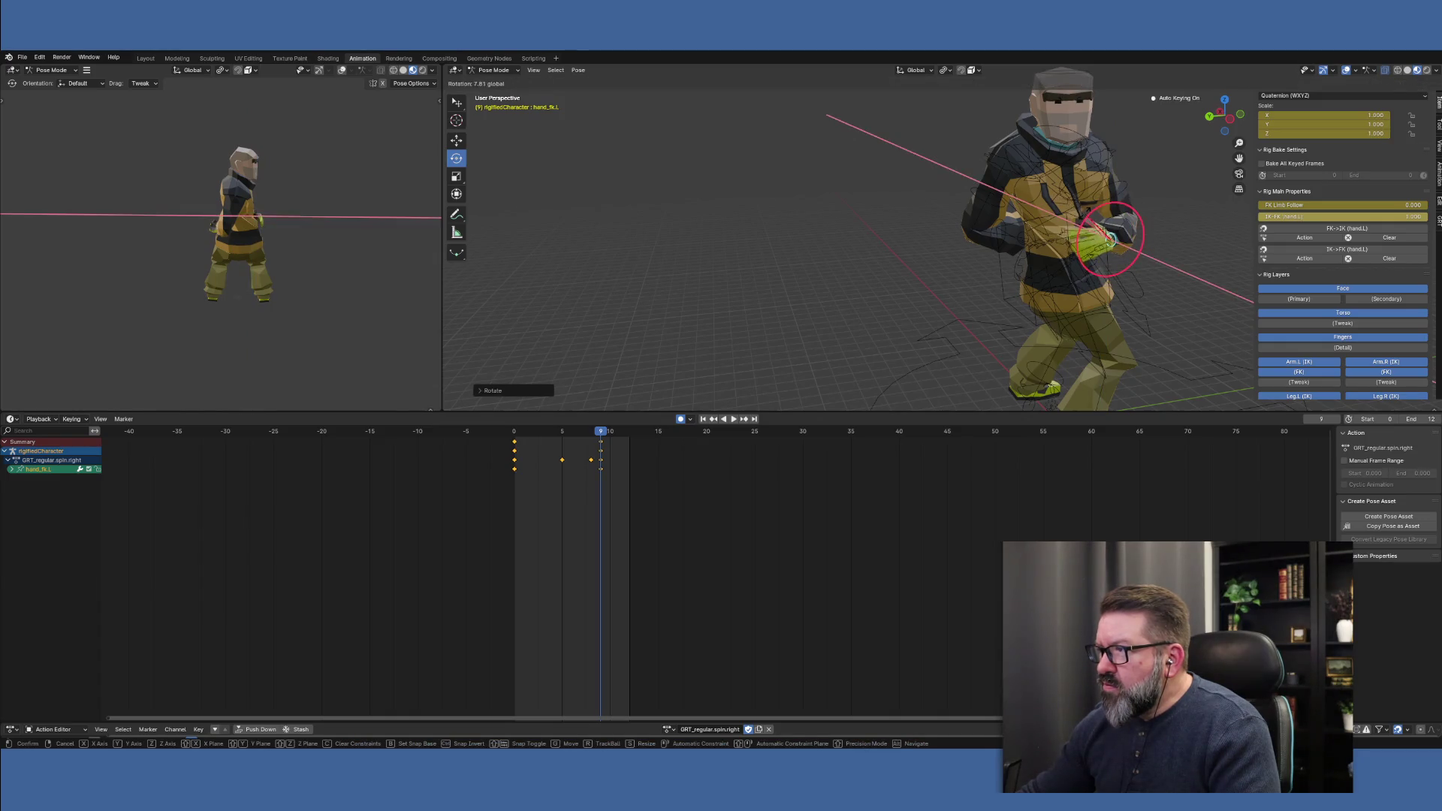
{"action": "left_click", "coordinate": [1110, 239]}
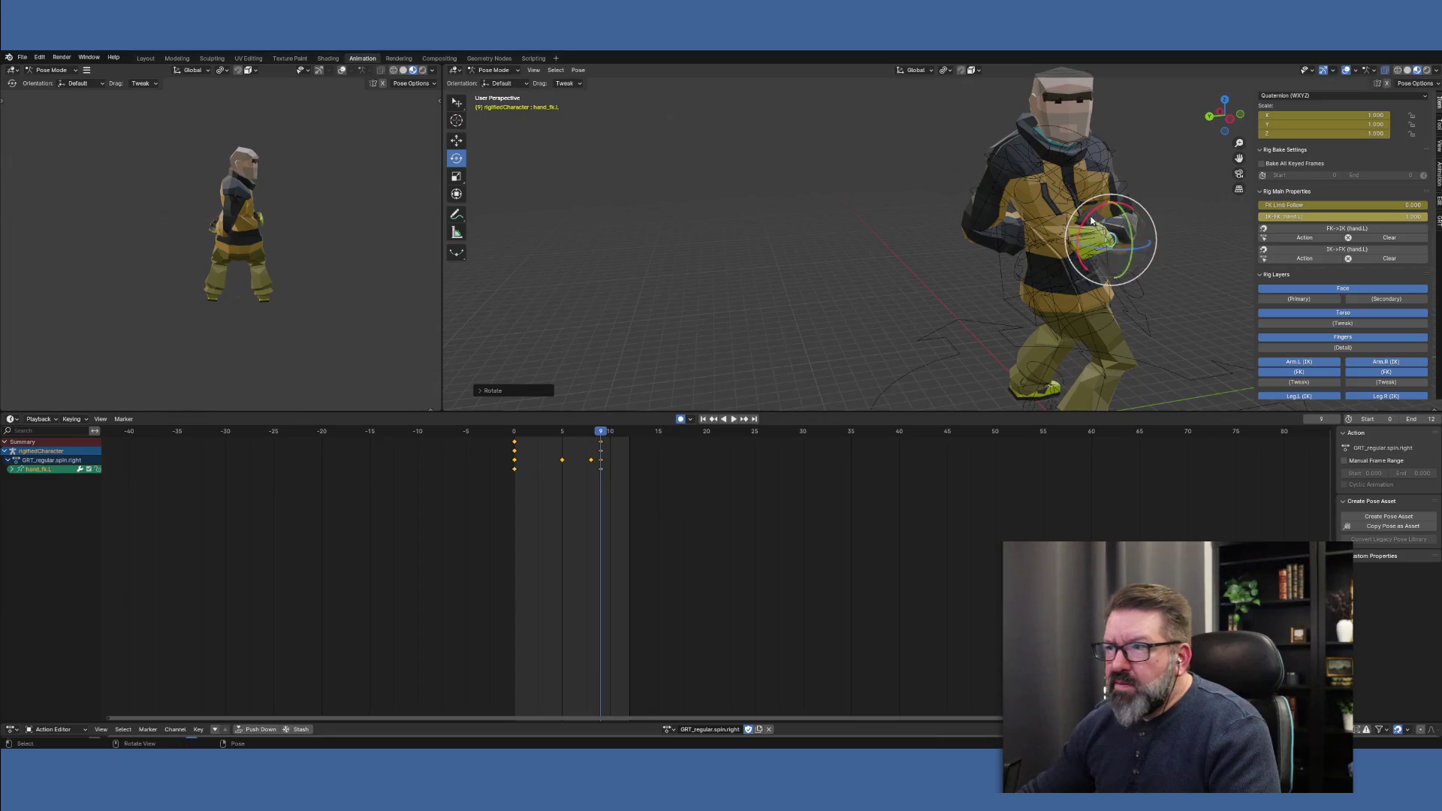
{"action": "key", "text": "space"}
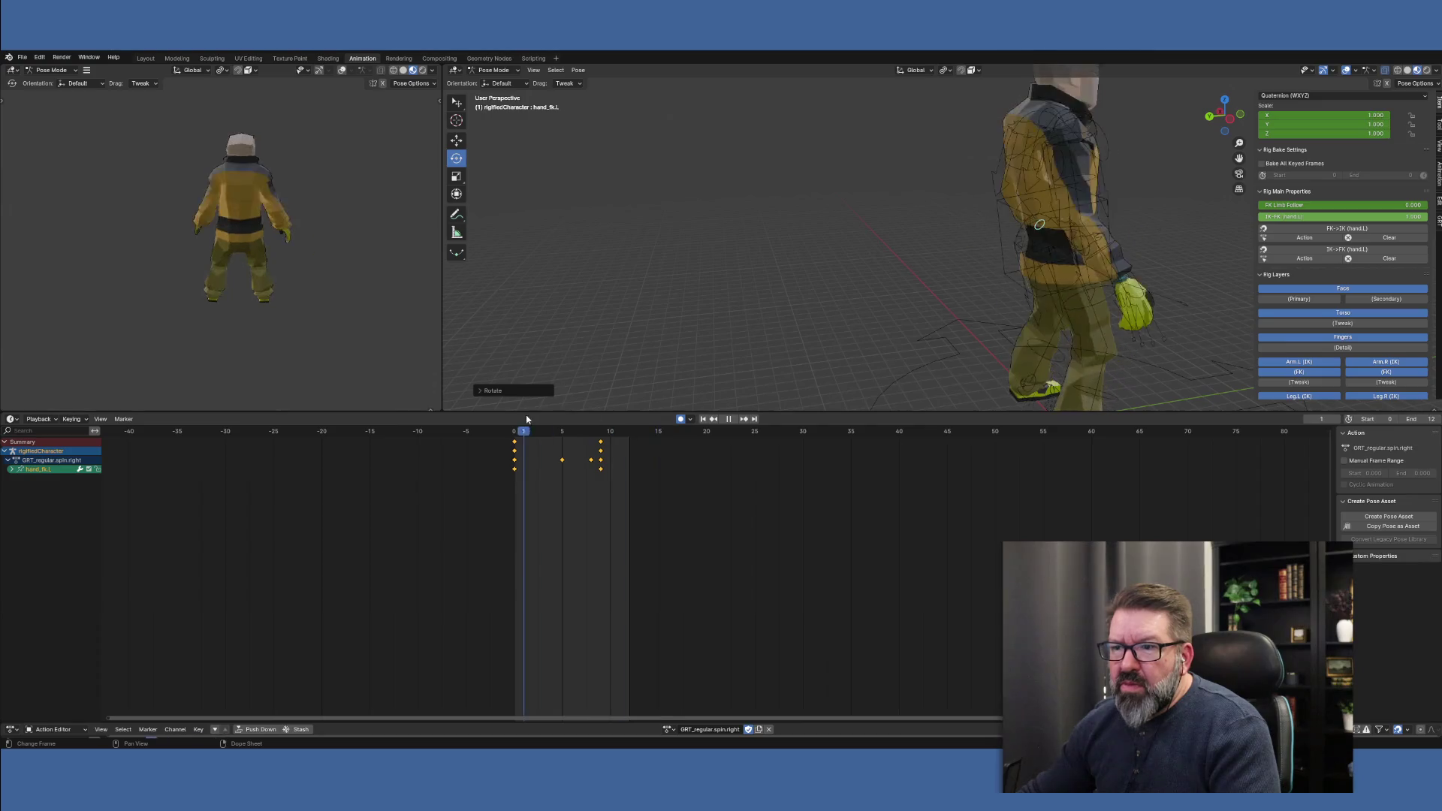
{"action": "left_click", "coordinate": [728, 419]}
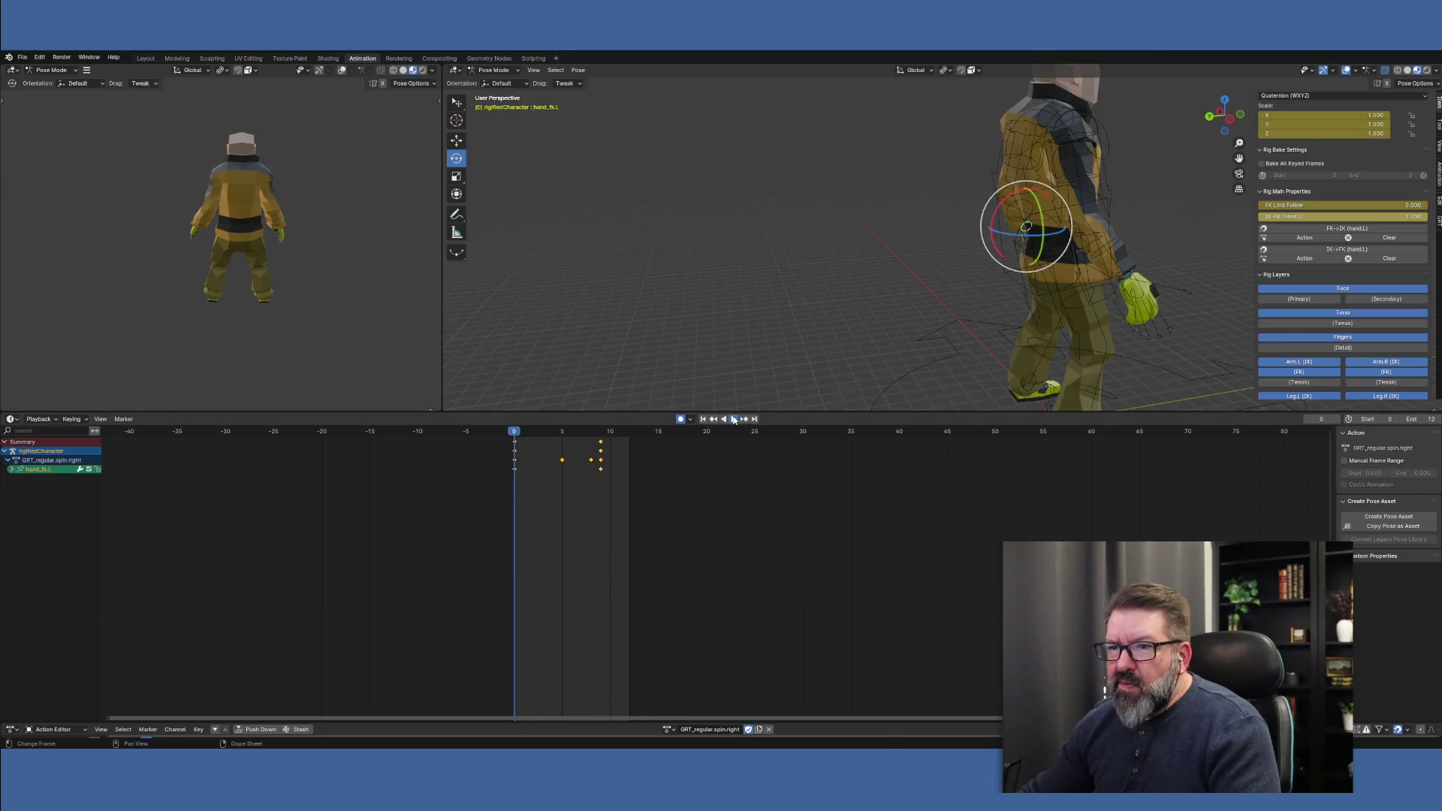
{"action": "left_click", "coordinate": [734, 419]}
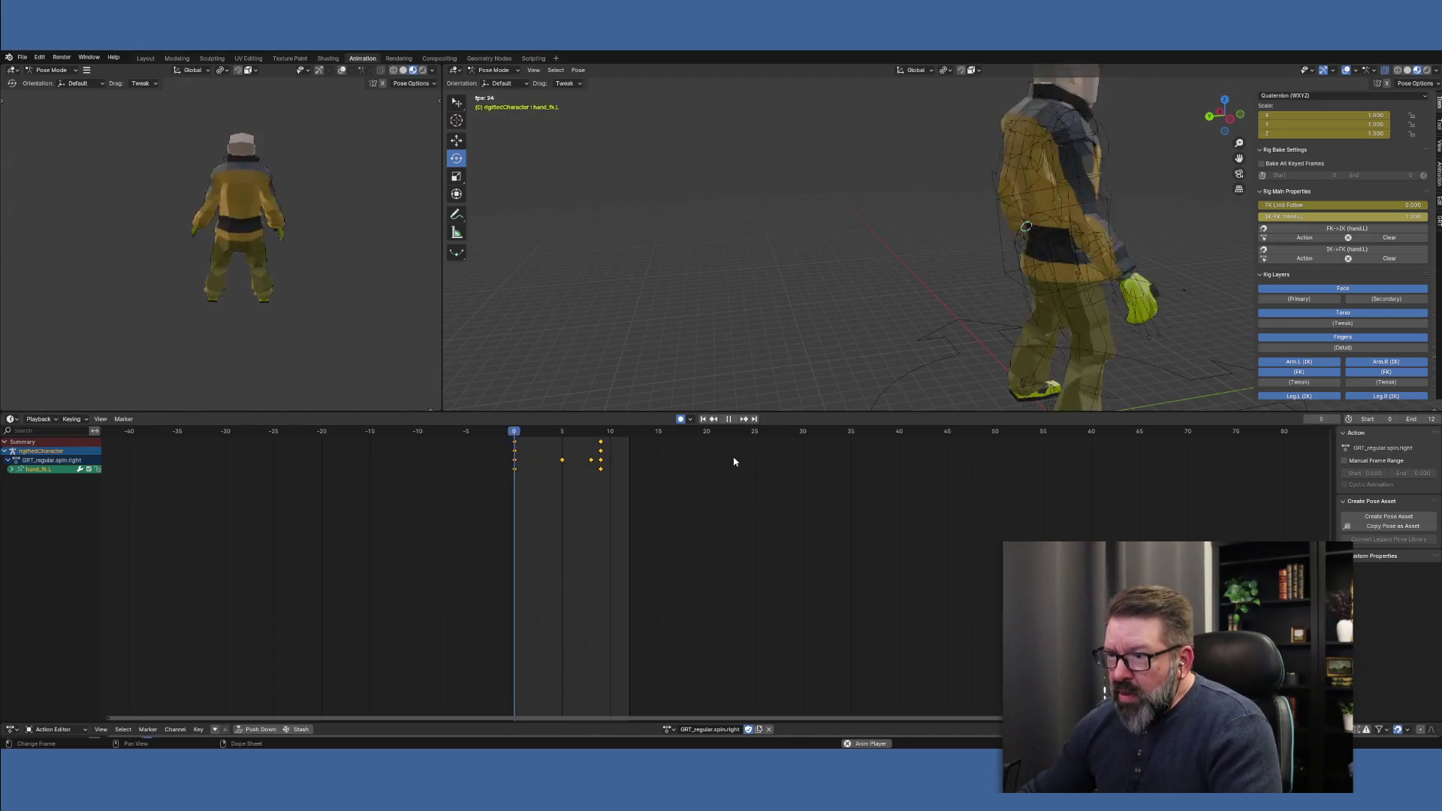
{"action": "left_click", "coordinate": [729, 418]}
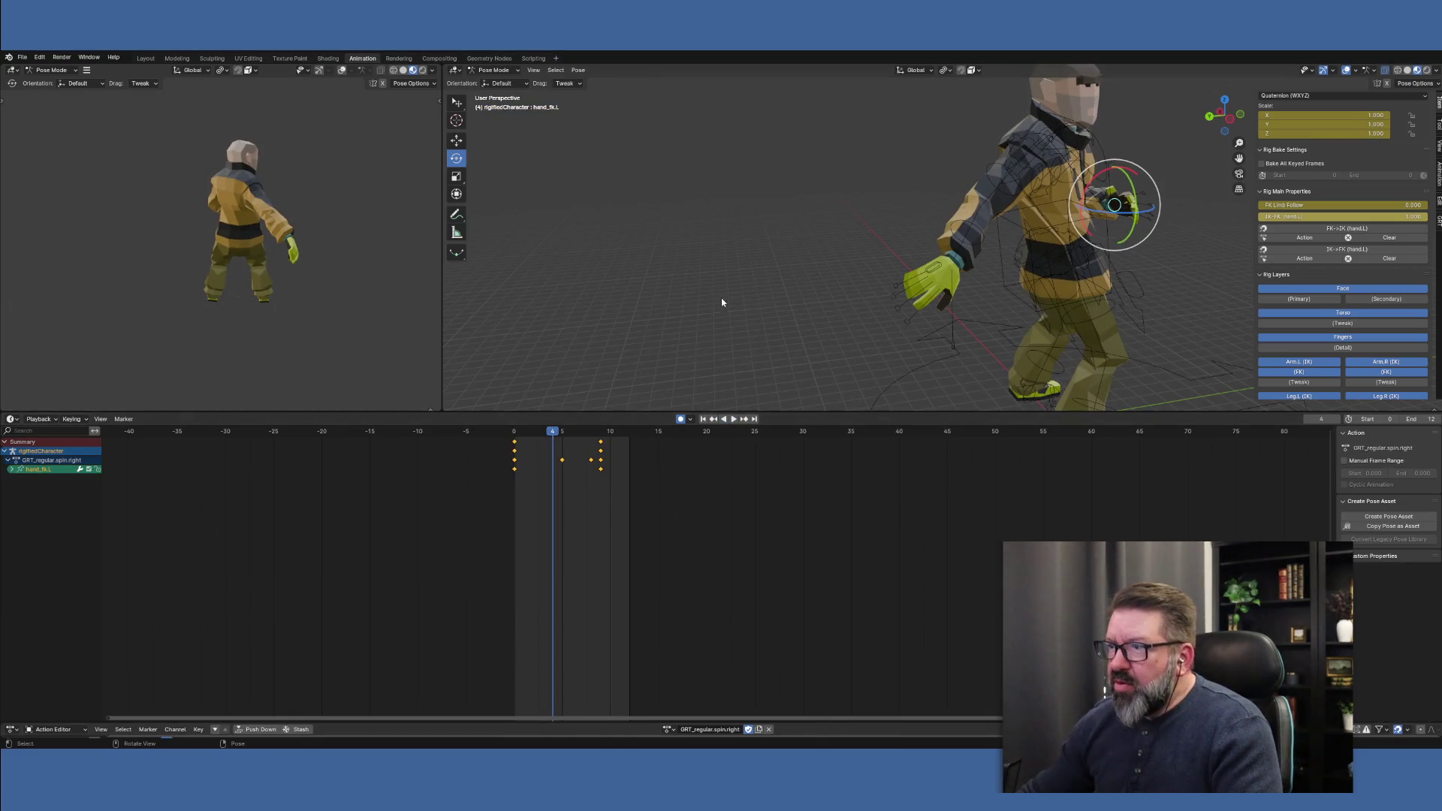
Select all rig bones with A and play the spin action to review every channel
{"action": "key", "text": "a"}
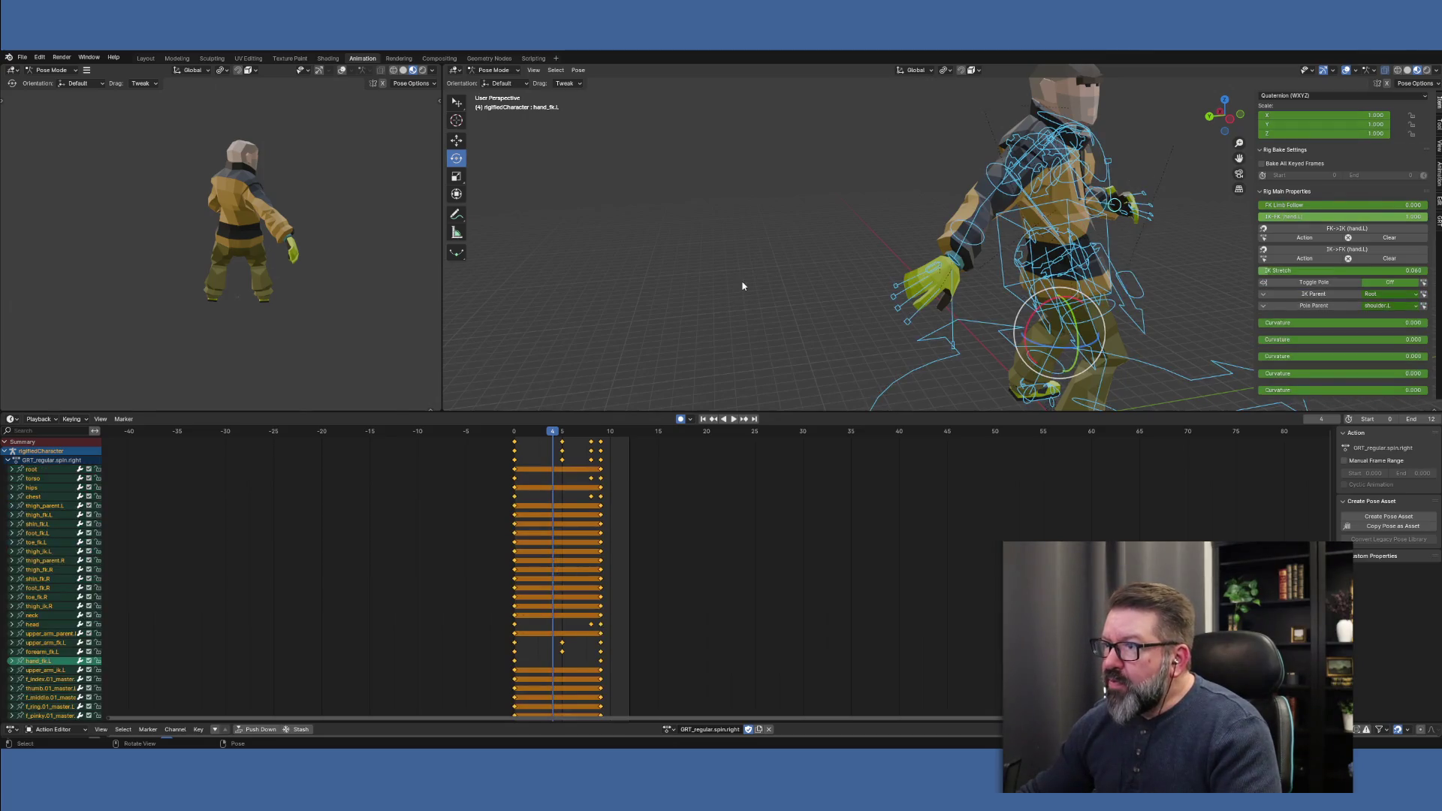
{"action": "key", "text": "space"}
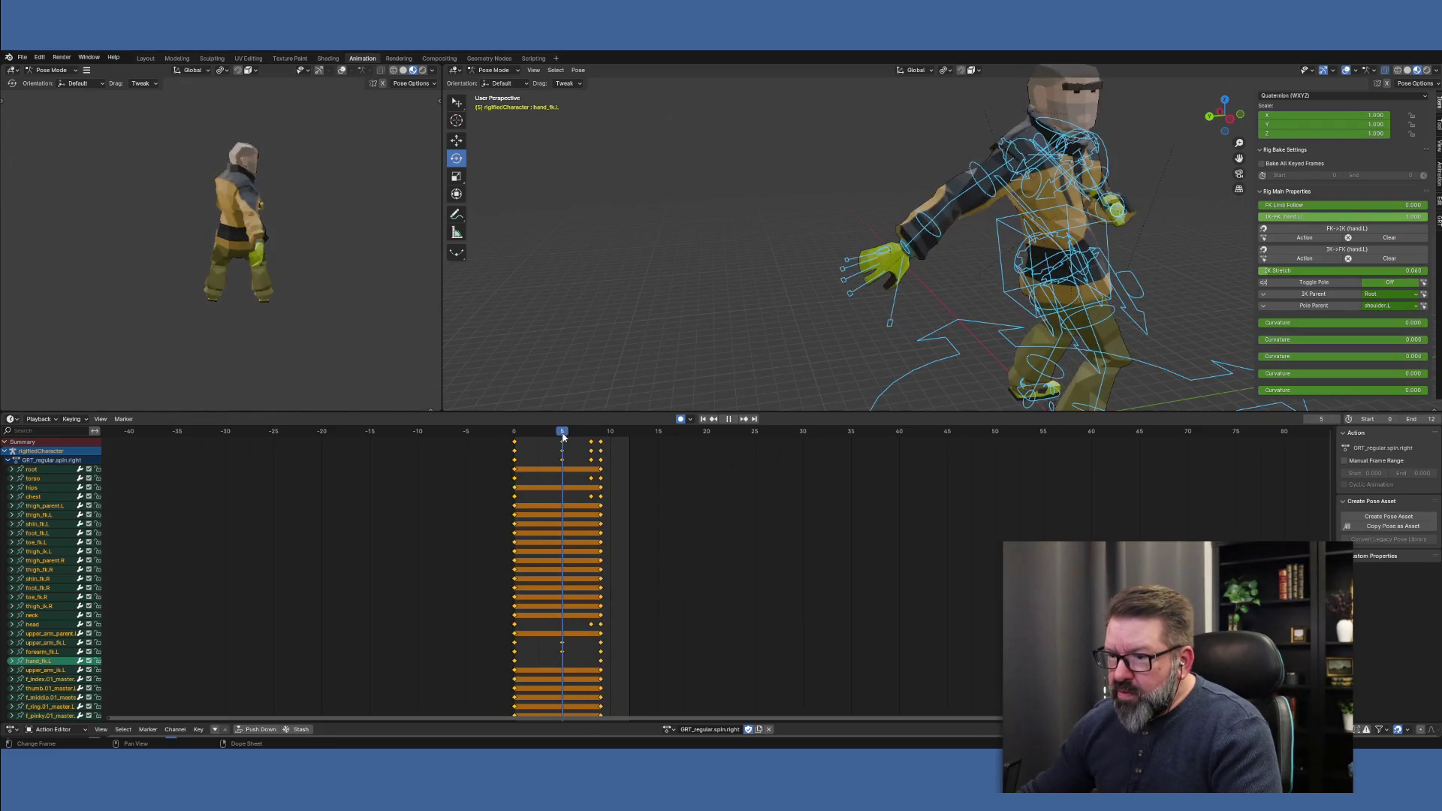
{"action": "key", "text": "space"}
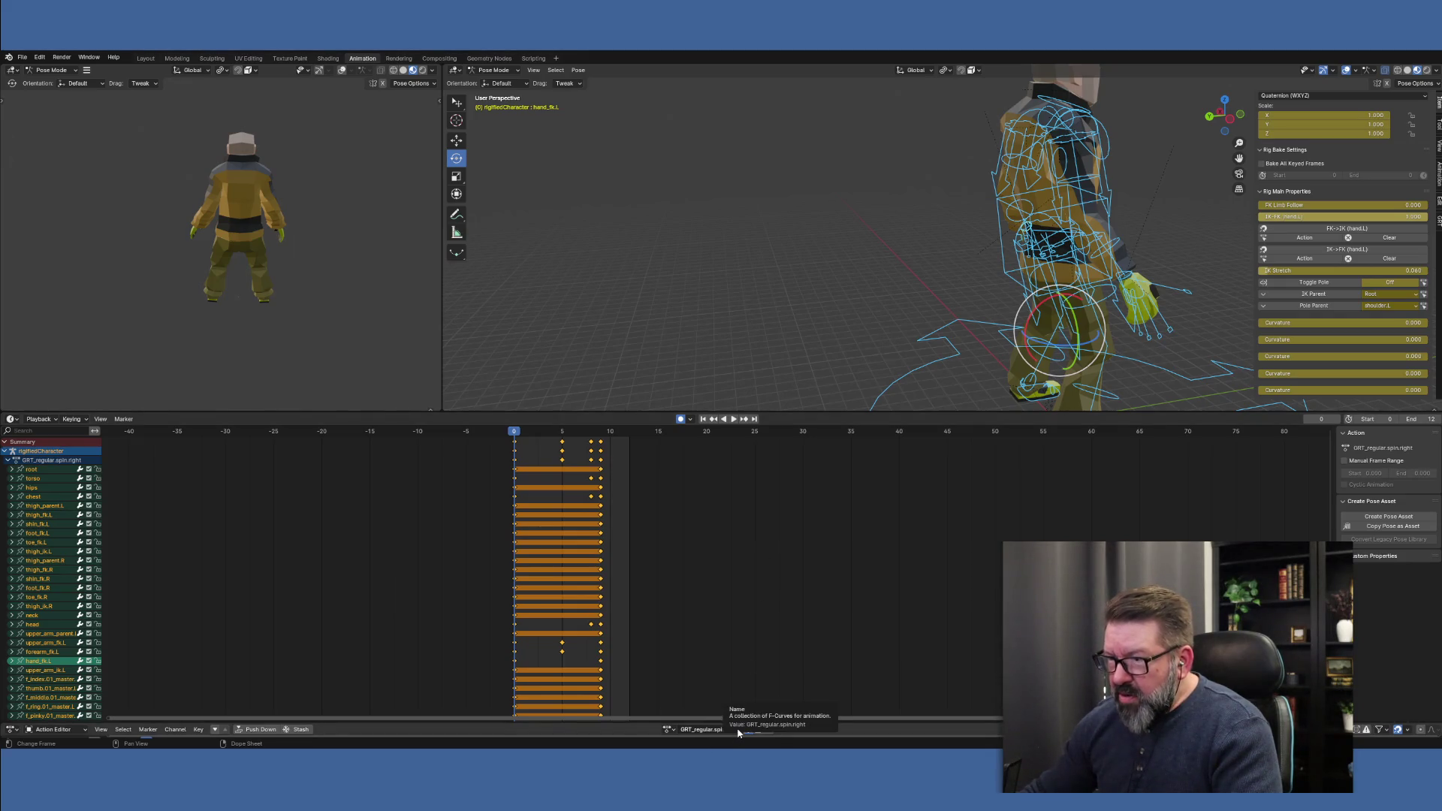
Browse the available actions list and dismiss it, leaving GRT_regular.spin.right active
{"action": "left_click", "coordinate": [672, 731]}
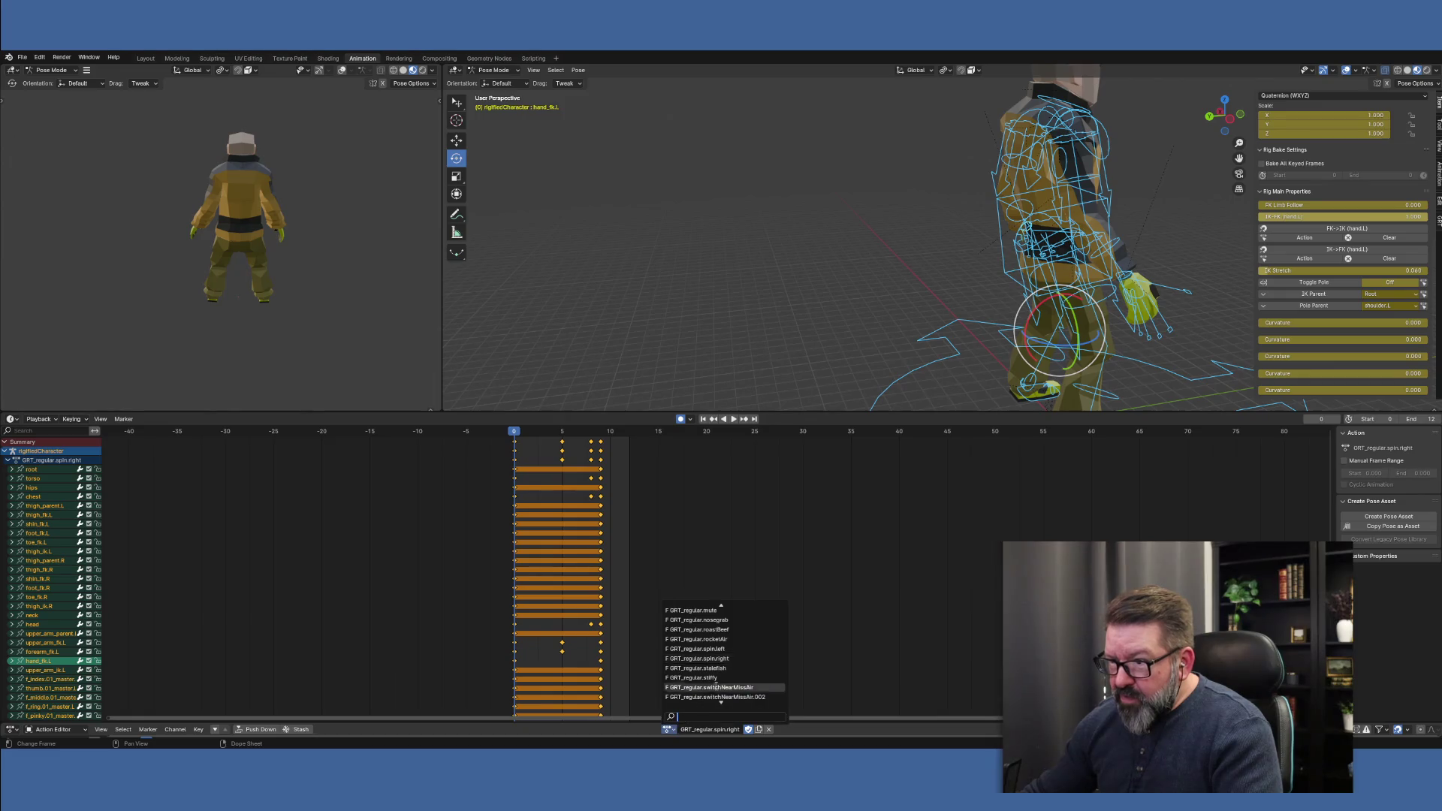
{"action": "scroll", "coordinate": [750, 674], "scroll_direction": "down", "scroll_amount": 6}
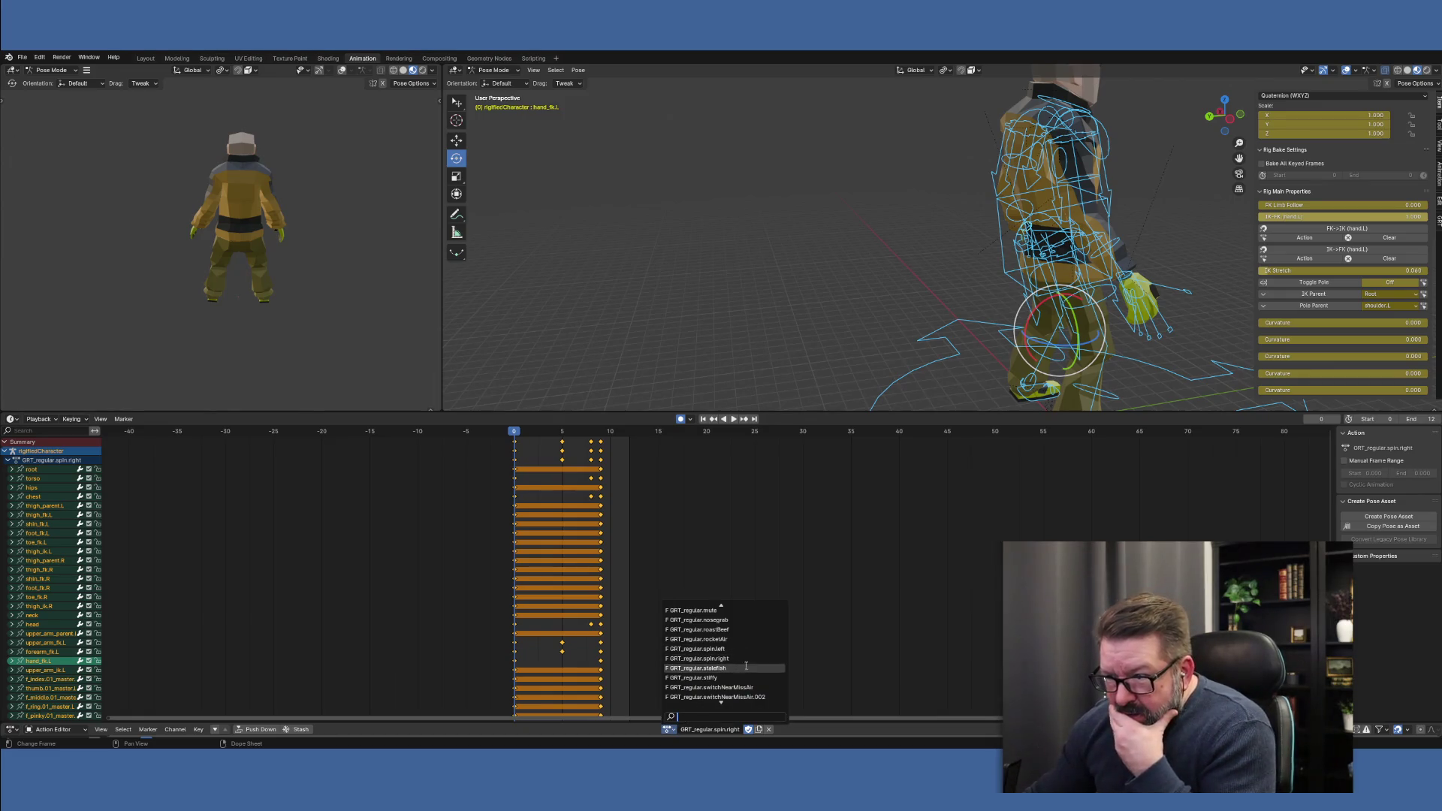
{"action": "scroll", "coordinate": [751, 674], "scroll_direction": "down", "scroll_amount": 2}
{"action": "scroll", "coordinate": [744, 660], "scroll_direction": "up", "scroll_amount": 8}
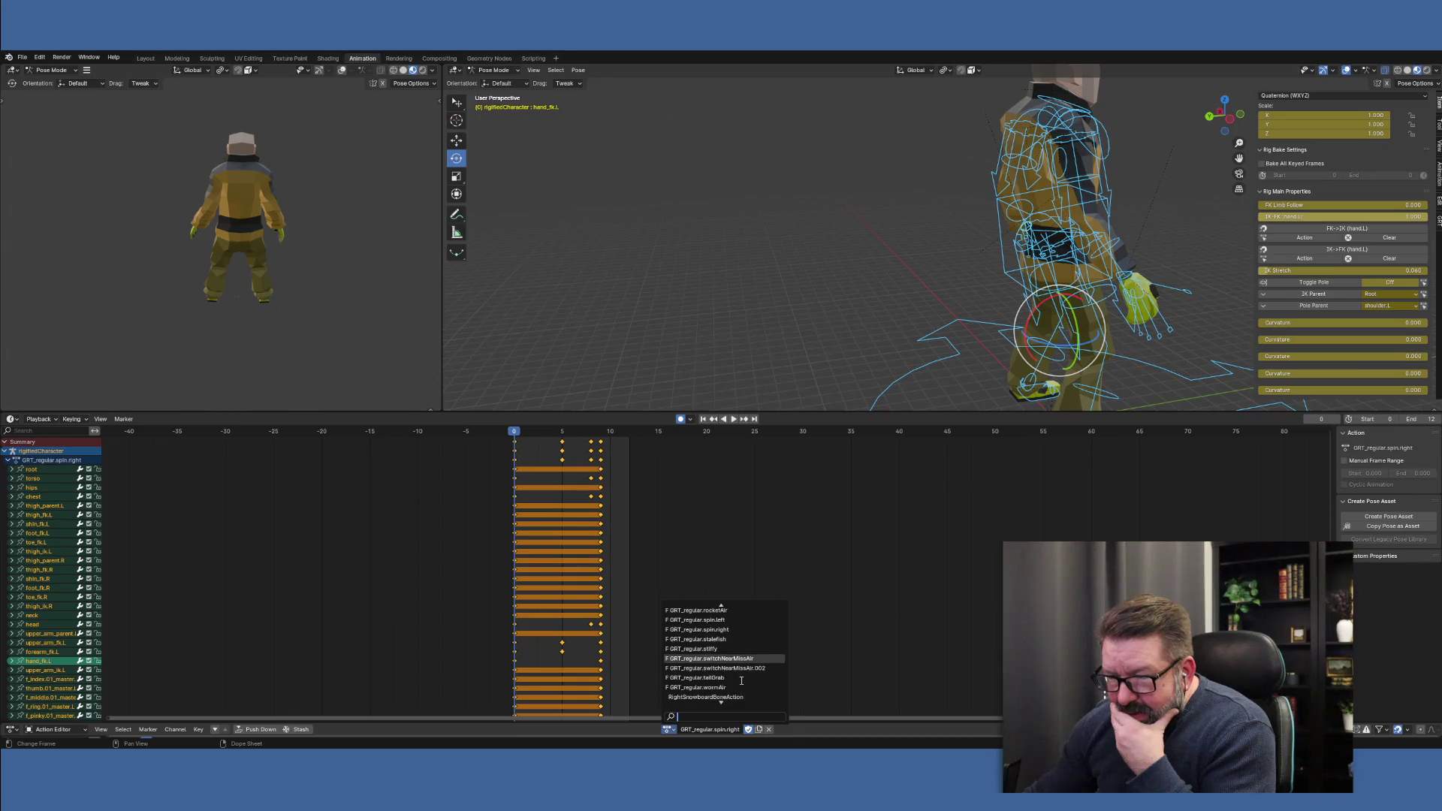
{"action": "scroll", "coordinate": [742, 656], "scroll_direction": "up", "scroll_amount": 10}
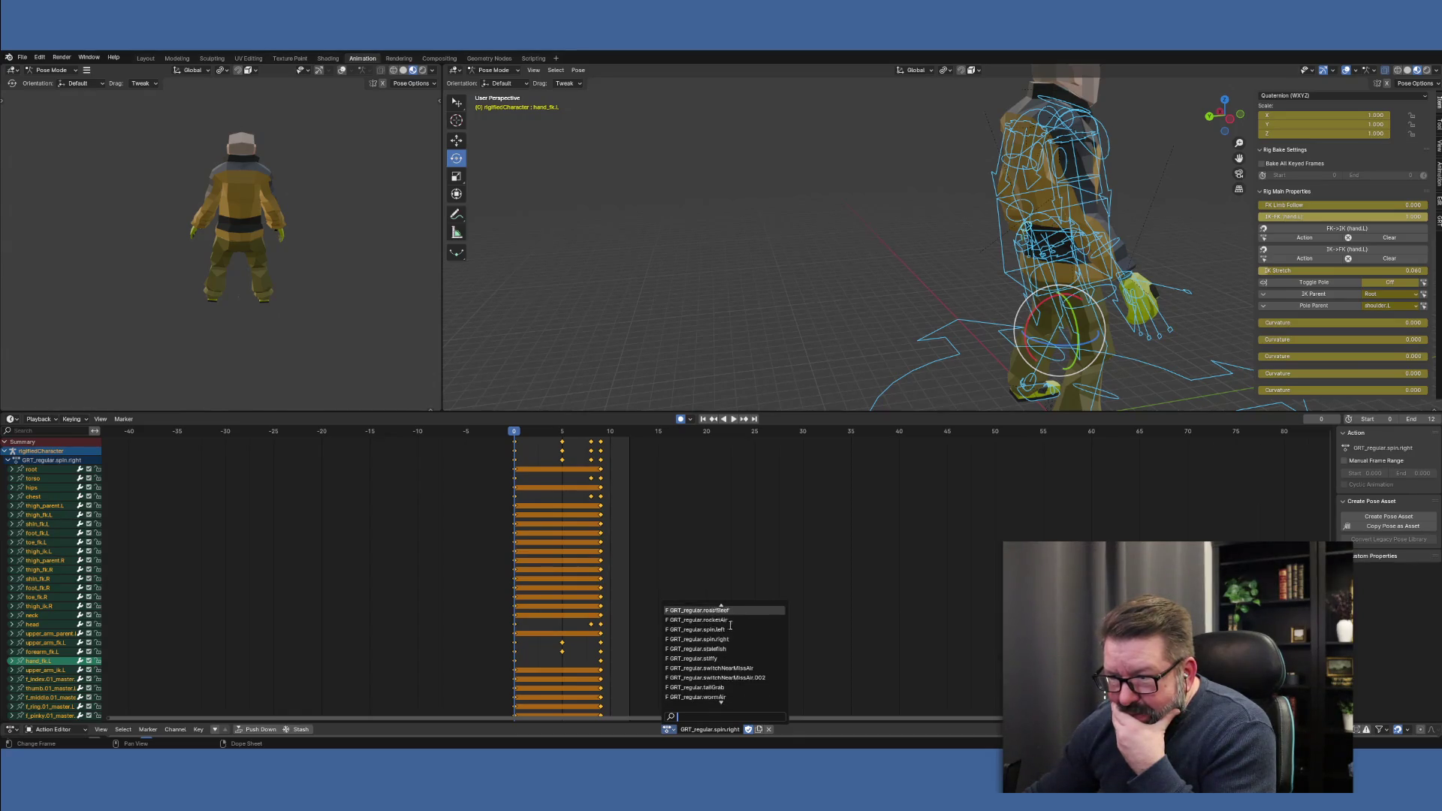
{"action": "scroll", "coordinate": [729, 619], "scroll_direction": "up", "scroll_amount": 10}
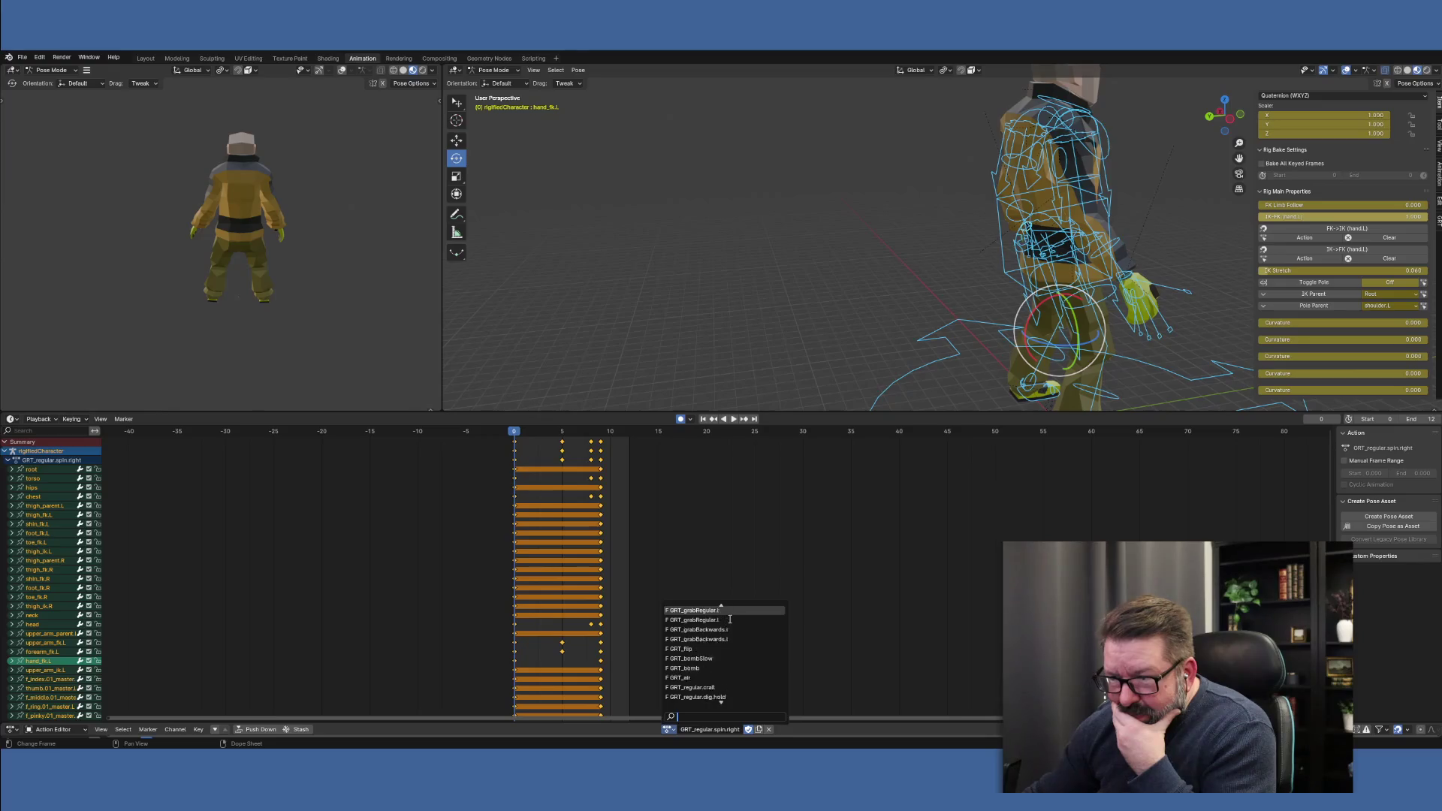
{"action": "scroll", "coordinate": [729, 619], "scroll_direction": "up", "scroll_amount": 2}
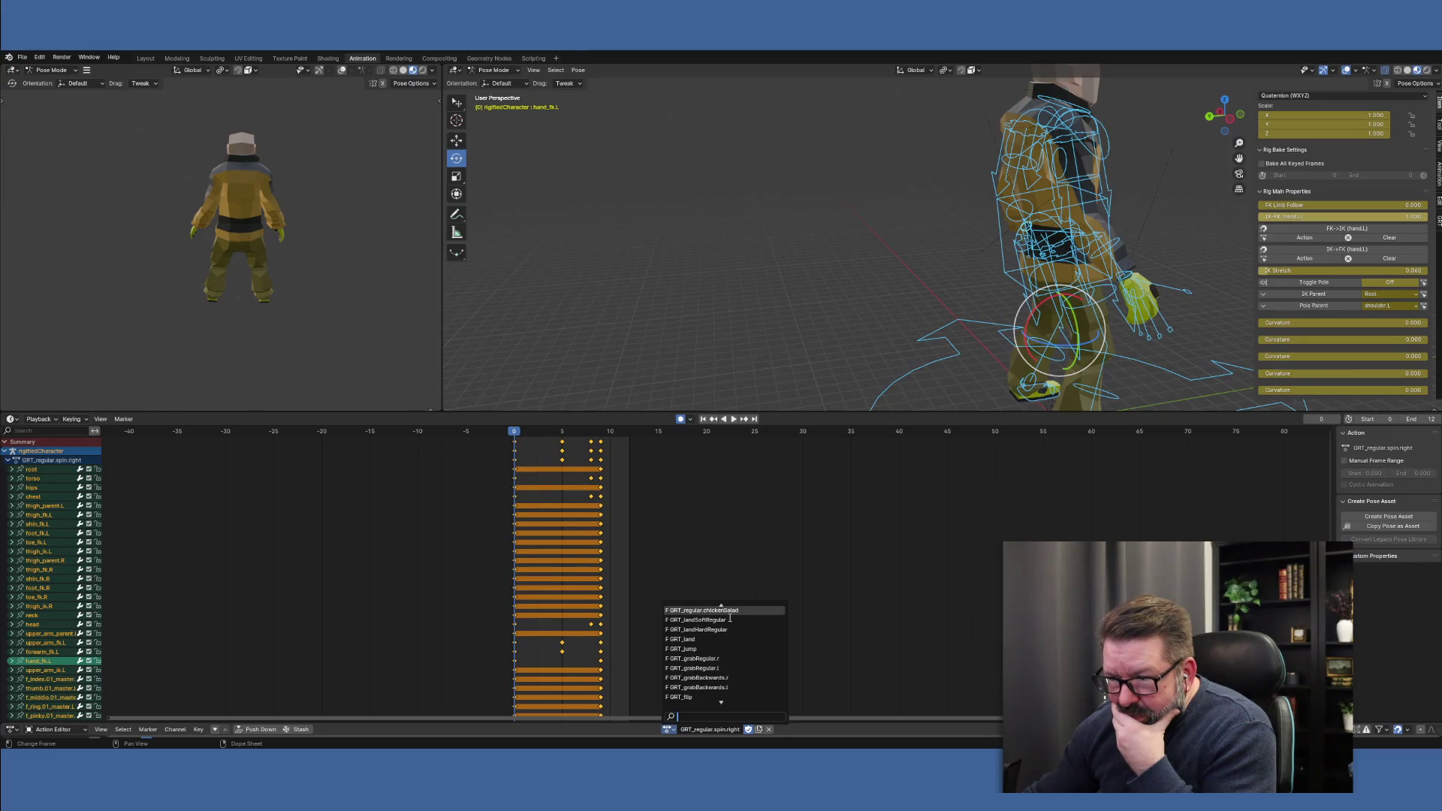
{"action": "scroll", "coordinate": [729, 619], "scroll_direction": "up", "scroll_amount": 2}
{"action": "scroll", "coordinate": [729, 618], "scroll_direction": "up", "scroll_amount": 10}
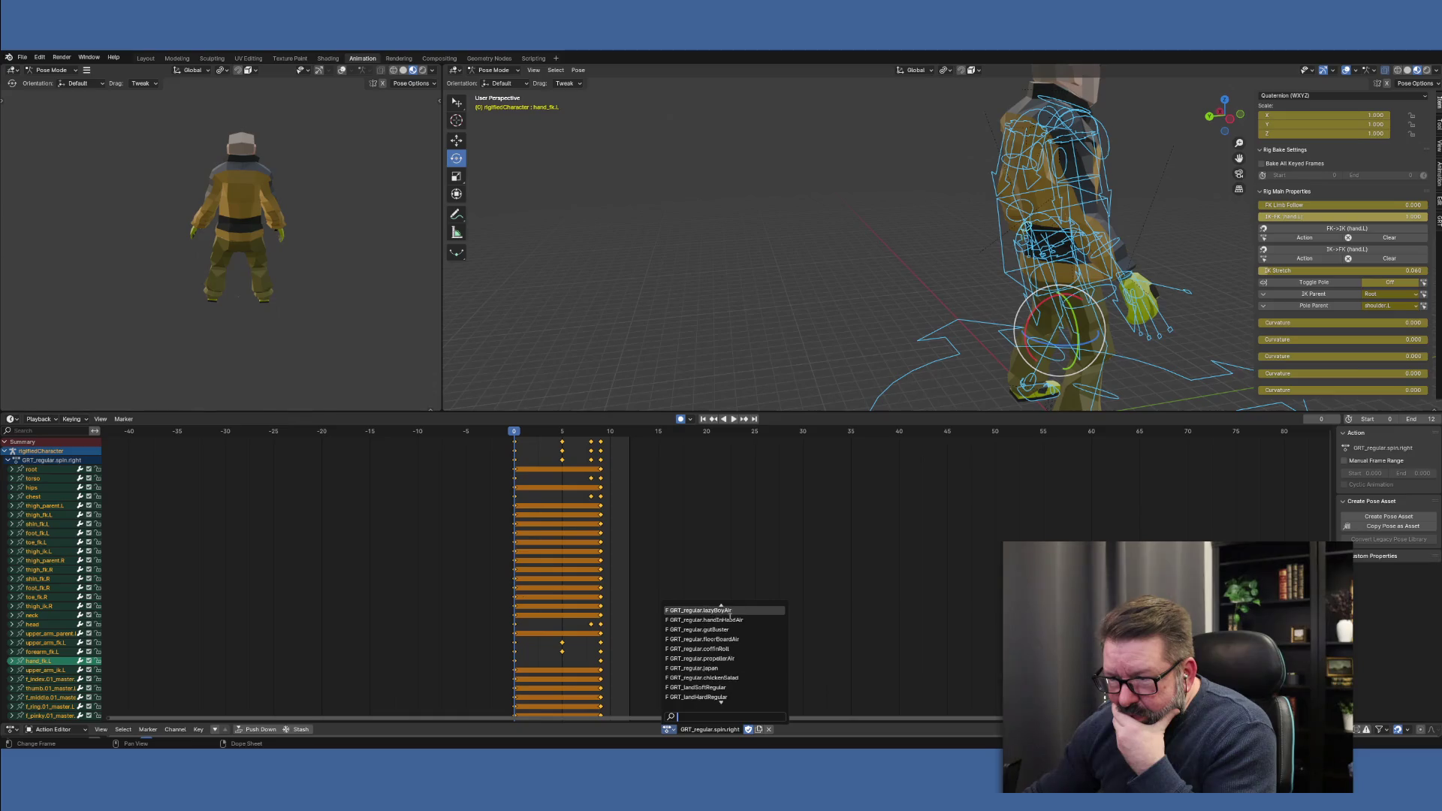
{"action": "scroll", "coordinate": [729, 618], "scroll_direction": "up", "scroll_amount": 9}
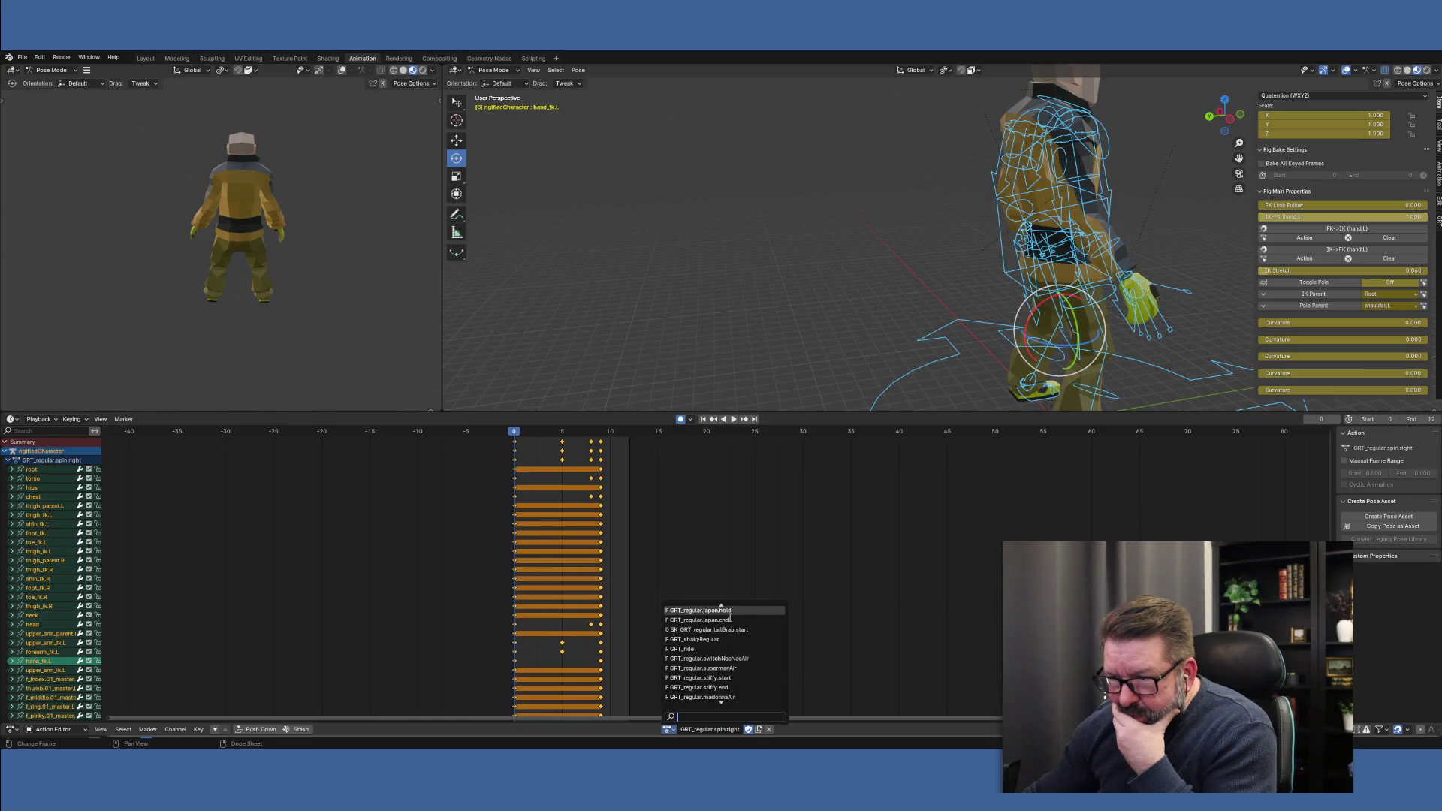
{"action": "scroll", "coordinate": [729, 617], "scroll_direction": "up", "scroll_amount": 3}
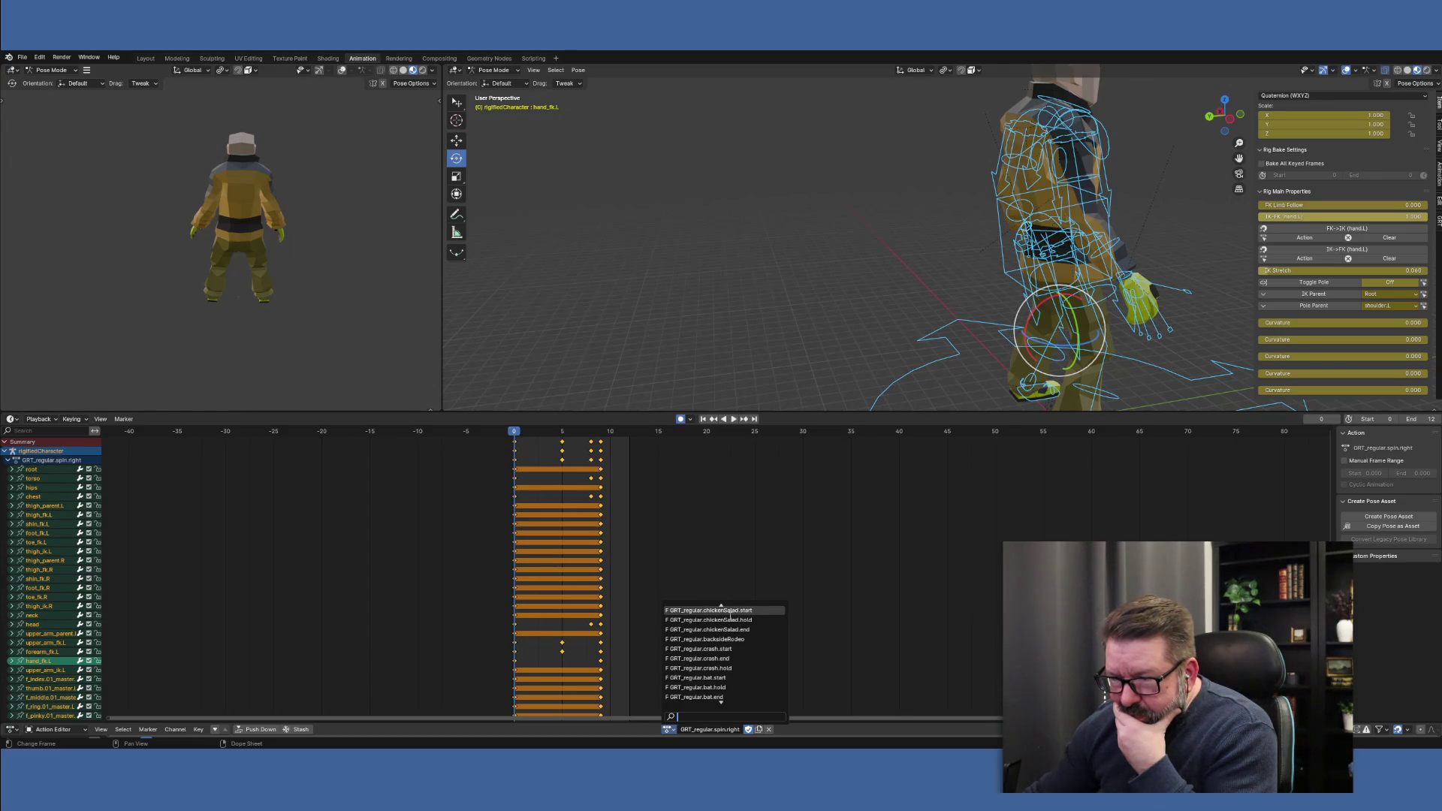
{"action": "scroll", "coordinate": [730, 616], "scroll_direction": "up", "scroll_amount": 3}
{"action": "scroll", "coordinate": [729, 616], "scroll_direction": "up", "scroll_amount": 3}
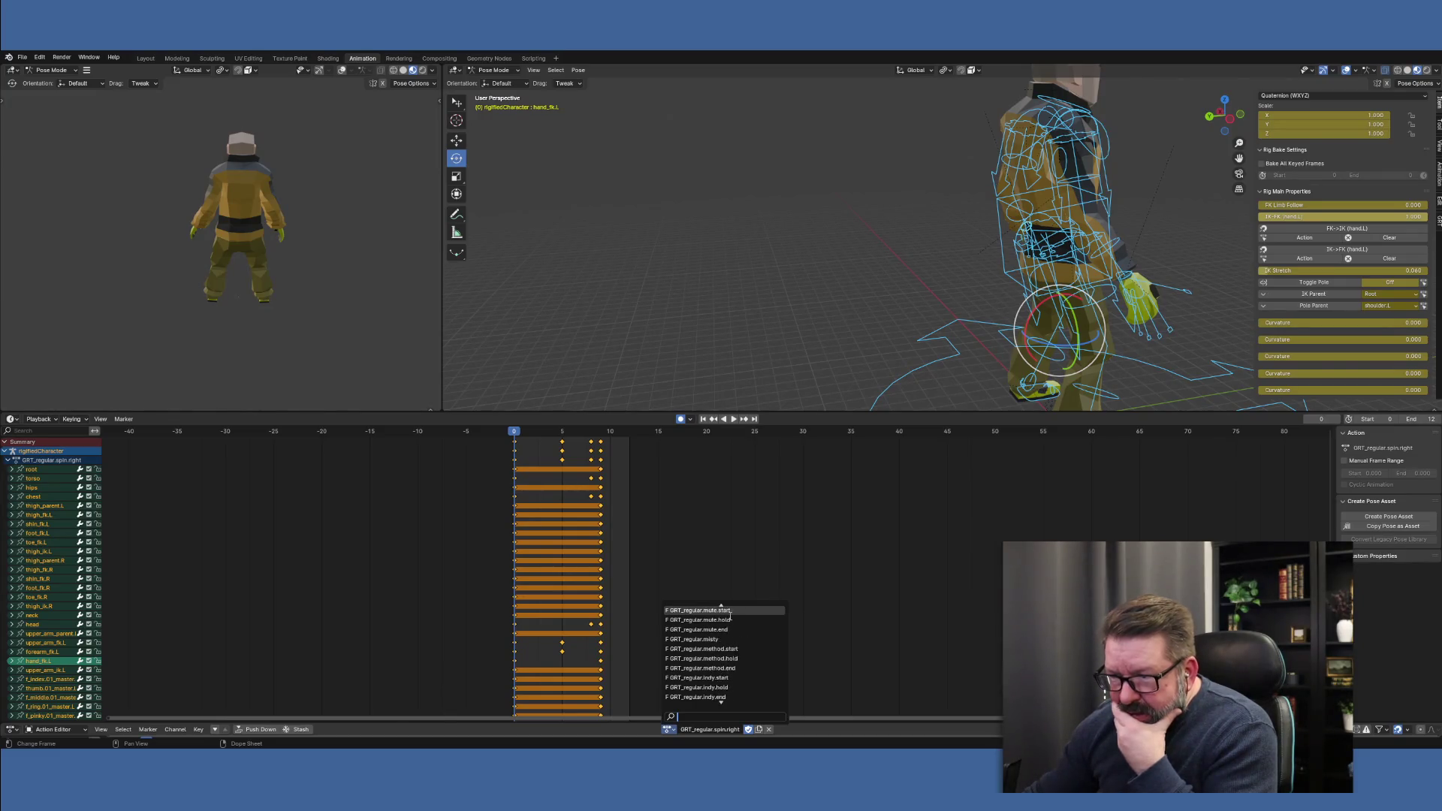
{"action": "scroll", "coordinate": [729, 616], "scroll_direction": "up", "scroll_amount": 3}
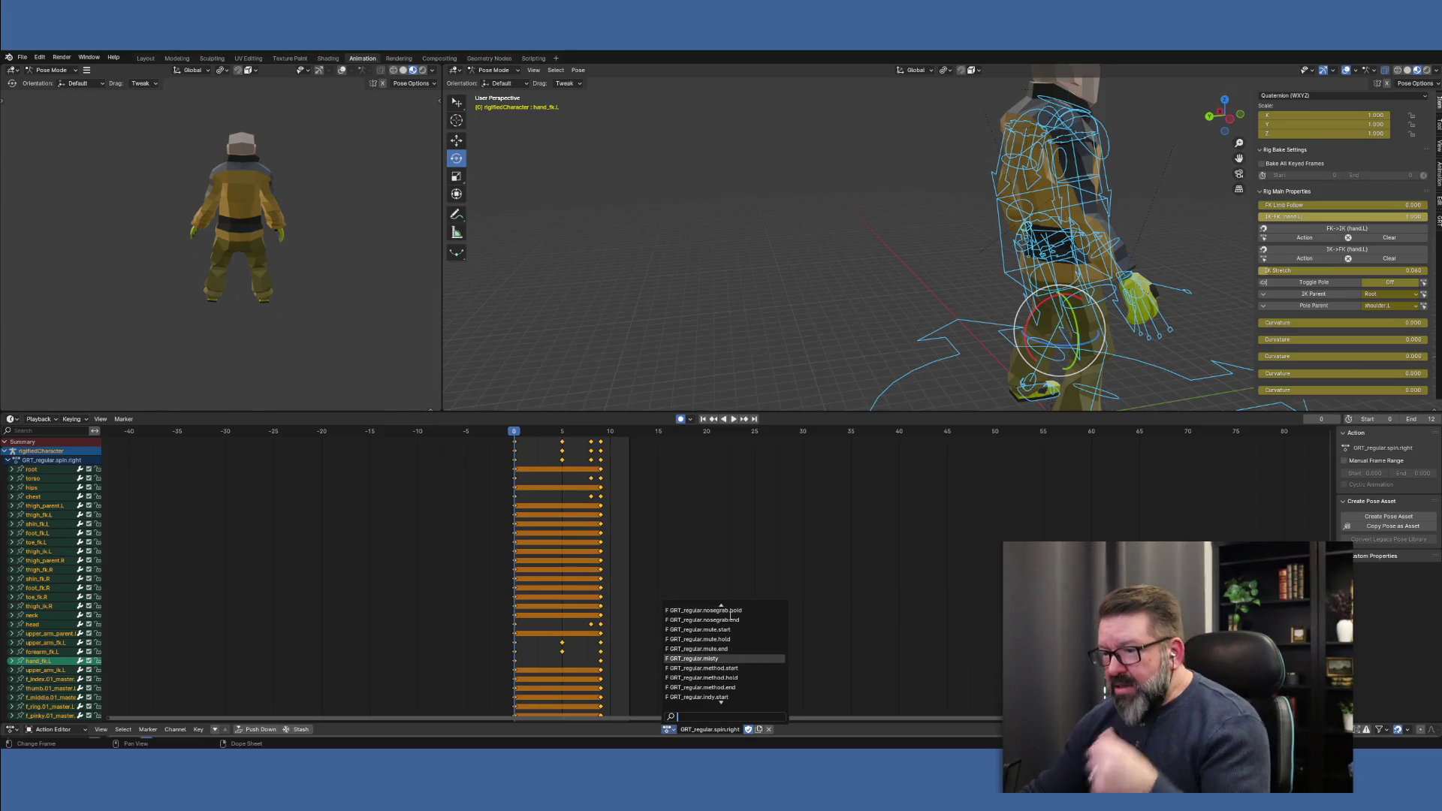
{"action": "scroll", "coordinate": [740, 631], "scroll_direction": "down", "scroll_amount": 15}
{"action": "scroll", "coordinate": [748, 644], "scroll_direction": "down", "scroll_amount": 15}
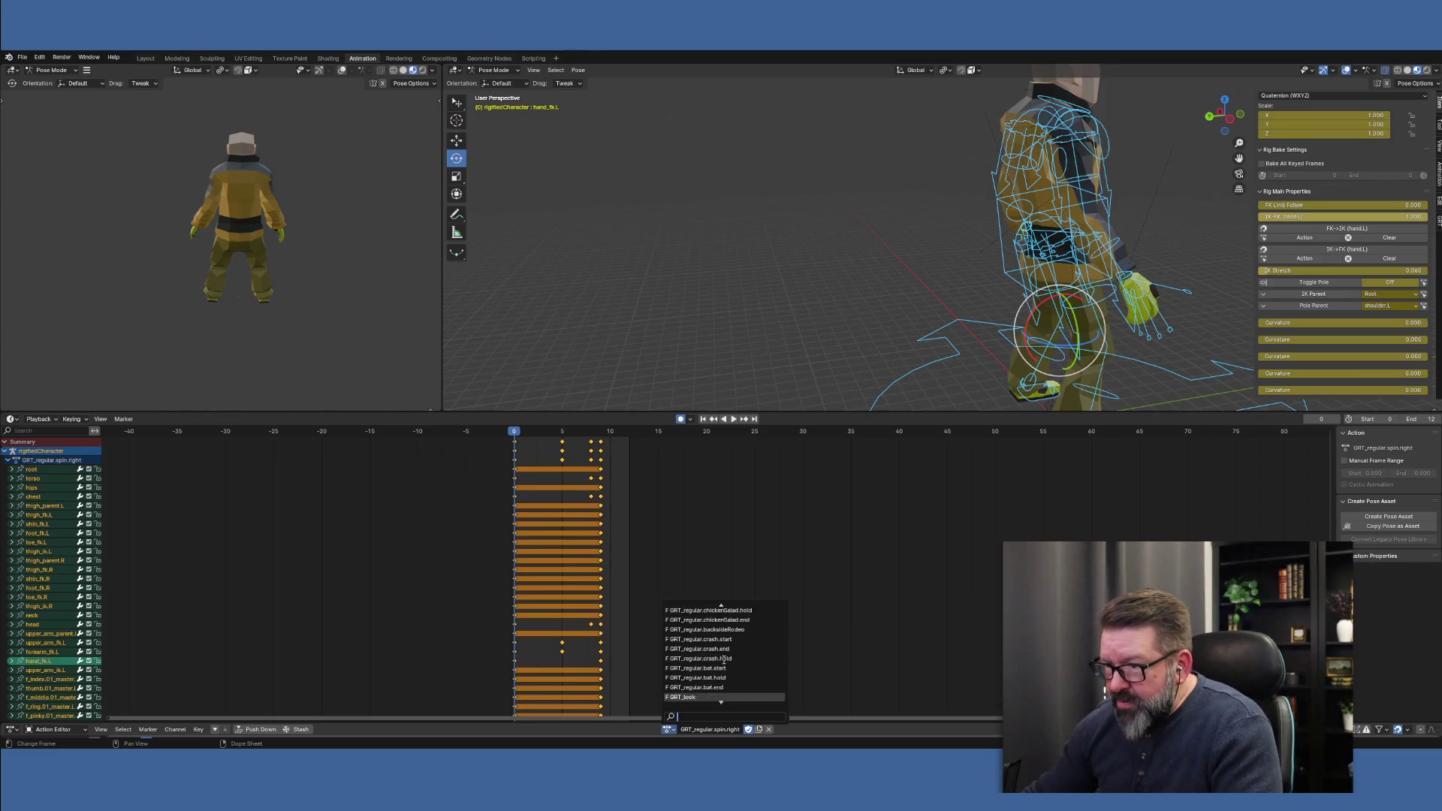
{"action": "scroll", "coordinate": [738, 666], "scroll_direction": "up", "scroll_amount": 15}
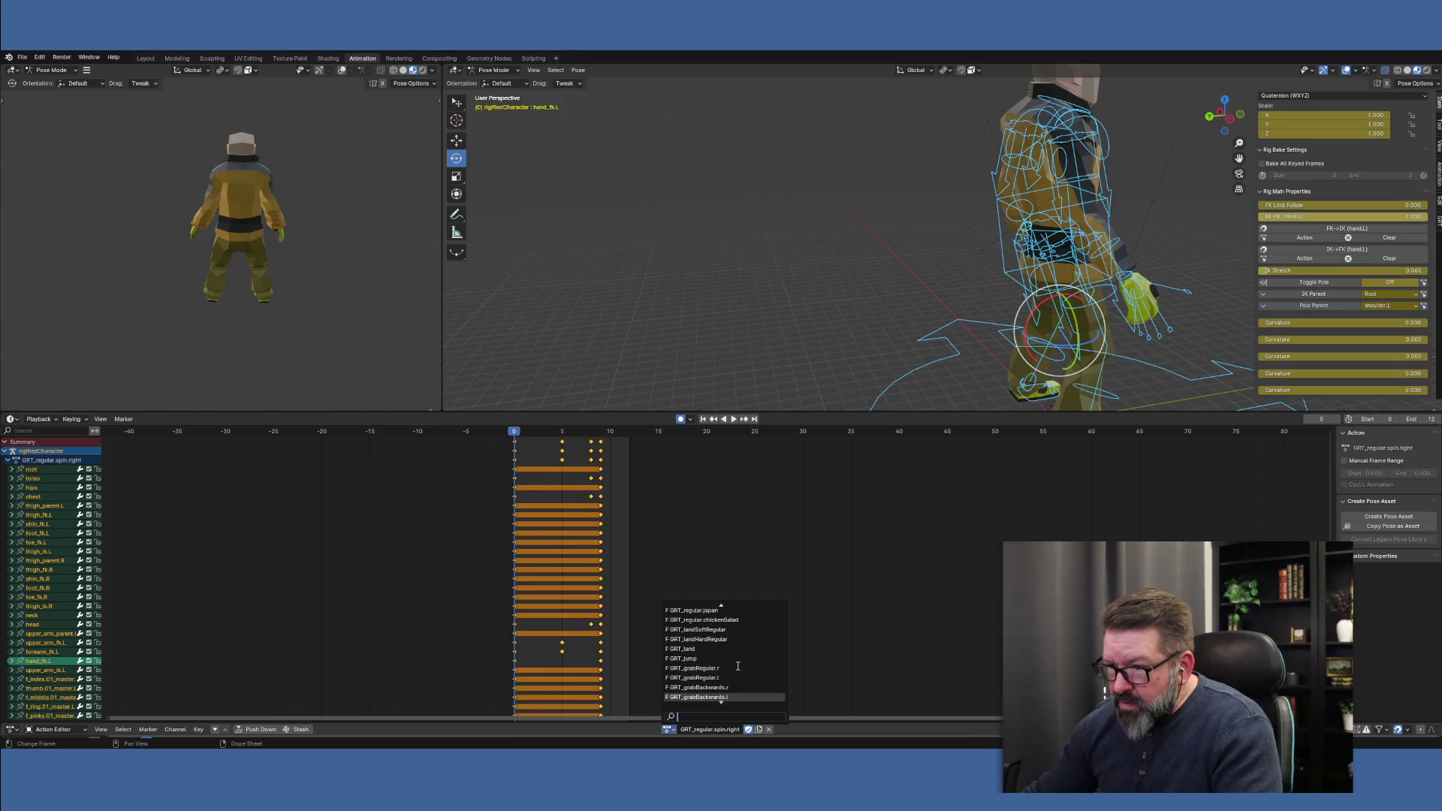
{"action": "scroll", "coordinate": [738, 665], "scroll_direction": "down", "scroll_amount": 6}
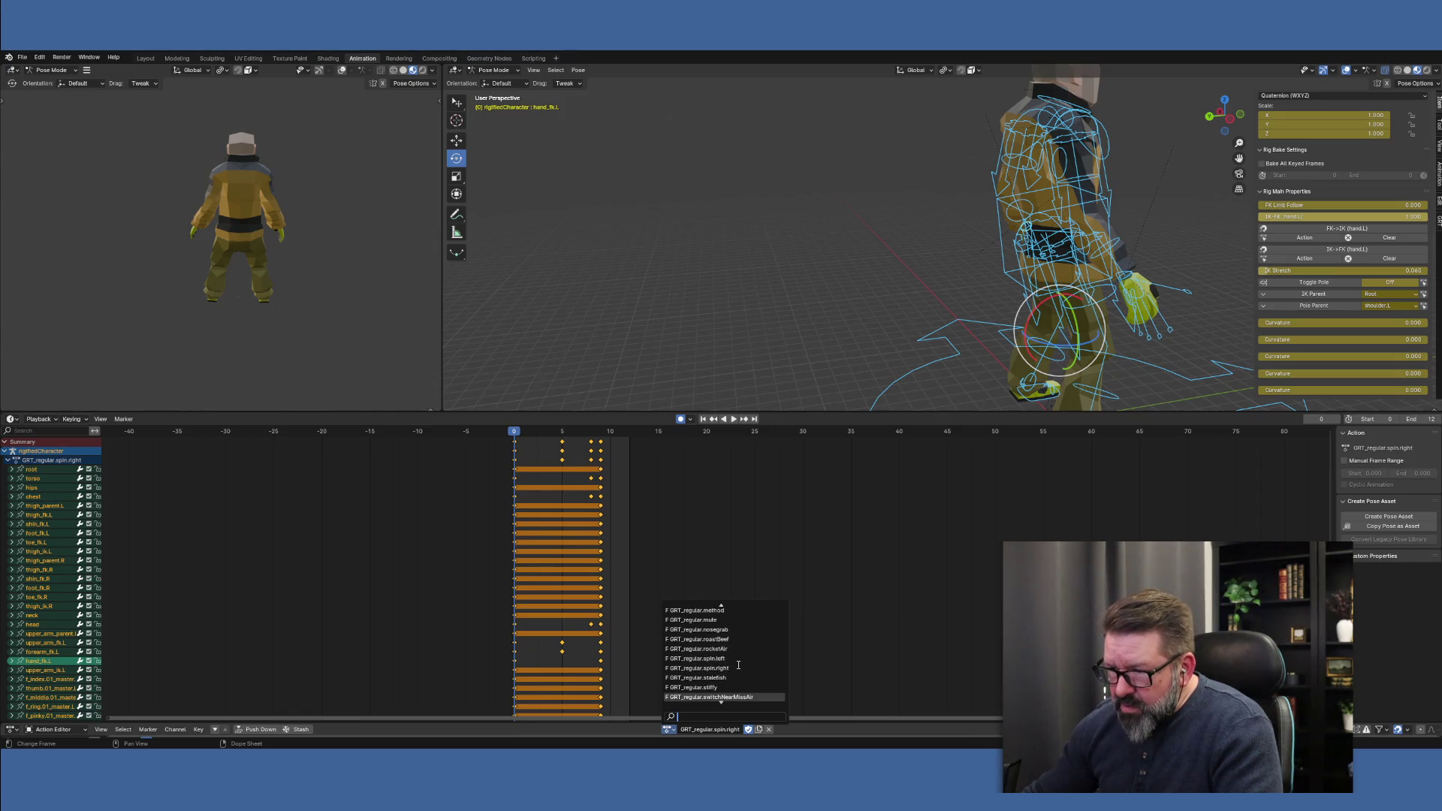
{"action": "scroll", "coordinate": [738, 664], "scroll_direction": "down", "scroll_amount": 9}
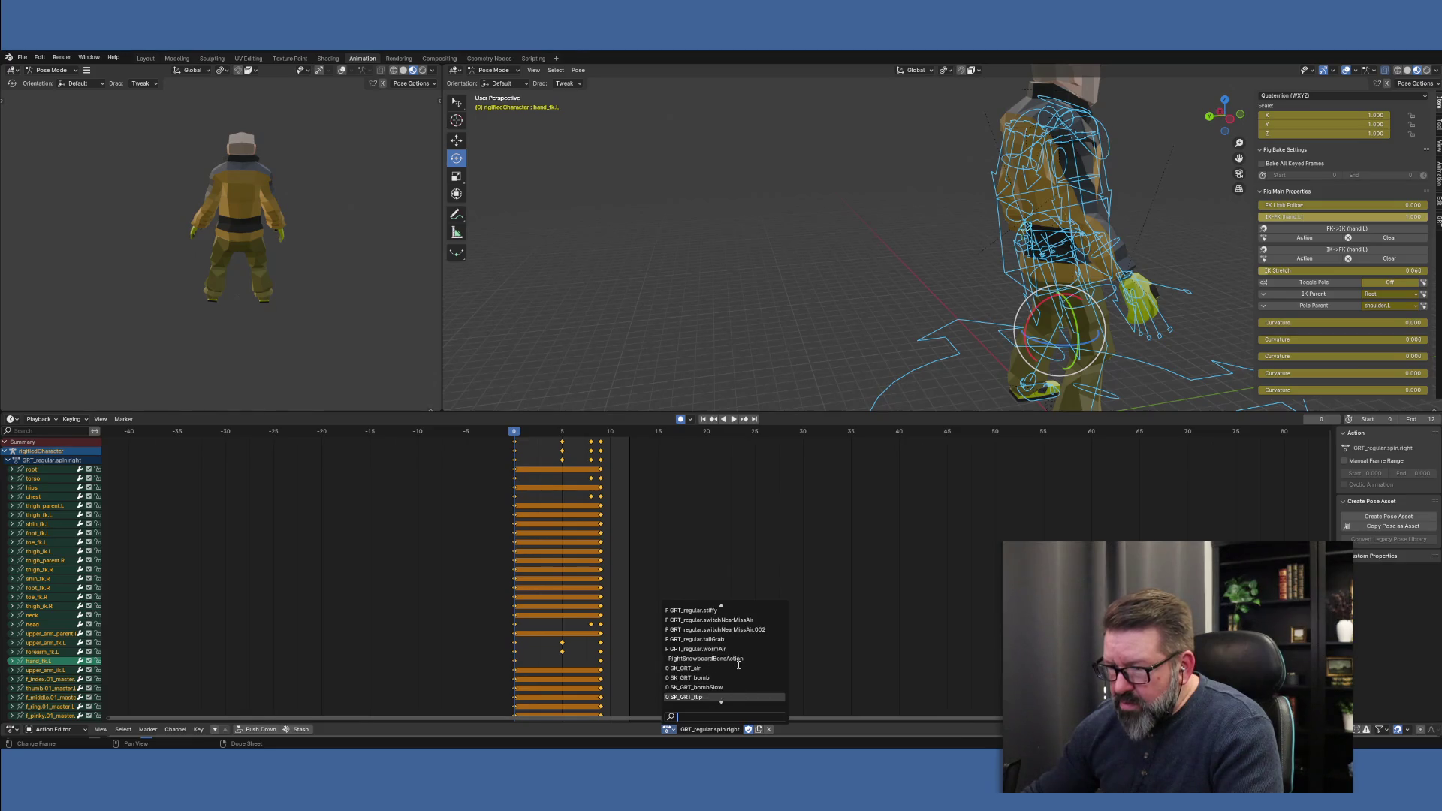
{"action": "scroll", "coordinate": [738, 664], "scroll_direction": "down", "scroll_amount": 7}
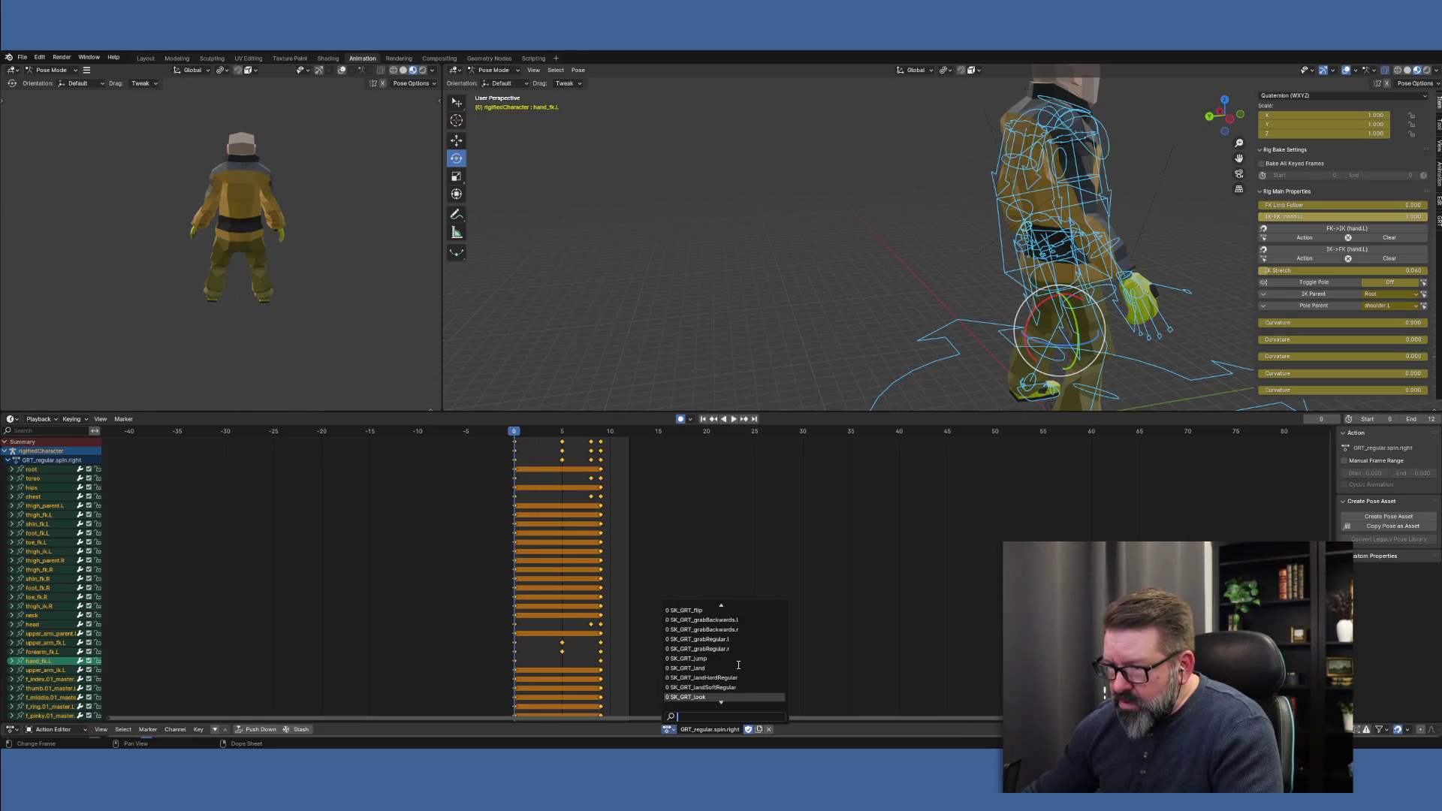
{"action": "scroll", "coordinate": [738, 665], "scroll_direction": "down", "scroll_amount": 3}
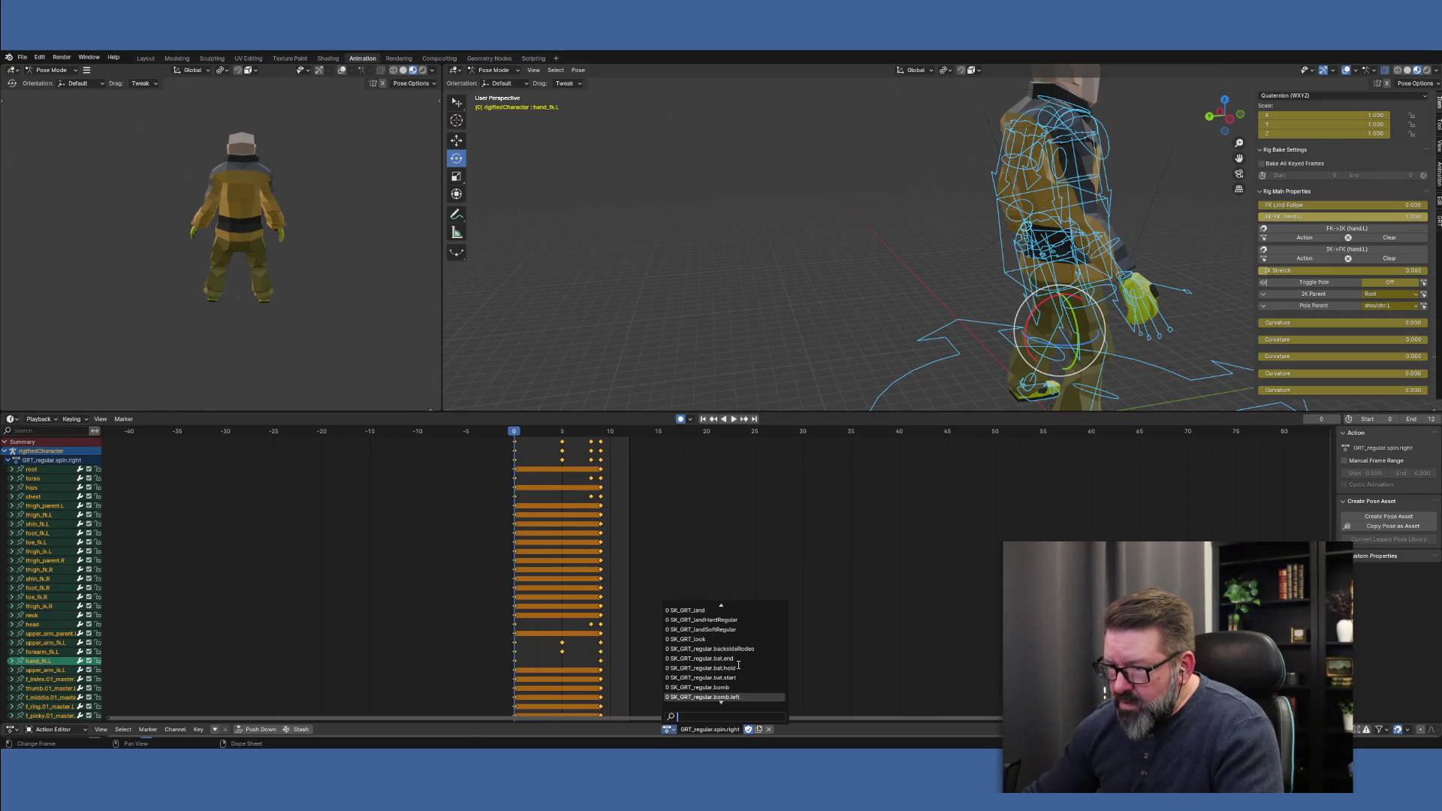
{"action": "key", "text": "Escape"}
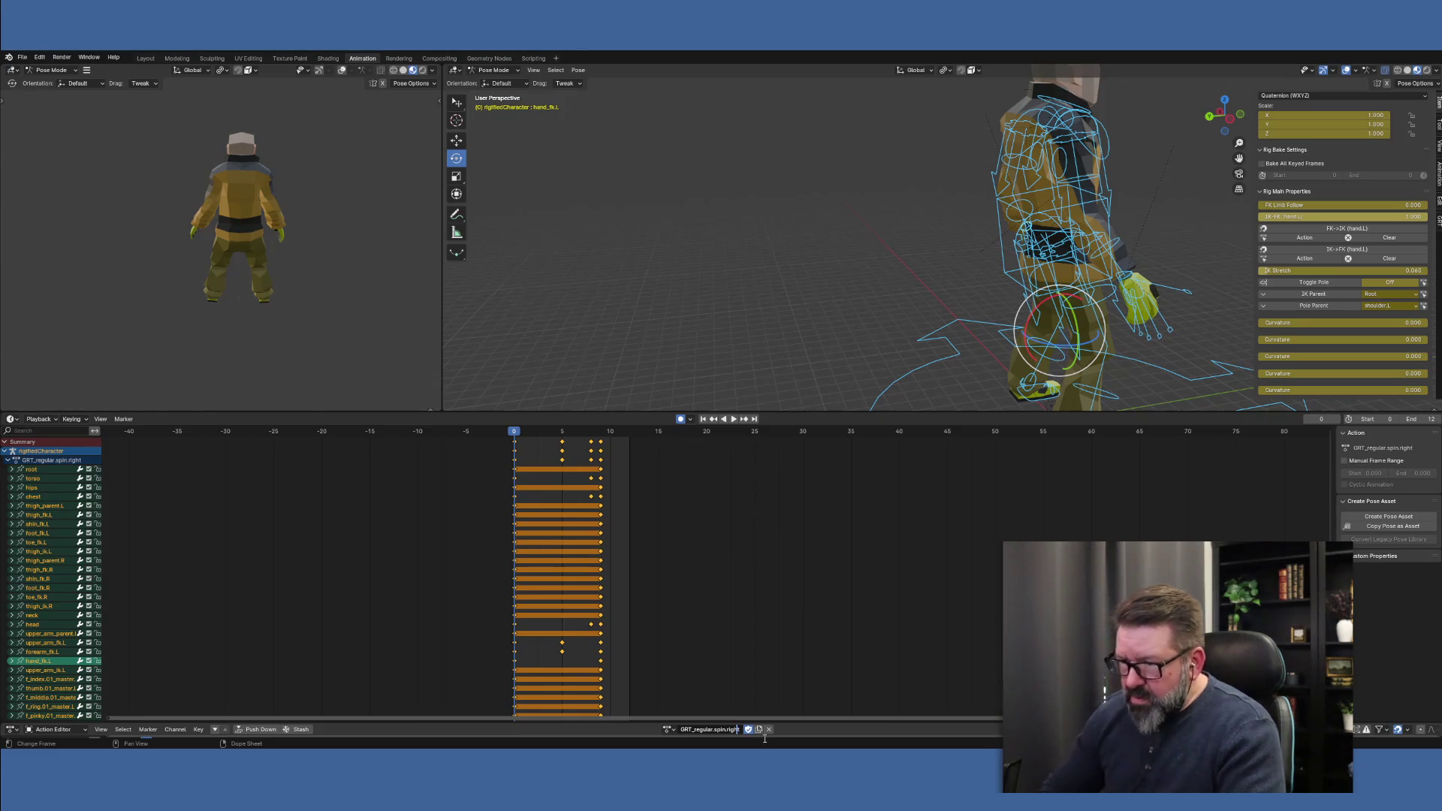
Shorten the action name to GRT_regular.spin.r, then browse through the list of actions
{"action": "key", "text": "BackSpace"}
{"action": "key", "text": "BackSpace"}
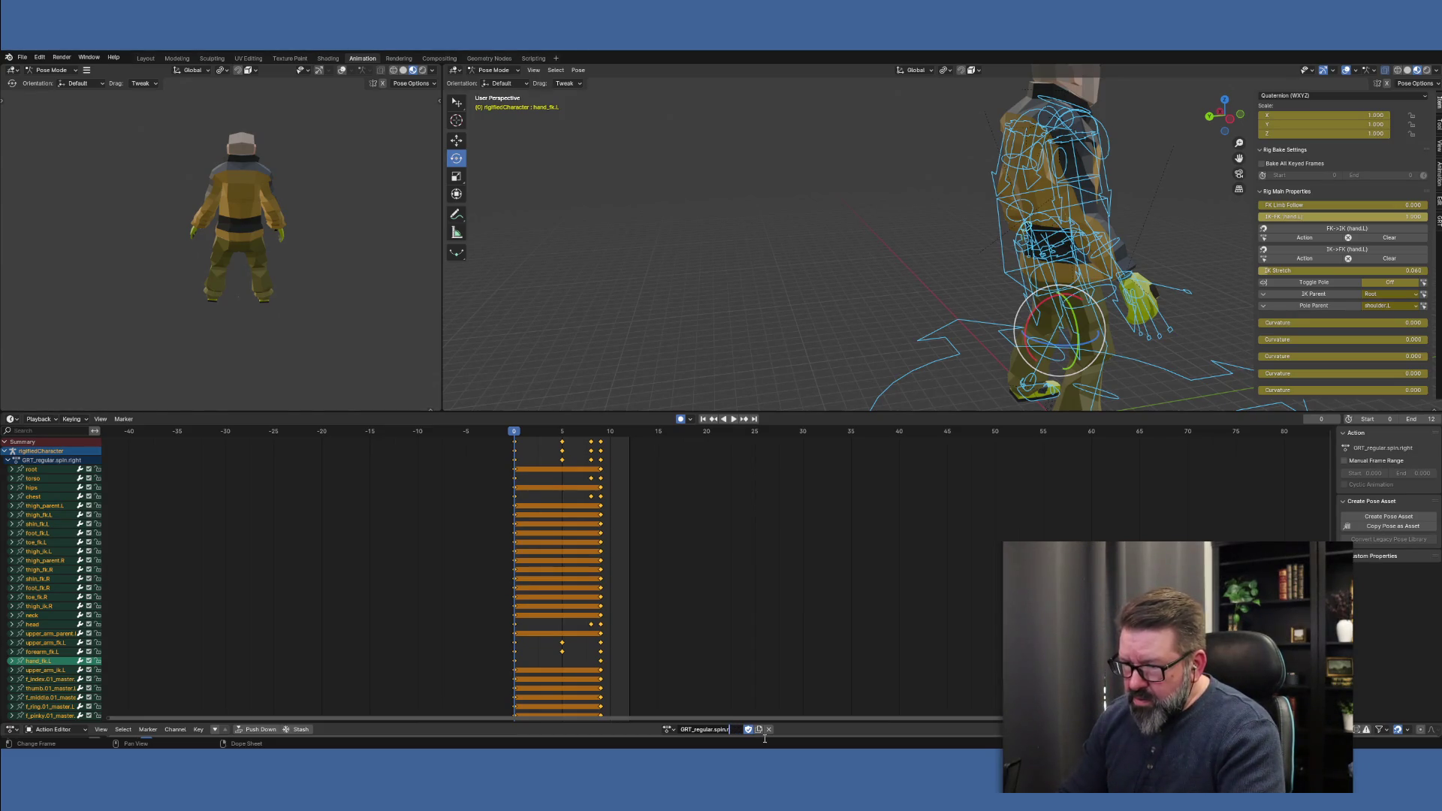
{"action": "key", "text": "Return"}
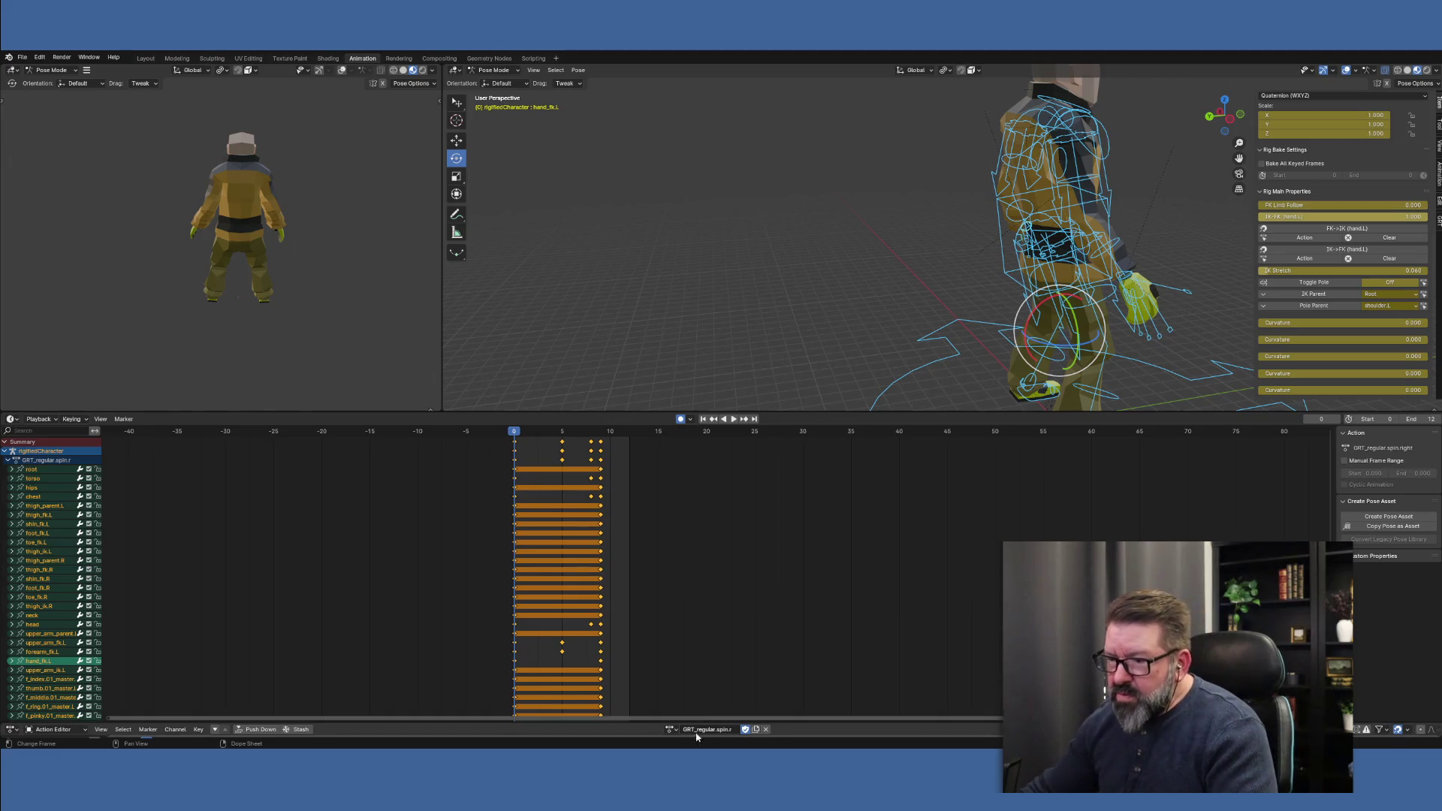
{"action": "left_click", "coordinate": [675, 732]}
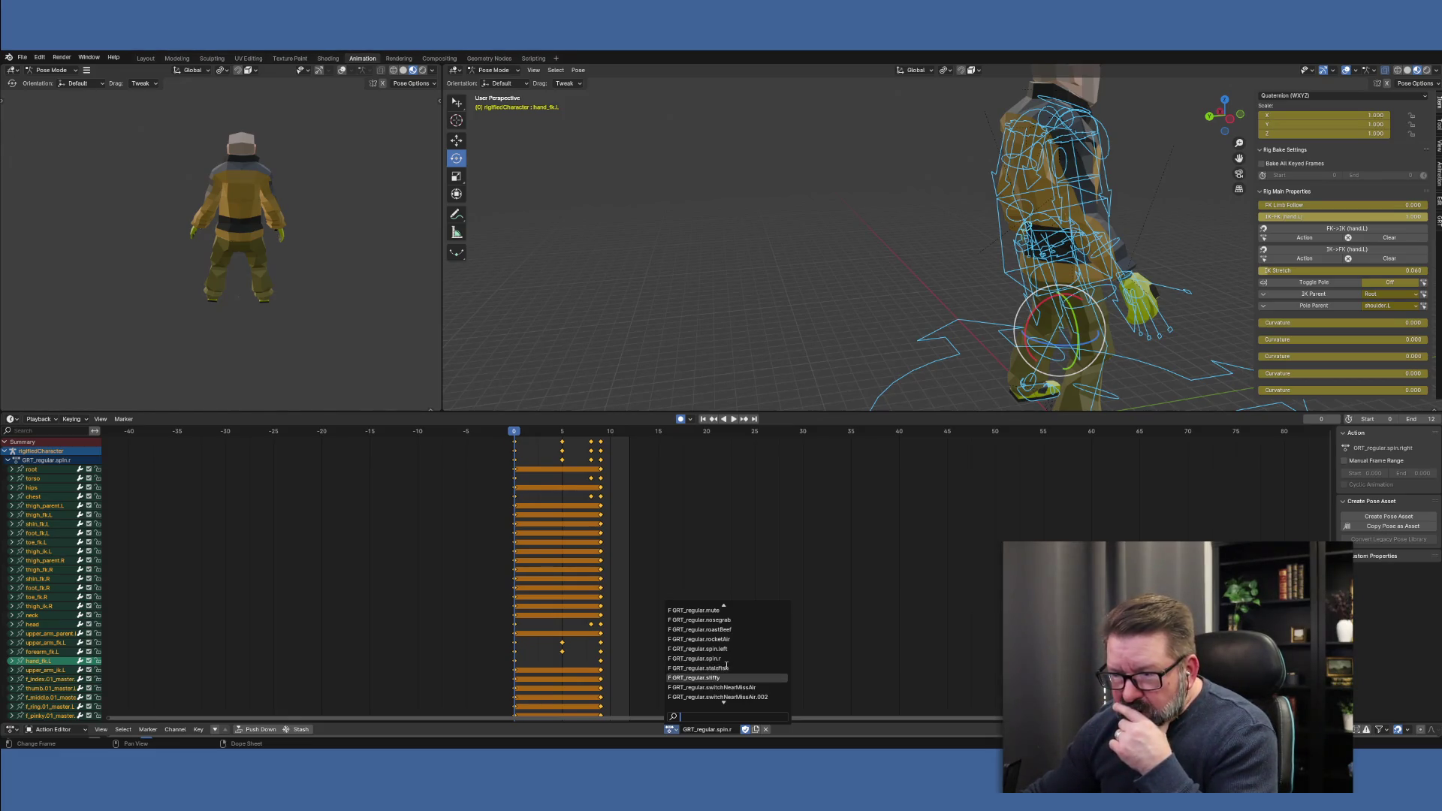
{"action": "scroll", "coordinate": [747, 698], "scroll_direction": "down", "scroll_amount": 4}
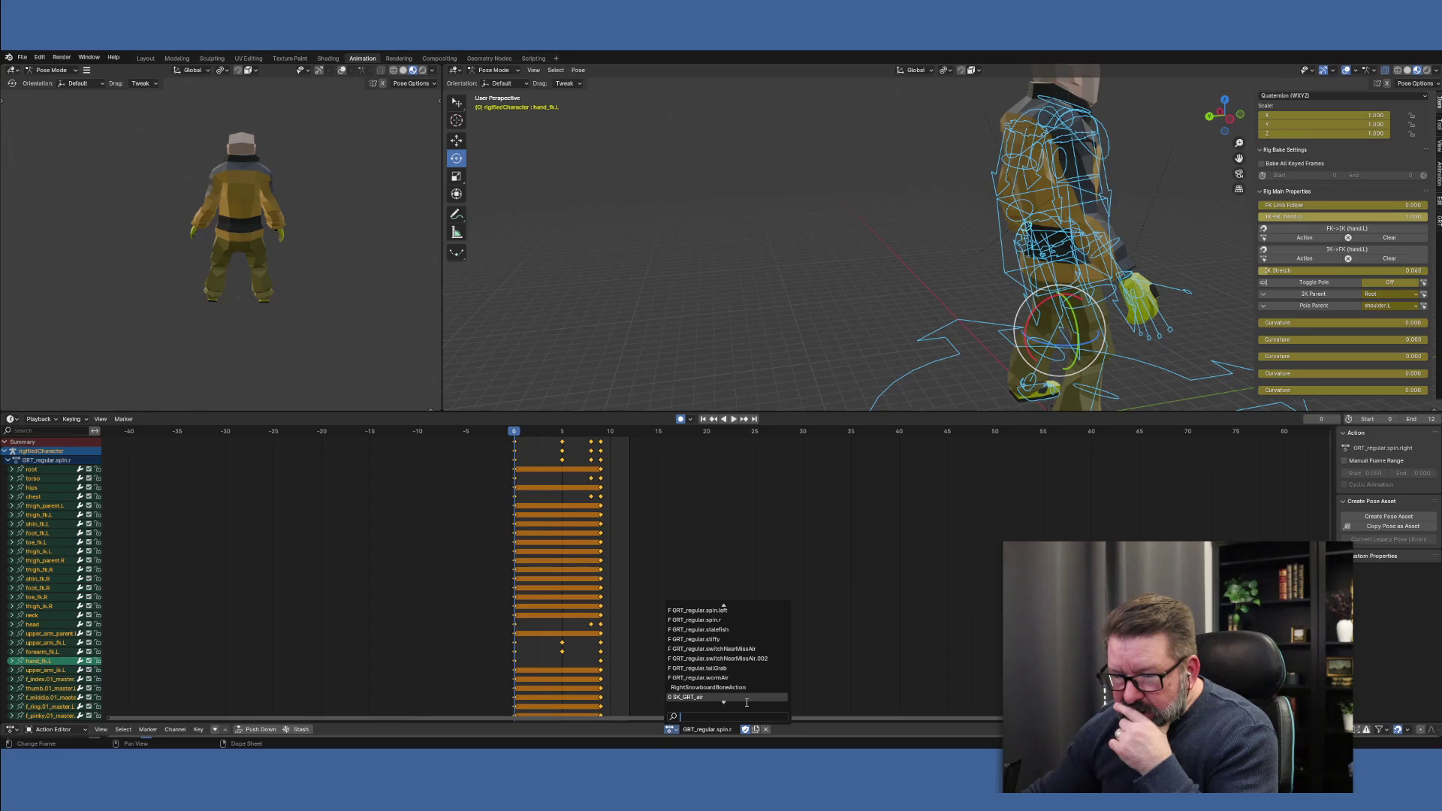
{"action": "scroll", "coordinate": [746, 702], "scroll_direction": "down", "scroll_amount": 10}
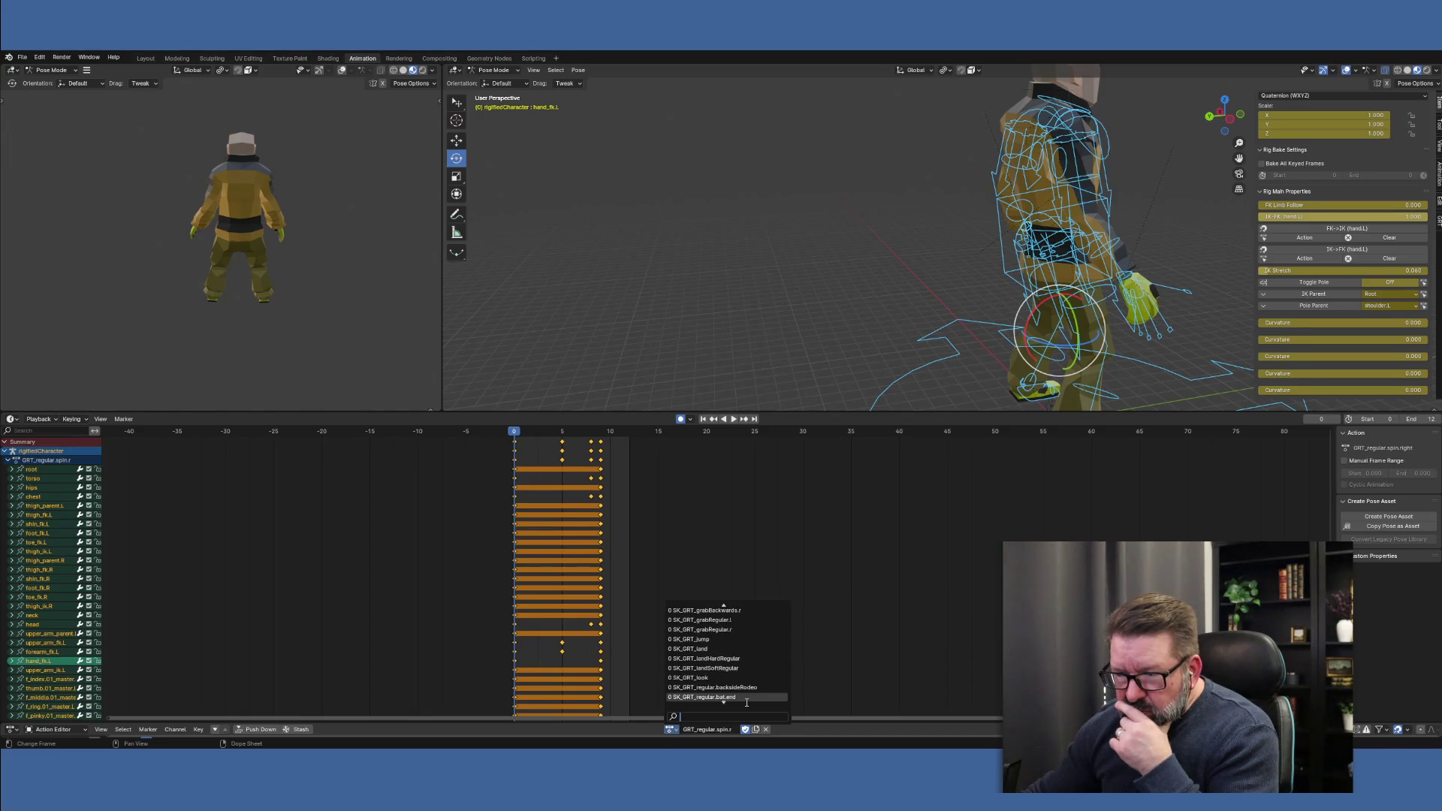
{"action": "scroll", "coordinate": [746, 702], "scroll_direction": "down", "scroll_amount": 10}
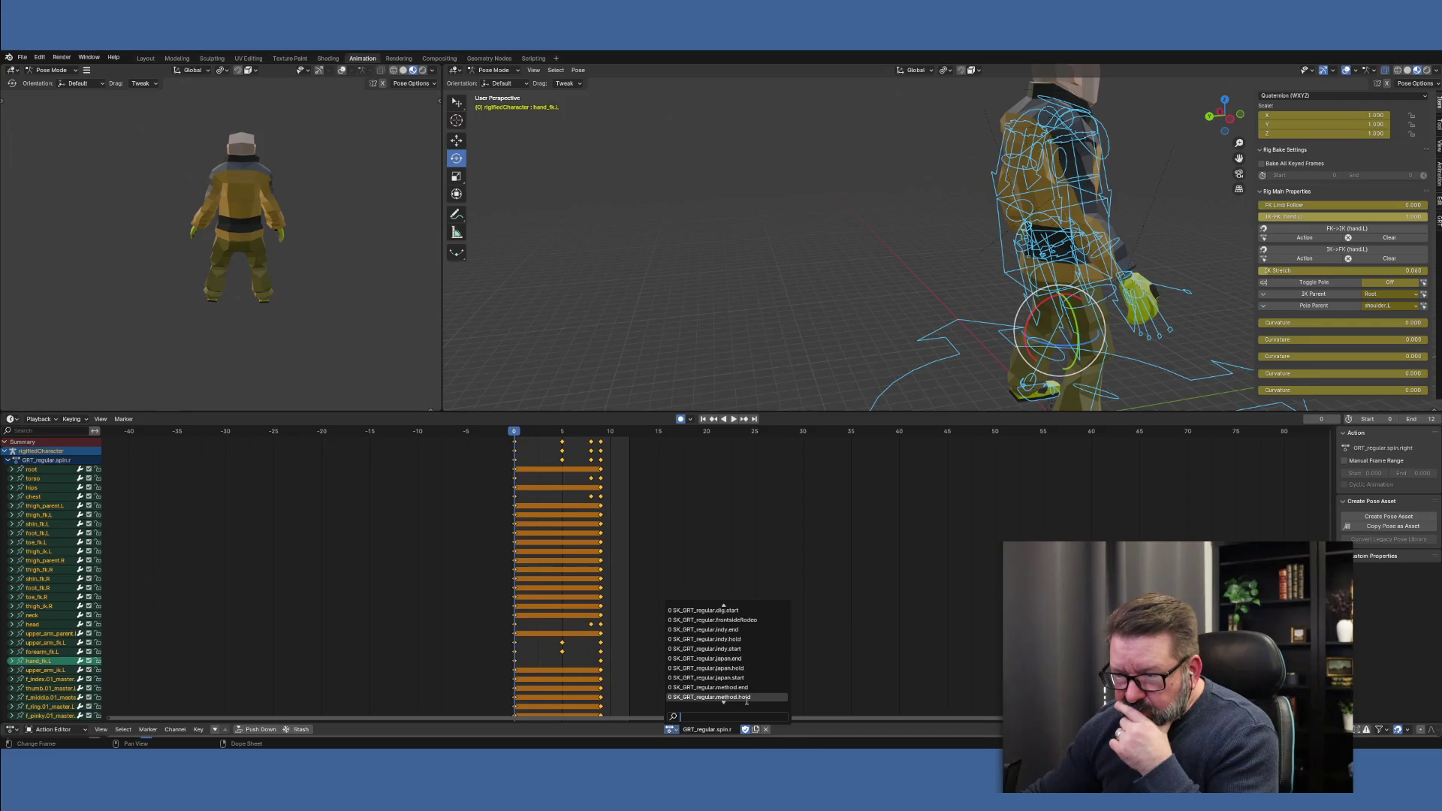
{"action": "scroll", "coordinate": [746, 700], "scroll_direction": "down", "scroll_amount": 15}
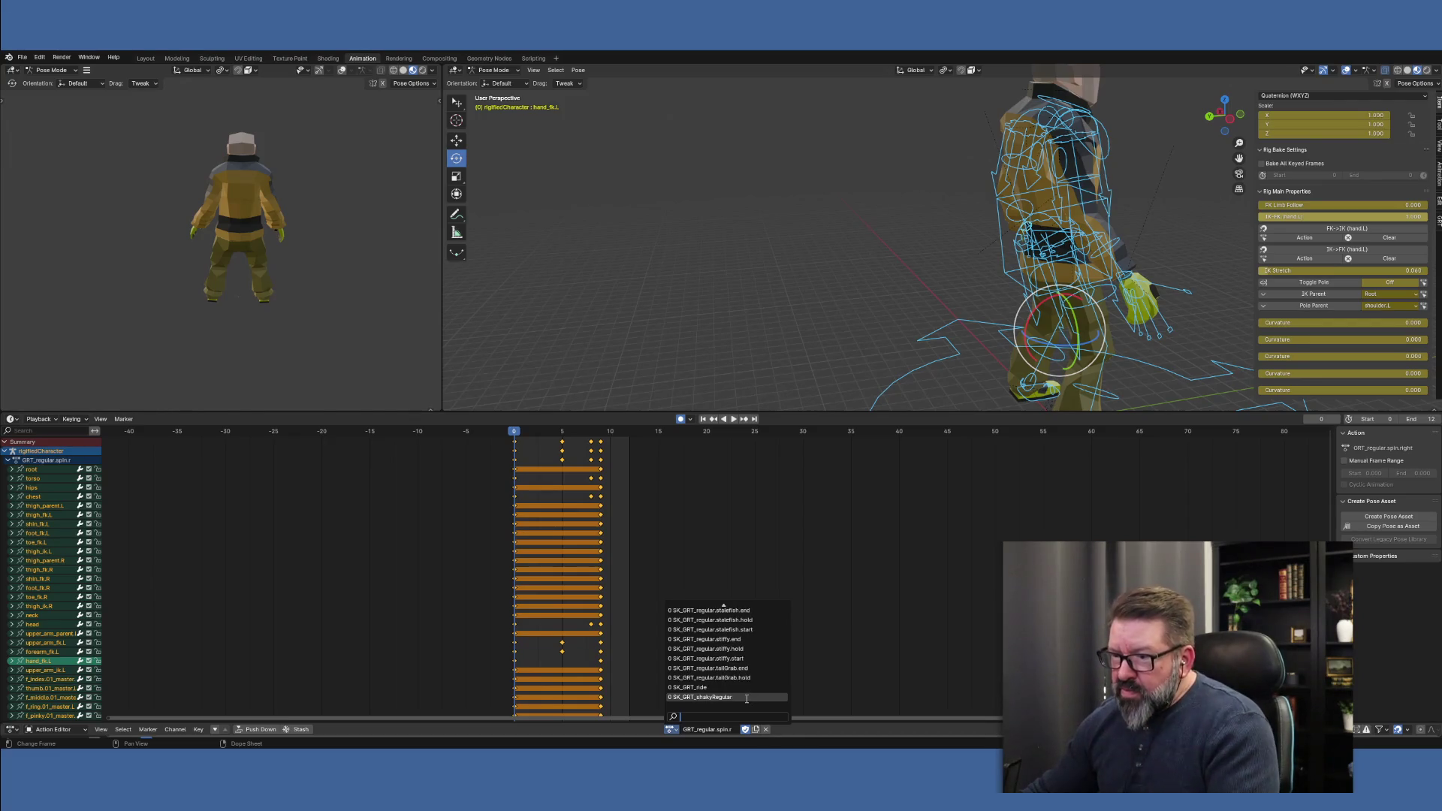
{"action": "scroll", "coordinate": [725, 631], "scroll_direction": "up", "scroll_amount": 8}
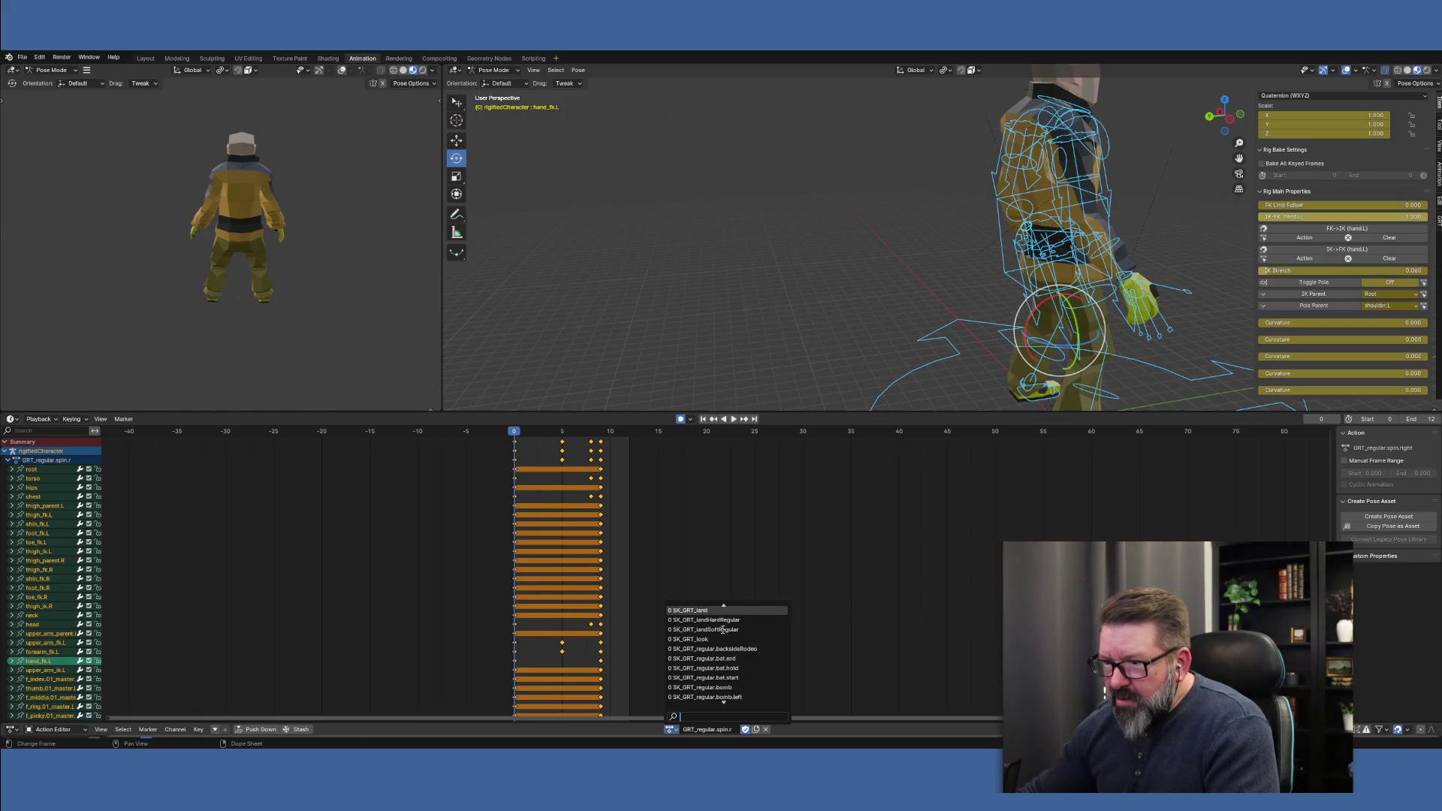
{"action": "scroll", "coordinate": [723, 629], "scroll_direction": "up", "scroll_amount": 10}
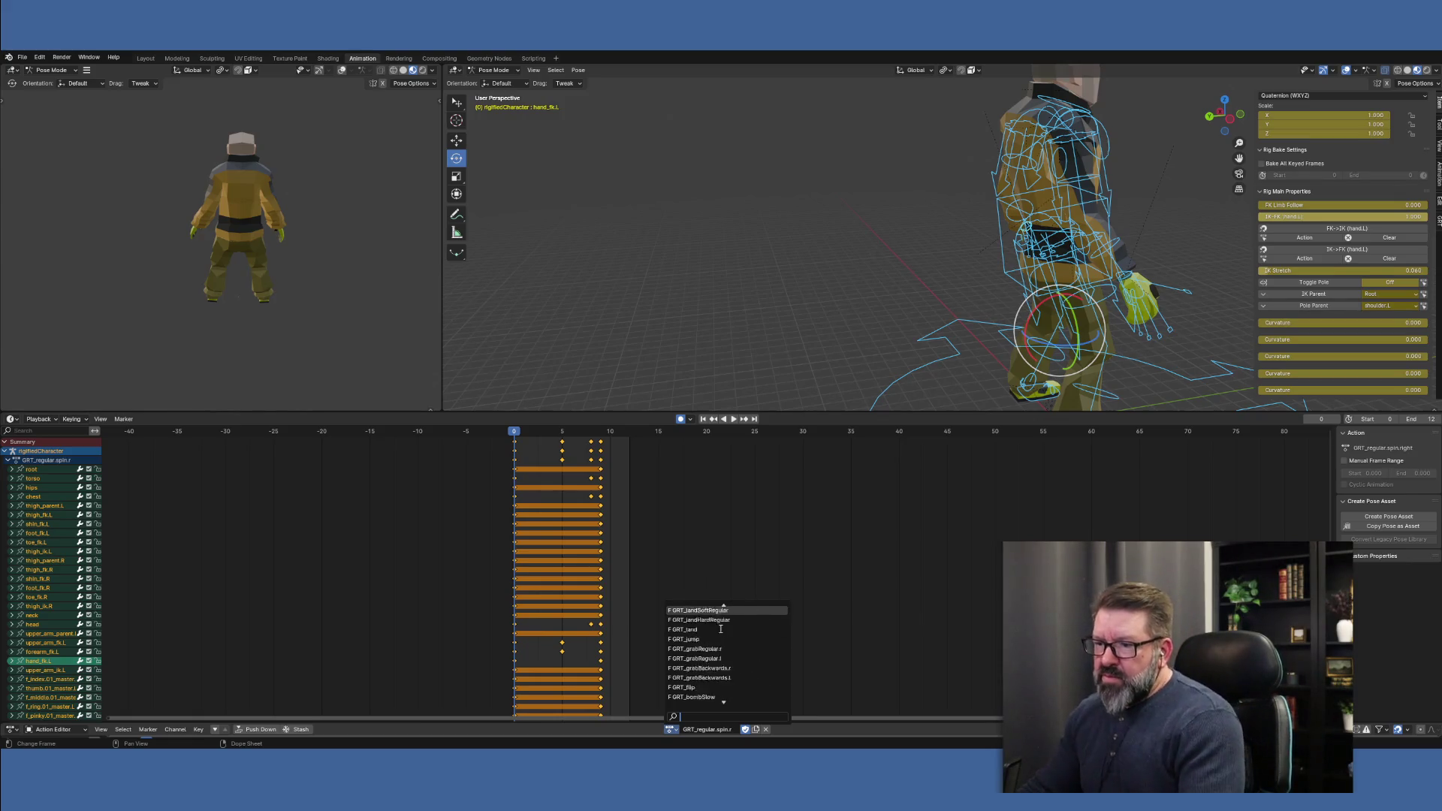
{"action": "scroll", "coordinate": [720, 629], "scroll_direction": "down", "scroll_amount": 20}
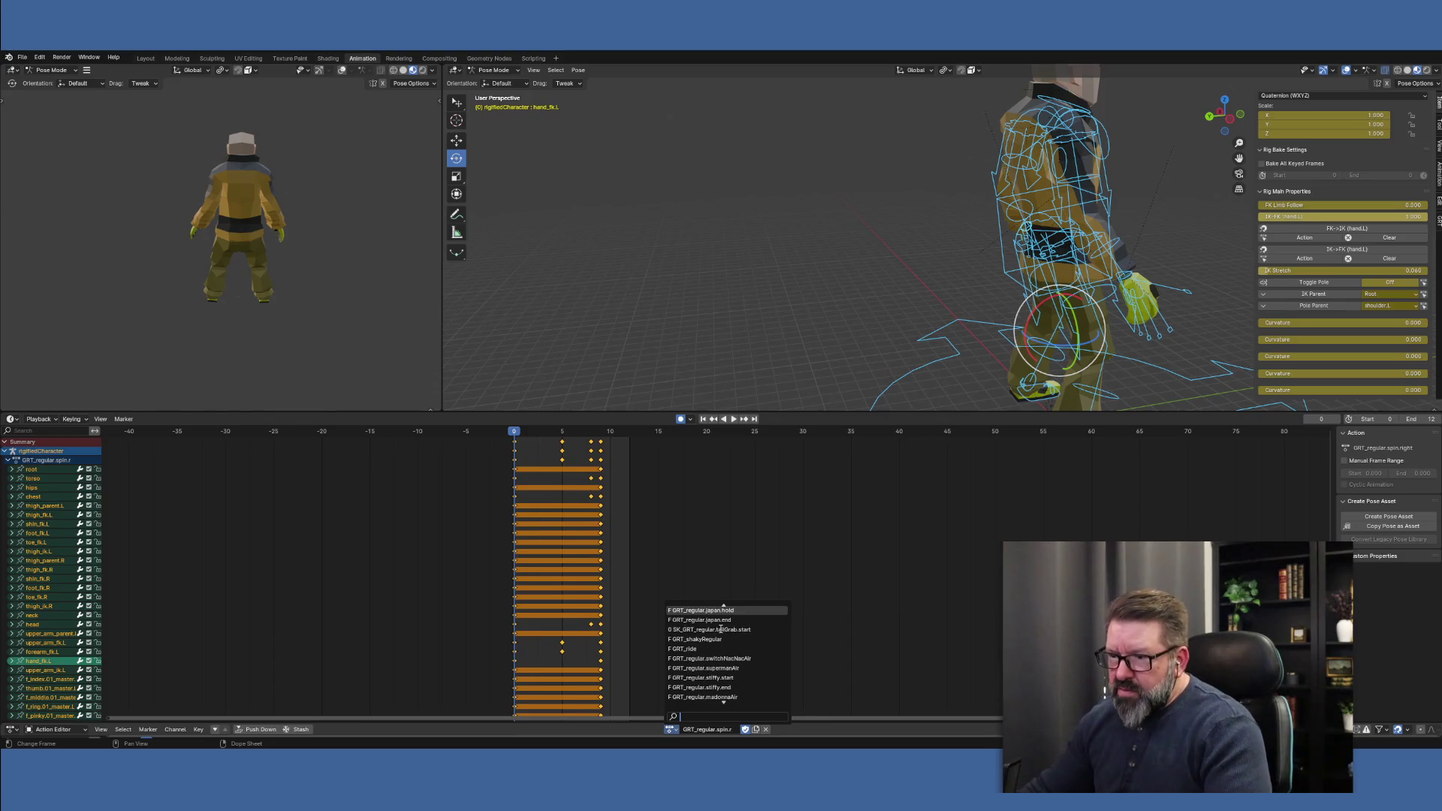
{"action": "scroll", "coordinate": [720, 630], "scroll_direction": "down", "scroll_amount": 10}
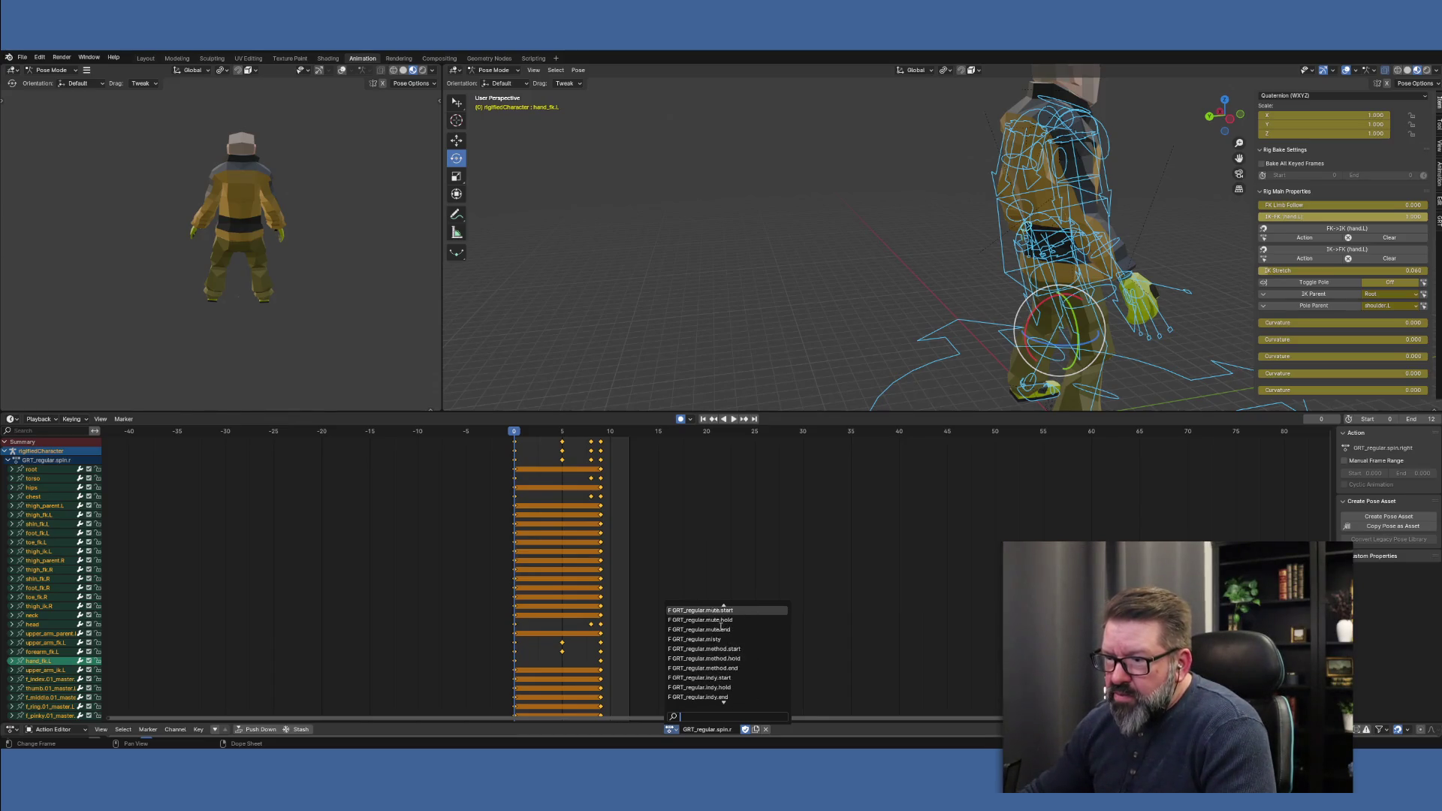
{"action": "scroll", "coordinate": [720, 627], "scroll_direction": "down", "scroll_amount": 10}
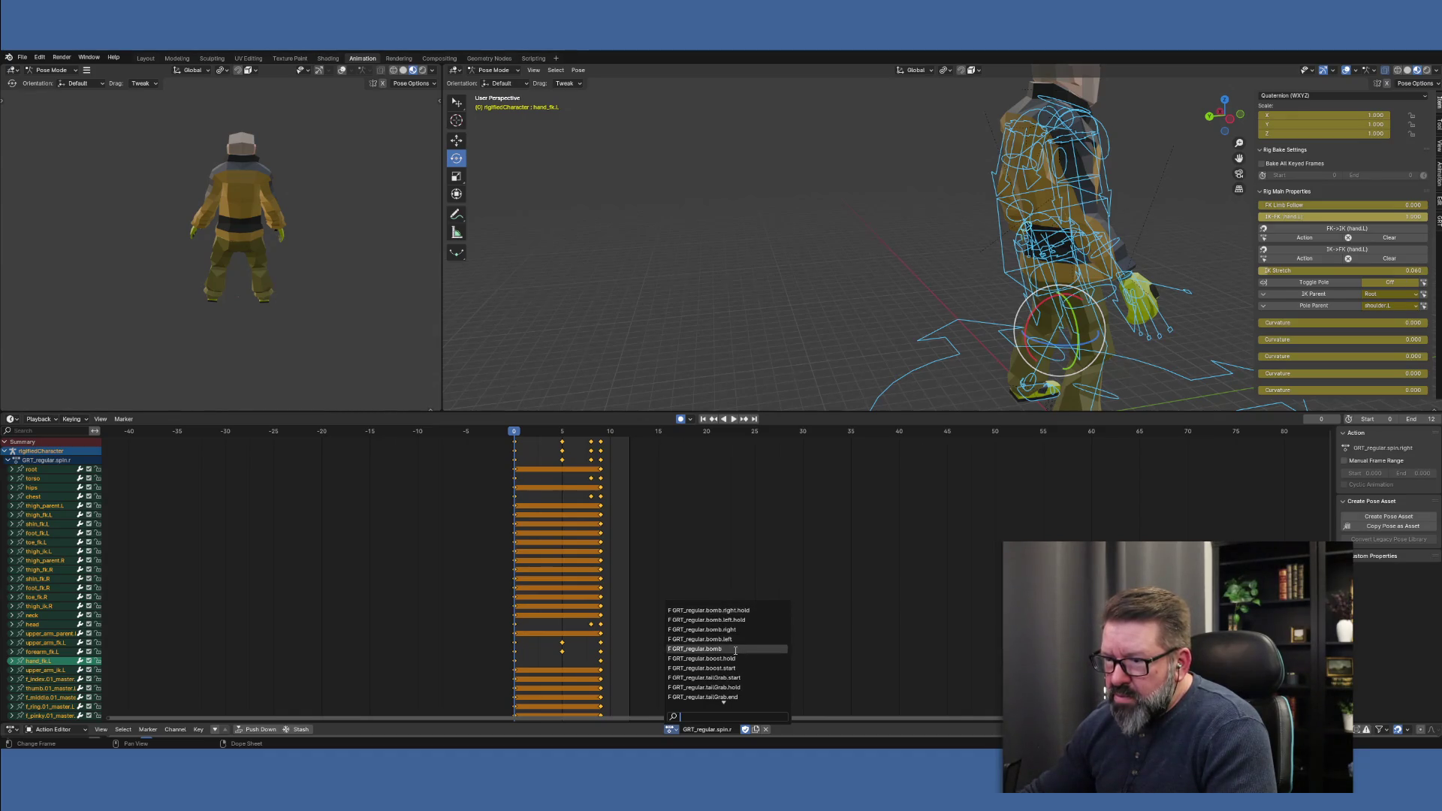
{"action": "scroll", "coordinate": [728, 646], "scroll_direction": "down", "scroll_amount": 7}
{"action": "scroll", "coordinate": [734, 649], "scroll_direction": "down", "scroll_amount": 10}
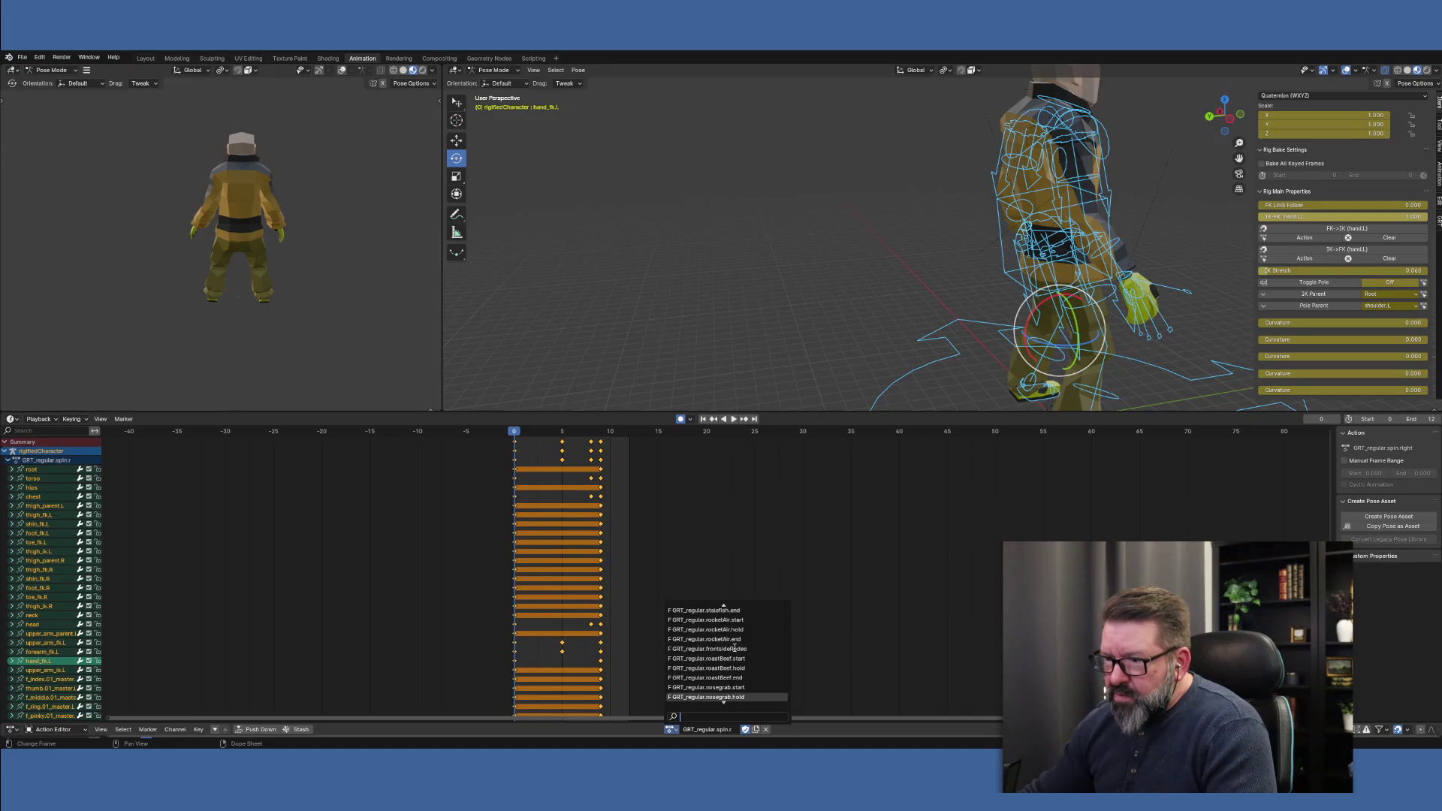
{"action": "scroll", "coordinate": [735, 646], "scroll_direction": "down", "scroll_amount": 10}
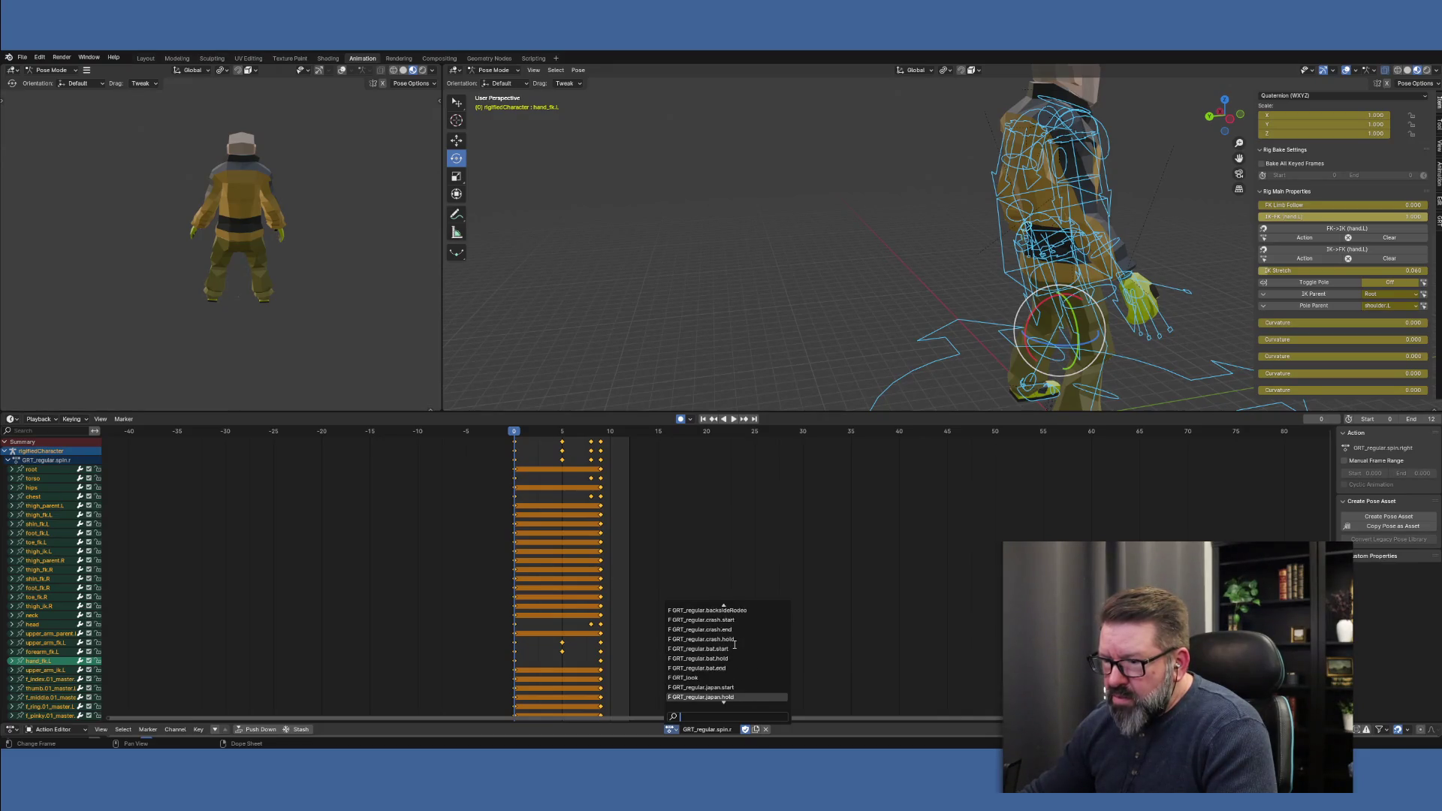
Rename the current action to GRT_regular.spin.r.start
{"action": "key", "text": "Escape"}
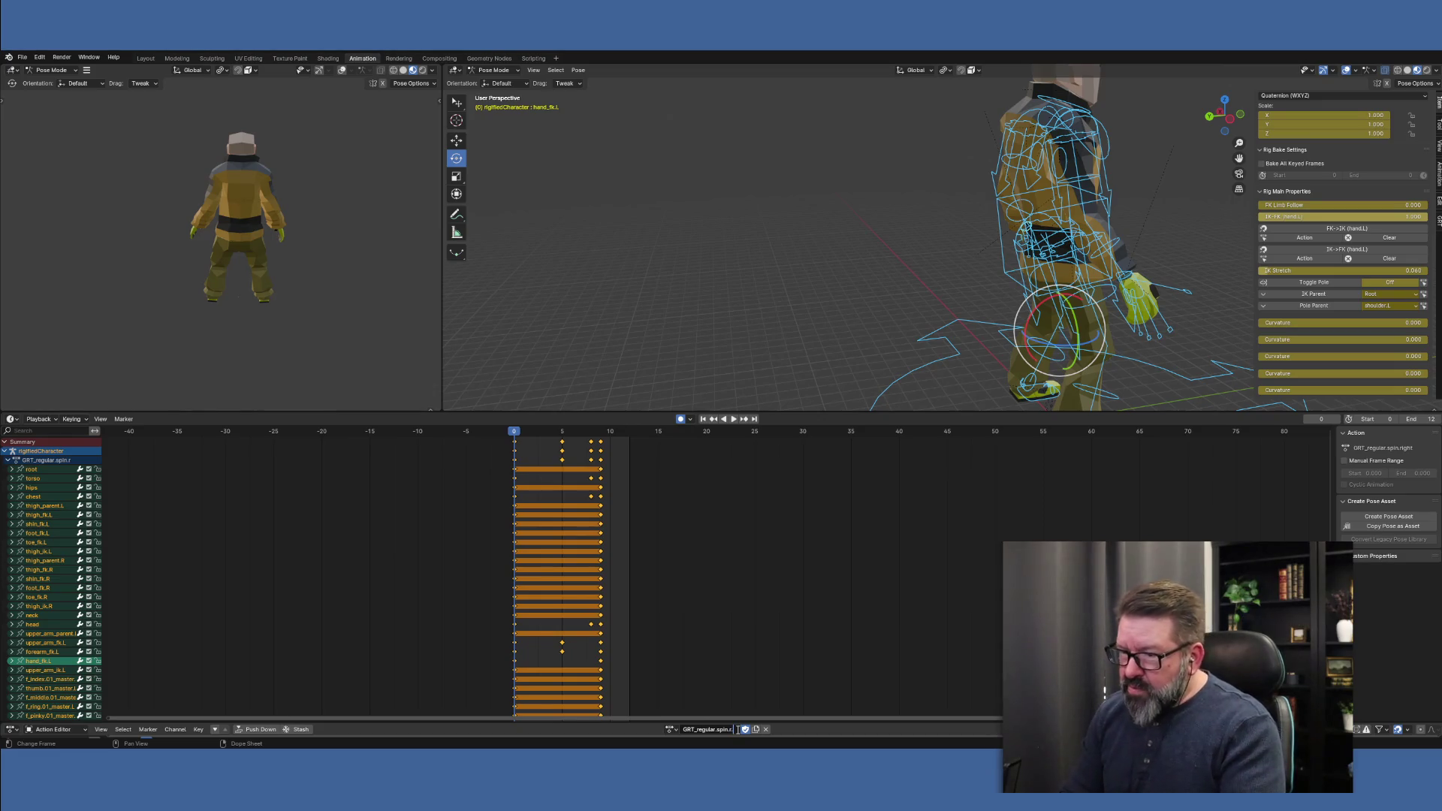
{"action": "type", "text": "art"}
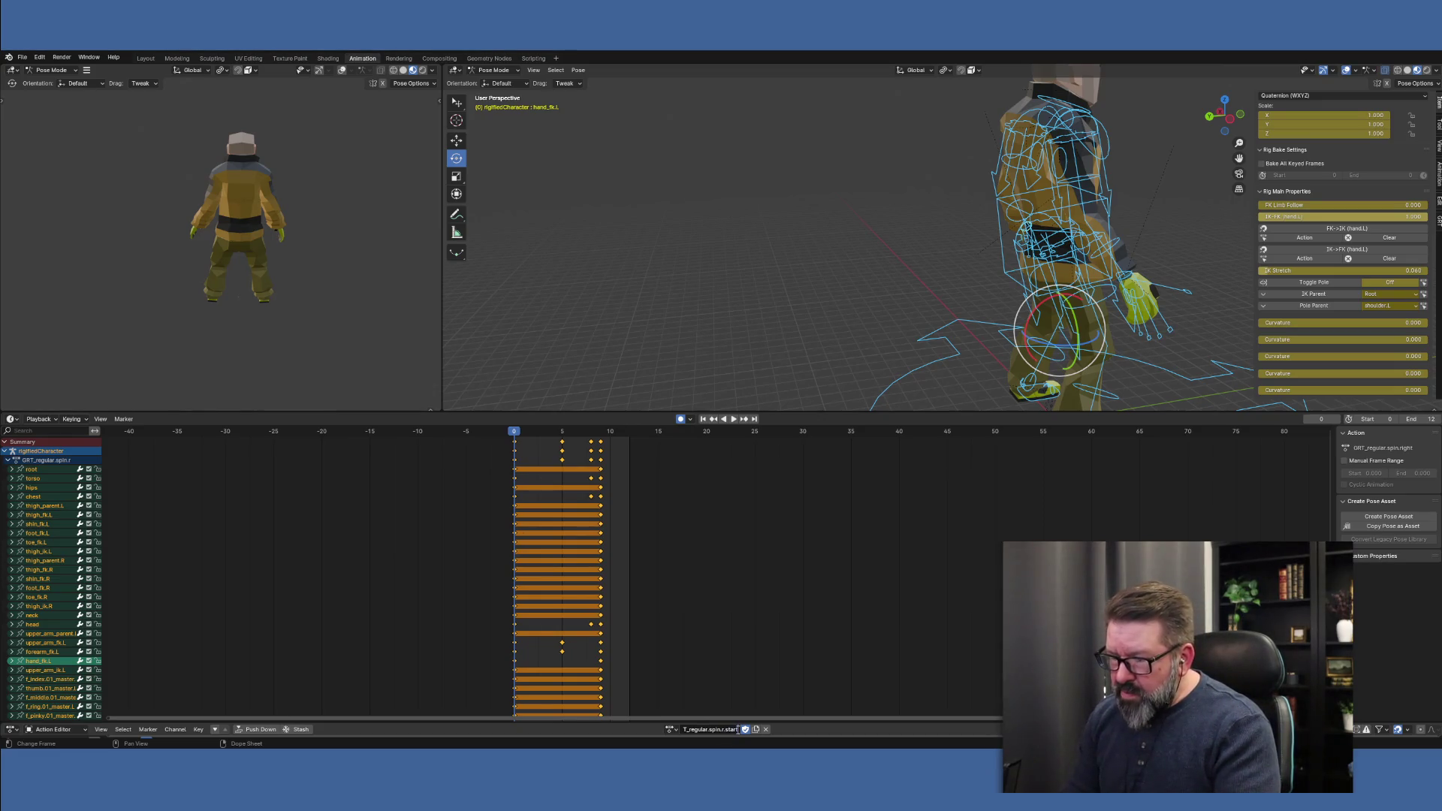
{"action": "key", "text": "Return"}
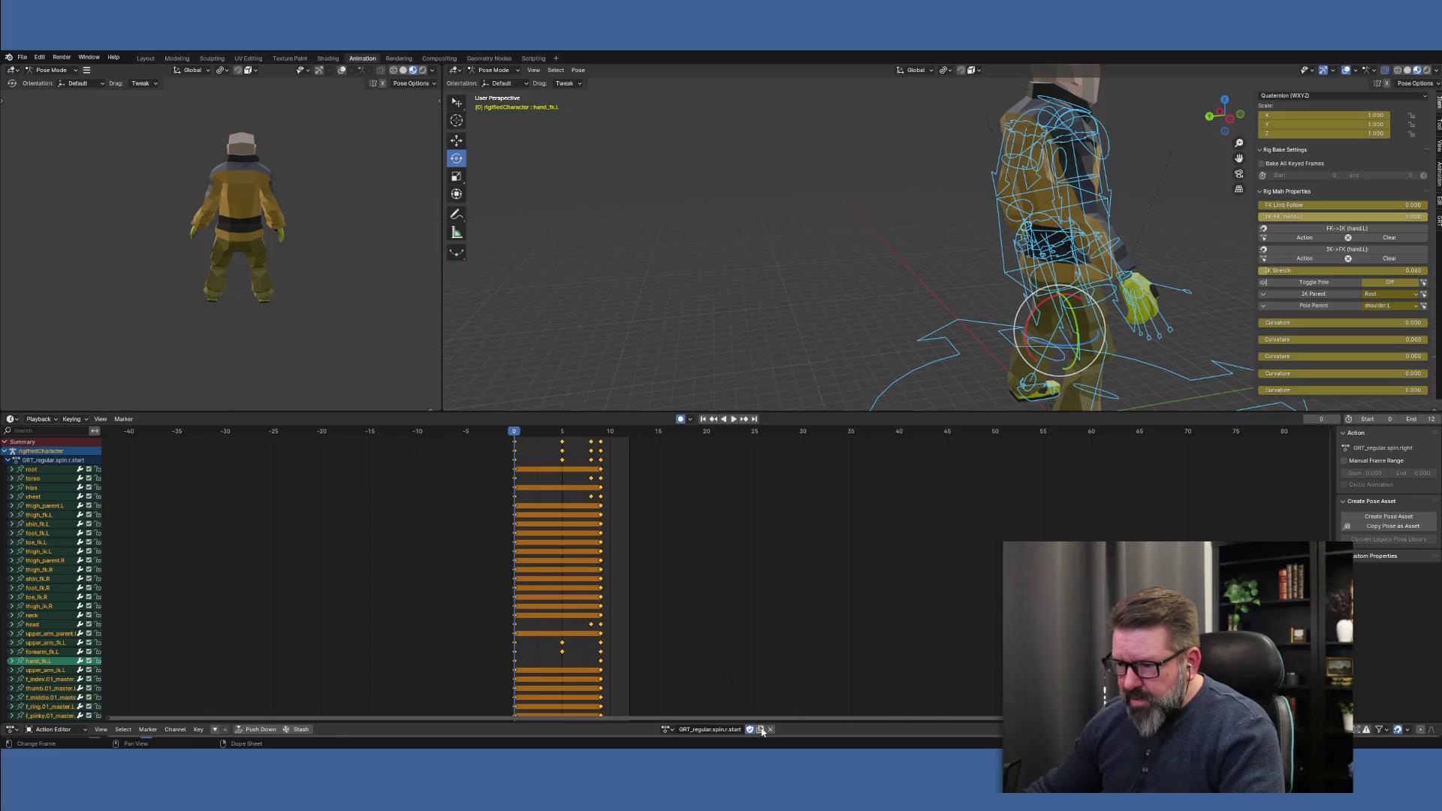
Switch to GRT_regular.spin.left and rename it GRT_regular.spin.l.start
{"action": "left_click", "coordinate": [666, 730]}
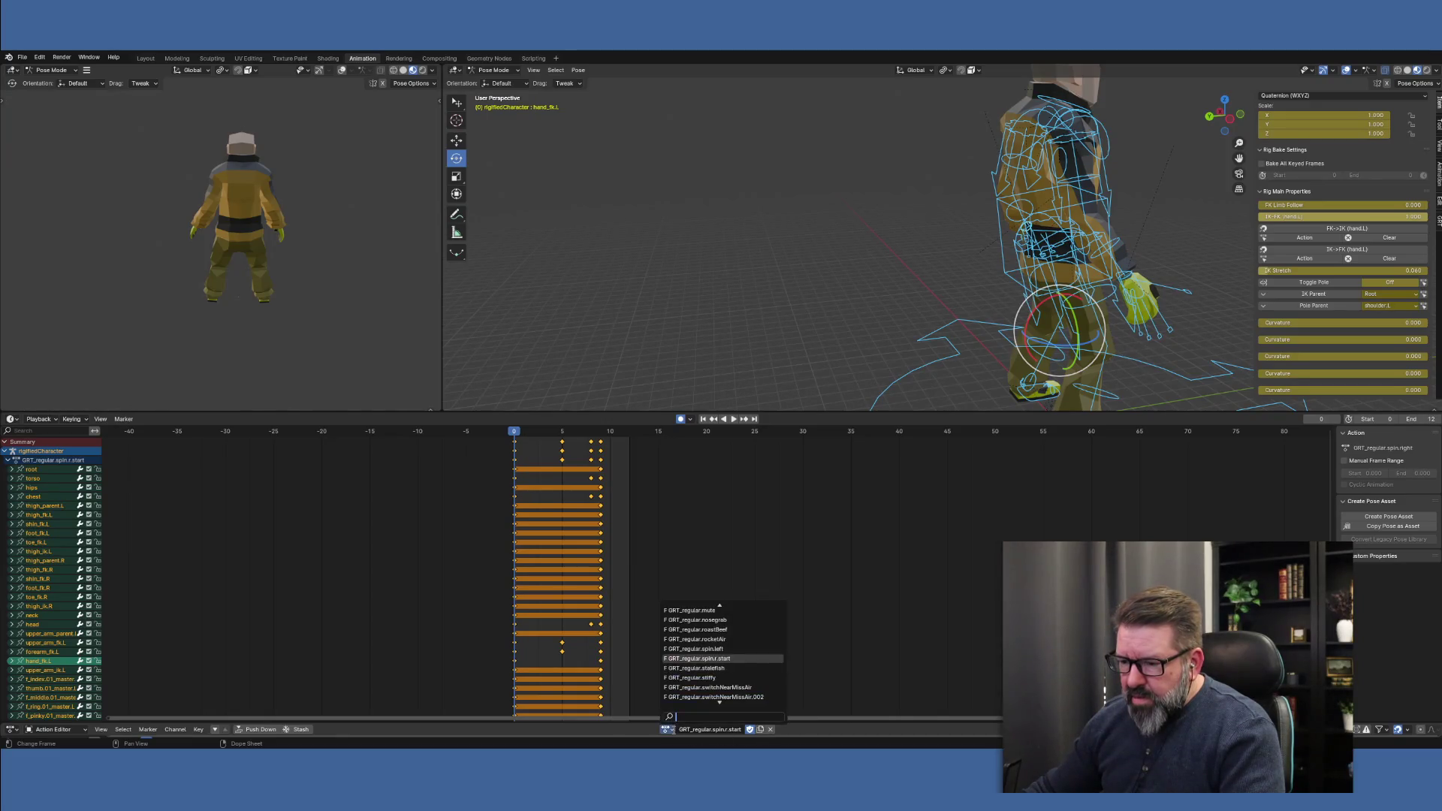
{"action": "left_click", "coordinate": [714, 649]}
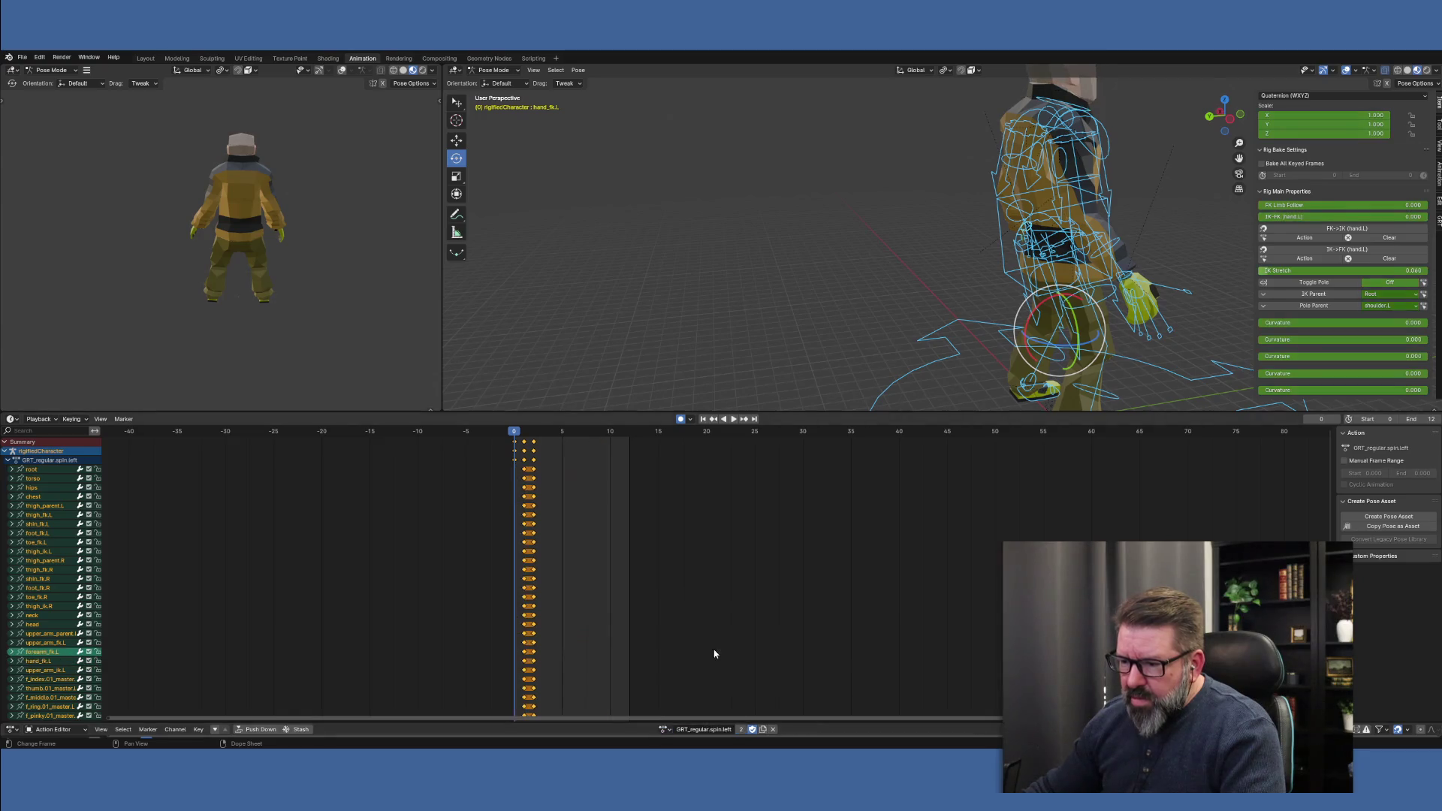
{"action": "double_click", "coordinate": [722, 729]}
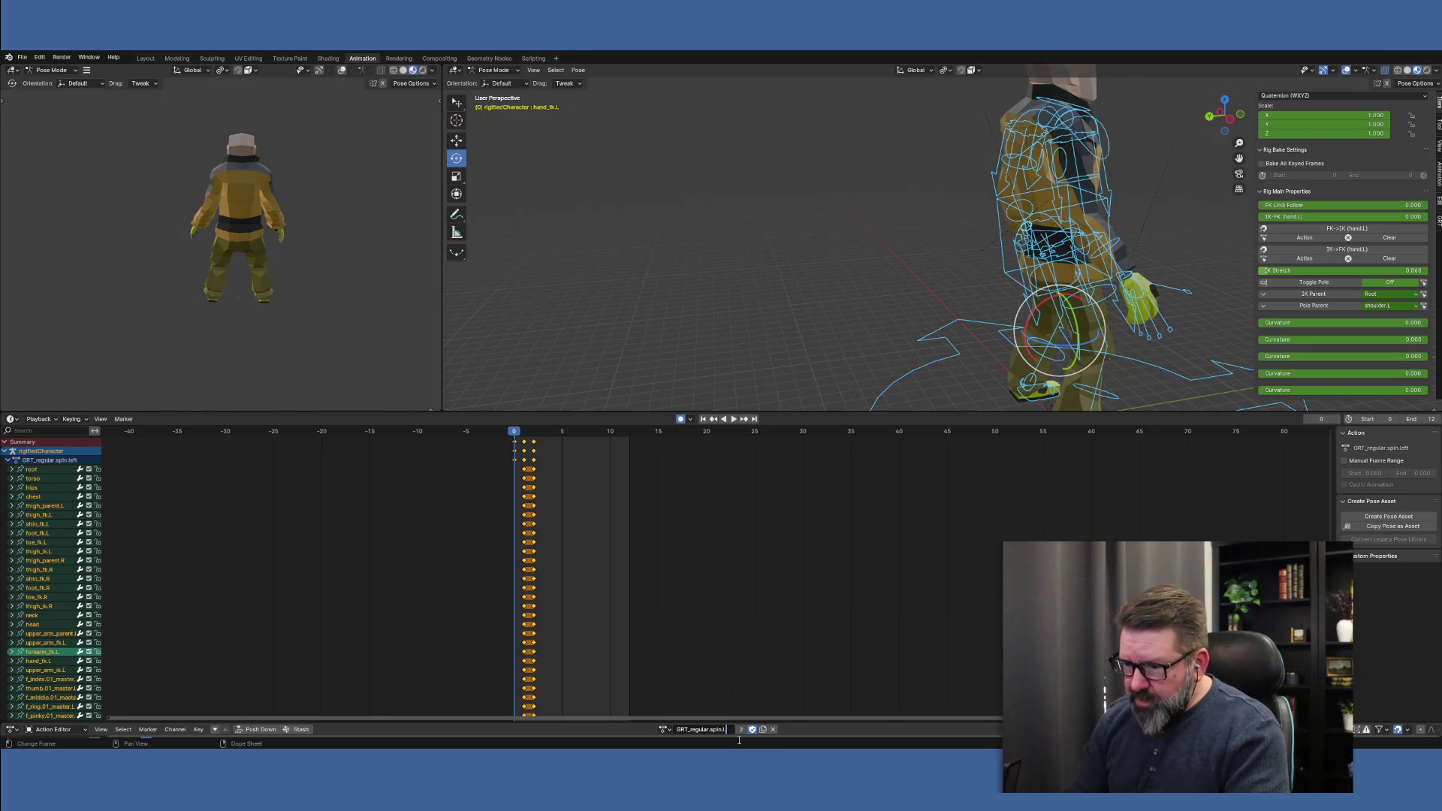
{"action": "type", "text": "art"}
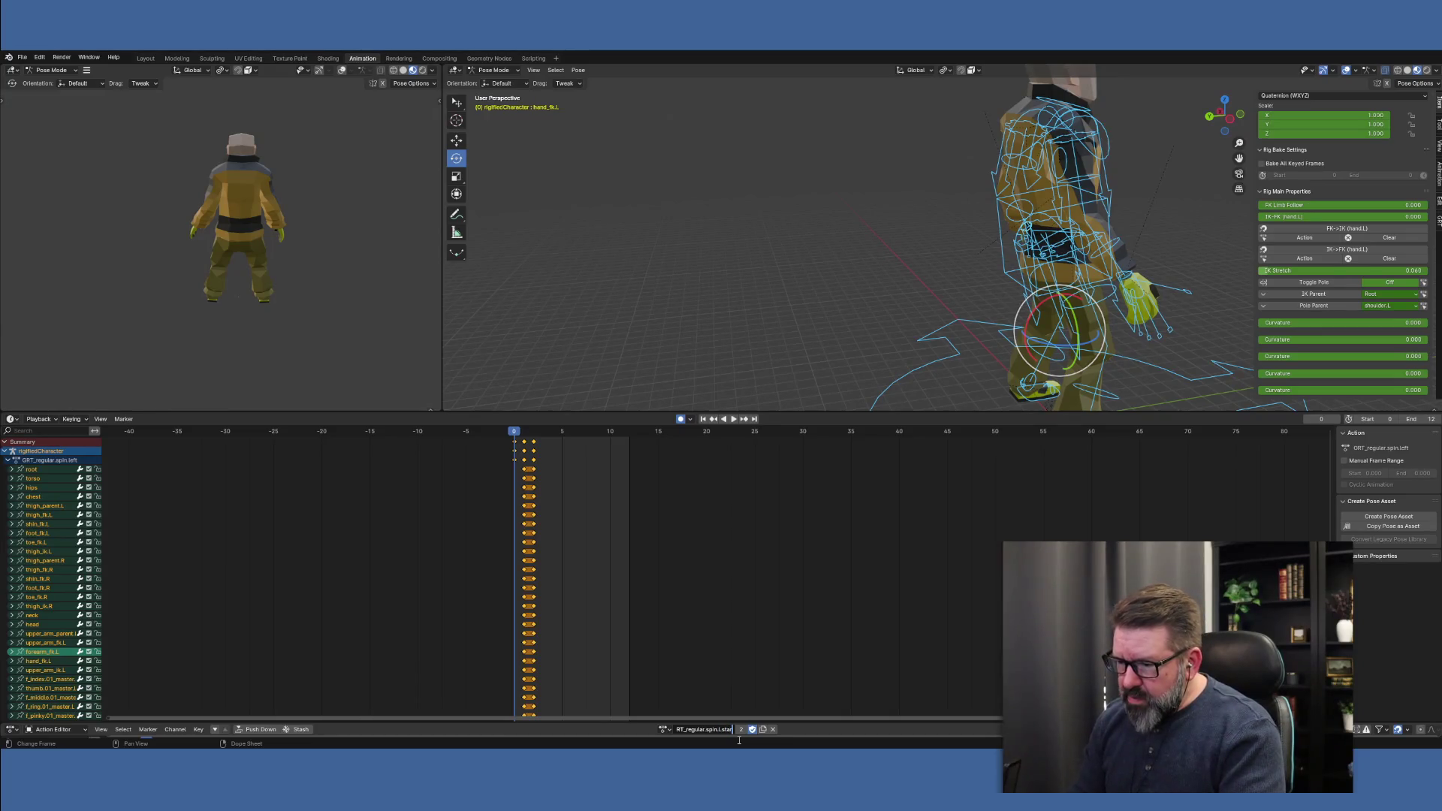
{"action": "key", "text": "Return"}
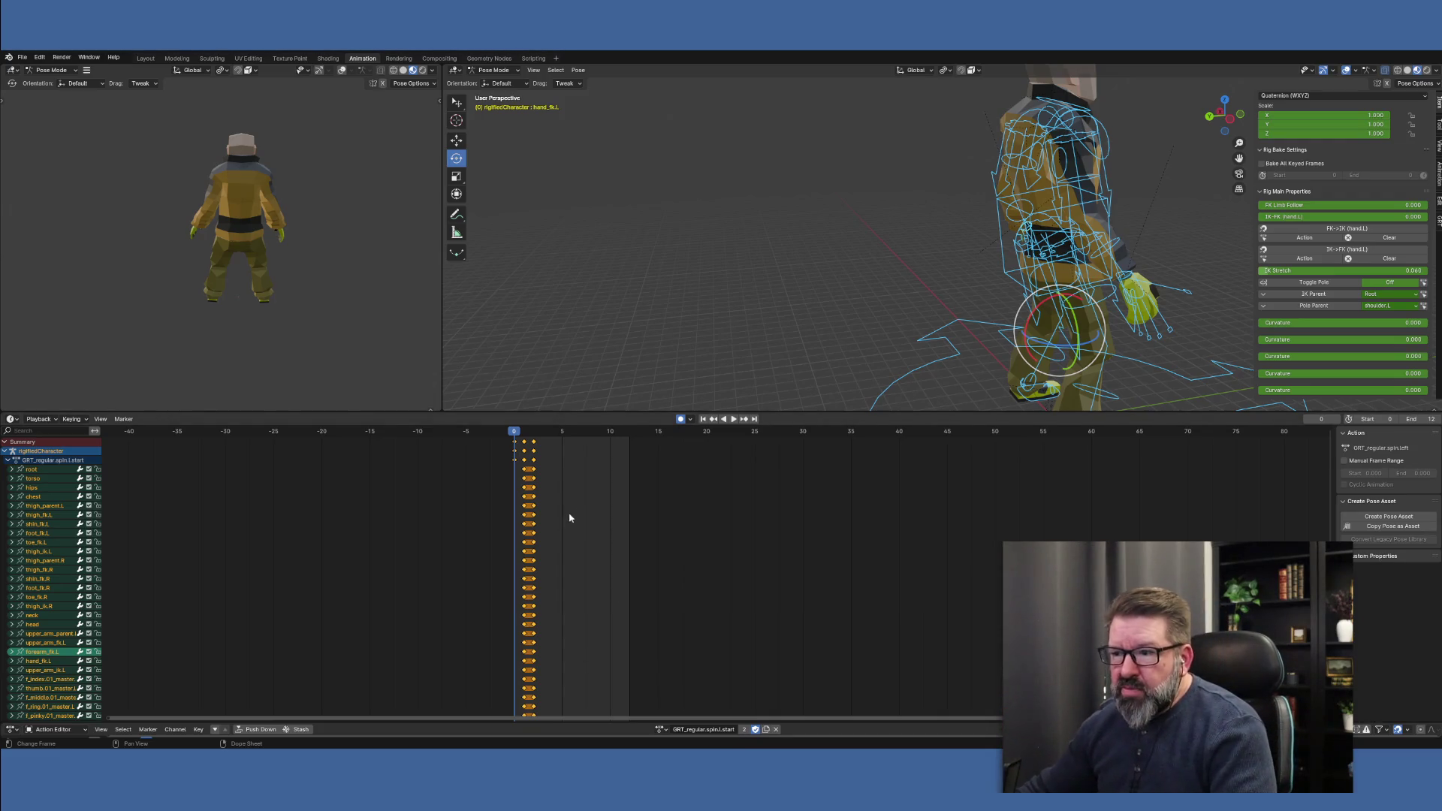
Select the first column of keys and shift it back to frame 0
{"action": "left_click", "coordinate": [515, 444]}
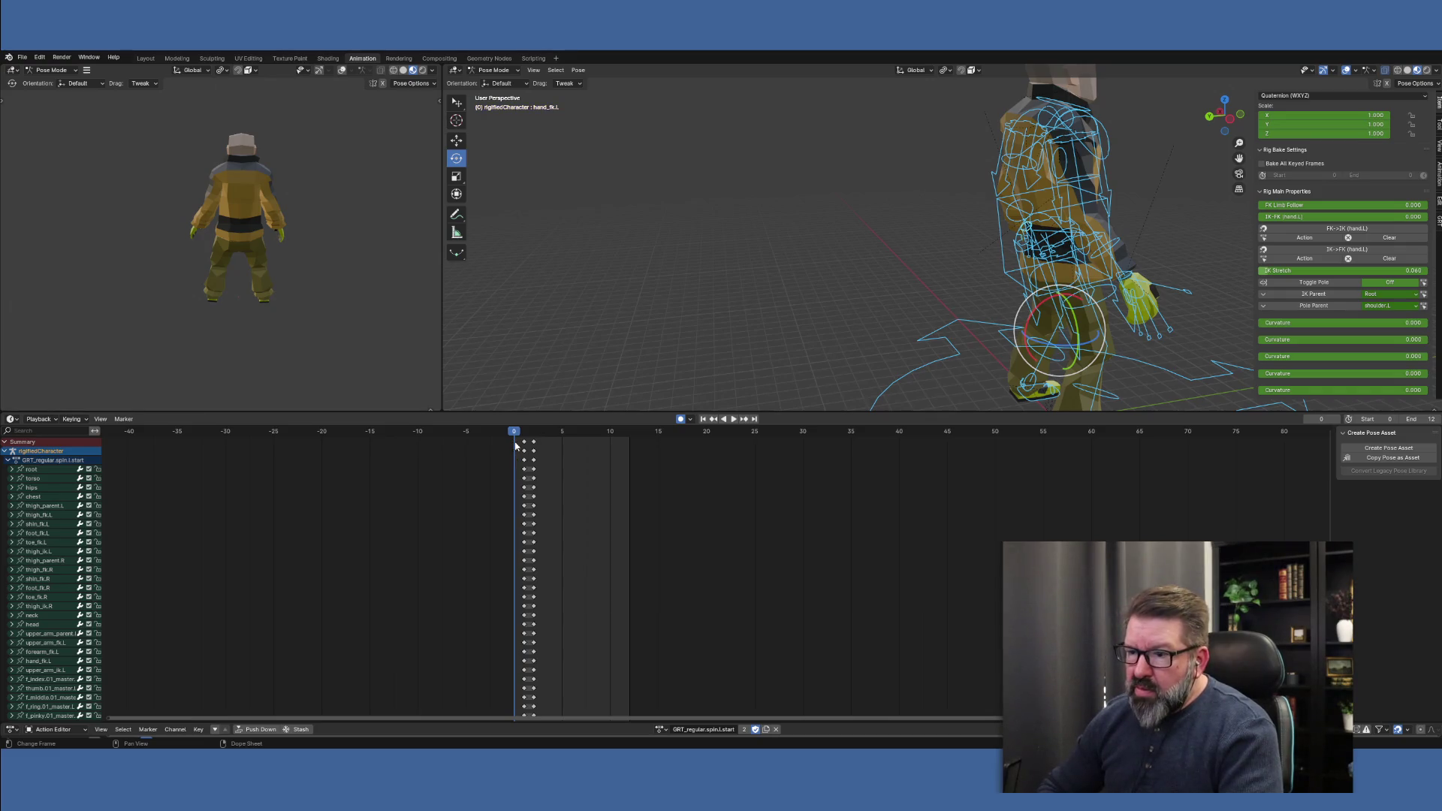
{"action": "left_click", "coordinate": [525, 441]}
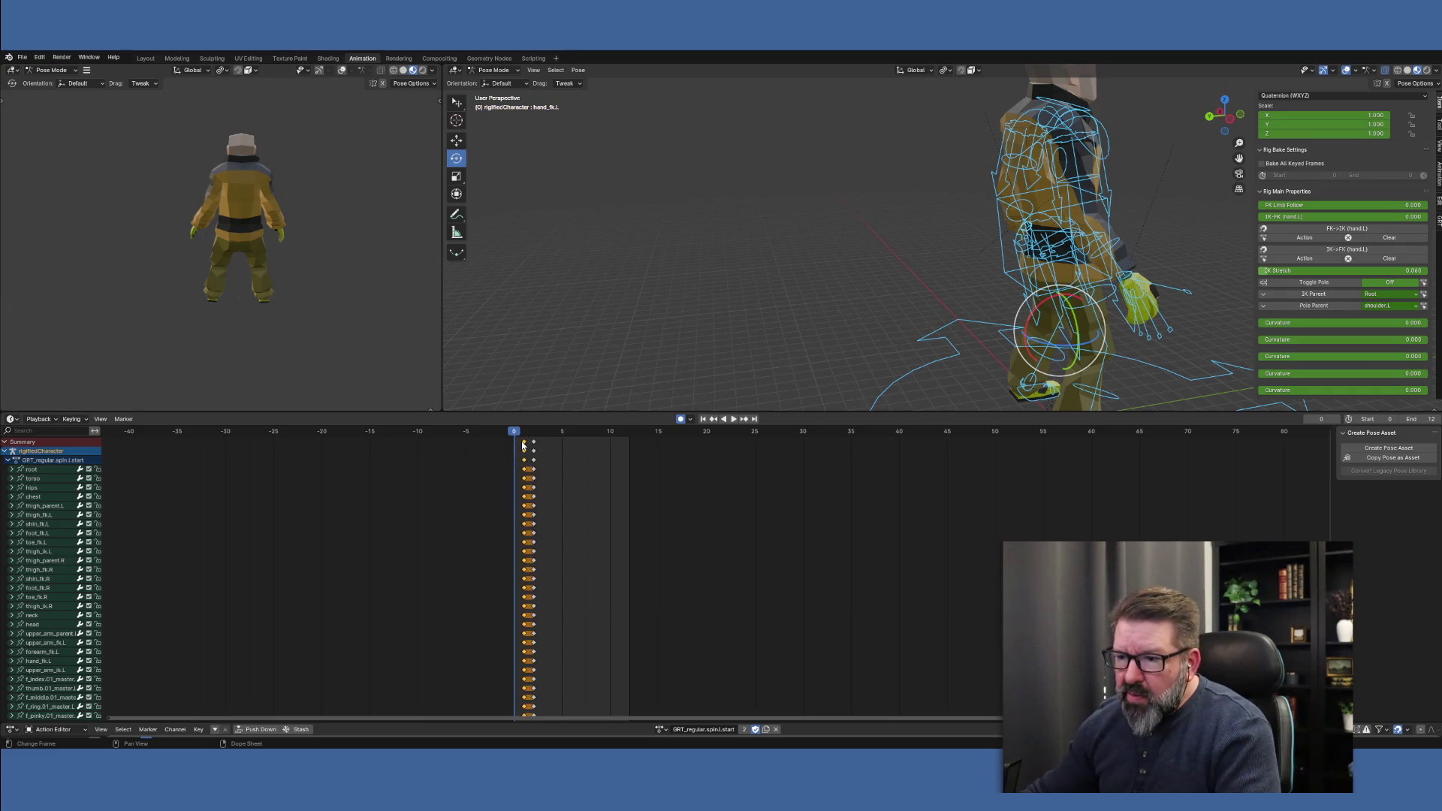
{"action": "key", "text": "g"}
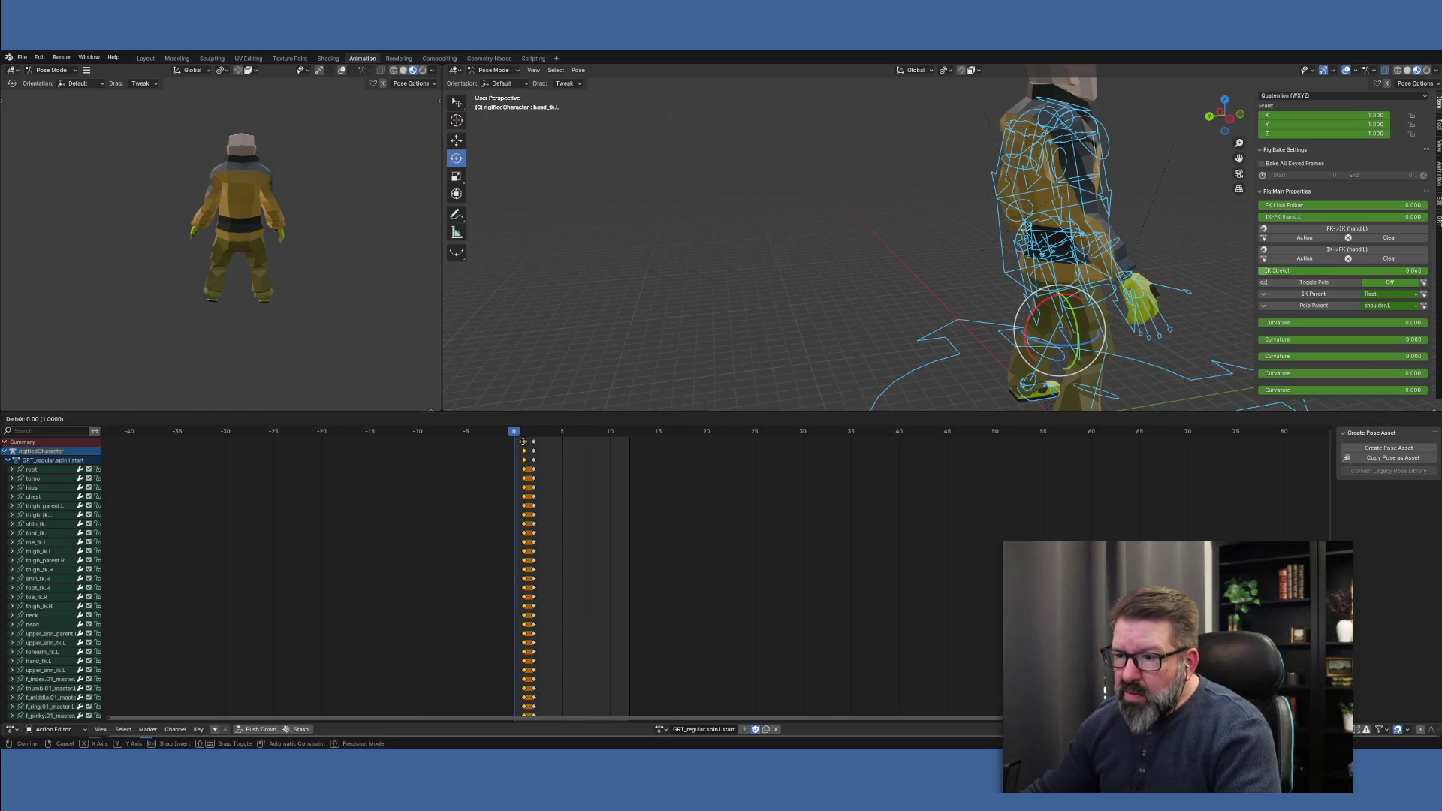
{"action": "left_click", "coordinate": [521, 443]}
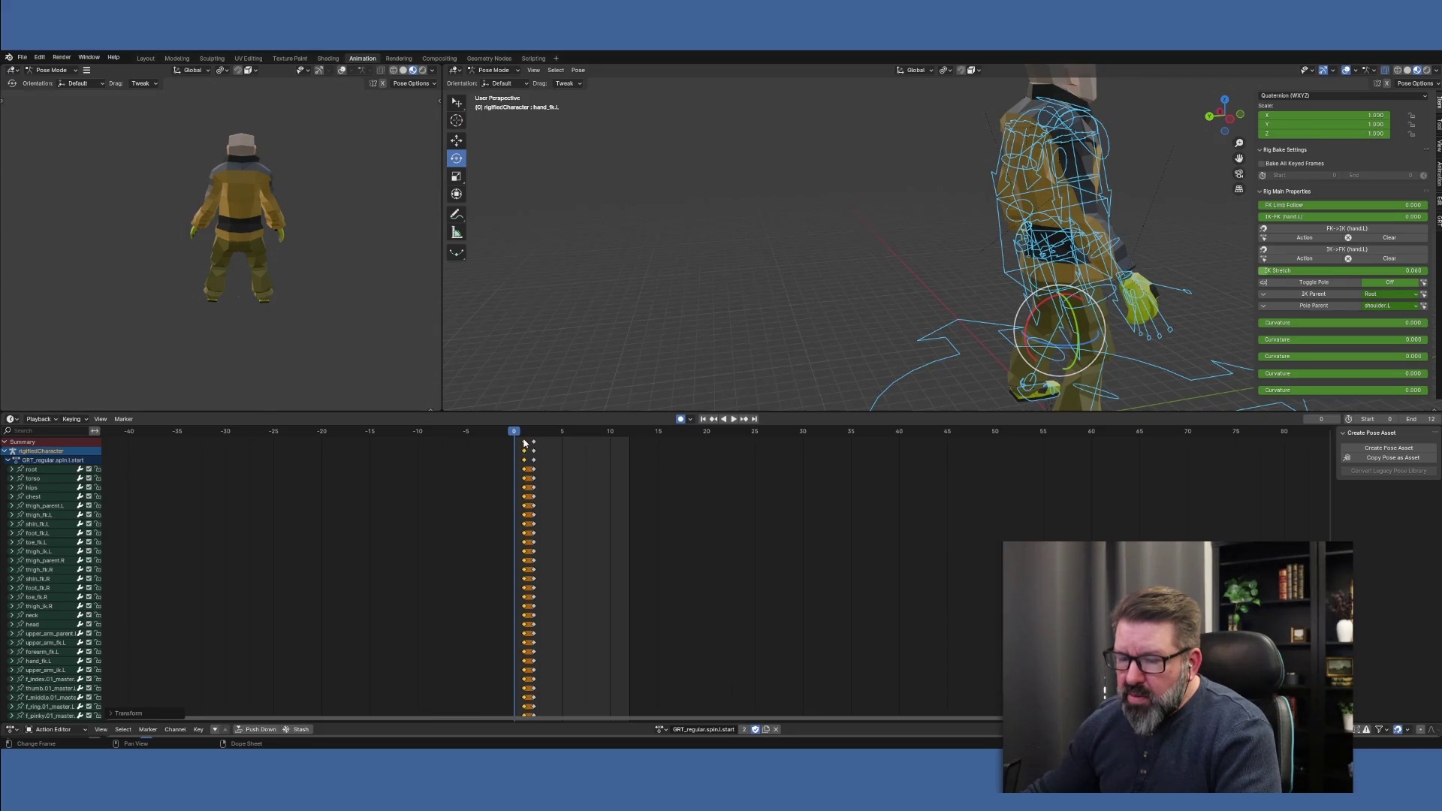
{"action": "left_click_drag", "start_coordinate": [525, 442], "coordinate": [520, 444]}
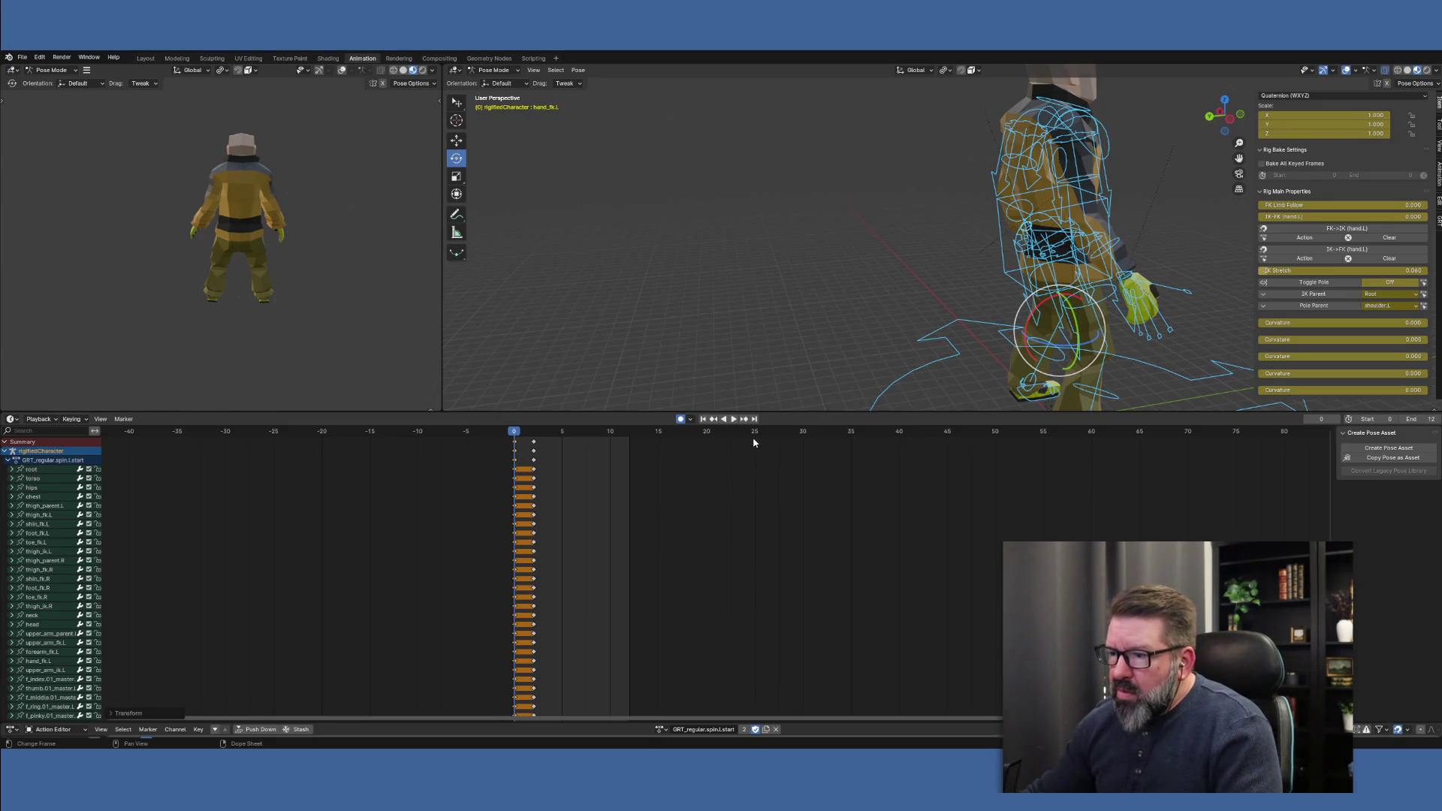
Move the second key column out to frame 35 and check the pose at frame 12
{"action": "left_click", "coordinate": [535, 444]}
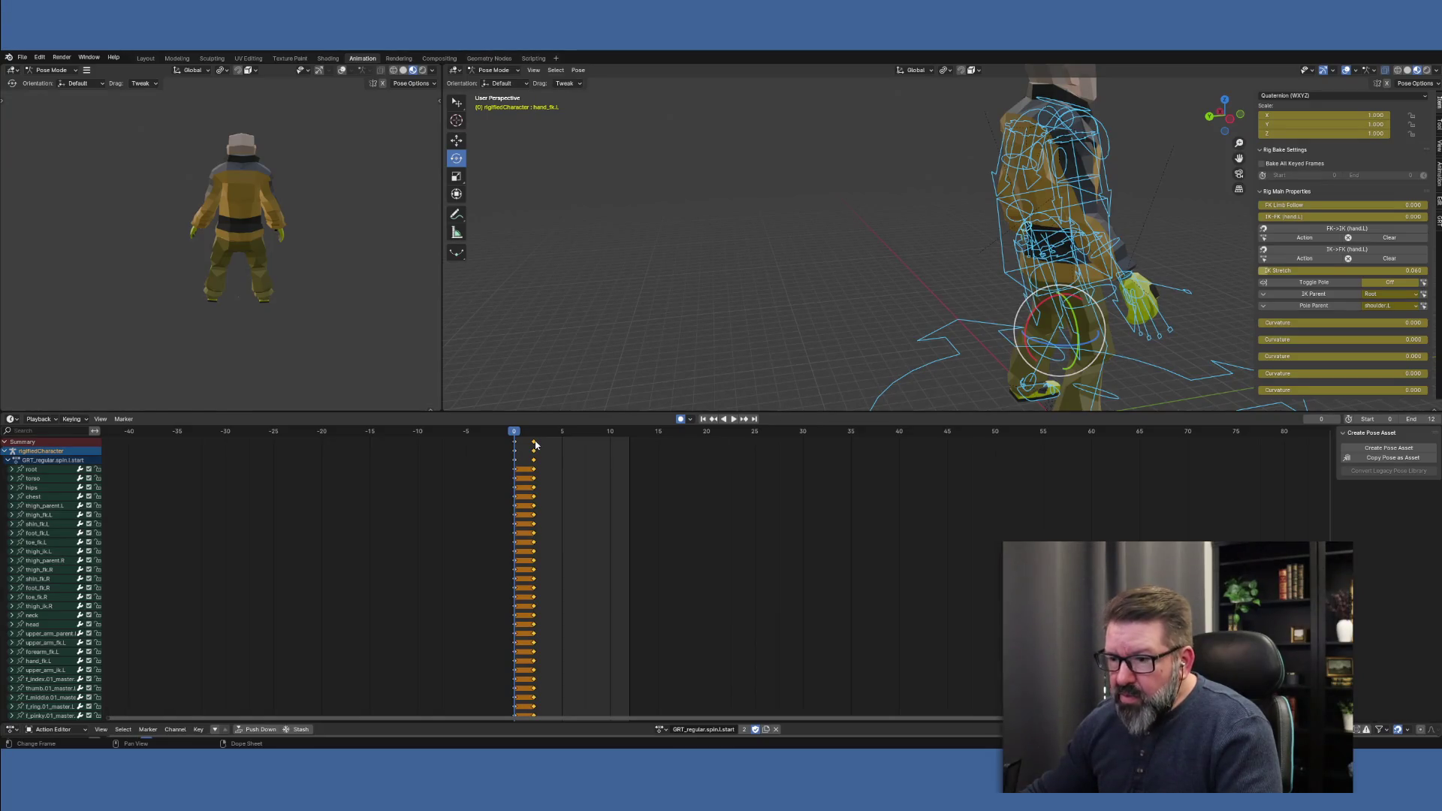
{"action": "left_click_drag", "start_coordinate": [535, 444], "coordinate": [851, 432]}
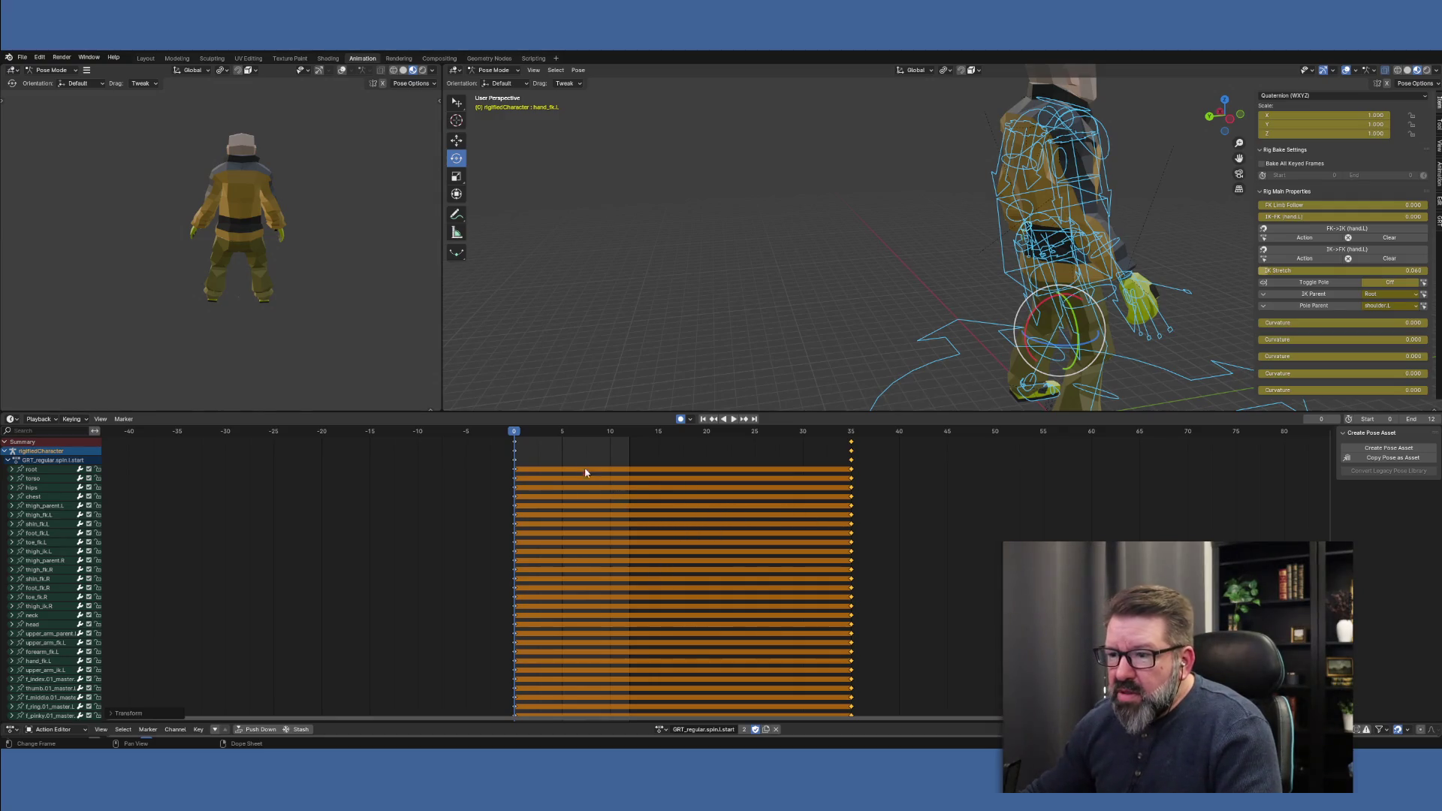
{"action": "left_click", "coordinate": [627, 438]}
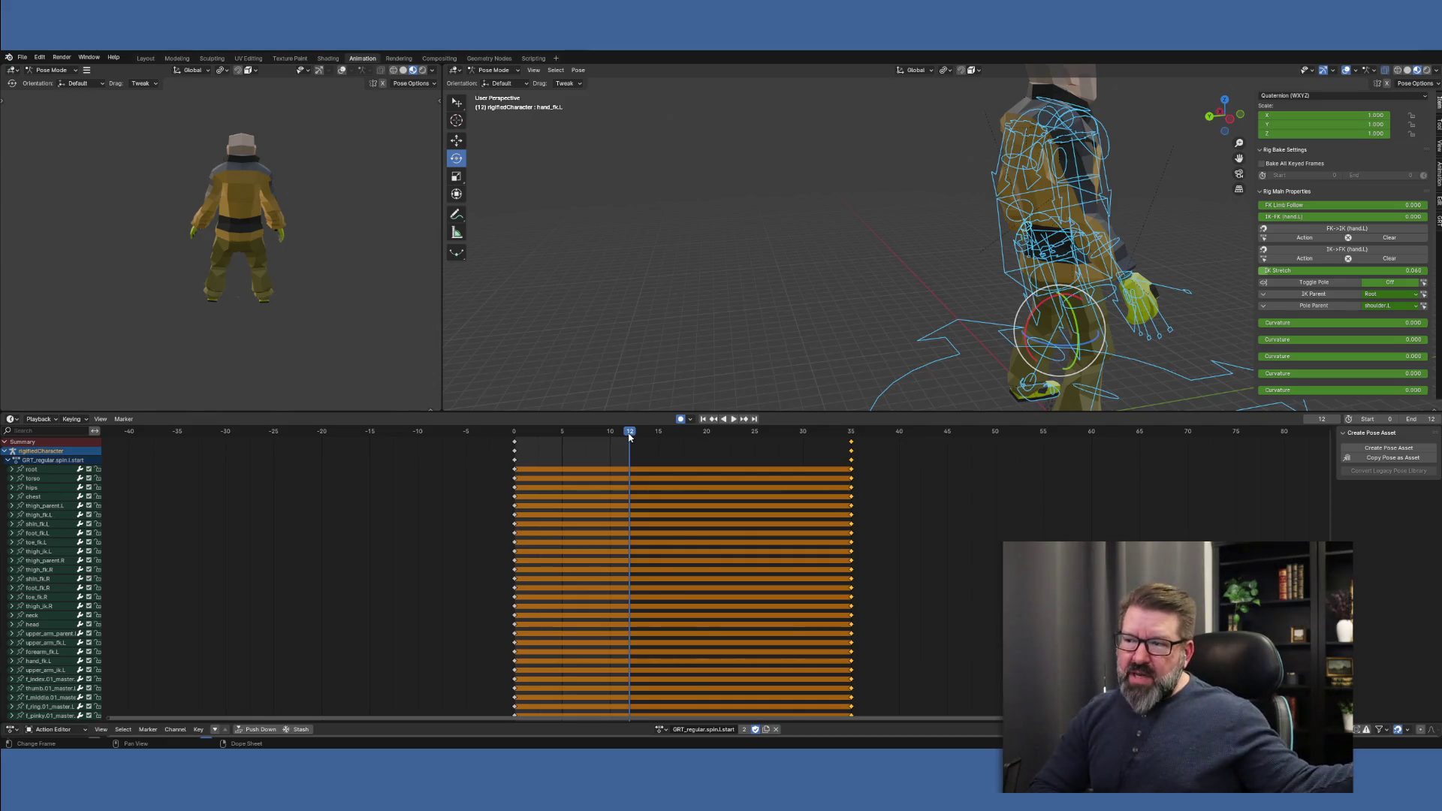
{"action": "mouse_move", "coordinate": [760, 365]}
{"action": "middle_mouse_down"}
{"action": "mouse_move", "coordinate": [842, 310]}
{"action": "mouse_move", "coordinate": [969, 323]}
{"action": "middle_mouse_up"}
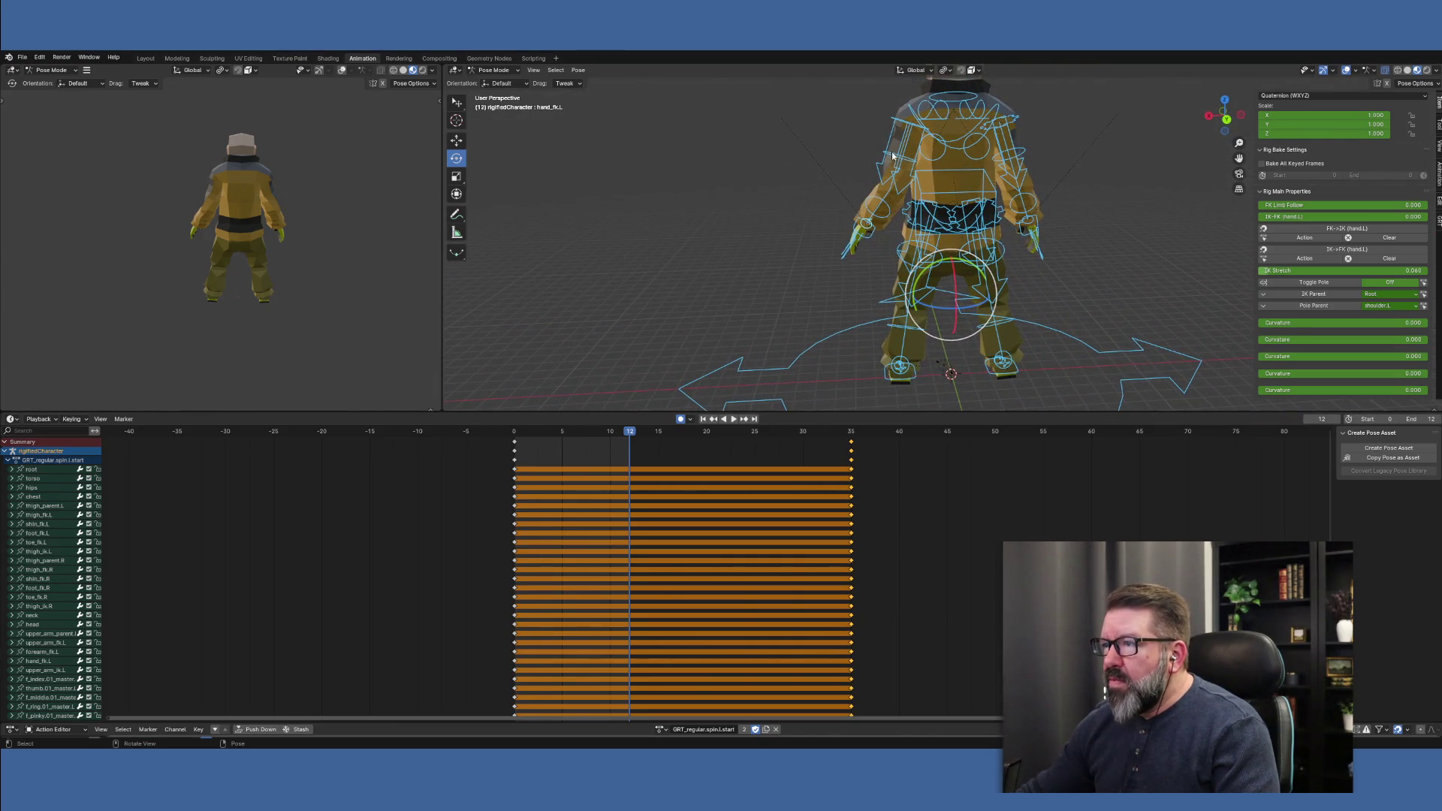
{"action": "left_click", "coordinate": [905, 124]}
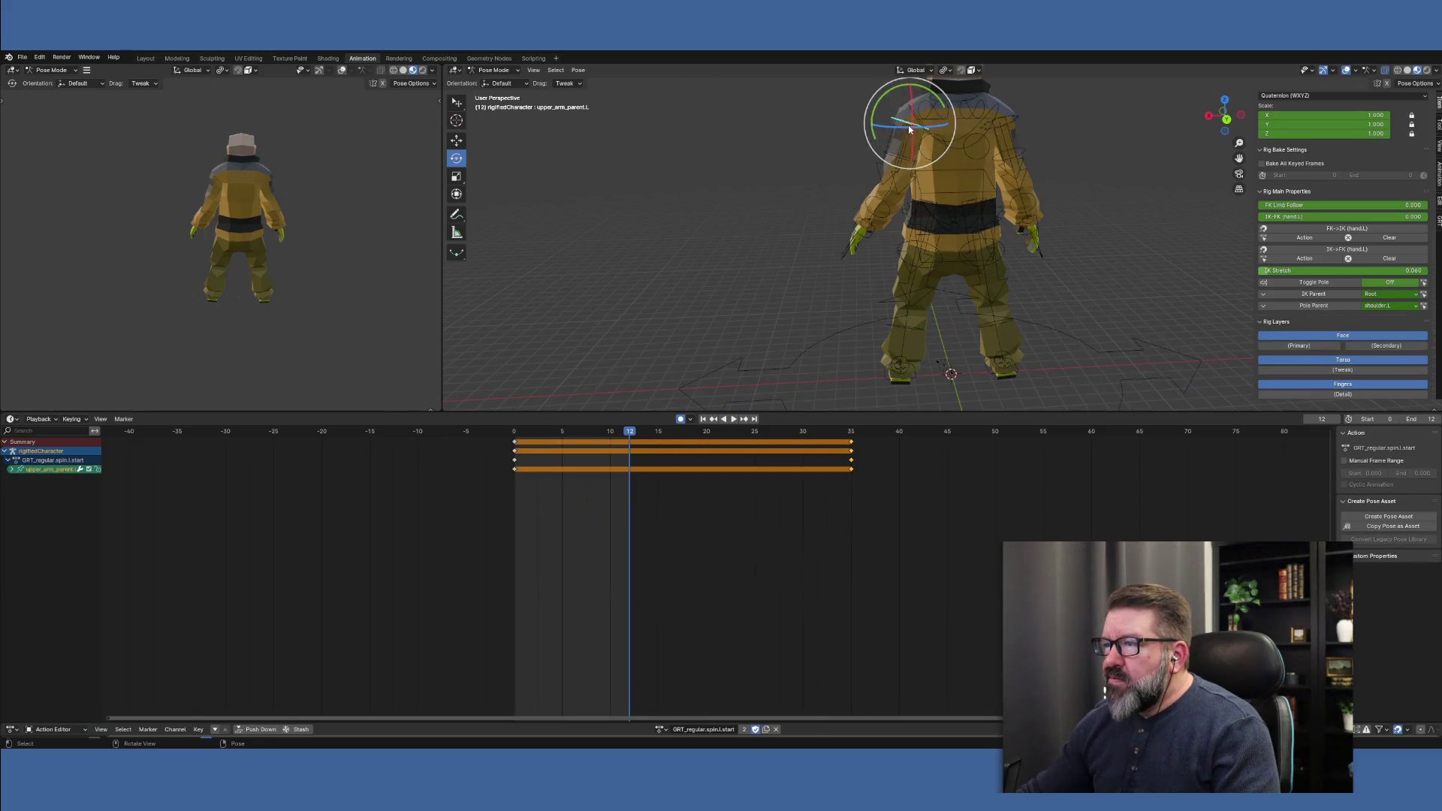
{"action": "left_click_drag", "start_coordinate": [938, 101], "coordinate": [952, 107]}
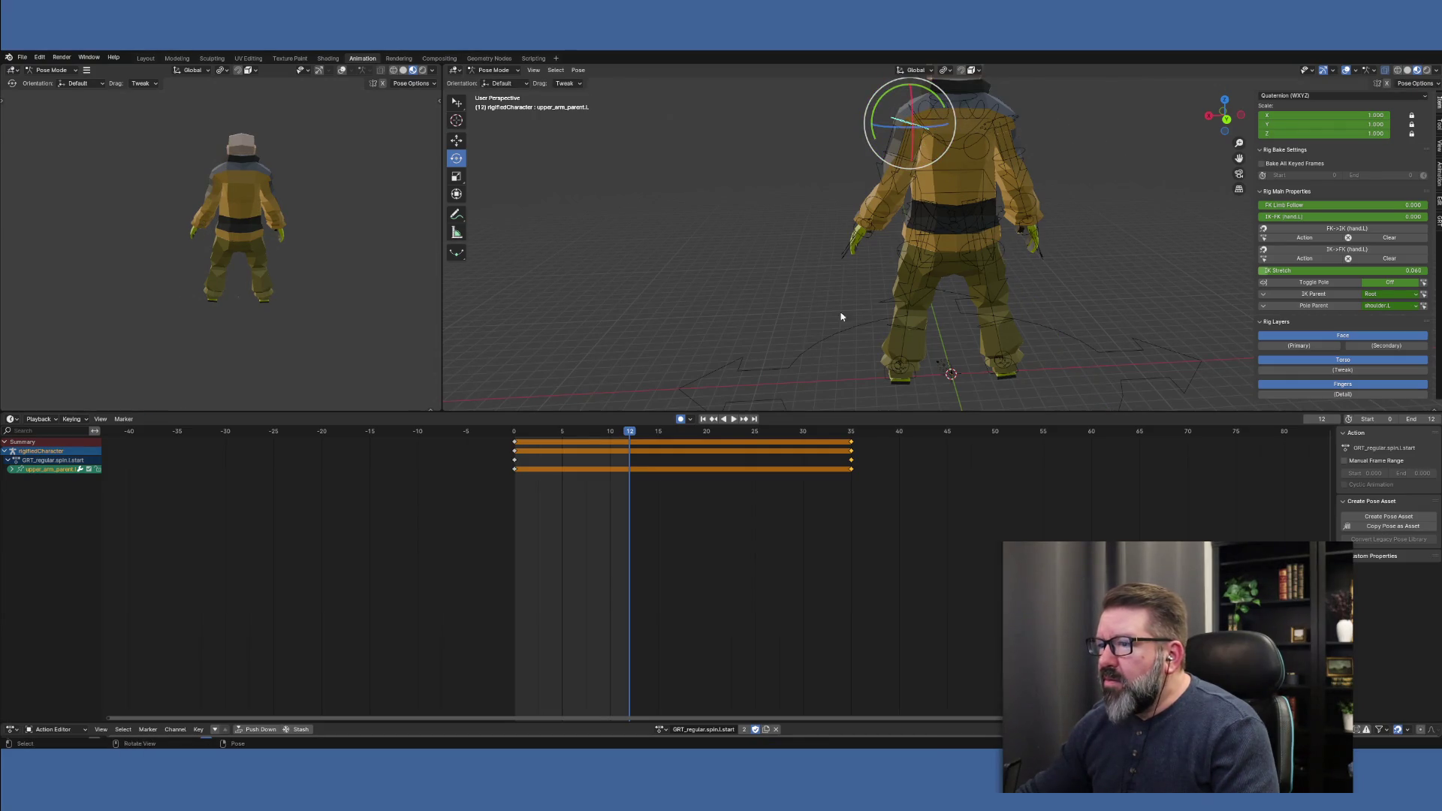
{"action": "left_click", "coordinate": [515, 436]}
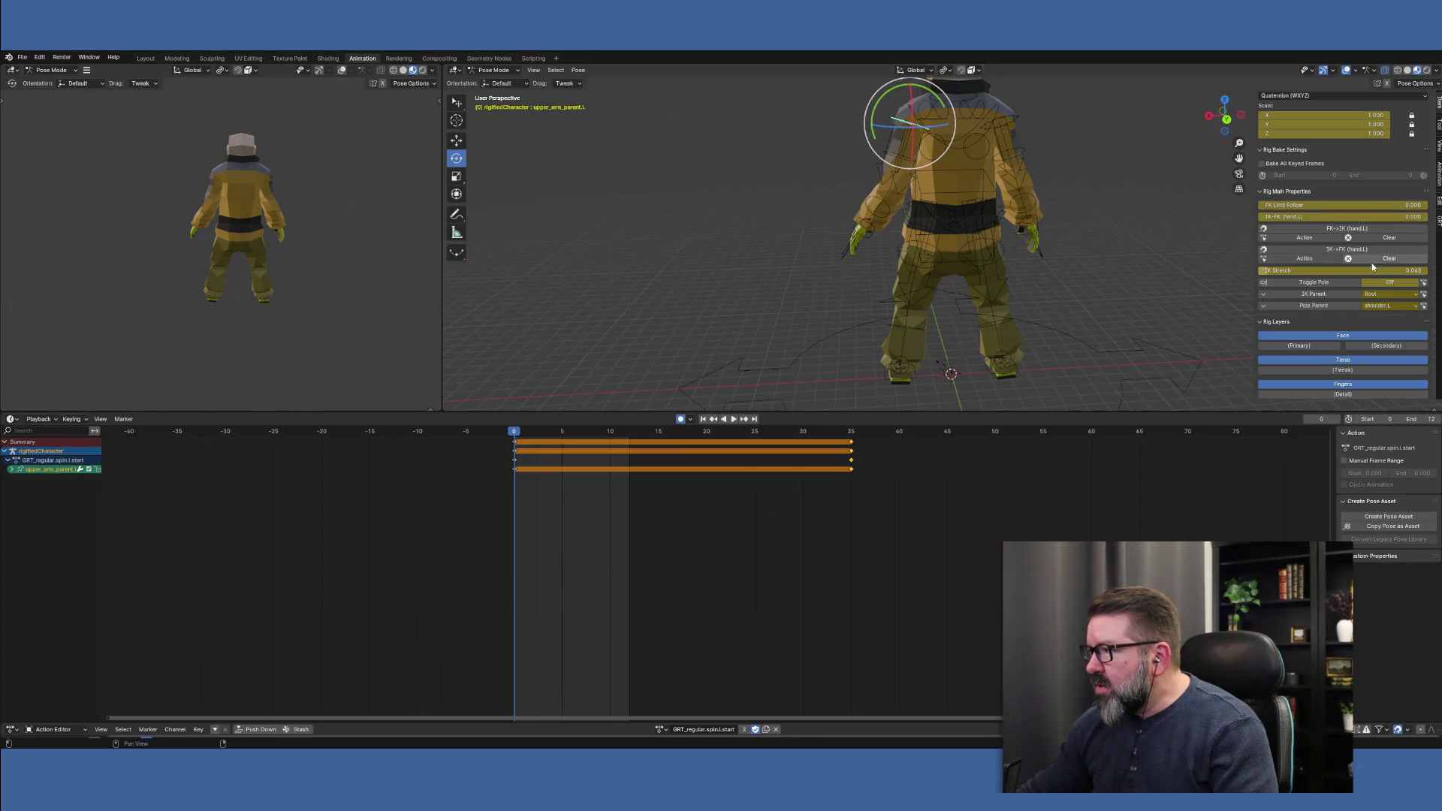
{"action": "double_click", "coordinate": [1323, 218]}
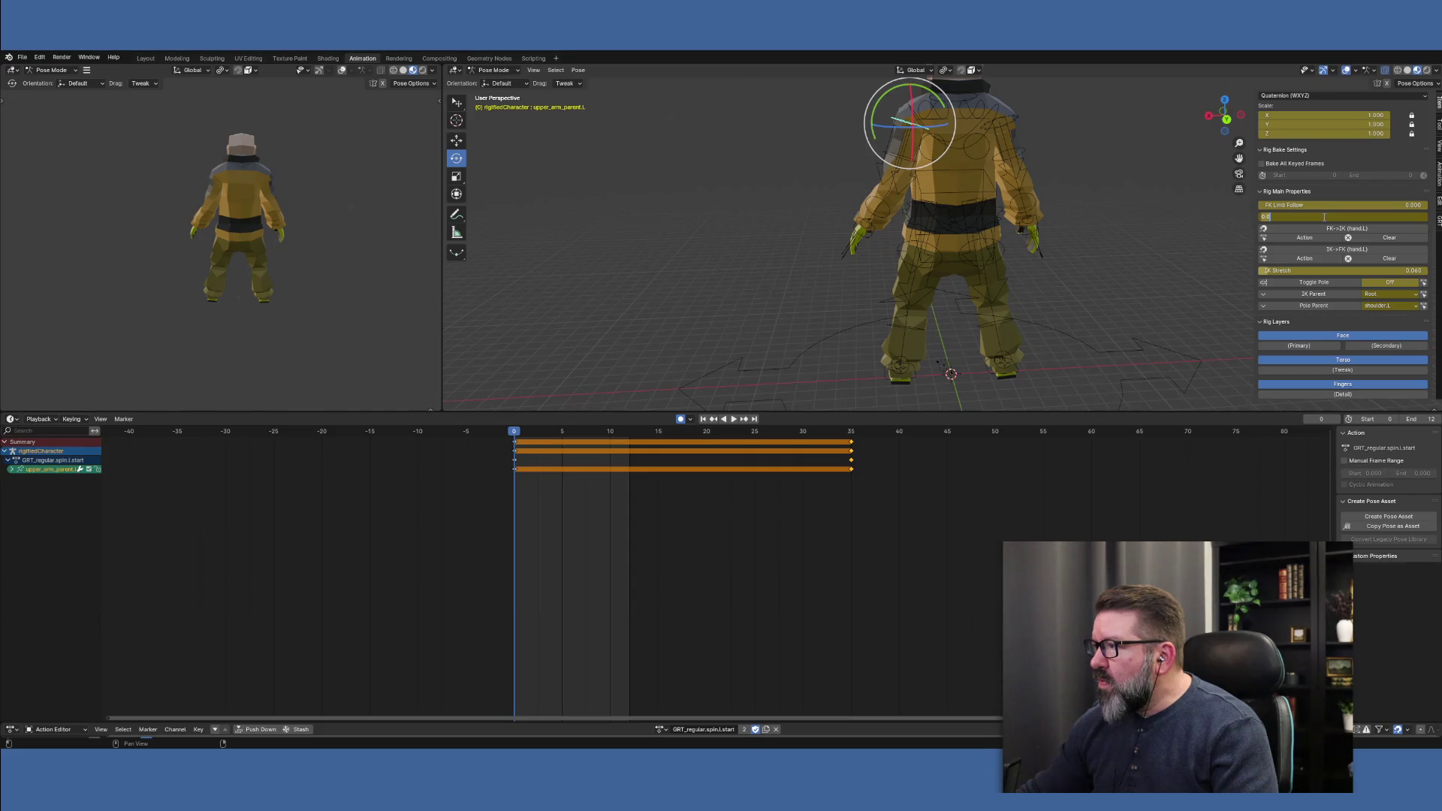
{"action": "type", "text": "1"}
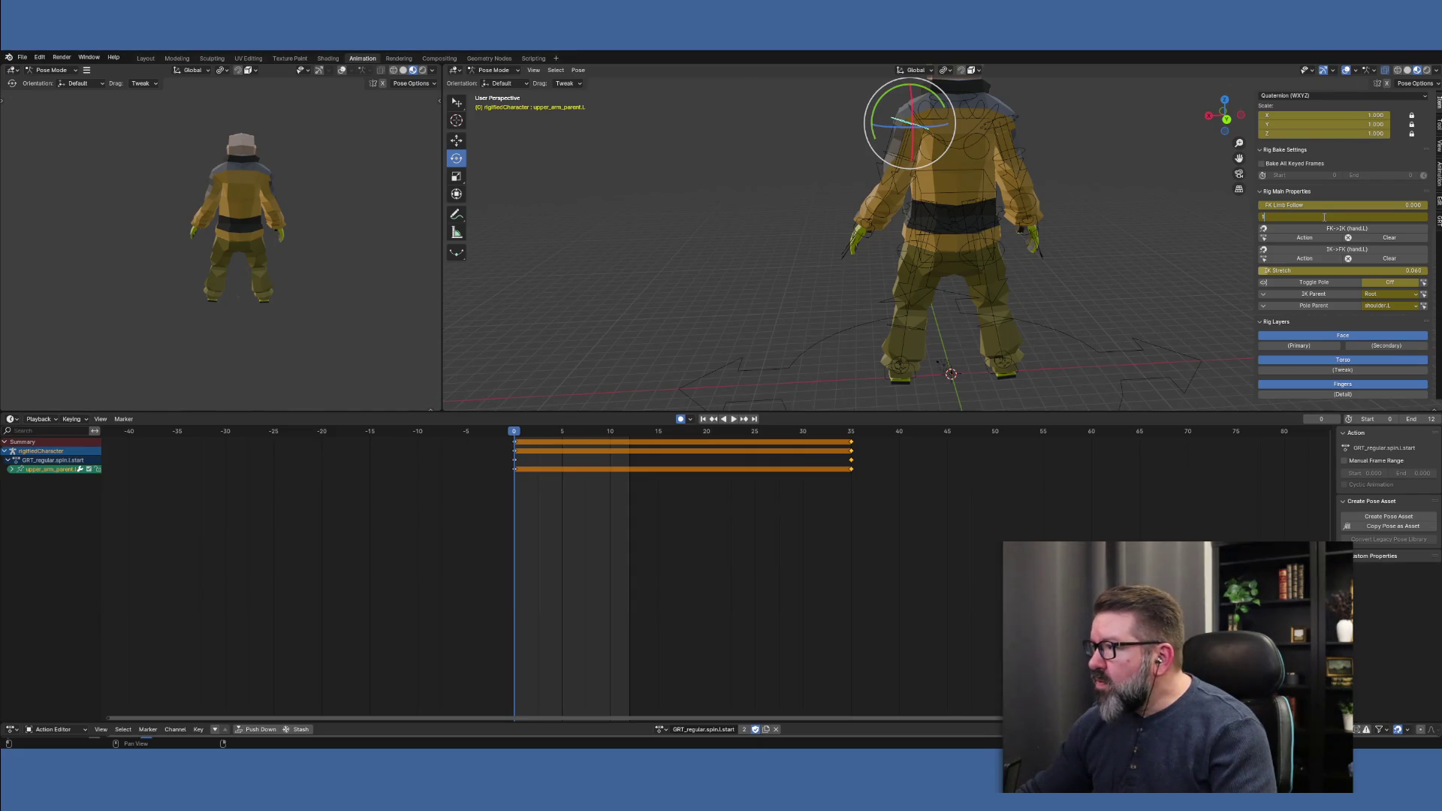
{"action": "key", "text": "Return"}
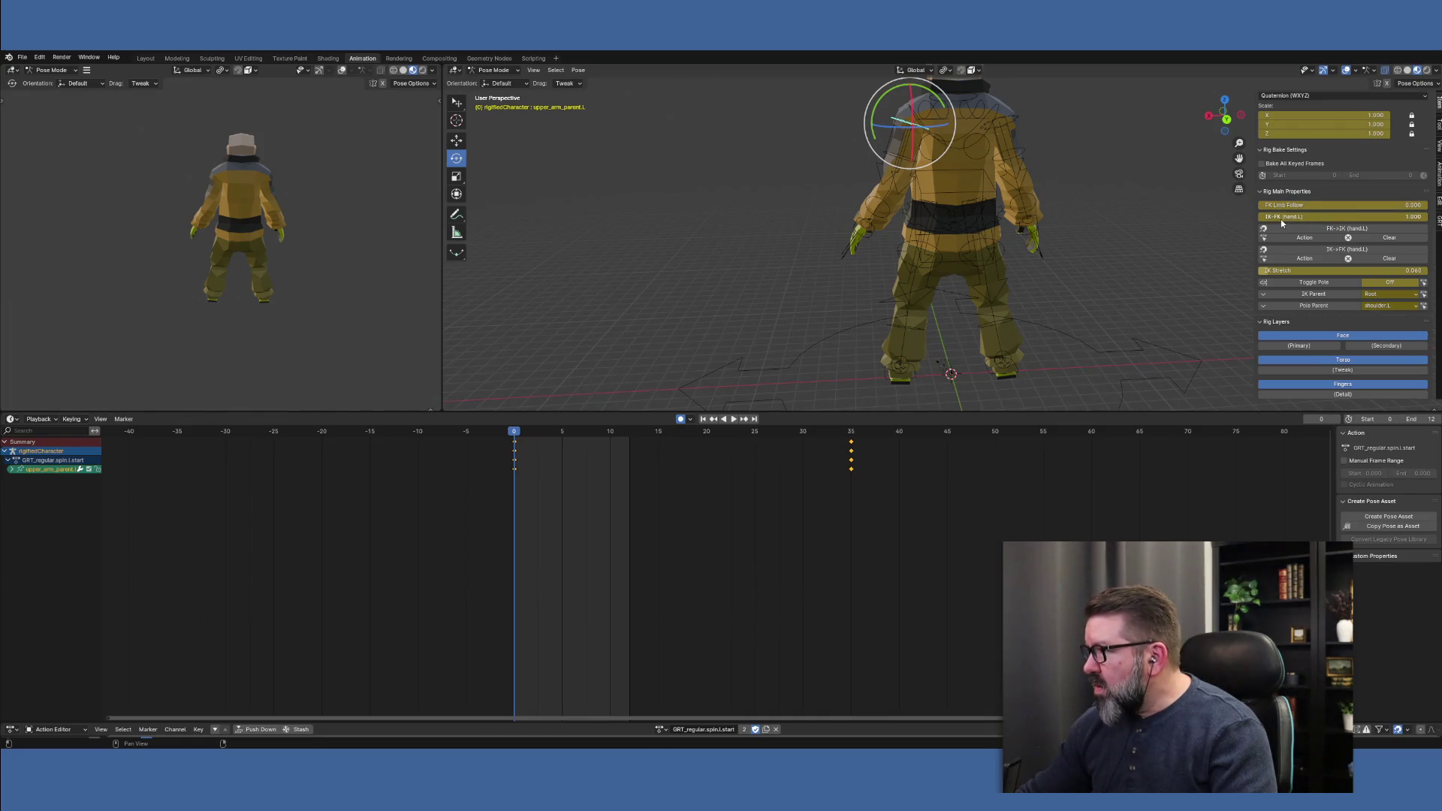
{"action": "left_click", "coordinate": [851, 435]}
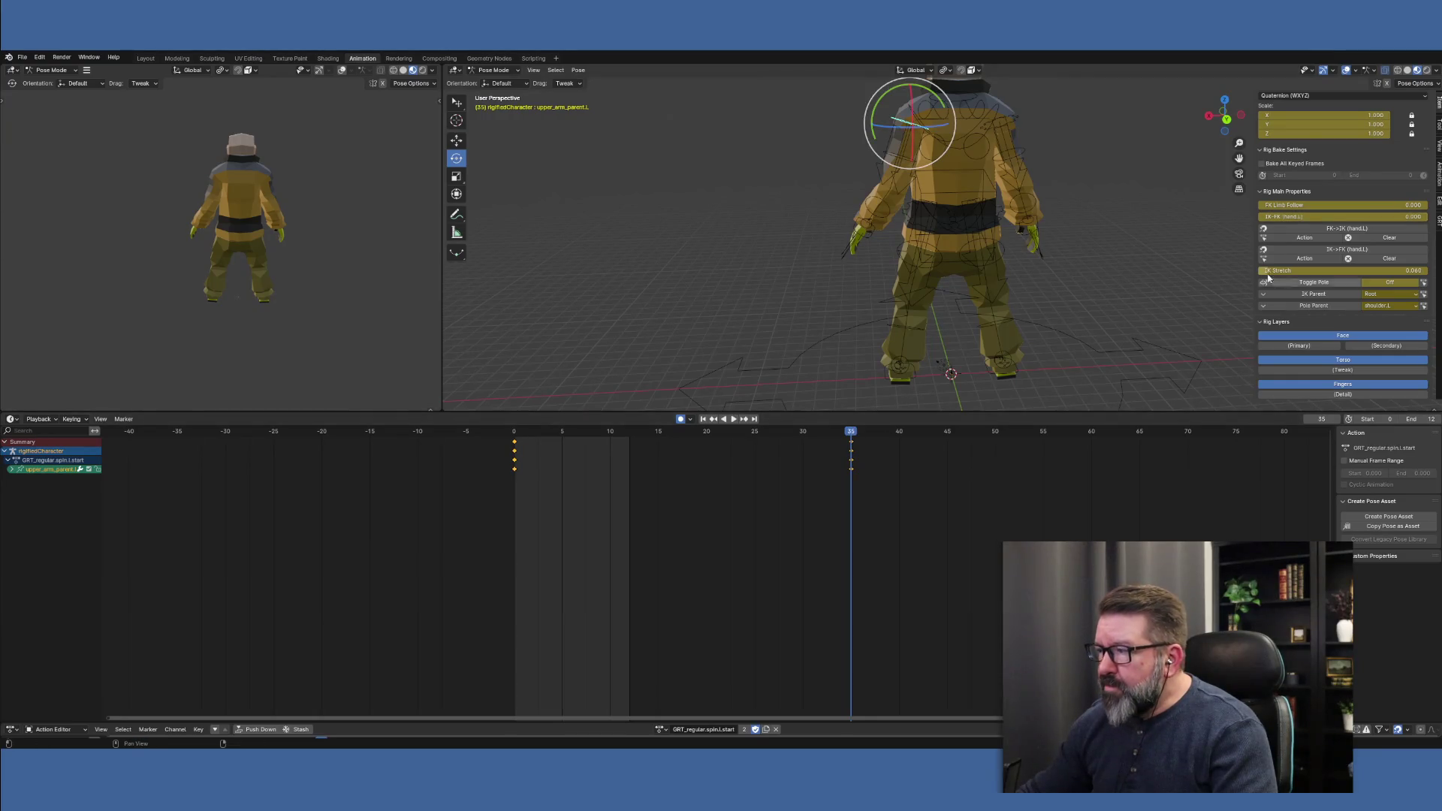
{"action": "left_click", "coordinate": [1326, 216]}
{"action": "type", "text": "0.01"}
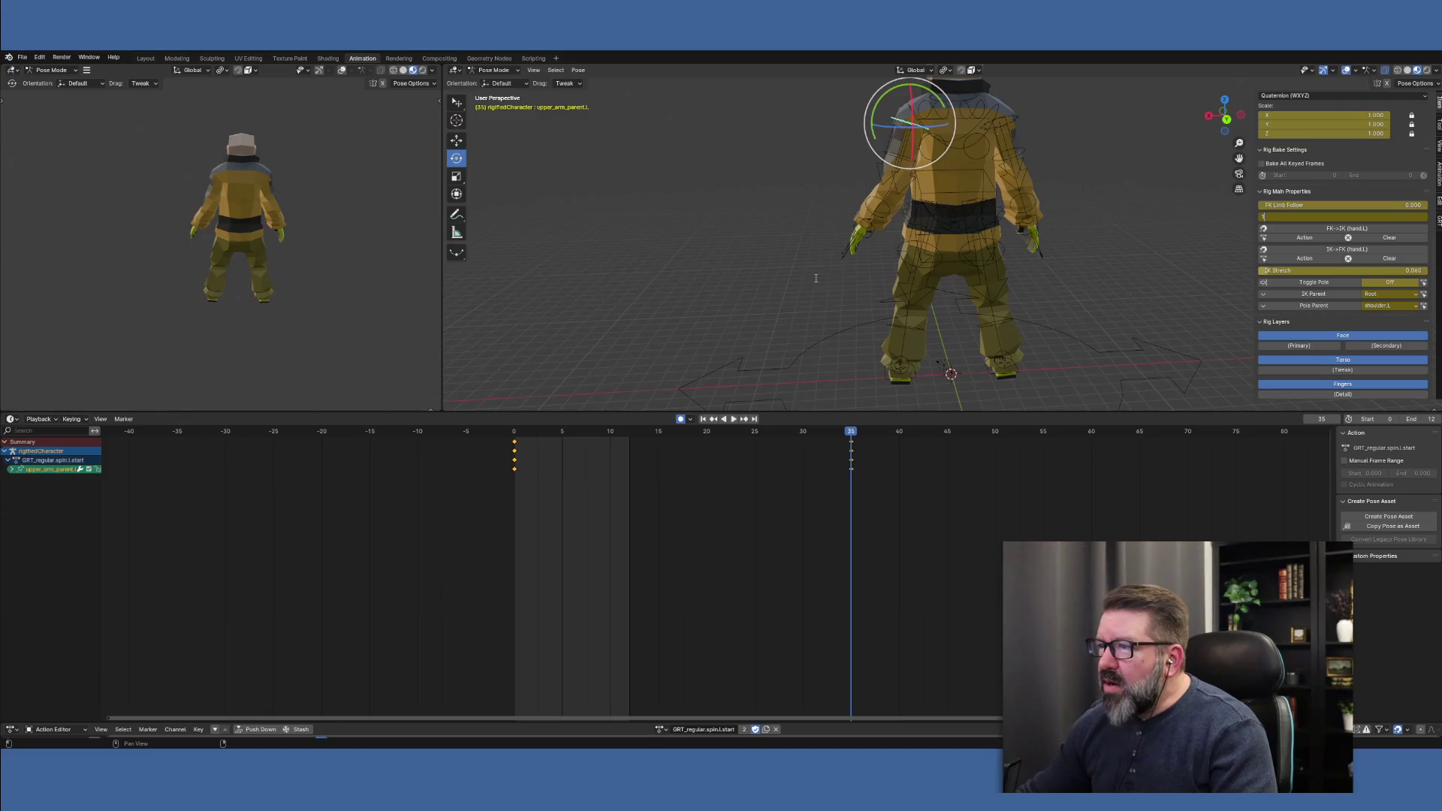
{"action": "type", "text": "0.0"}
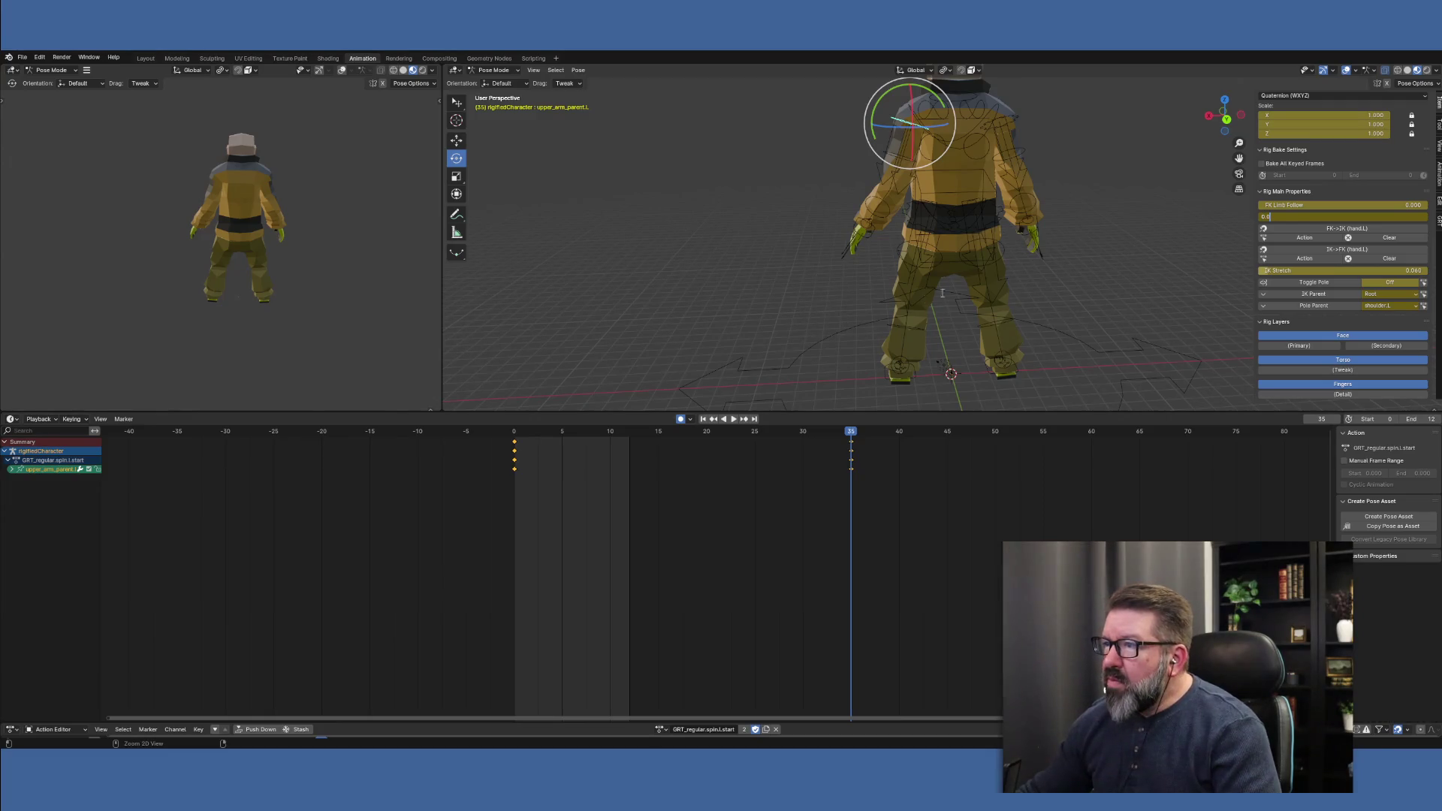
{"action": "key", "text": "Return"}
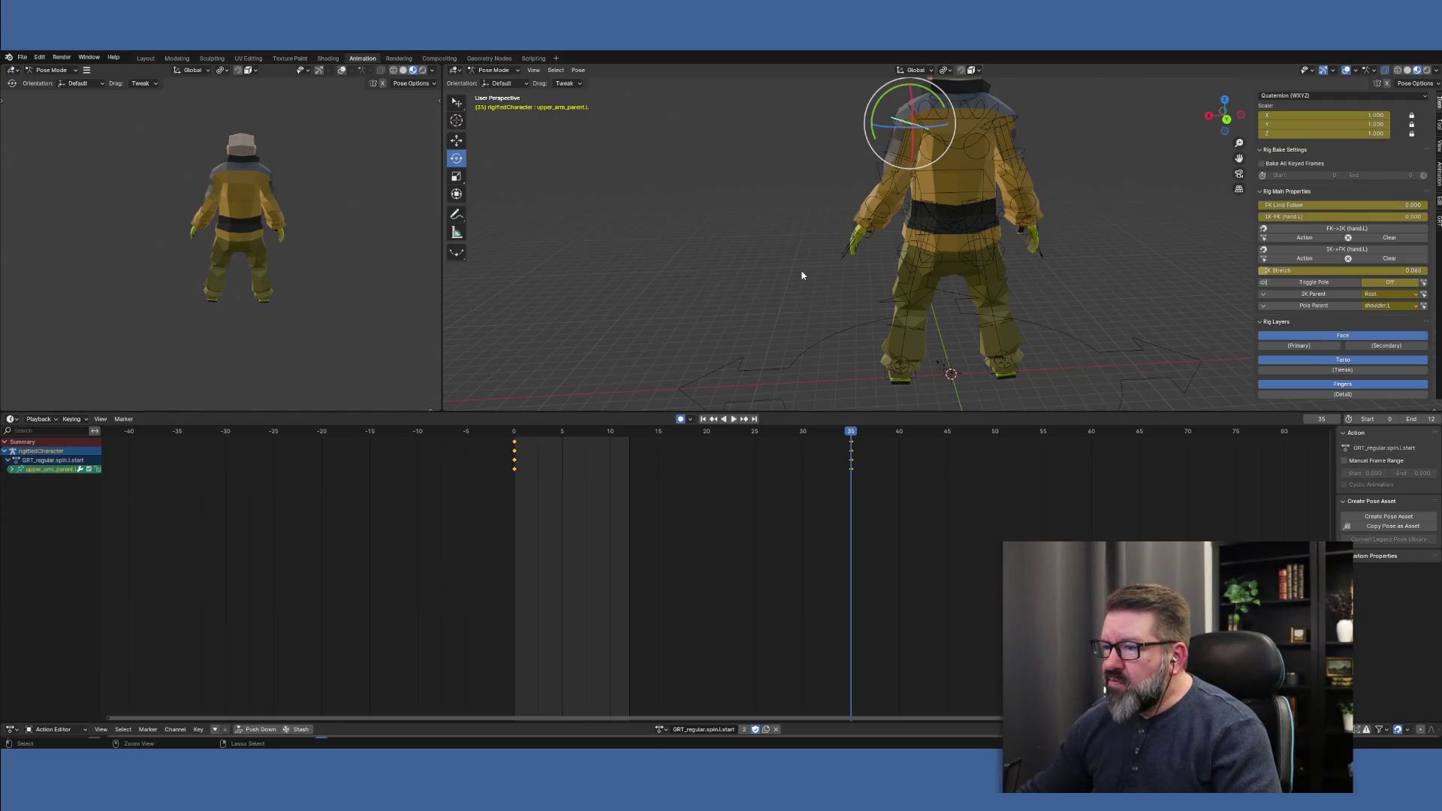
{"action": "key", "text": "shift+Left"}
{"action": "key", "text": "i"}
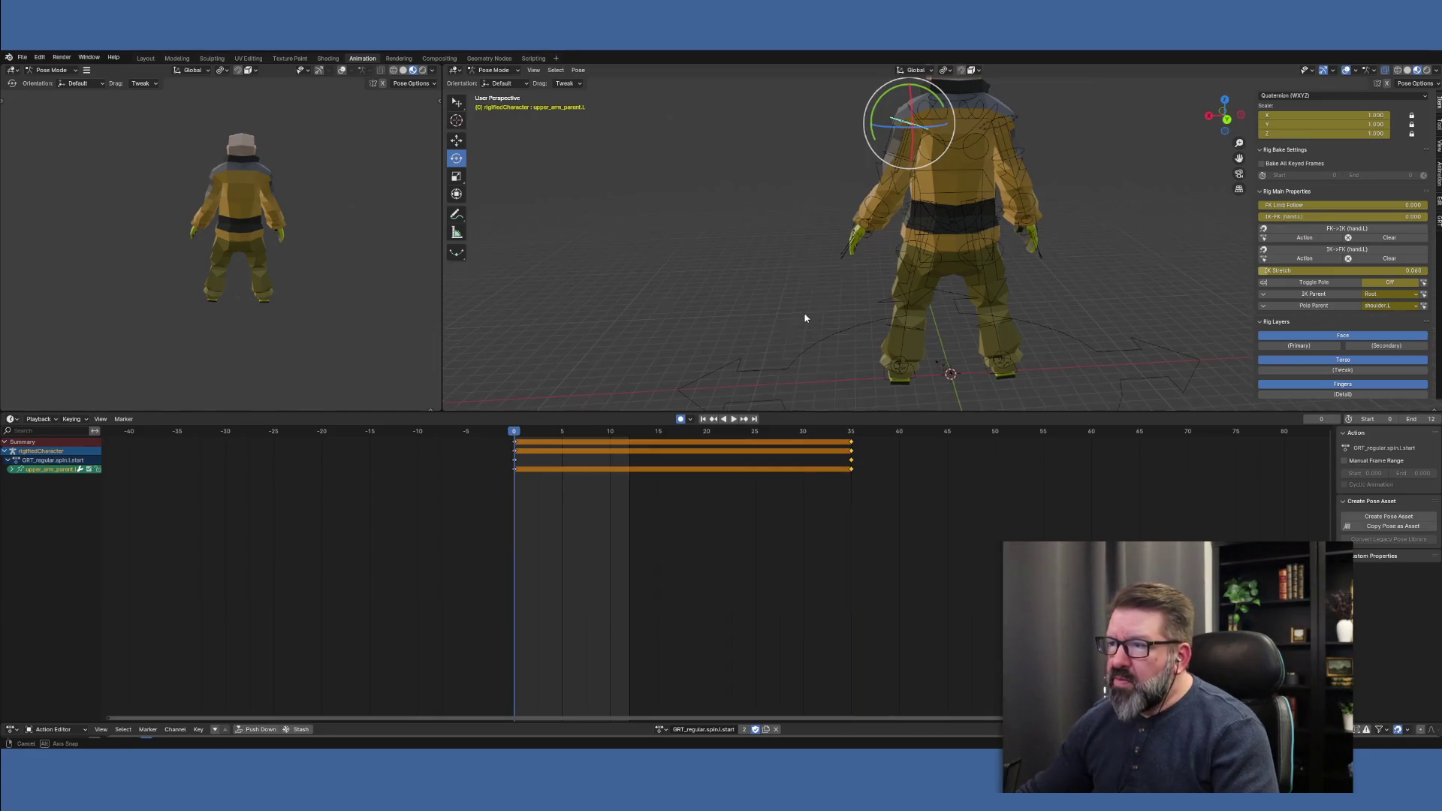
{"action": "mouse_move", "coordinate": [808, 315]}
{"action": "middle_mouse_down"}
{"action": "mouse_move", "coordinate": [956, 309]}
{"action": "mouse_move", "coordinate": [987, 329]}
{"action": "mouse_move", "coordinate": [955, 304]}
{"action": "mouse_move", "coordinate": [886, 313]}
{"action": "mouse_move", "coordinate": [853, 258]}
{"action": "middle_mouse_up"}
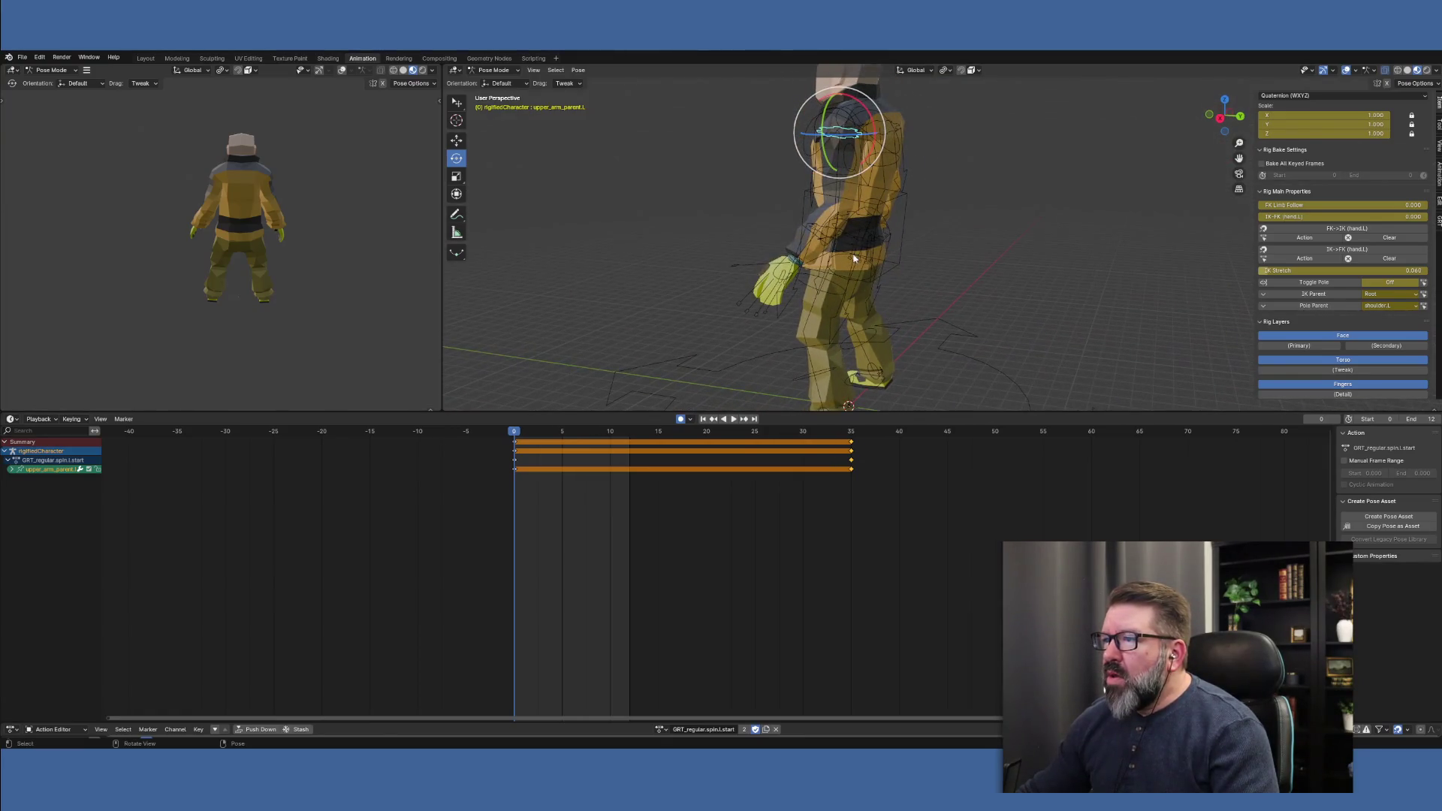
Key the left hand's IK-FK (hand.L) at 1 on the start frame and frame 35
{"action": "left_click", "coordinate": [826, 171]}
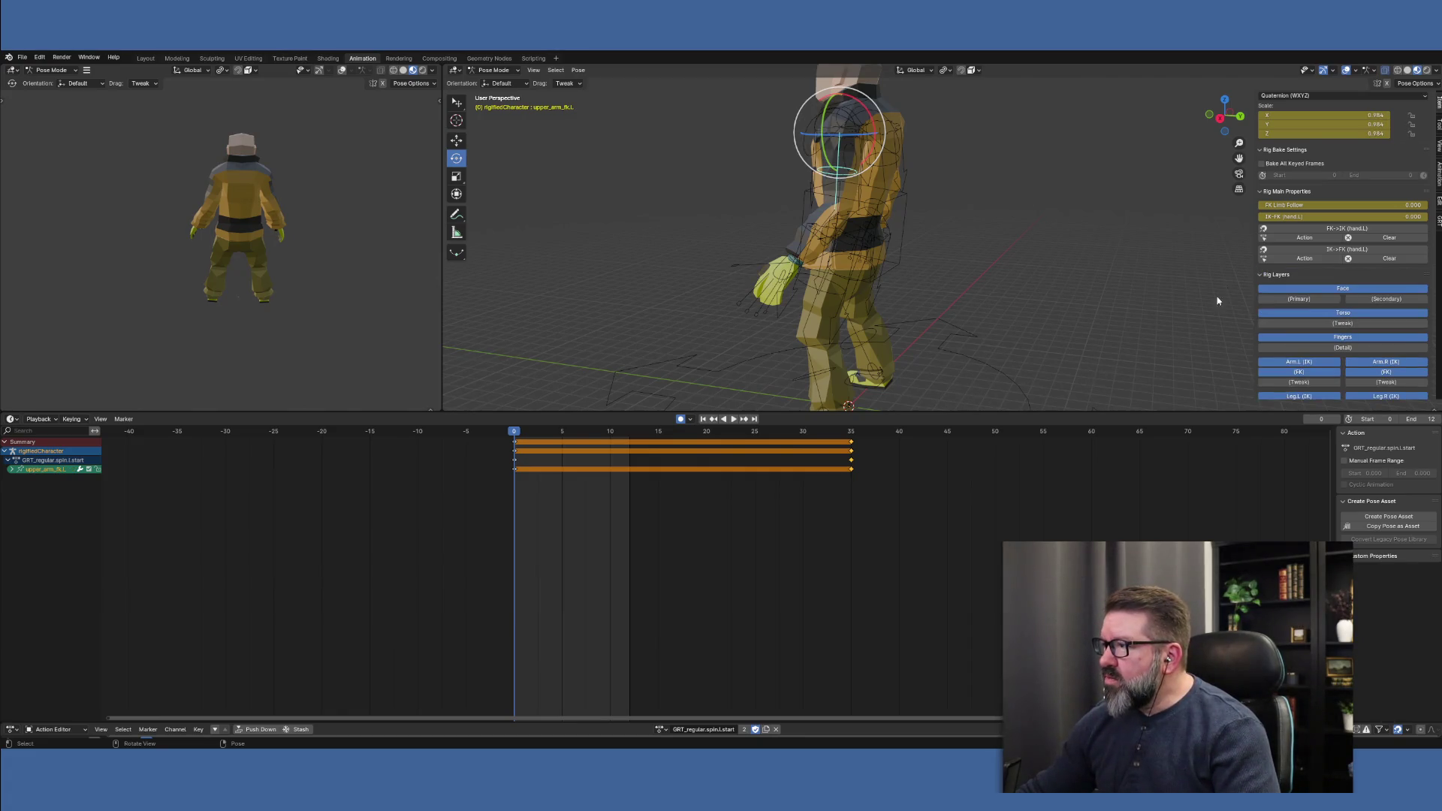
{"action": "left_click", "coordinate": [1321, 217]}
{"action": "type", "text": "1"}
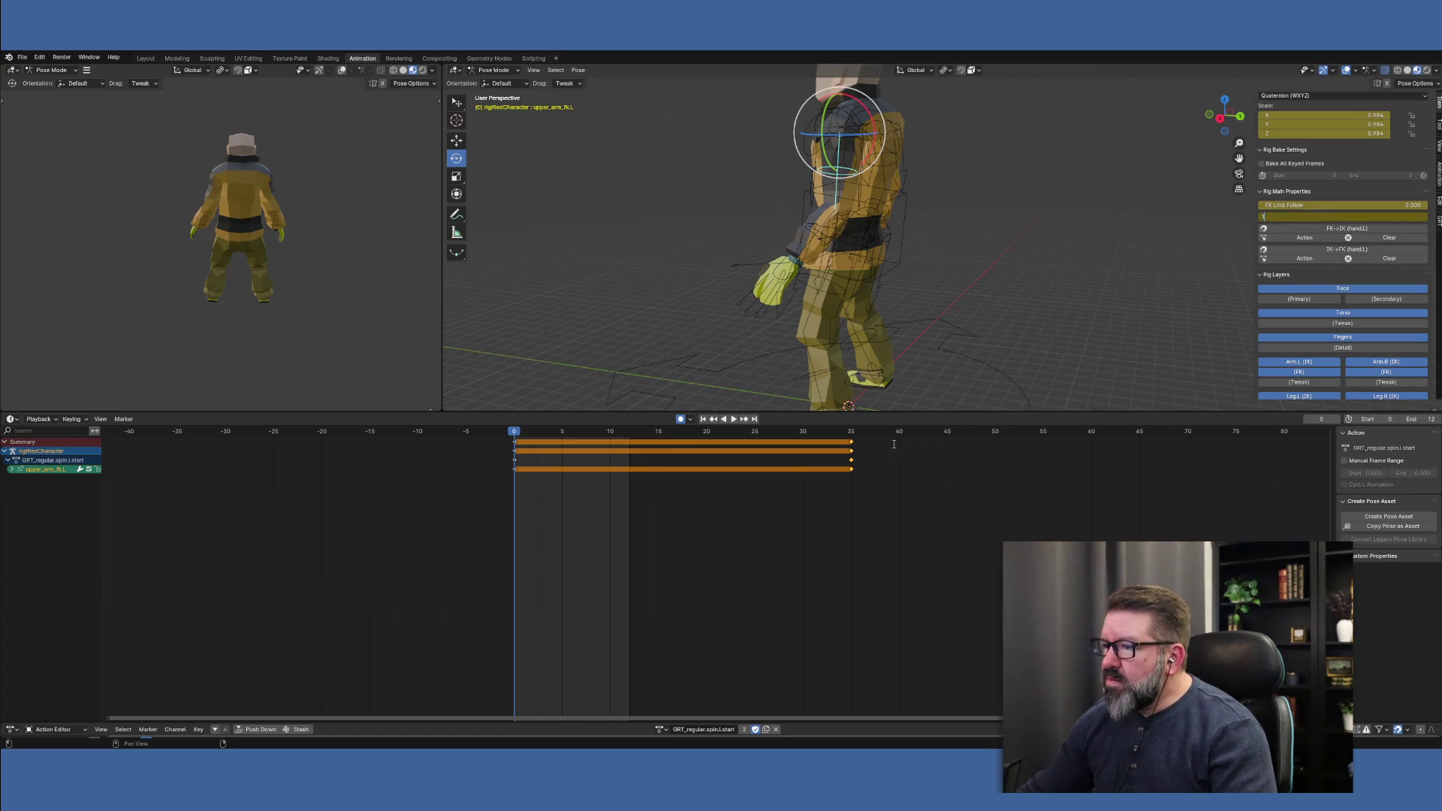
{"action": "key", "text": "Return"}
{"action": "left_click", "coordinate": [852, 434]}
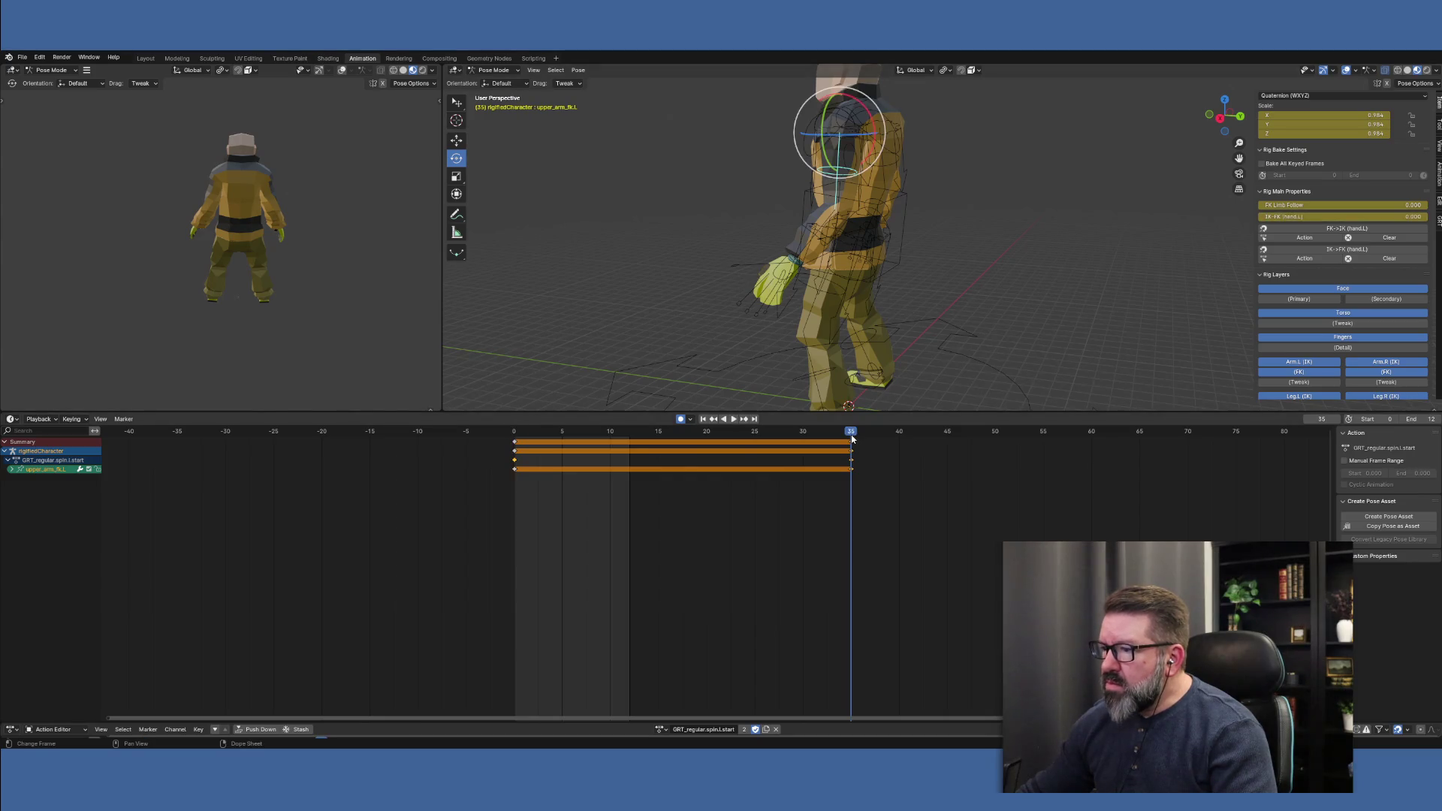
{"action": "left_click", "coordinate": [1358, 218]}
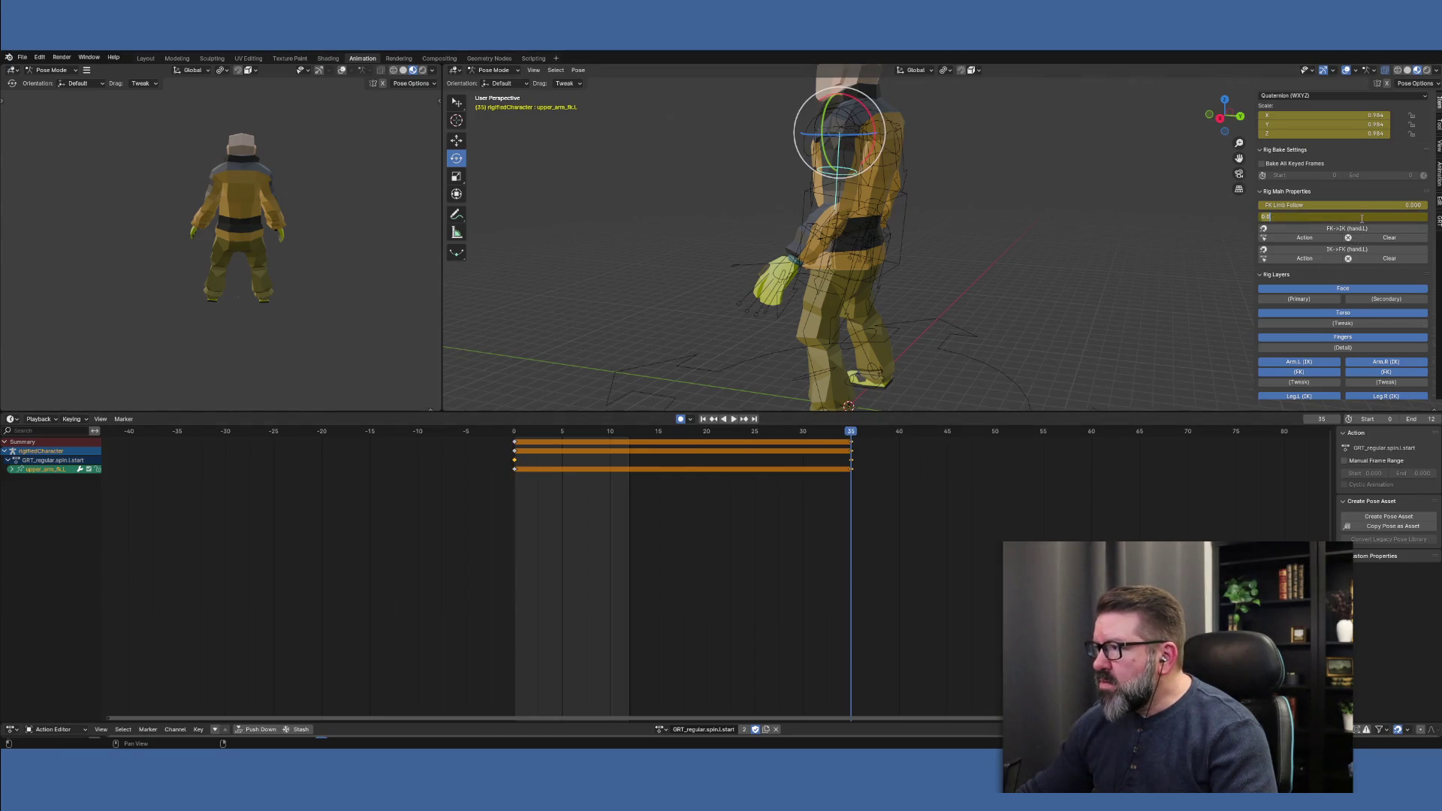
{"action": "type", "text": "1"}
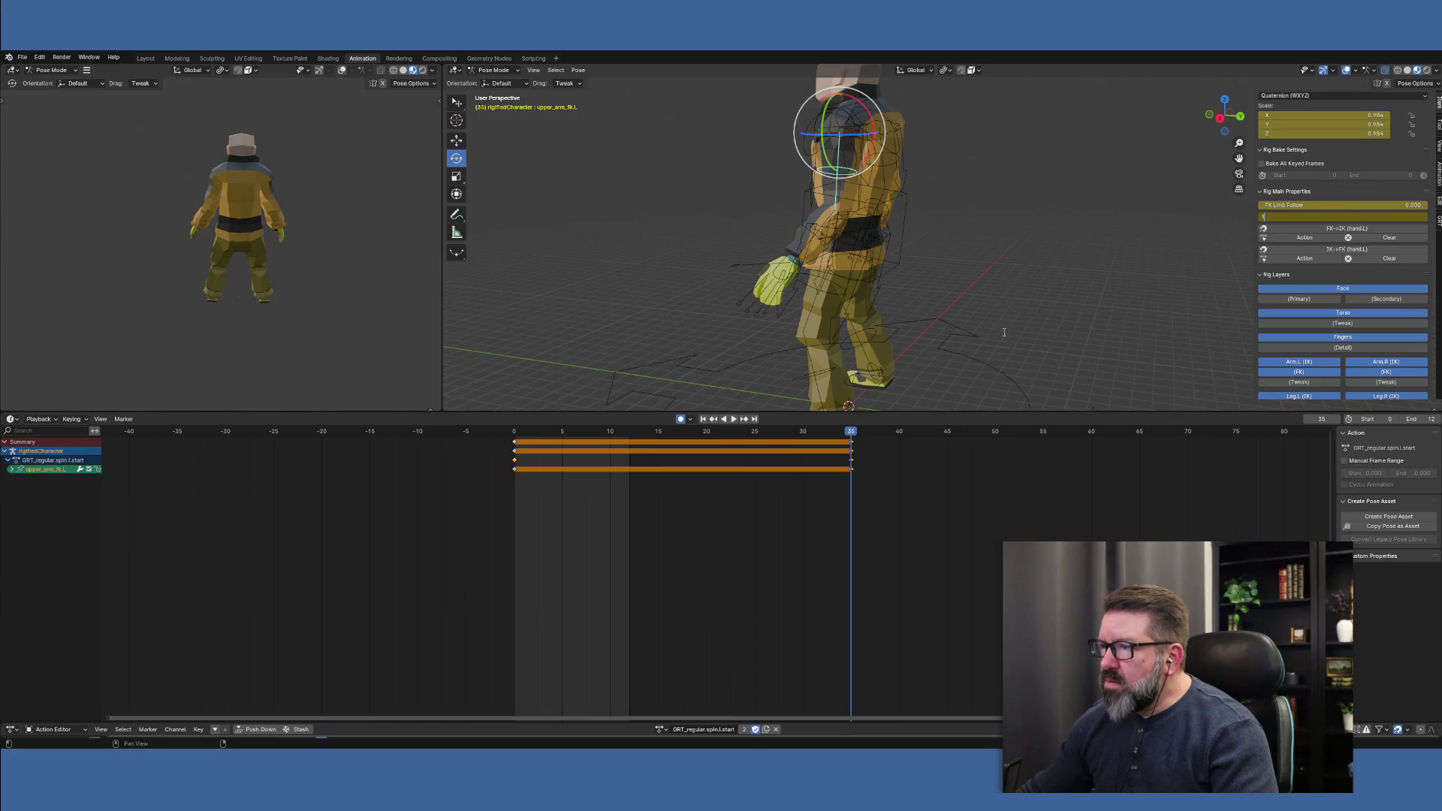
{"action": "key", "text": "Return"}
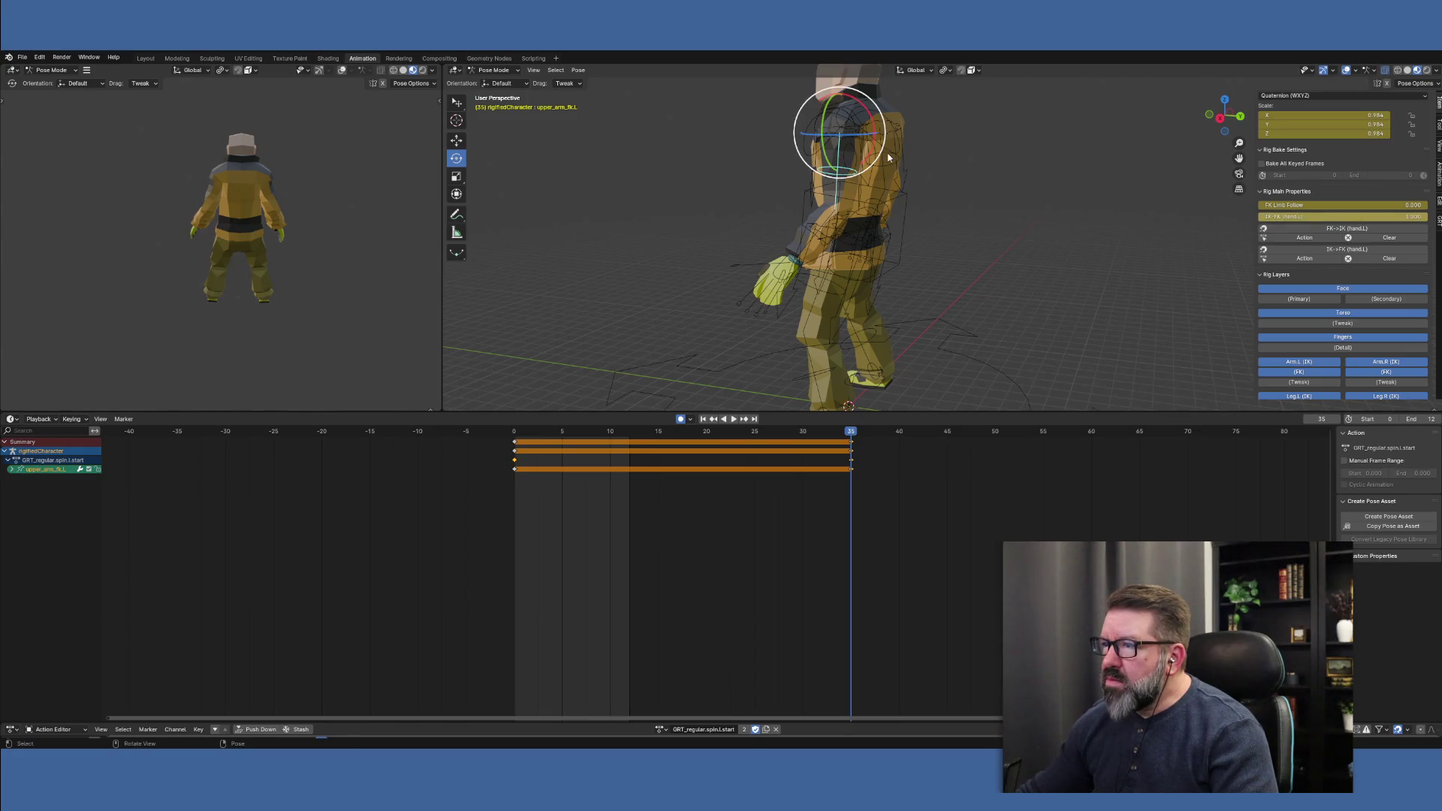
Key the right hand's IK-FK (hand.R) at 1 on frames 35 and 0
{"action": "left_click", "coordinate": [889, 156]}
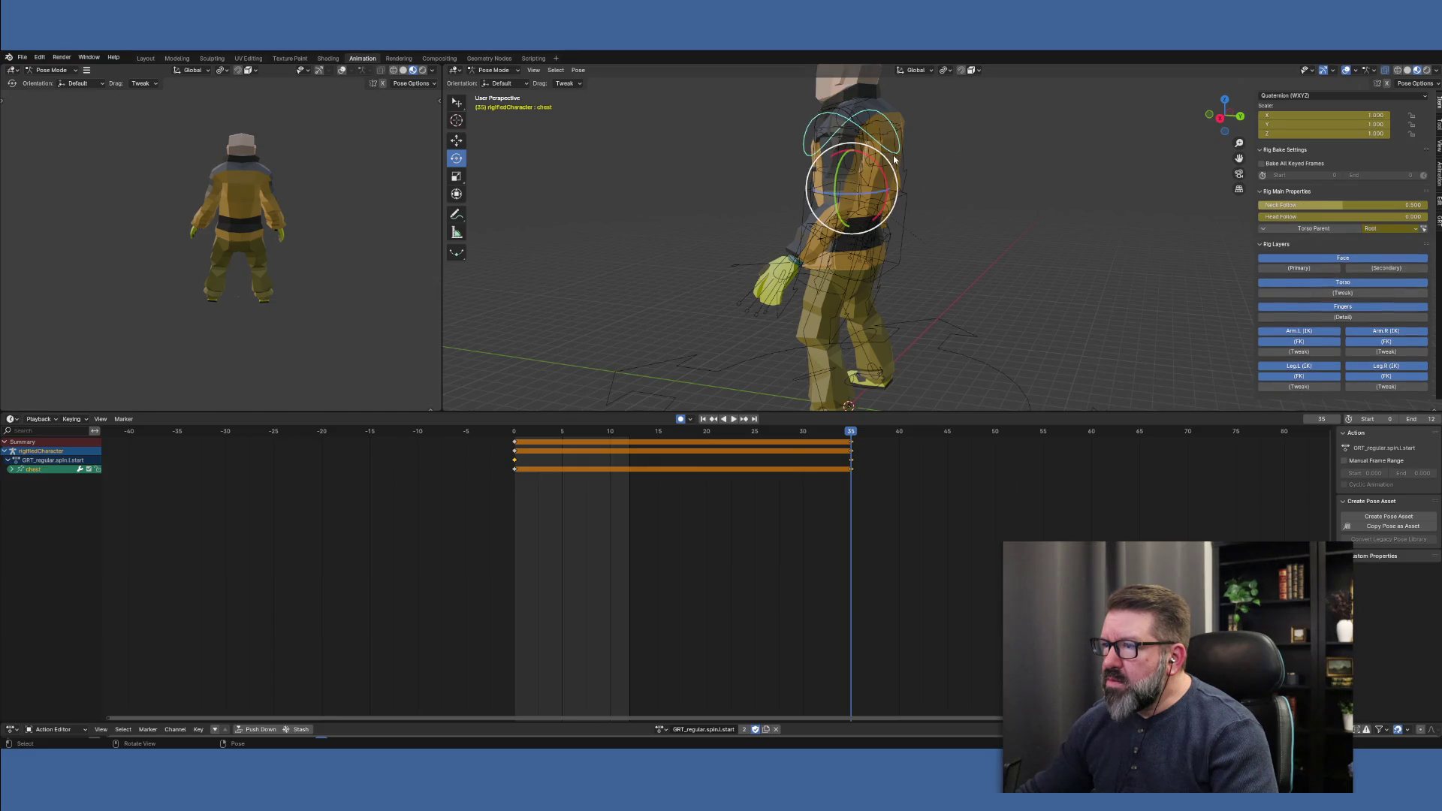
{"action": "left_click", "coordinate": [894, 160]}
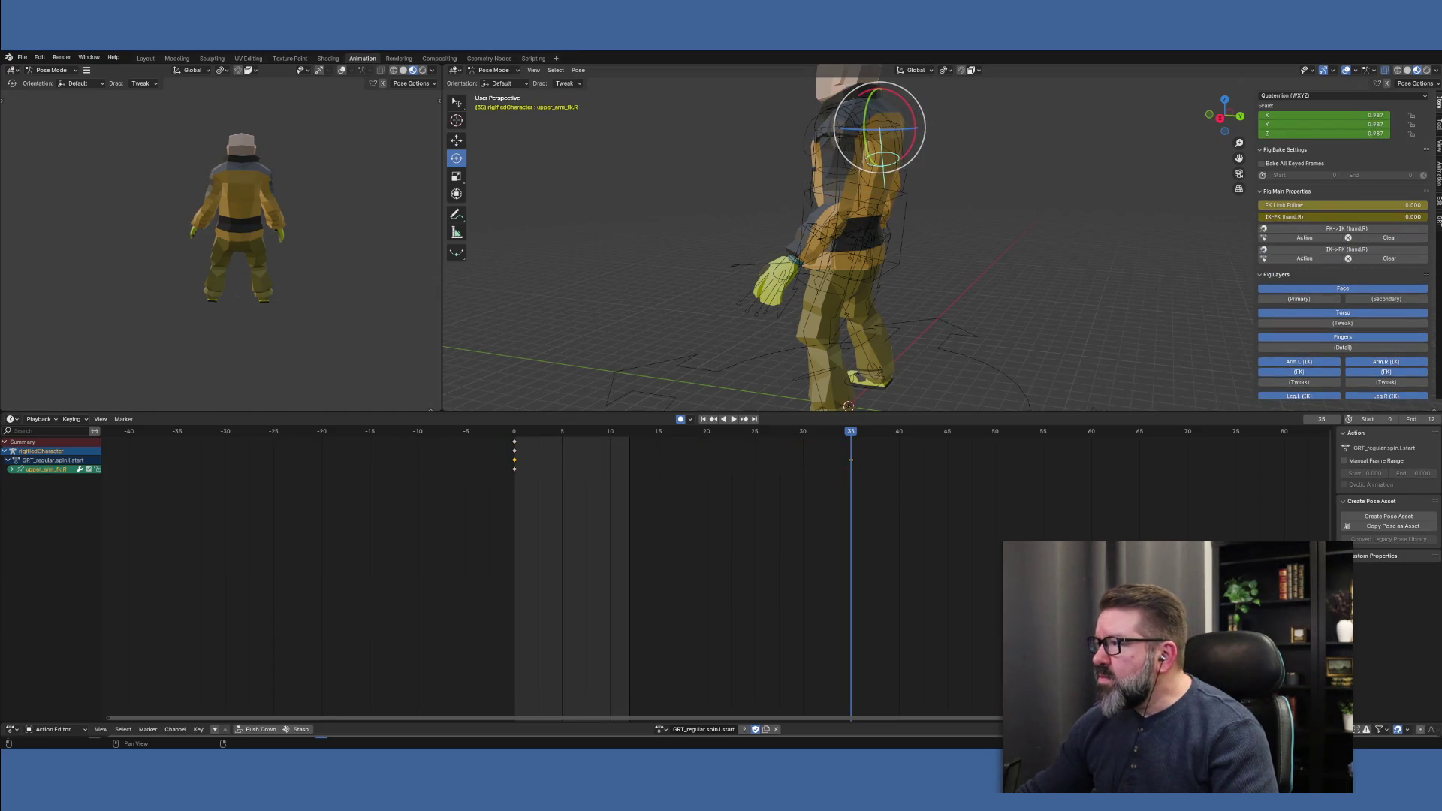
{"action": "double_click", "coordinate": [1344, 216]}
{"action": "type", "text": "1"}
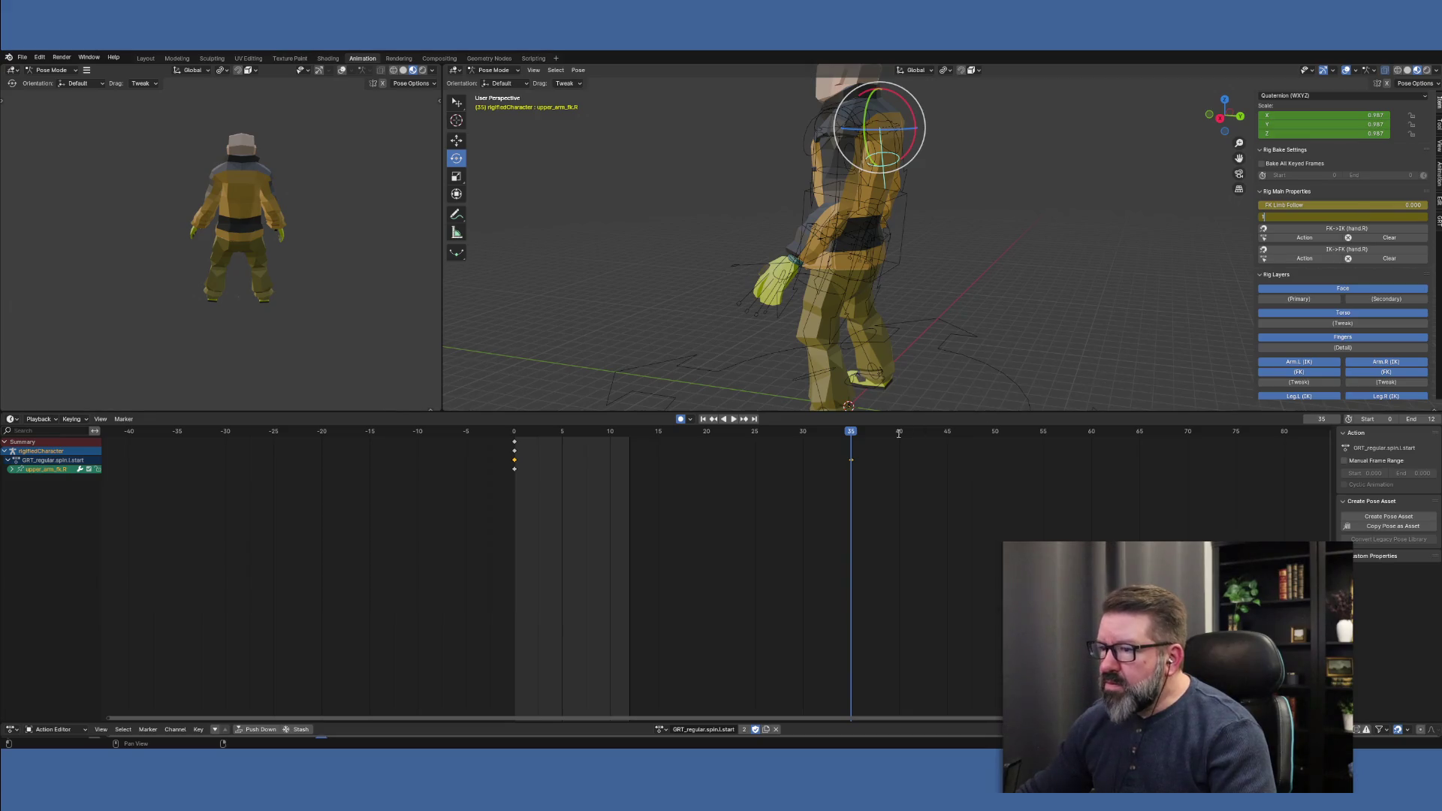
{"action": "key", "text": "Return"}
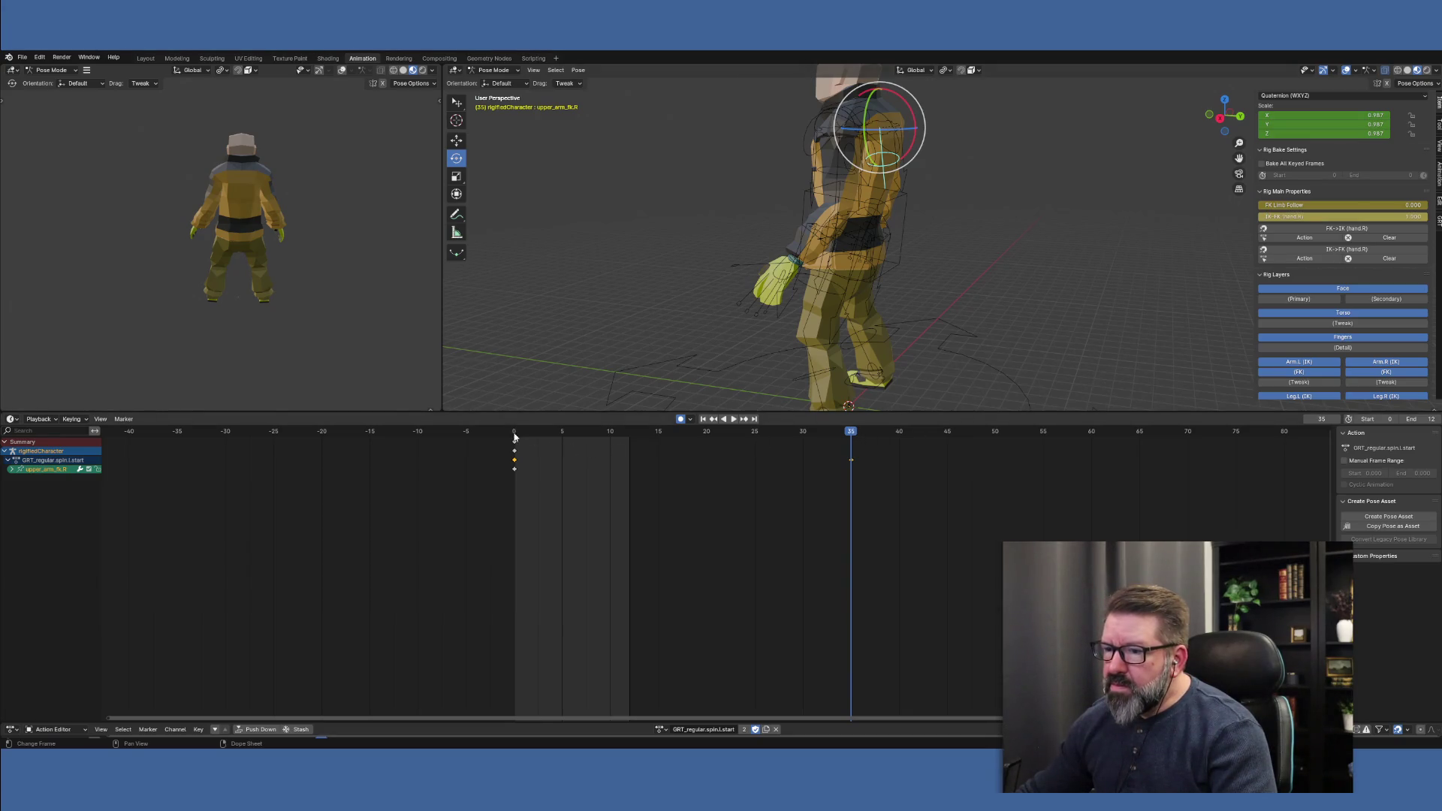
{"action": "left_click", "coordinate": [515, 434]}
{"action": "double_click", "coordinate": [1391, 217]}
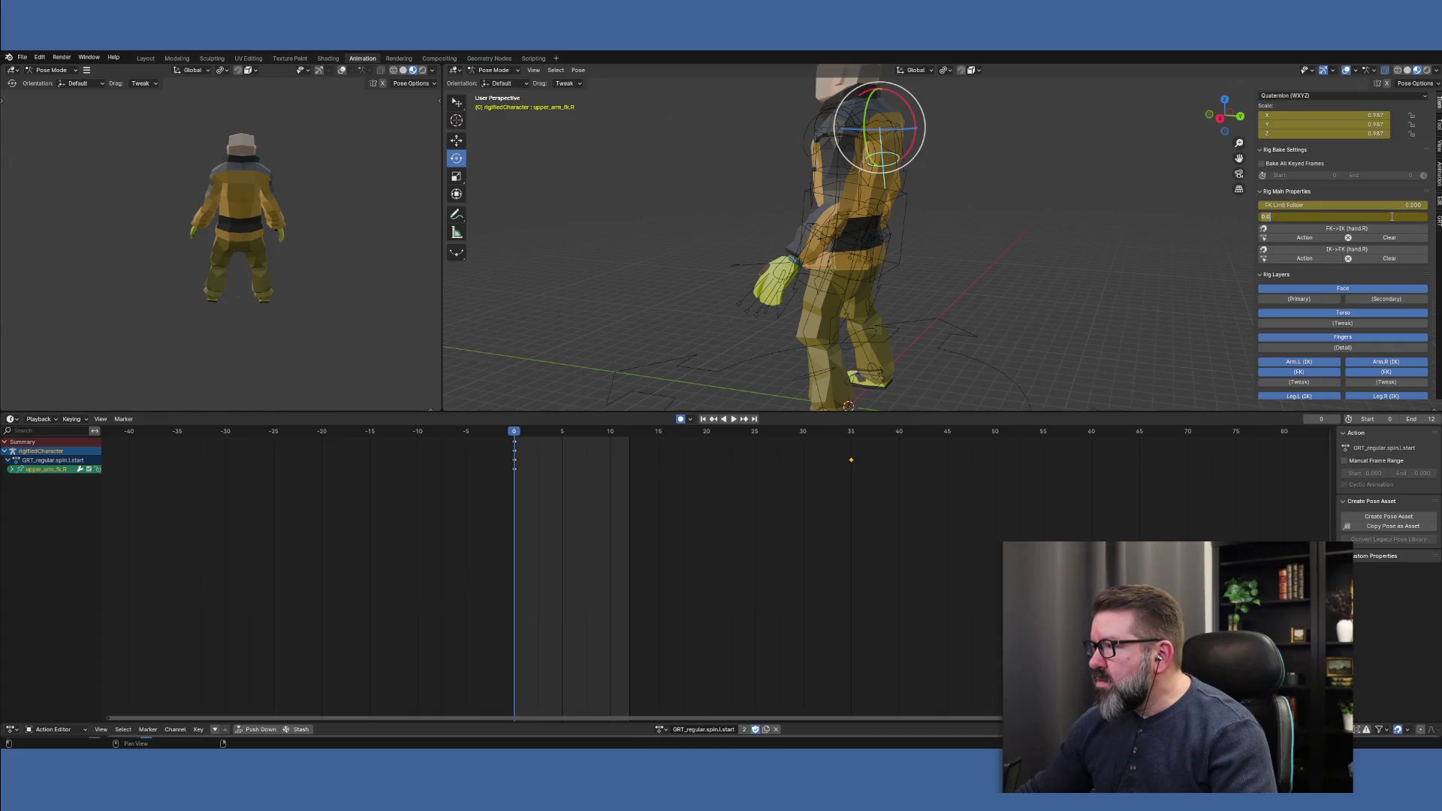
{"action": "key", "text": "Return"}
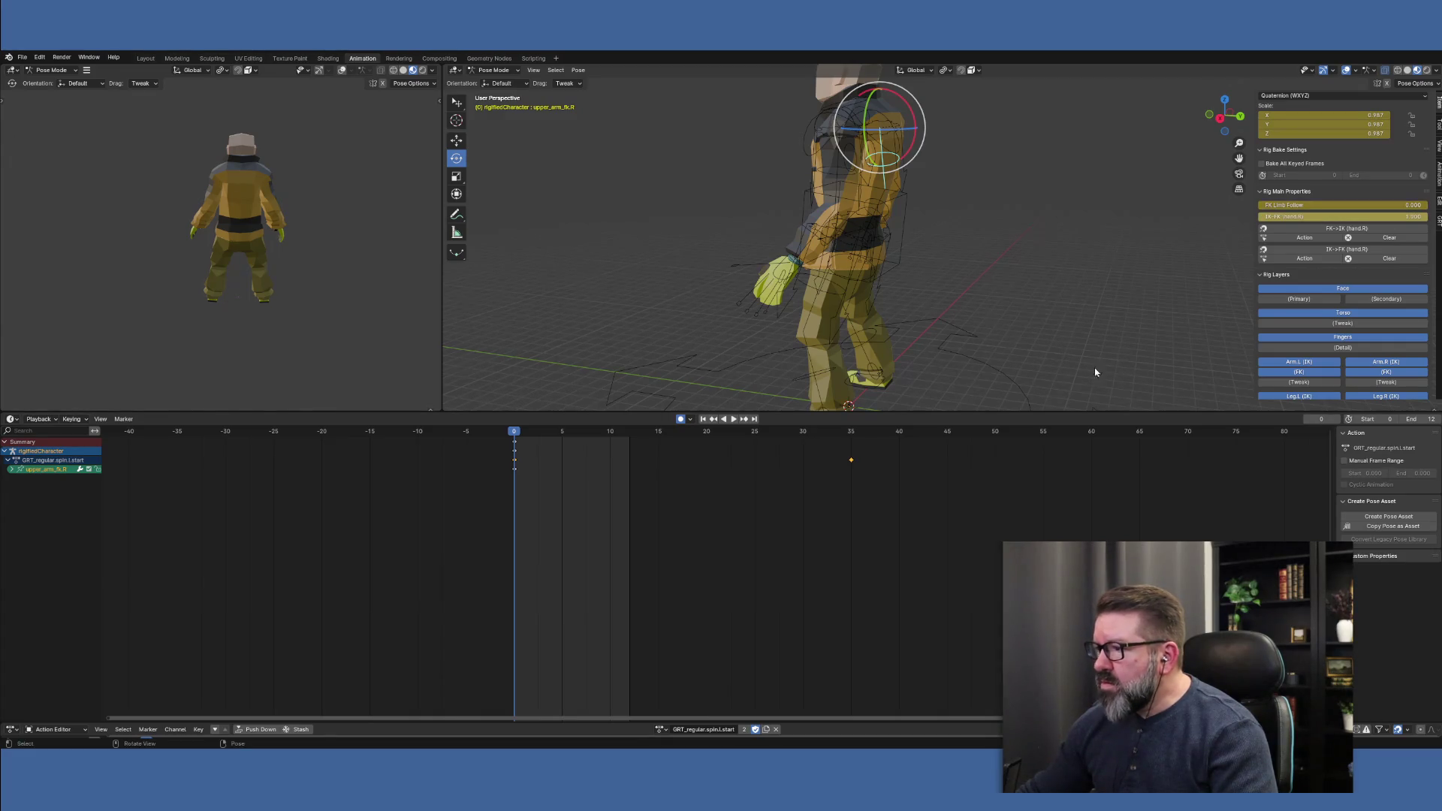
Check the arm poses at frames 35 and 0 from several angles, then select the head bone
{"action": "left_click", "coordinate": [835, 174]}
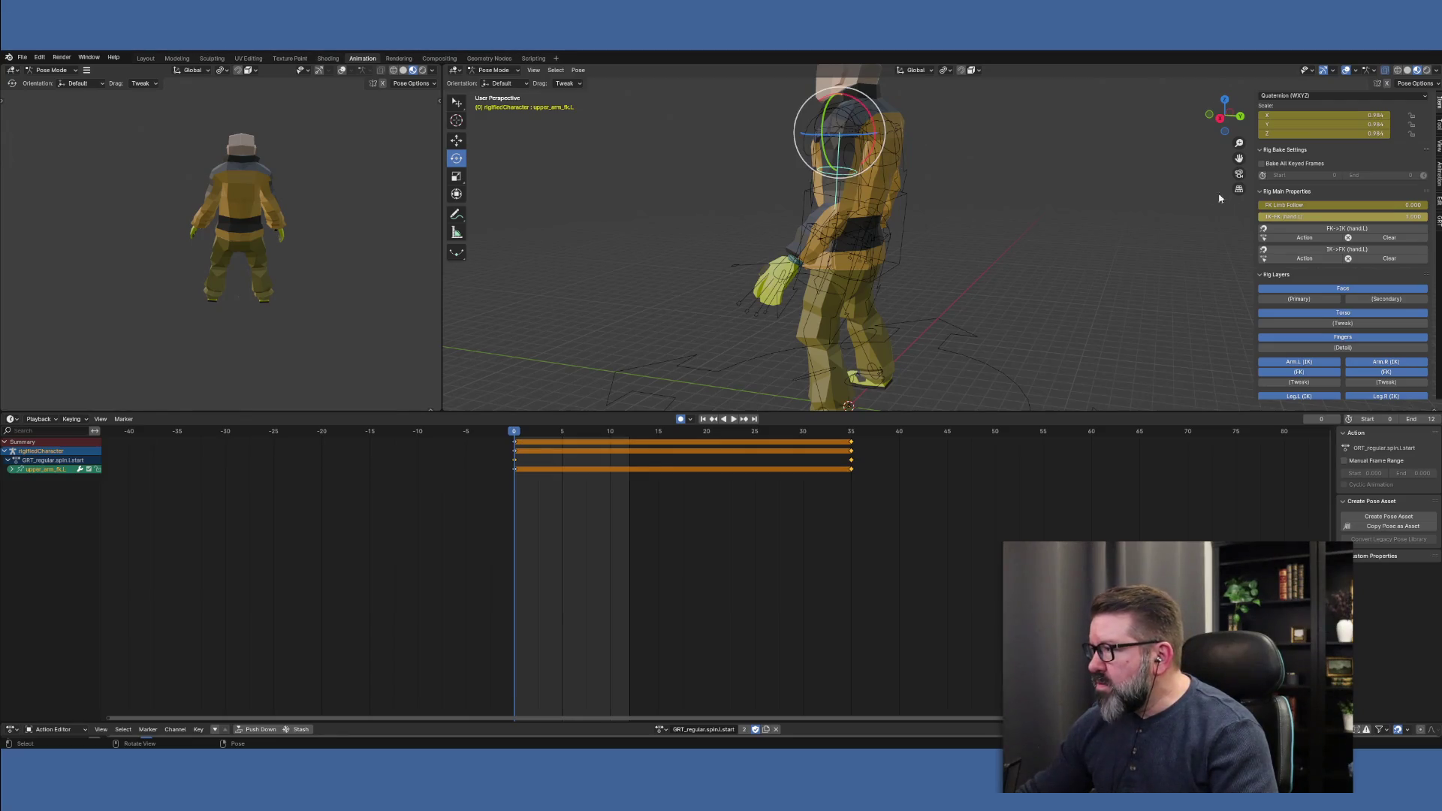
{"action": "mouse_move", "coordinate": [1129, 250]}
{"action": "middle_mouse_down"}
{"action": "mouse_move", "coordinate": [981, 306]}
{"action": "mouse_move", "coordinate": [901, 300]}
{"action": "middle_mouse_up"}
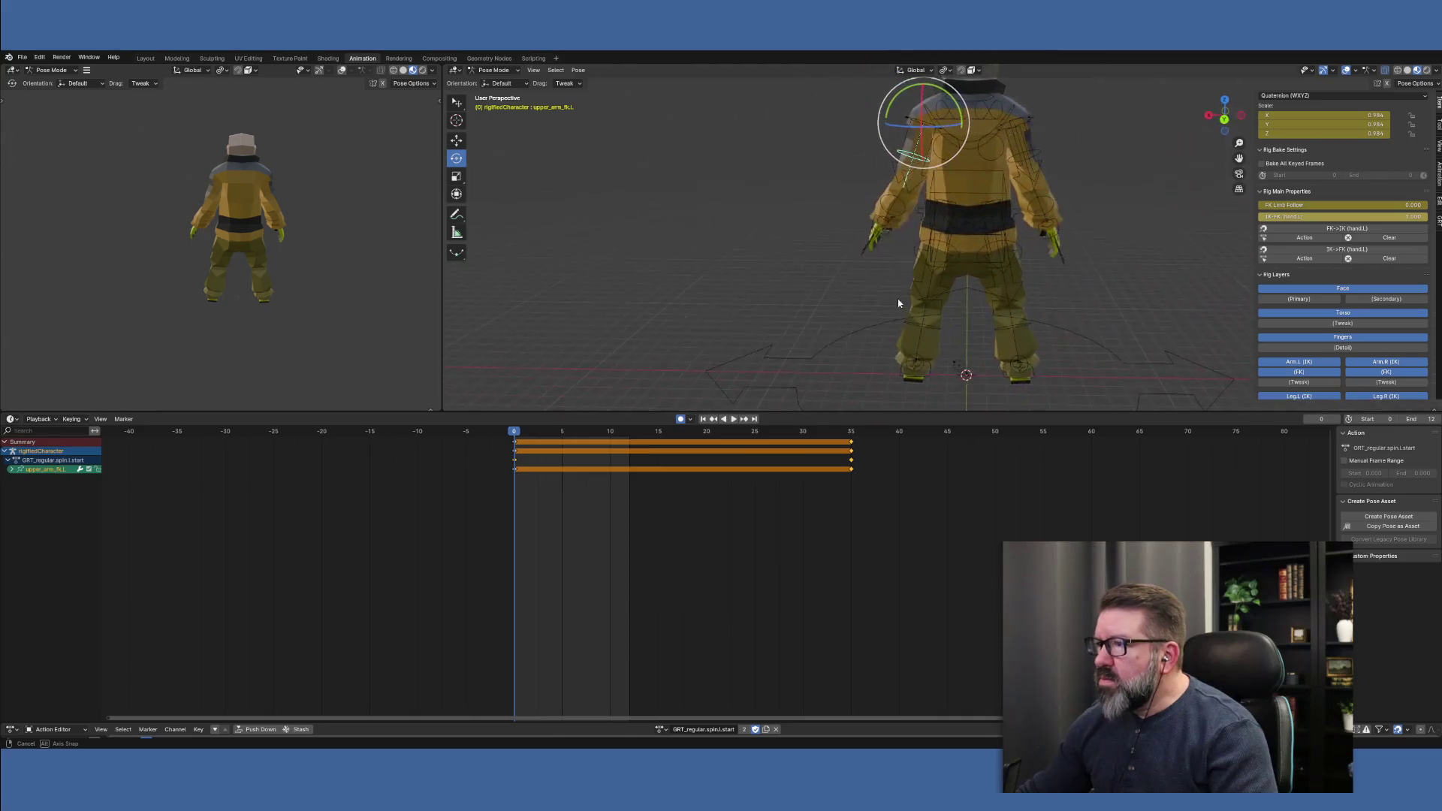
{"action": "left_click", "coordinate": [1041, 154]}
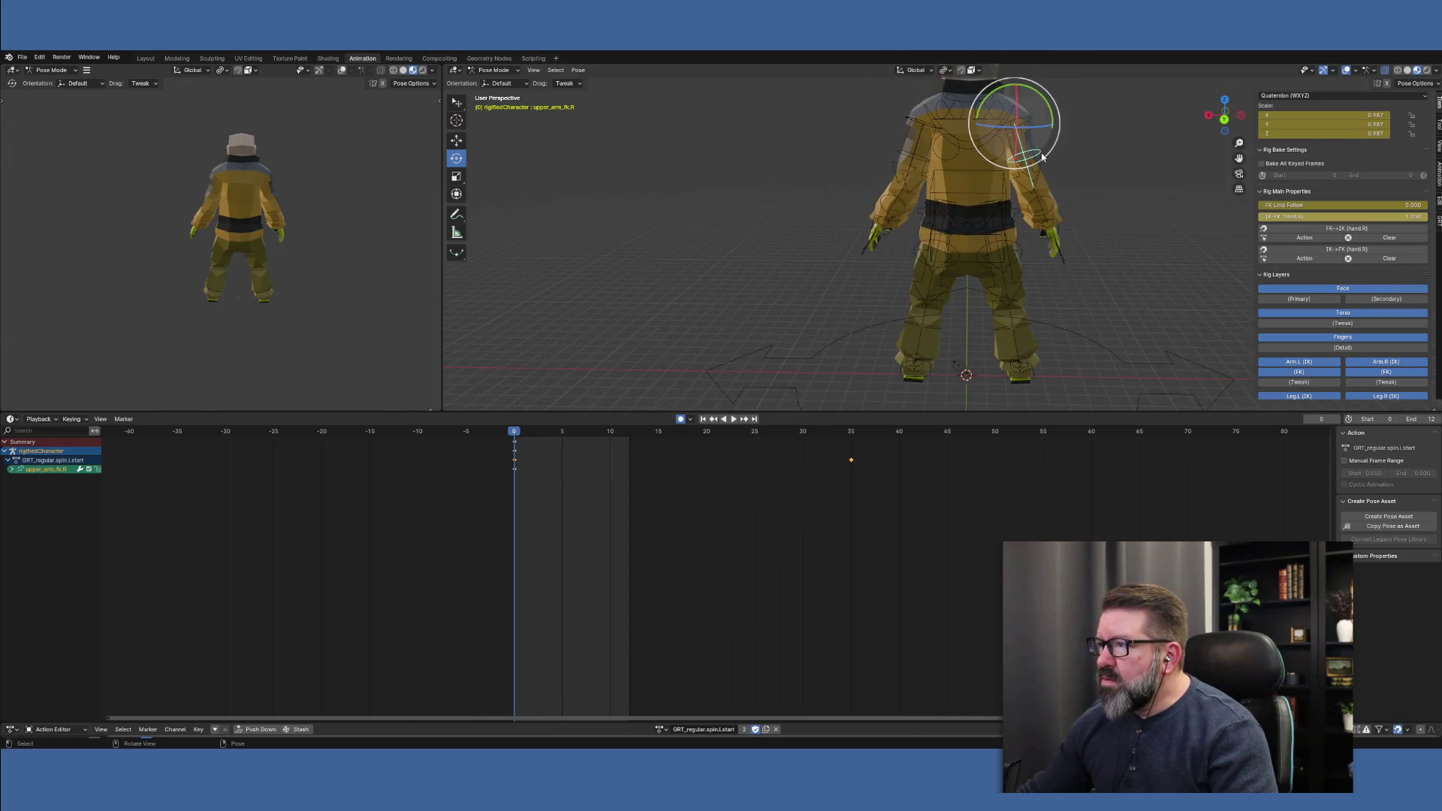
{"action": "left_click", "coordinate": [851, 433]}
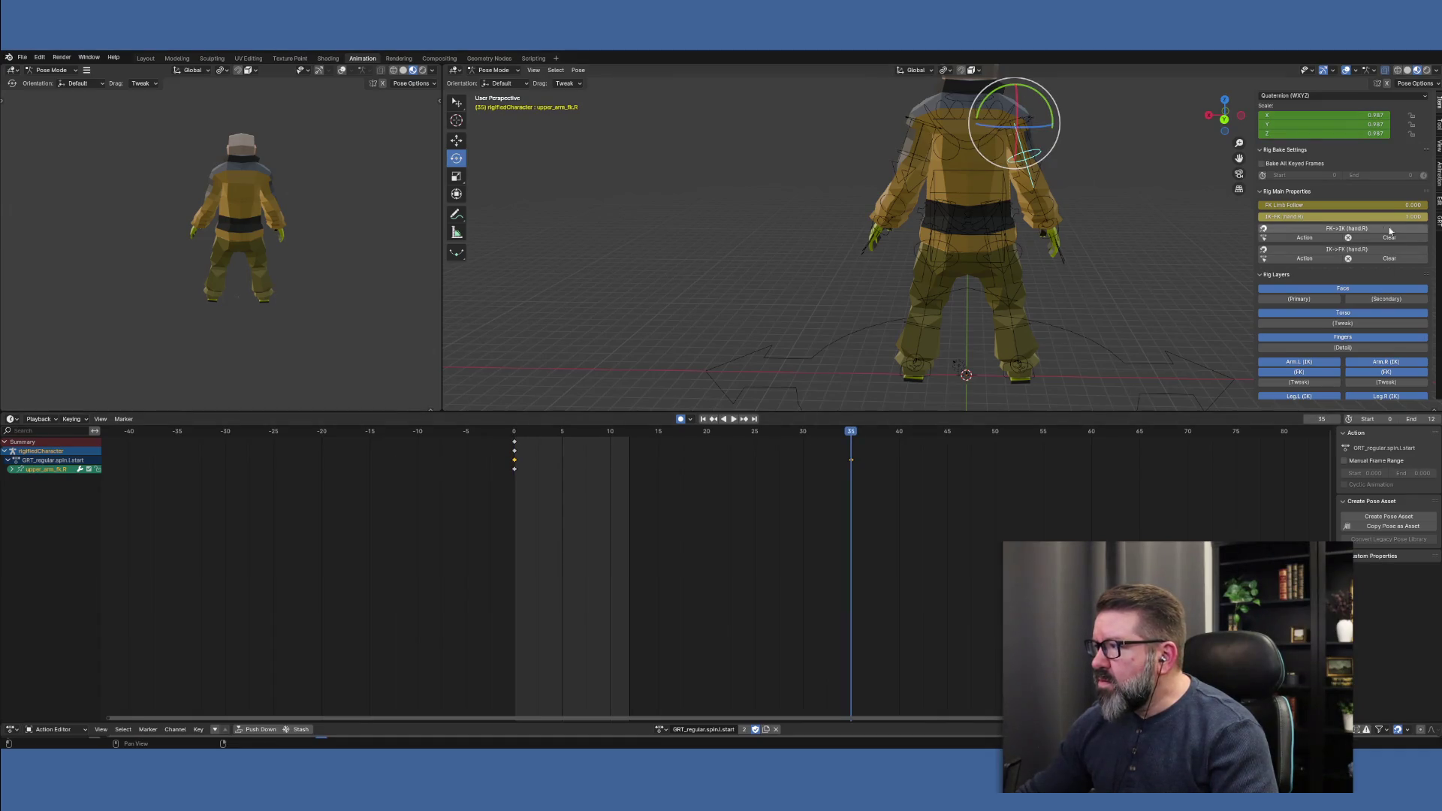
{"action": "left_click", "coordinate": [514, 432]}
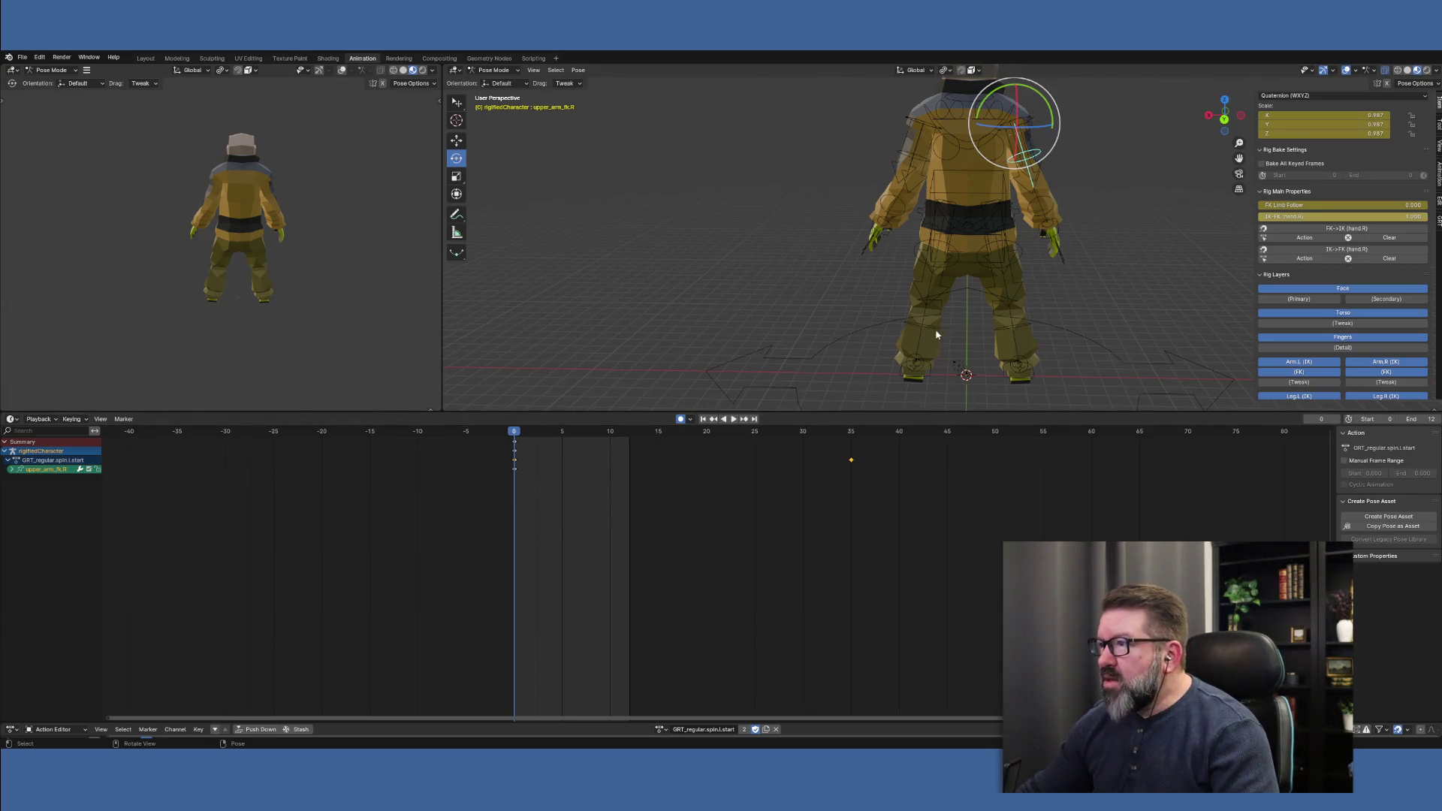
{"action": "mouse_move", "coordinate": [1135, 357]}
{"action": "middle_mouse_down"}
{"action": "mouse_move", "coordinate": [1100, 345]}
{"action": "mouse_move", "coordinate": [1062, 363]}
{"action": "mouse_move", "coordinate": [1132, 324]}
{"action": "mouse_move", "coordinate": [1078, 331]}
{"action": "middle_mouse_up"}
{"action": "scroll", "coordinate": [1113, 325], "scroll_direction": "down", "scroll_amount": 2}
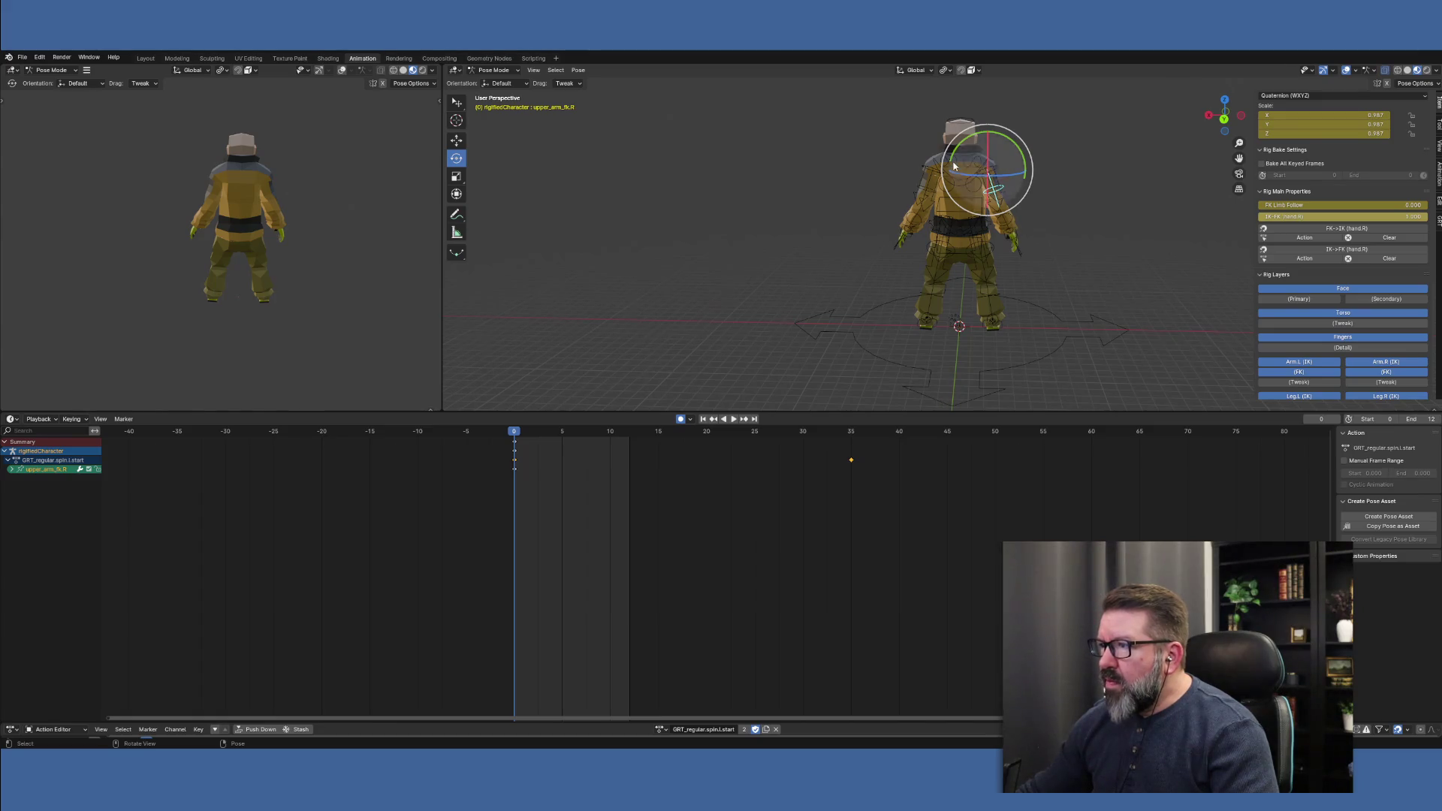
{"action": "left_click", "coordinate": [960, 129]}
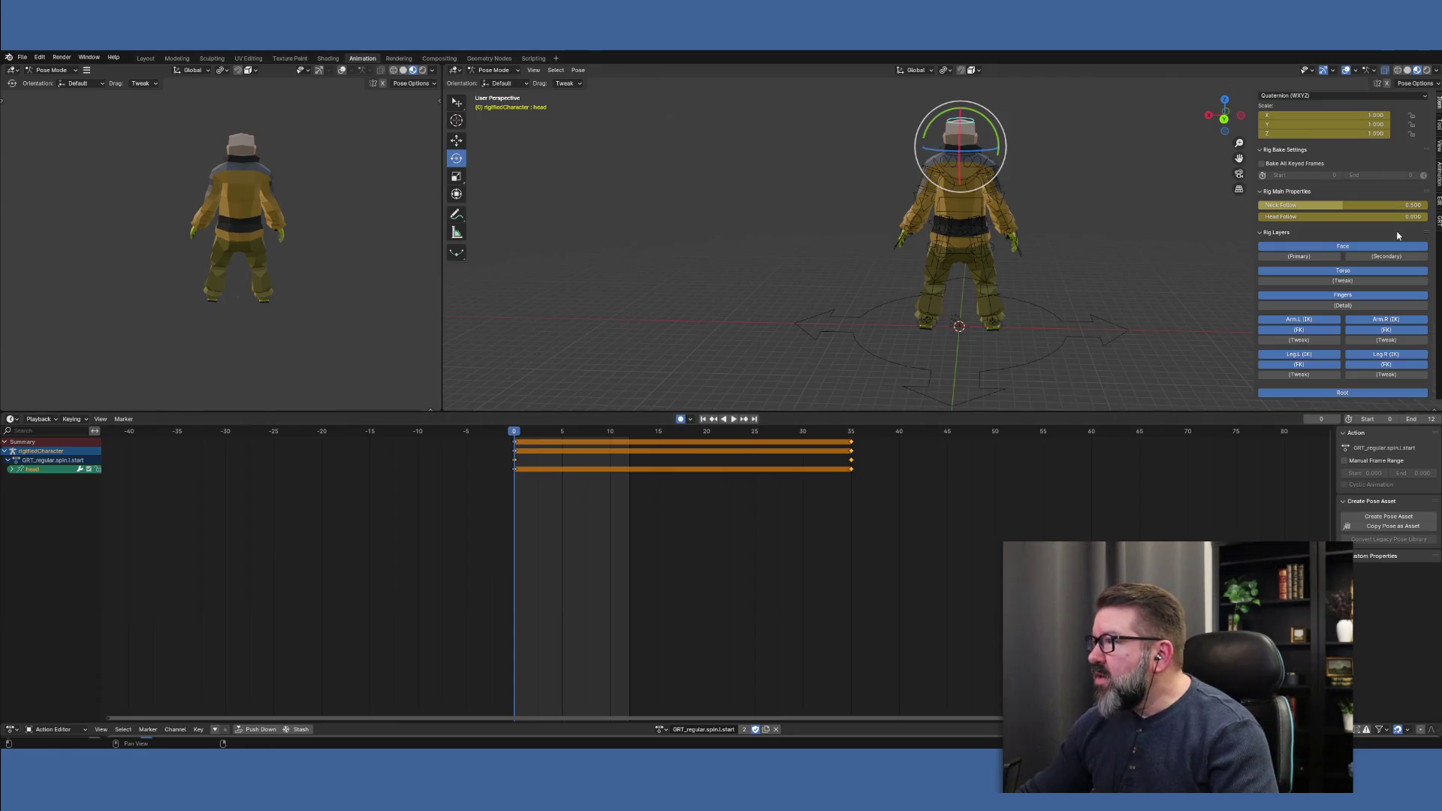
Set the head's Head Follow to 1 and Neck Follow to 0.8 at frame 0
{"action": "left_click", "coordinate": [1362, 217]}
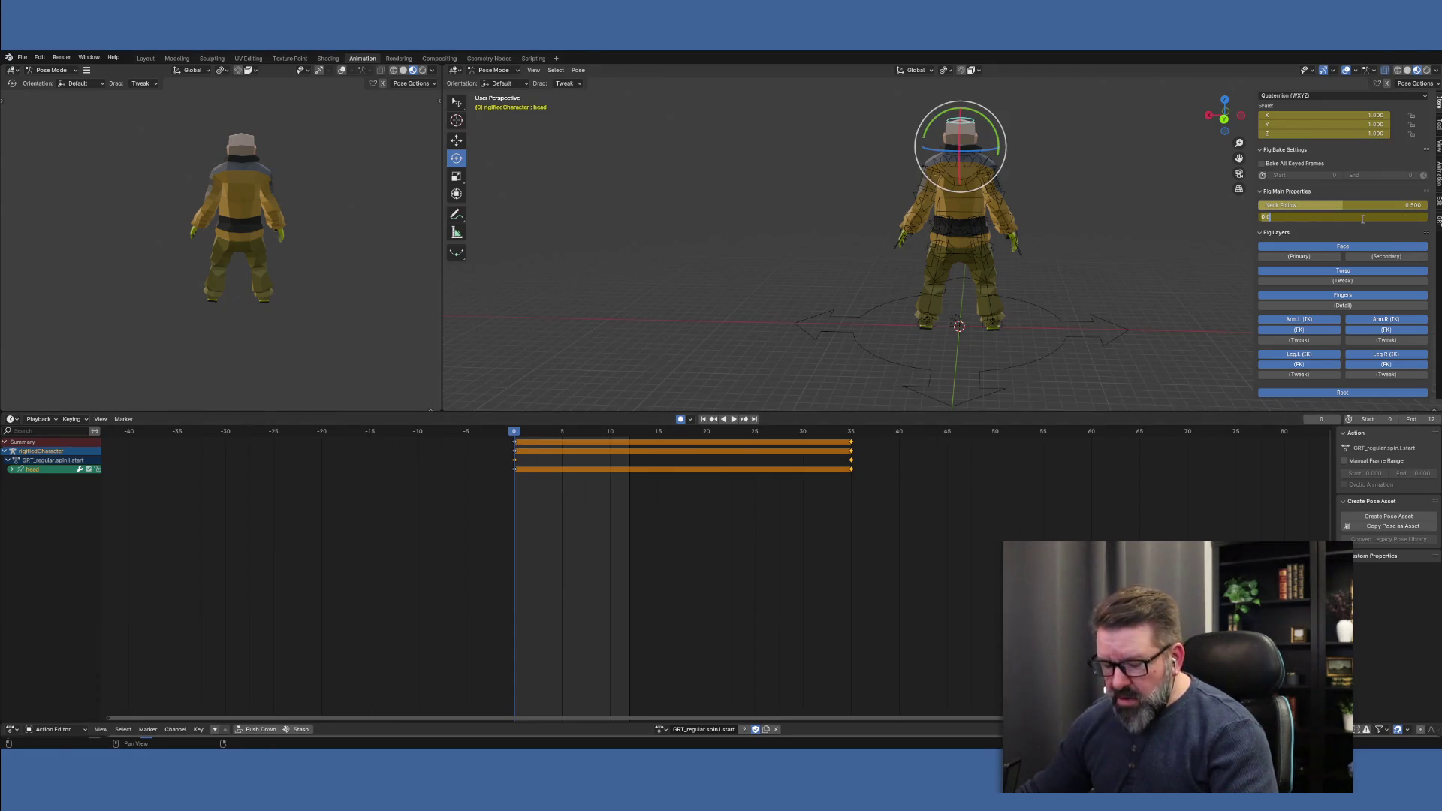
{"action": "type", "text": "1"}
{"action": "key", "text": "Return"}
{"action": "left_click", "coordinate": [1397, 206]}
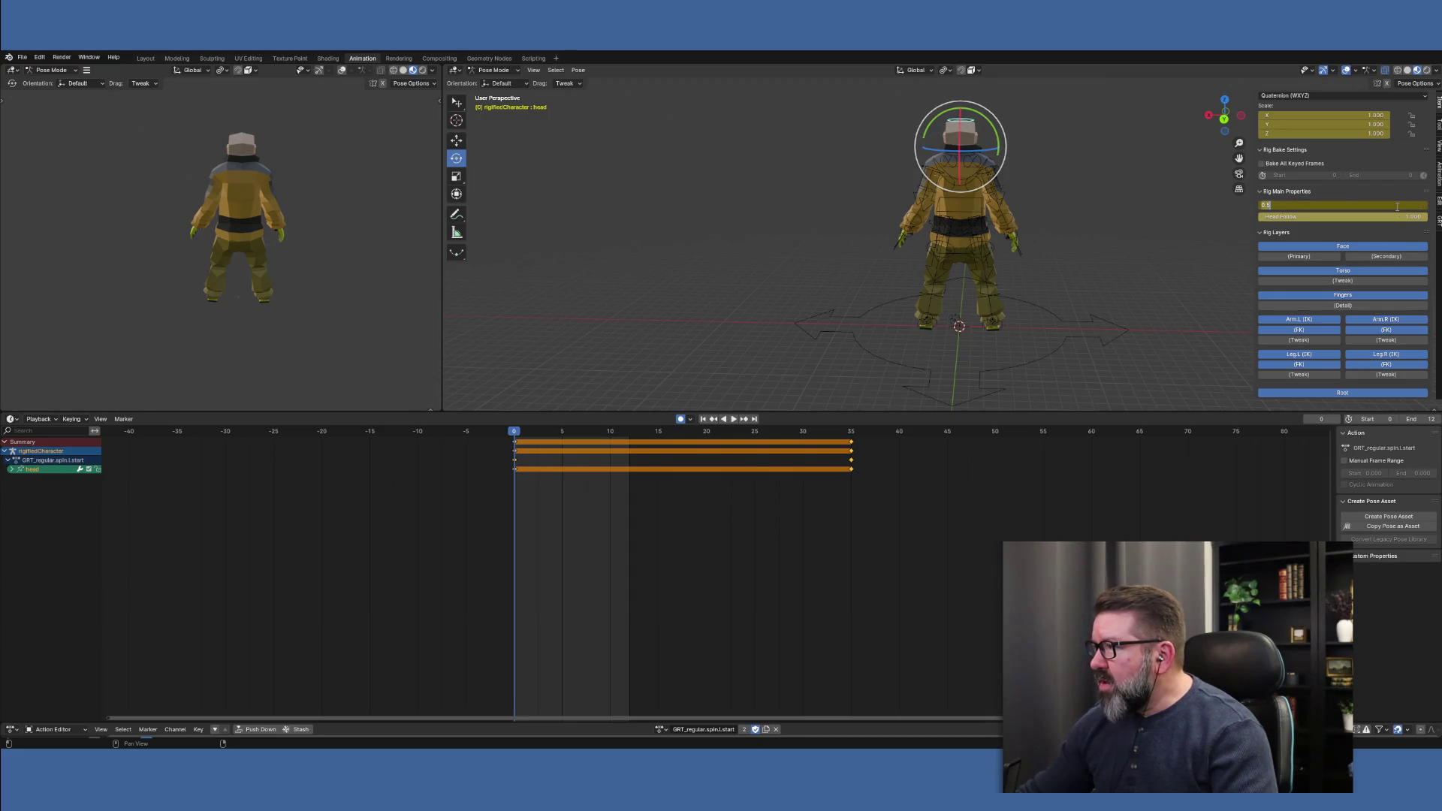
{"action": "type", "text": "0.8"}
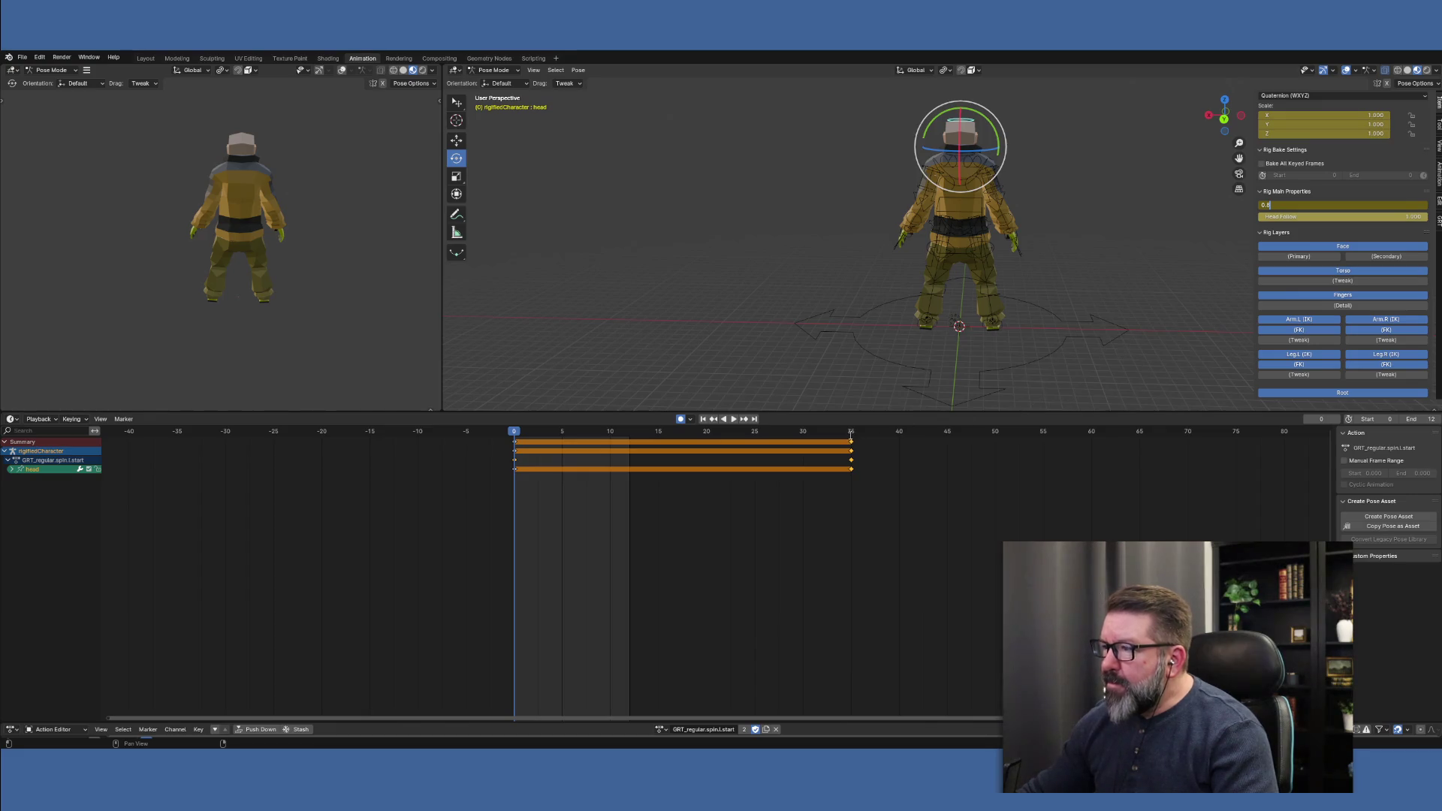
{"action": "key", "text": "Tab"}
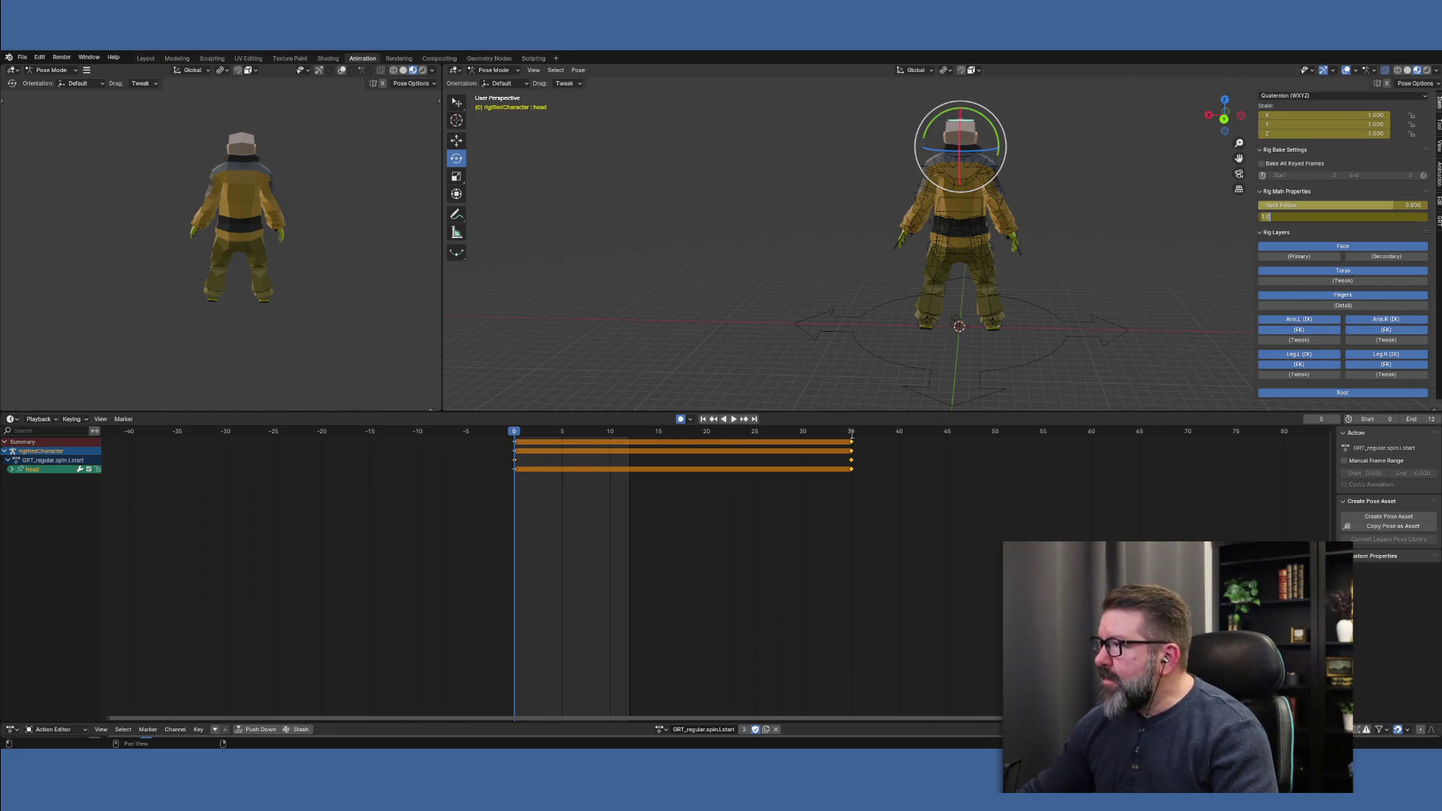
At frame 35, key Neck Follow 0.8 and Head Follow 1 again
{"action": "left_click", "coordinate": [851, 438]}
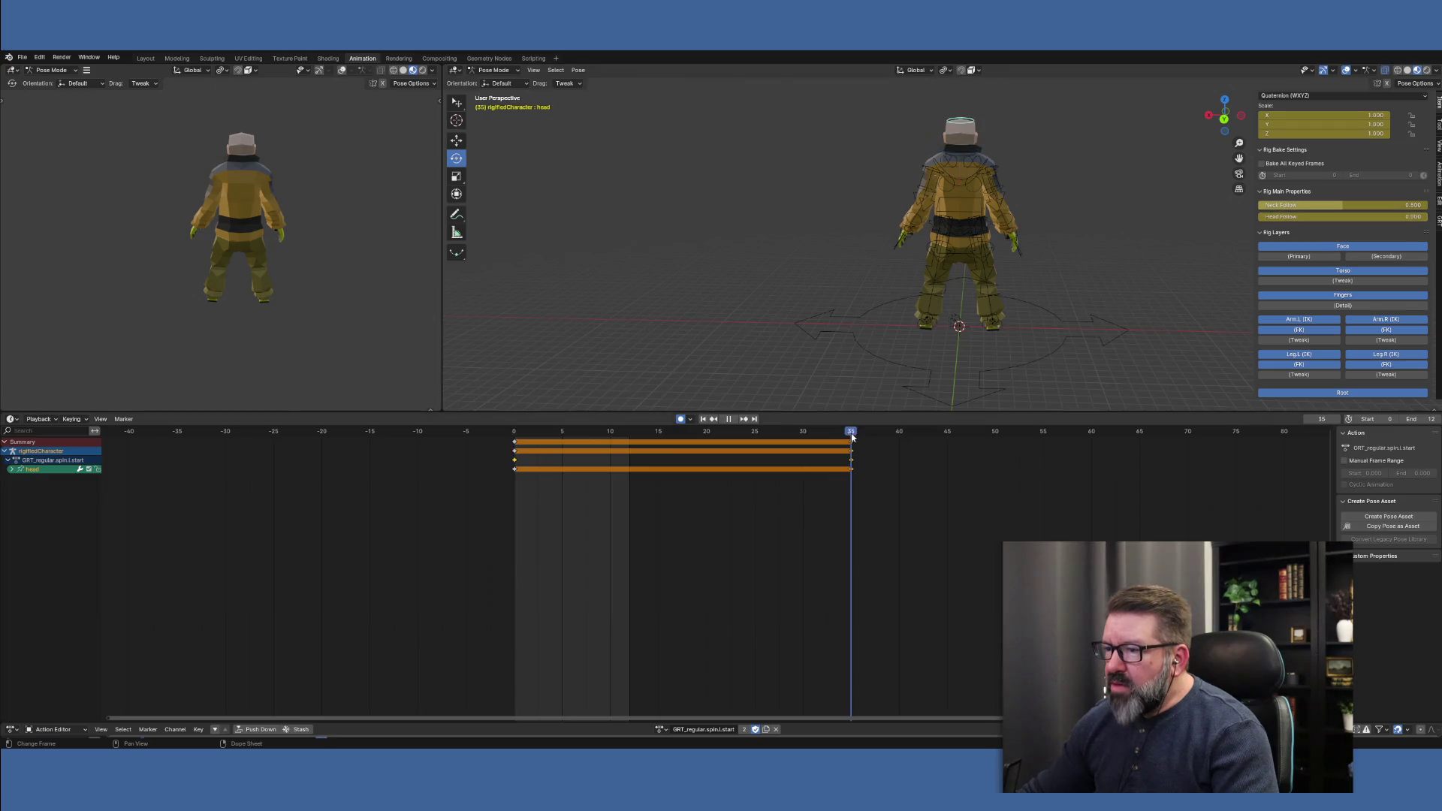
{"action": "left_click", "coordinate": [1406, 209]}
{"action": "type", "text": "0.8"}
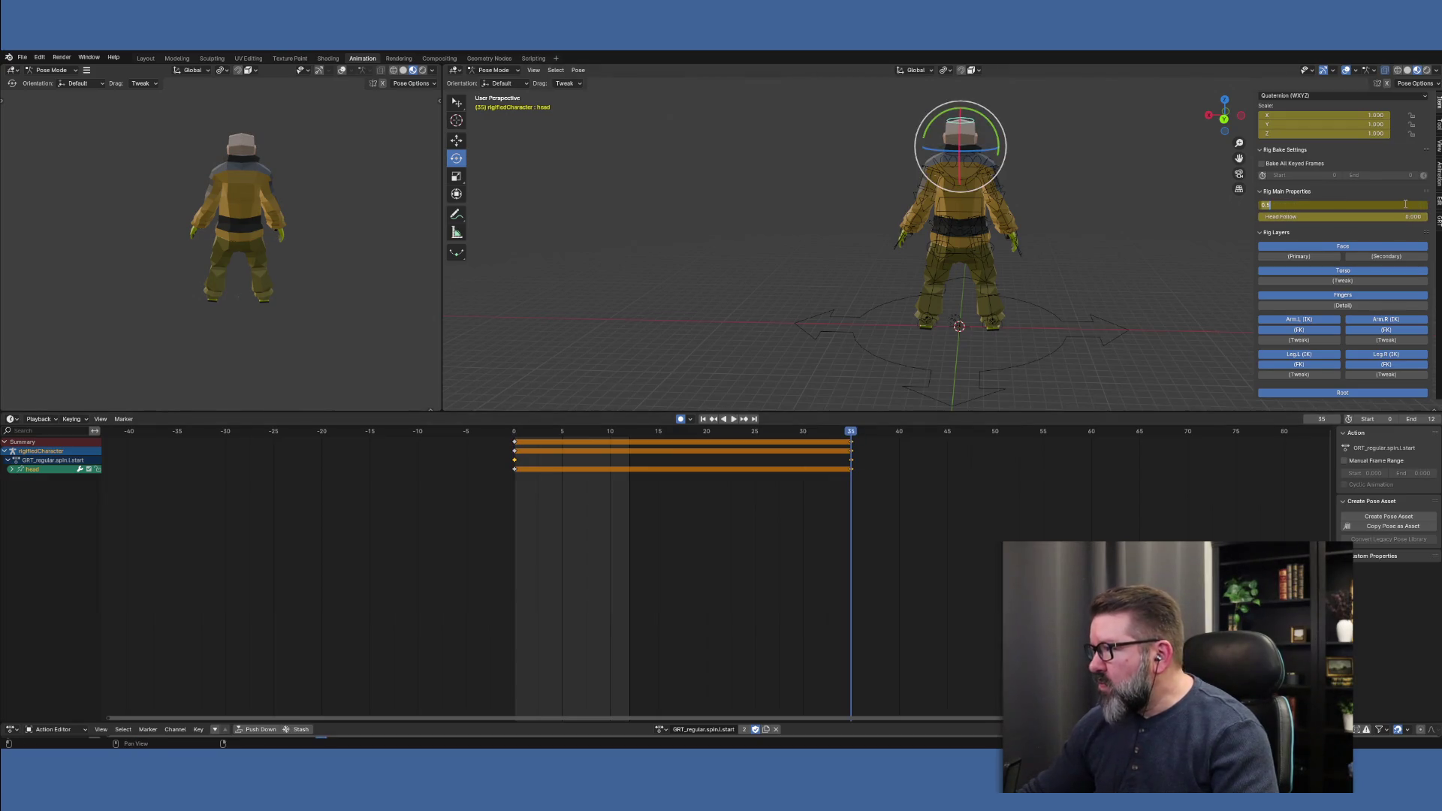
{"action": "key", "text": "Tab"}
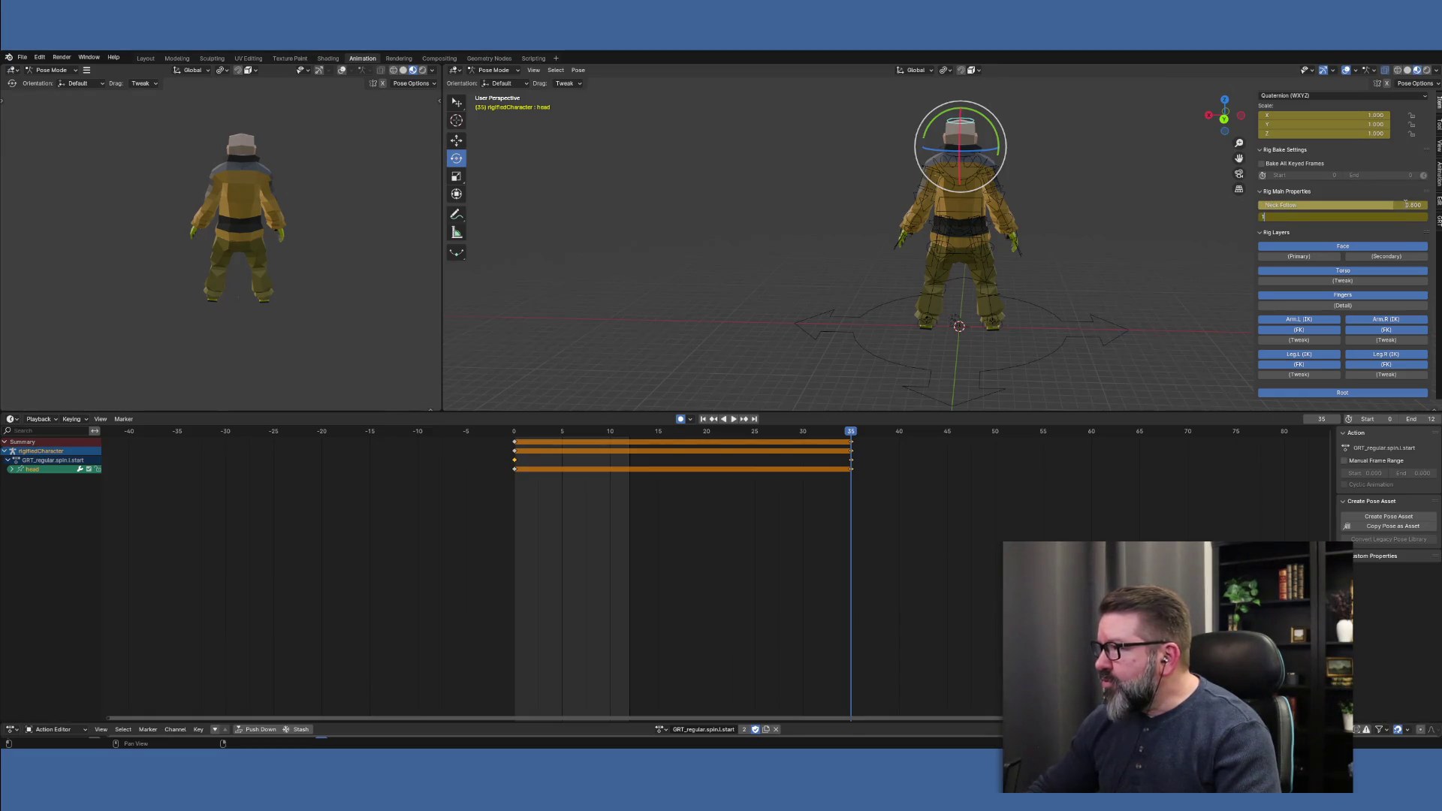
{"action": "key", "text": "Return"}
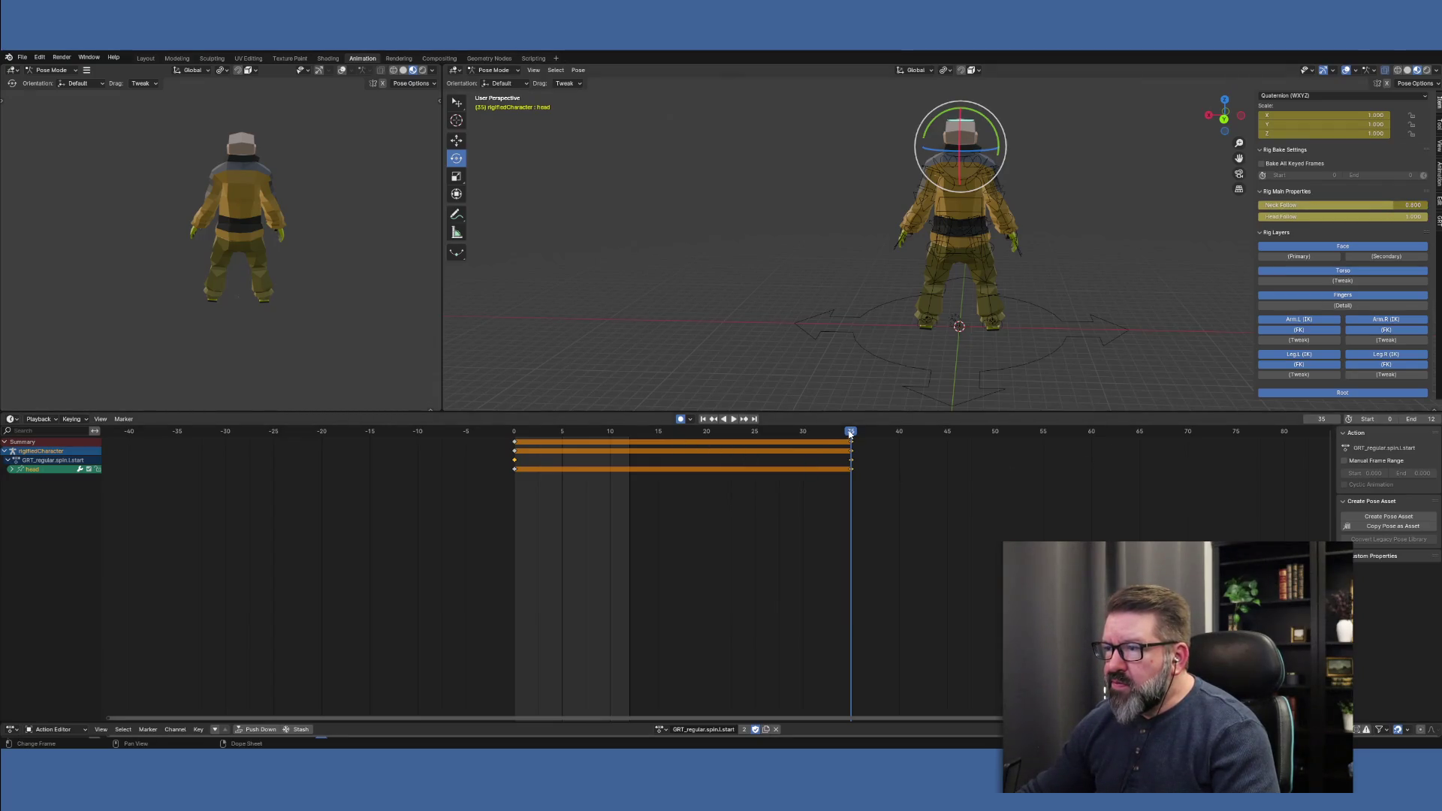
At frame 12, raise the left upper arm and bend the left forearm
{"action": "left_click", "coordinate": [912, 215]}
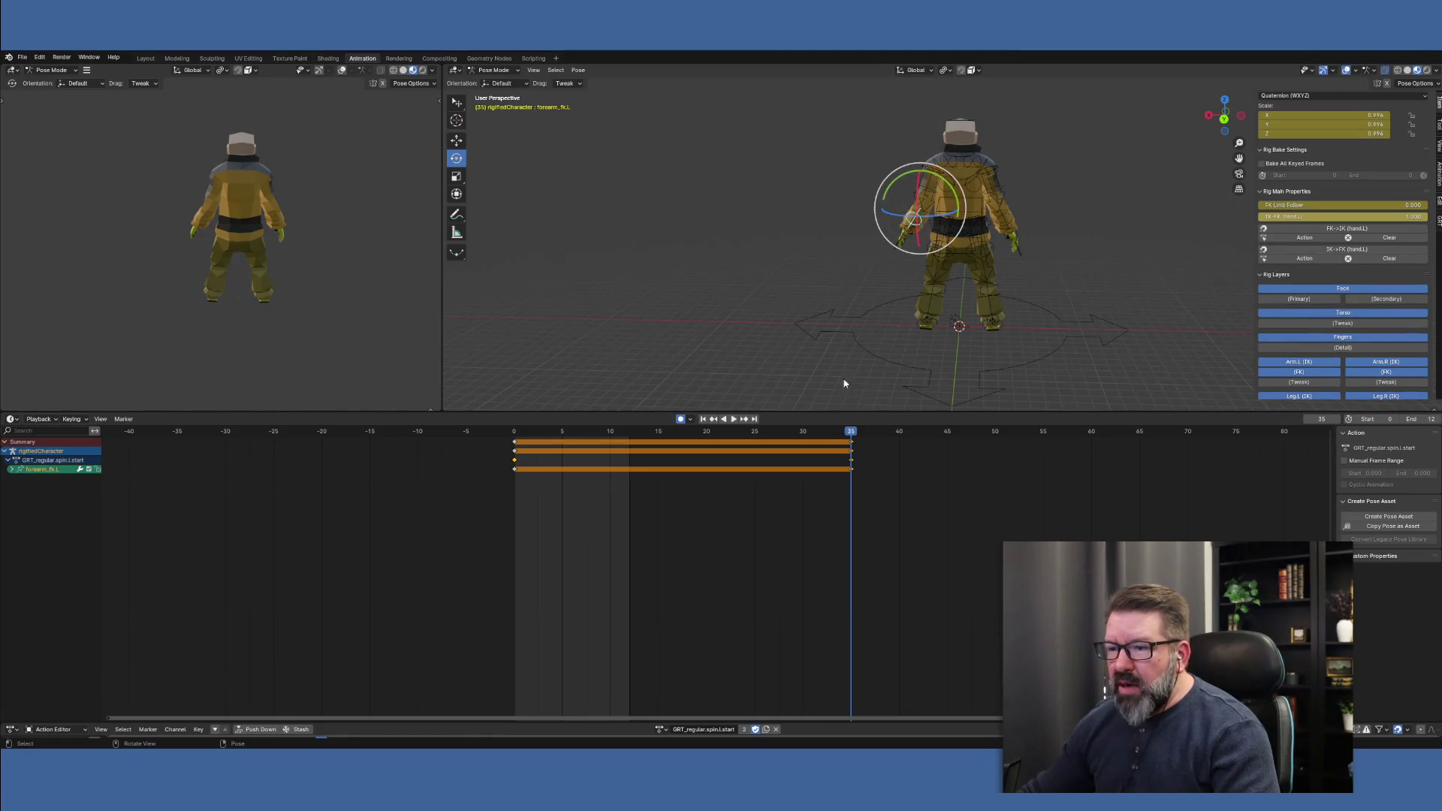
{"action": "left_click", "coordinate": [515, 437]}
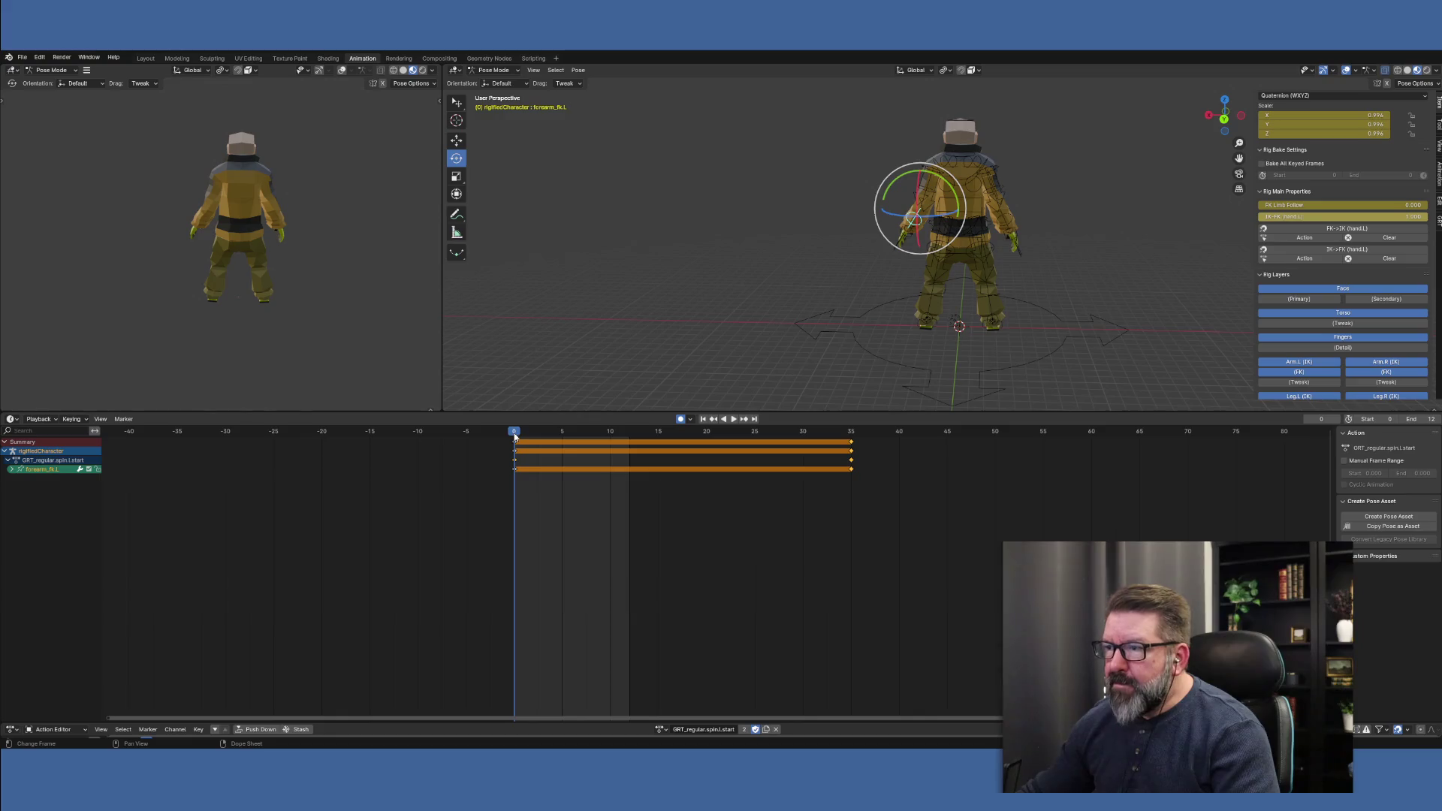
{"action": "left_click_drag", "start_coordinate": [620, 437], "coordinate": [629, 436]}
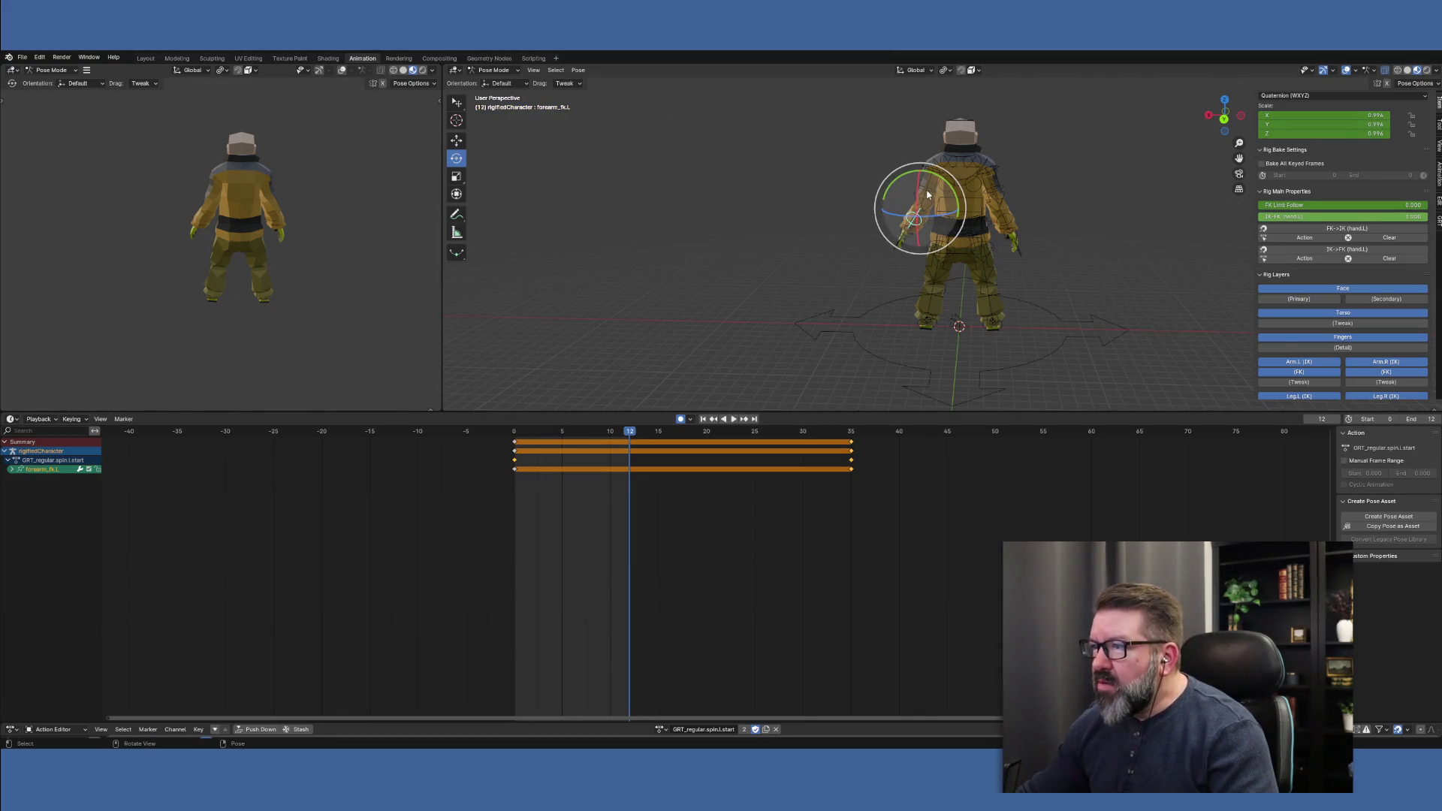
{"action": "left_click", "coordinate": [931, 194]}
{"action": "mouse_move", "coordinate": [931, 193]}
{"action": "middle_mouse_down"}
{"action": "mouse_move", "coordinate": [1198, 212]}
{"action": "mouse_move", "coordinate": [1147, 221]}
{"action": "middle_mouse_up"}
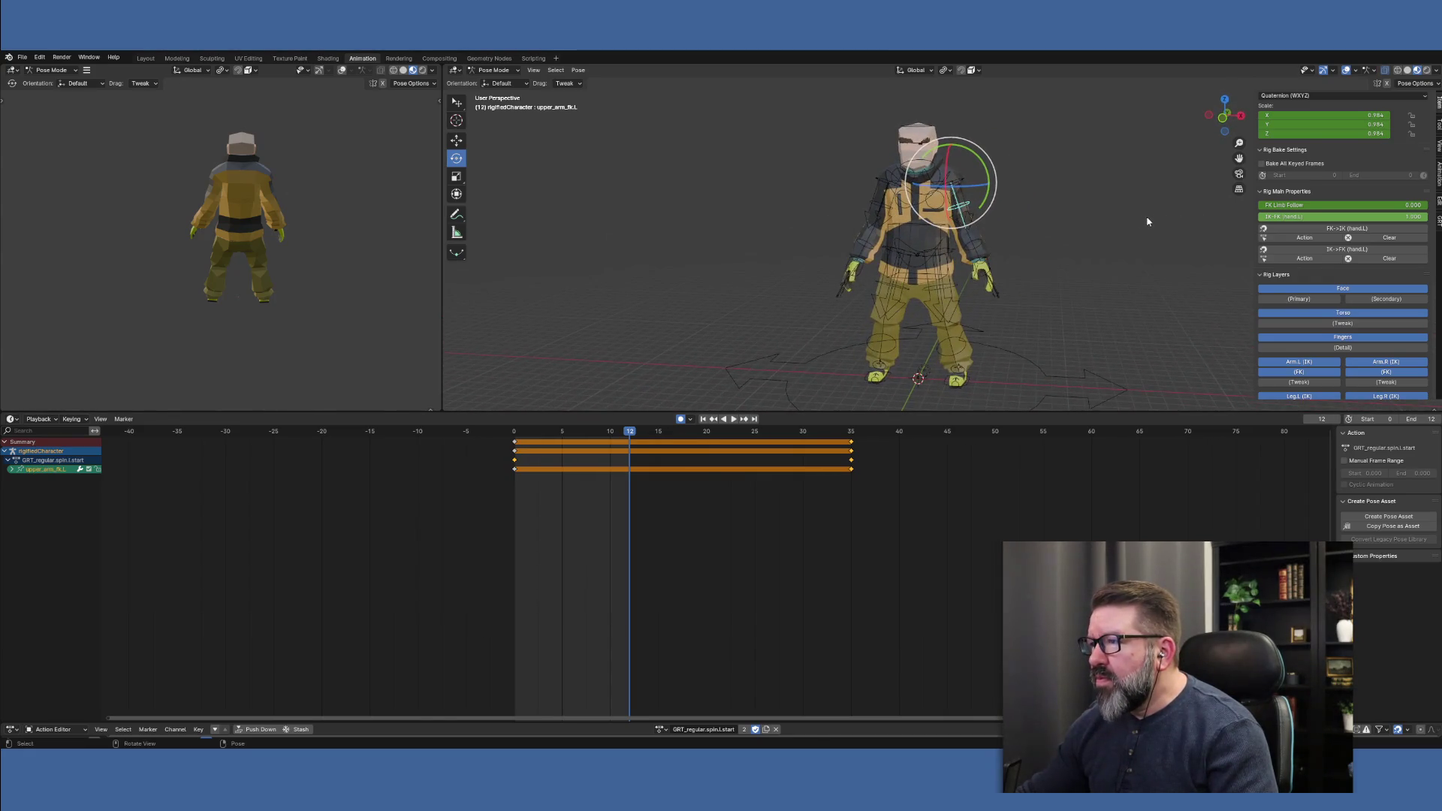
{"action": "mouse_move", "coordinate": [980, 199]}
{"action": "left_mouse_down"}
{"action": "mouse_move", "coordinate": [1017, 161]}
{"action": "mouse_move", "coordinate": [1038, 173]}
{"action": "left_mouse_up"}
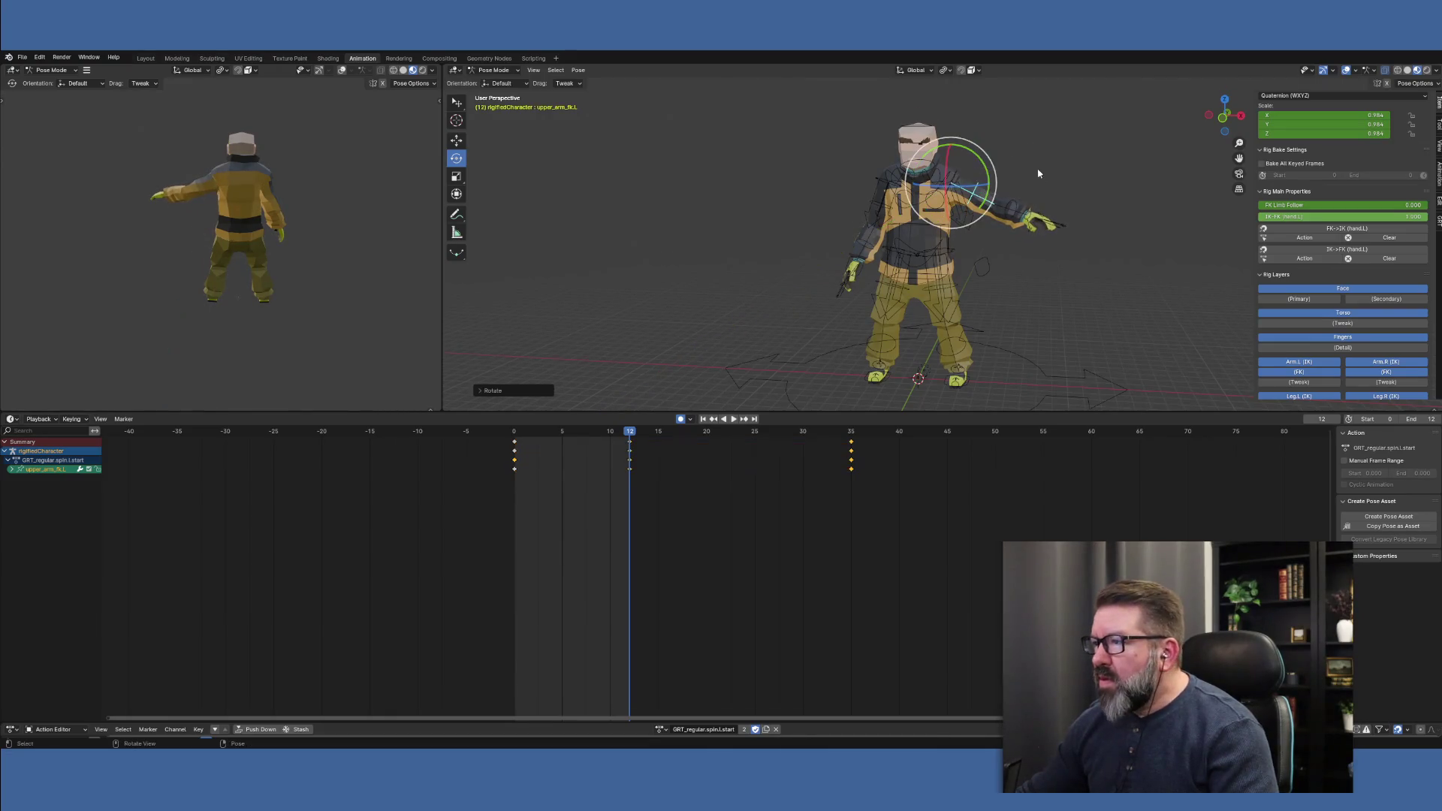
{"action": "left_click", "coordinate": [1018, 203]}
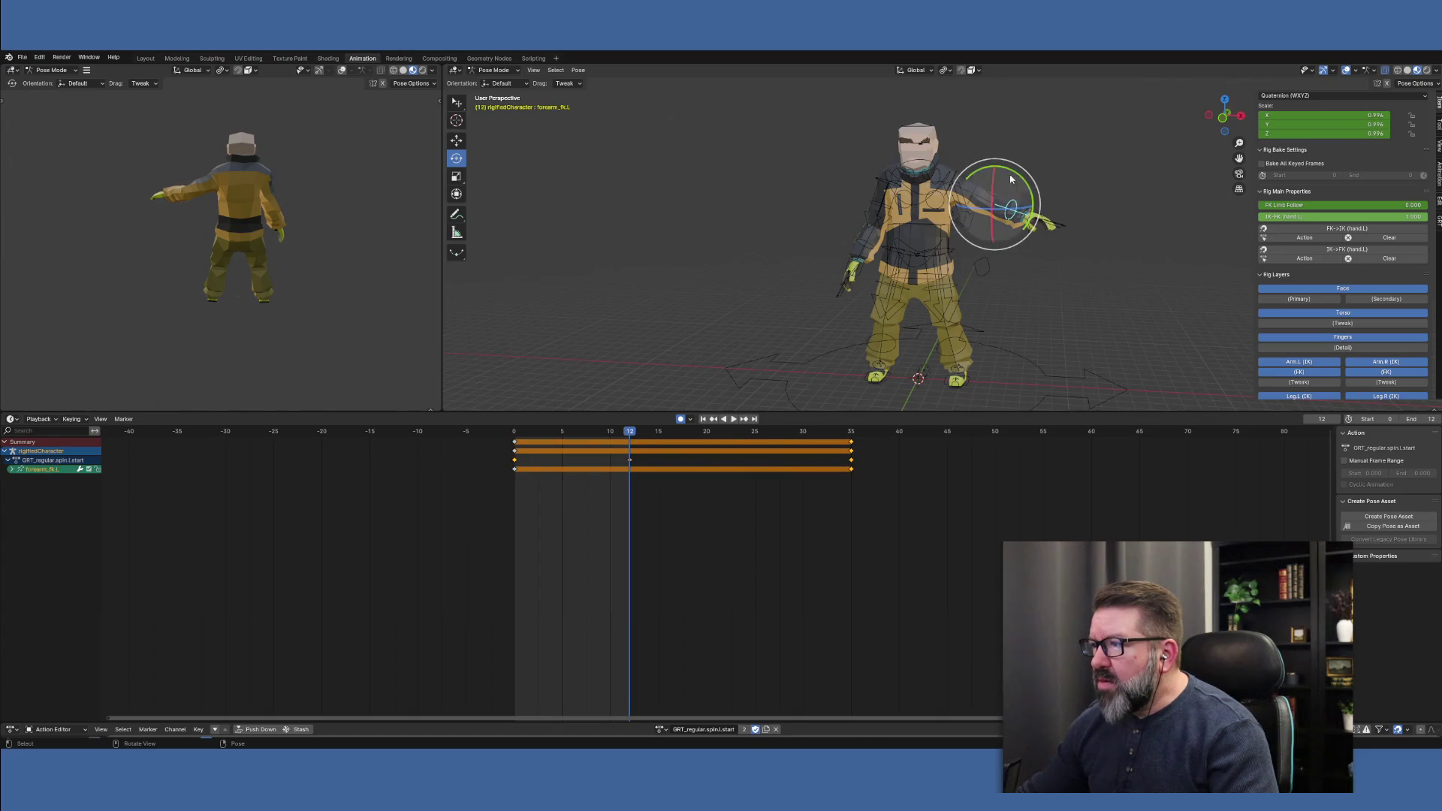
{"action": "mouse_move", "coordinate": [993, 178]}
{"action": "left_mouse_down"}
{"action": "mouse_move", "coordinate": [1005, 160]}
{"action": "mouse_move", "coordinate": [963, 194]}
{"action": "left_mouse_up"}
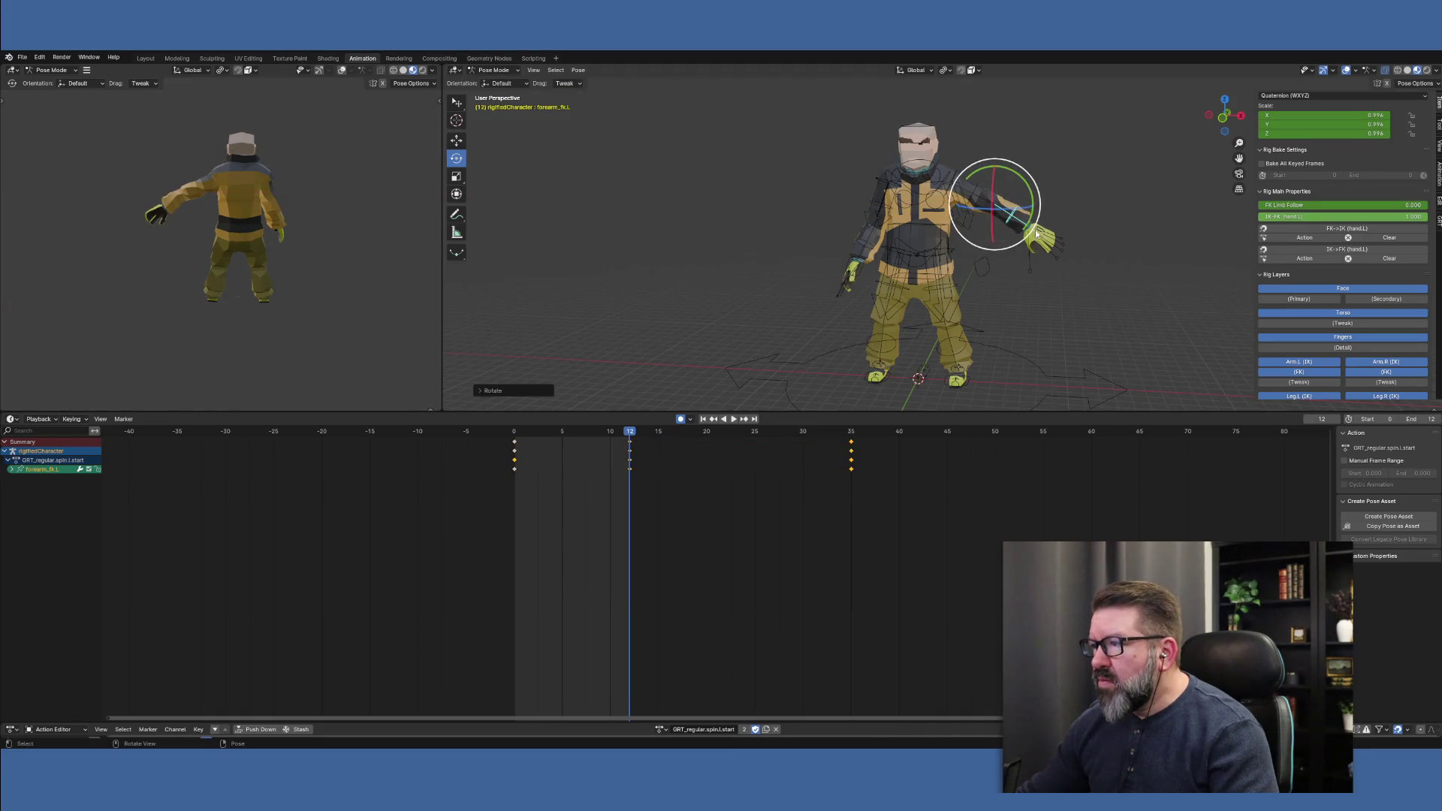
Twist upper_arm_fk.L 11.25 degrees around the global Z axis
{"action": "mouse_move", "coordinate": [1075, 261]}
{"action": "middle_mouse_down"}
{"action": "mouse_move", "coordinate": [925, 256]}
{"action": "mouse_move", "coordinate": [1094, 238]}
{"action": "middle_mouse_up"}
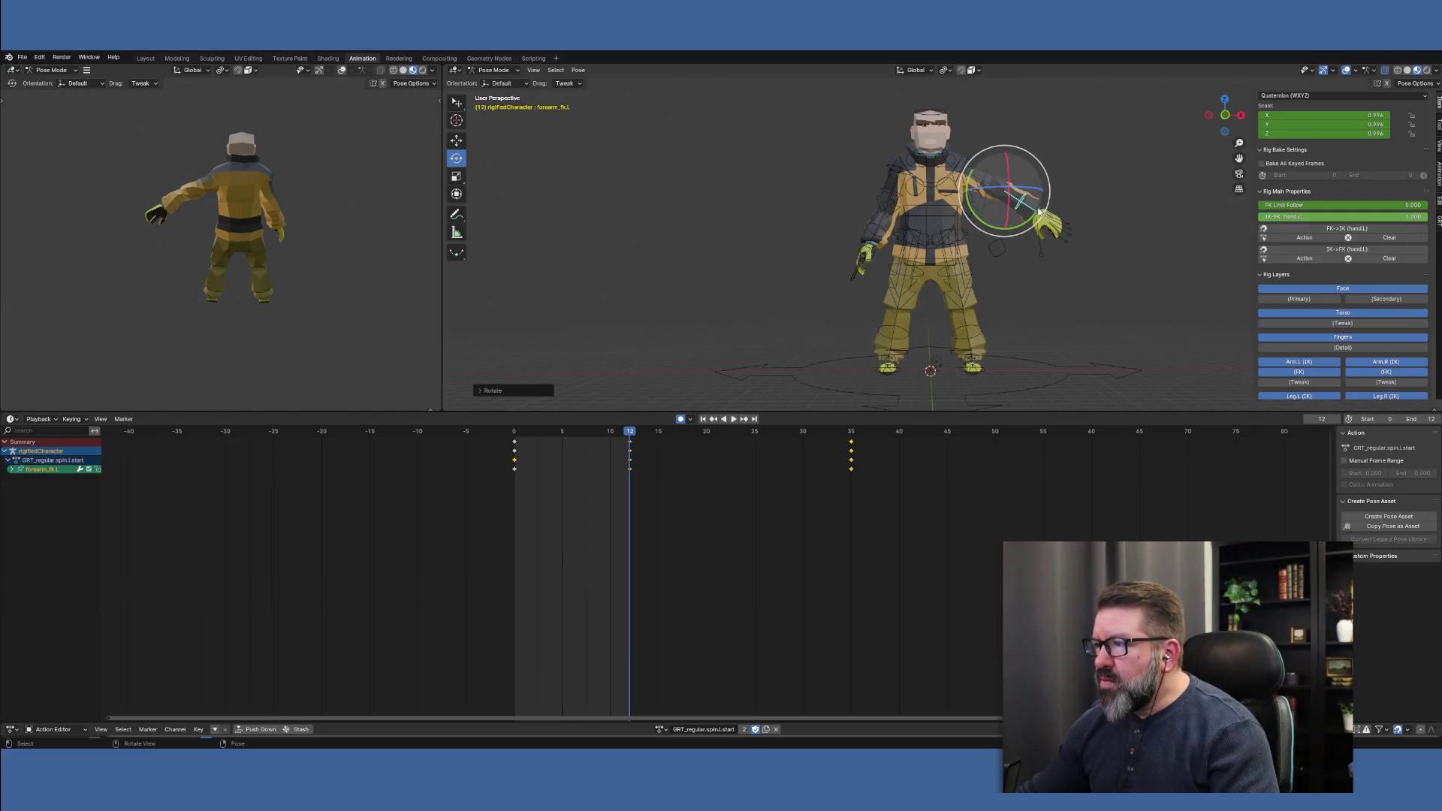
{"action": "middle_click_drag", "start_coordinate": [998, 216], "coordinate": [887, 199]}
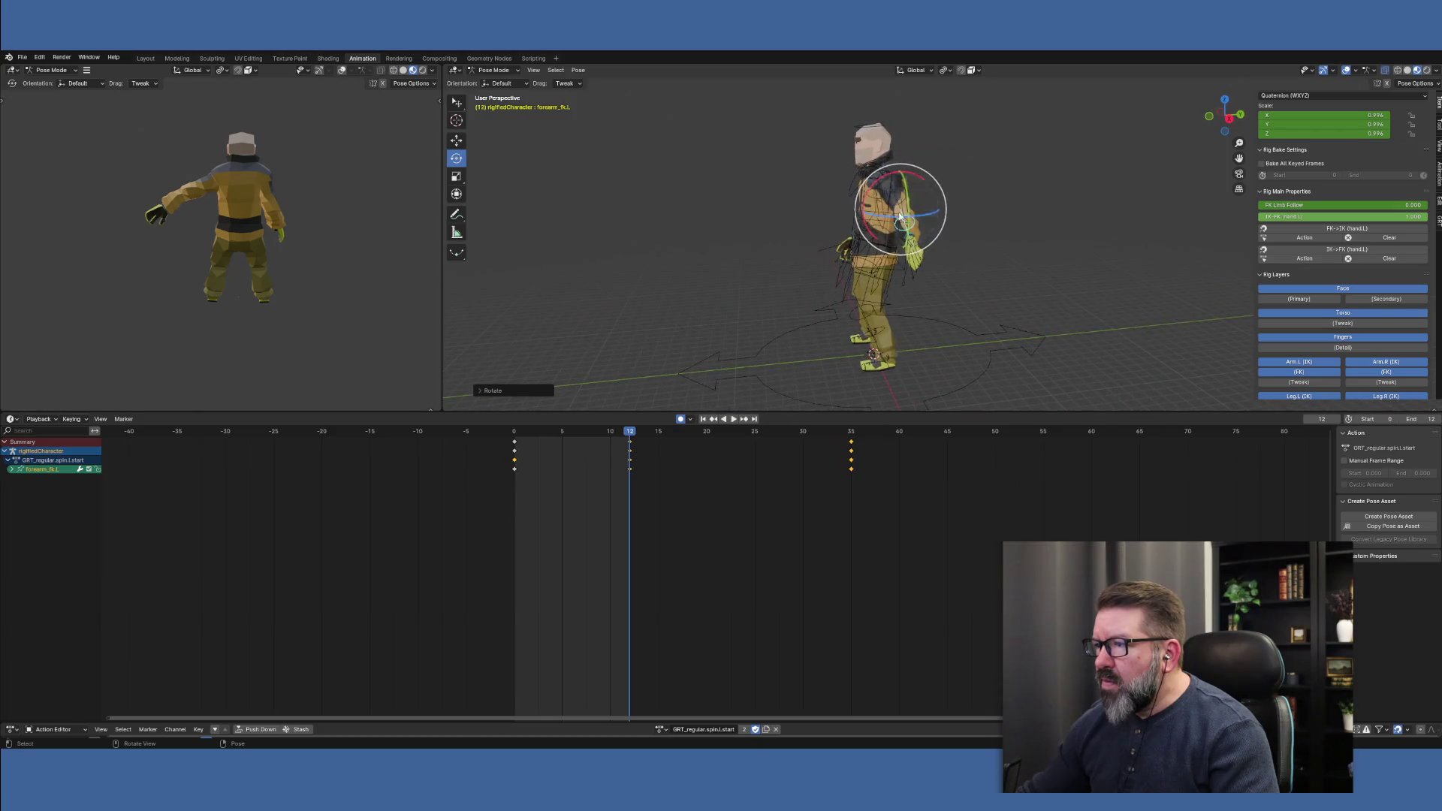
{"action": "left_click", "coordinate": [887, 199]}
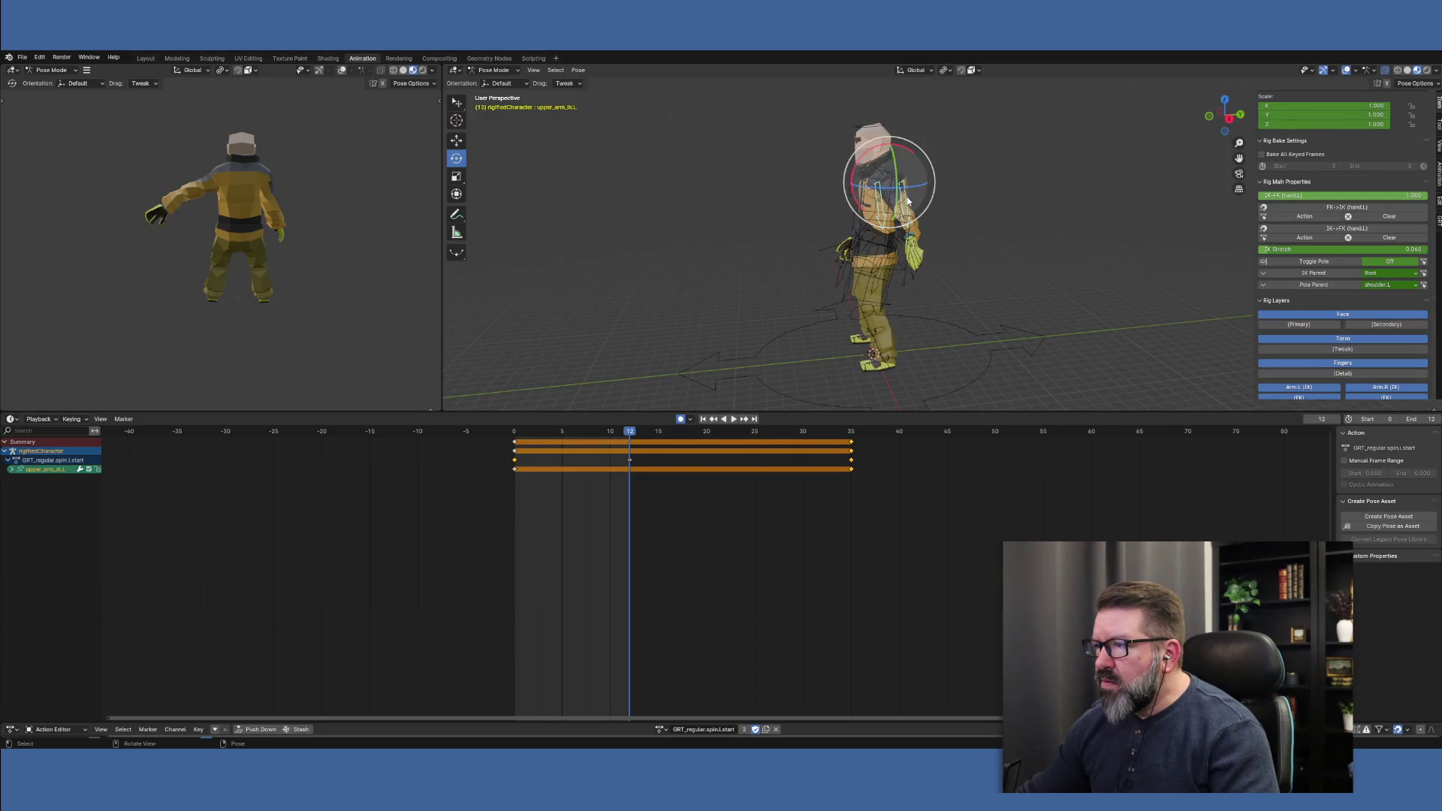
{"action": "left_click", "coordinate": [905, 244]}
{"action": "middle_click_drag", "start_coordinate": [906, 244], "coordinate": [859, 236]}
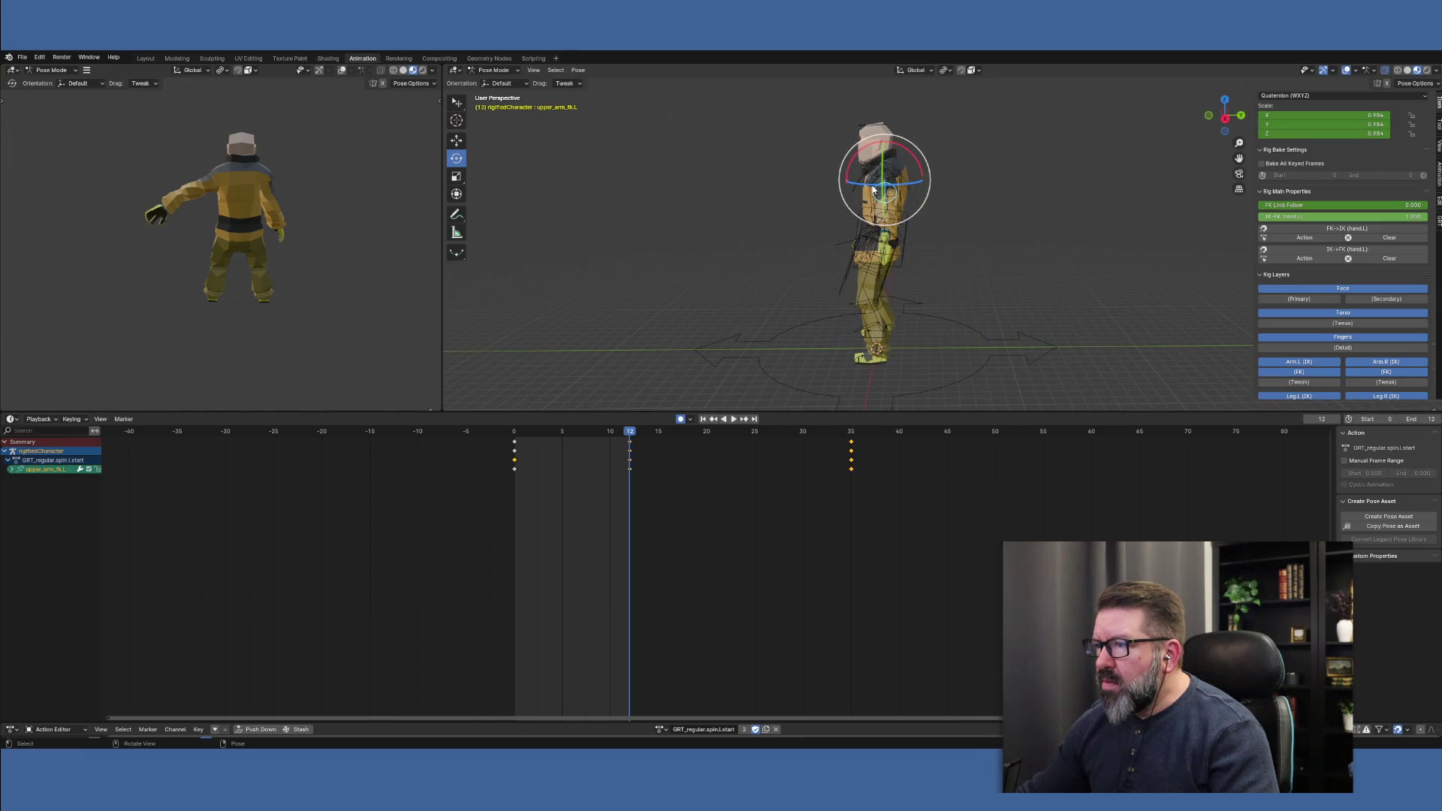
{"action": "left_click_drag", "start_coordinate": [886, 189], "coordinate": [891, 195]}
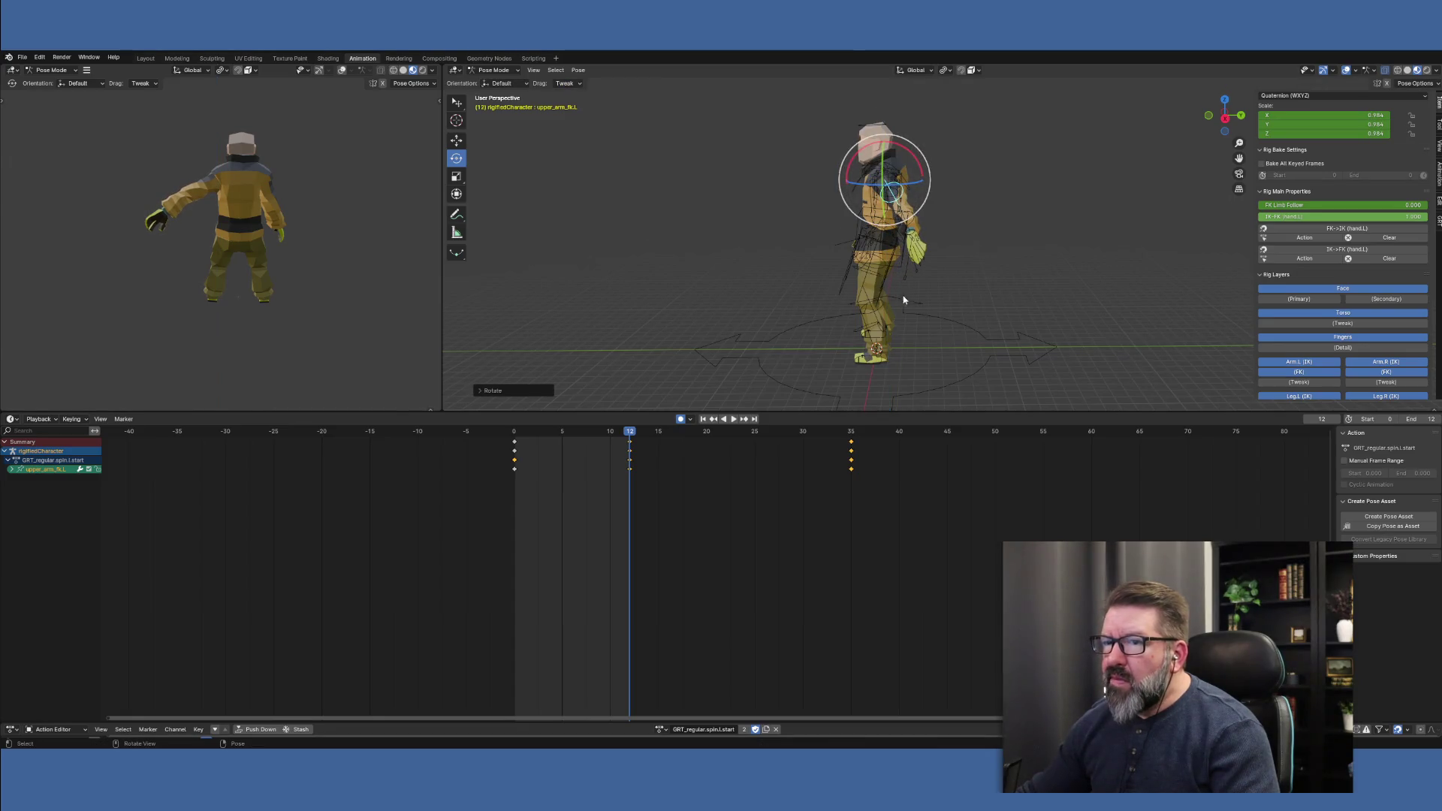
Play and scrub between frames 12 and 22 to review the arm motion
{"action": "key", "text": "space"}
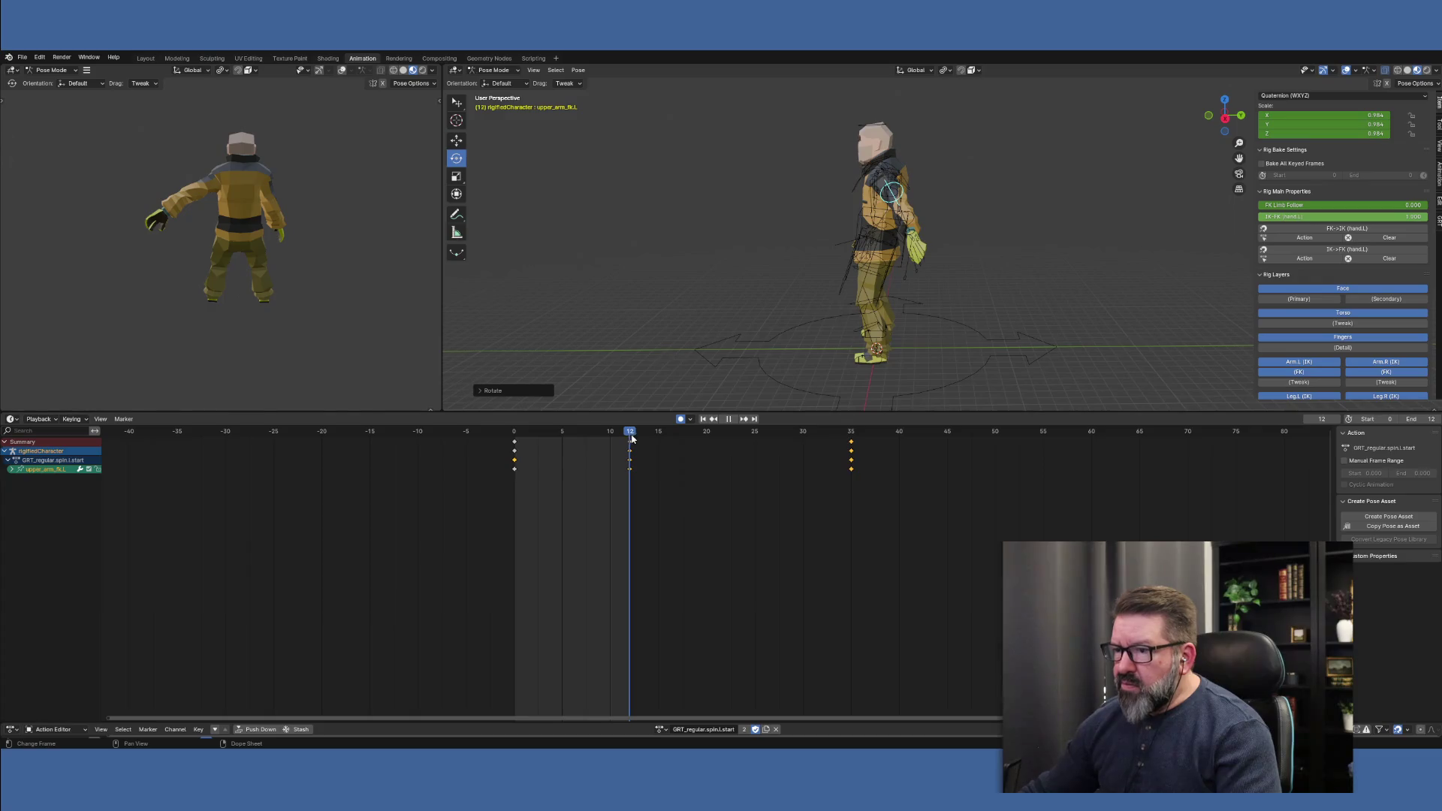
{"action": "left_click_drag", "start_coordinate": [631, 438], "coordinate": [743, 443]}
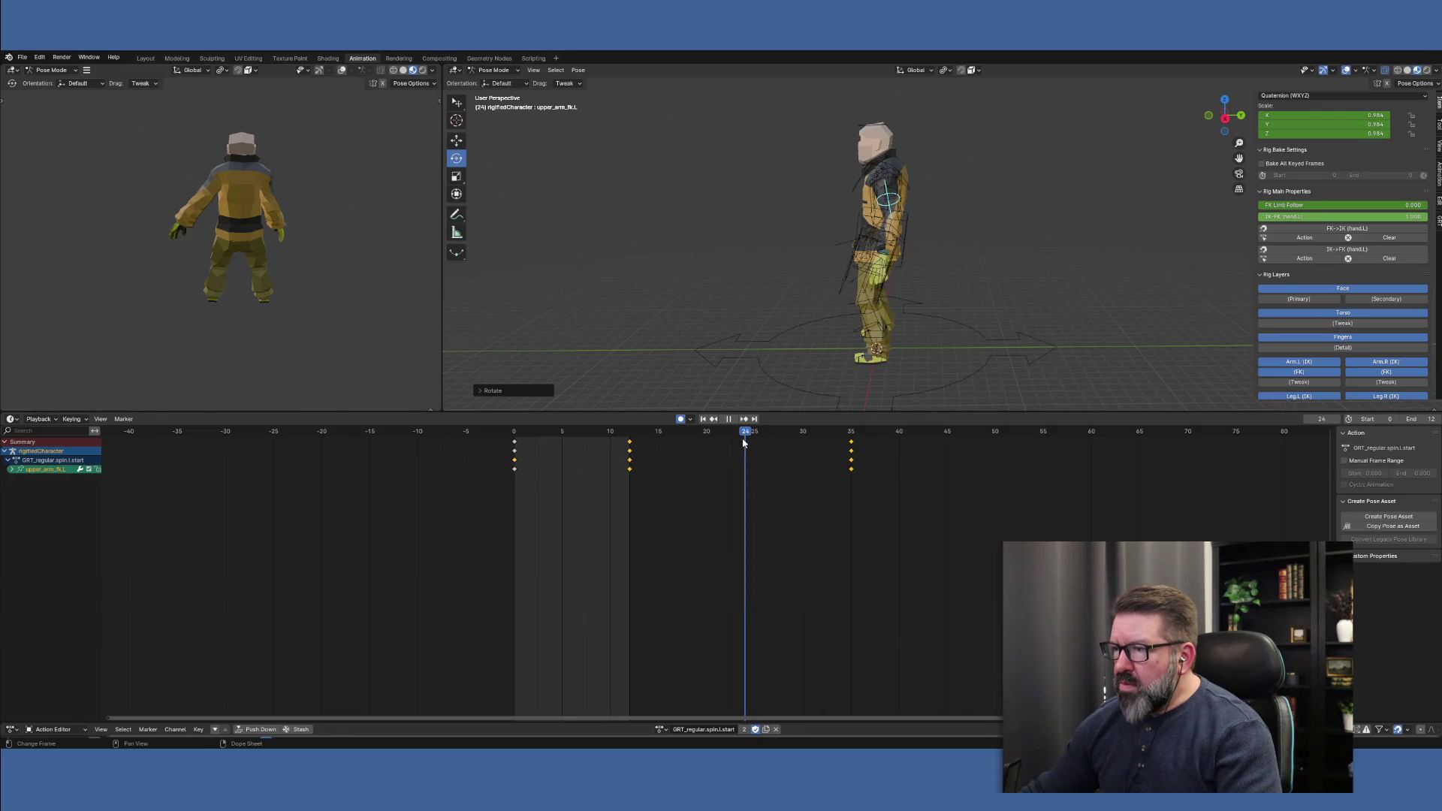
{"action": "left_click_drag", "start_coordinate": [743, 443], "coordinate": [630, 441]}
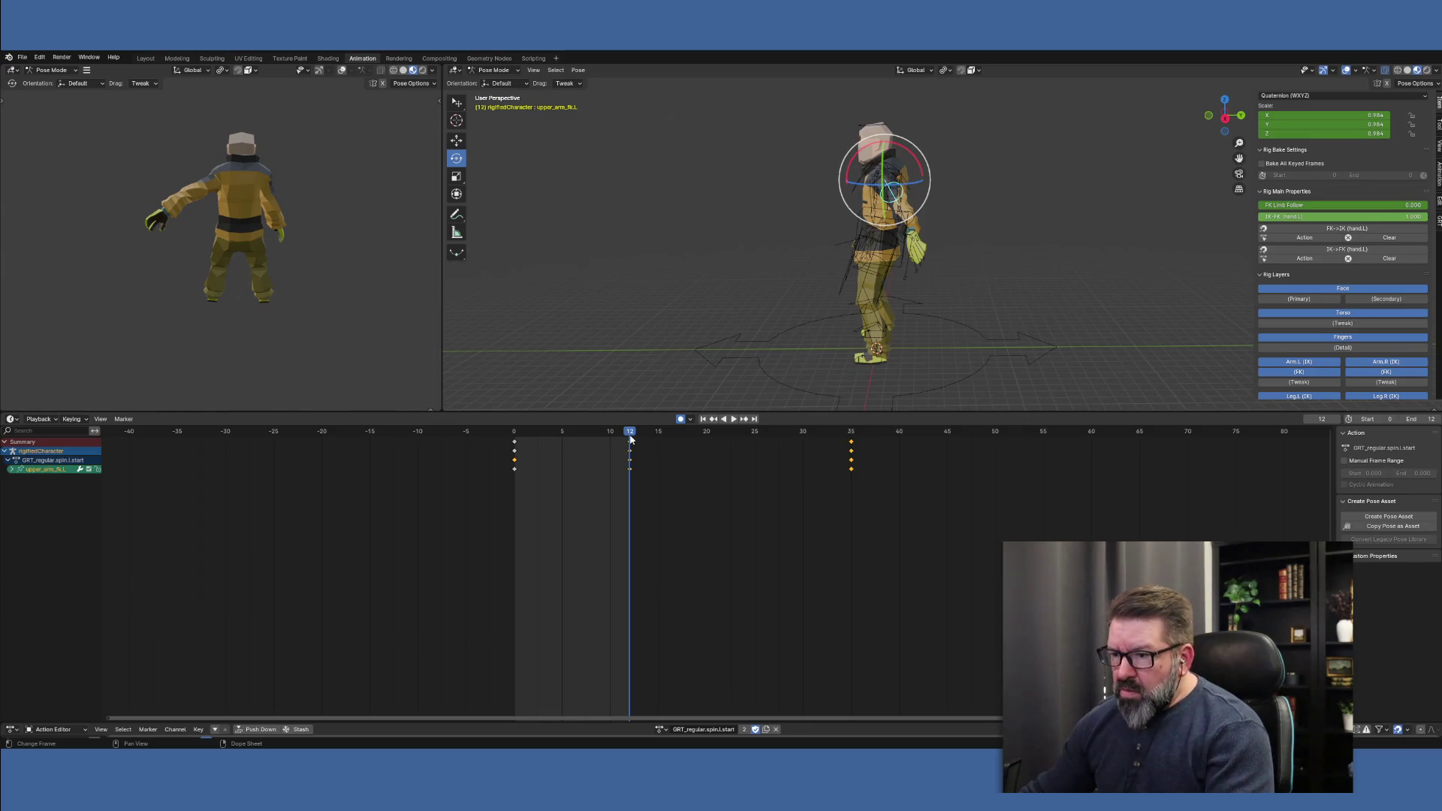
{"action": "left_click", "coordinate": [630, 444]}
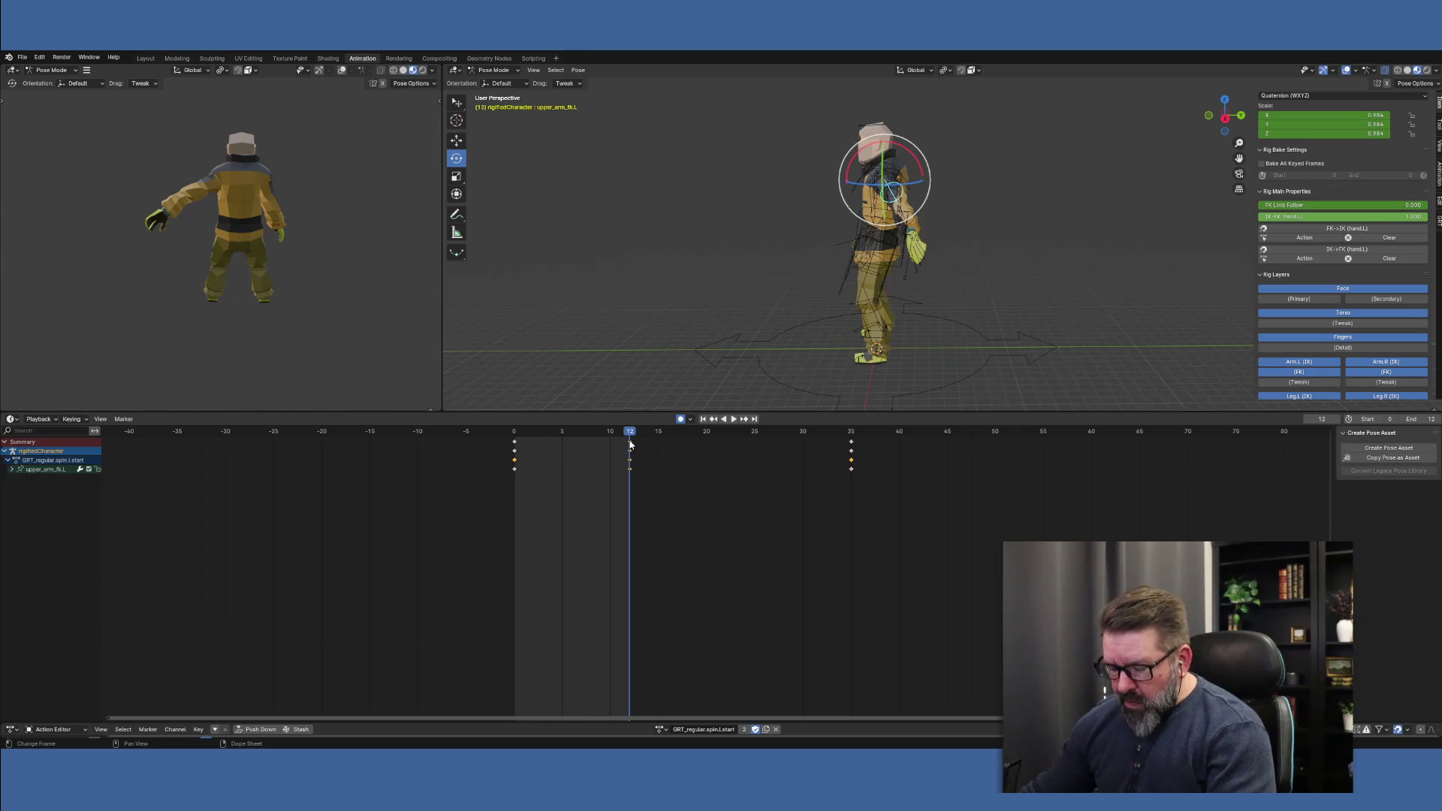
Paste the left upper arm pose as keys at frames 12 and 35
{"action": "key", "text": "c"}
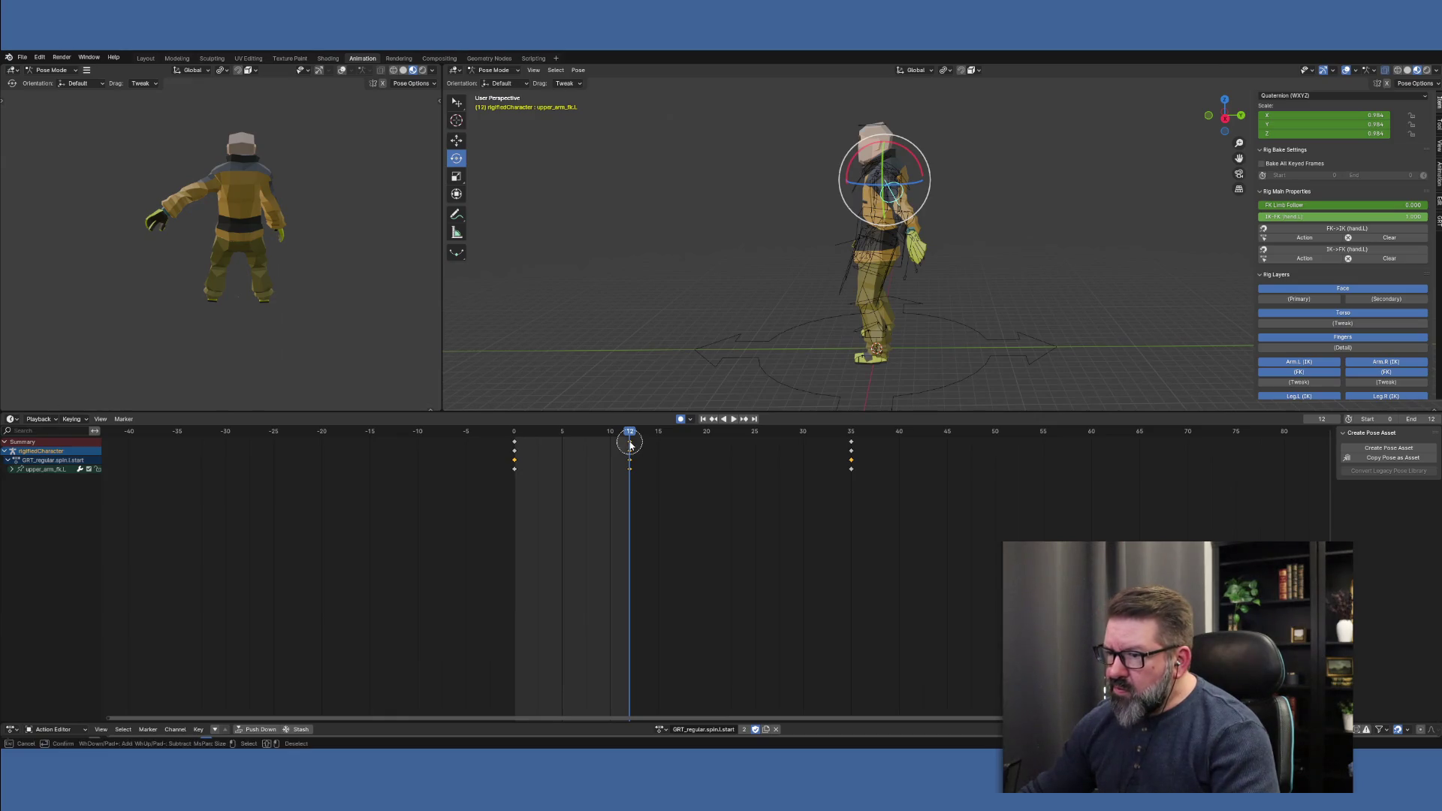
{"action": "right_click", "coordinate": [811, 454]}
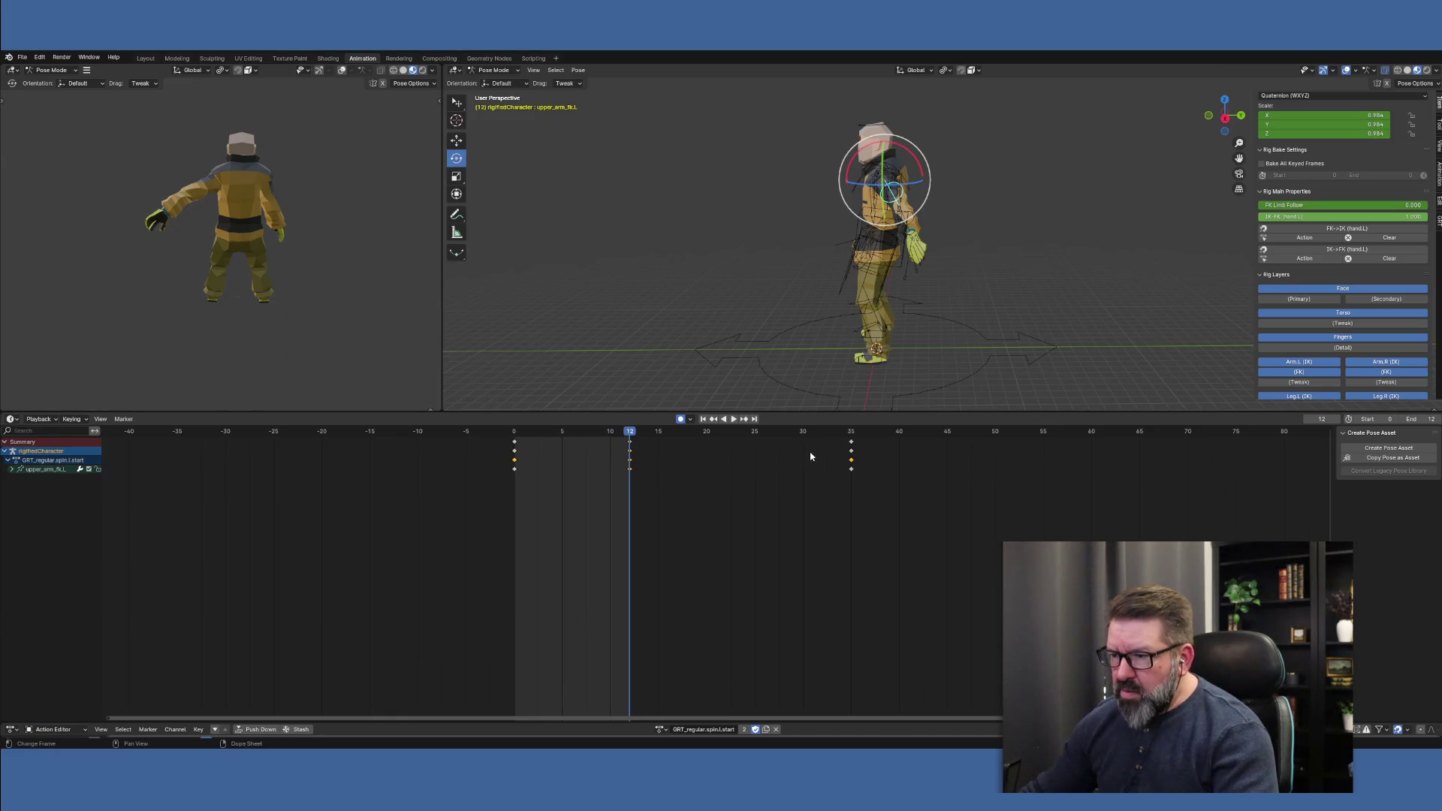
{"action": "right_click", "coordinate": [631, 446]}
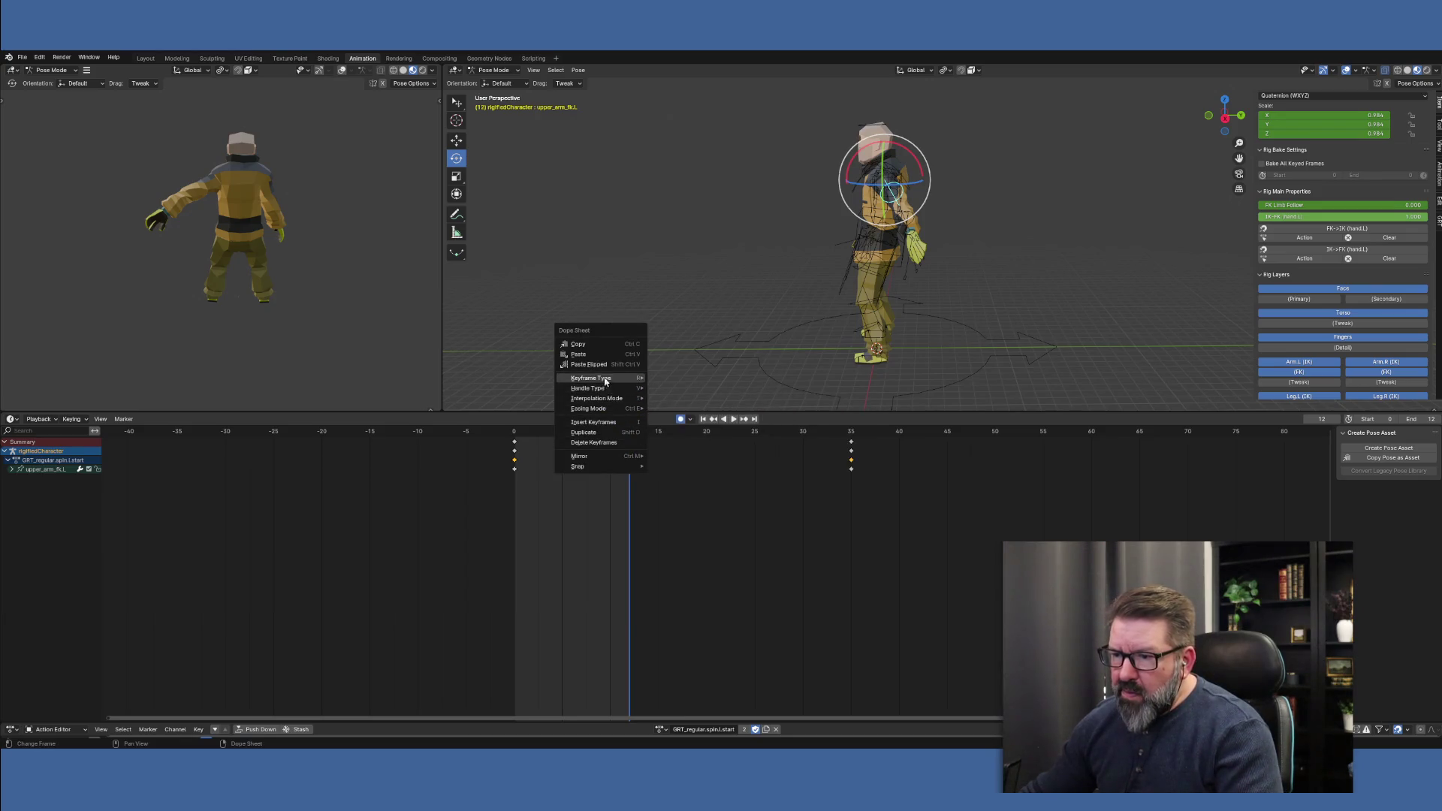
{"action": "left_click", "coordinate": [589, 354]}
{"action": "left_click", "coordinate": [851, 433]}
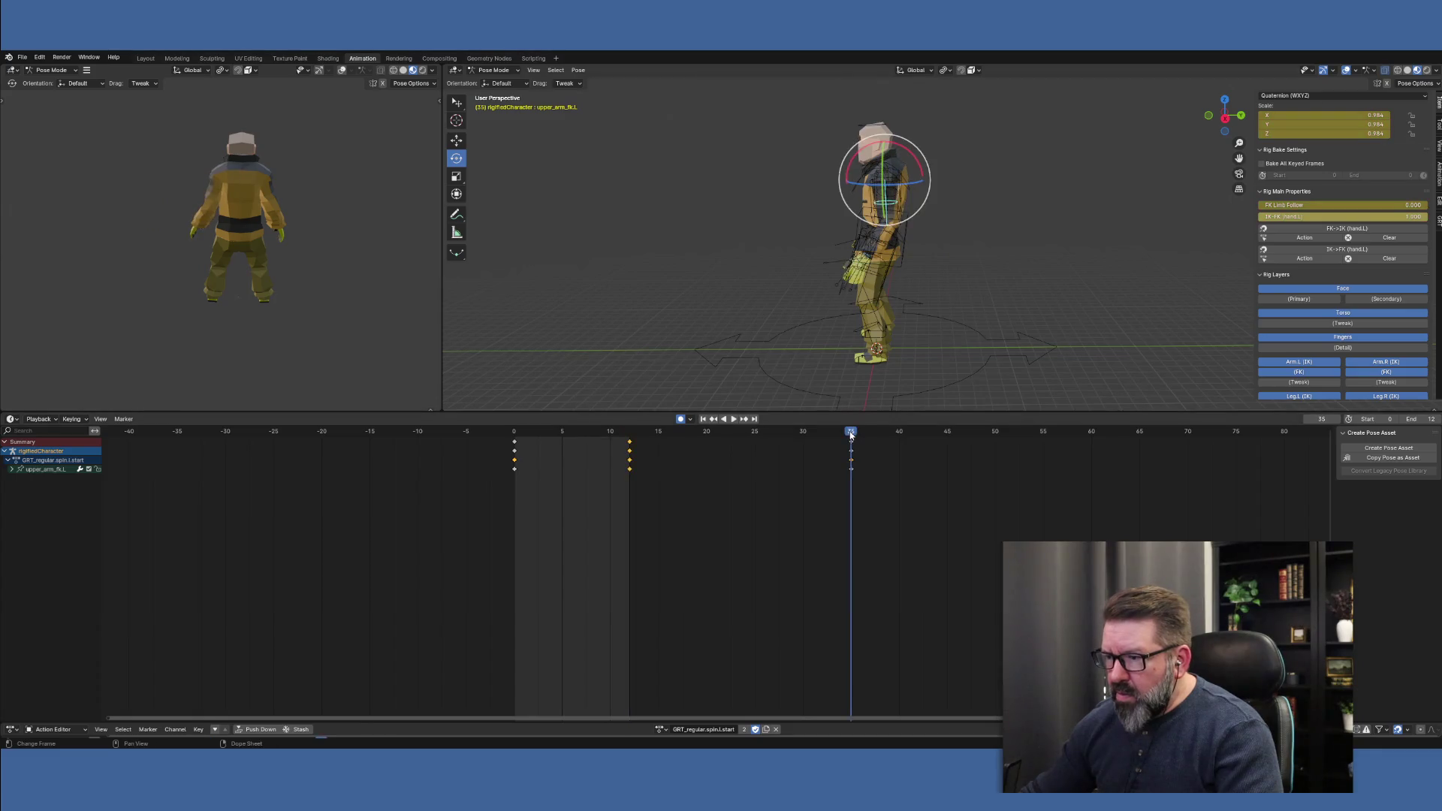
{"action": "right_click", "coordinate": [851, 434]}
{"action": "left_click", "coordinate": [840, 442]}
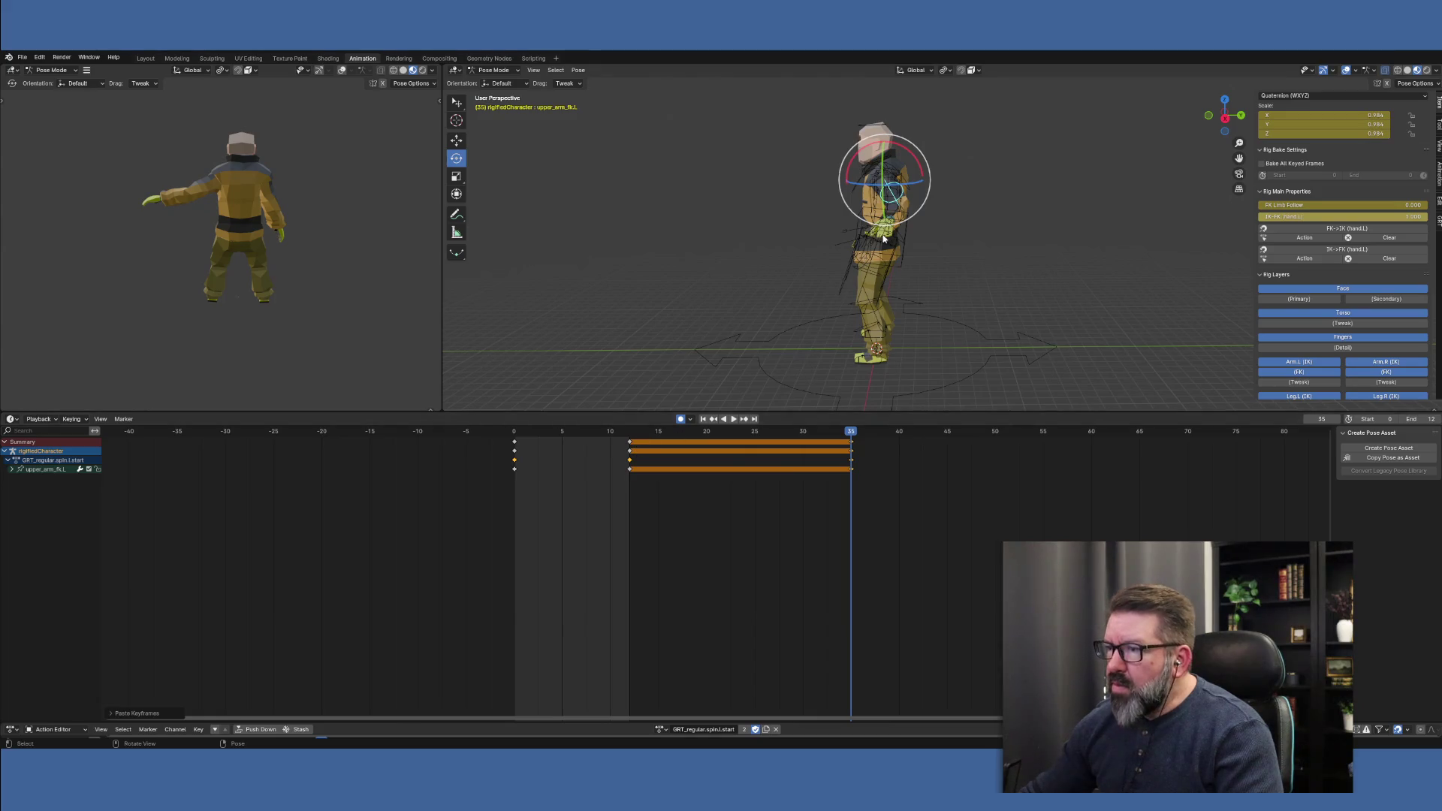
Paste the forearm_fk.L pose at frames 12 and 35, then check the hold around frames 21–24
{"action": "mouse_move", "coordinate": [970, 319]}
{"action": "middle_mouse_down"}
{"action": "mouse_move", "coordinate": [816, 338]}
{"action": "mouse_move", "coordinate": [869, 329]}
{"action": "middle_mouse_up"}
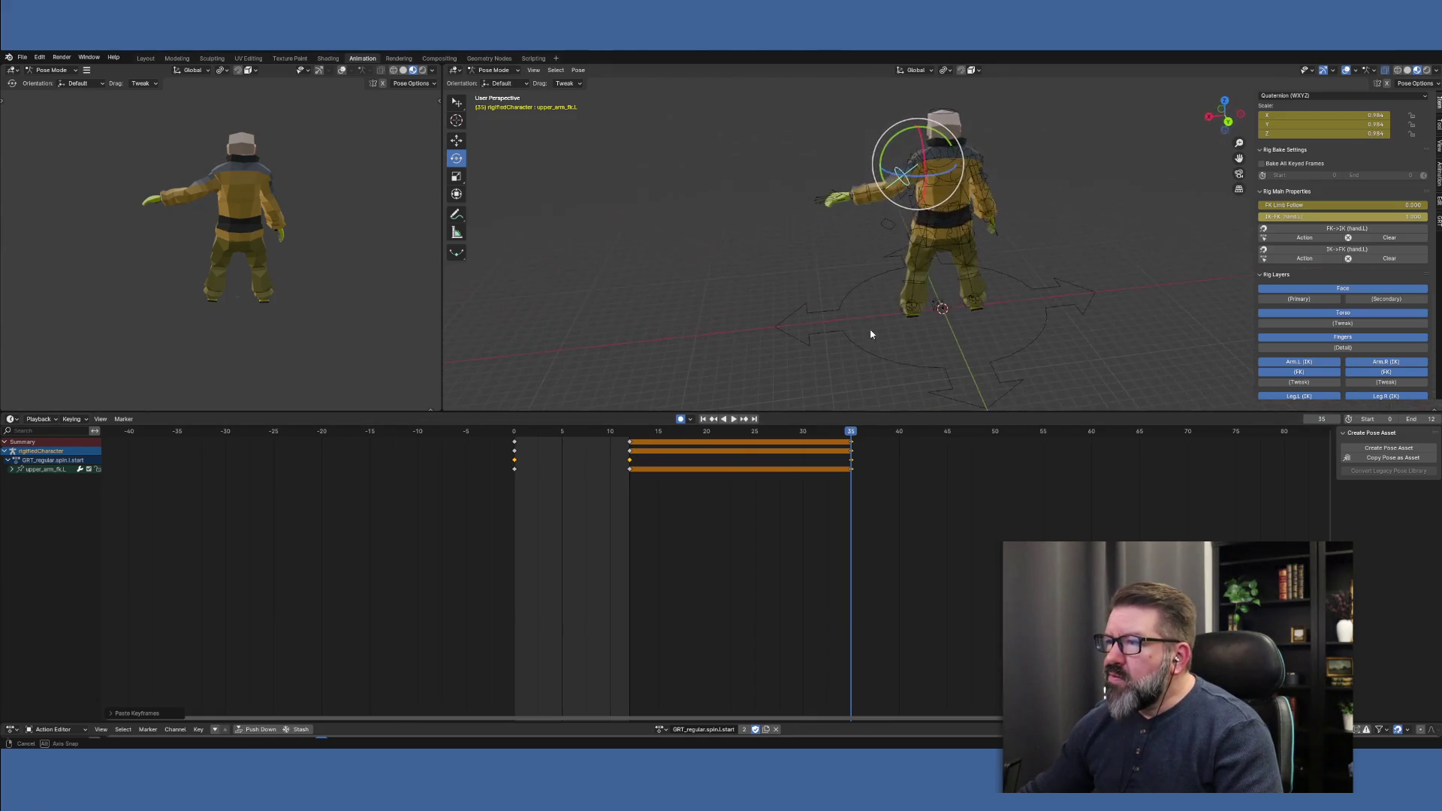
{"action": "left_click", "coordinate": [867, 196]}
{"action": "left_click", "coordinate": [866, 196]}
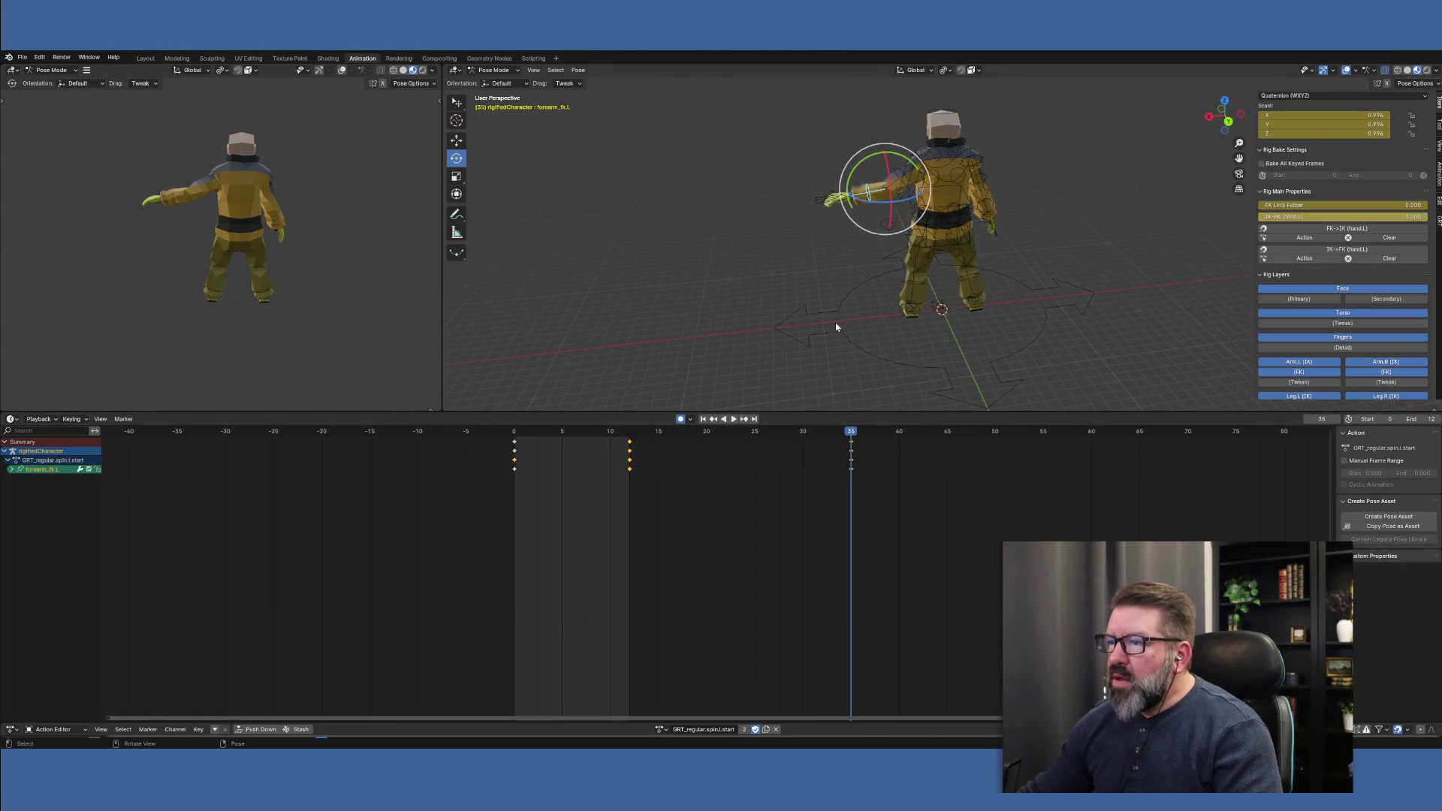
{"action": "left_click", "coordinate": [629, 432]}
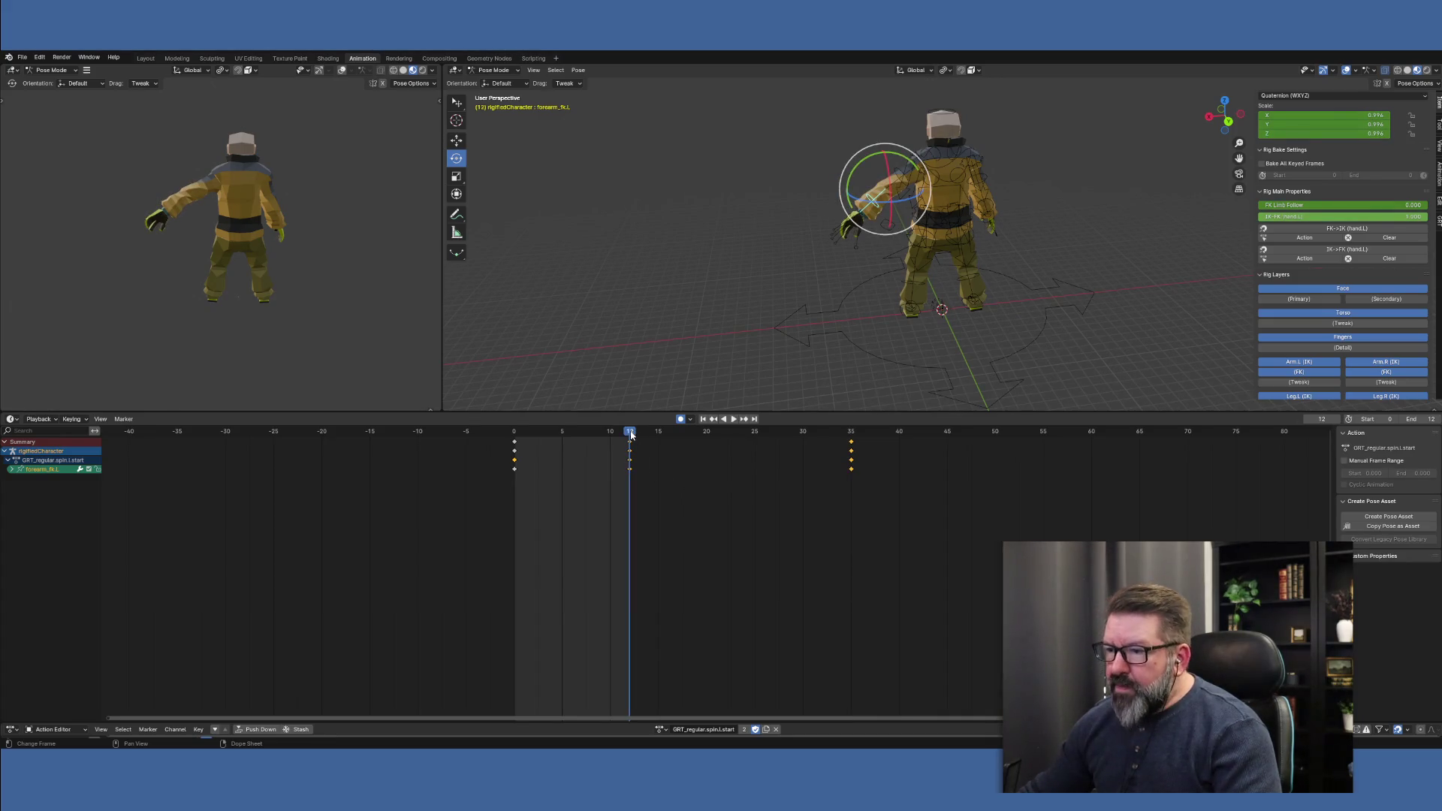
{"action": "right_click", "coordinate": [631, 434]}
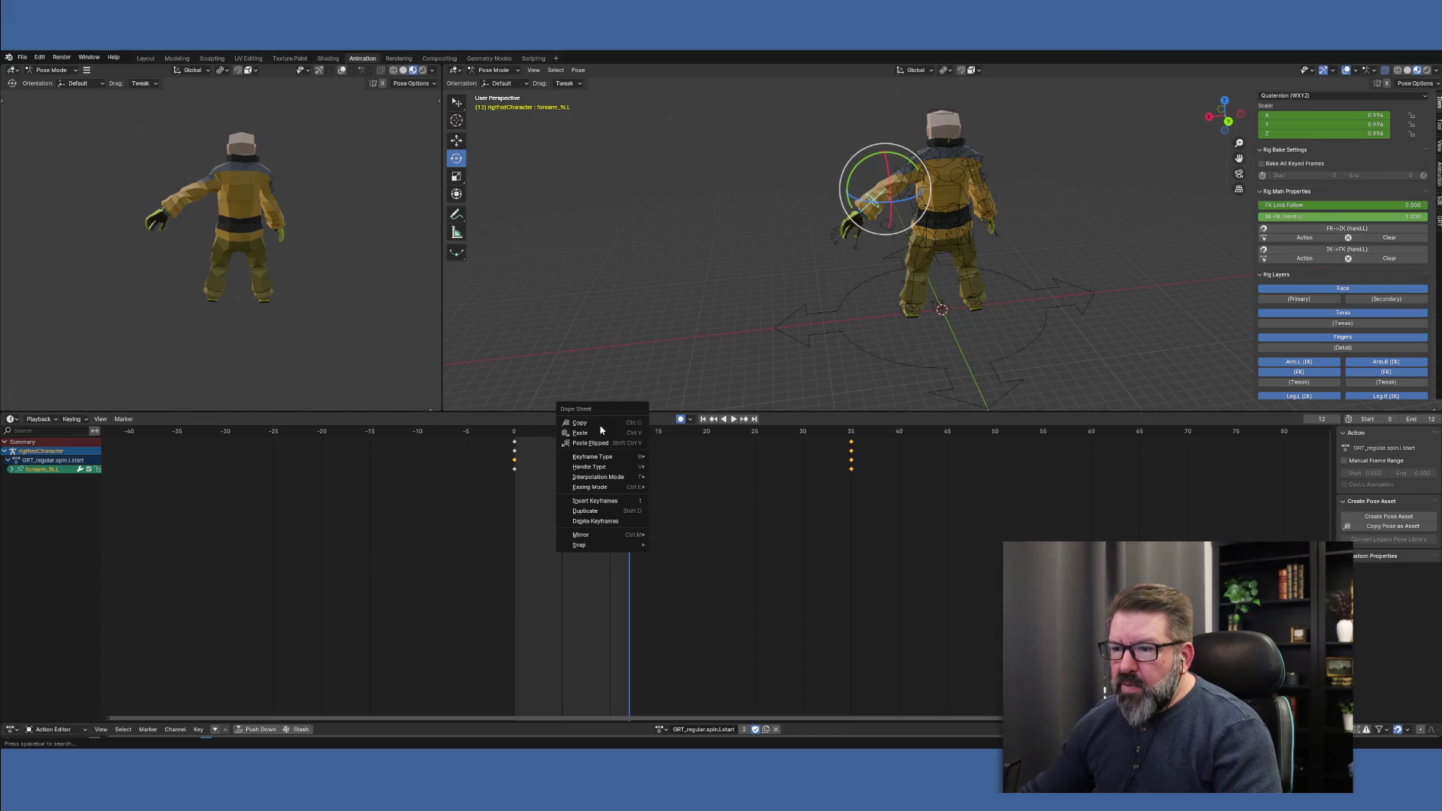
{"action": "left_click", "coordinate": [601, 432]}
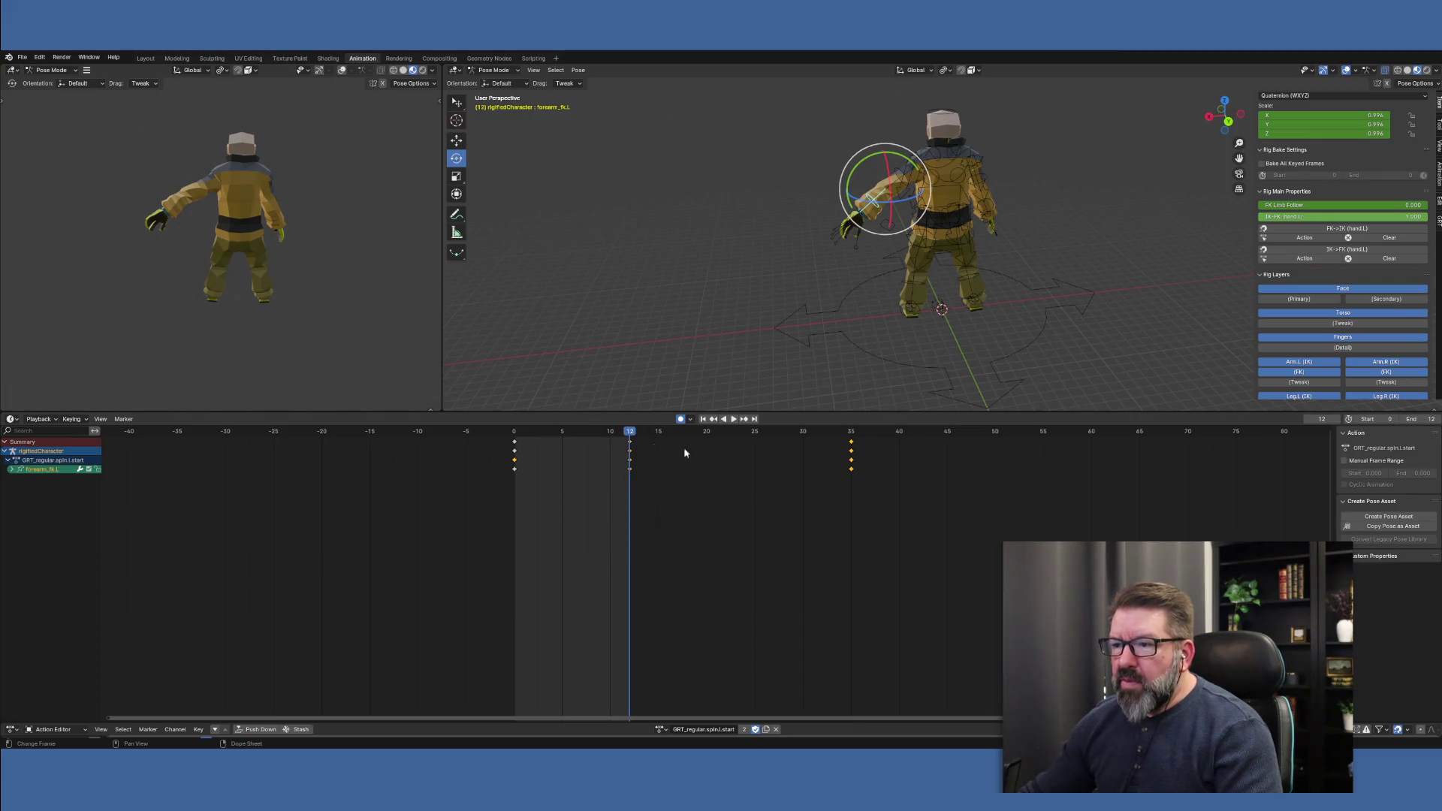
{"action": "left_click", "coordinate": [848, 433]}
{"action": "right_click", "coordinate": [847, 442]}
{"action": "left_click", "coordinate": [846, 444]}
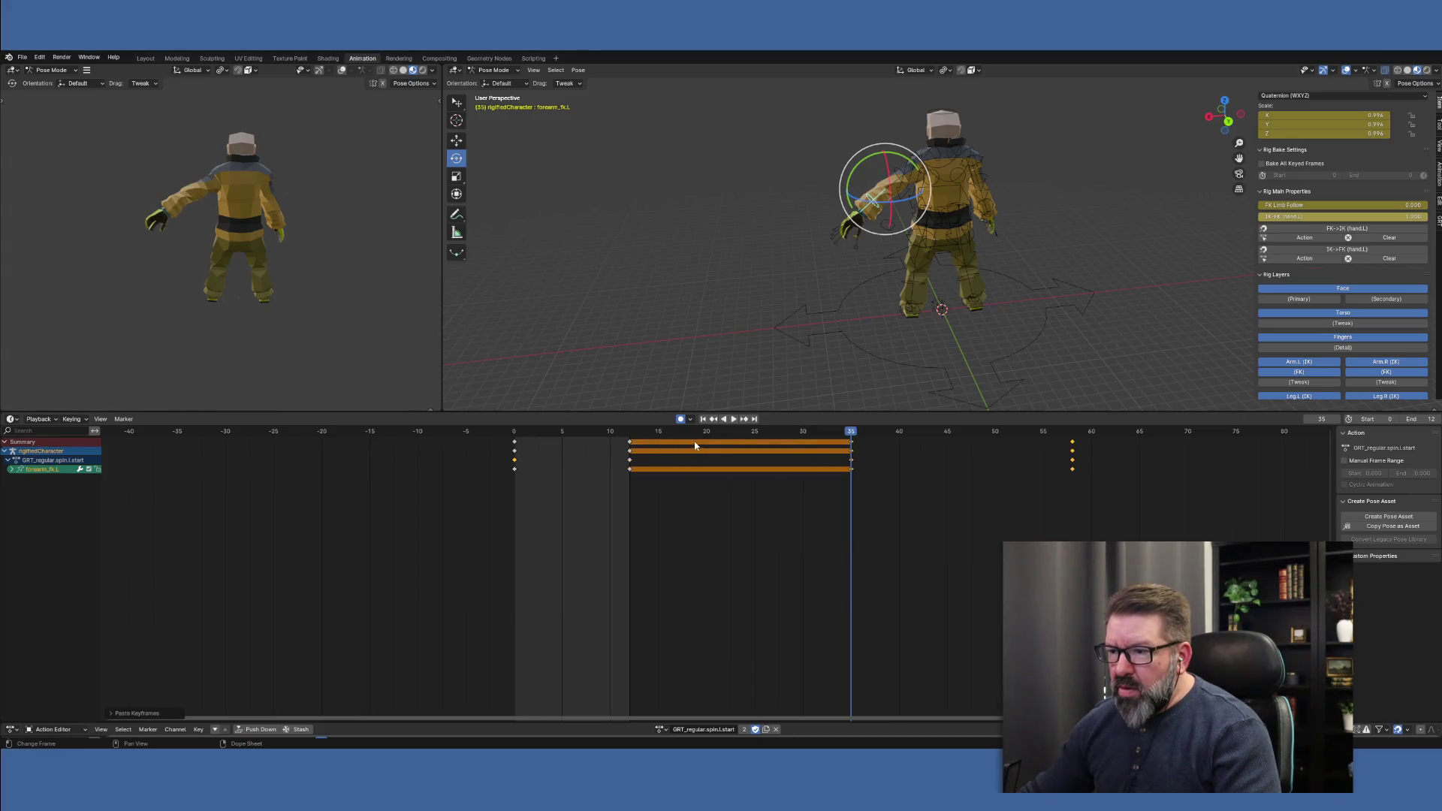
{"action": "left_click", "coordinate": [716, 432]}
{"action": "left_click", "coordinate": [735, 438]}
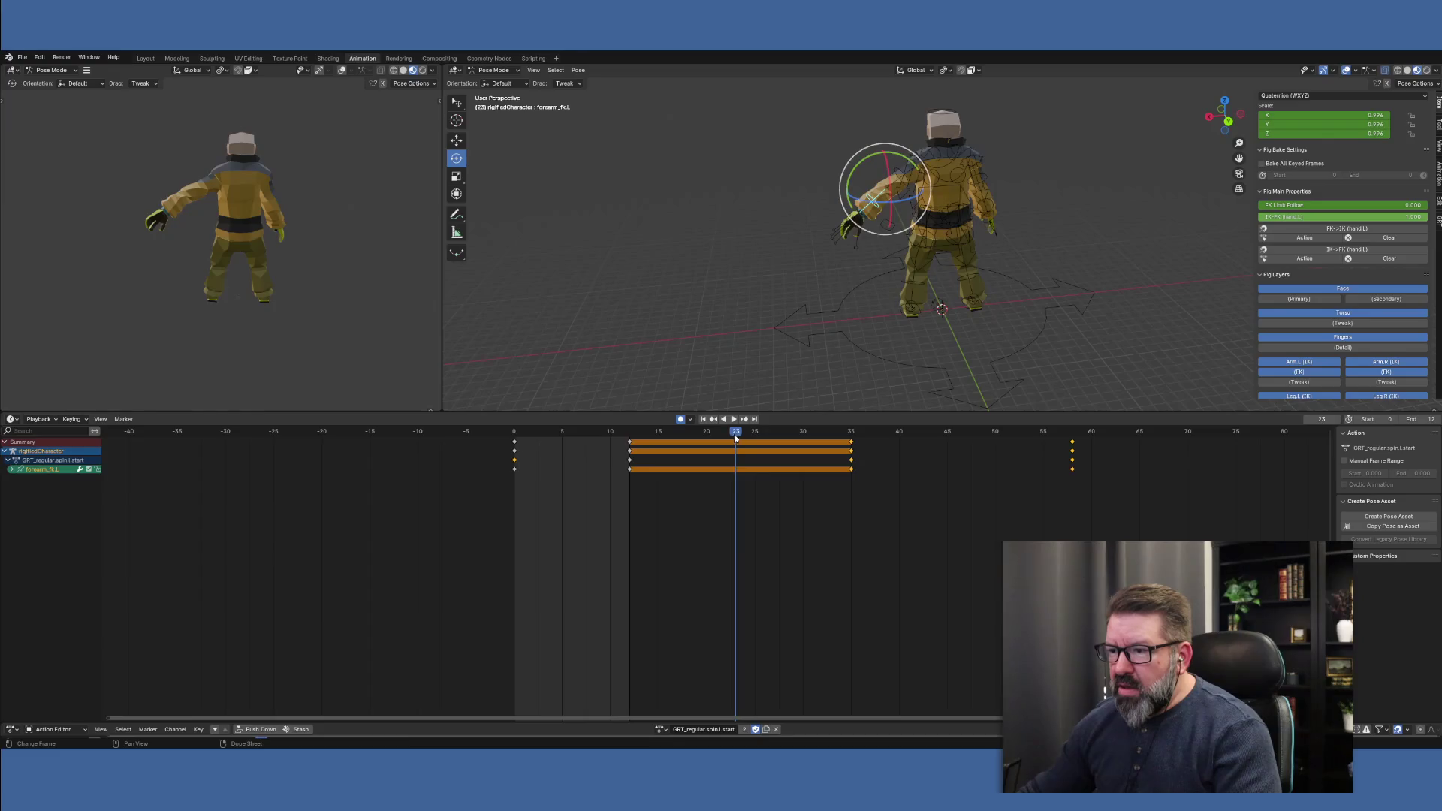
{"action": "key", "text": "Right"}
At frame 24, rotate the left forearm about 61 degrees and adjust the upper arm's rotation
{"action": "mouse_move", "coordinate": [863, 353]}
{"action": "middle_mouse_down"}
{"action": "mouse_move", "coordinate": [939, 347]}
{"action": "mouse_move", "coordinate": [994, 320]}
{"action": "mouse_move", "coordinate": [1079, 324]}
{"action": "middle_mouse_up"}
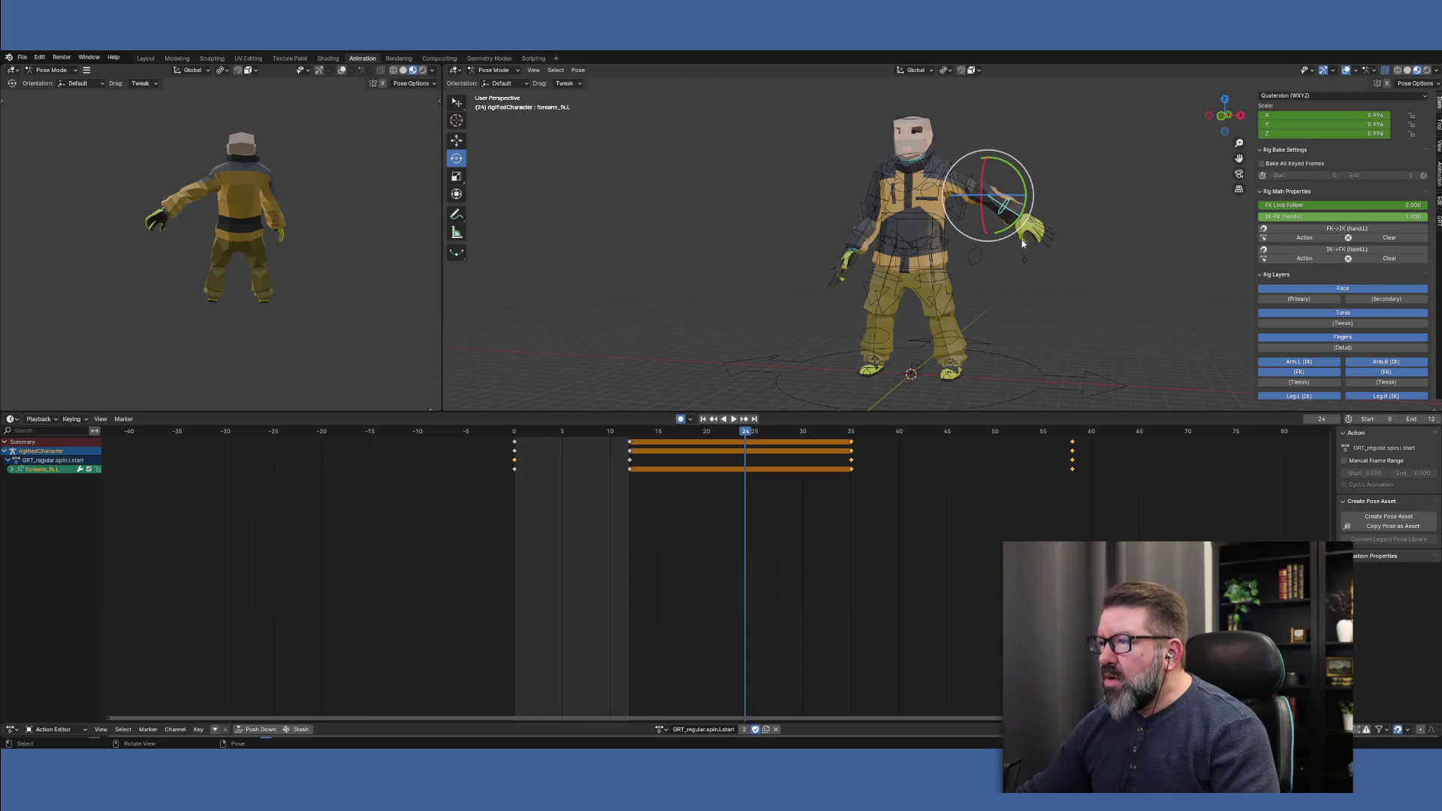
{"action": "left_click_drag", "start_coordinate": [1026, 190], "coordinate": [1010, 221]}
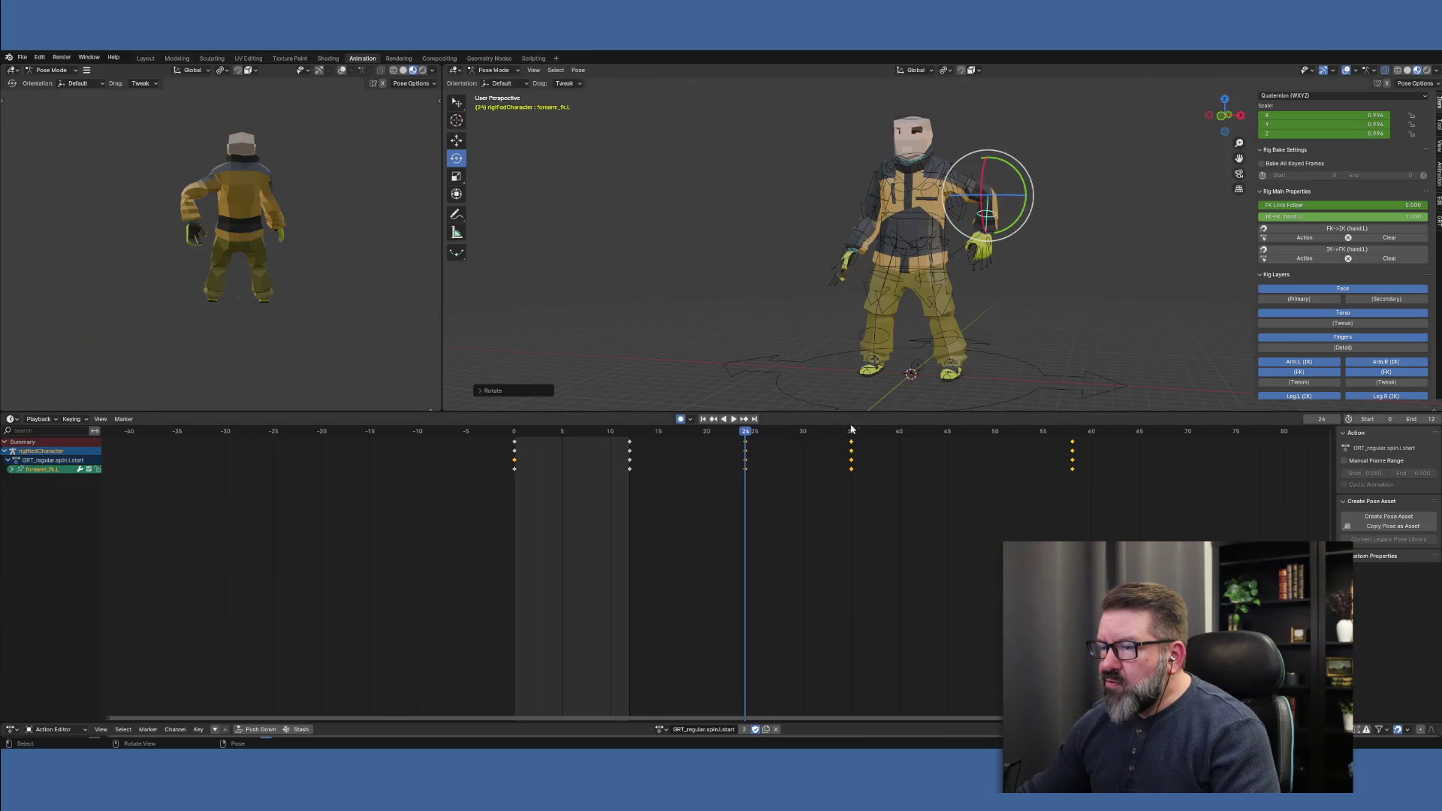
{"action": "left_click", "coordinate": [968, 183]}
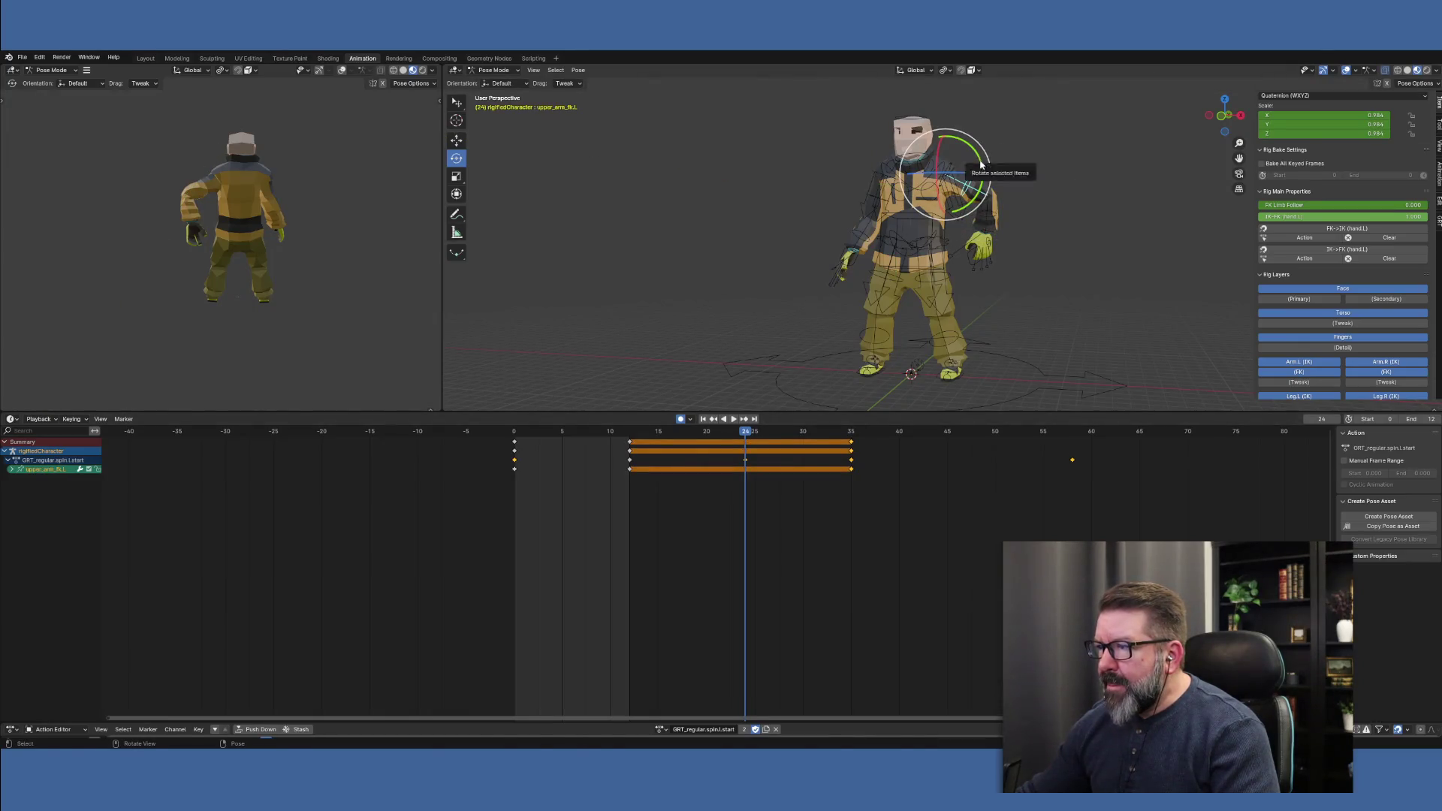
{"action": "left_click_drag", "start_coordinate": [989, 166], "coordinate": [1025, 182]}
{"action": "mouse_move", "coordinate": [1061, 352]}
{"action": "middle_mouse_down"}
{"action": "mouse_move", "coordinate": [756, 336]}
{"action": "mouse_move", "coordinate": [935, 342]}
{"action": "middle_mouse_up"}
{"action": "mouse_move", "coordinate": [1013, 343]}
{"action": "middle_mouse_down"}
{"action": "mouse_move", "coordinate": [1046, 344]}
{"action": "mouse_move", "coordinate": [1040, 315]}
{"action": "middle_mouse_up"}
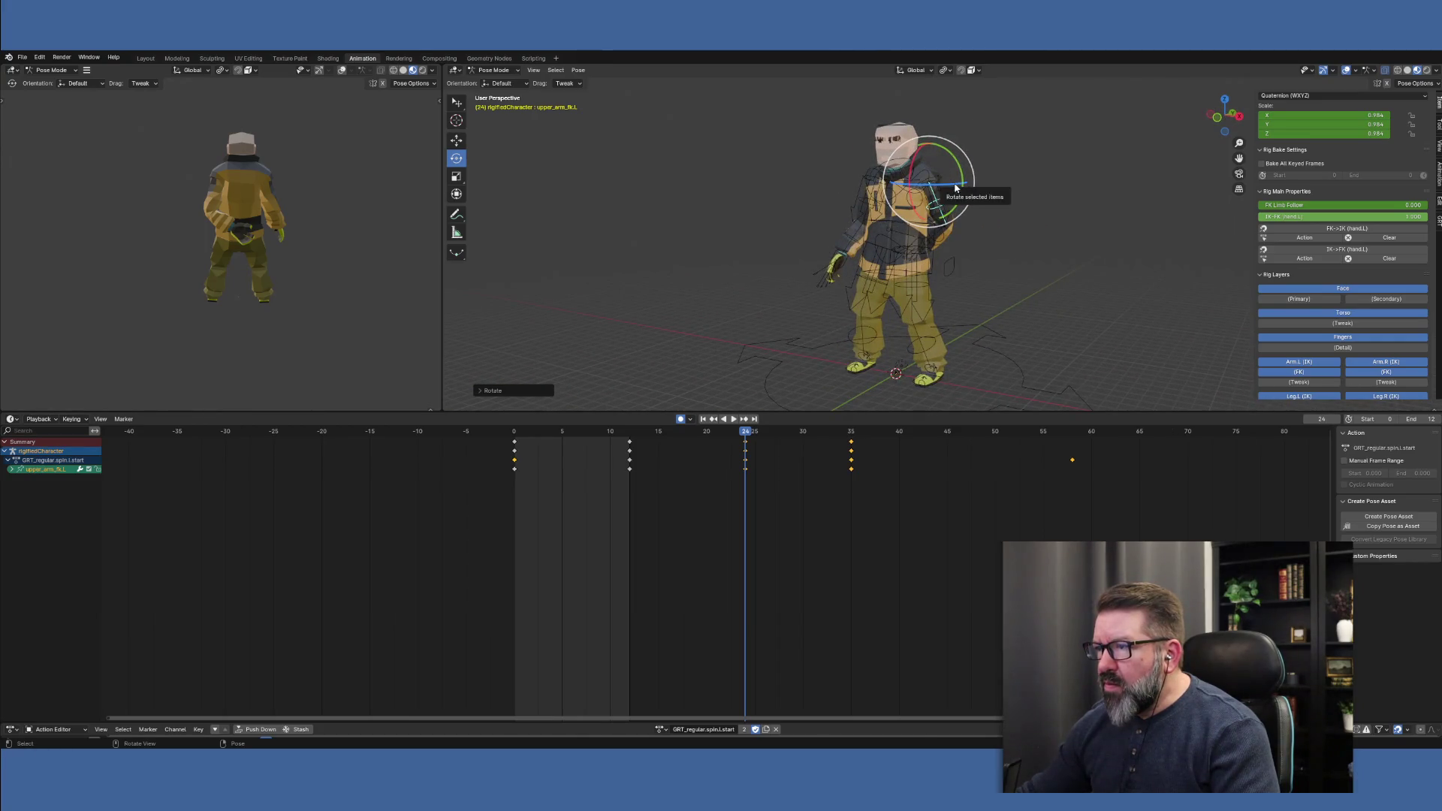
{"action": "left_click_drag", "start_coordinate": [954, 186], "coordinate": [997, 189]}
{"action": "middle_click_drag", "start_coordinate": [1047, 328], "coordinate": [981, 331]}
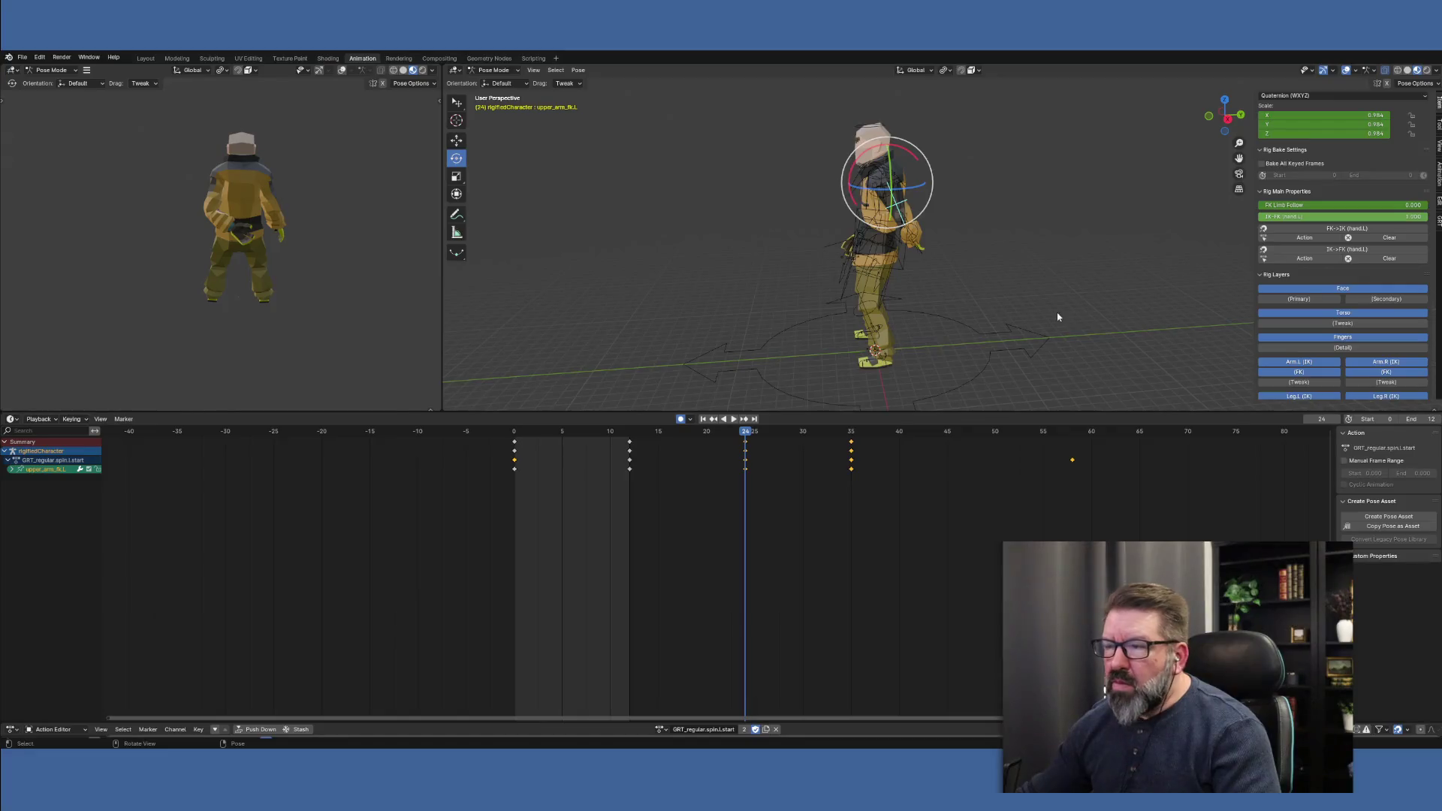
{"action": "middle_click_drag", "start_coordinate": [954, 247], "coordinate": [925, 316]}
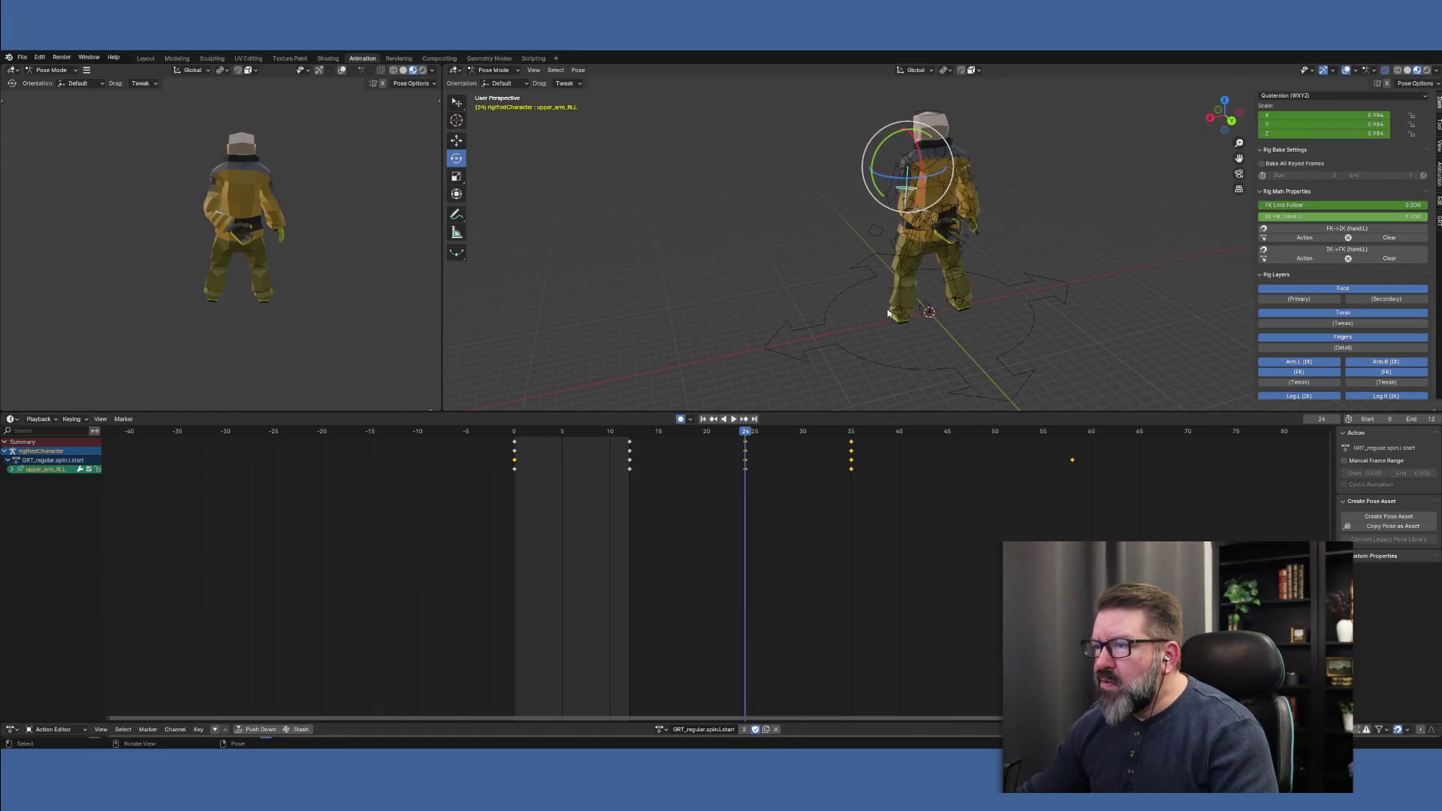
Refine the left forearm with a further bend and a twist about the vertical axis
{"action": "left_click", "coordinate": [918, 220]}
{"action": "scroll", "coordinate": [983, 264], "scroll_direction": "up", "scroll_amount": 5}
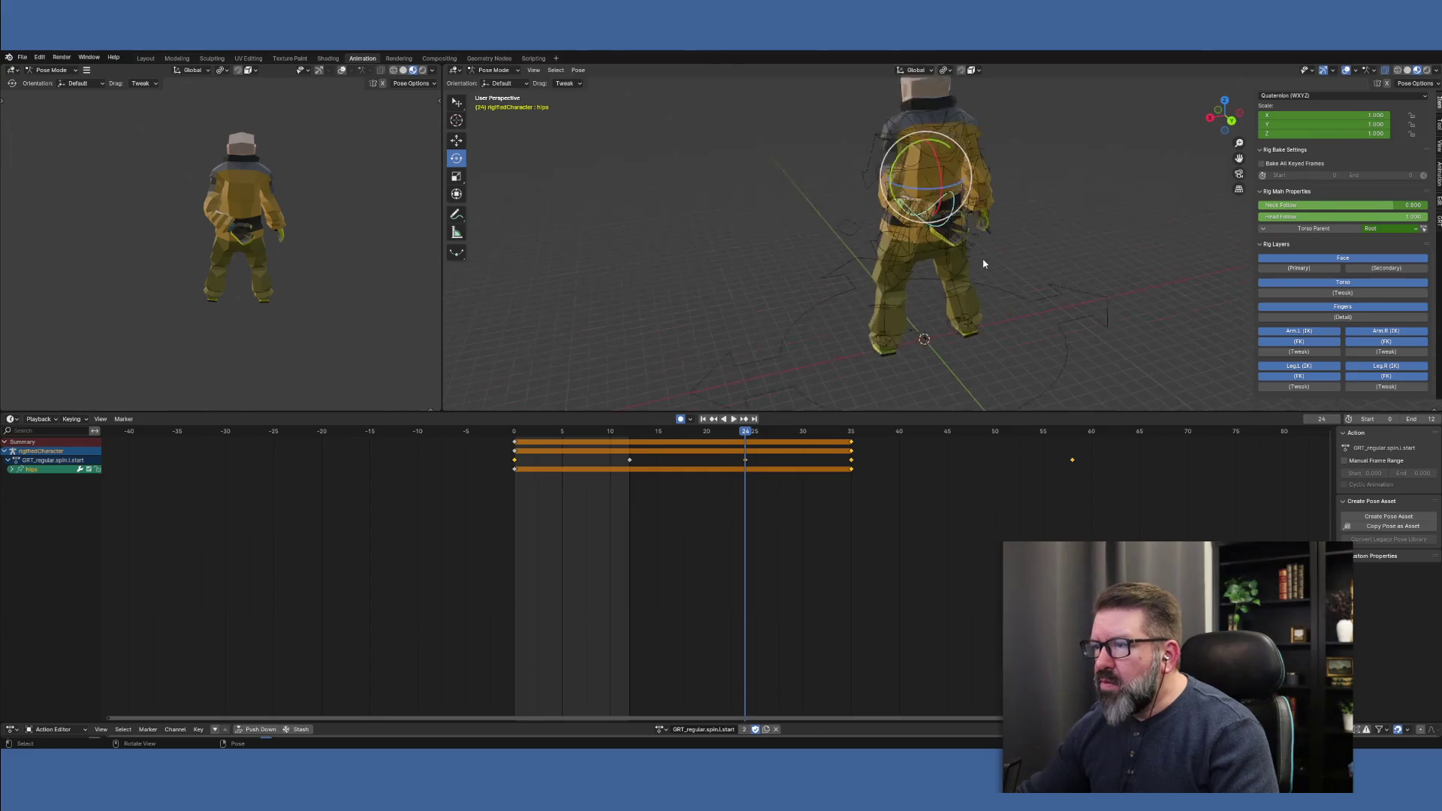
{"action": "left_click", "coordinate": [677, 211]}
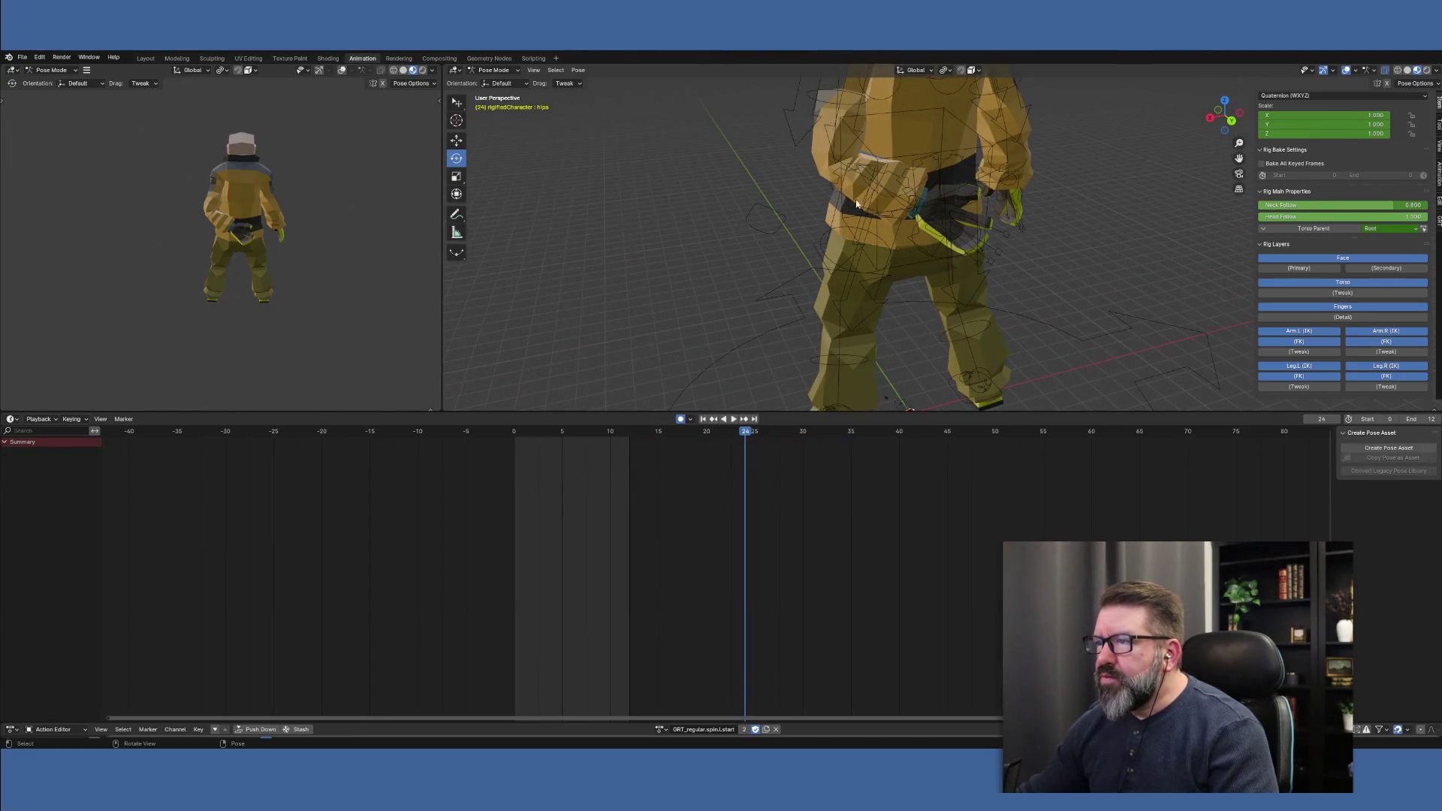
{"action": "left_click", "coordinate": [882, 169]}
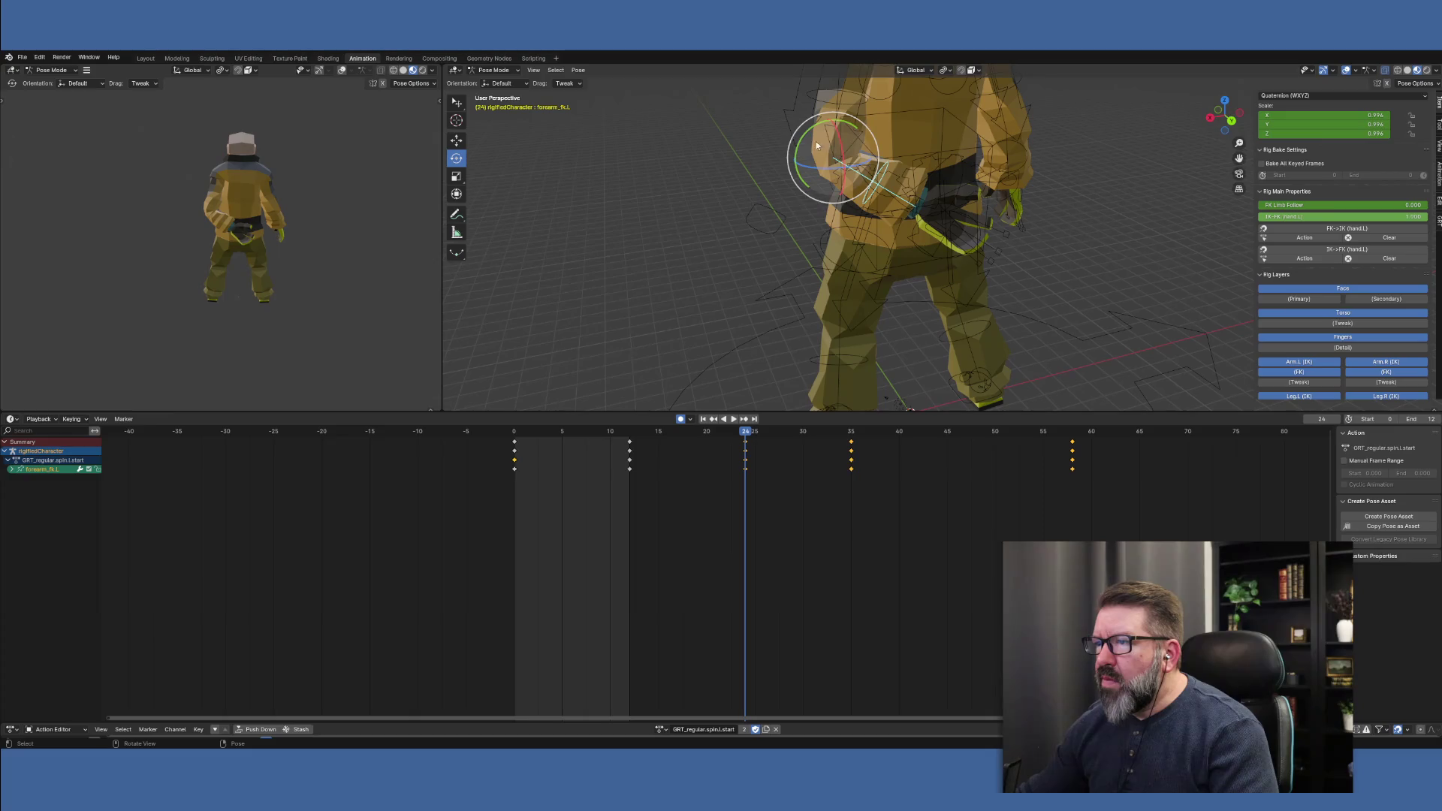
{"action": "left_click_drag", "start_coordinate": [799, 146], "coordinate": [793, 150]}
{"action": "mouse_move", "coordinate": [988, 223]}
{"action": "middle_mouse_down"}
{"action": "mouse_move", "coordinate": [876, 245]}
{"action": "mouse_move", "coordinate": [853, 235]}
{"action": "middle_mouse_up"}
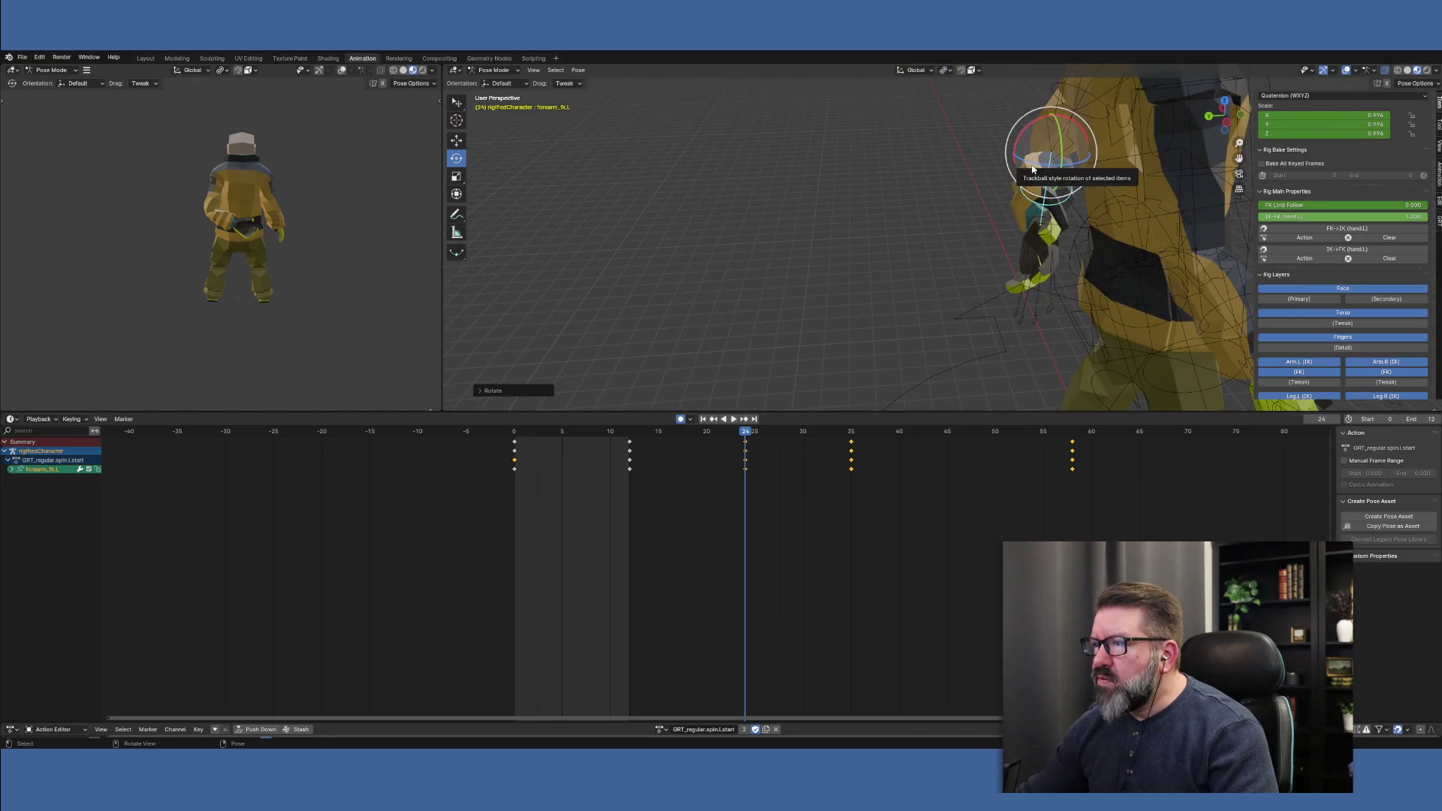
{"action": "left_click_drag", "start_coordinate": [1033, 164], "coordinate": [1037, 163]}
{"action": "mouse_move", "coordinate": [1036, 164]}
{"action": "middle_mouse_down"}
{"action": "mouse_move", "coordinate": [1239, 230]}
{"action": "mouse_move", "coordinate": [1172, 251]}
{"action": "middle_mouse_up"}
Play the animation backwards and scrub the frames to preview the motion
{"action": "scroll", "coordinate": [1166, 254], "scroll_direction": "down", "scroll_amount": 2}
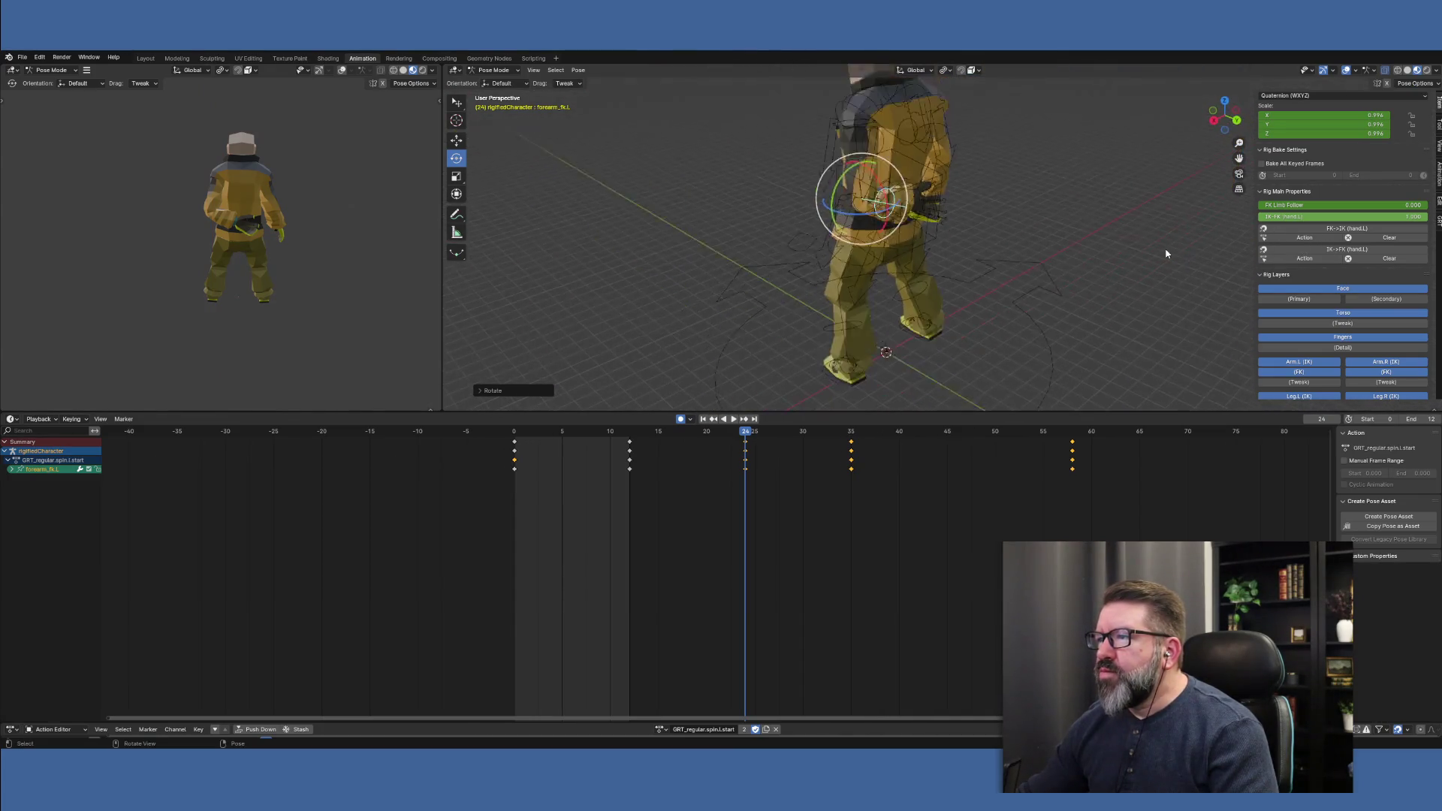
{"action": "scroll", "coordinate": [1166, 254], "scroll_direction": "down", "scroll_amount": 2}
{"action": "left_click", "coordinate": [723, 418]}
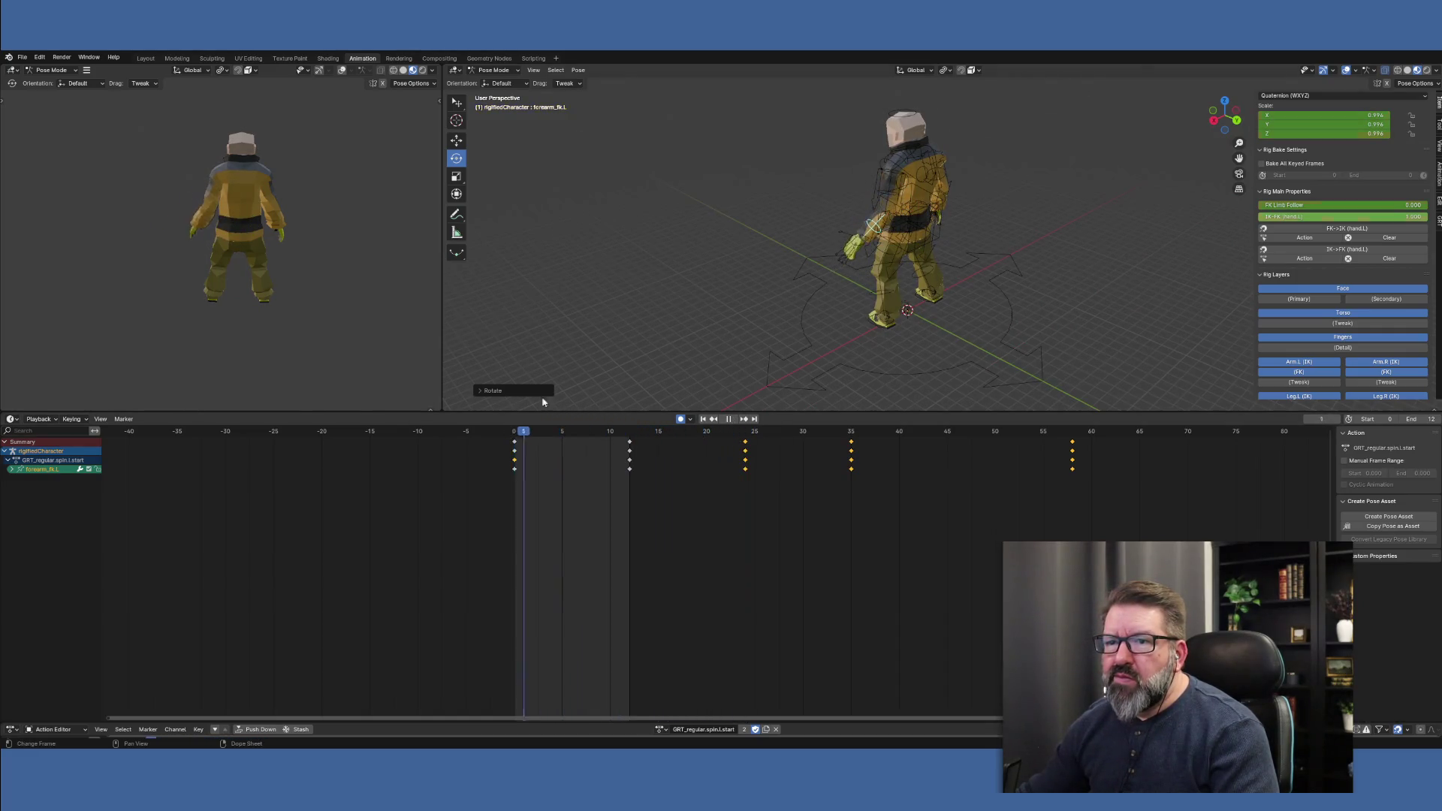
{"action": "mouse_move", "coordinate": [728, 429]}
{"action": "left_mouse_down"}
{"action": "mouse_move", "coordinate": [766, 423]}
{"action": "mouse_move", "coordinate": [515, 424]}
{"action": "mouse_move", "coordinate": [747, 434]}
{"action": "left_mouse_up"}
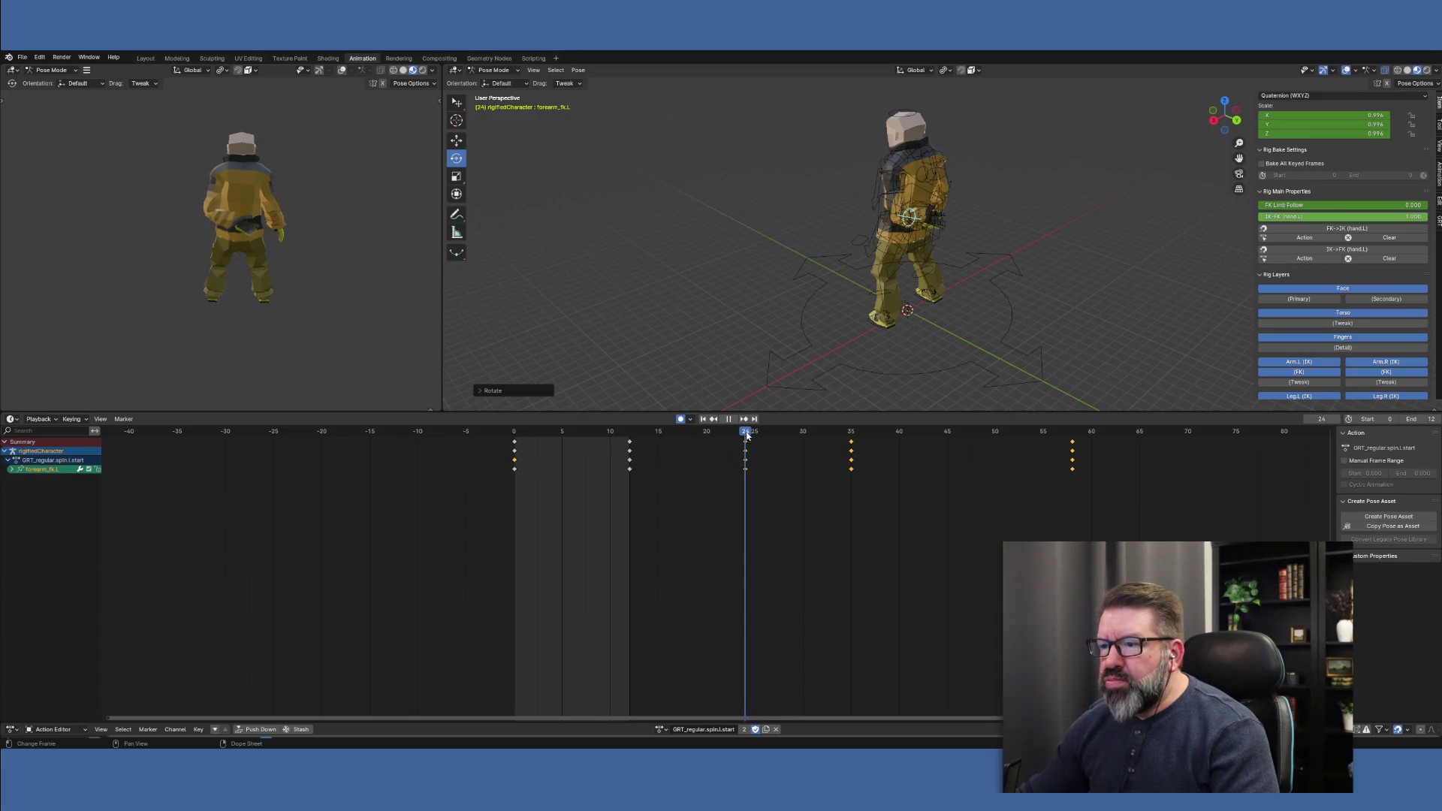
At frame 20, twist the chest bone around the vertical axis
{"action": "left_click", "coordinate": [706, 437]}
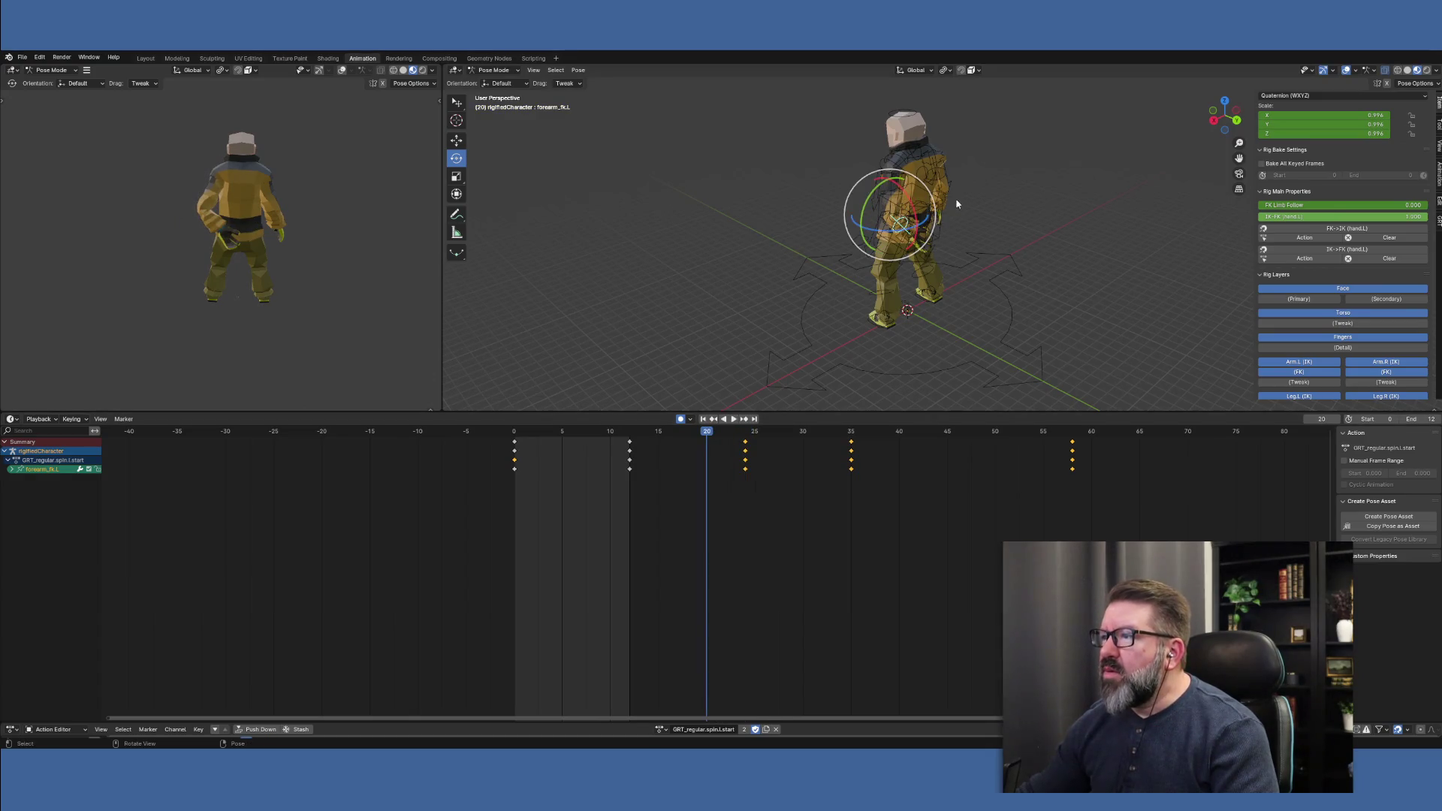
{"action": "scroll", "coordinate": [939, 255], "scroll_direction": "up", "scroll_amount": 5}
{"action": "mouse_move", "coordinate": [939, 270]}
{"action": "middle_mouse_down"}
{"action": "mouse_move", "coordinate": [925, 270]}
{"action": "mouse_move", "coordinate": [903, 205]}
{"action": "mouse_move", "coordinate": [854, 269]}
{"action": "middle_mouse_up"}
{"action": "left_click", "coordinate": [848, 266]}
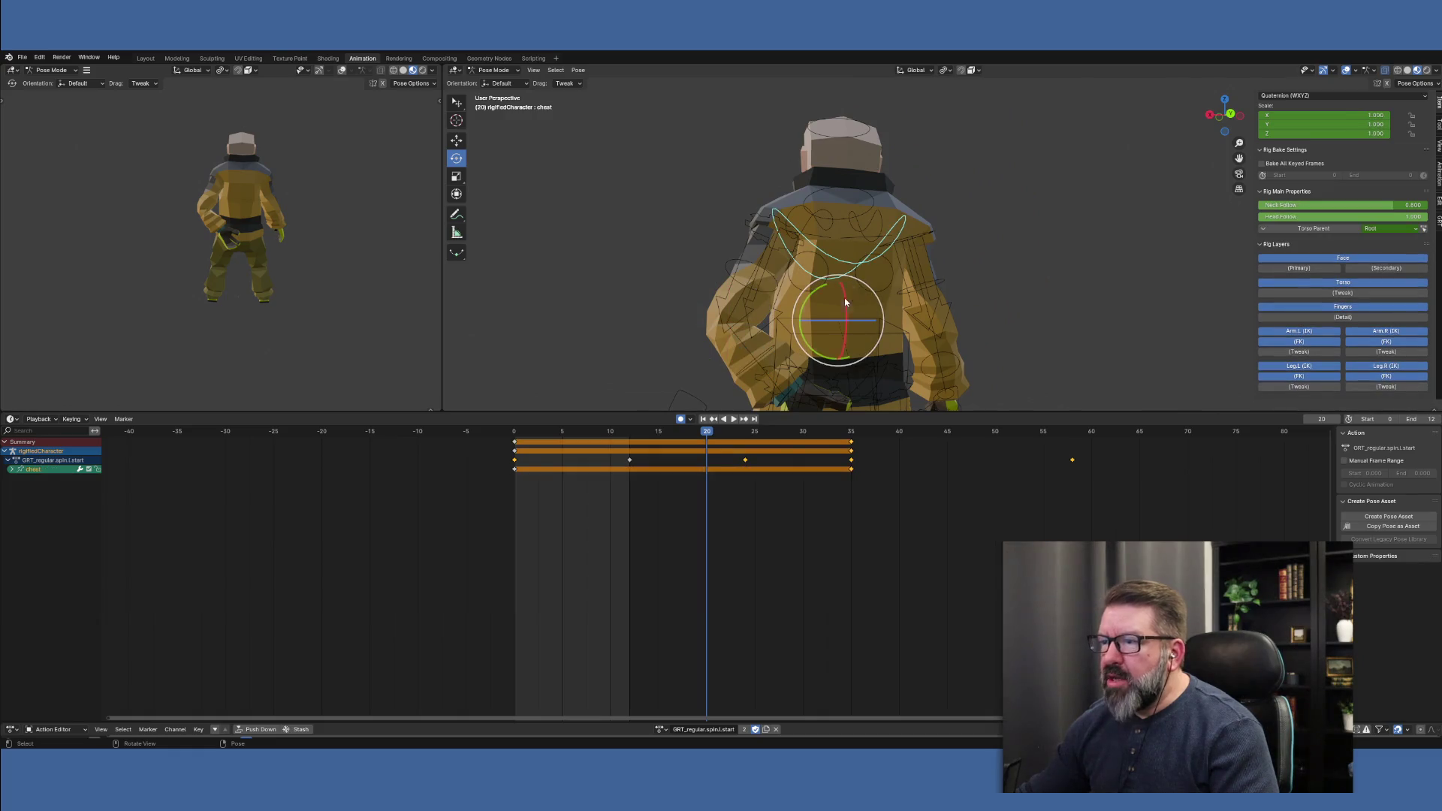
{"action": "mouse_move", "coordinate": [841, 321]}
{"action": "left_mouse_down"}
{"action": "mouse_move", "coordinate": [764, 269]}
{"action": "mouse_move", "coordinate": [799, 235]}
{"action": "mouse_move", "coordinate": [851, 222]}
{"action": "mouse_move", "coordinate": [871, 248]}
{"action": "left_mouse_up"}
{"action": "middle_click_drag", "start_coordinate": [871, 248], "coordinate": [884, 308]}
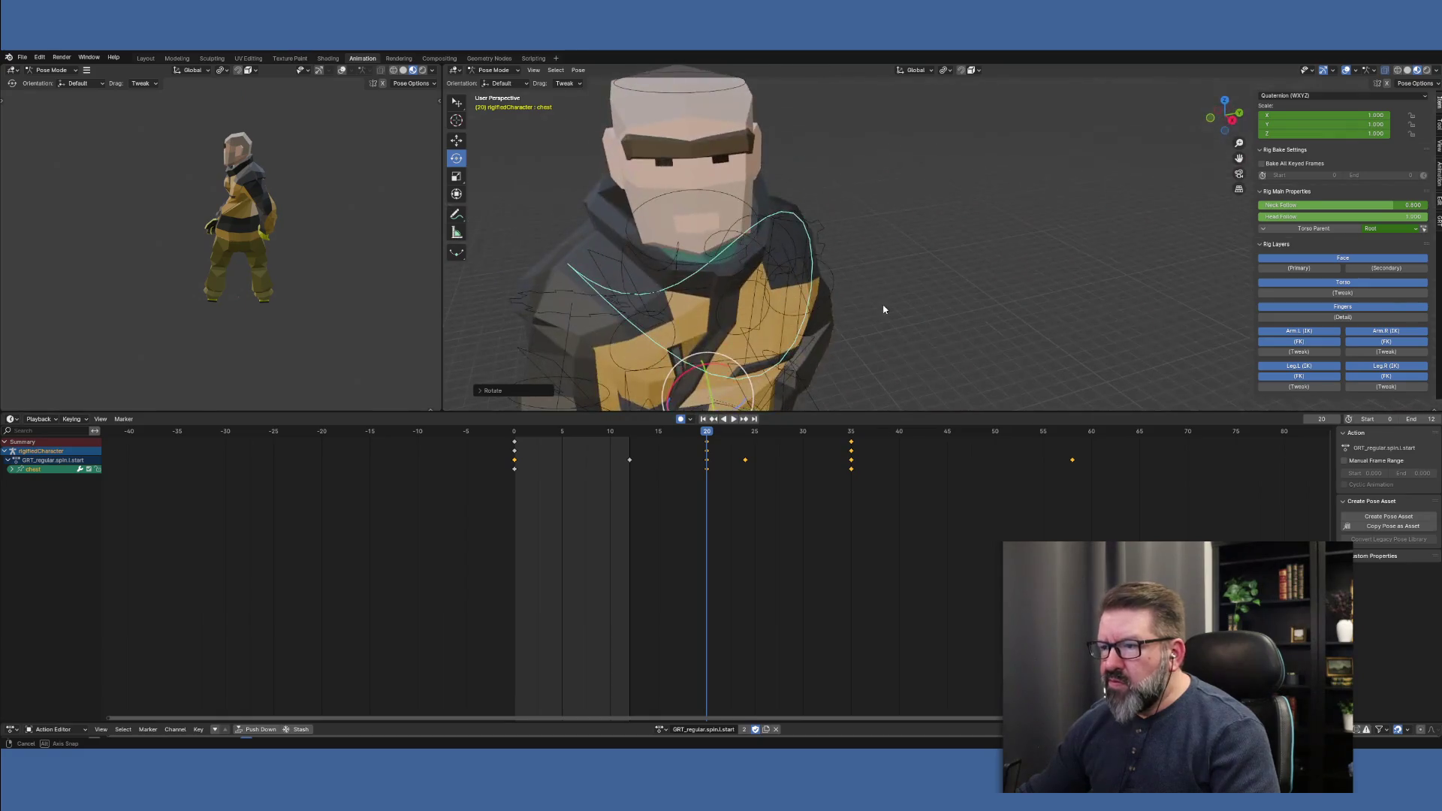
{"action": "scroll", "coordinate": [785, 318], "scroll_direction": "down", "scroll_amount": 6}
{"action": "mouse_move", "coordinate": [781, 321]}
{"action": "middle_mouse_down"}
{"action": "mouse_move", "coordinate": [868, 312]}
{"action": "mouse_move", "coordinate": [869, 330]}
{"action": "mouse_move", "coordinate": [884, 300]}
{"action": "middle_mouse_up"}
{"action": "scroll", "coordinate": [871, 311], "scroll_direction": "up", "scroll_amount": 5}
{"action": "scroll", "coordinate": [869, 330], "scroll_direction": "down", "scroll_amount": 2}
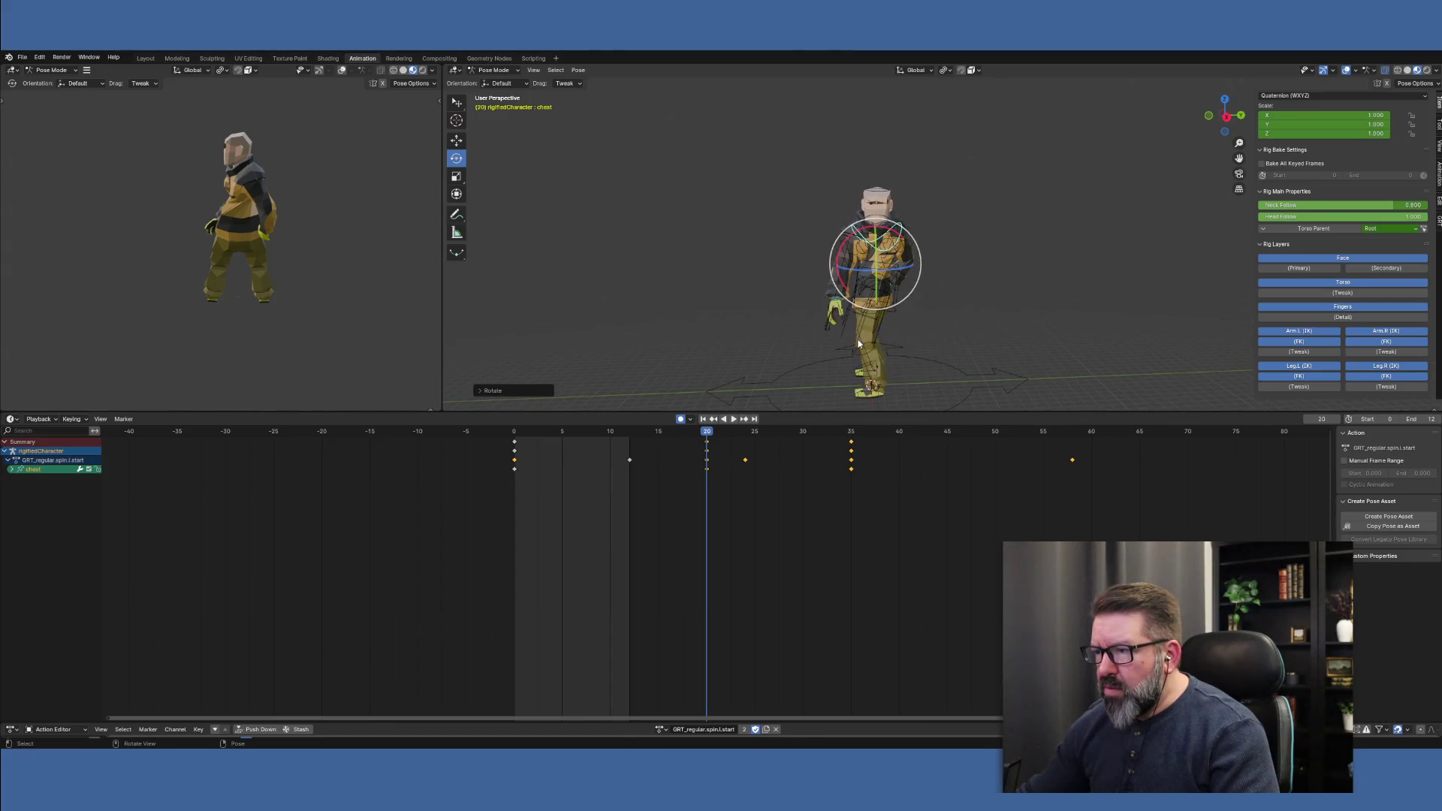
Turn the chest a little further around, then select the head bone
{"action": "left_click", "coordinate": [890, 274]}
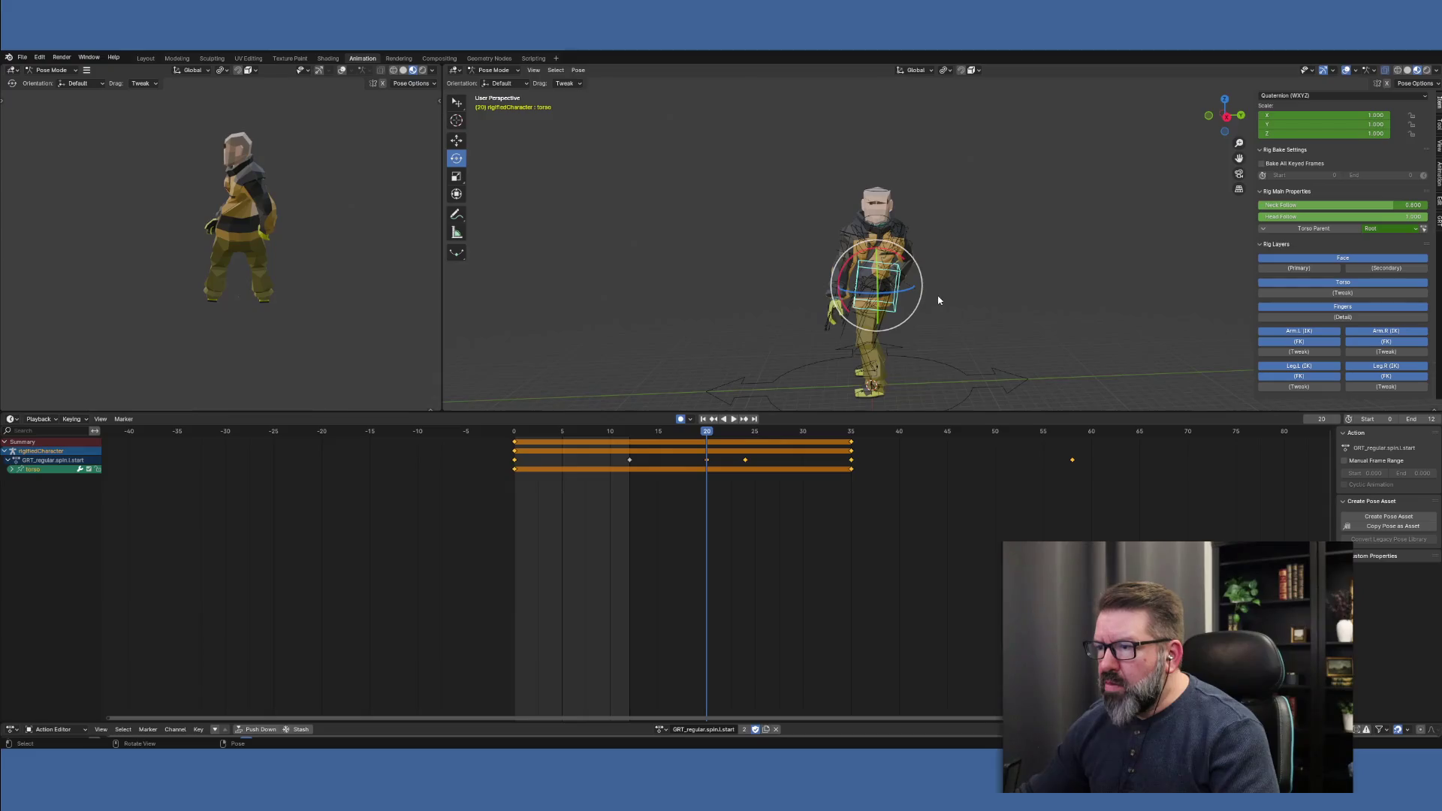
{"action": "key", "text": "ctrl+z"}
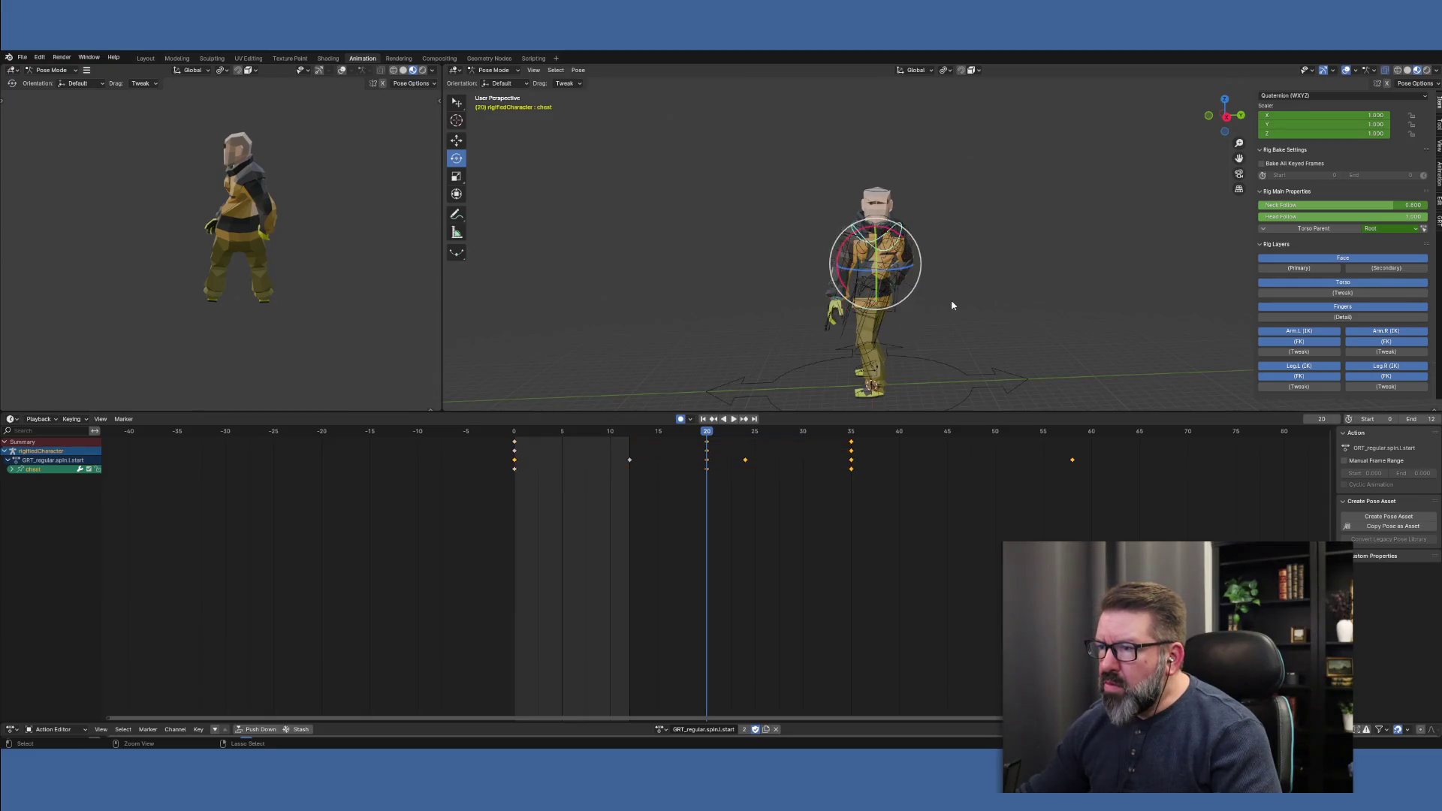
{"action": "middle_click_drag", "start_coordinate": [946, 309], "coordinate": [933, 398]}
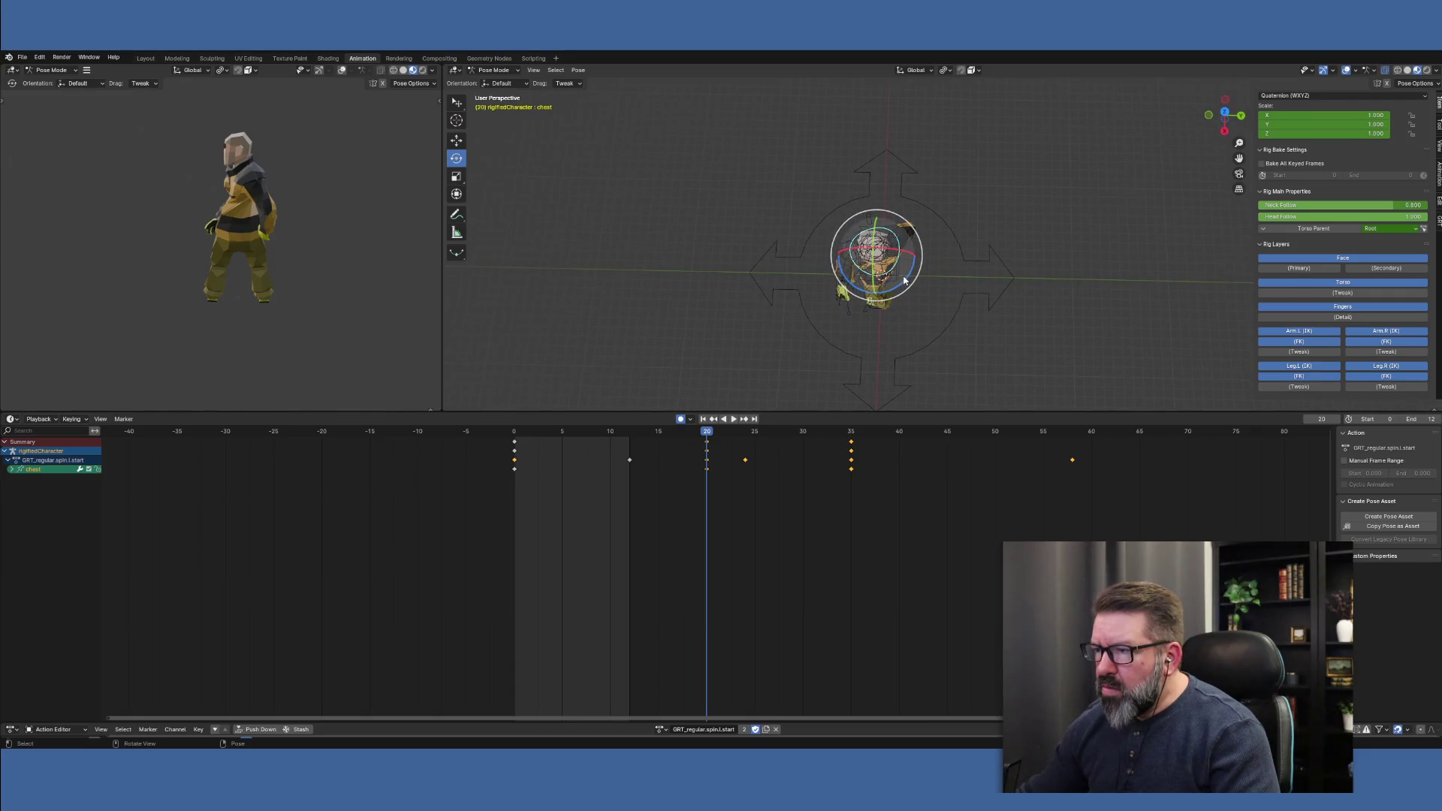
{"action": "left_click_drag", "start_coordinate": [907, 282], "coordinate": [924, 296]}
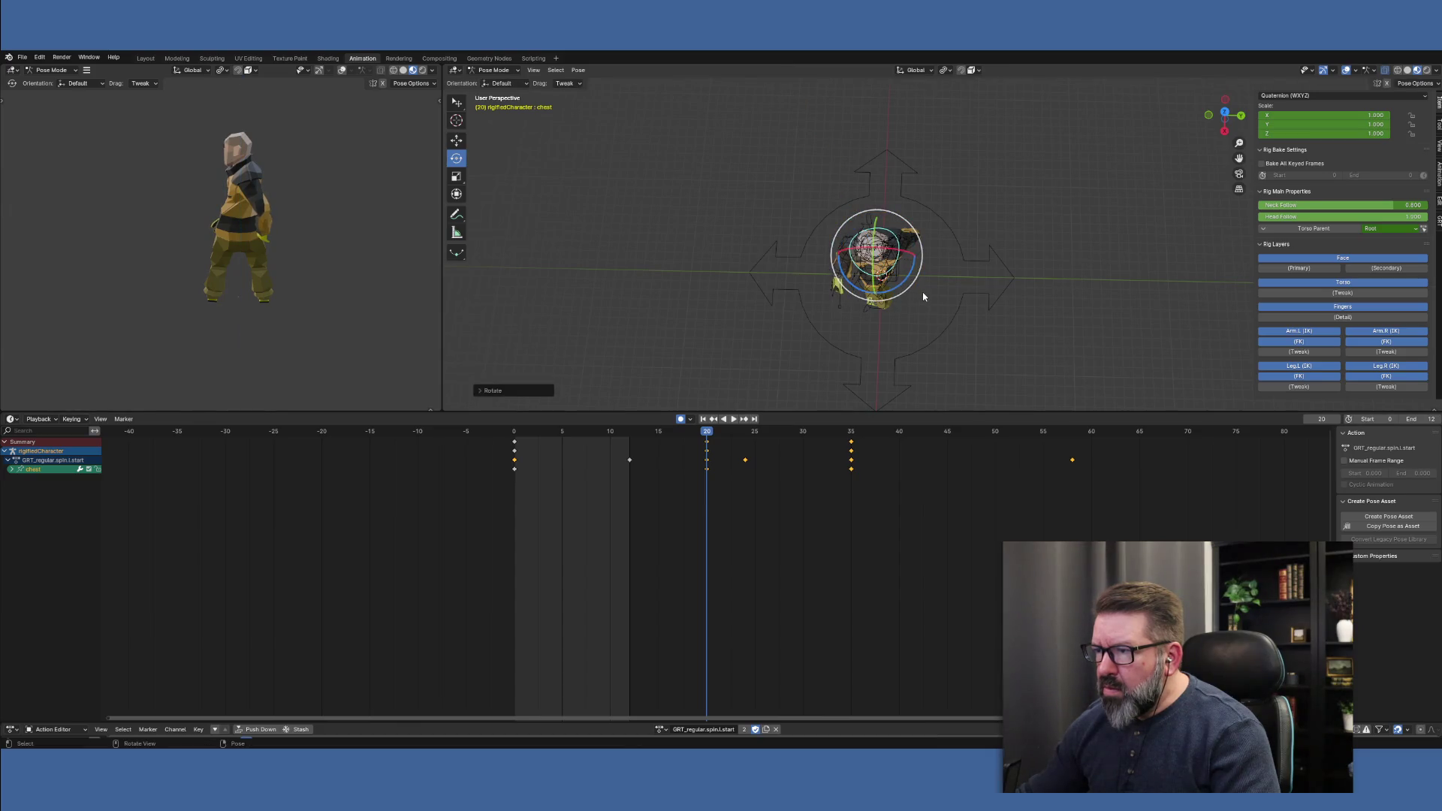
{"action": "mouse_move", "coordinate": [914, 319]}
{"action": "middle_mouse_down"}
{"action": "mouse_move", "coordinate": [930, 225]}
{"action": "mouse_move", "coordinate": [897, 230]}
{"action": "middle_mouse_up"}
{"action": "scroll", "coordinate": [884, 226], "scroll_direction": "up", "scroll_amount": 4}
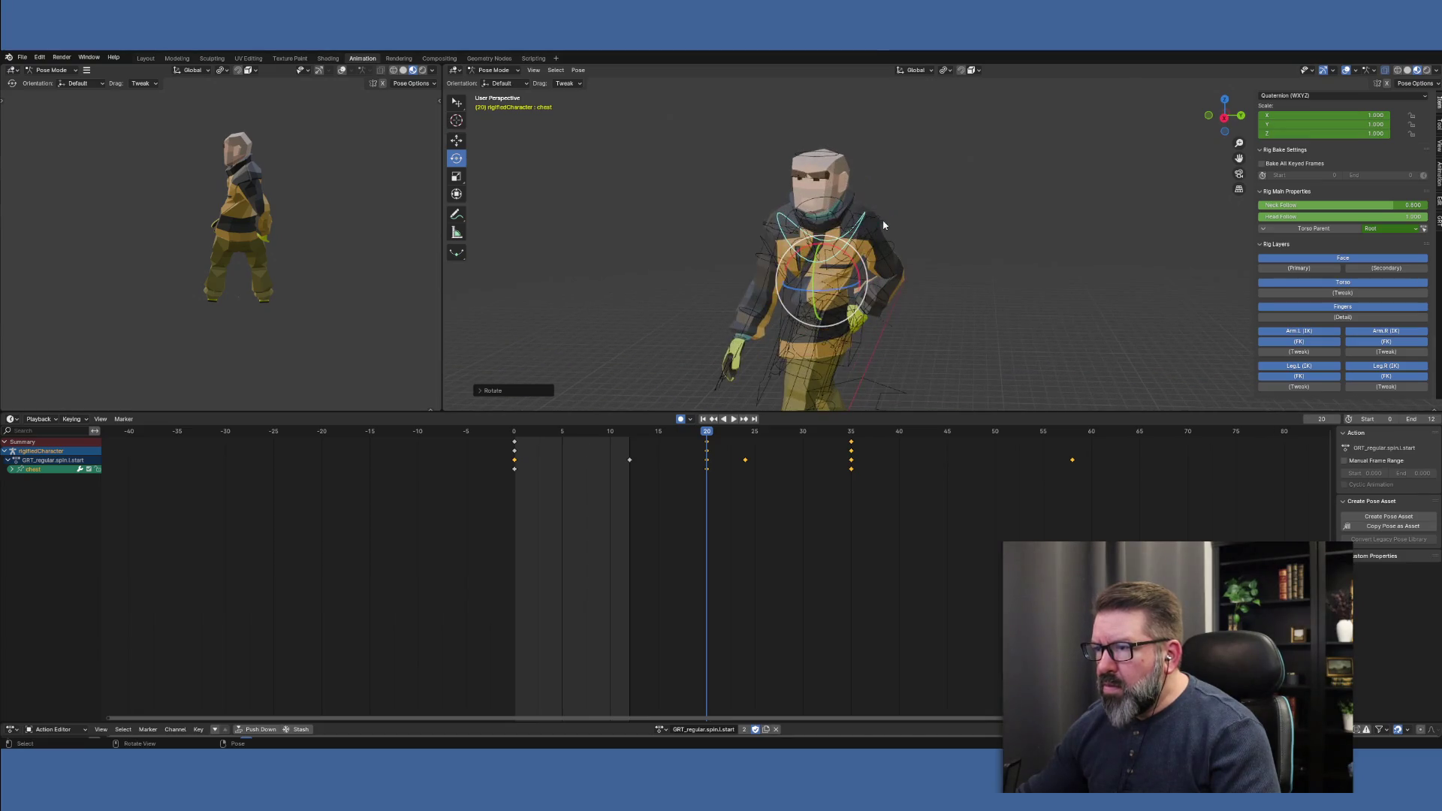
{"action": "left_click", "coordinate": [829, 164]}
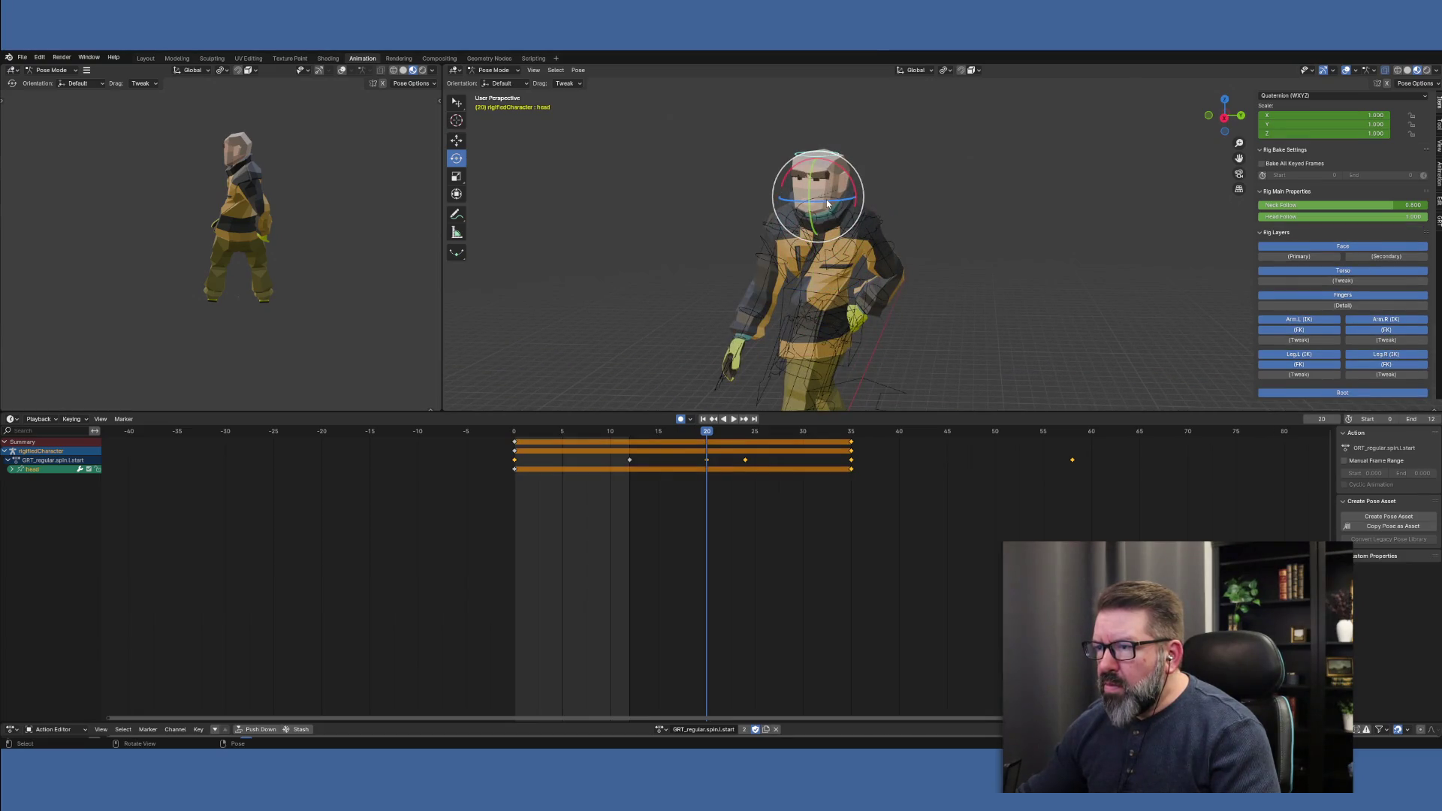
Turn the head about Z at frame 20, then play from frame 12 to 20 to check it
{"action": "left_click_drag", "start_coordinate": [827, 204], "coordinate": [874, 202]}
{"action": "mouse_move", "coordinate": [874, 203]}
{"action": "middle_mouse_down"}
{"action": "mouse_move", "coordinate": [843, 322]}
{"action": "mouse_move", "coordinate": [791, 312]}
{"action": "mouse_move", "coordinate": [798, 255]}
{"action": "mouse_move", "coordinate": [824, 225]}
{"action": "mouse_move", "coordinate": [805, 230]}
{"action": "middle_mouse_up"}
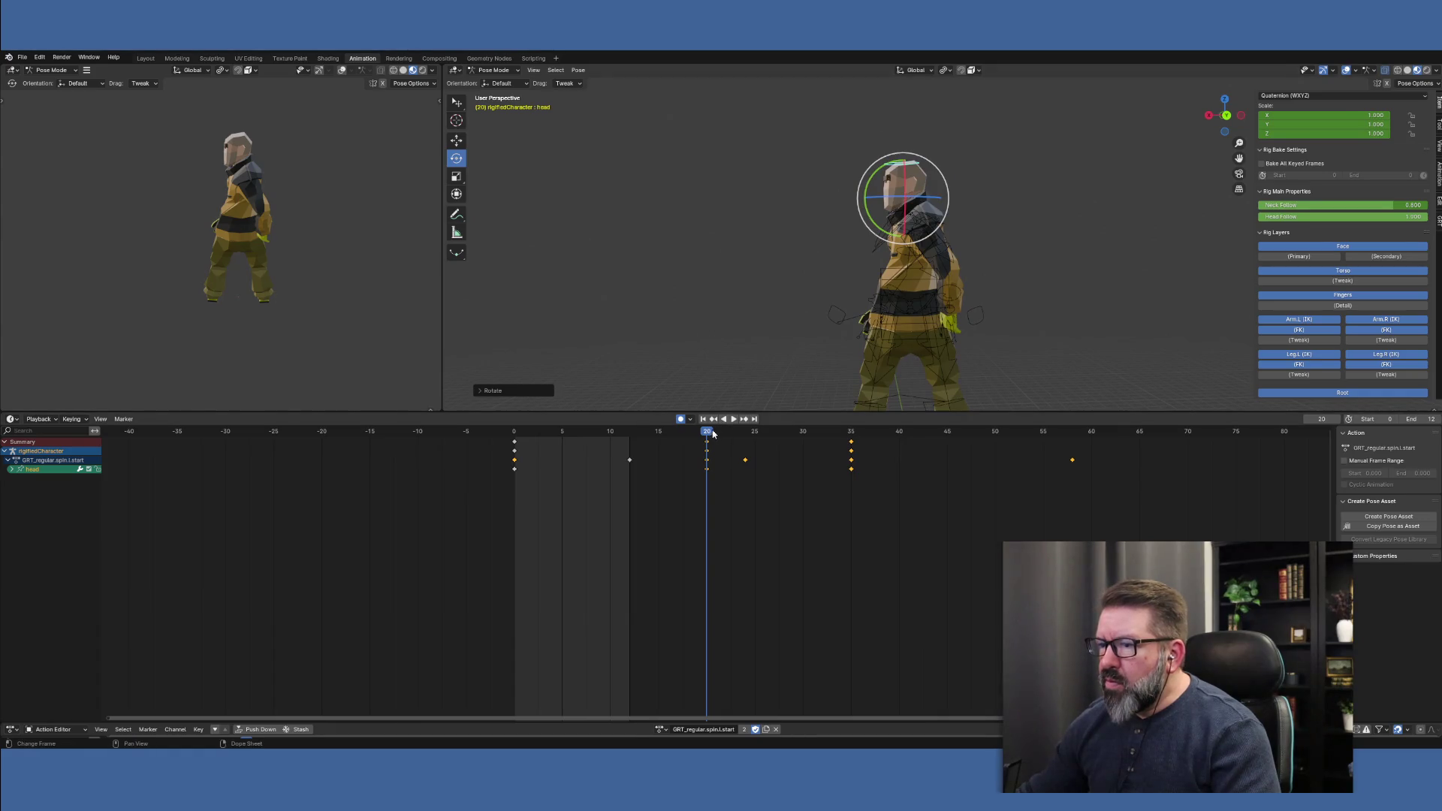
{"action": "key", "text": "space"}
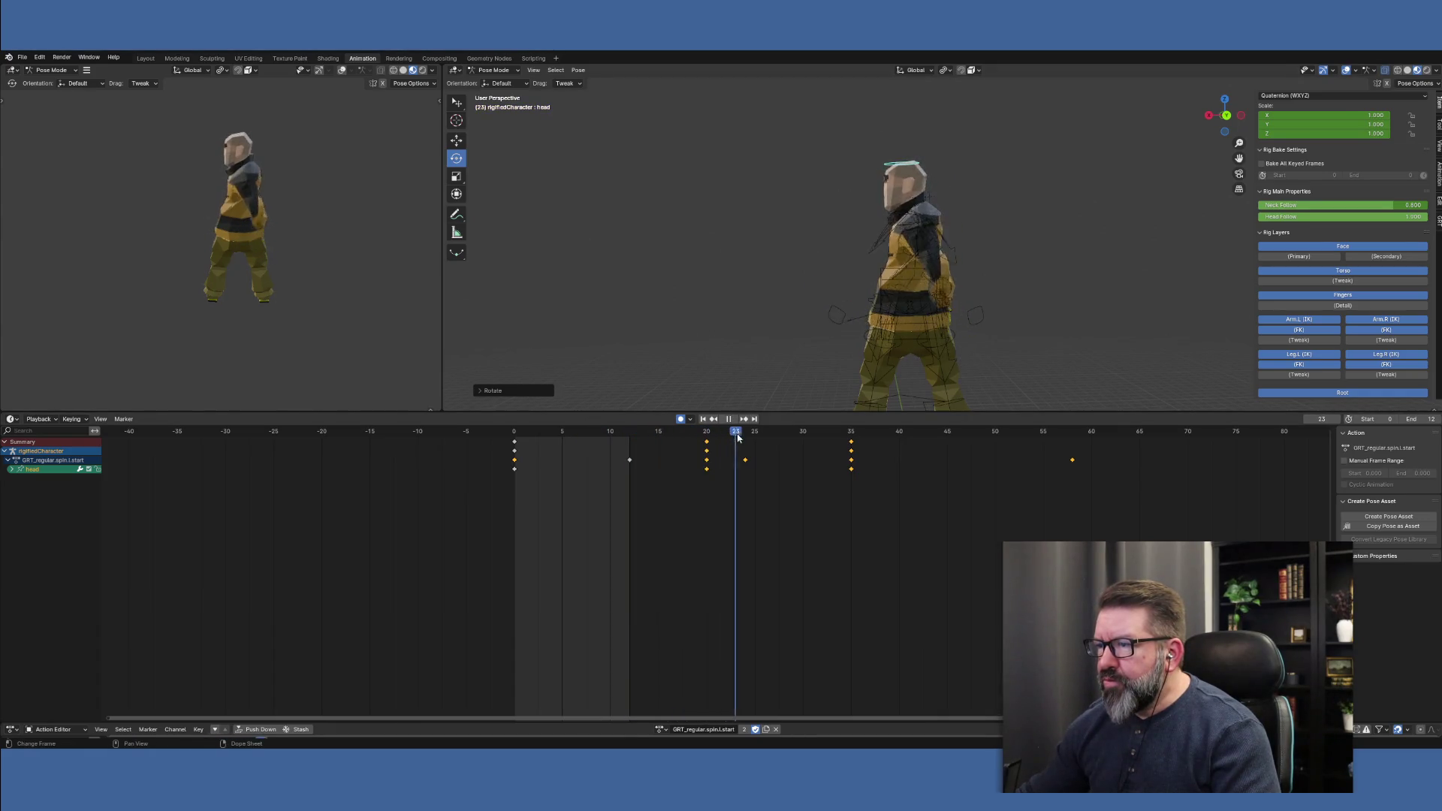
{"action": "left_click_drag", "start_coordinate": [738, 437], "coordinate": [745, 439]}
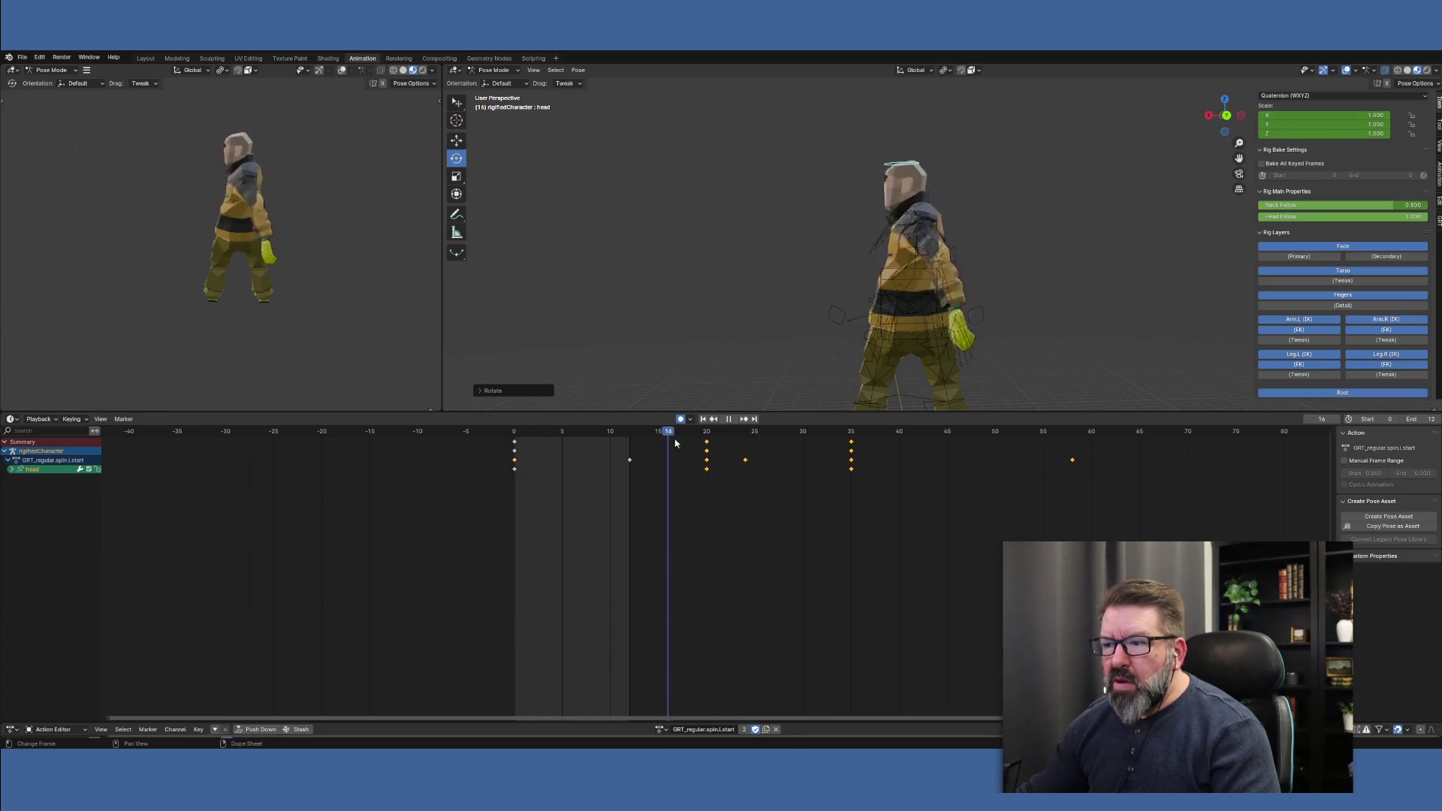
{"action": "left_click_drag", "start_coordinate": [741, 449], "coordinate": [746, 450]}
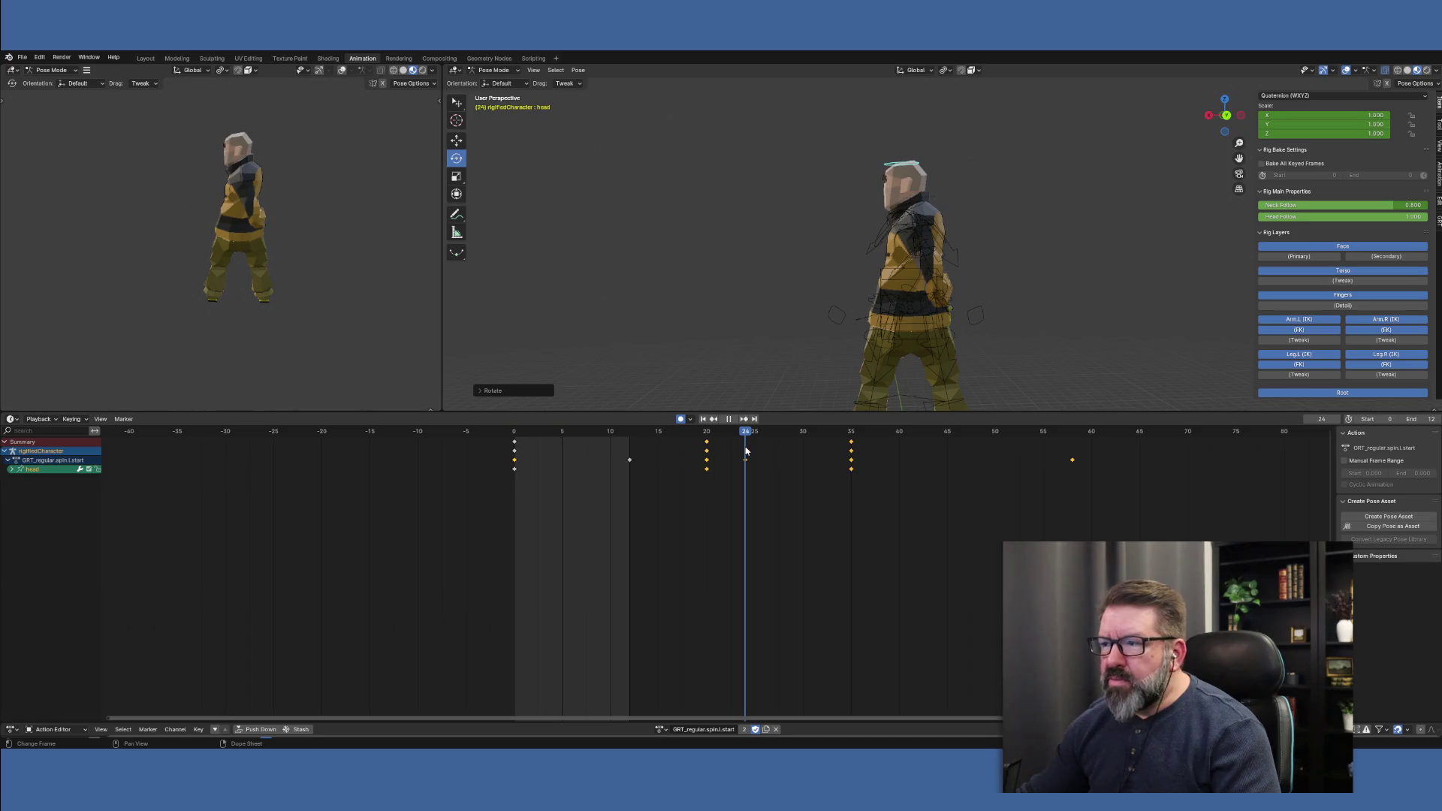
{"action": "key", "text": "space"}
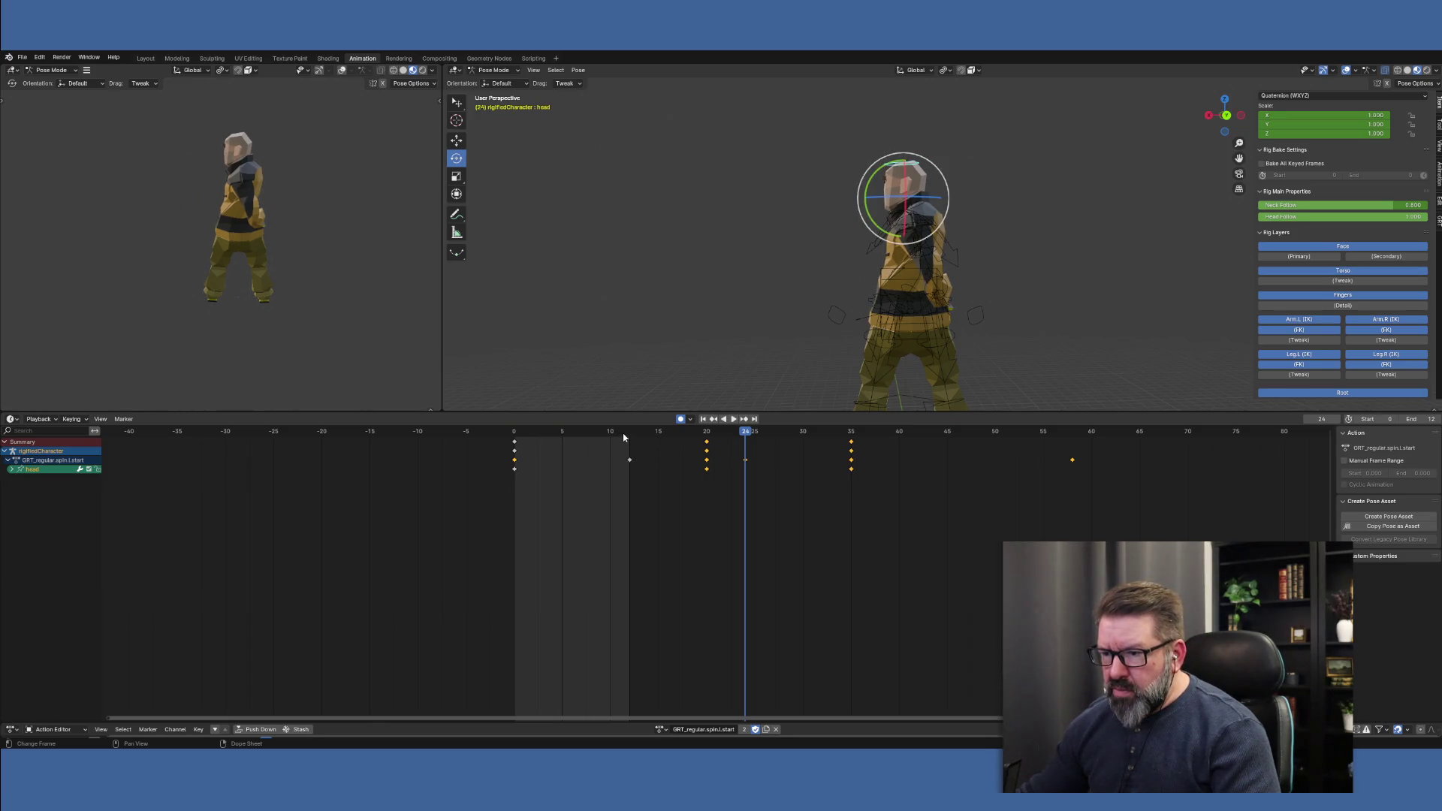
{"action": "left_click", "coordinate": [629, 437]}
{"action": "key", "text": "space"}
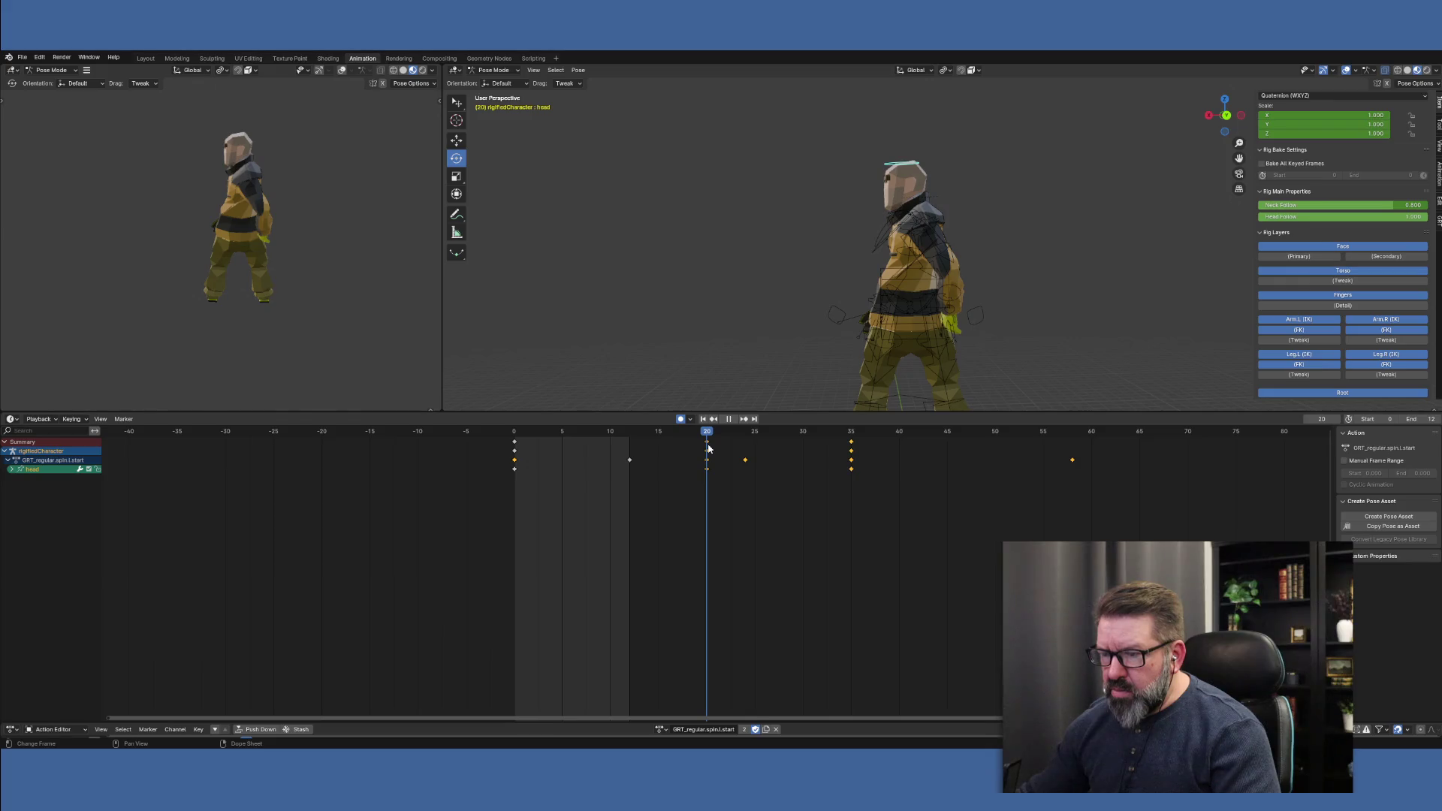
{"action": "key", "text": "space"}
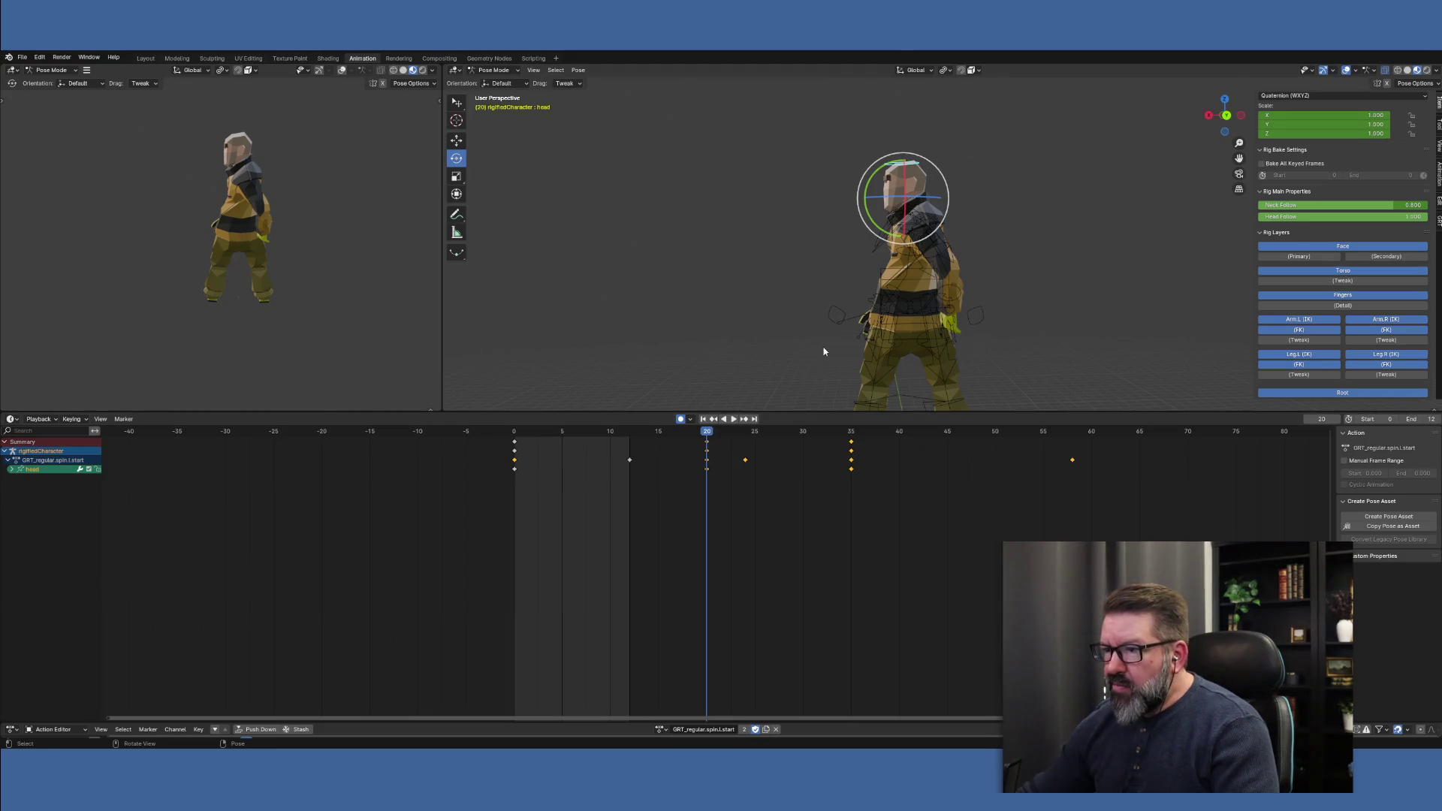
{"action": "mouse_move", "coordinate": [823, 352]}
{"action": "middle_mouse_down"}
{"action": "mouse_move", "coordinate": [786, 360]}
{"action": "mouse_move", "coordinate": [925, 366]}
{"action": "middle_mouse_up"}
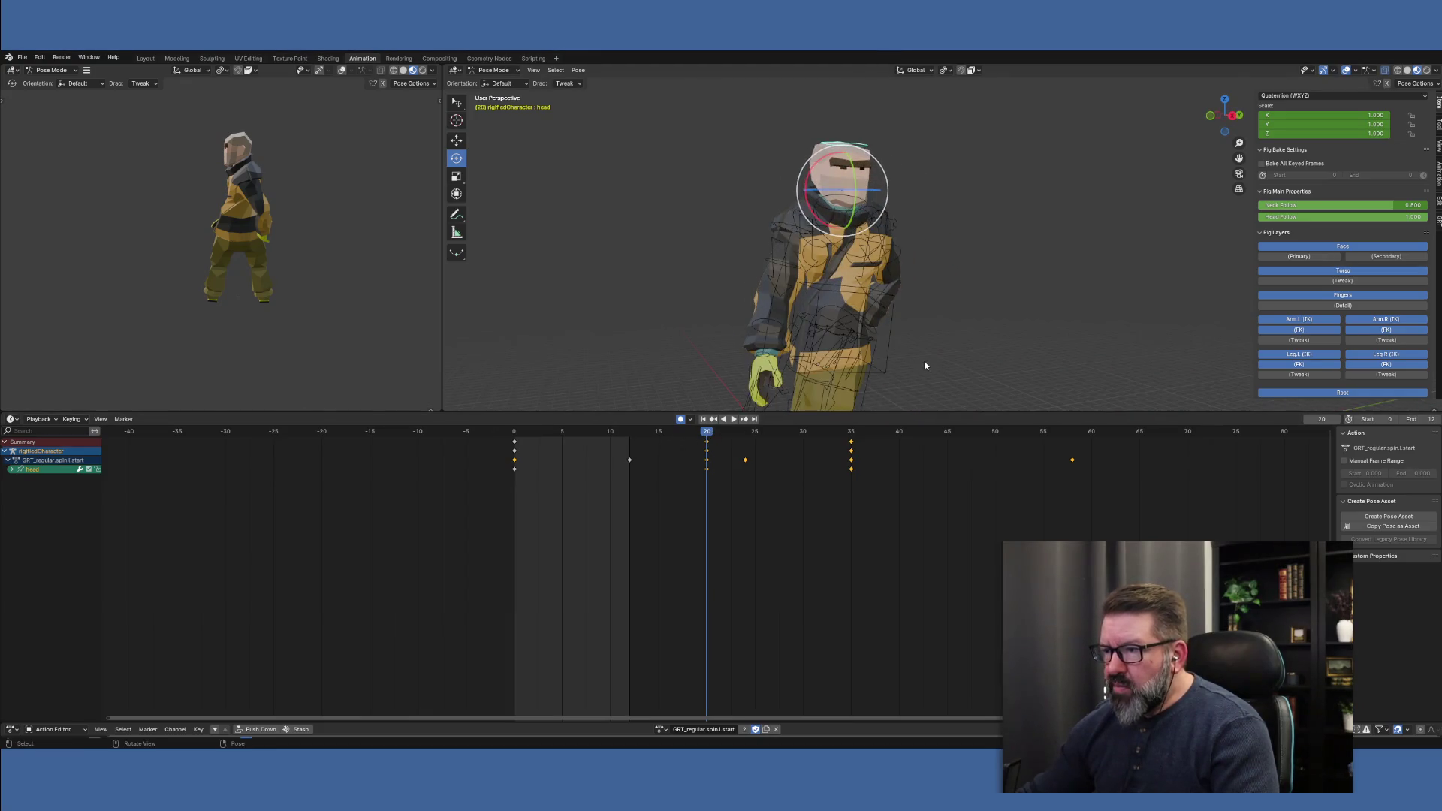
Play from frame 12, stop at frame 18, and swing the right upper arm
{"action": "left_click", "coordinate": [631, 433]}
{"action": "key", "text": "space"}
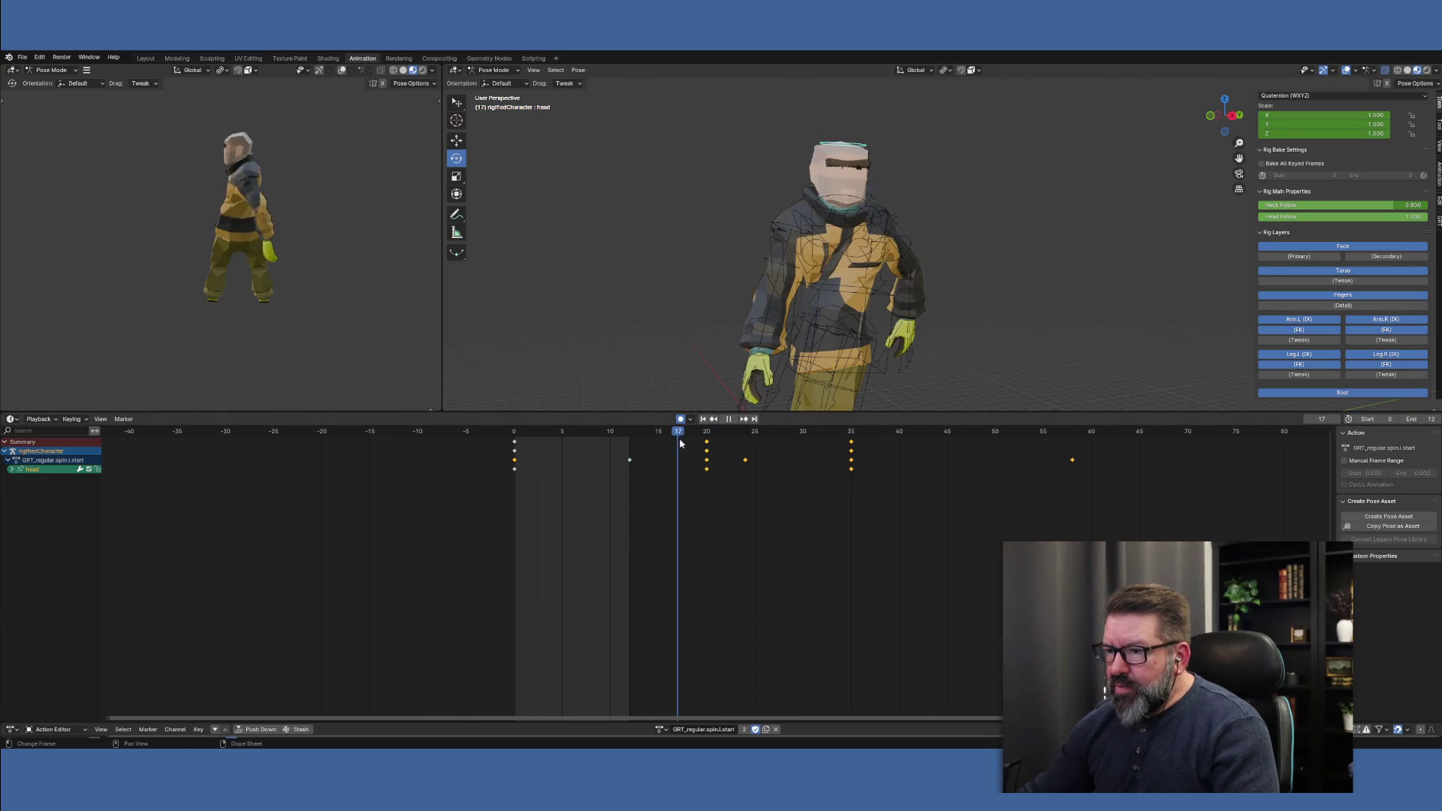
{"action": "key", "text": "space"}
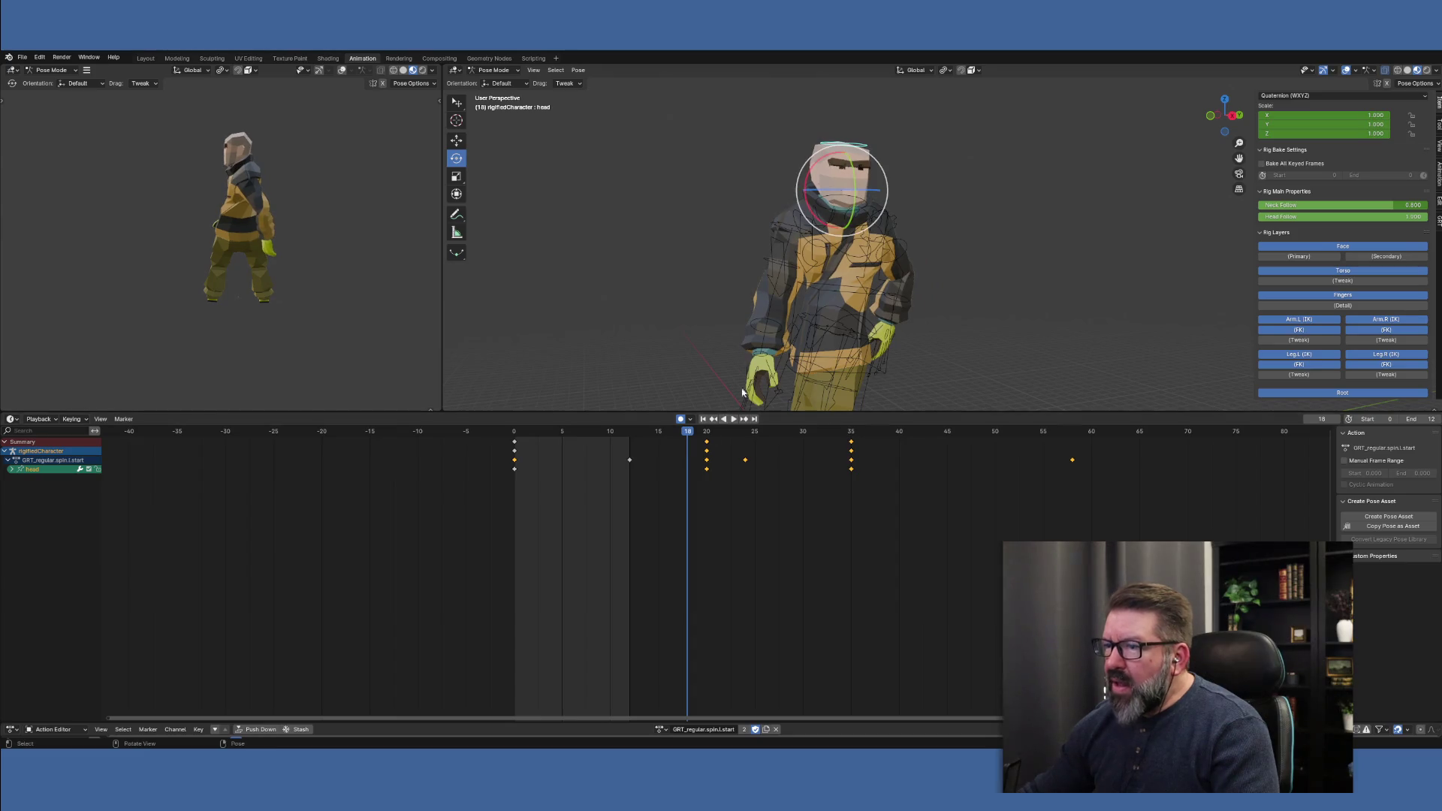
{"action": "left_click", "coordinate": [789, 268]}
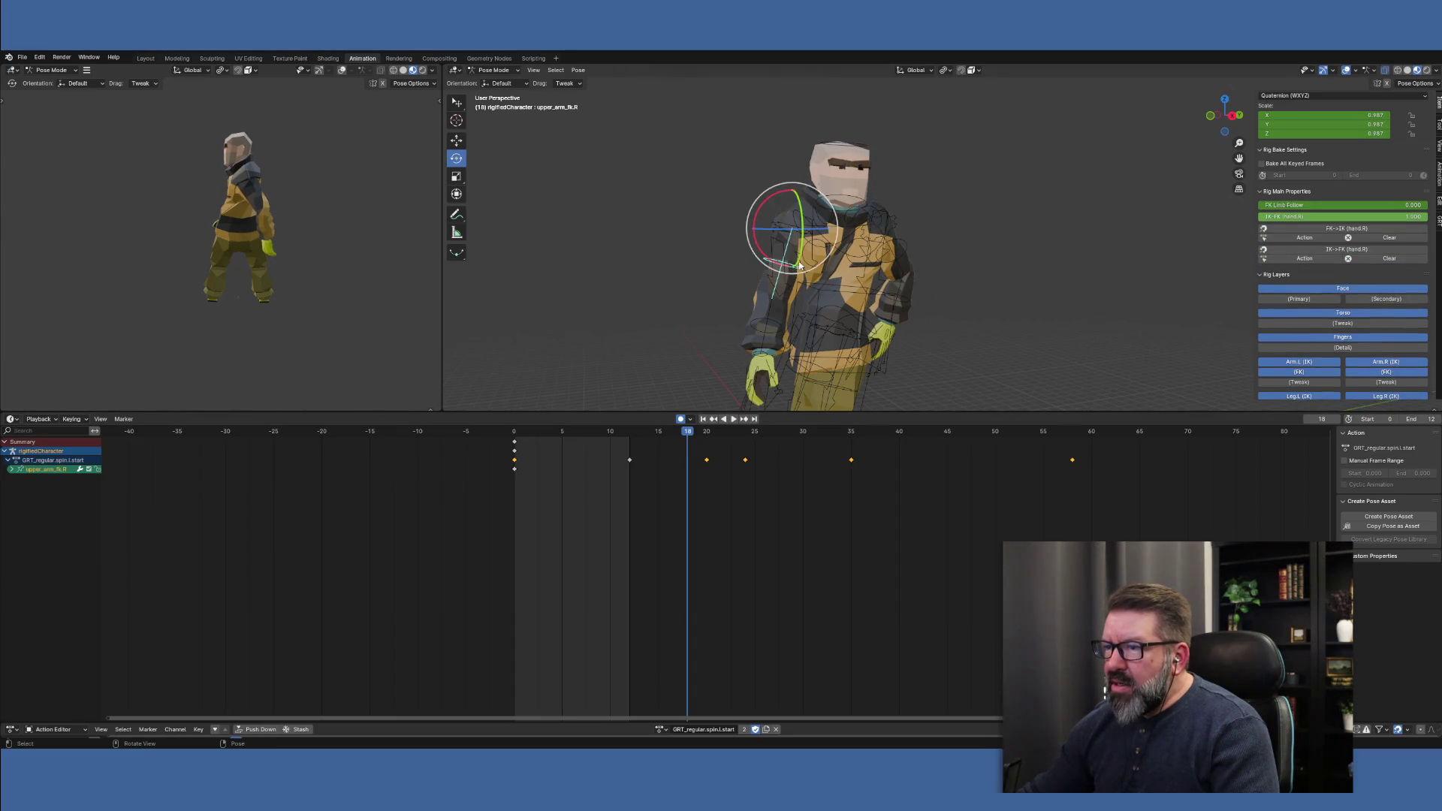
{"action": "left_click_drag", "start_coordinate": [799, 260], "coordinate": [807, 248]}
Twist and tilt forearm_fk.R into its new pose
{"action": "mouse_move", "coordinate": [811, 300]}
{"action": "middle_mouse_down"}
{"action": "mouse_move", "coordinate": [856, 330]}
{"action": "mouse_move", "coordinate": [829, 365]}
{"action": "middle_mouse_up"}
{"action": "left_click", "coordinate": [907, 314]}
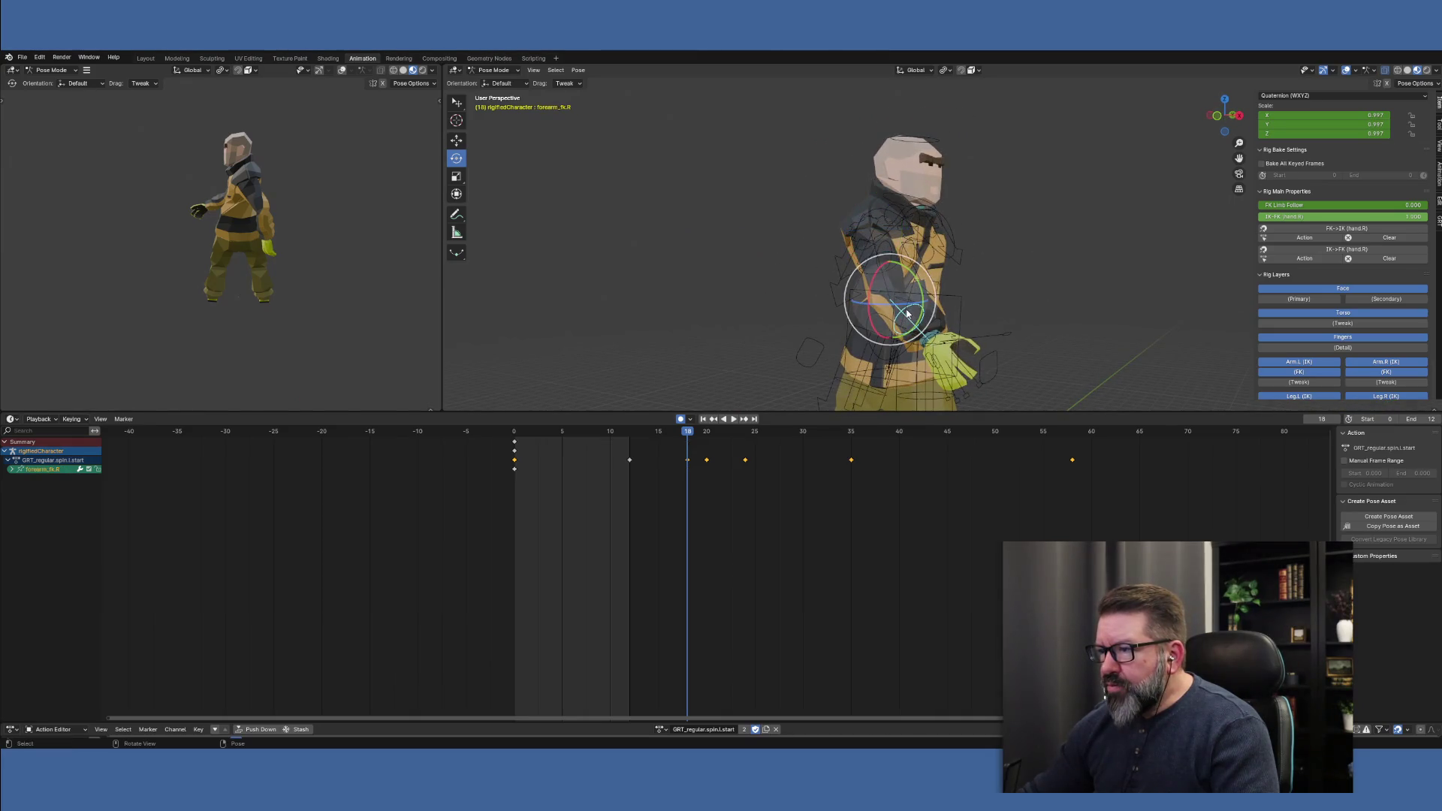
{"action": "left_click_drag", "start_coordinate": [886, 309], "coordinate": [897, 300]}
{"action": "middle_click_drag", "start_coordinate": [1006, 344], "coordinate": [902, 349]}
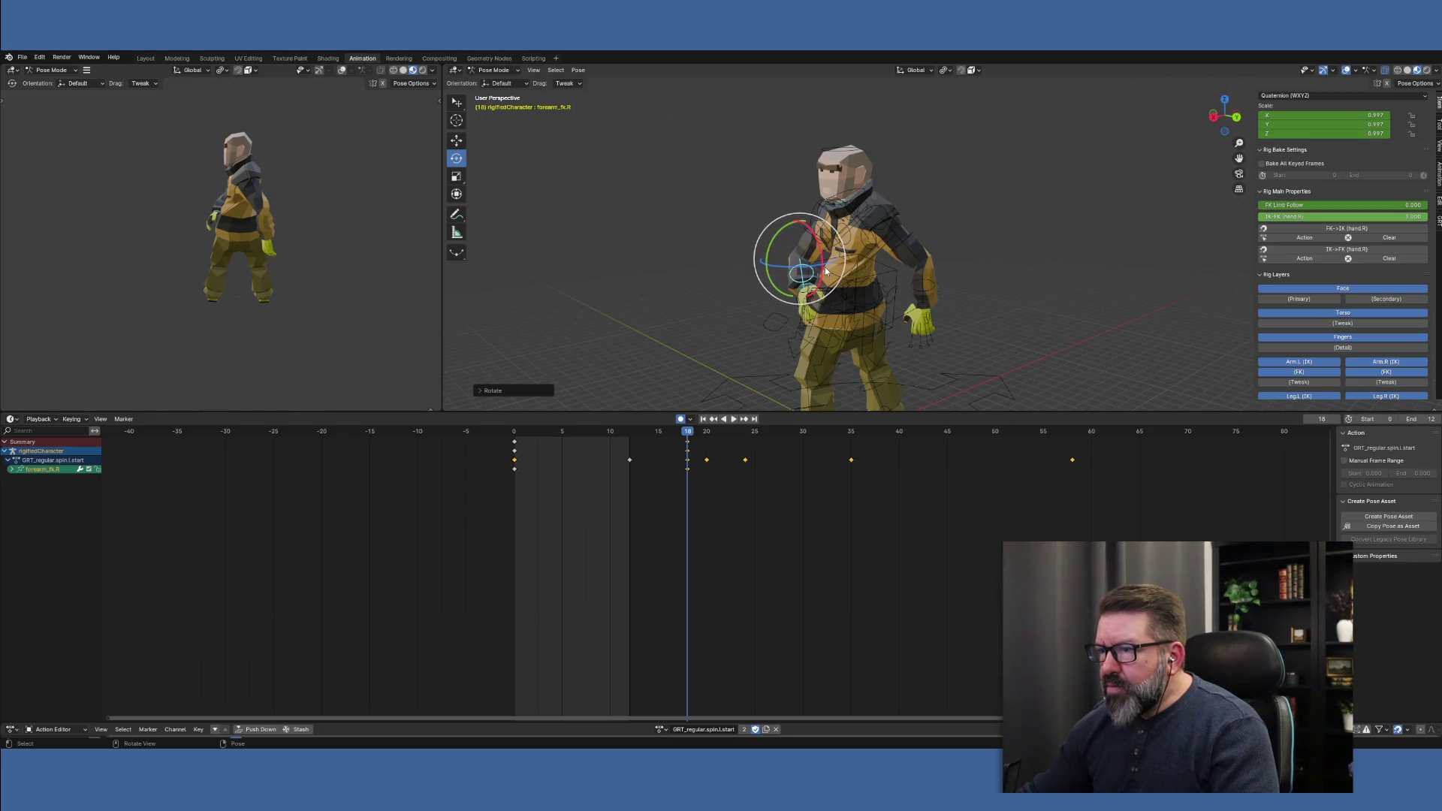
{"action": "mouse_move", "coordinate": [820, 280]}
{"action": "left_mouse_down"}
{"action": "mouse_move", "coordinate": [804, 293]}
{"action": "mouse_move", "coordinate": [802, 263]}
{"action": "left_mouse_up"}
{"action": "mouse_move", "coordinate": [861, 295]}
{"action": "middle_mouse_down"}
{"action": "mouse_move", "coordinate": [929, 308]}
{"action": "mouse_move", "coordinate": [1001, 283]}
{"action": "mouse_move", "coordinate": [1046, 290]}
{"action": "mouse_move", "coordinate": [1057, 336]}
{"action": "mouse_move", "coordinate": [915, 324]}
{"action": "mouse_move", "coordinate": [972, 323]}
{"action": "mouse_move", "coordinate": [948, 318]}
{"action": "middle_mouse_up"}
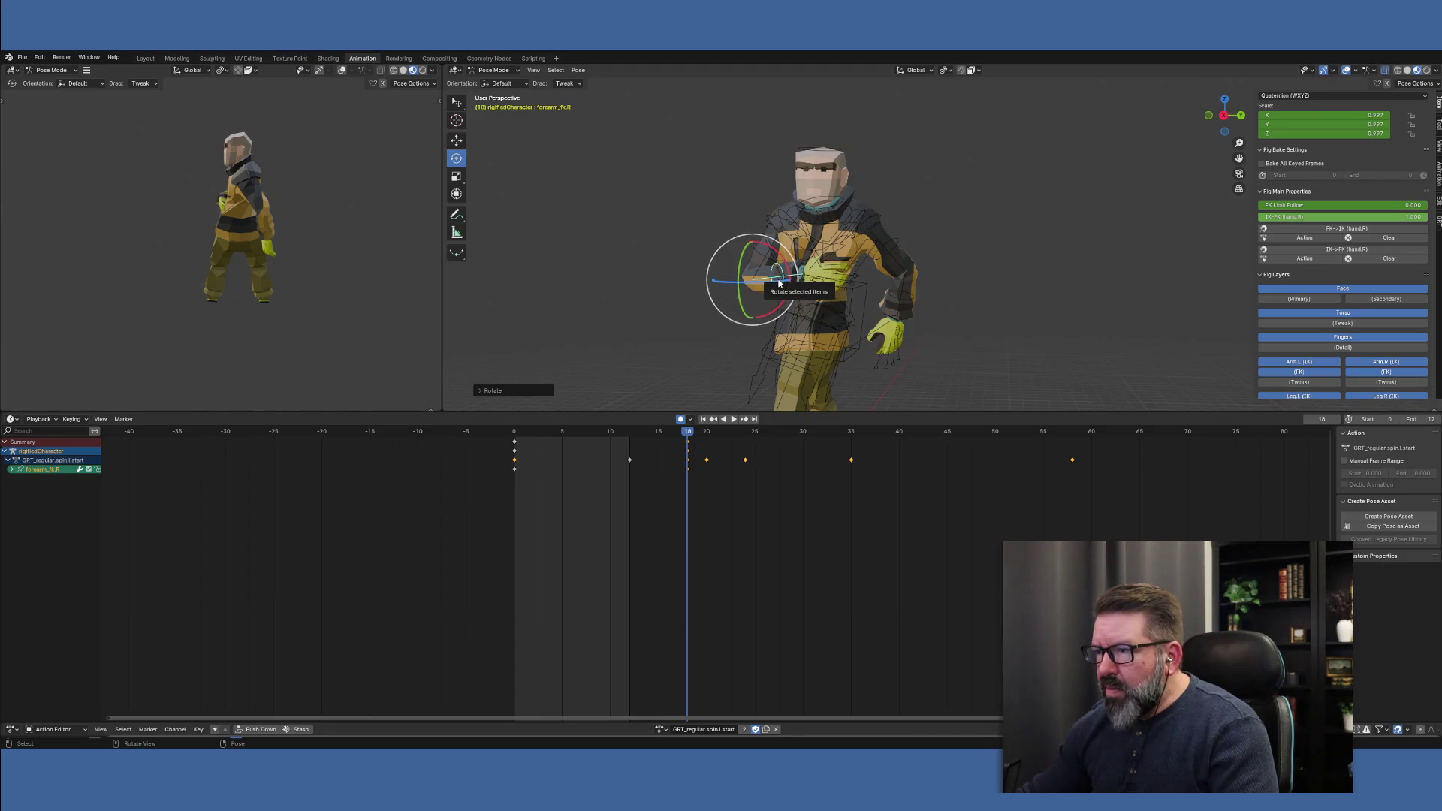
{"action": "left_click_drag", "start_coordinate": [778, 282], "coordinate": [778, 284]}
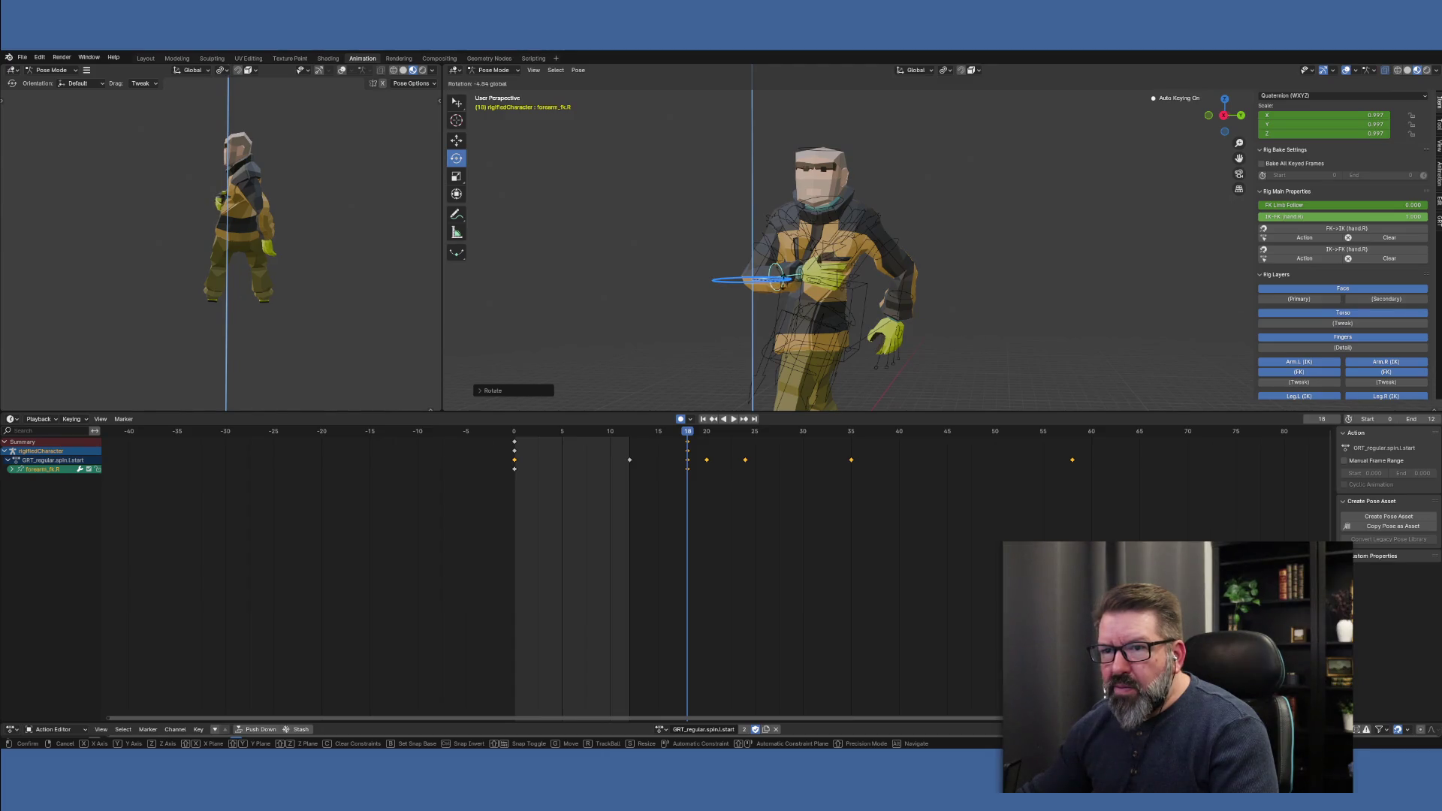
{"action": "left_click_drag", "start_coordinate": [806, 286], "coordinate": [808, 286]}
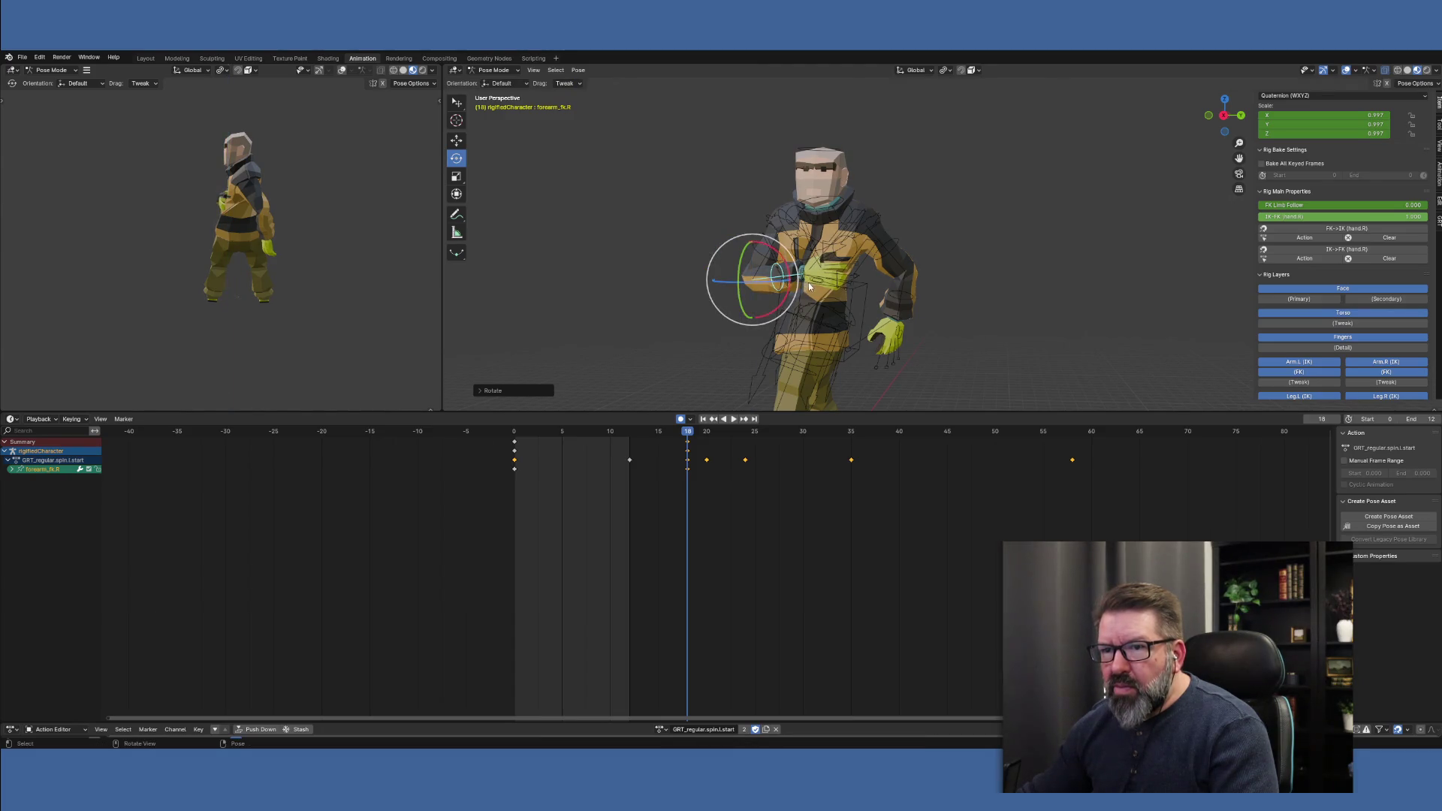
{"action": "mouse_move", "coordinate": [821, 315]}
{"action": "middle_mouse_down"}
{"action": "mouse_move", "coordinate": [740, 380]}
{"action": "mouse_move", "coordinate": [824, 295]}
{"action": "mouse_move", "coordinate": [820, 262]}
{"action": "mouse_move", "coordinate": [843, 300]}
{"action": "mouse_move", "coordinate": [1111, 386]}
{"action": "mouse_move", "coordinate": [1267, 324]}
{"action": "middle_mouse_up"}
Key the right forearm pose at frame 18, then play and scrub to review it
{"action": "right_click", "coordinate": [955, 300]}
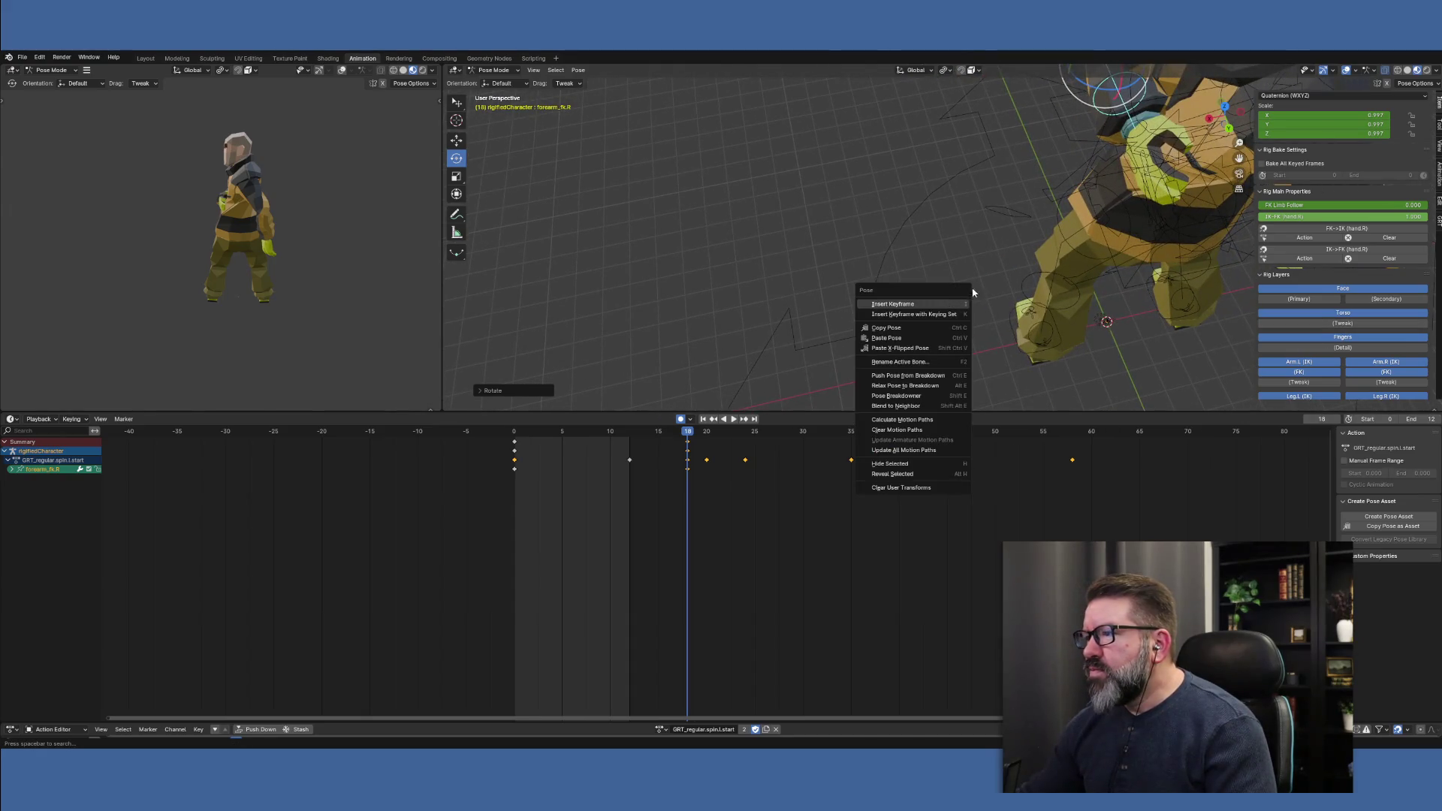
{"action": "key", "text": "Escape"}
{"action": "mouse_move", "coordinate": [950, 315]}
{"action": "middle_mouse_down"}
{"action": "mouse_move", "coordinate": [976, 286]}
{"action": "mouse_move", "coordinate": [949, 334]}
{"action": "middle_mouse_up"}
{"action": "scroll", "coordinate": [950, 338], "scroll_direction": "down", "scroll_amount": 2}
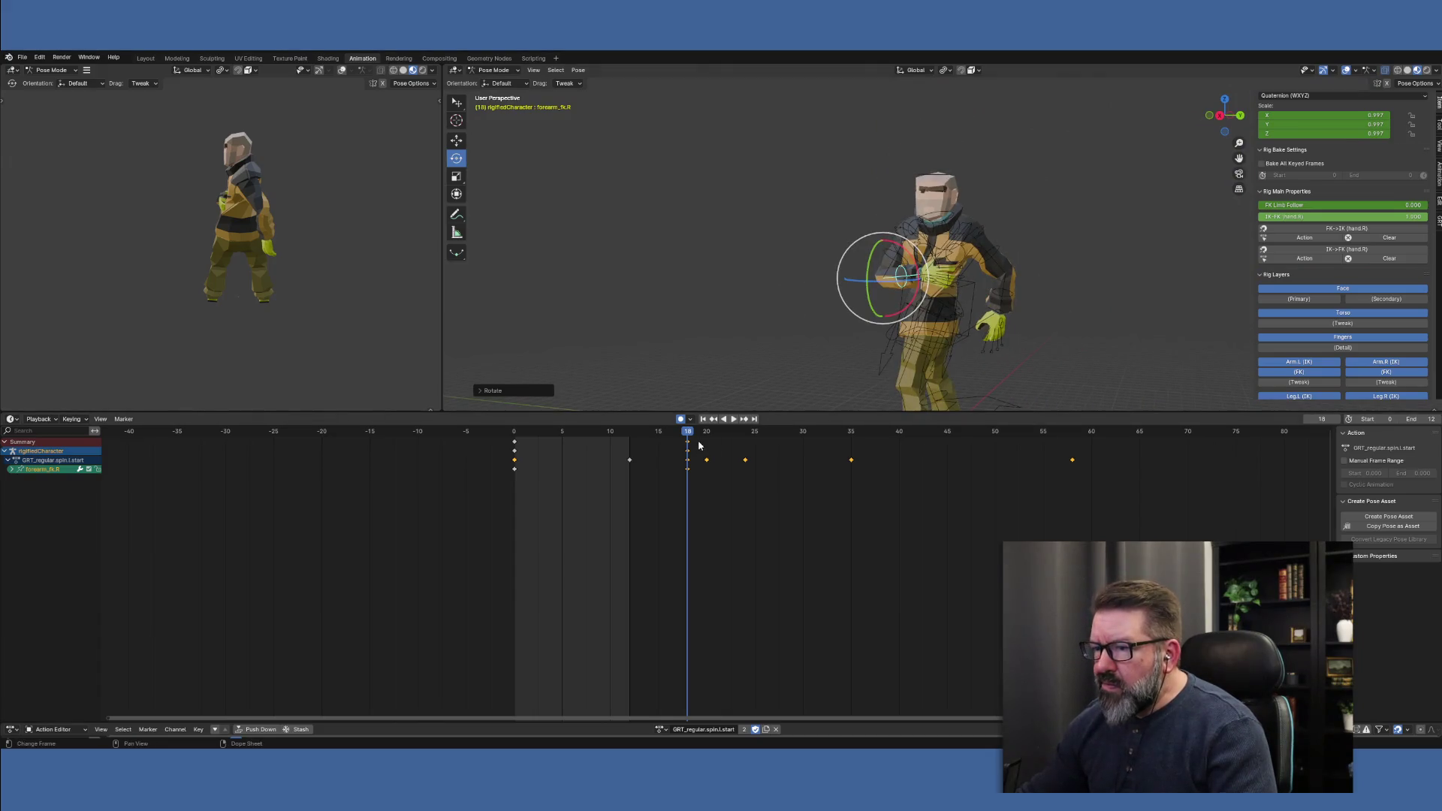
{"action": "key", "text": "i"}
{"action": "key", "text": "space"}
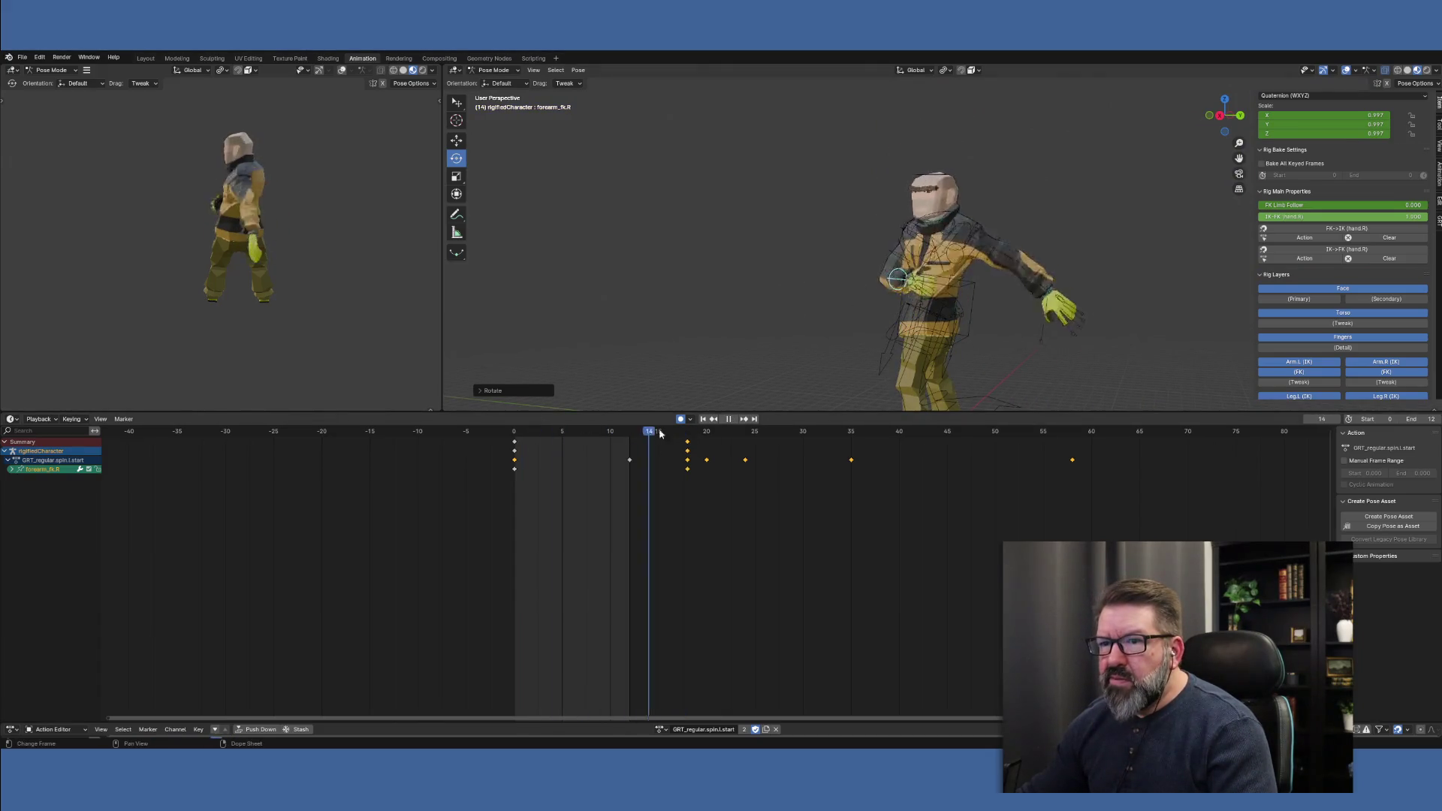
{"action": "mouse_move", "coordinate": [746, 443]}
{"action": "left_mouse_down"}
{"action": "mouse_move", "coordinate": [721, 431]}
{"action": "mouse_move", "coordinate": [761, 432]}
{"action": "mouse_move", "coordinate": [593, 431]}
{"action": "mouse_move", "coordinate": [753, 434]}
{"action": "mouse_move", "coordinate": [749, 446]}
{"action": "left_mouse_up"}
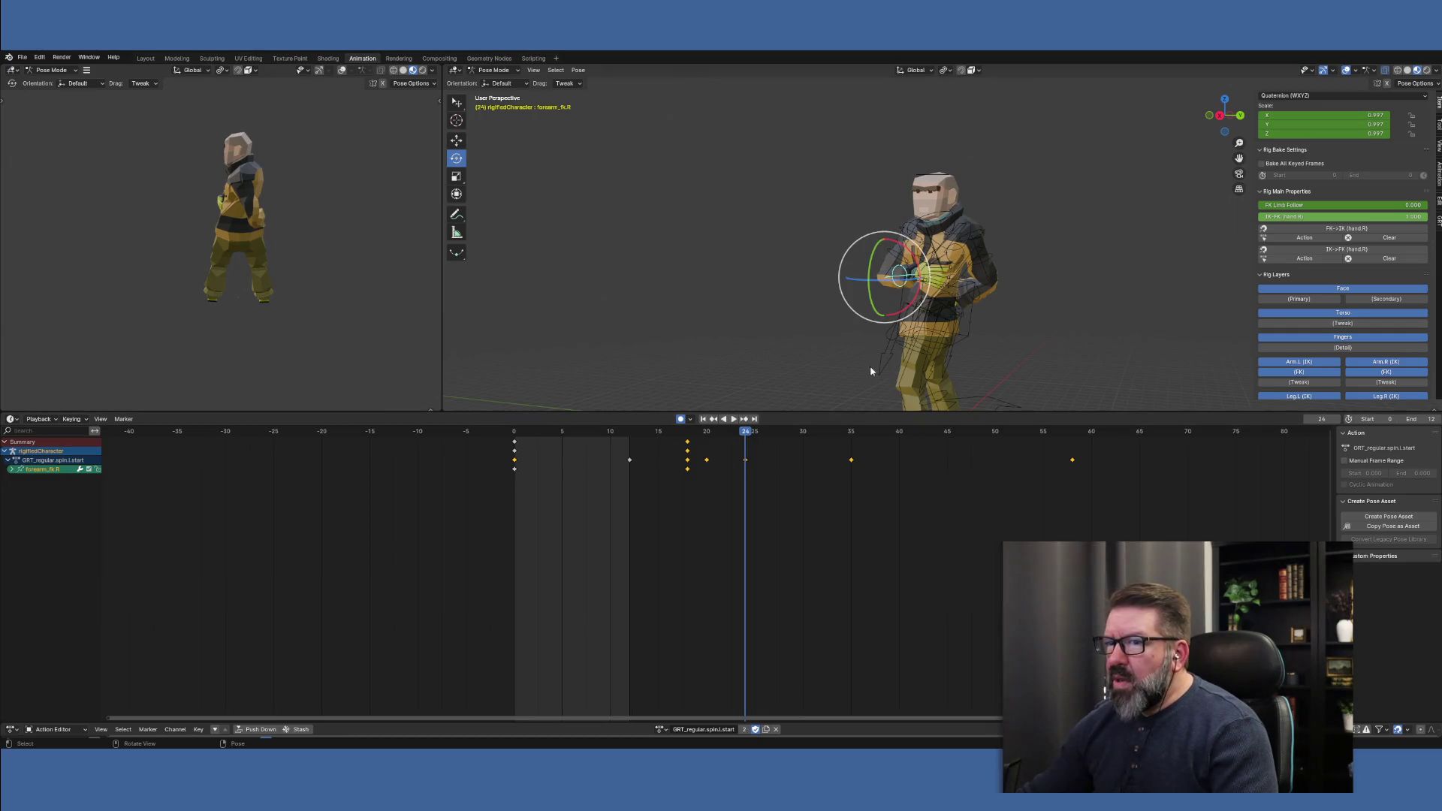
{"action": "left_click", "coordinate": [708, 433]}
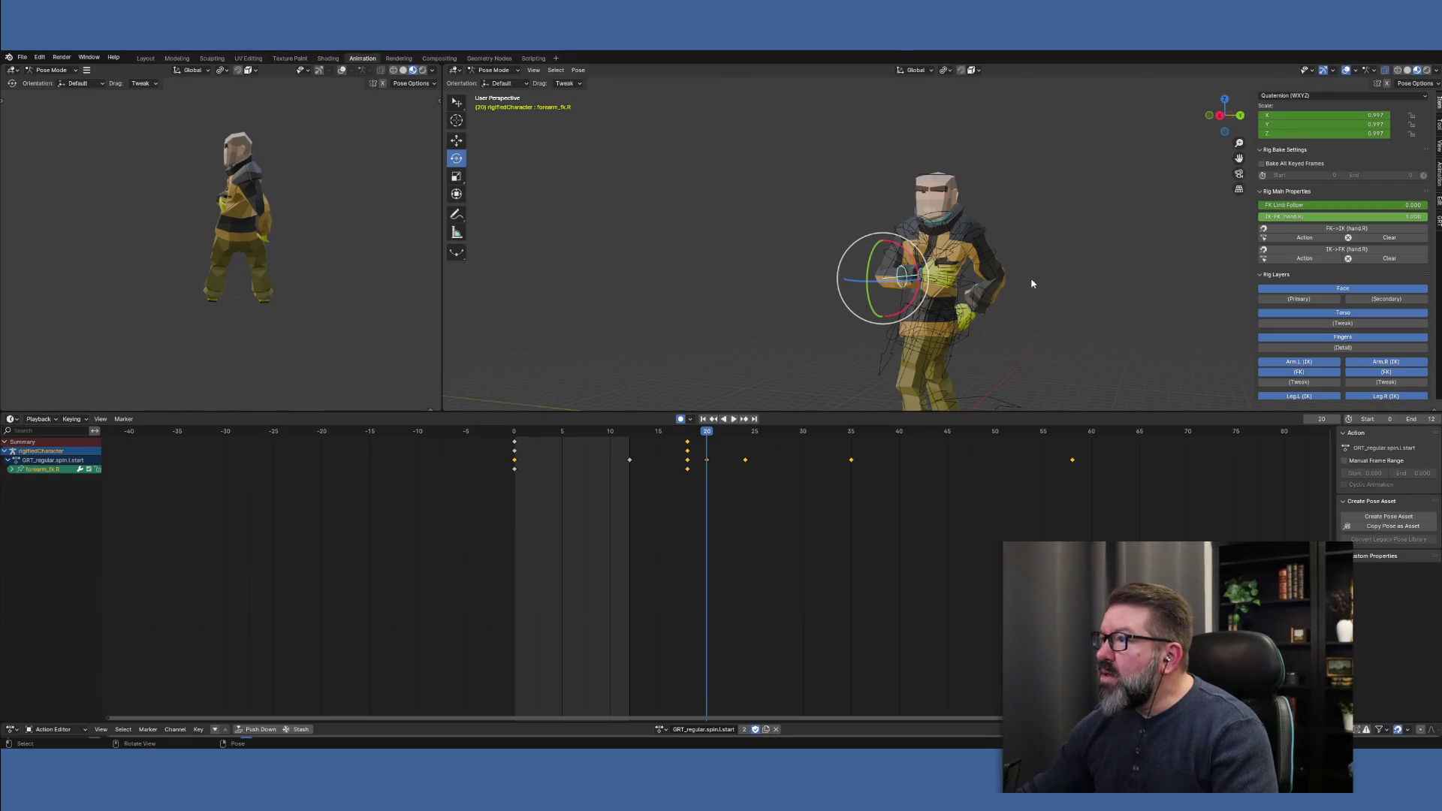
Lower the torso bone along Z with the Move tool, auto-keying it at frame 20
{"action": "left_click", "coordinate": [967, 294]}
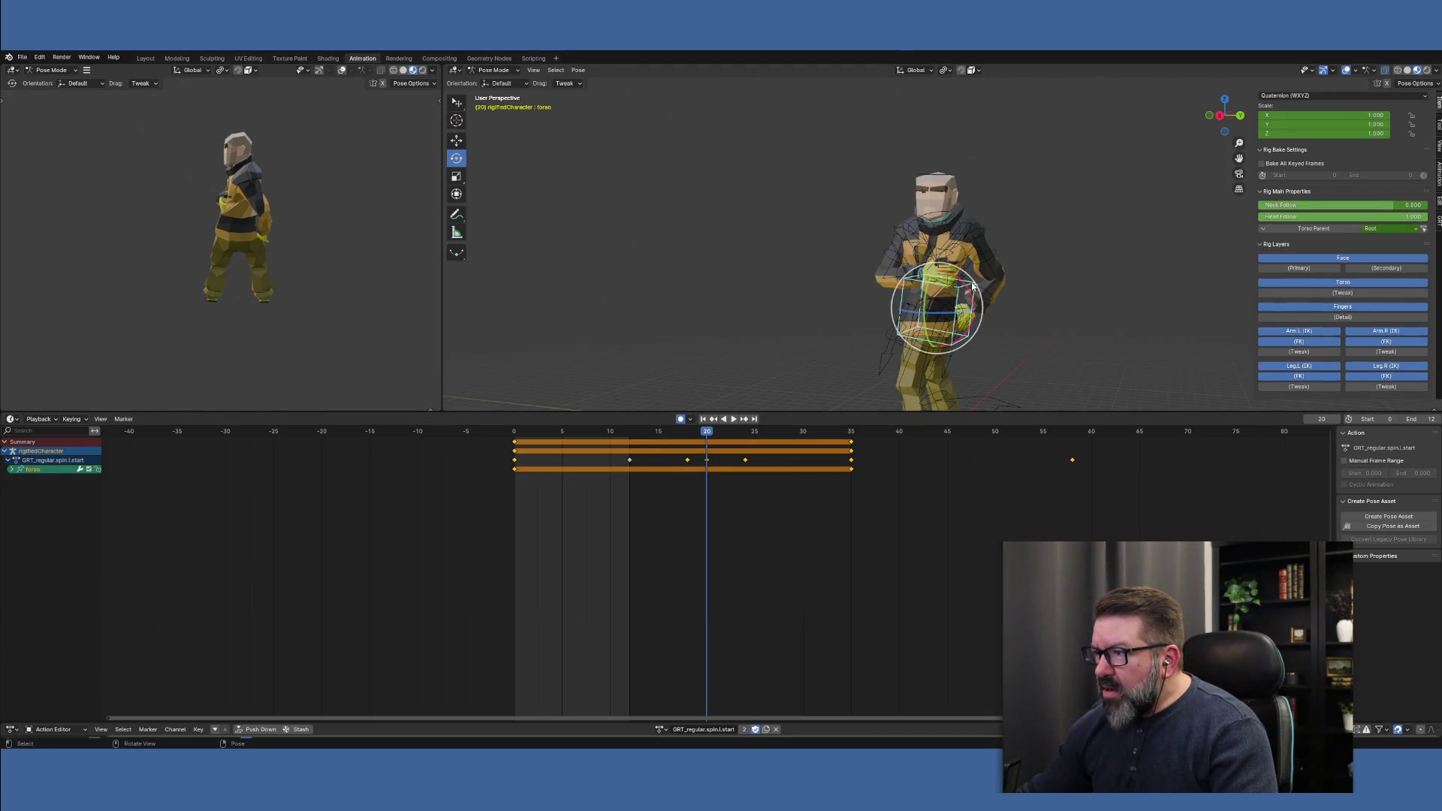
{"action": "left_click", "coordinate": [460, 144]}
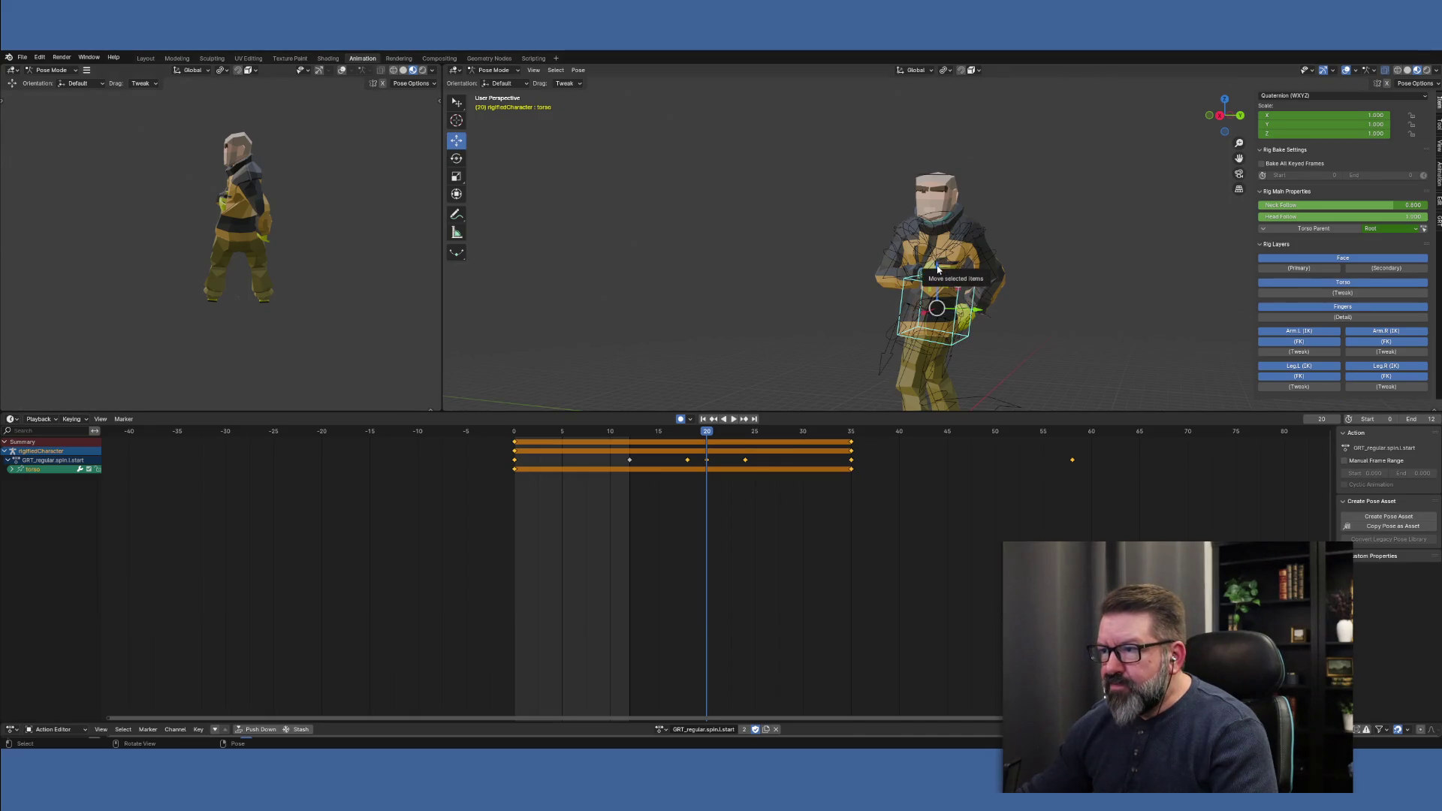
{"action": "left_click_drag", "start_coordinate": [937, 270], "coordinate": [932, 295]}
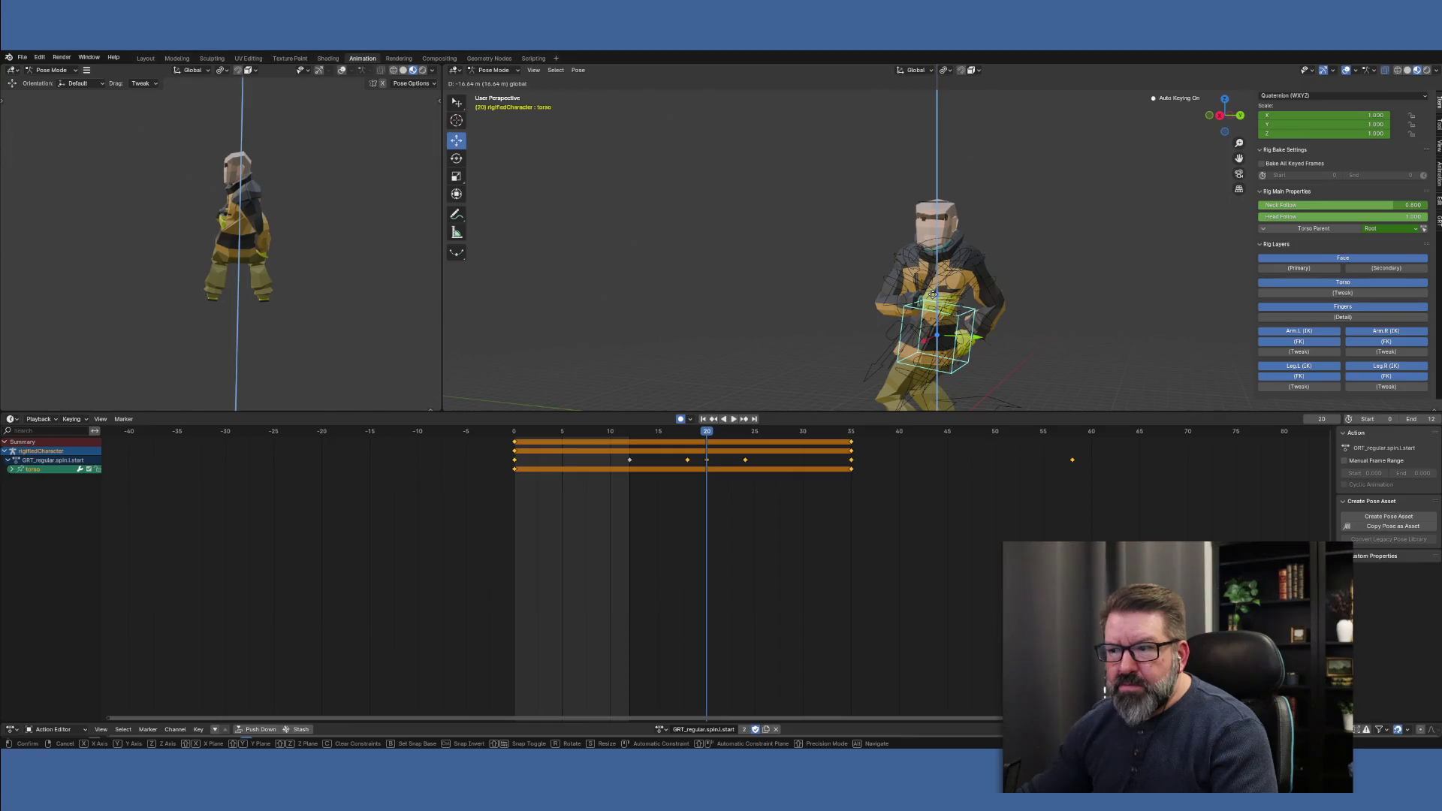
{"action": "left_click_drag", "start_coordinate": [932, 295], "coordinate": [932, 295]}
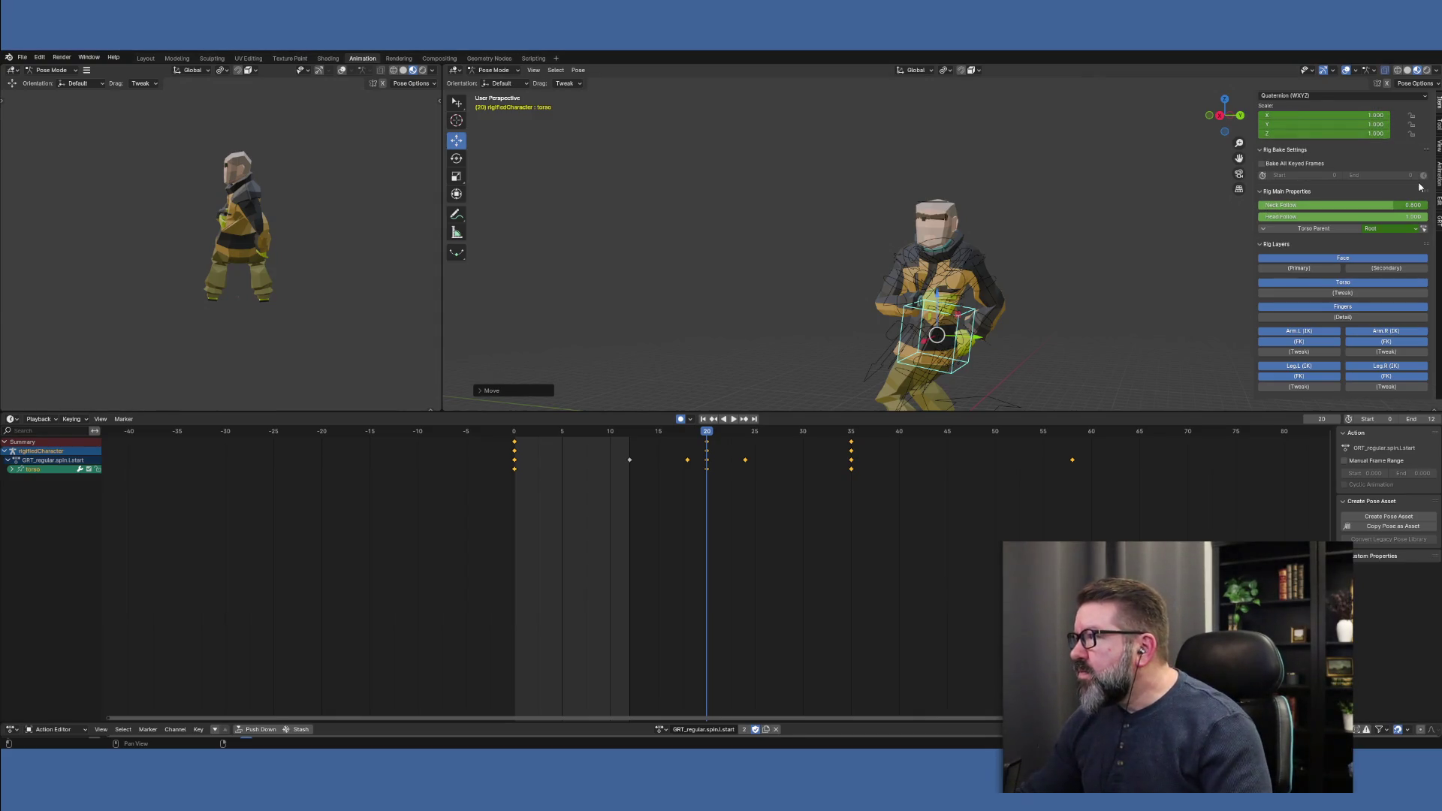
Scrub from frame 35 toward the start and play back to review the lowered torso
{"action": "scroll", "coordinate": [1420, 185], "scroll_direction": "up", "scroll_amount": 5}
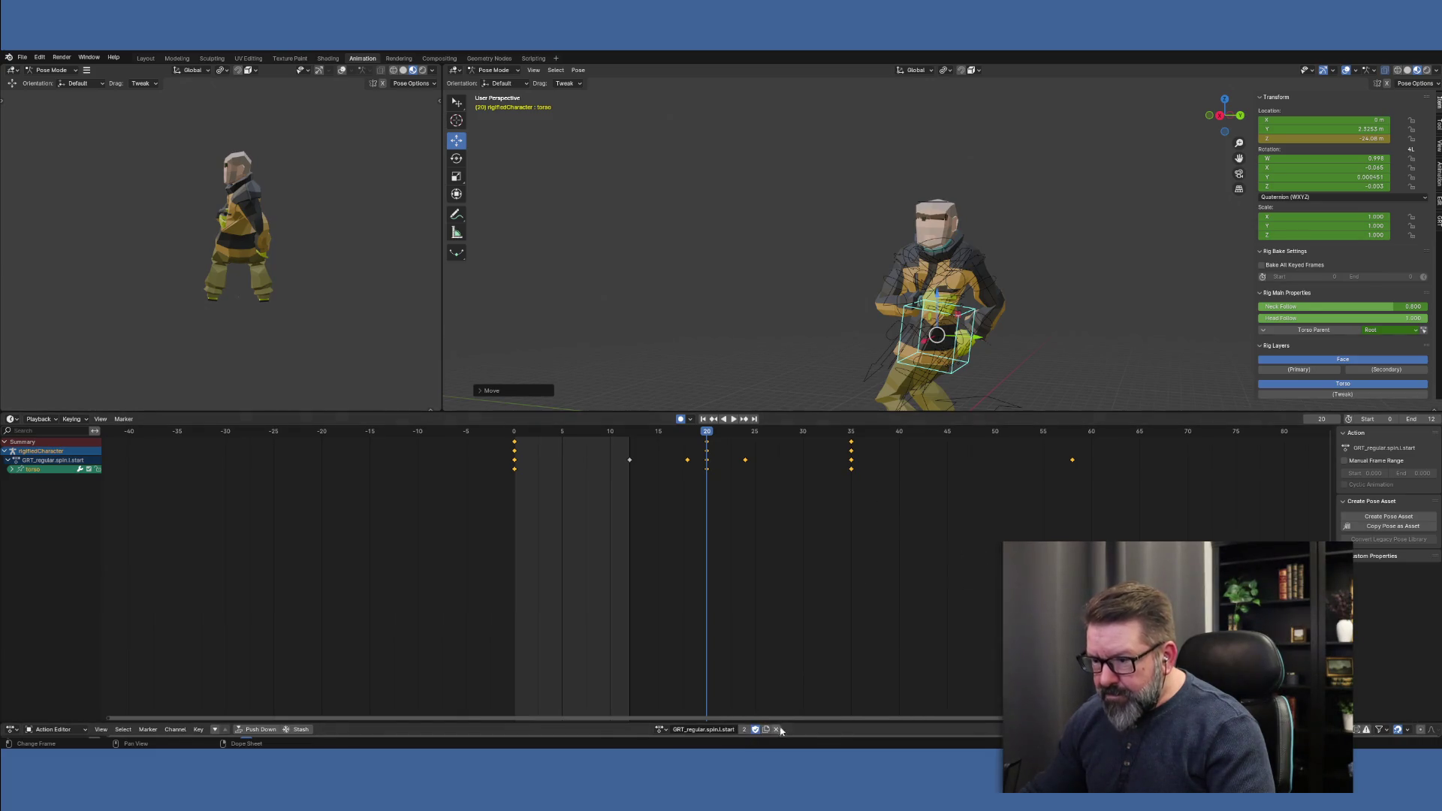
{"action": "left_click", "coordinate": [851, 435]}
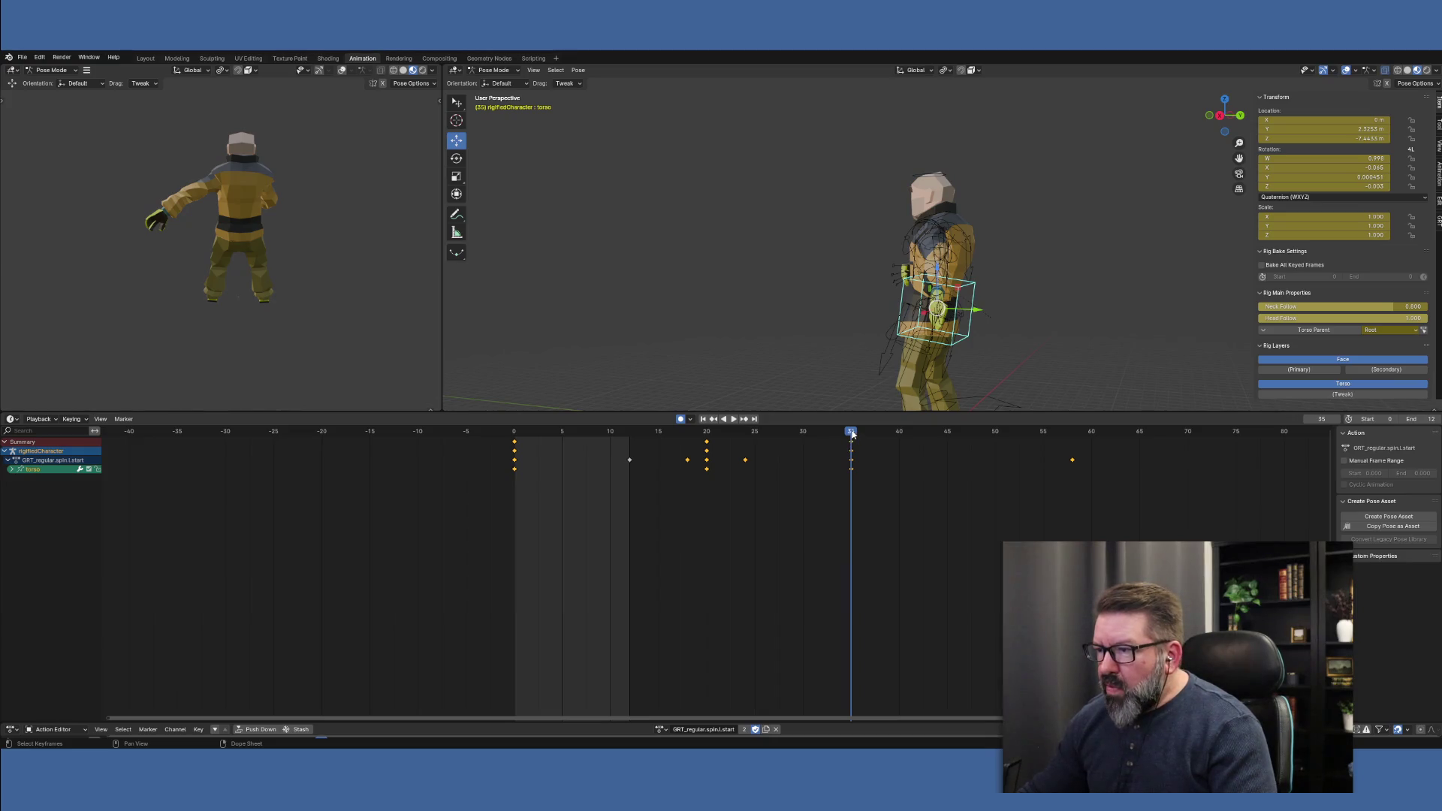
{"action": "mouse_move", "coordinate": [852, 439]}
{"action": "left_mouse_down"}
{"action": "mouse_move", "coordinate": [669, 438]}
{"action": "mouse_move", "coordinate": [830, 439]}
{"action": "mouse_move", "coordinate": [854, 448]}
{"action": "mouse_move", "coordinate": [675, 443]}
{"action": "mouse_move", "coordinate": [1072, 473]}
{"action": "mouse_move", "coordinate": [746, 454]}
{"action": "left_mouse_up"}
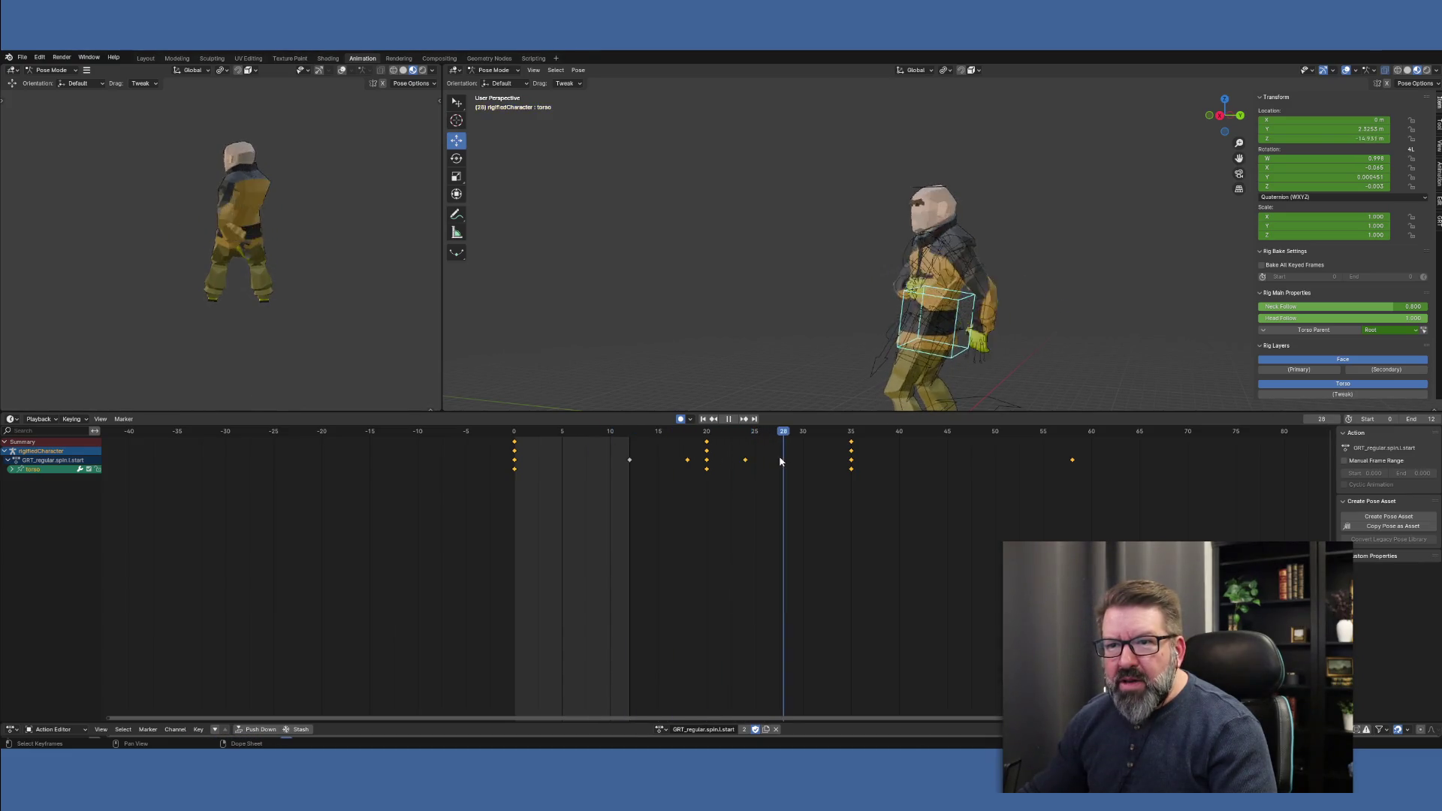
{"action": "mouse_move", "coordinate": [758, 463]}
{"action": "left_mouse_down"}
{"action": "mouse_move", "coordinate": [518, 454]}
{"action": "mouse_move", "coordinate": [756, 470]}
{"action": "mouse_move", "coordinate": [683, 466]}
{"action": "left_mouse_up"}
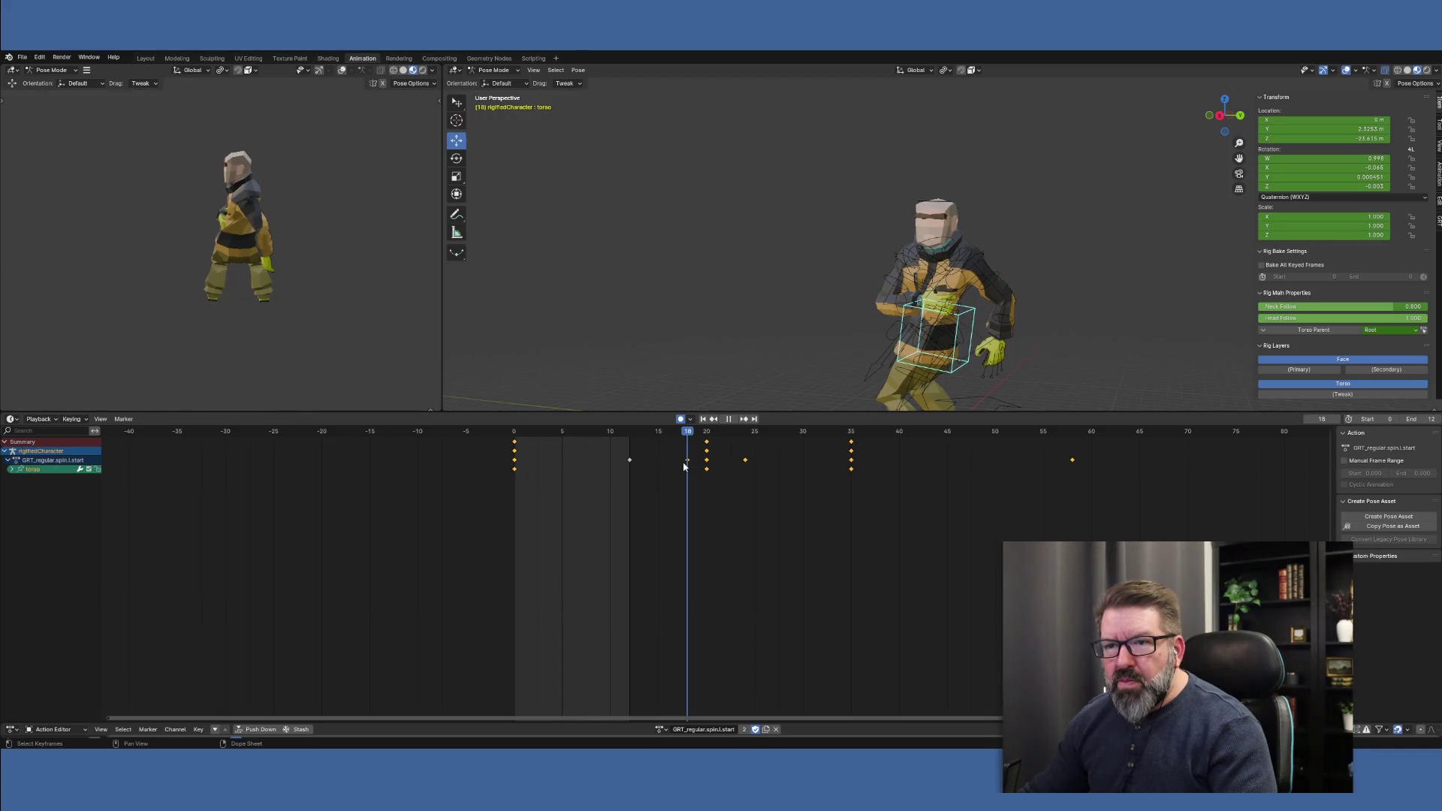
{"action": "left_click_drag", "start_coordinate": [683, 467], "coordinate": [684, 466]}
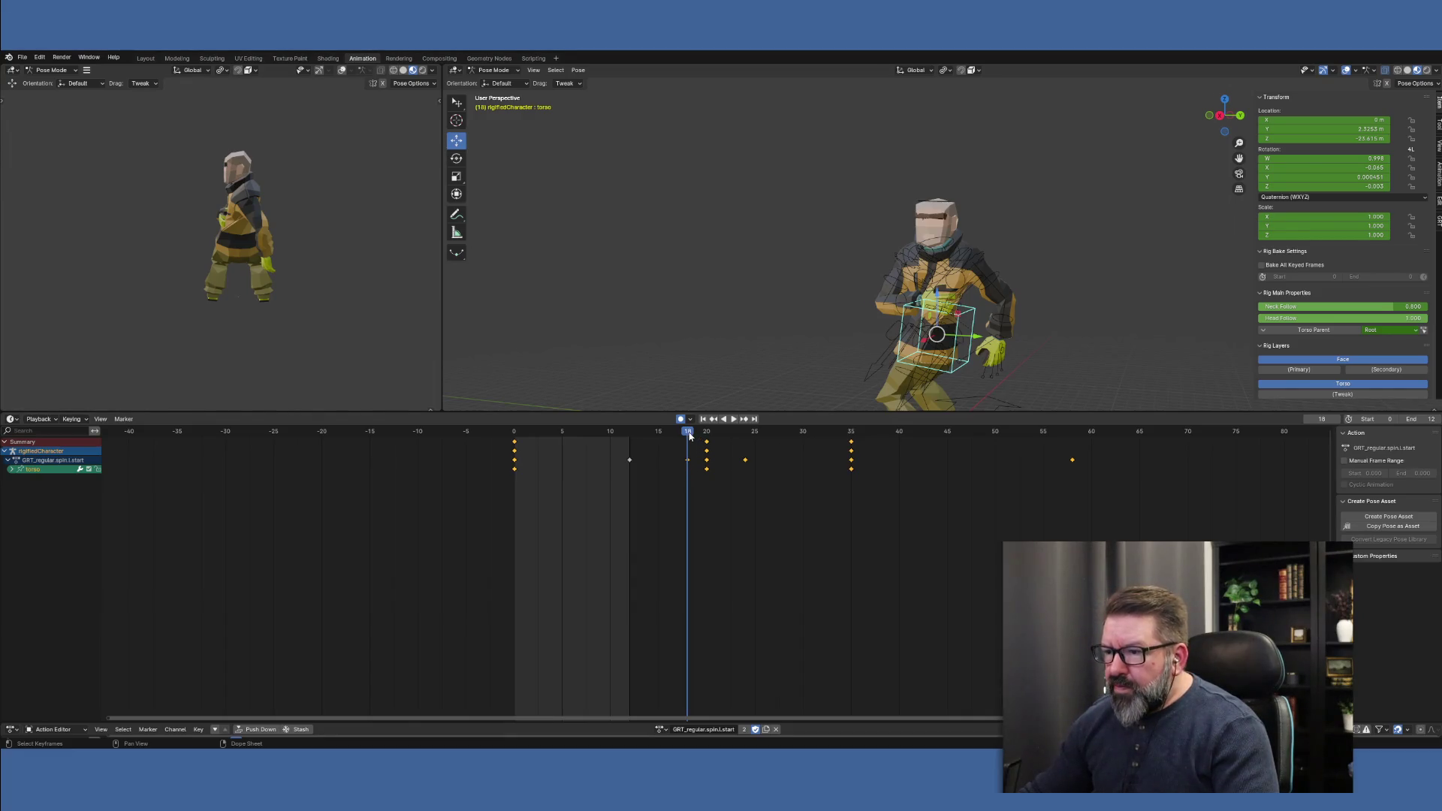
{"action": "key", "text": "space"}
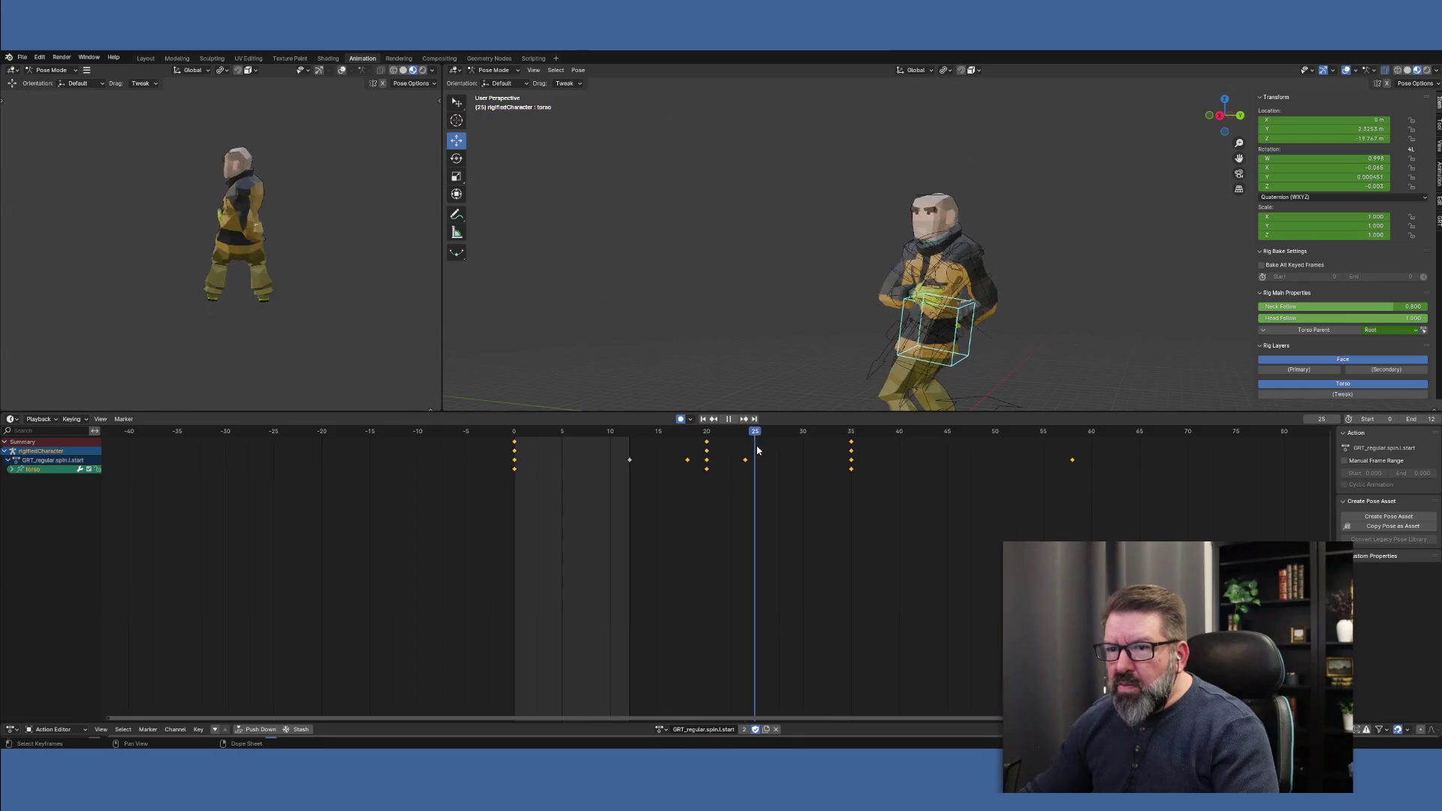
Select every bone and key the whole pose at frame 24
{"action": "mouse_move", "coordinate": [757, 449]}
{"action": "left_mouse_down"}
{"action": "mouse_move", "coordinate": [727, 451]}
{"action": "mouse_move", "coordinate": [742, 451]}
{"action": "left_mouse_up"}
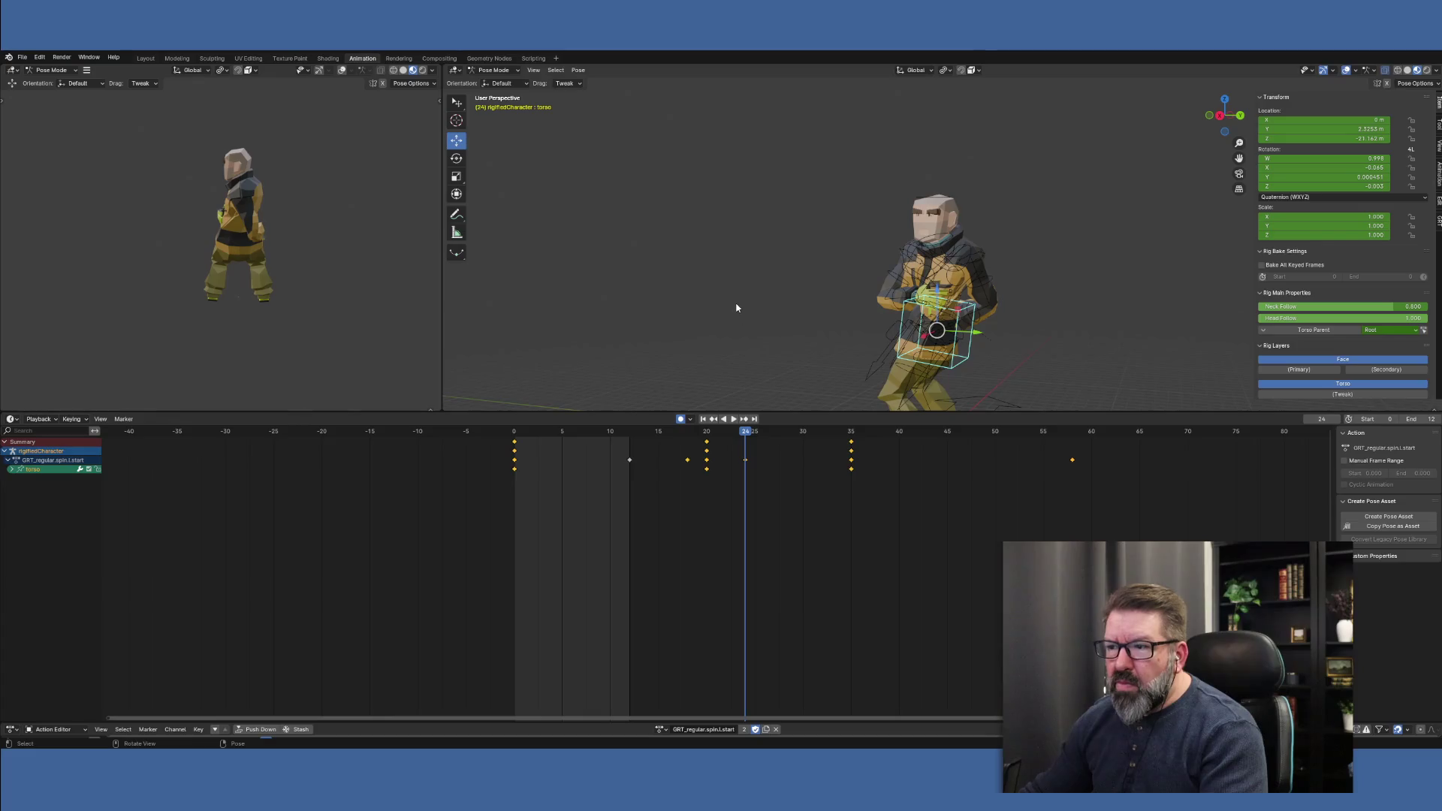
{"action": "key", "text": "a"}
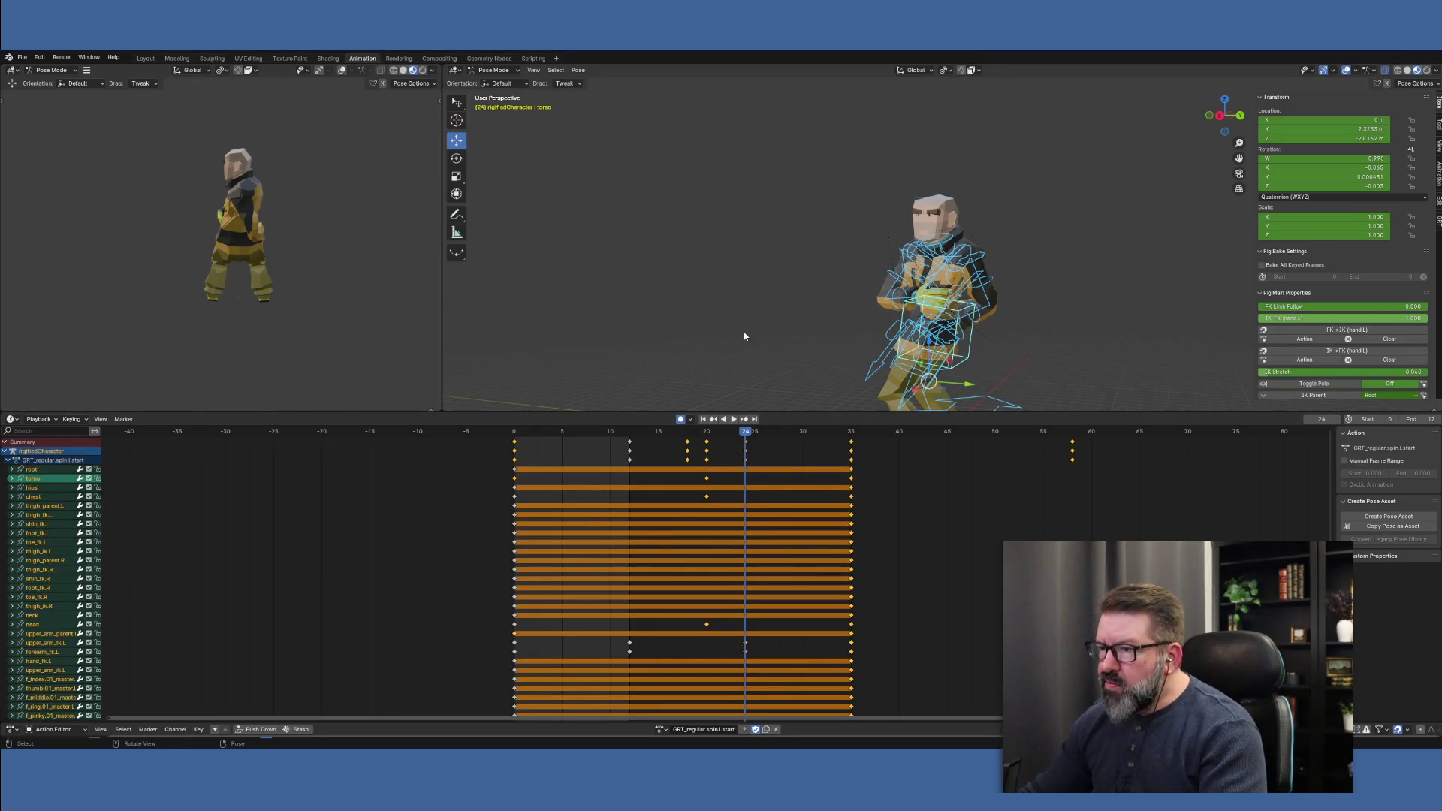
{"action": "key", "text": "i"}
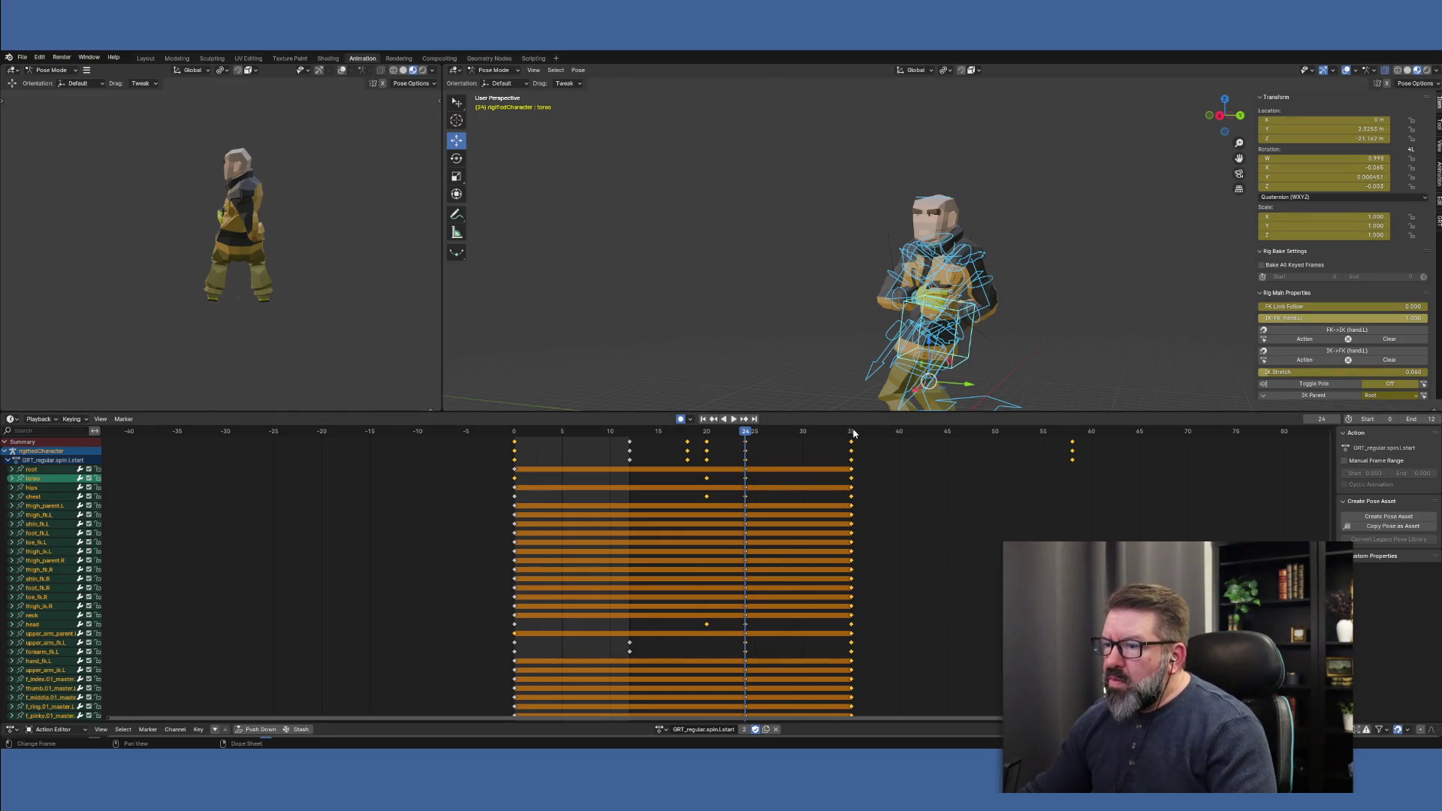
Delete the key columns at frames 35 and 58, then play the shortened action
{"action": "left_click", "coordinate": [852, 431]}
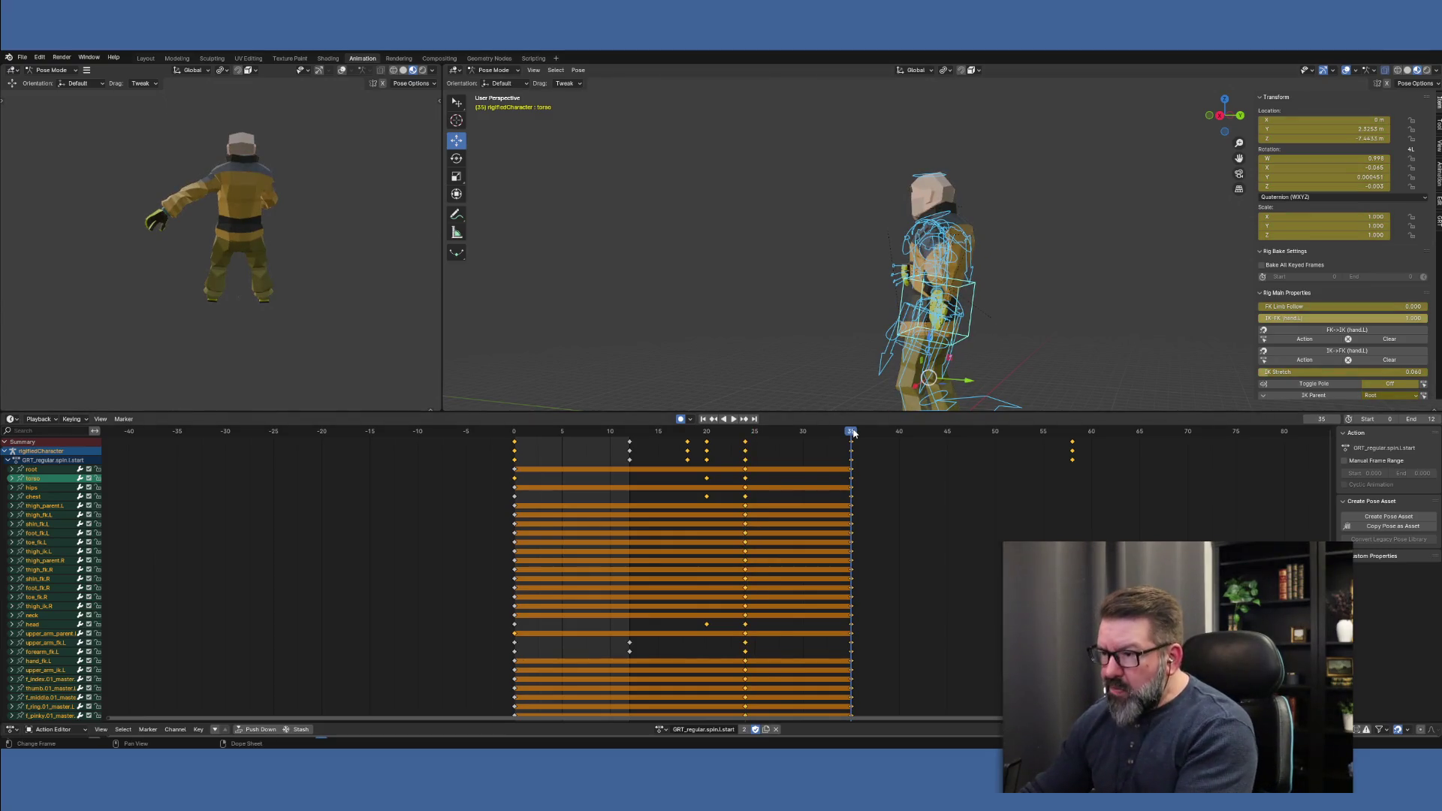
{"action": "left_click", "coordinate": [852, 446]}
{"action": "key", "text": "Delete"}
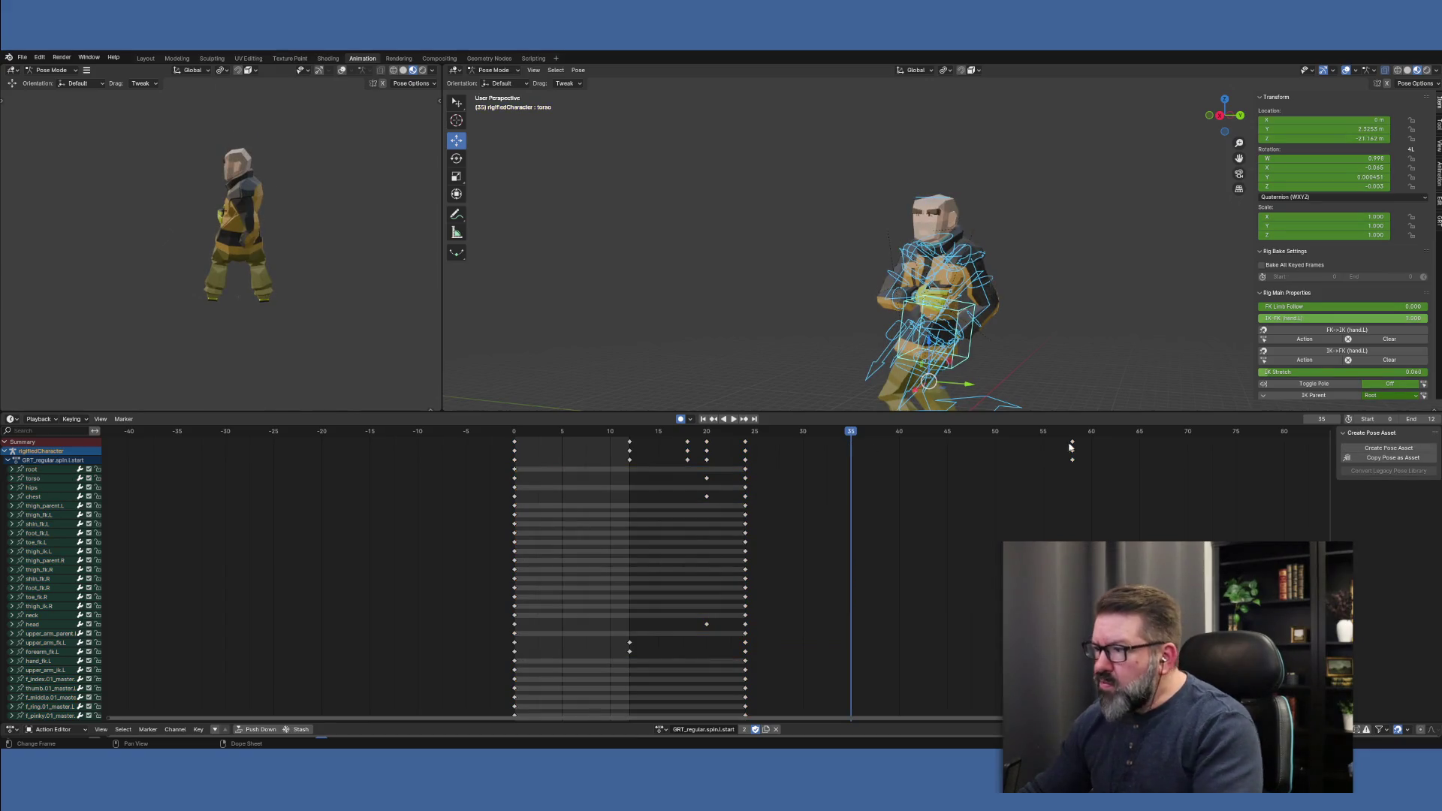
{"action": "left_click", "coordinate": [1073, 435]}
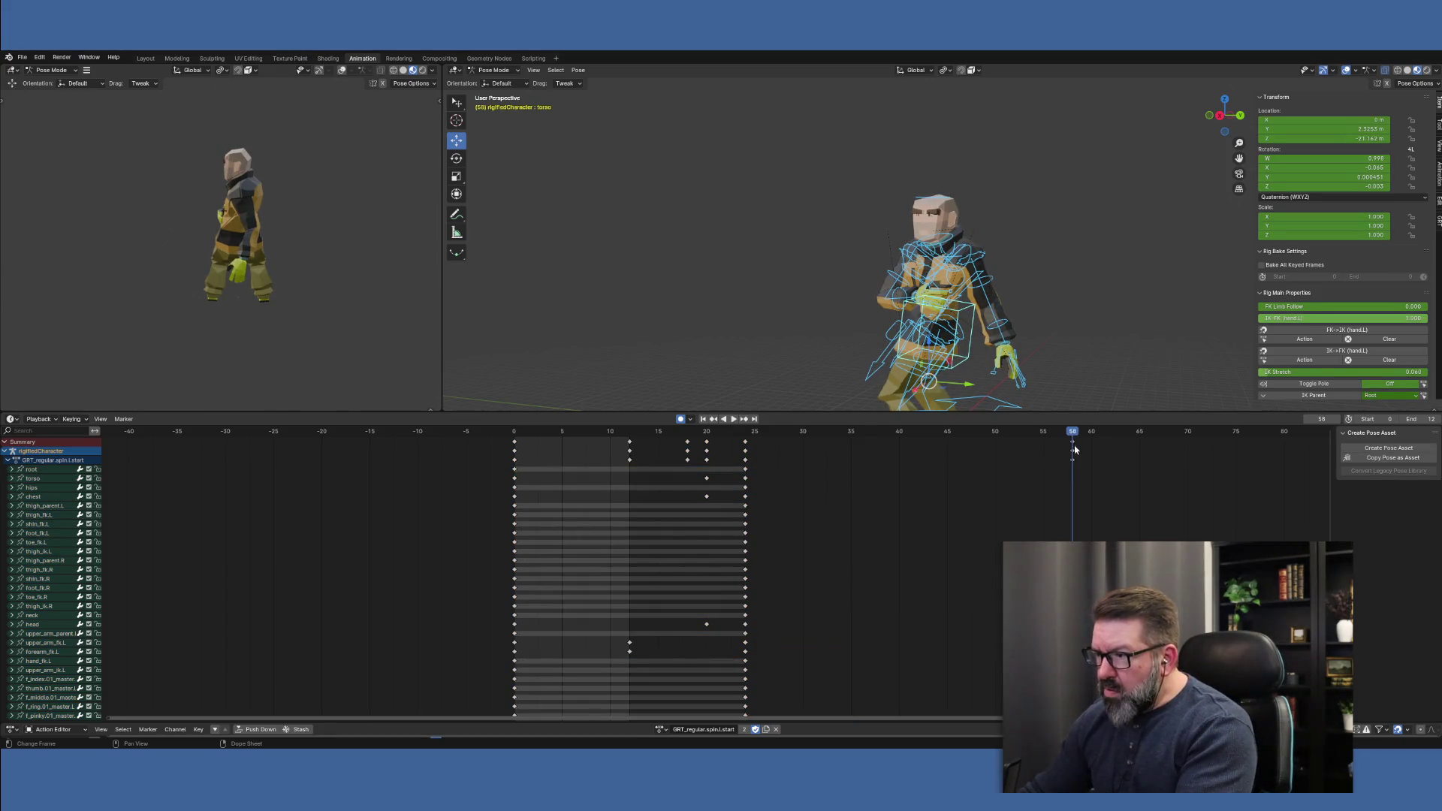
{"action": "key", "text": "Delete"}
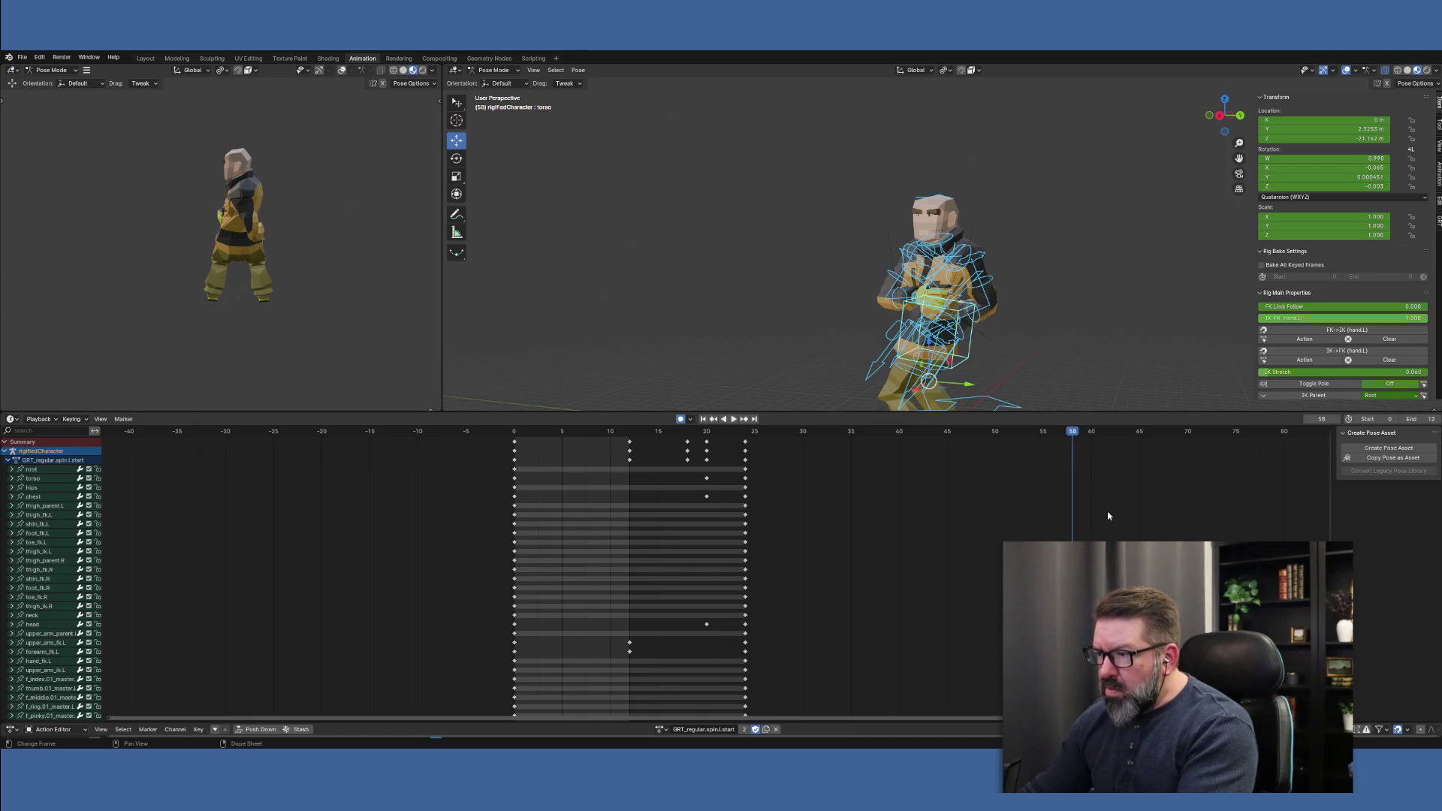
{"action": "key", "text": "space"}
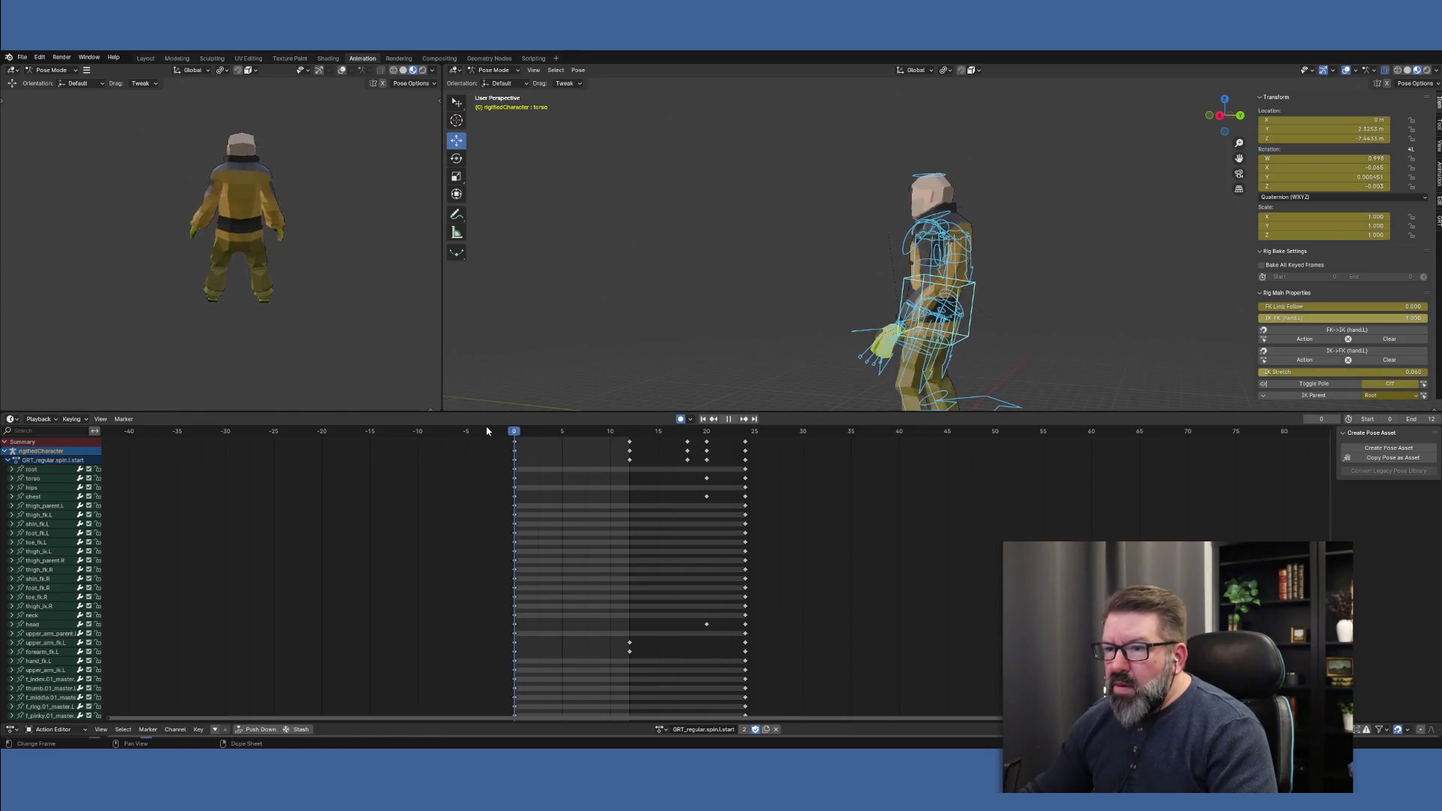
{"action": "left_click", "coordinate": [729, 456]}
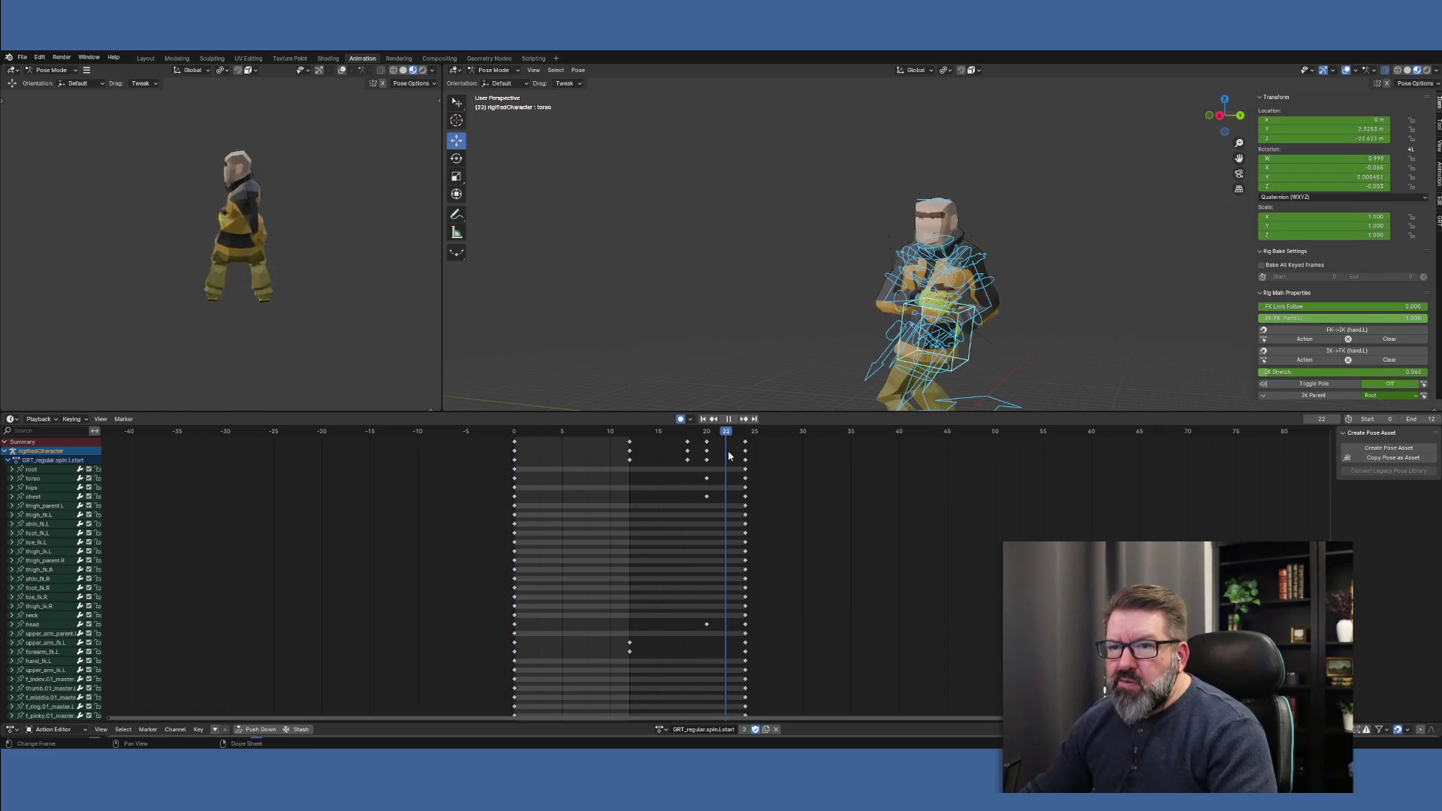
{"action": "left_click", "coordinate": [685, 458]}
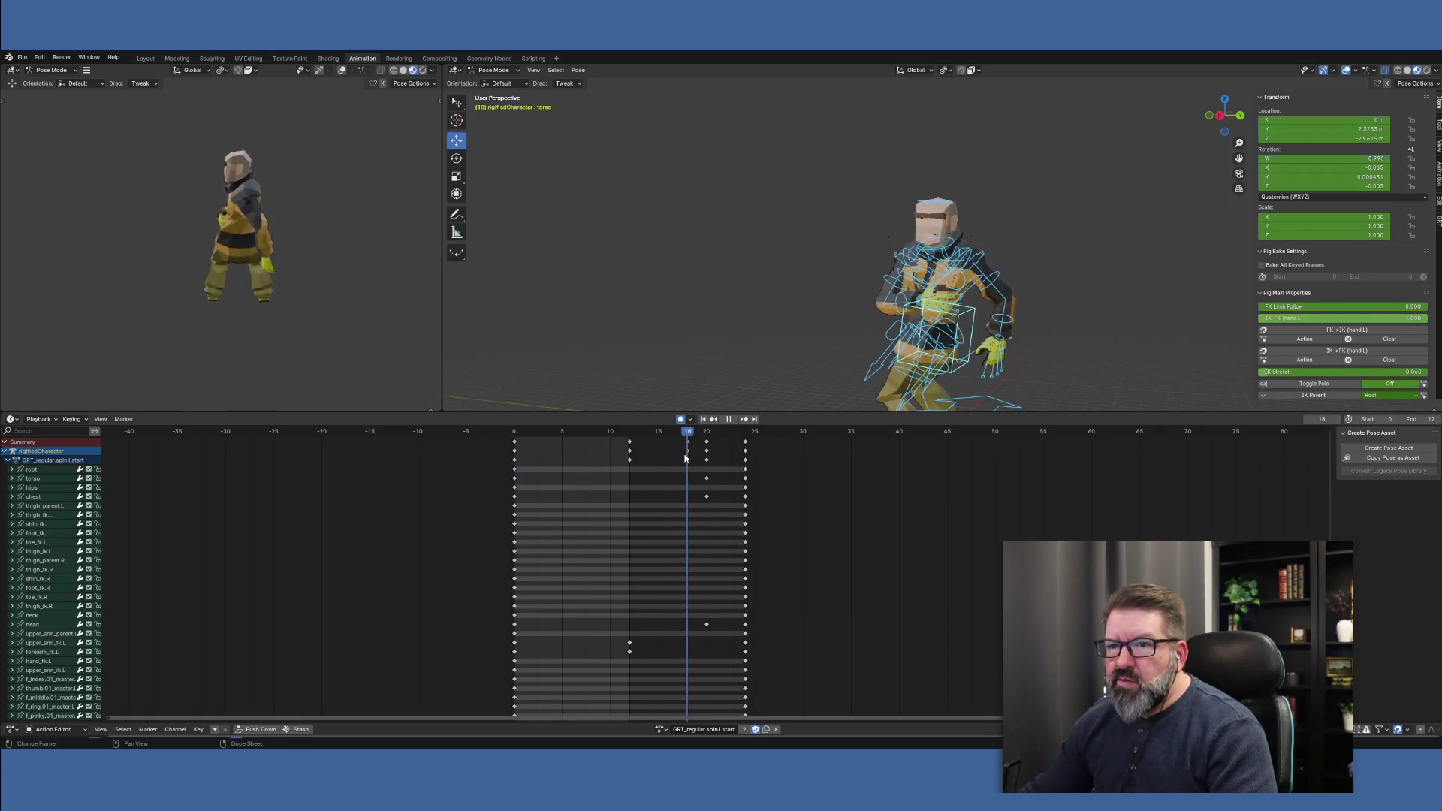
{"action": "mouse_move", "coordinate": [685, 458]}
{"action": "left_mouse_down"}
{"action": "mouse_move", "coordinate": [748, 459]}
{"action": "mouse_move", "coordinate": [540, 459]}
{"action": "mouse_move", "coordinate": [747, 460]}
{"action": "mouse_move", "coordinate": [512, 446]}
{"action": "left_mouse_up"}
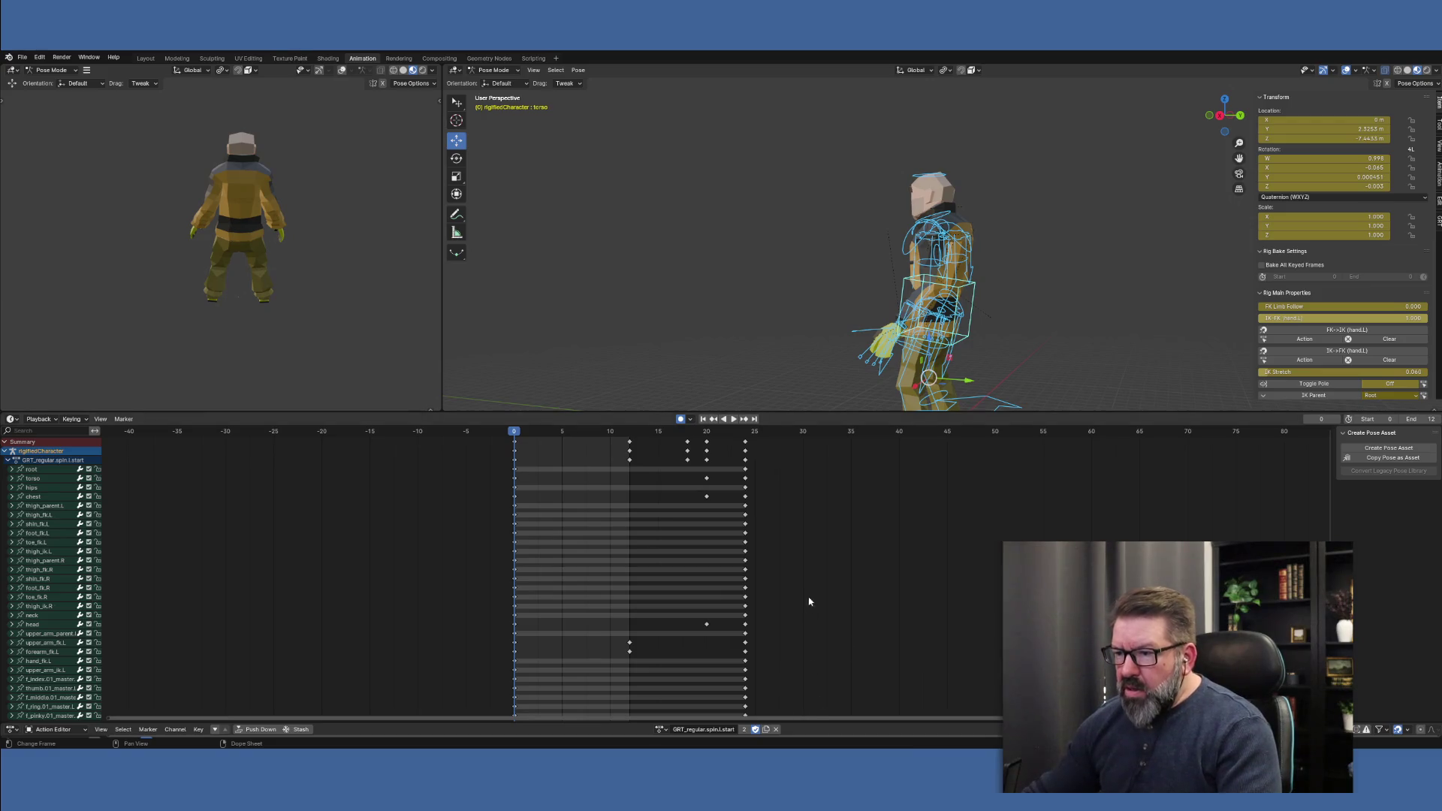
{"action": "scroll", "coordinate": [811, 594], "scroll_direction": "down", "scroll_amount": 1}
{"action": "scroll", "coordinate": [811, 585], "scroll_direction": "up", "scroll_amount": 2}
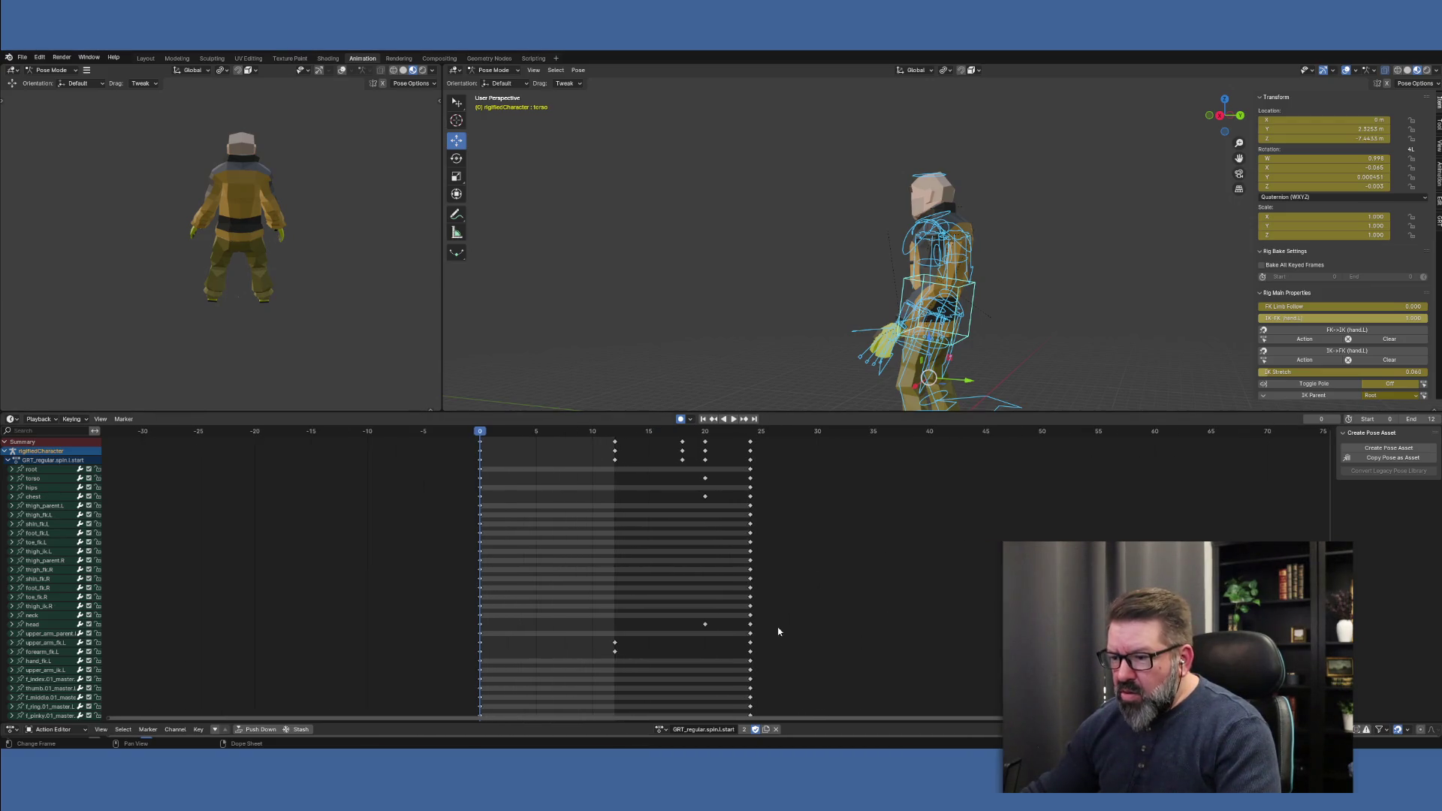
{"action": "double_click", "coordinate": [726, 730]}
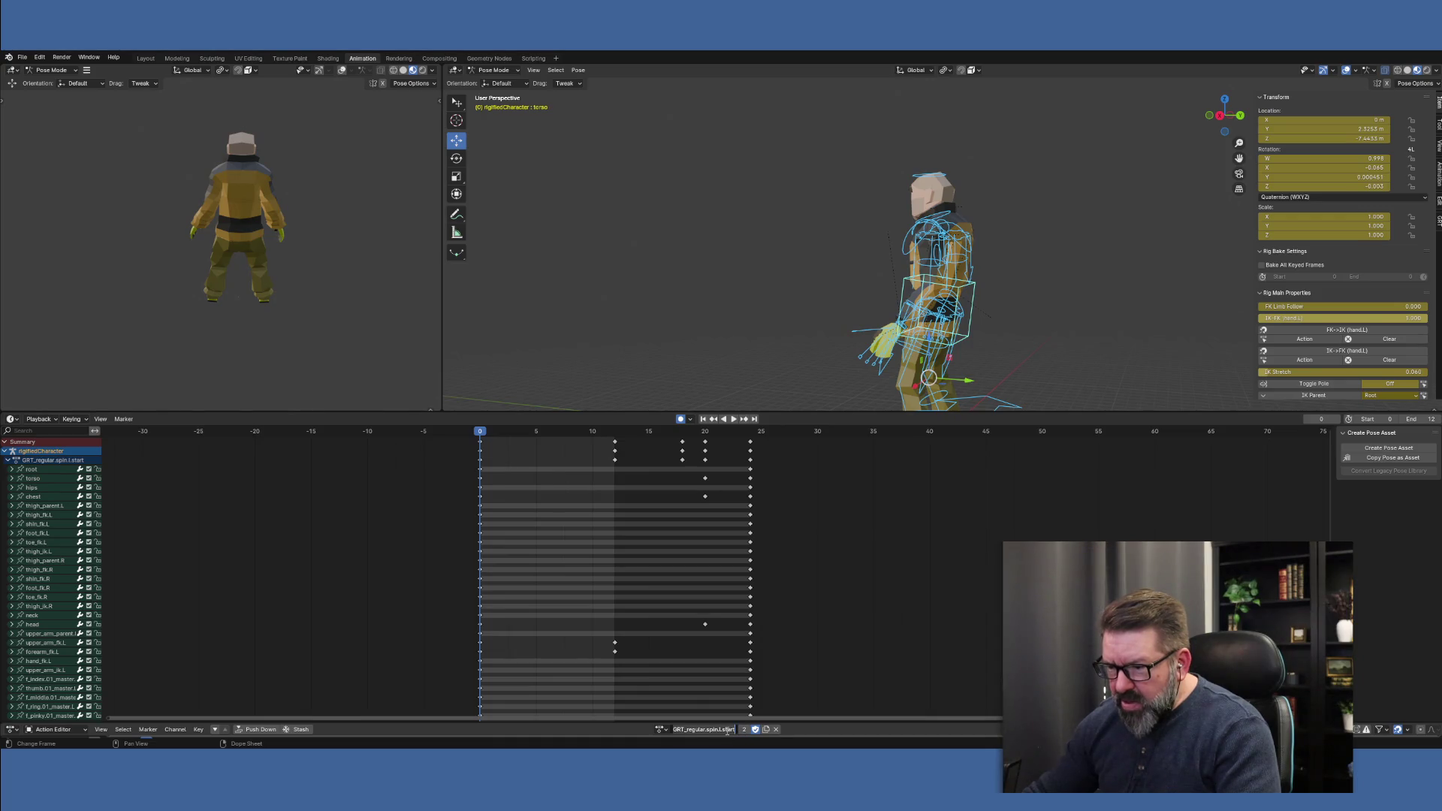
Switch to the GRT_regular.spin.r.start action and play it
{"action": "left_click", "coordinate": [662, 729]}
{"action": "left_click", "coordinate": [663, 729]}
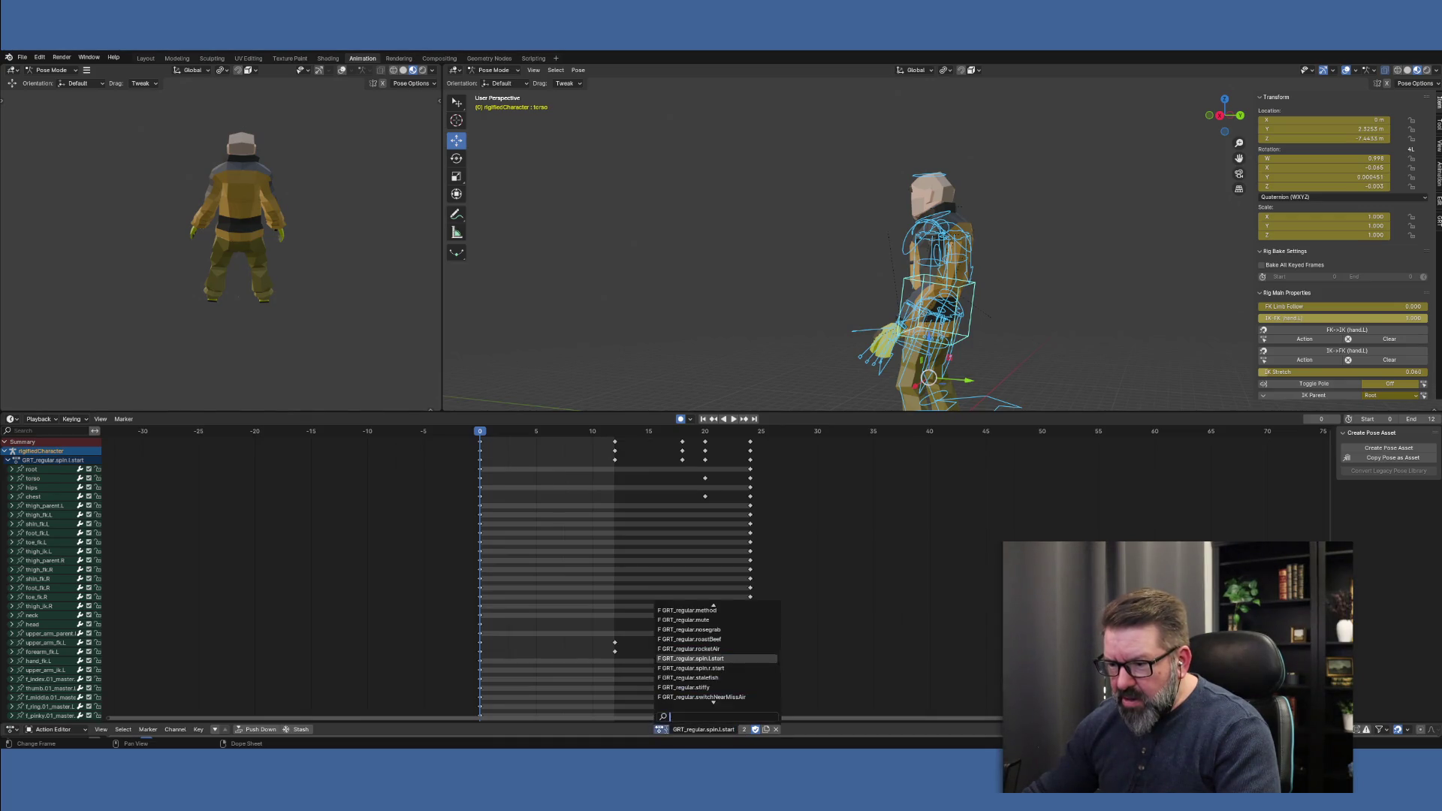
{"action": "left_click", "coordinate": [727, 668]}
{"action": "key", "text": "space"}
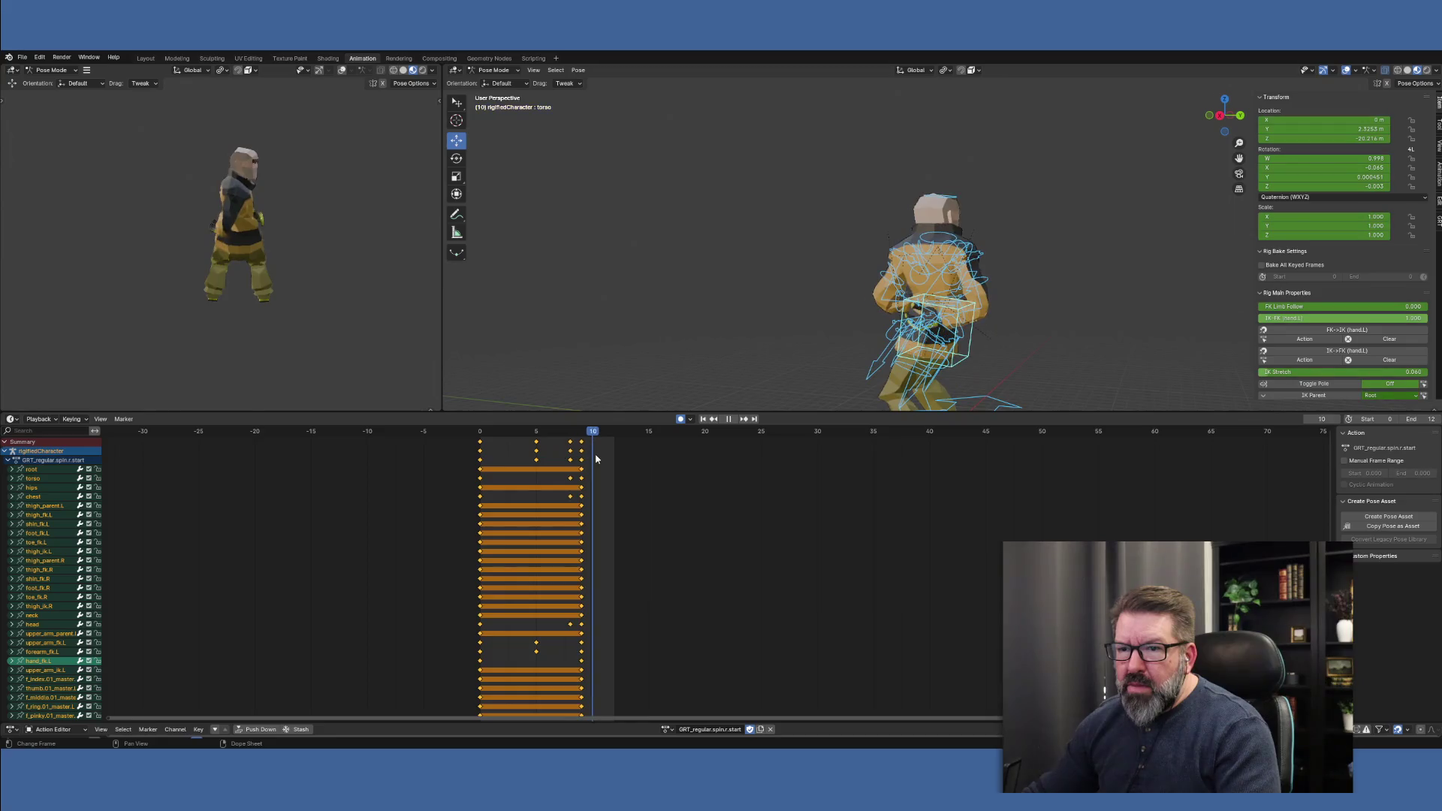
Stop playback at frame 9 and select the torso control bone
{"action": "left_click_drag", "start_coordinate": [595, 458], "coordinate": [583, 458]}
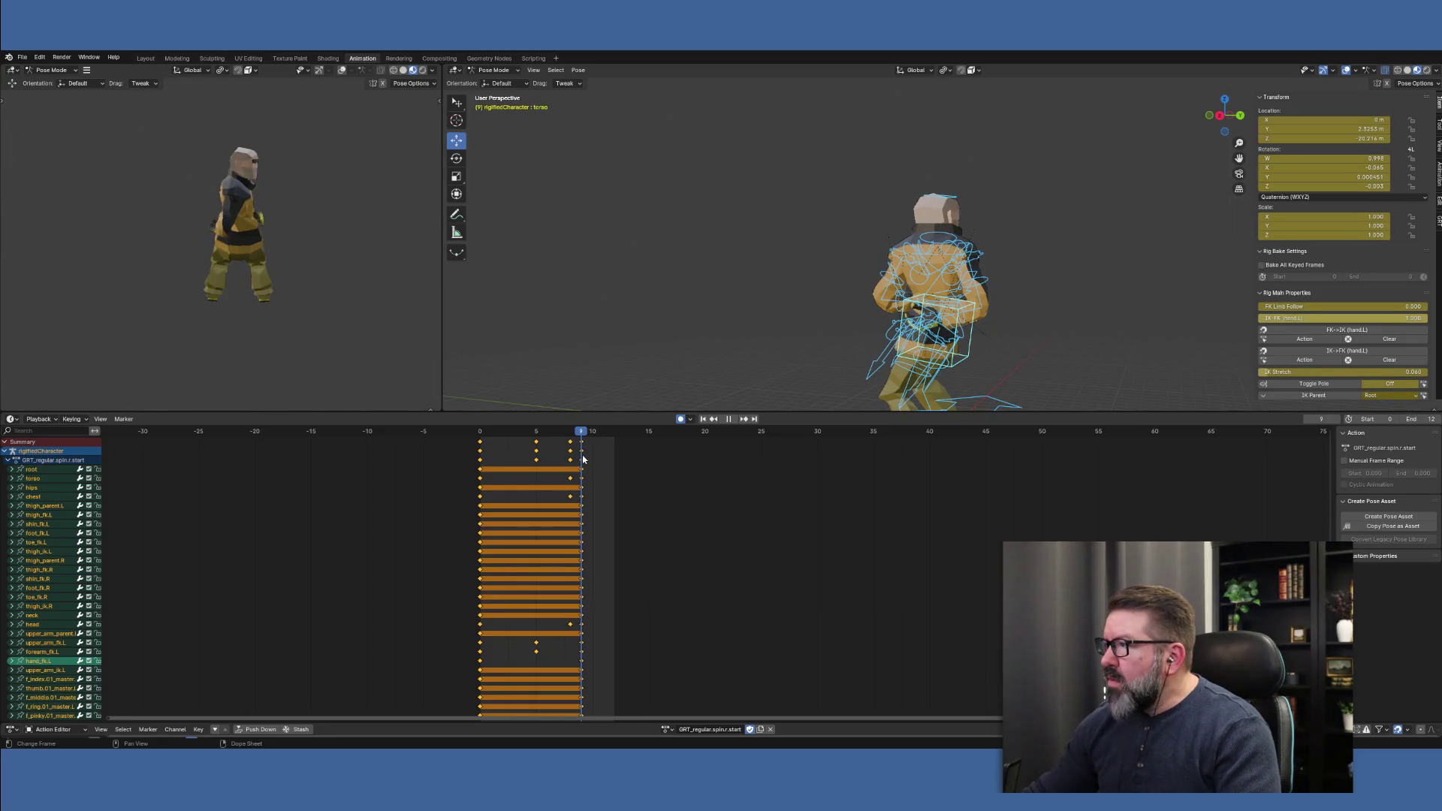
{"action": "key", "text": "space"}
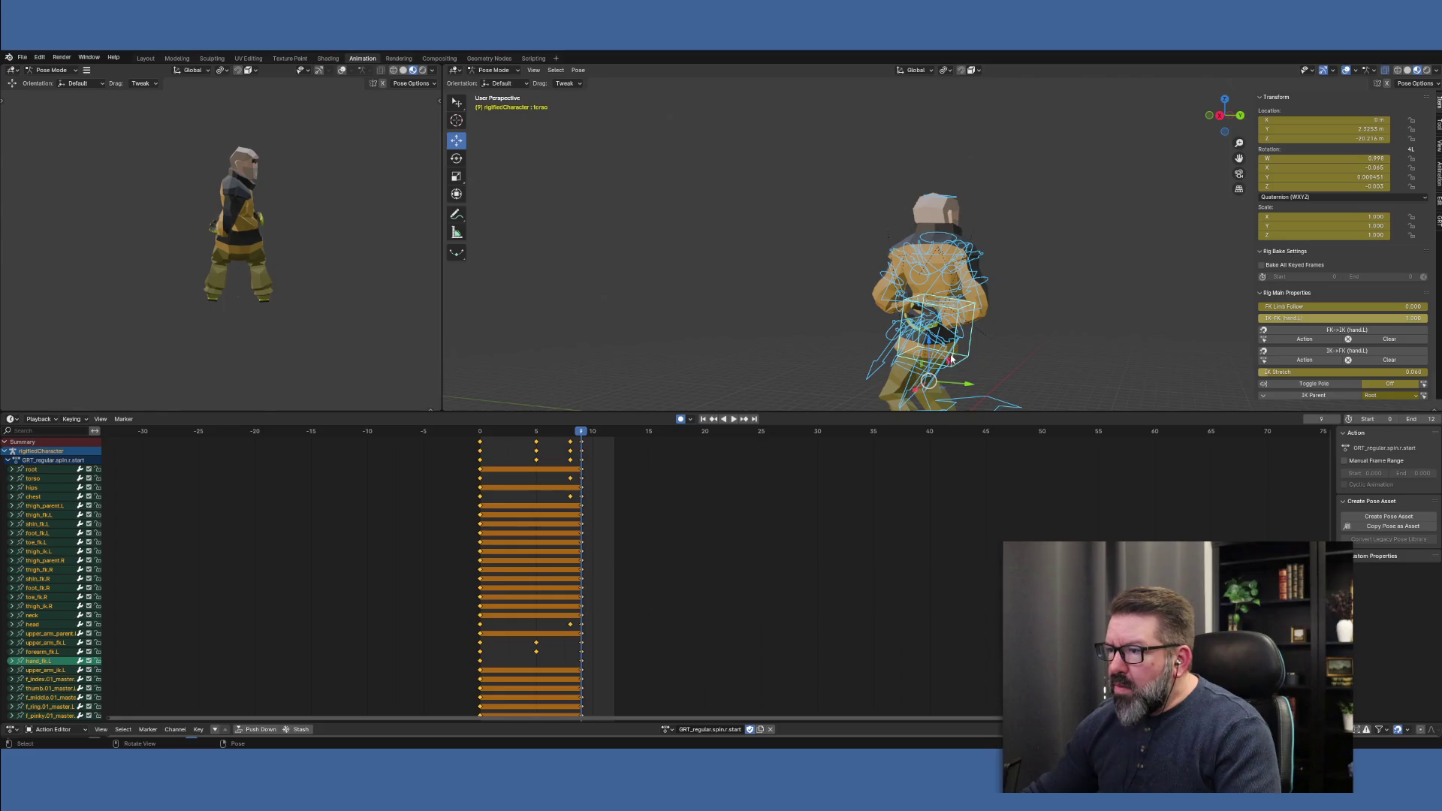
{"action": "left_click", "coordinate": [955, 357]}
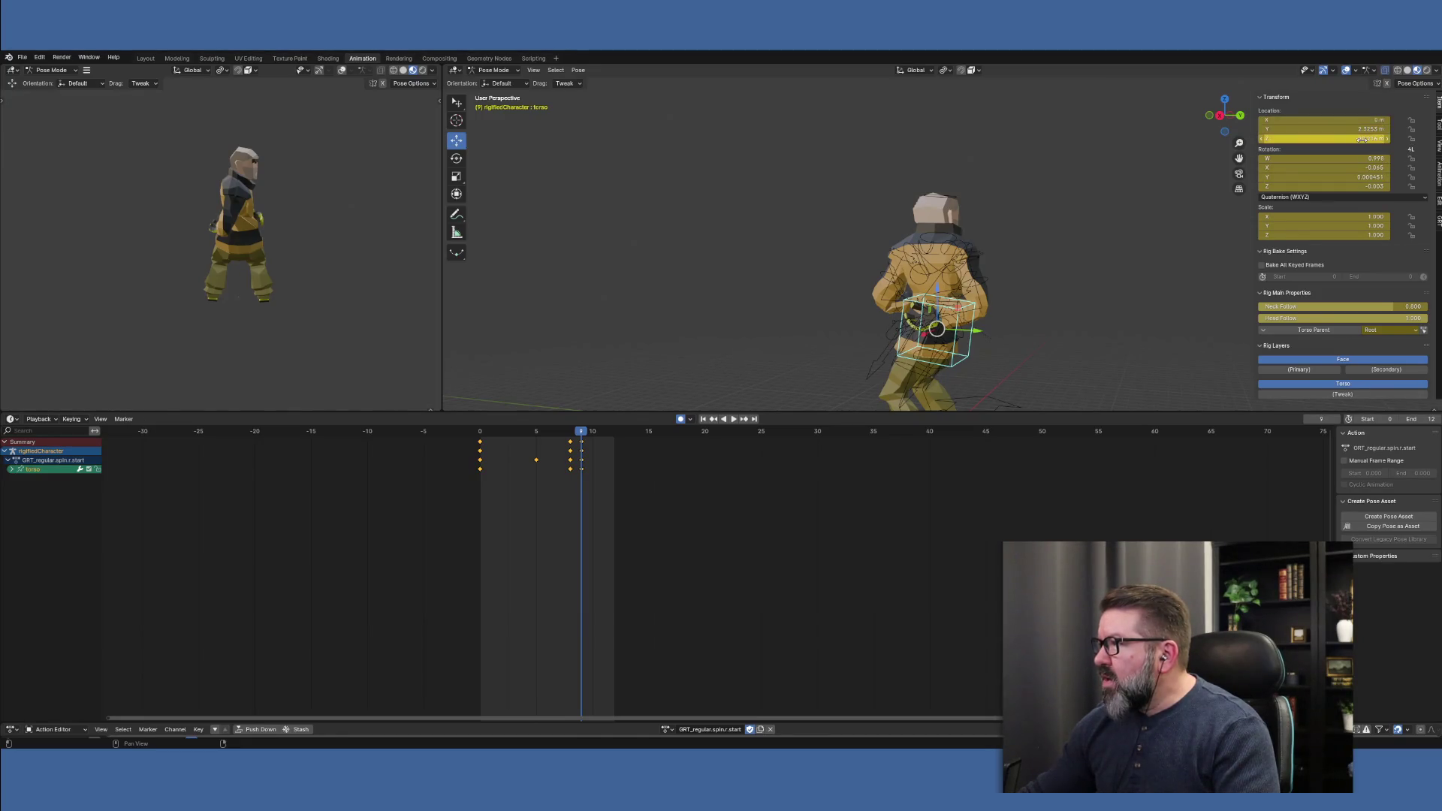
Load the GRT_regular.spin.l.start action and compare the poses at frames 20 and 24
{"action": "left_click", "coordinate": [672, 729]}
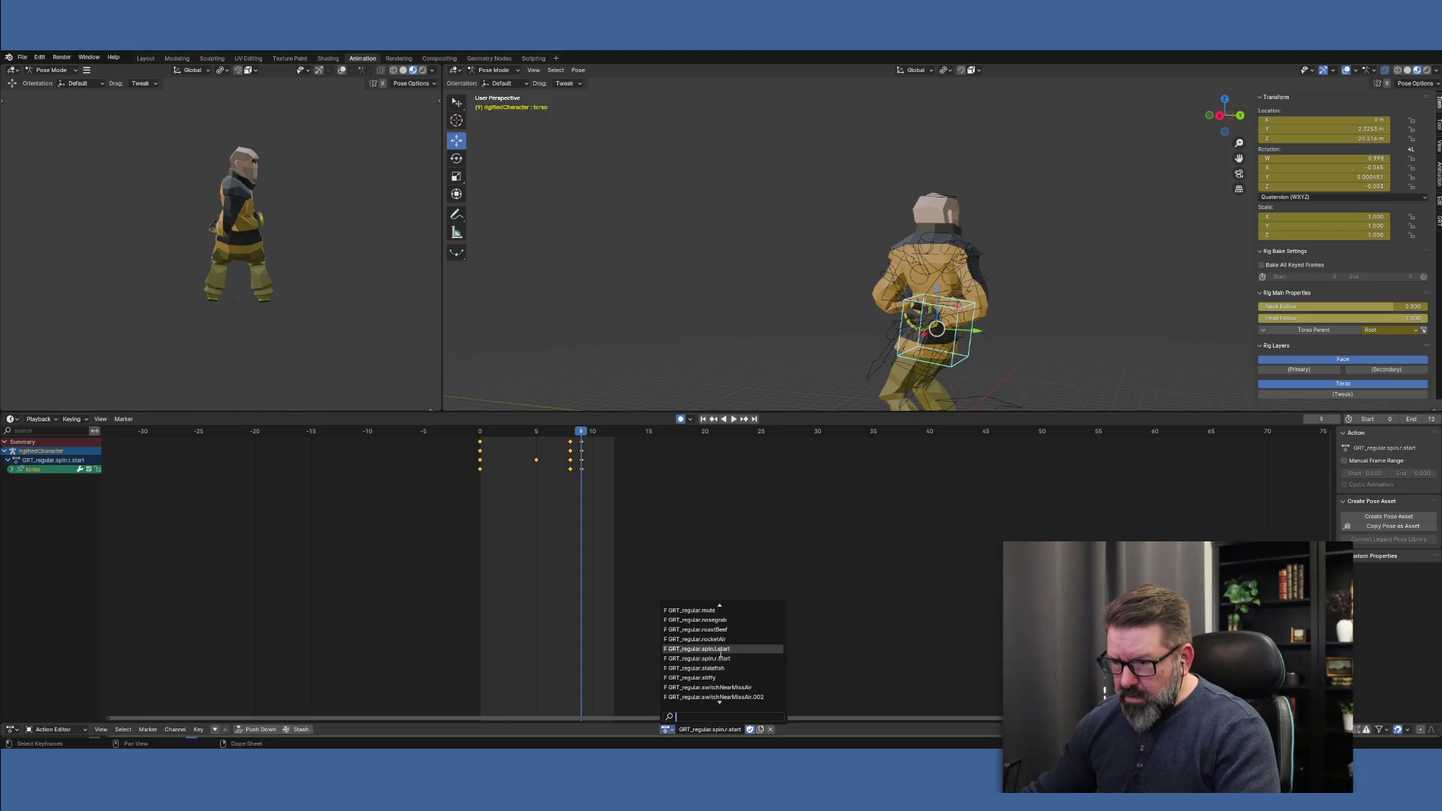
{"action": "left_click", "coordinate": [725, 650]}
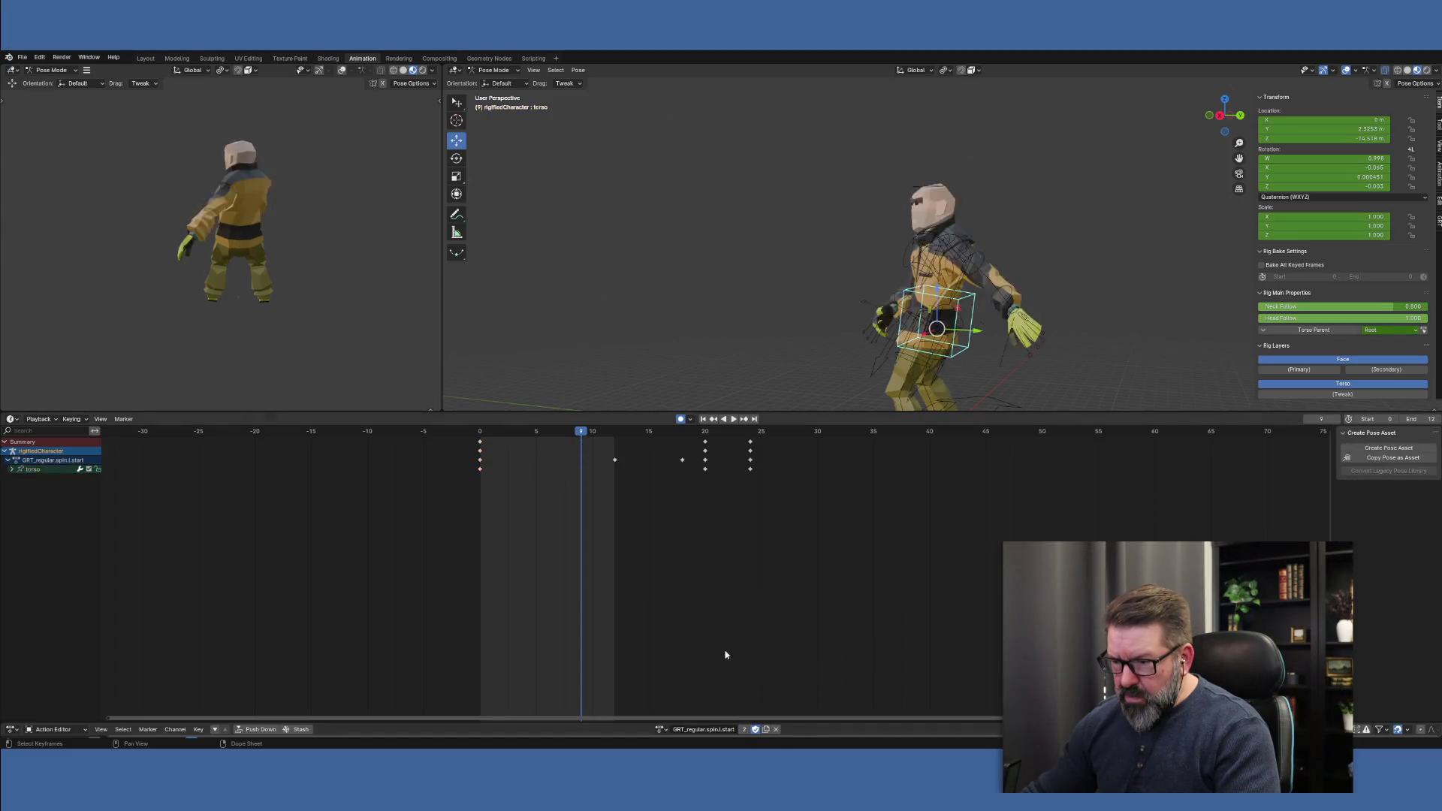
{"action": "left_click", "coordinate": [750, 437]}
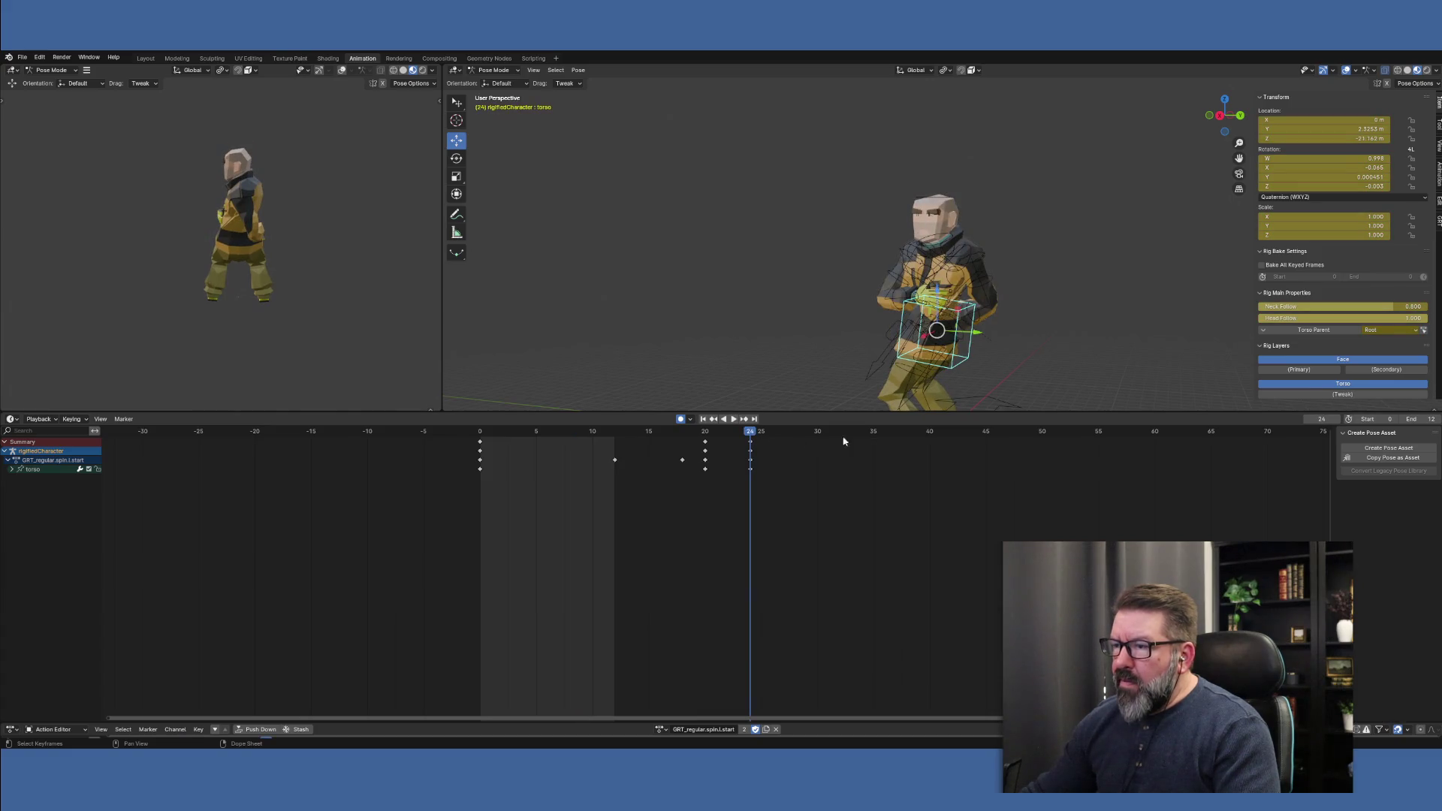
{"action": "left_click", "coordinate": [706, 437]}
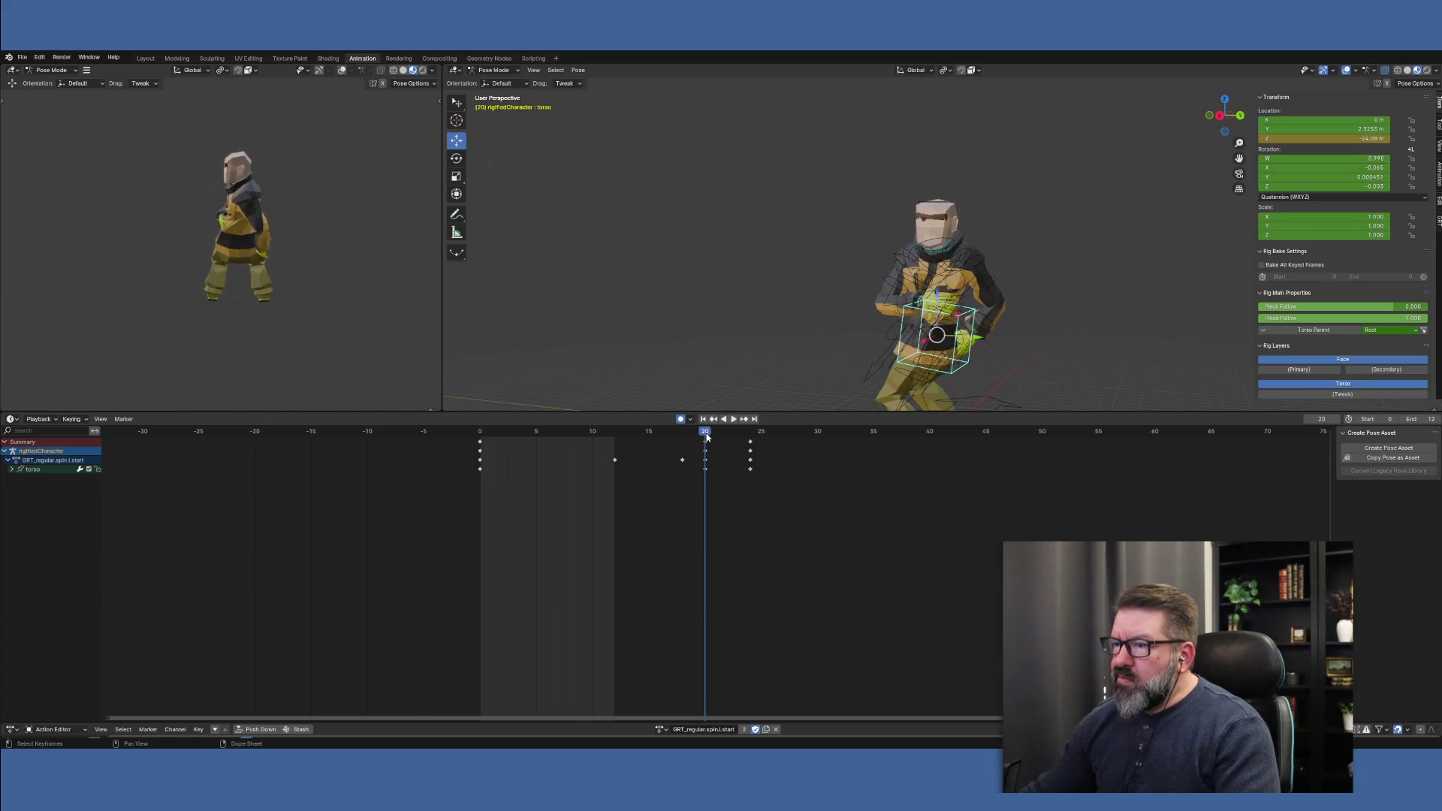
{"action": "left_click", "coordinate": [751, 434]}
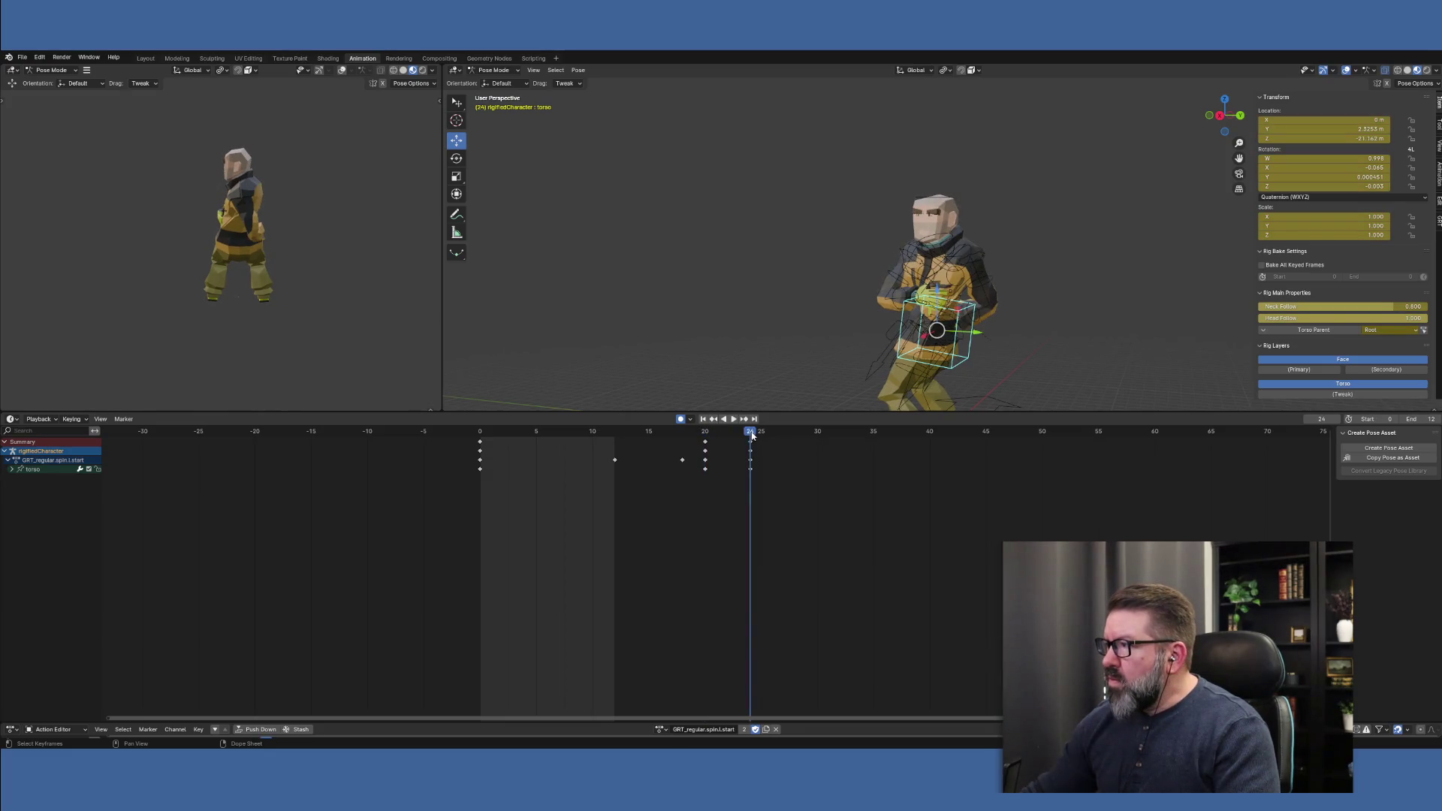
{"action": "left_click", "coordinate": [705, 437]}
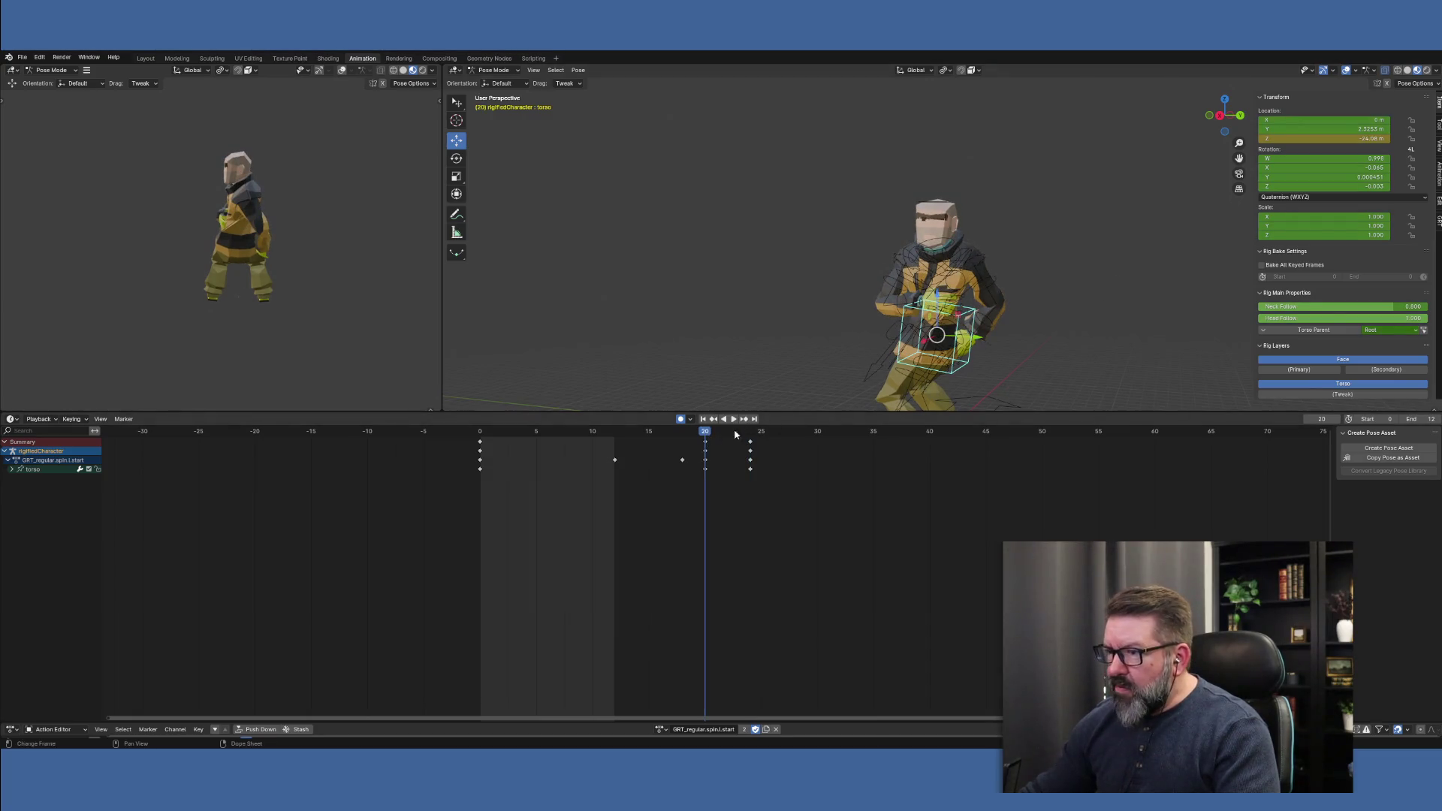
Adjust the torso height at frame 20 and insert its keyframes
{"action": "left_click_drag", "start_coordinate": [938, 296], "coordinate": [940, 287]}
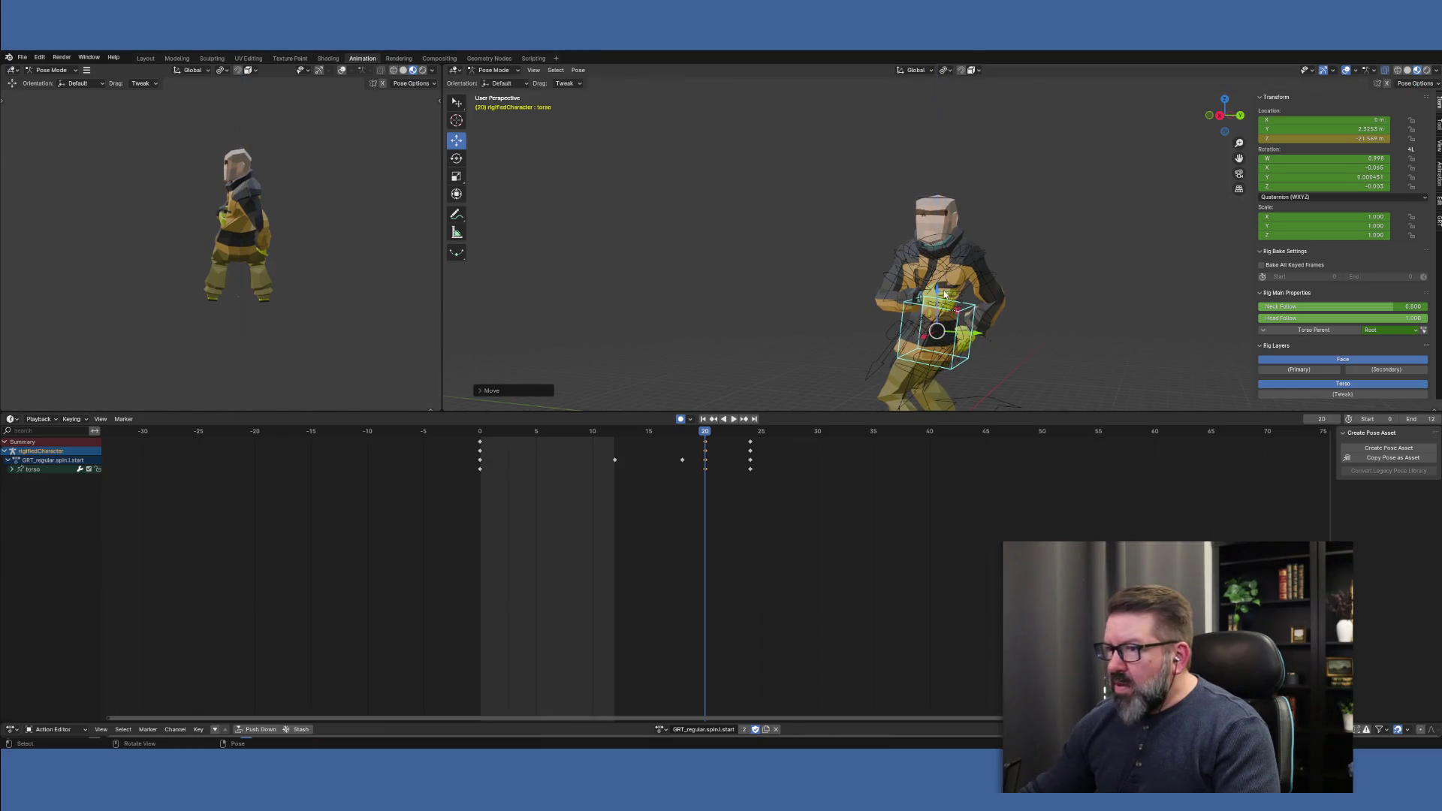
{"action": "left_click", "coordinate": [752, 439]}
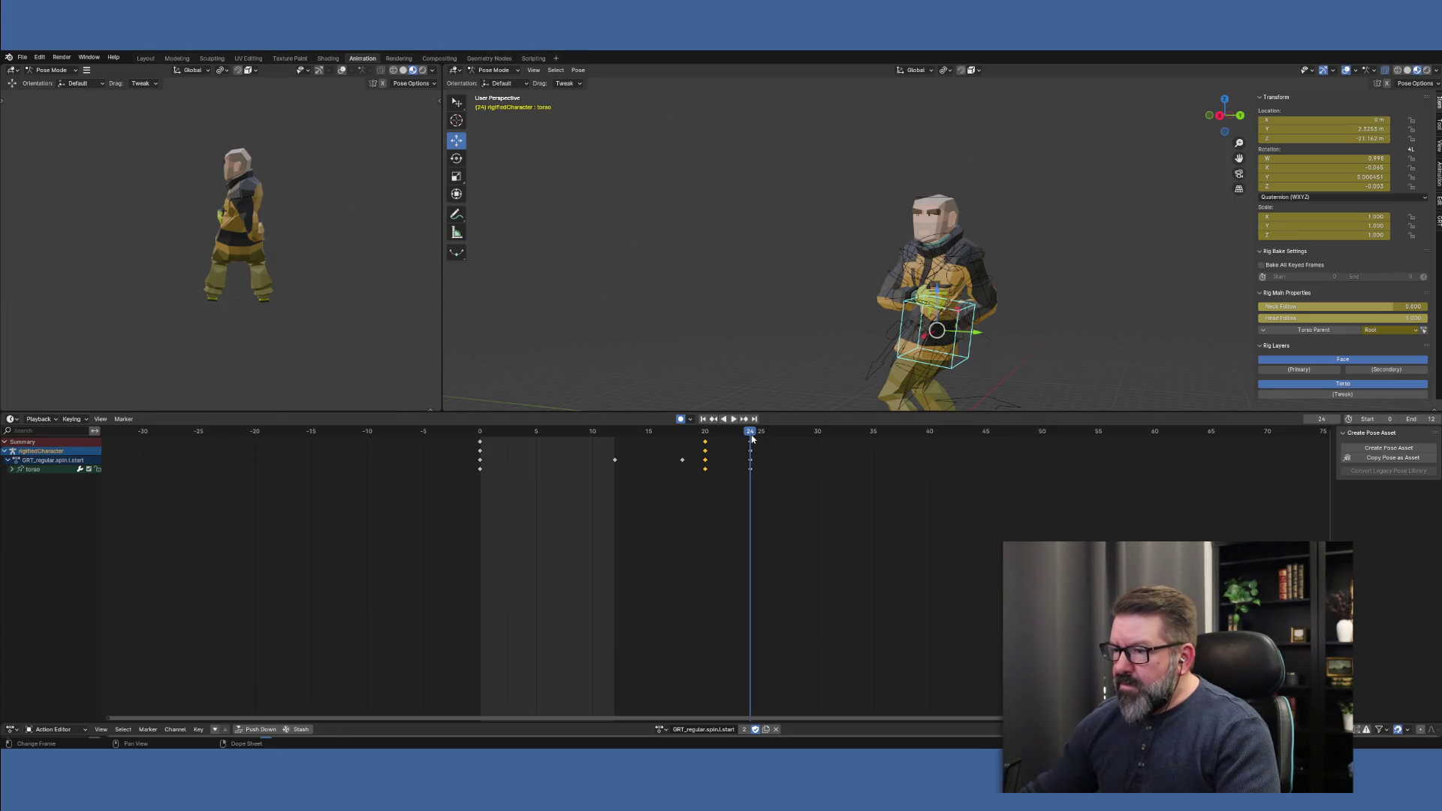
{"action": "mouse_move", "coordinate": [476, 434]}
{"action": "left_mouse_down"}
{"action": "mouse_move", "coordinate": [774, 441]}
{"action": "mouse_move", "coordinate": [502, 442]}
{"action": "left_mouse_up"}
{"action": "key", "text": "i"}
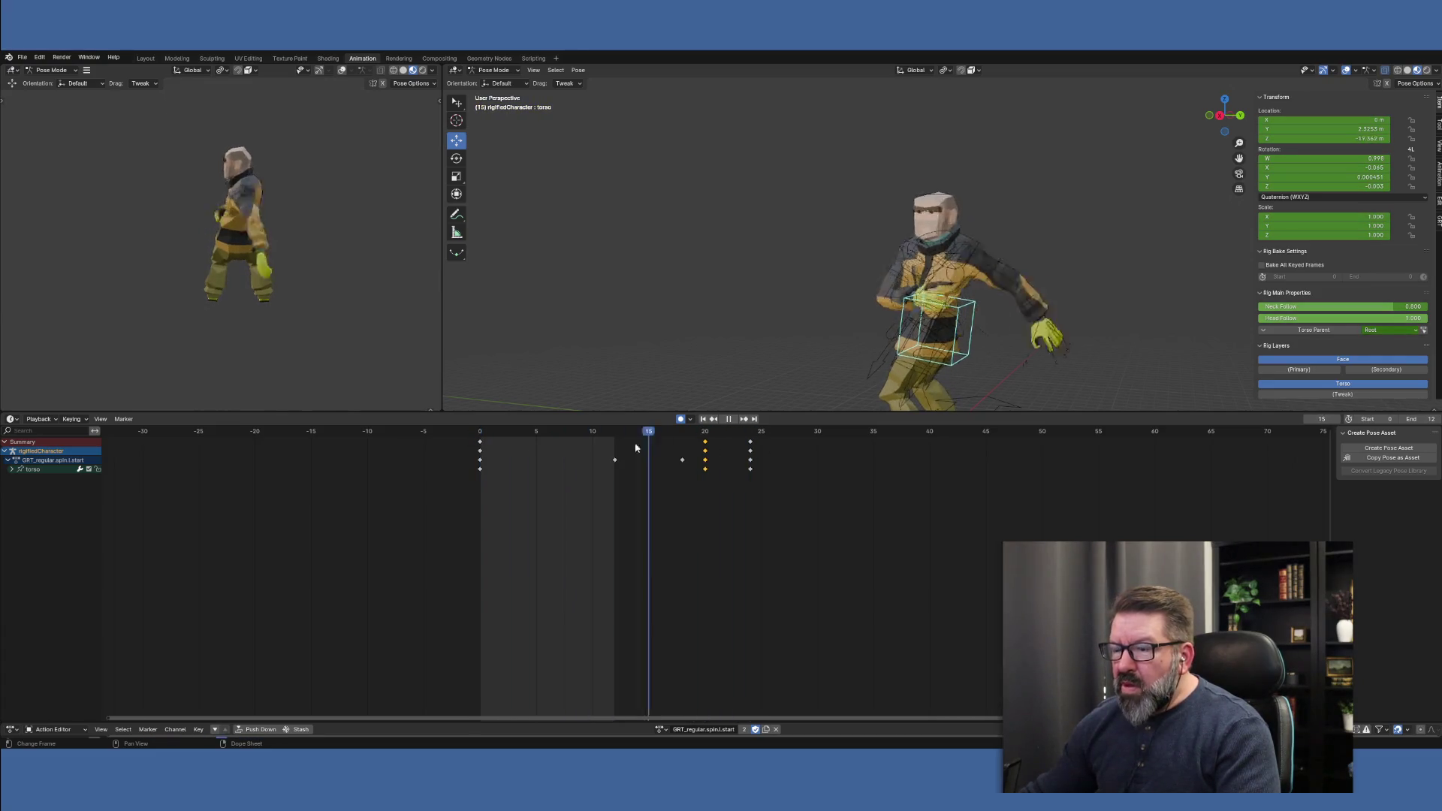
Scale all the action's keyframes toward frame 0 so they end around frame 9
{"action": "key", "text": "space"}
{"action": "key", "text": "a"}
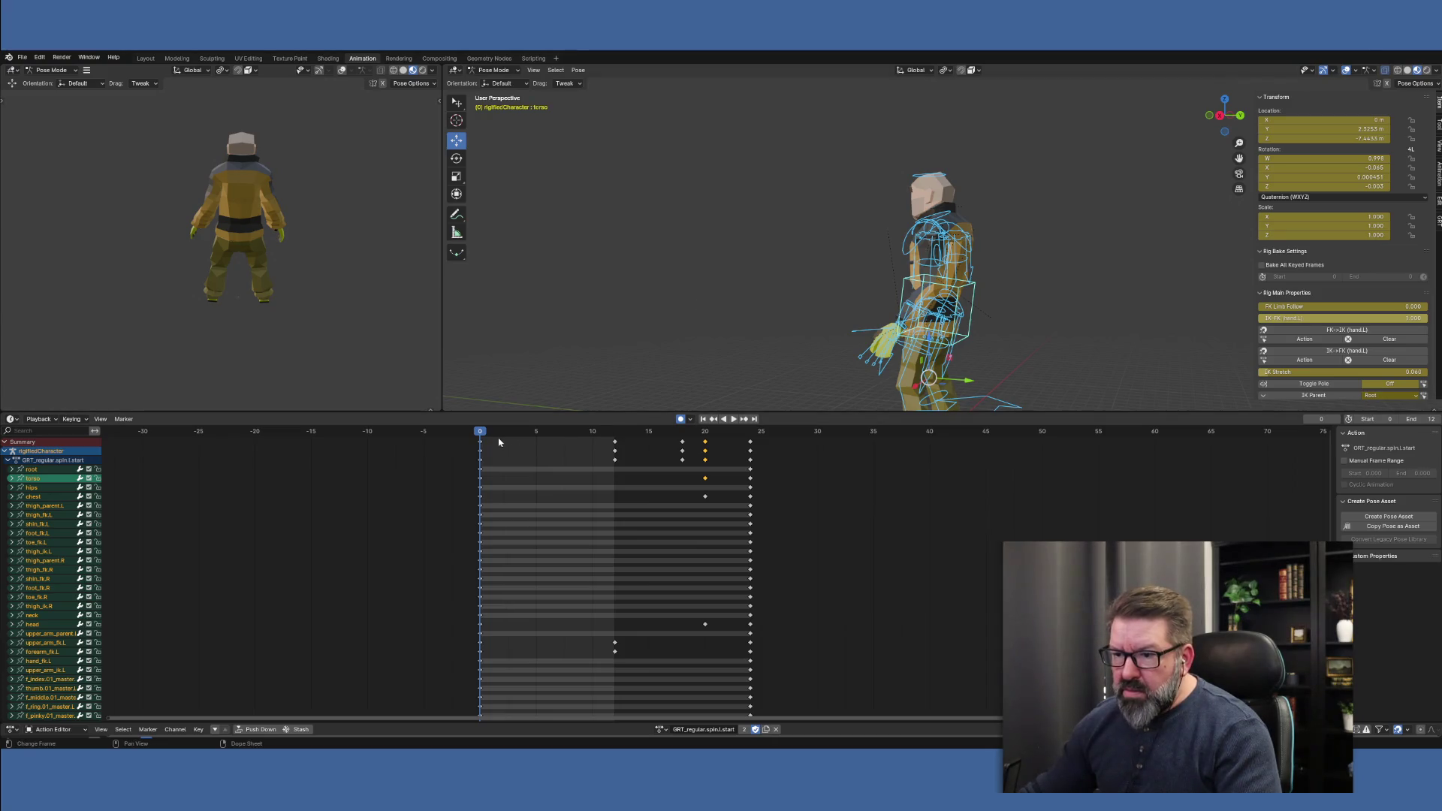
{"action": "key", "text": "a"}
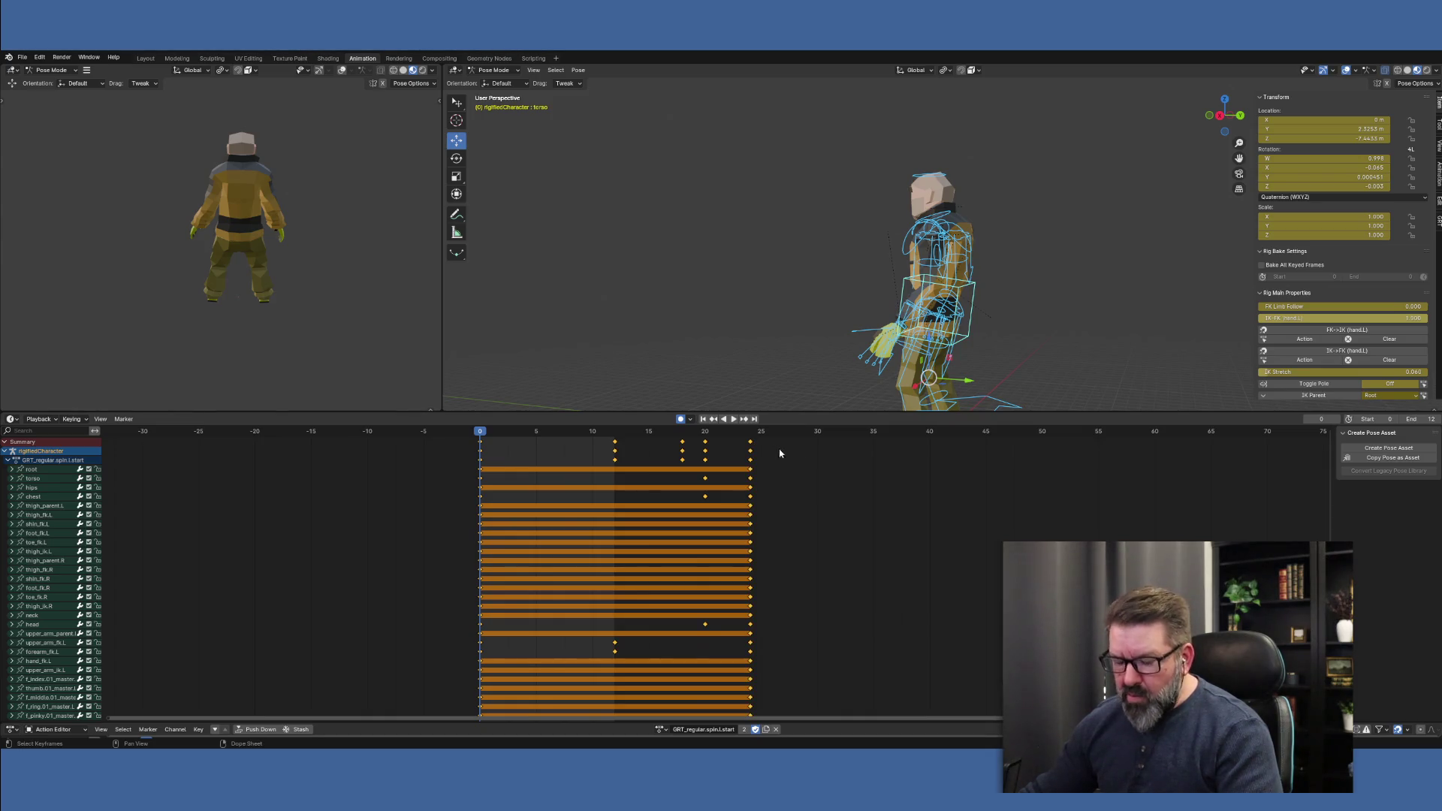
{"action": "key", "text": "s"}
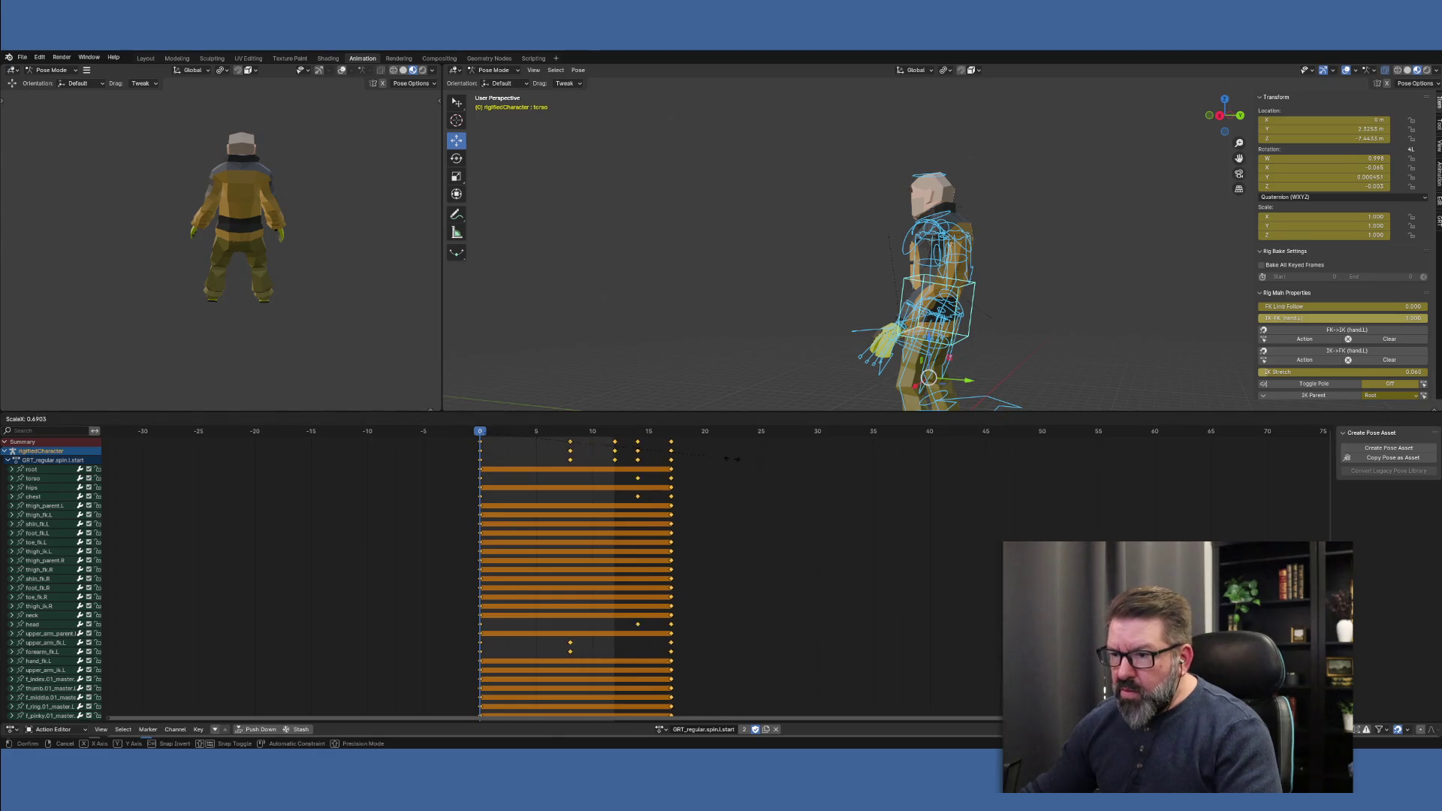
{"action": "left_click", "coordinate": [622, 454]}
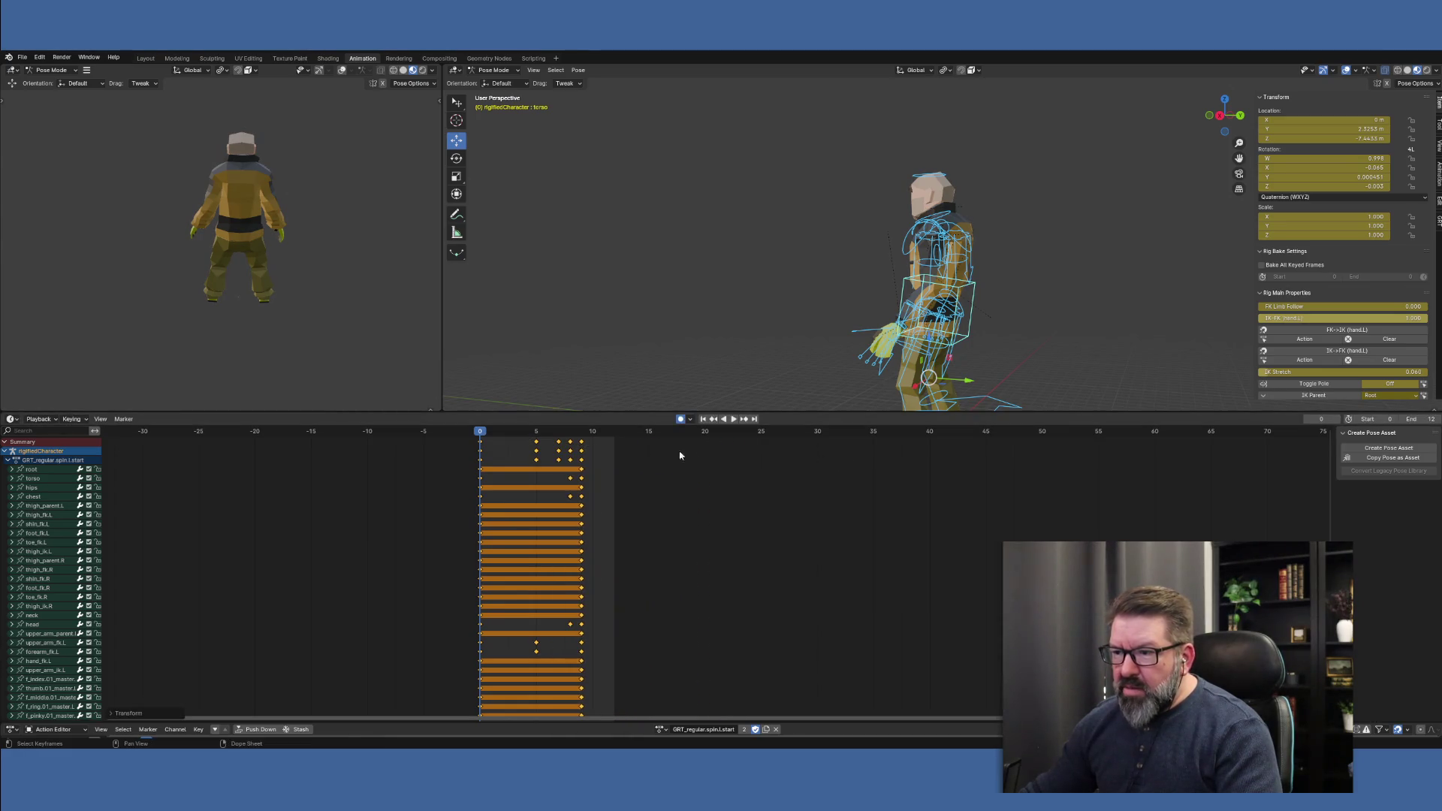
Set the scene's end frame to 9 and deselect all bones
{"action": "left_click", "coordinate": [1427, 420]}
{"action": "type", "text": "9"}
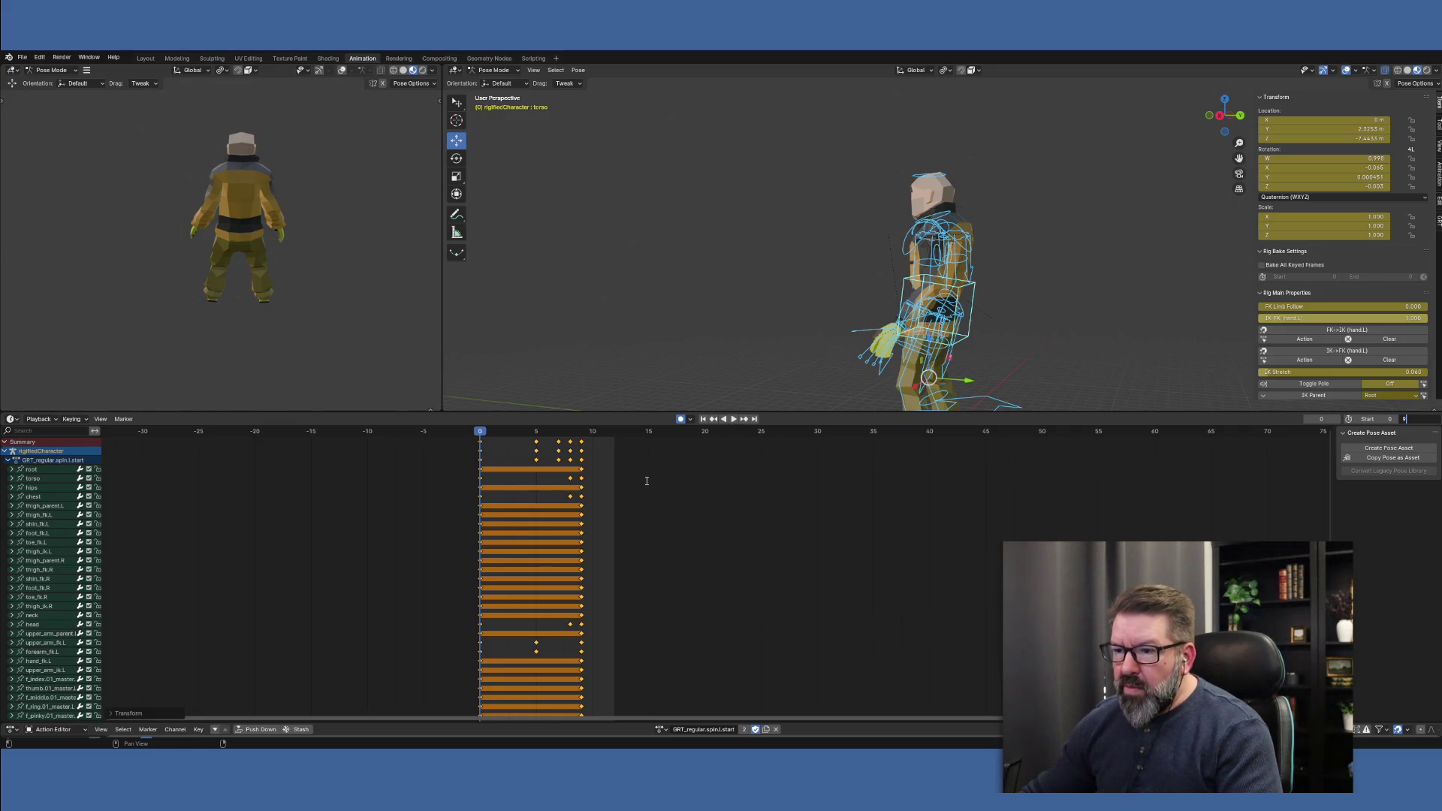
{"action": "key", "text": "Return"}
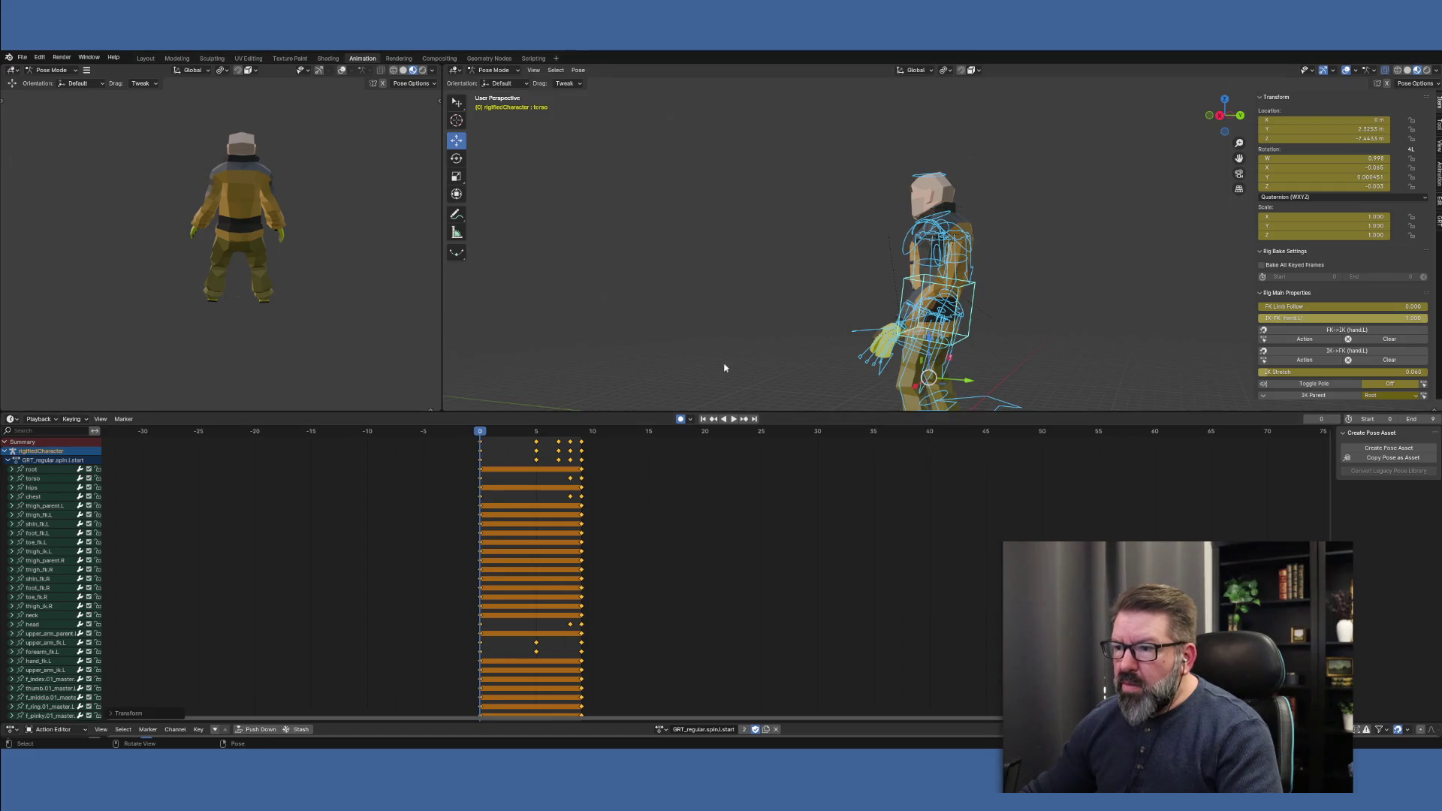
{"action": "key", "text": "alt+a"}
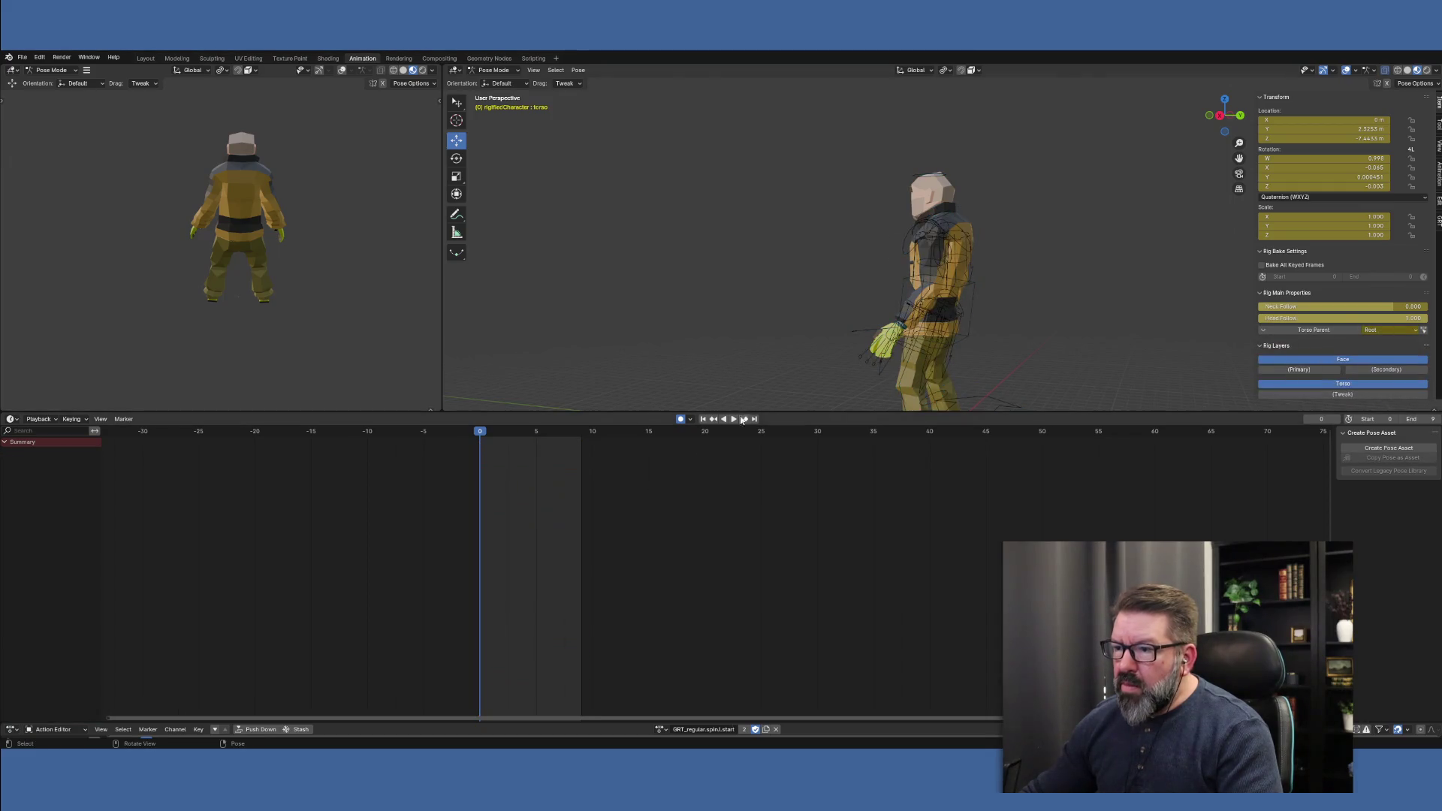
Preview the shortened spin, switch to GRT_regular.spin.r.start, and stop playback at frame 0
{"action": "left_click", "coordinate": [735, 421]}
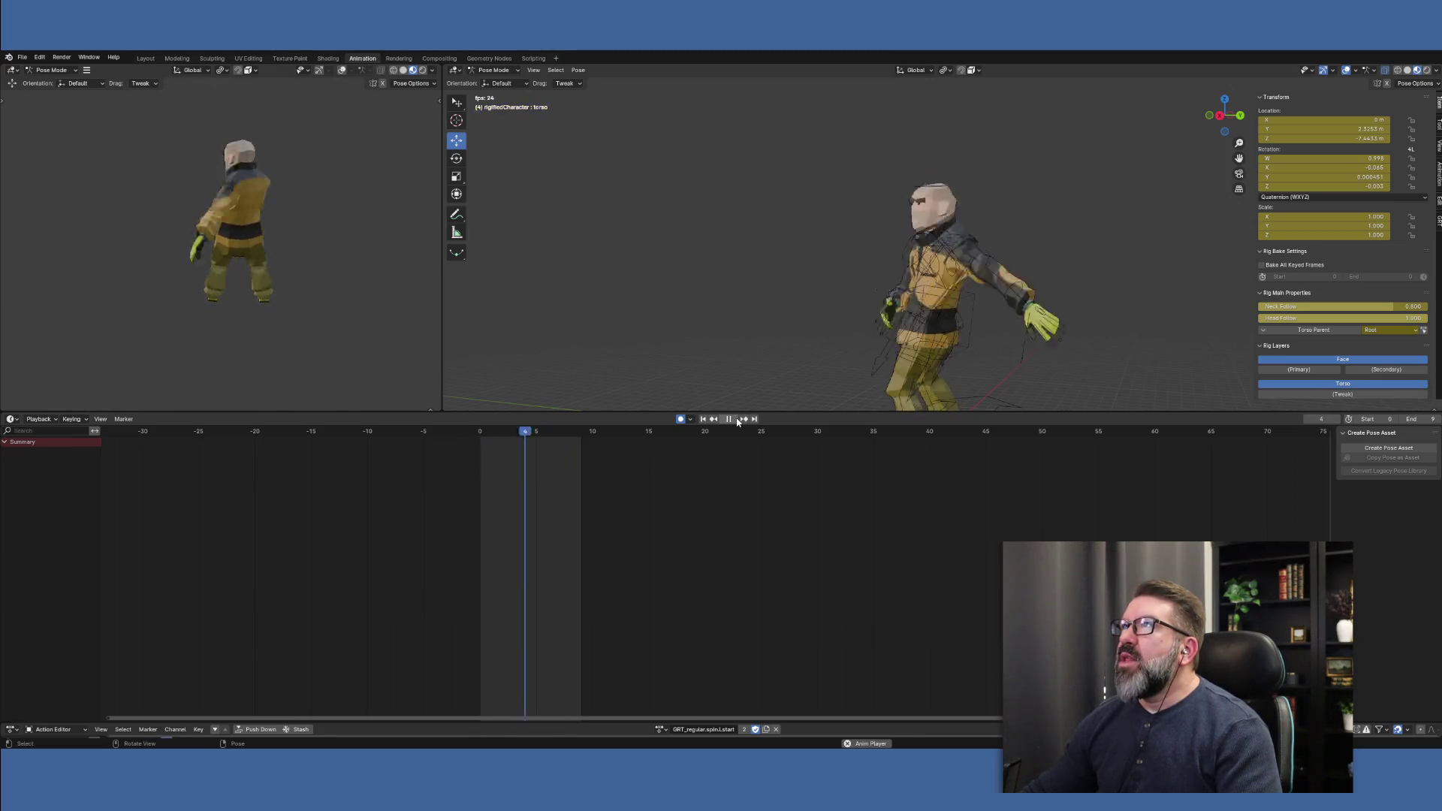
{"action": "left_click", "coordinate": [659, 729]}
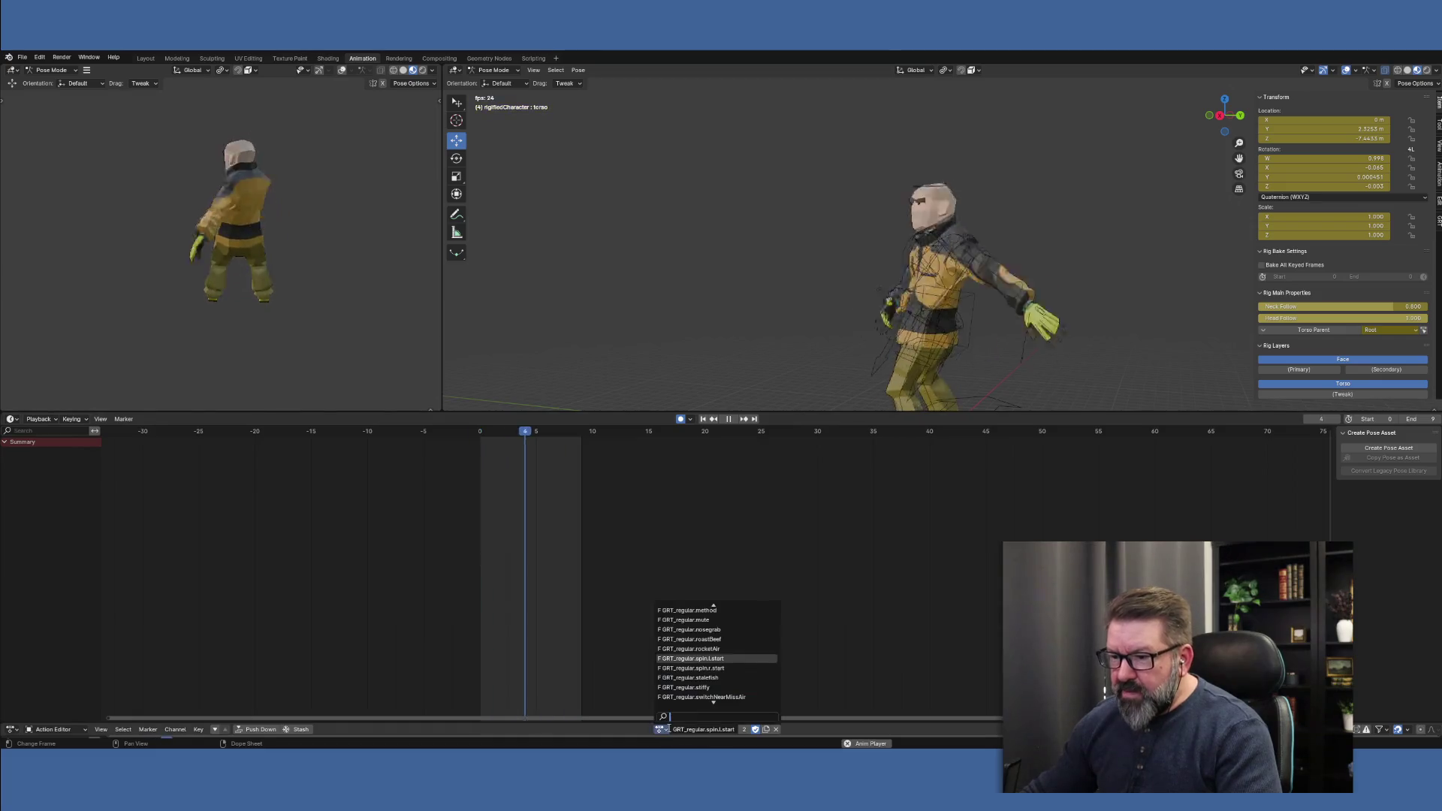
{"action": "left_click", "coordinate": [695, 667]}
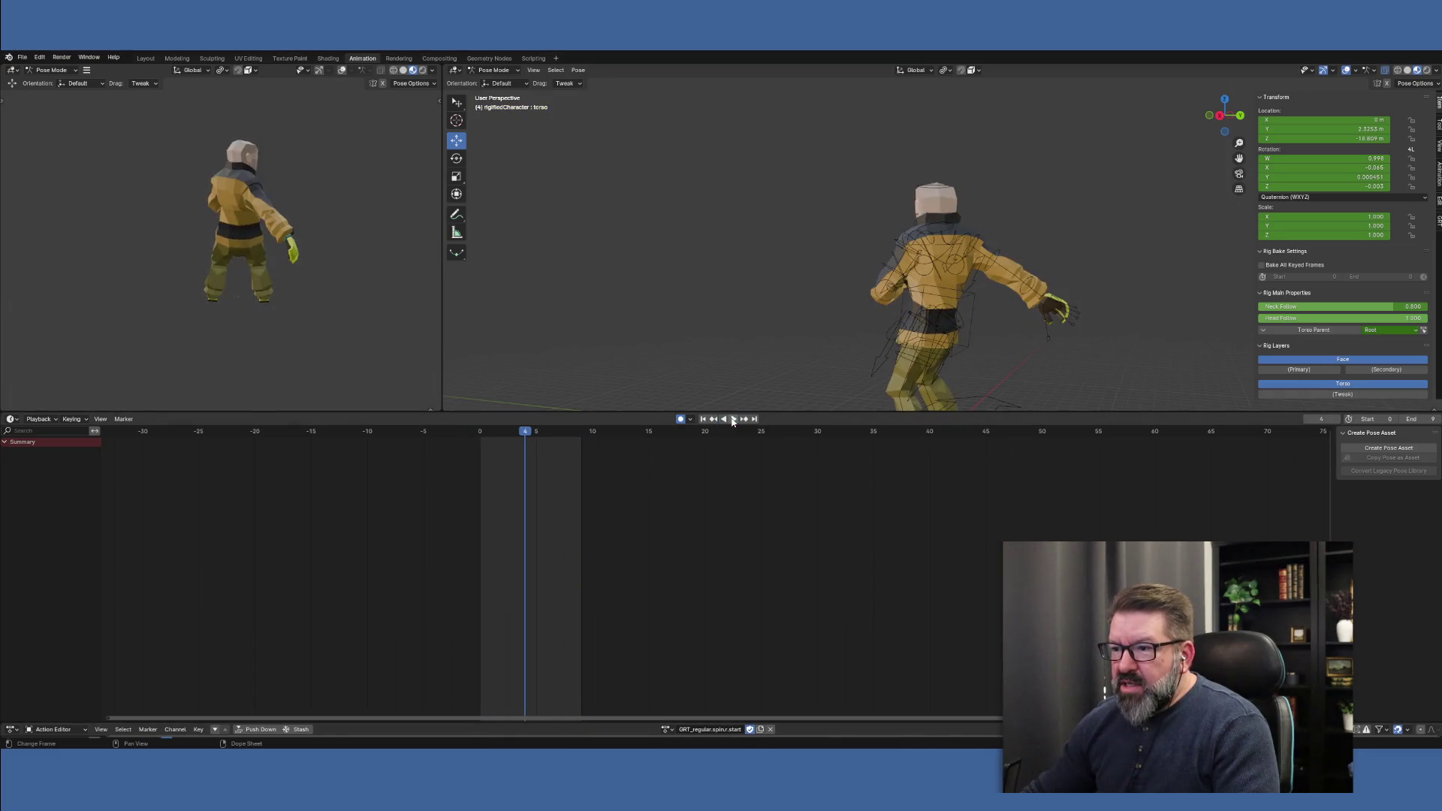
{"action": "left_click", "coordinate": [723, 418]}
{"action": "left_click", "coordinate": [482, 429]}
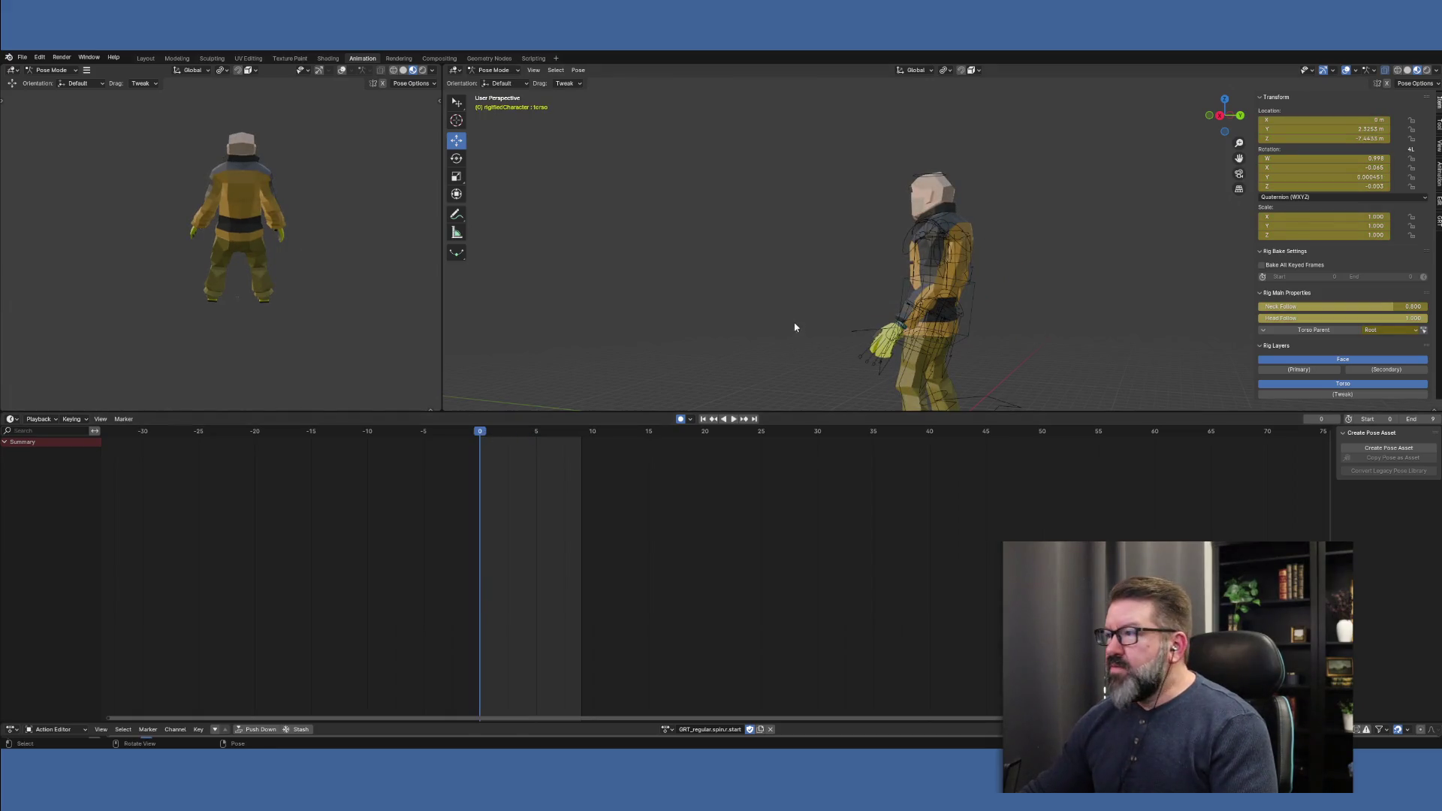
{"action": "left_click", "coordinate": [672, 732]}
{"action": "left_click", "coordinate": [934, 691]}
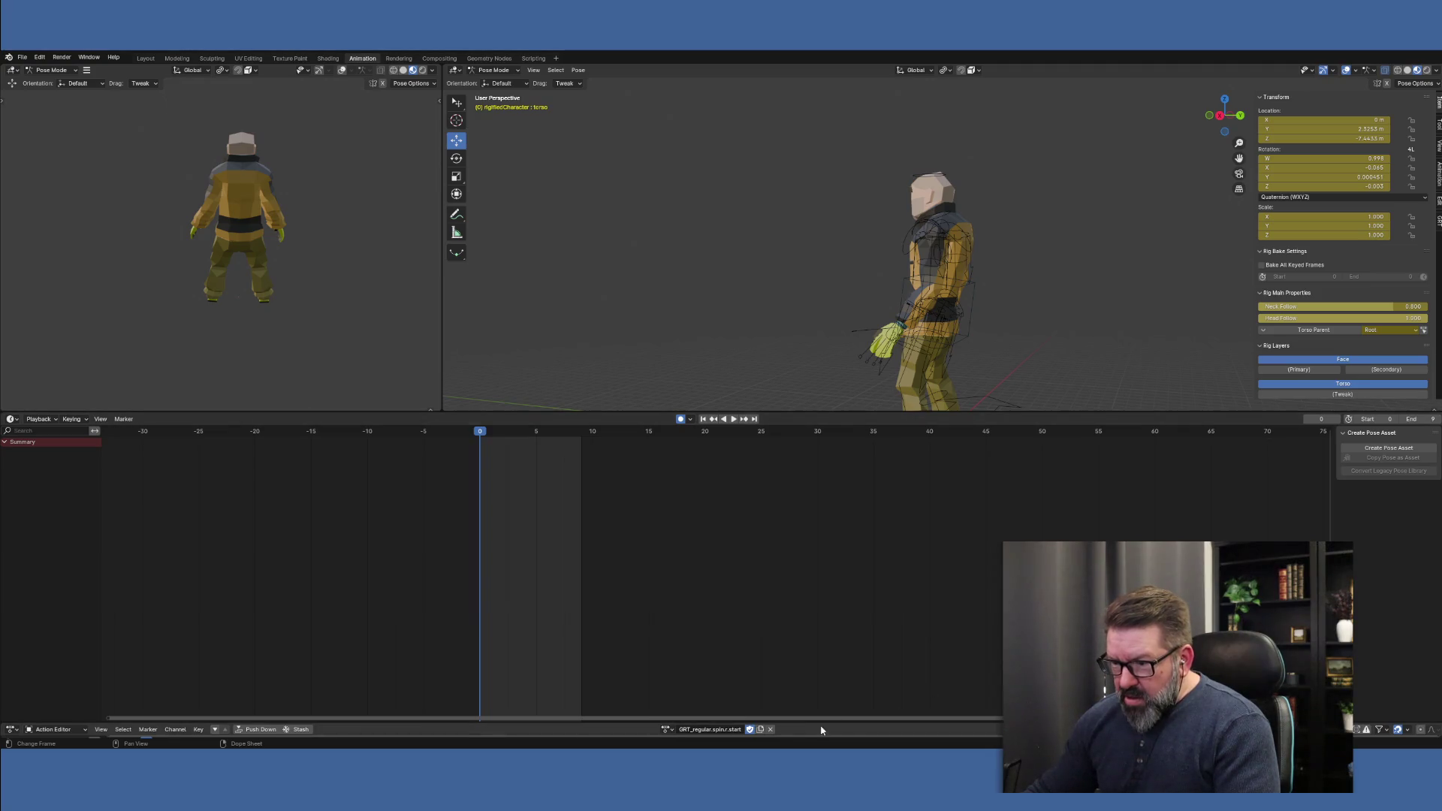
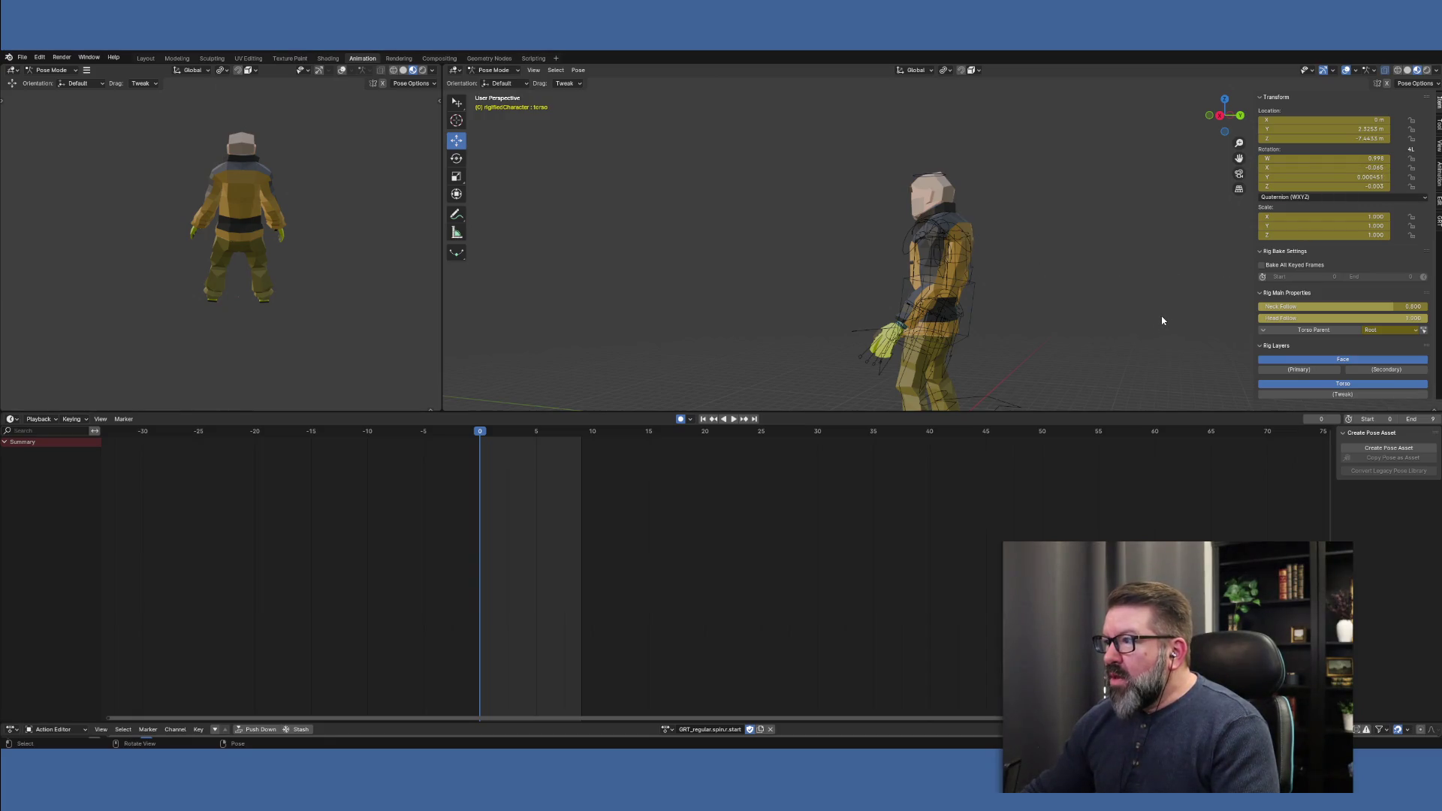
Switch the rig to Object Mode, orbit to face the character, and show Game Rig Tools settings
{"action": "left_click", "coordinate": [504, 70]}
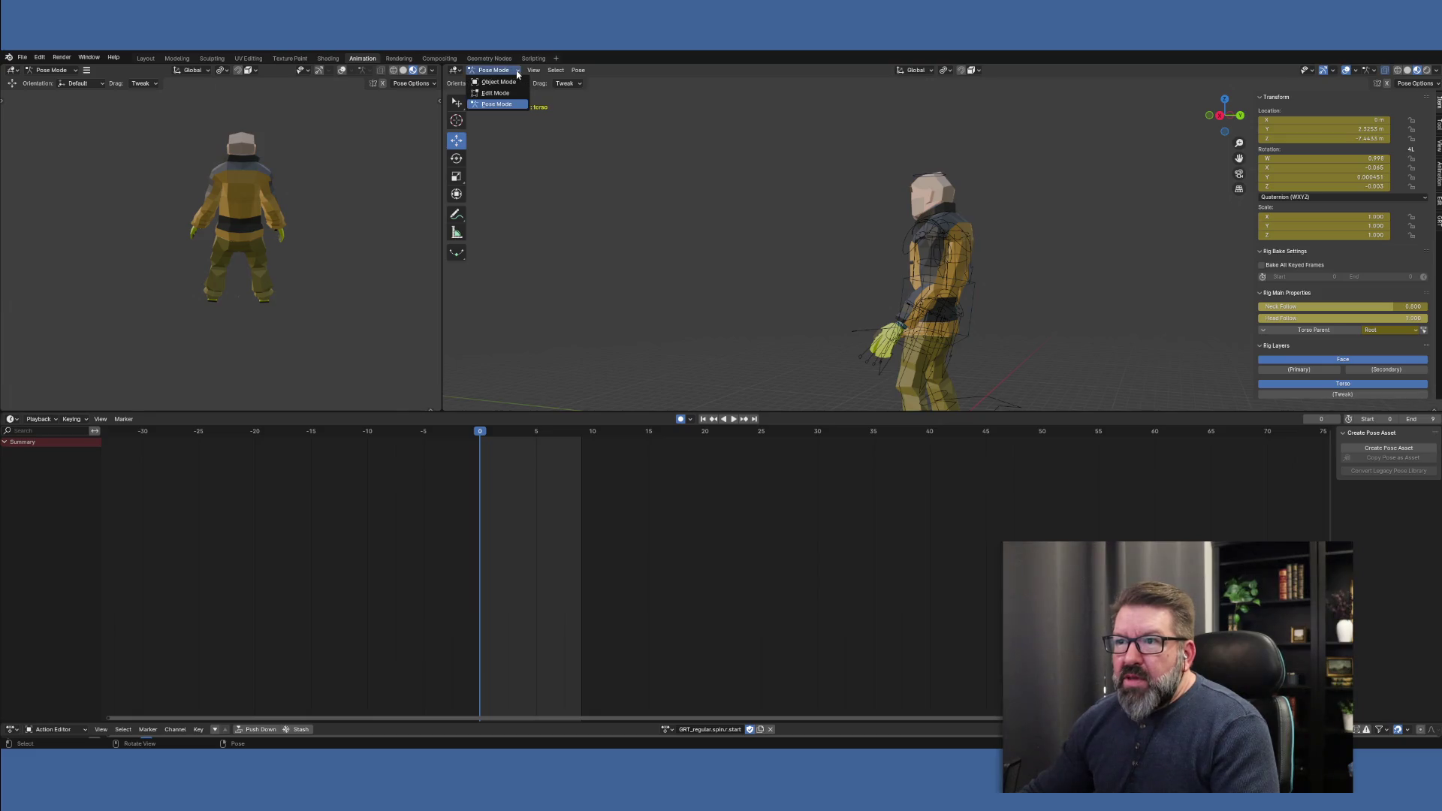
{"action": "left_click", "coordinate": [508, 84]}
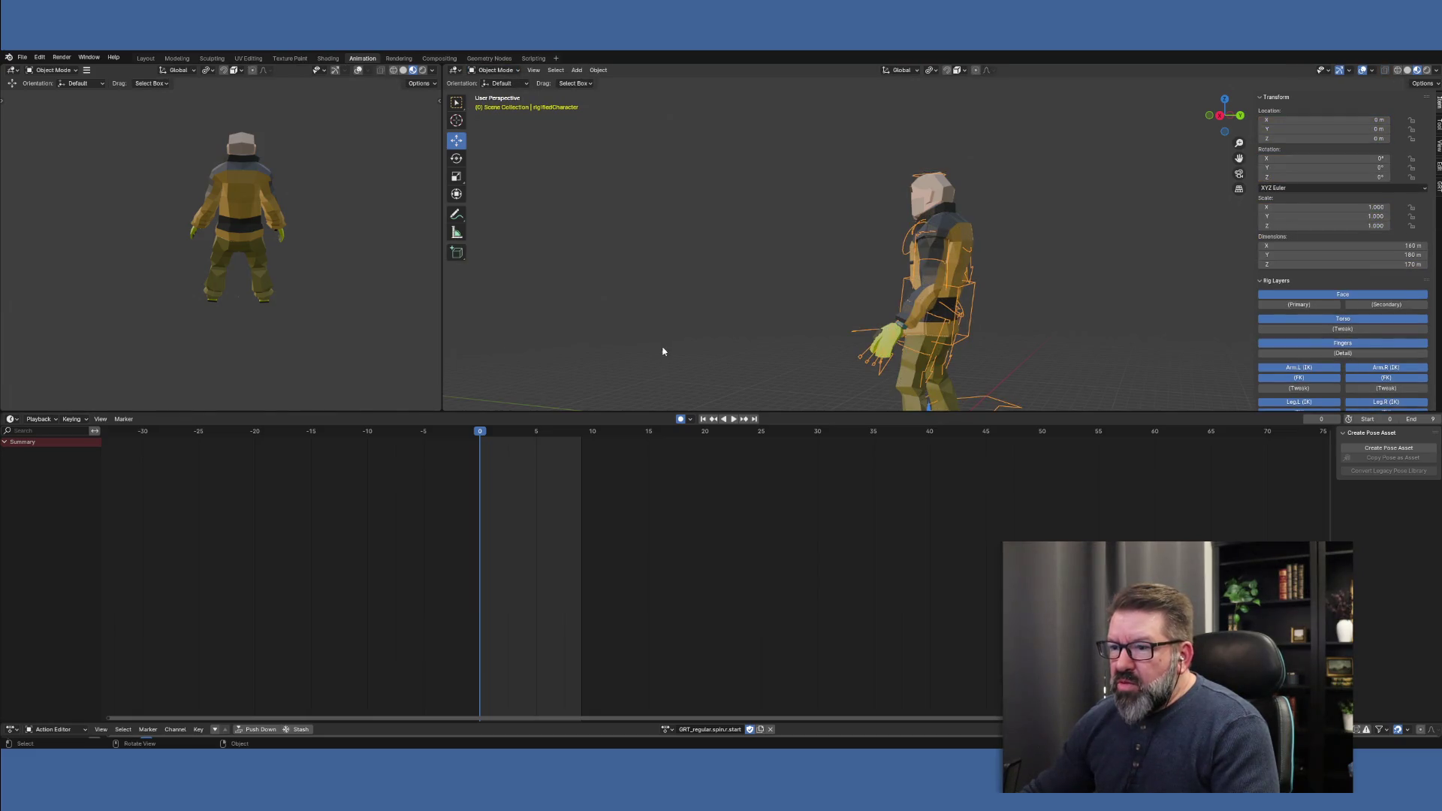
{"action": "mouse_move", "coordinate": [688, 345]}
{"action": "middle_mouse_down"}
{"action": "mouse_move", "coordinate": [854, 339]}
{"action": "mouse_move", "coordinate": [829, 335]}
{"action": "mouse_move", "coordinate": [810, 307]}
{"action": "mouse_move", "coordinate": [822, 334]}
{"action": "middle_mouse_up"}
{"action": "scroll", "coordinate": [829, 335], "scroll_direction": "down", "scroll_amount": 3}
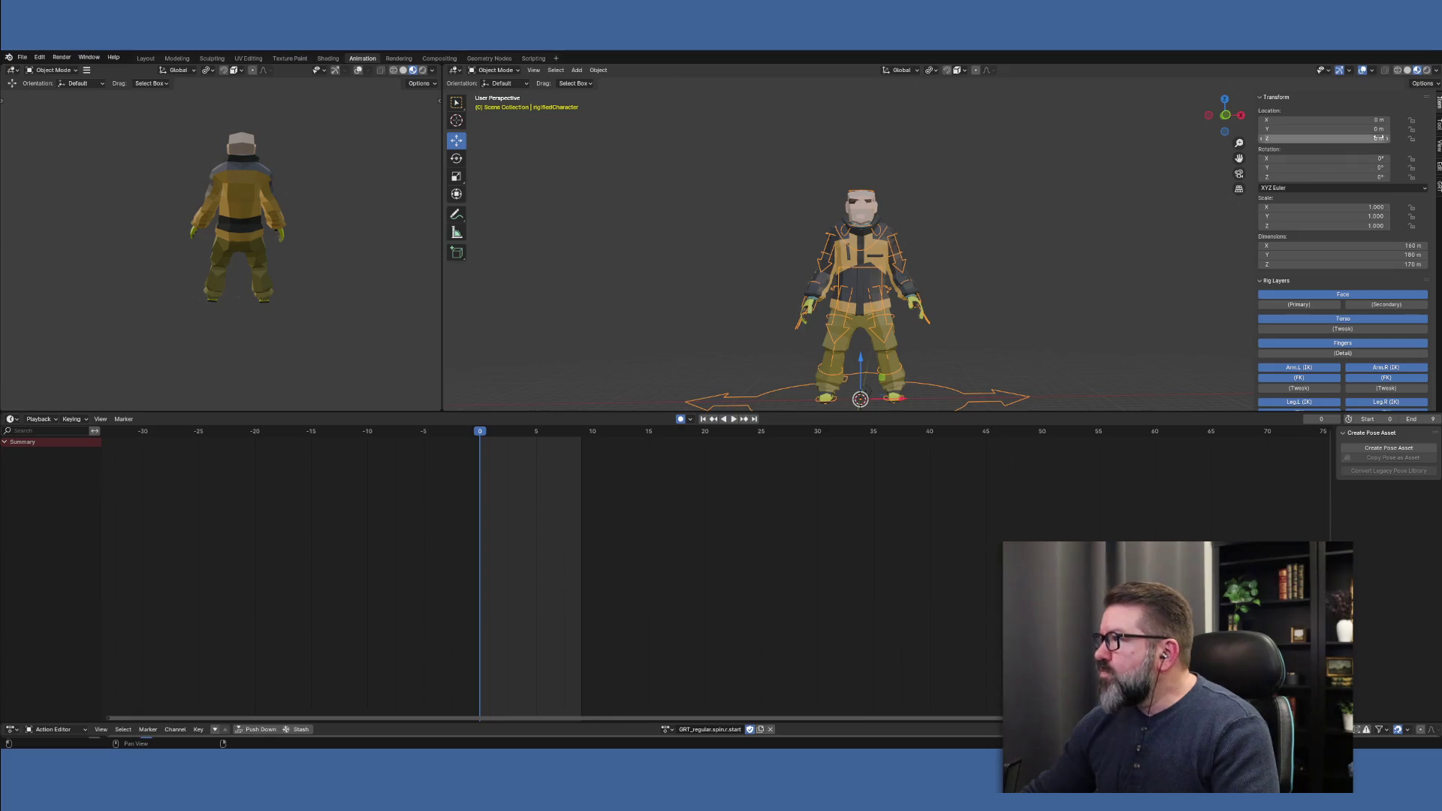
{"action": "left_click", "coordinate": [1439, 188]}
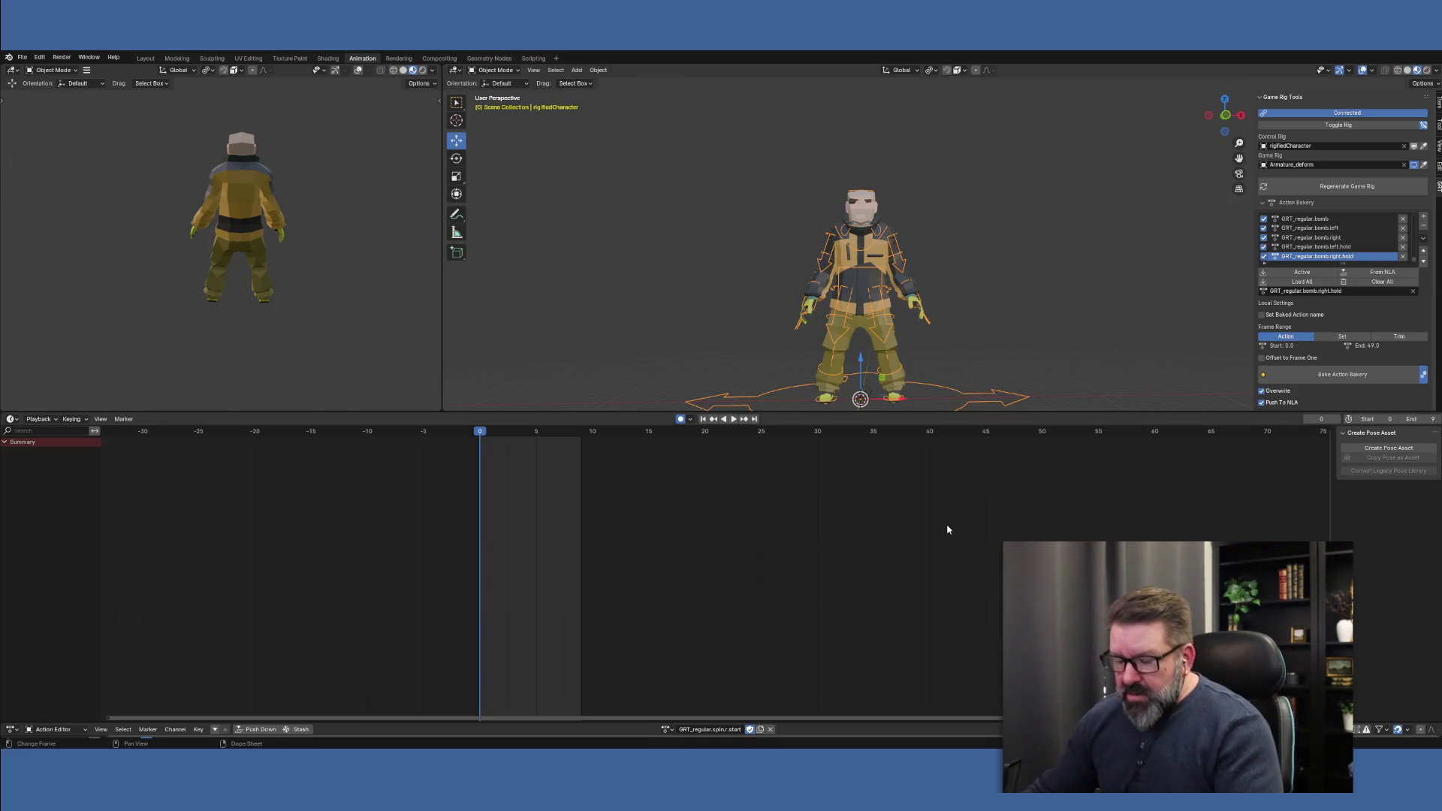
Disconnect and reconnect the control rig, switch to Pose Mode, and enlarge the 3D views
{"action": "left_click", "coordinate": [1364, 126]}
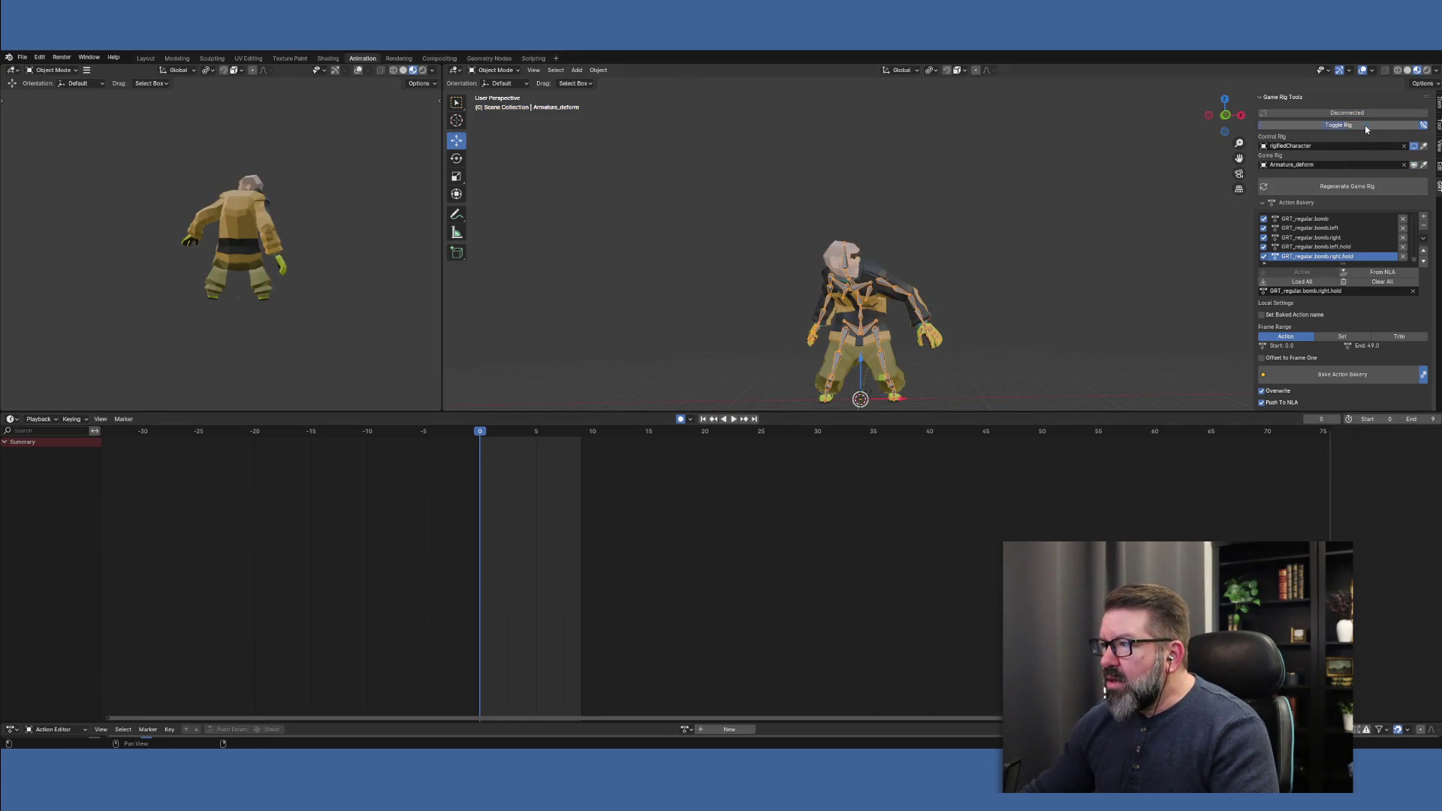
{"action": "left_click", "coordinate": [1365, 126]}
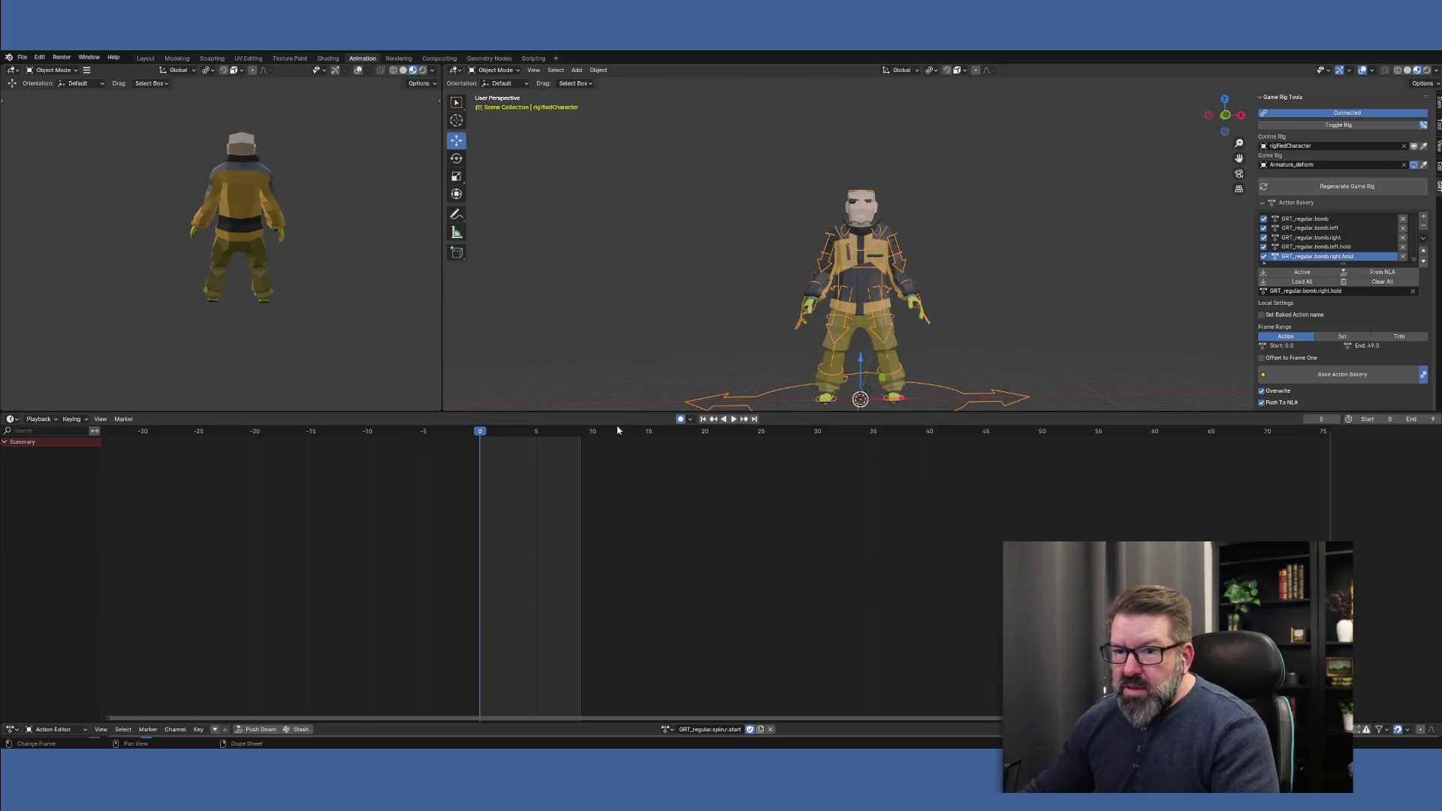
{"action": "left_click", "coordinate": [517, 70]}
{"action": "left_click", "coordinate": [503, 105]}
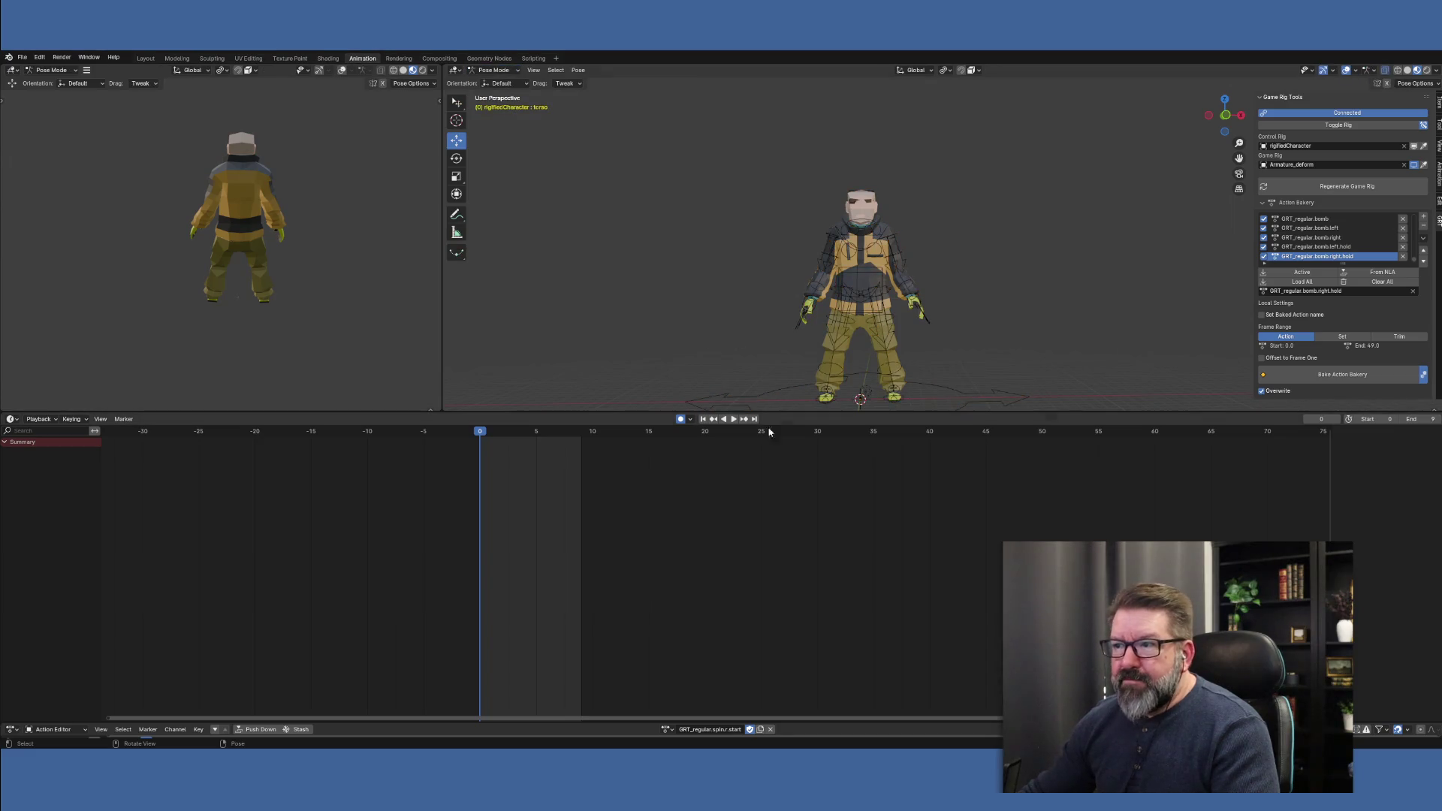
{"action": "left_click_drag", "start_coordinate": [648, 412], "coordinate": [647, 521]}
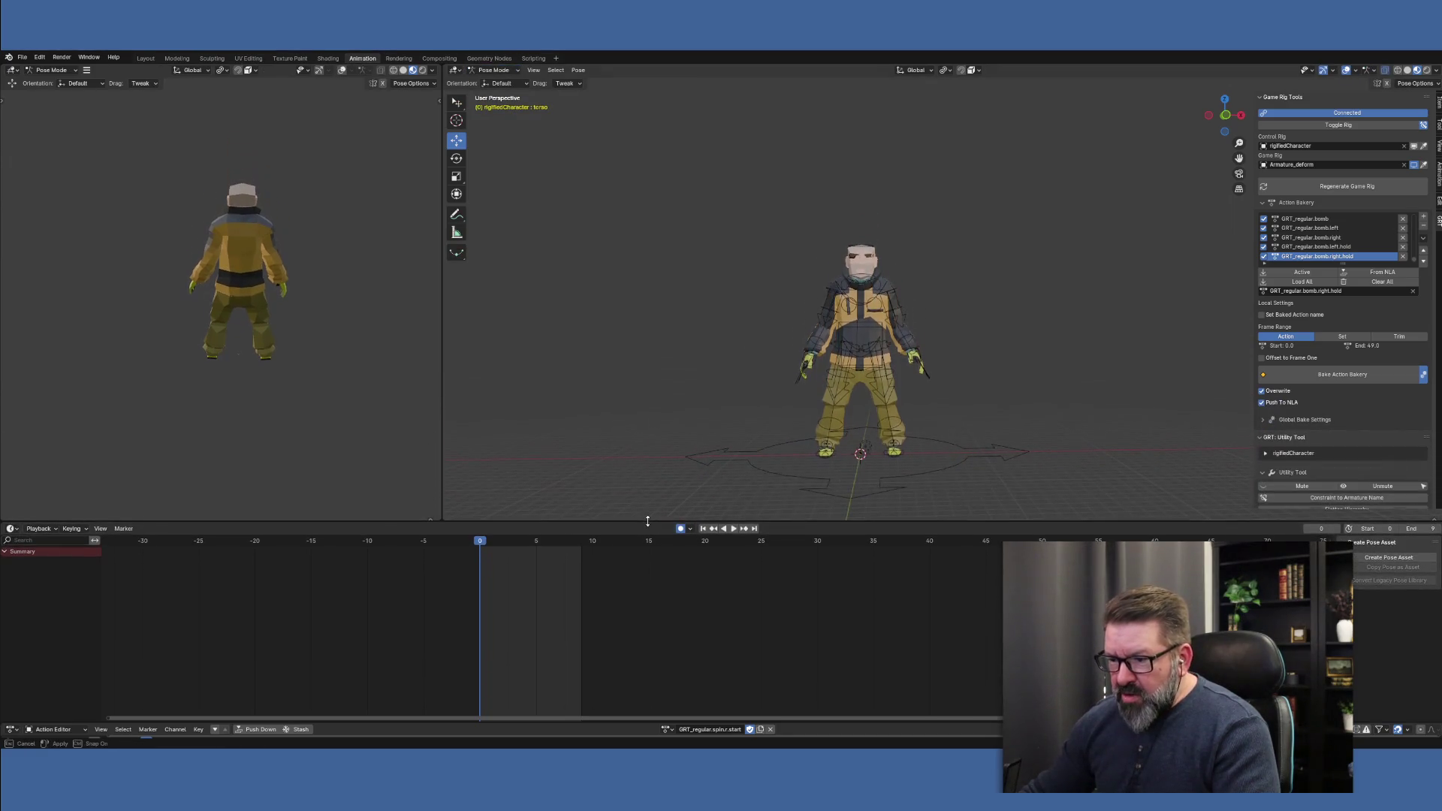
Duplicate the GRT_regular.spin.l.start action and rename the copy GRT_regular.spin.l.hold
{"action": "left_click", "coordinate": [673, 732]}
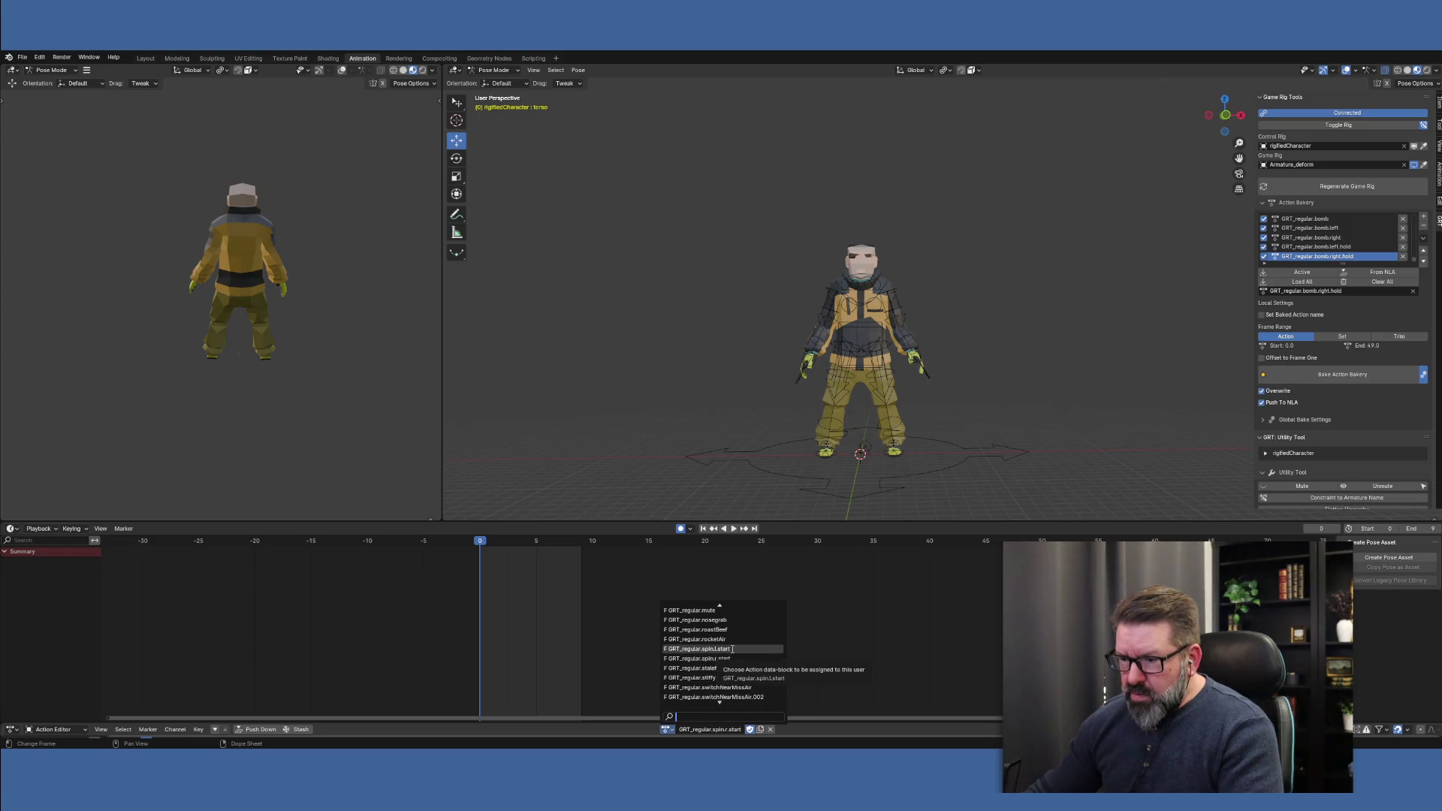
{"action": "left_click", "coordinate": [732, 649]}
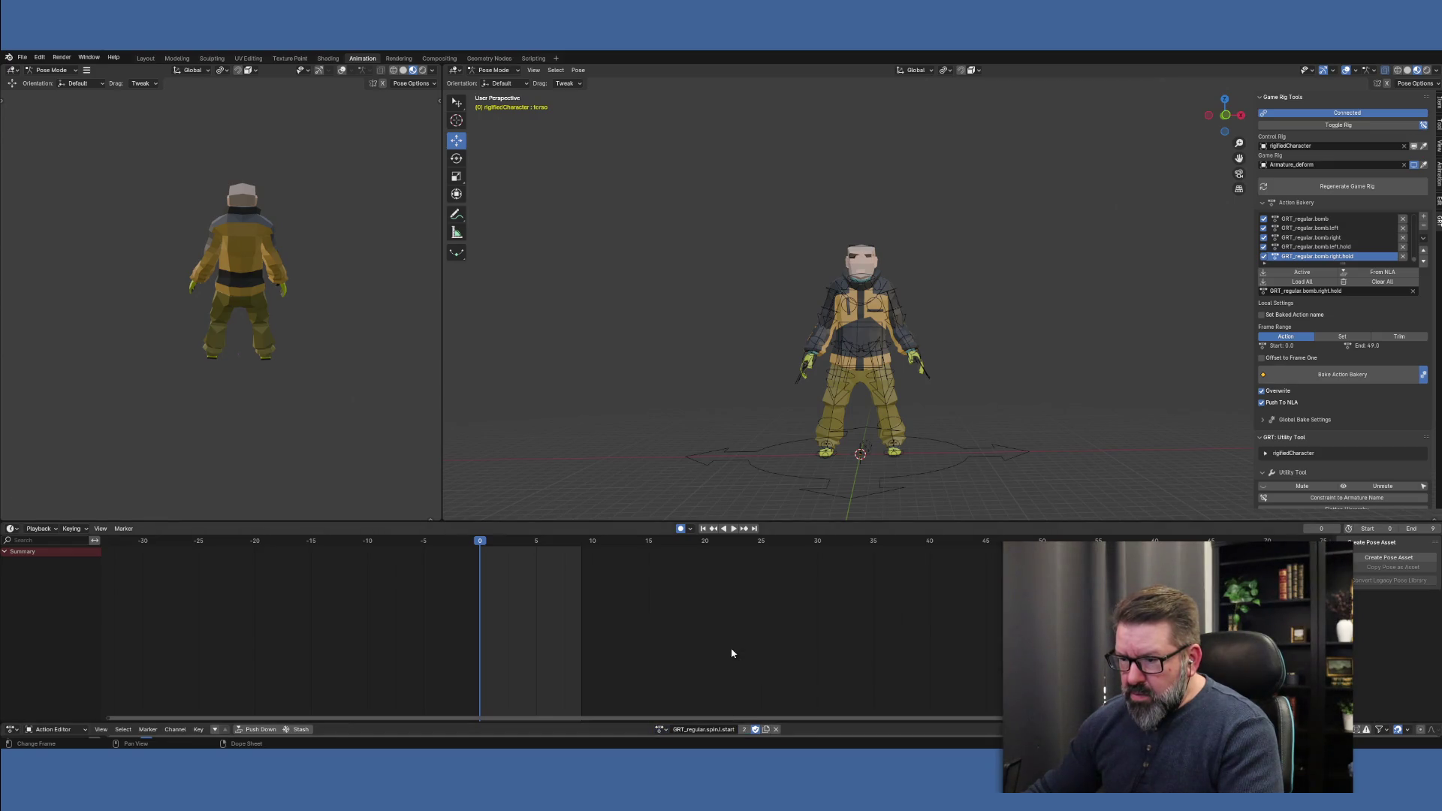
{"action": "left_click", "coordinate": [765, 731]}
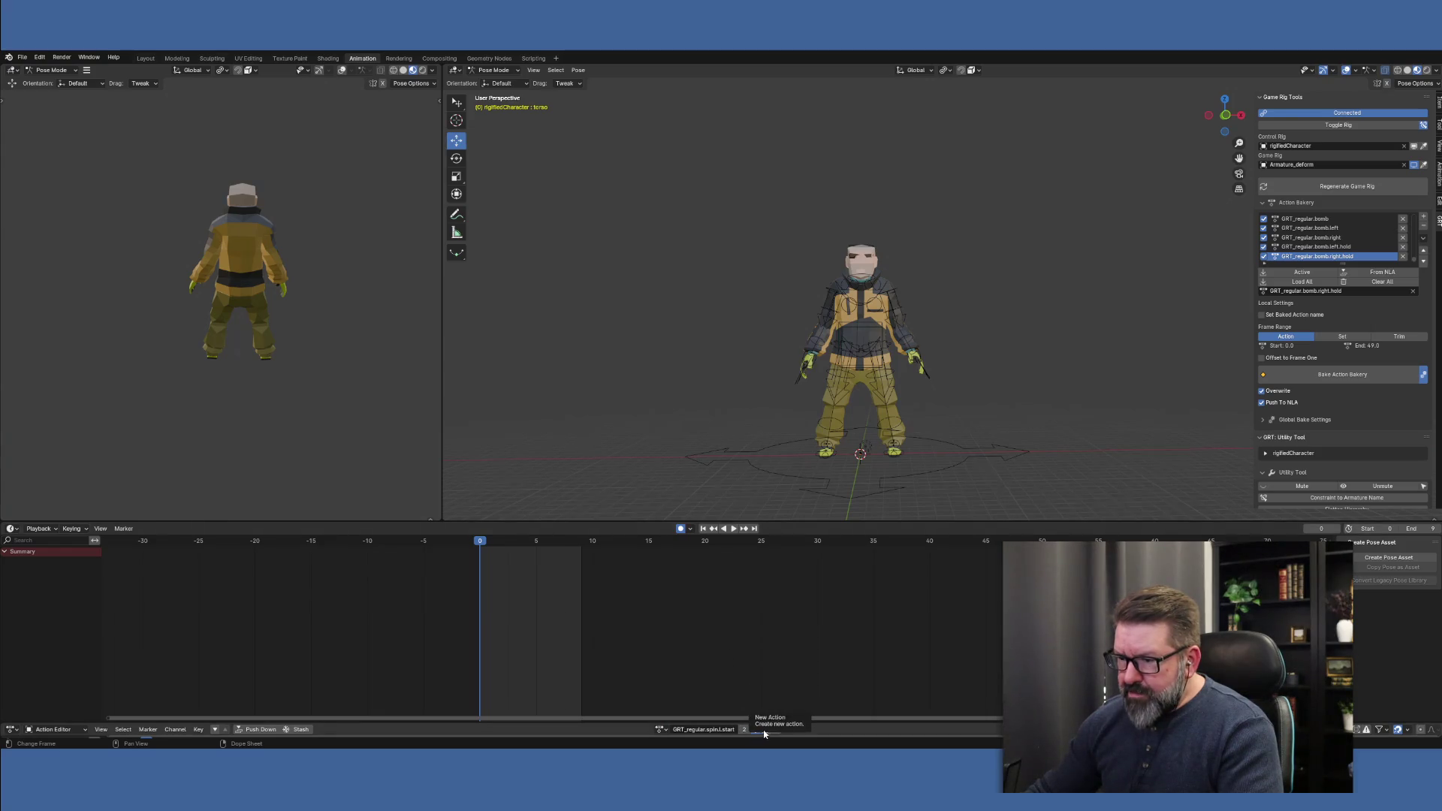
{"action": "double_click", "coordinate": [746, 734]}
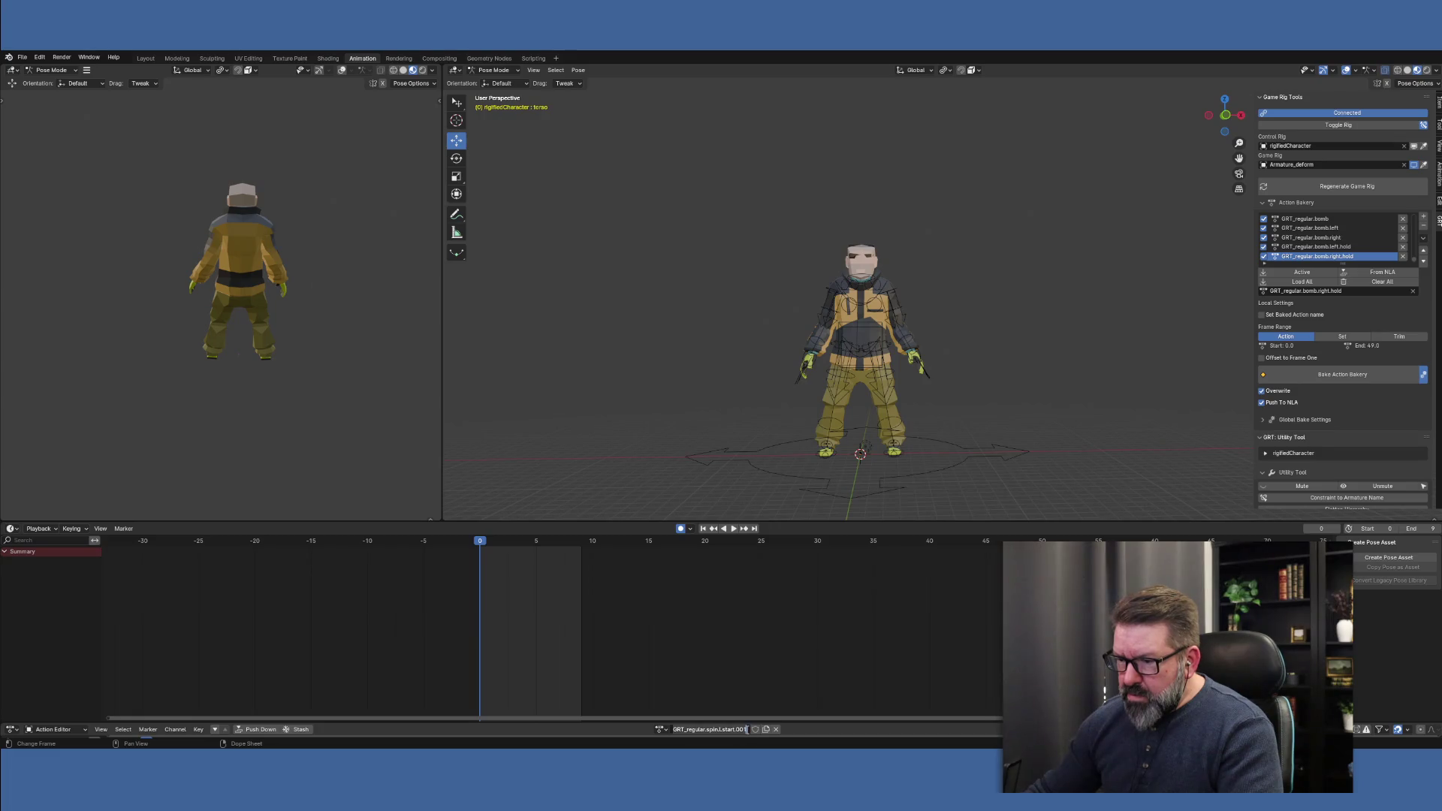
{"action": "key", "text": "BackSpace"}
{"action": "key", "text": "BackSpace"}
{"action": "key", "text": "BackSpace"}
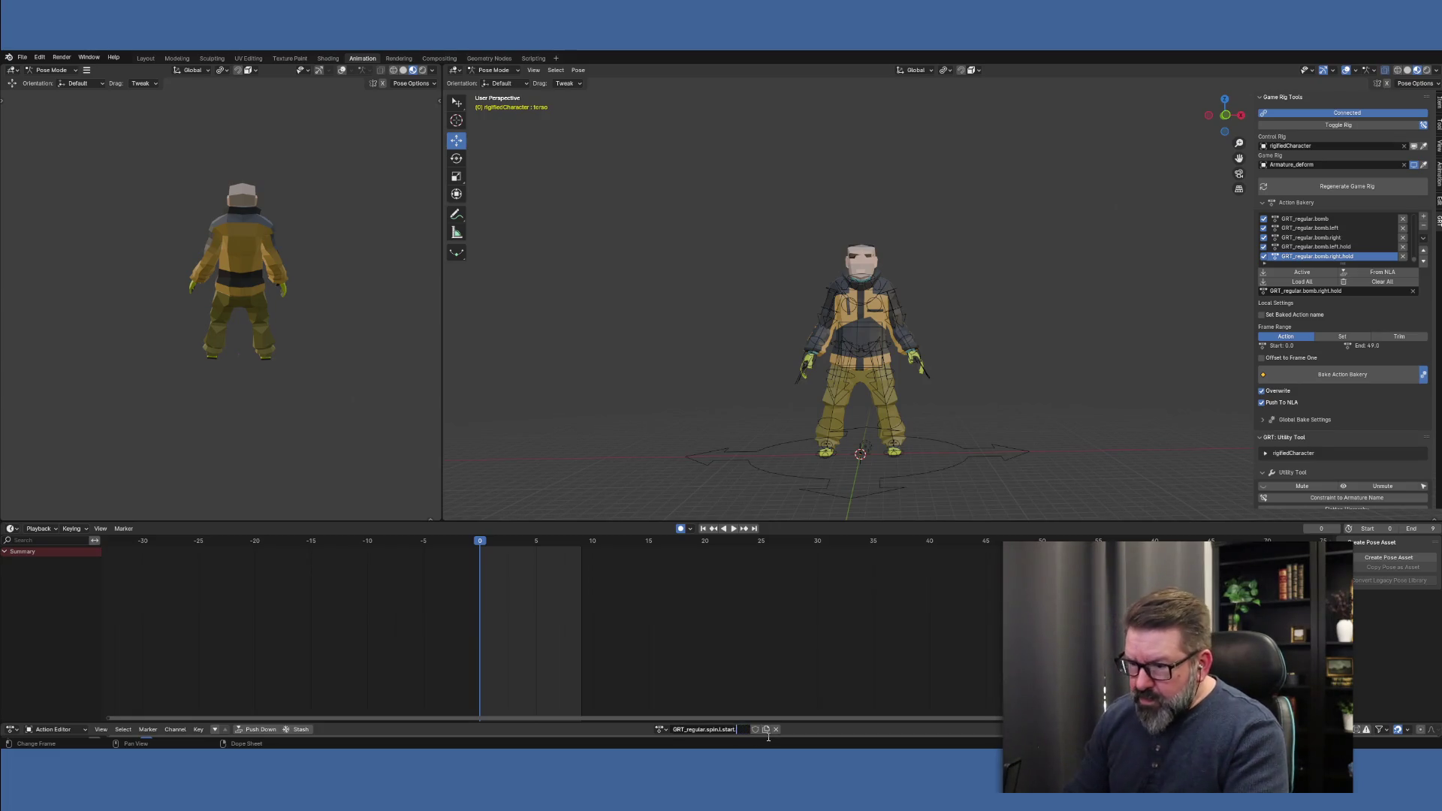
{"action": "type", "text": "hold"}
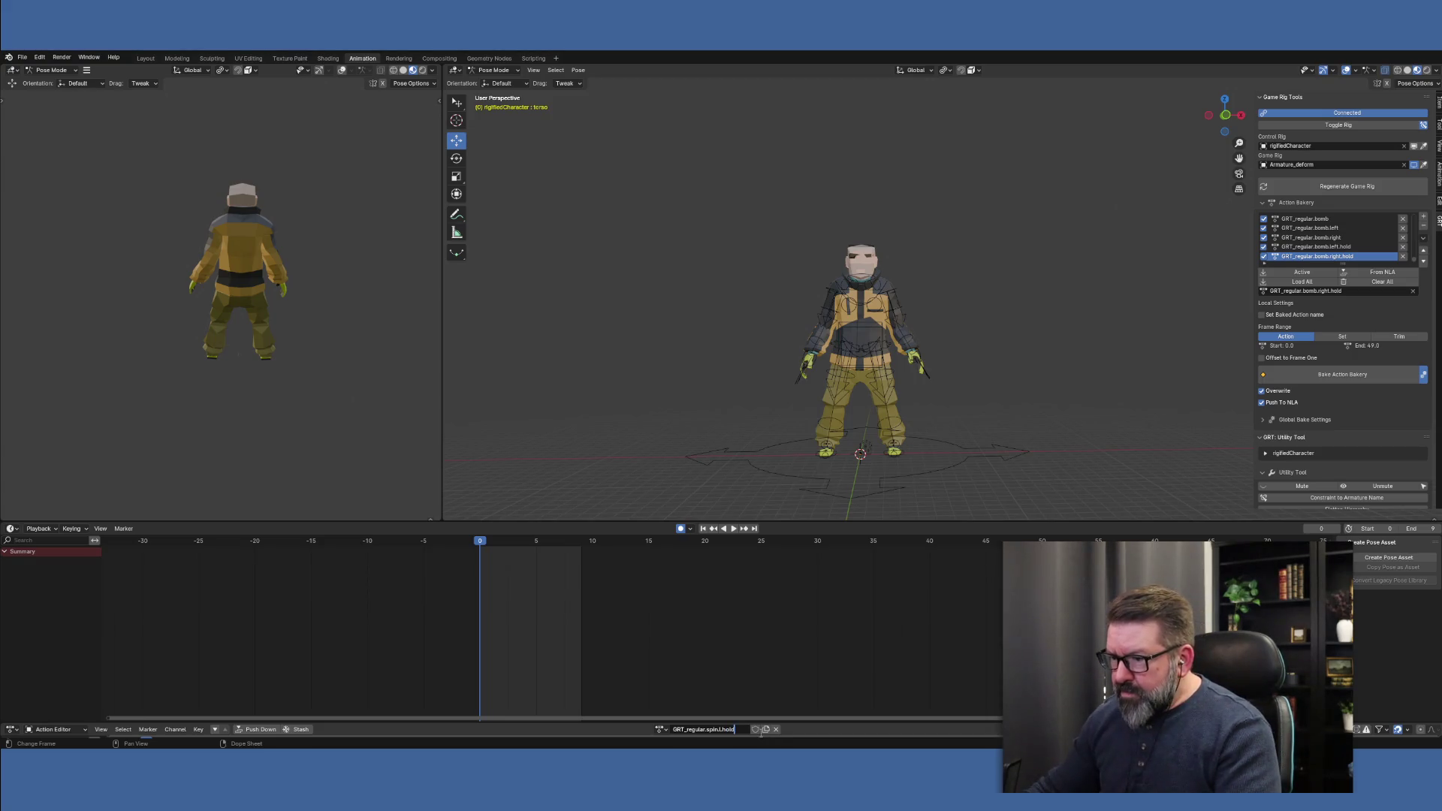
{"action": "key", "text": "Return"}
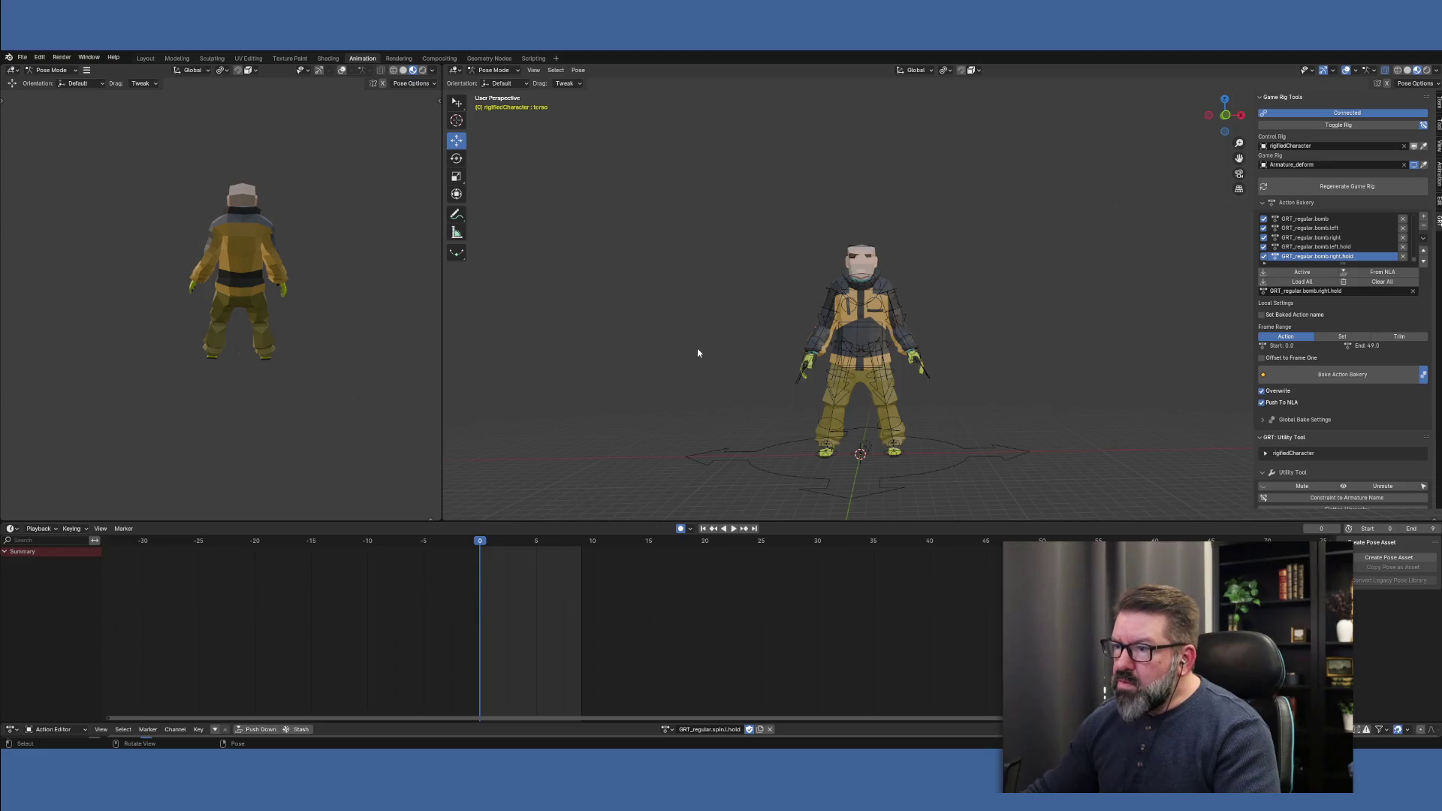
Select all bones, preview the spin, and delete the keyframes on frames 0 to 8
{"action": "key", "text": "a"}
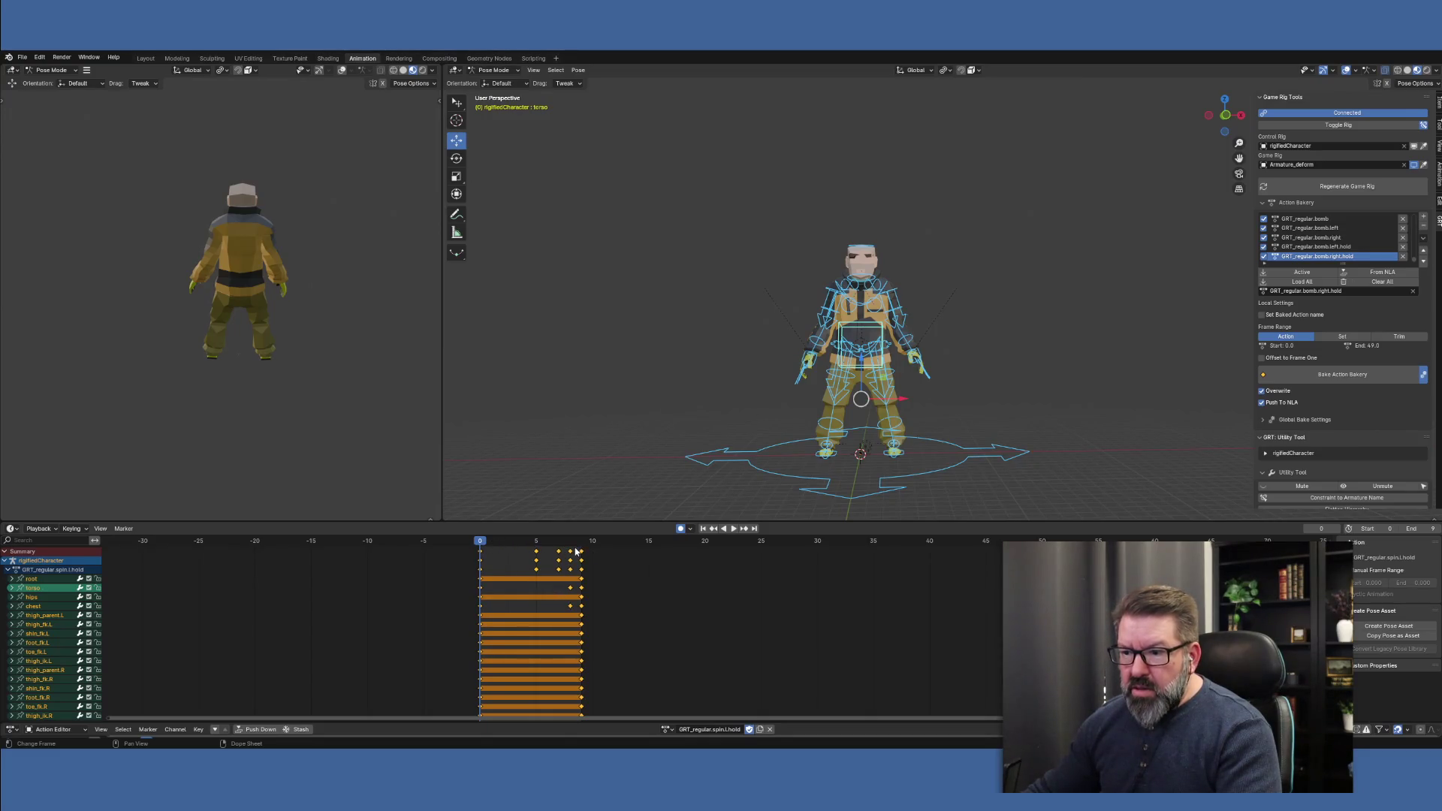
{"action": "left_click", "coordinate": [468, 555]}
{"action": "key", "text": "space"}
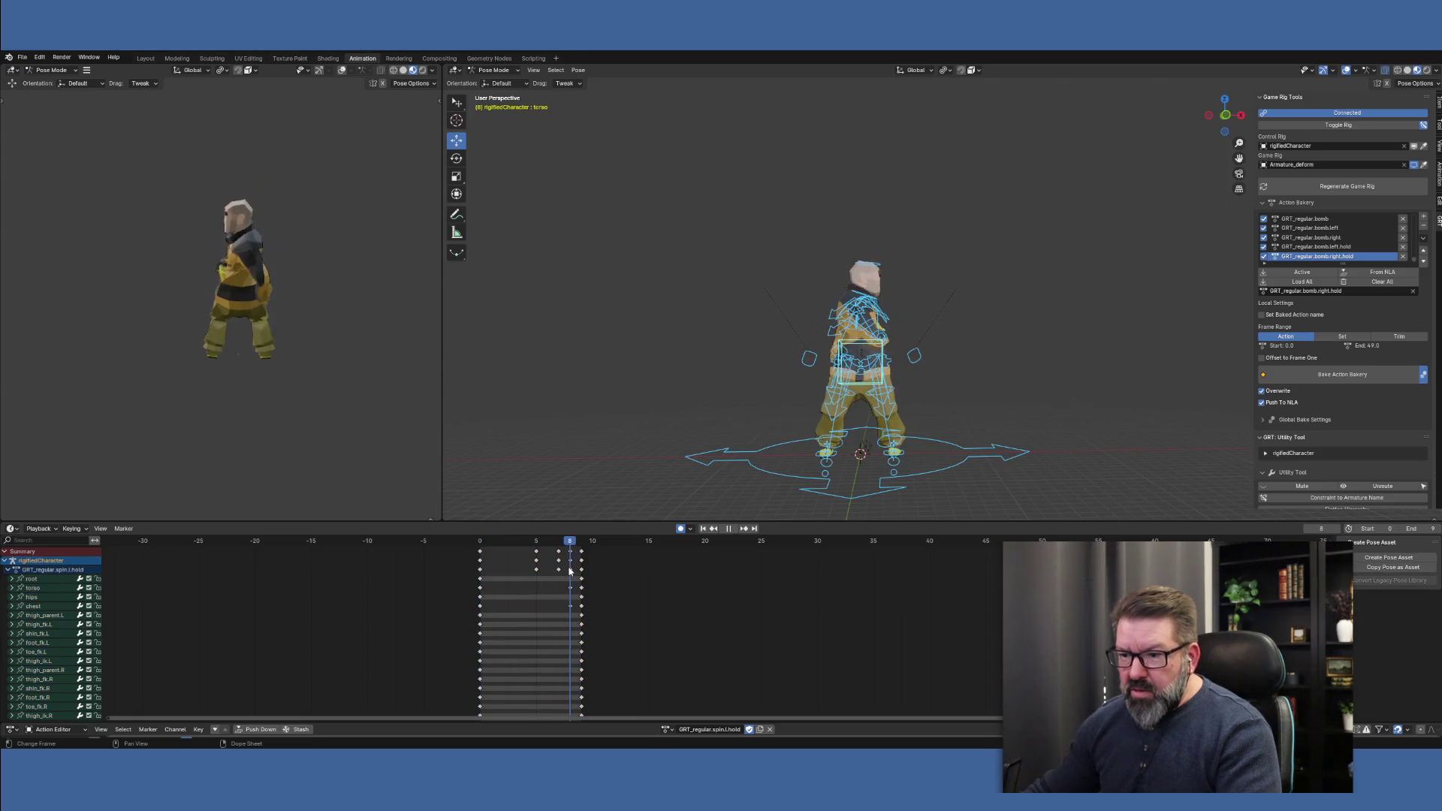
{"action": "key", "text": "Escape"}
{"action": "left_click_drag", "start_coordinate": [454, 554], "coordinate": [574, 589]}
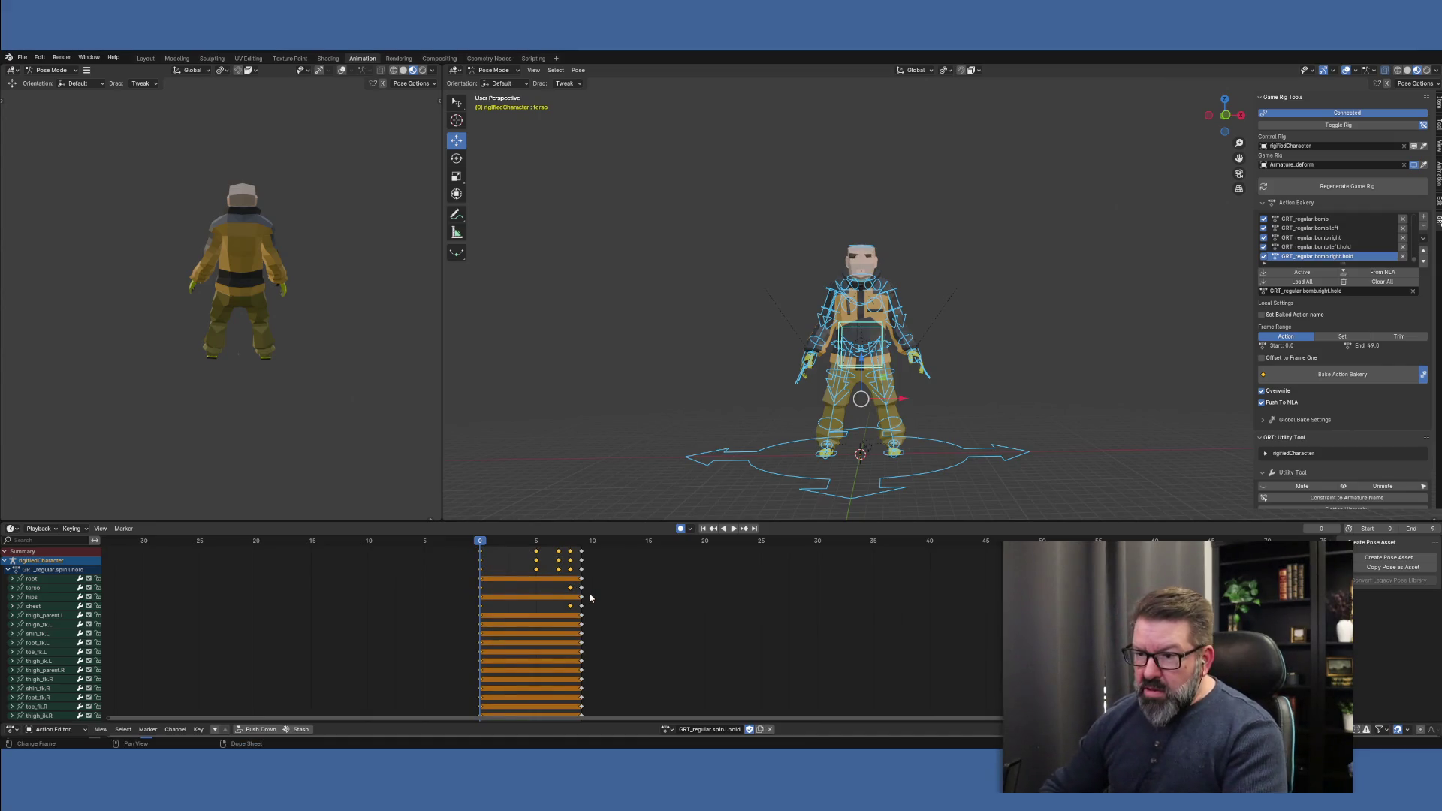
{"action": "key", "text": "Delete"}
Move the frame-9 keys to frame 0 and duplicate them onto frame 1
{"action": "left_click", "coordinate": [584, 542]}
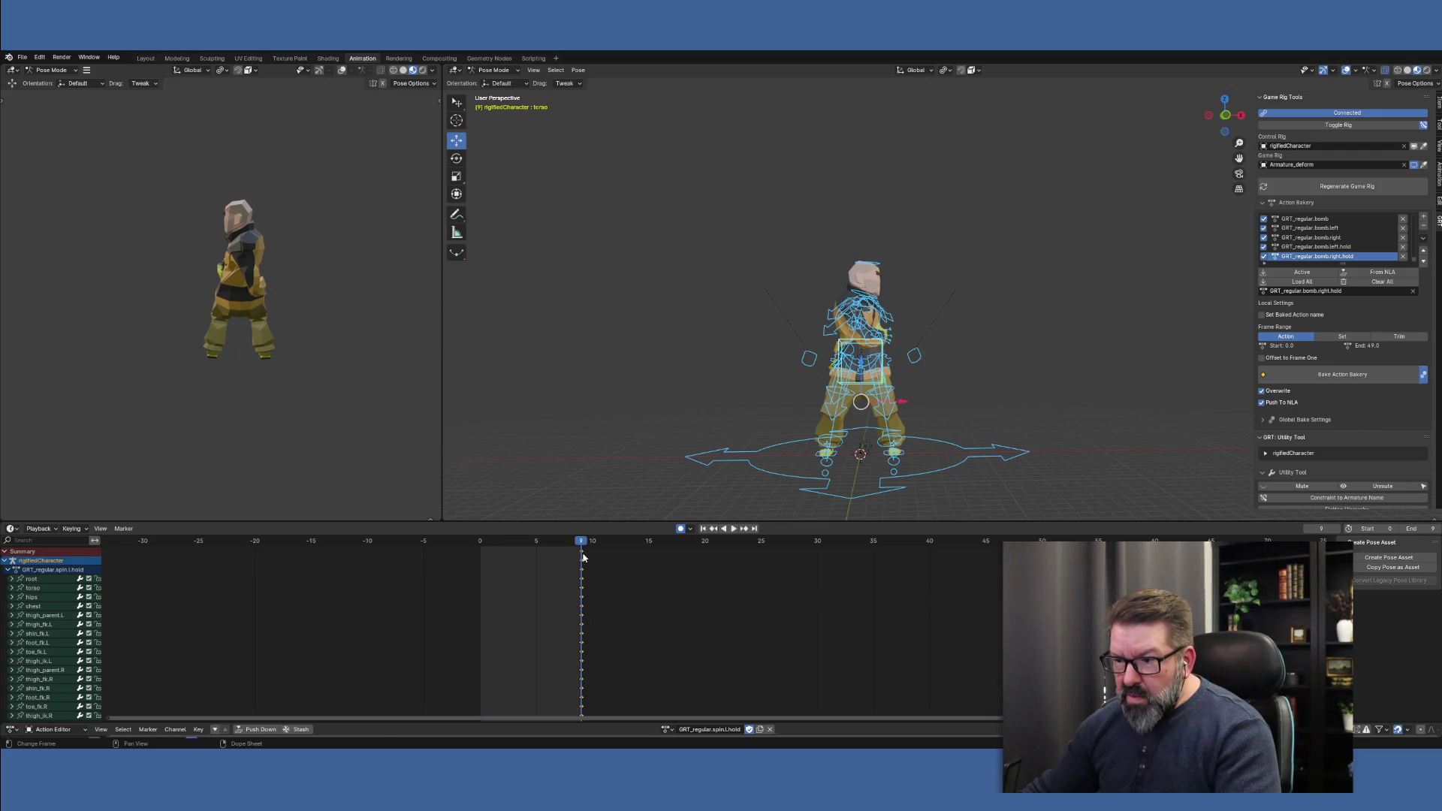
{"action": "key", "text": "g"}
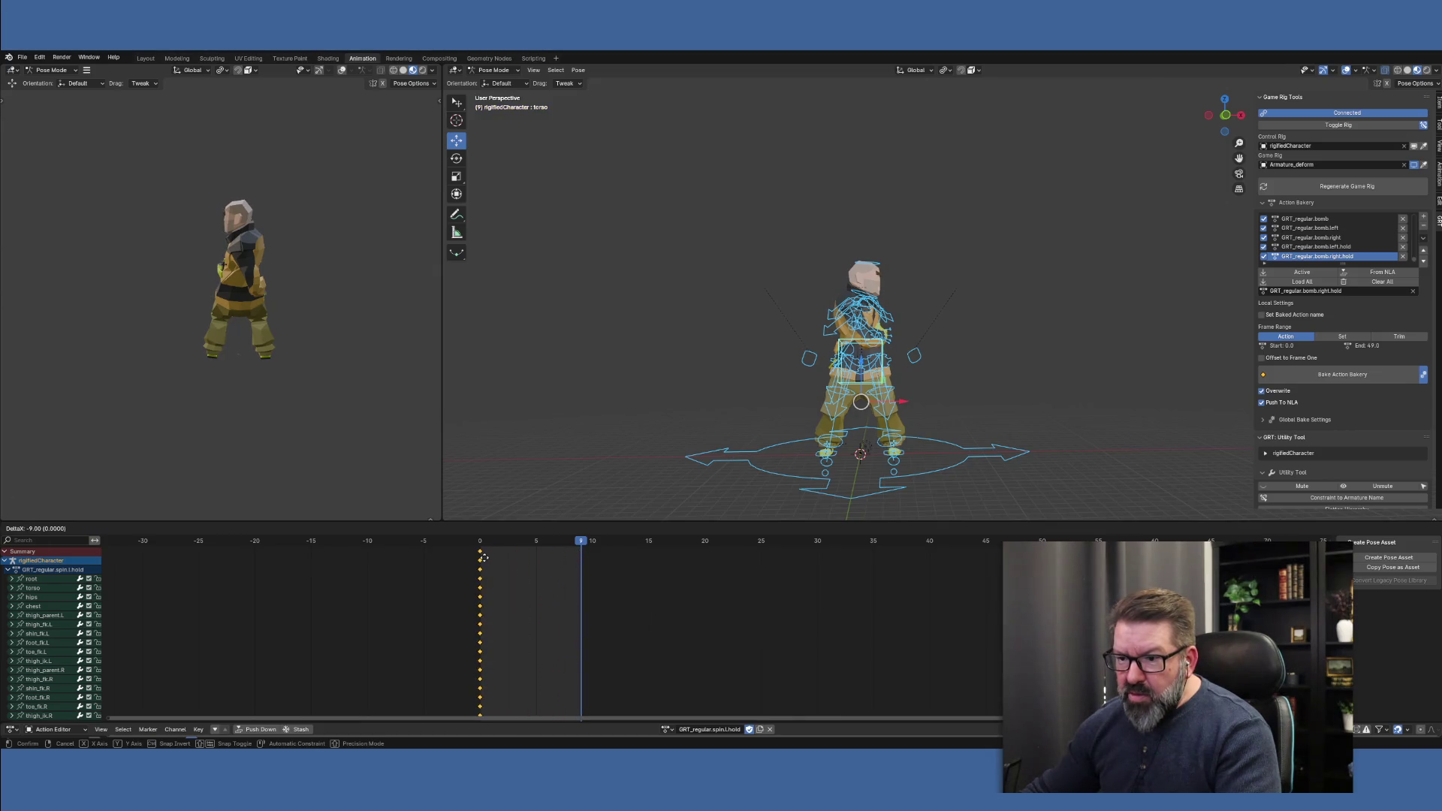
{"action": "left_click", "coordinate": [484, 560]}
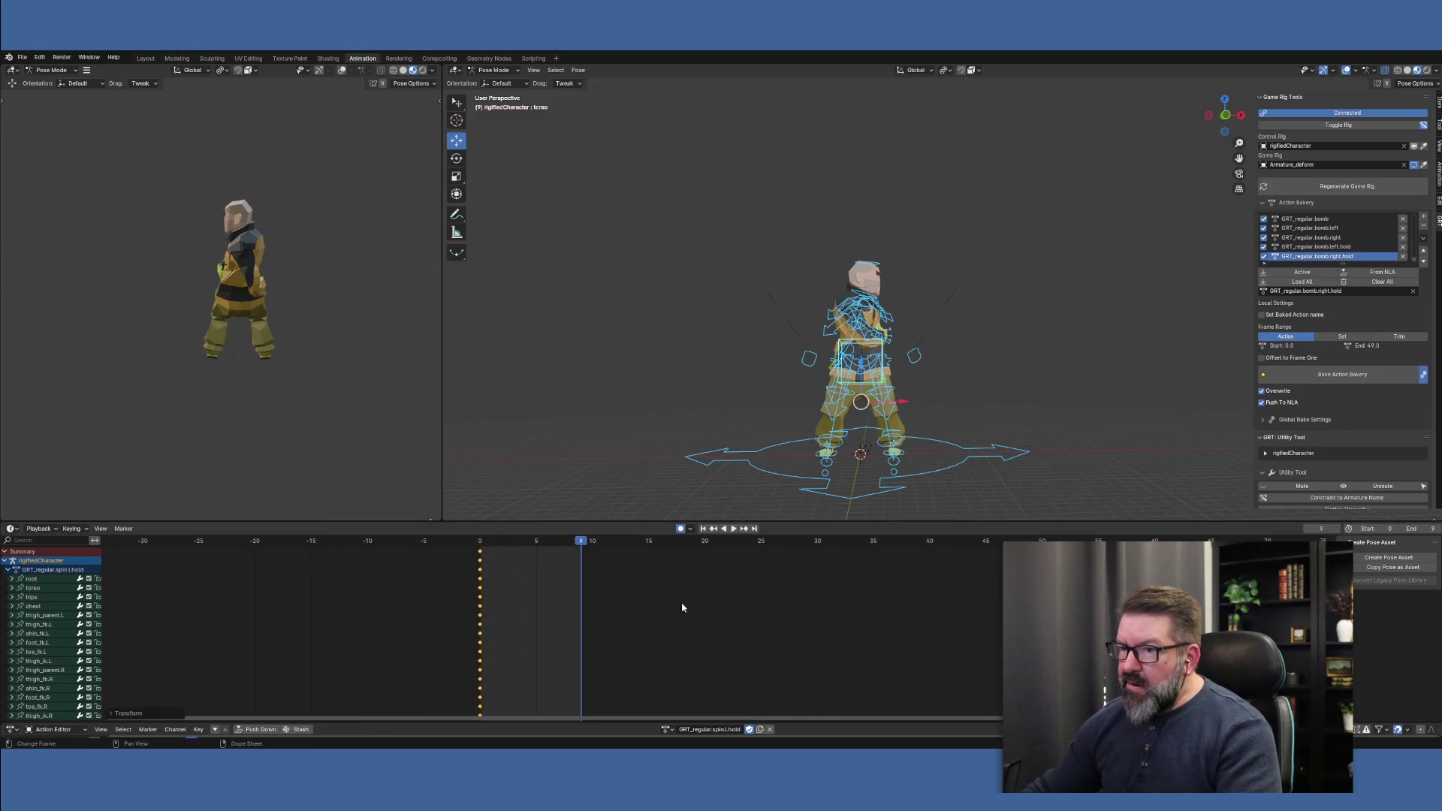
{"action": "key", "text": "shift+d"}
{"action": "left_click", "coordinate": [487, 552]}
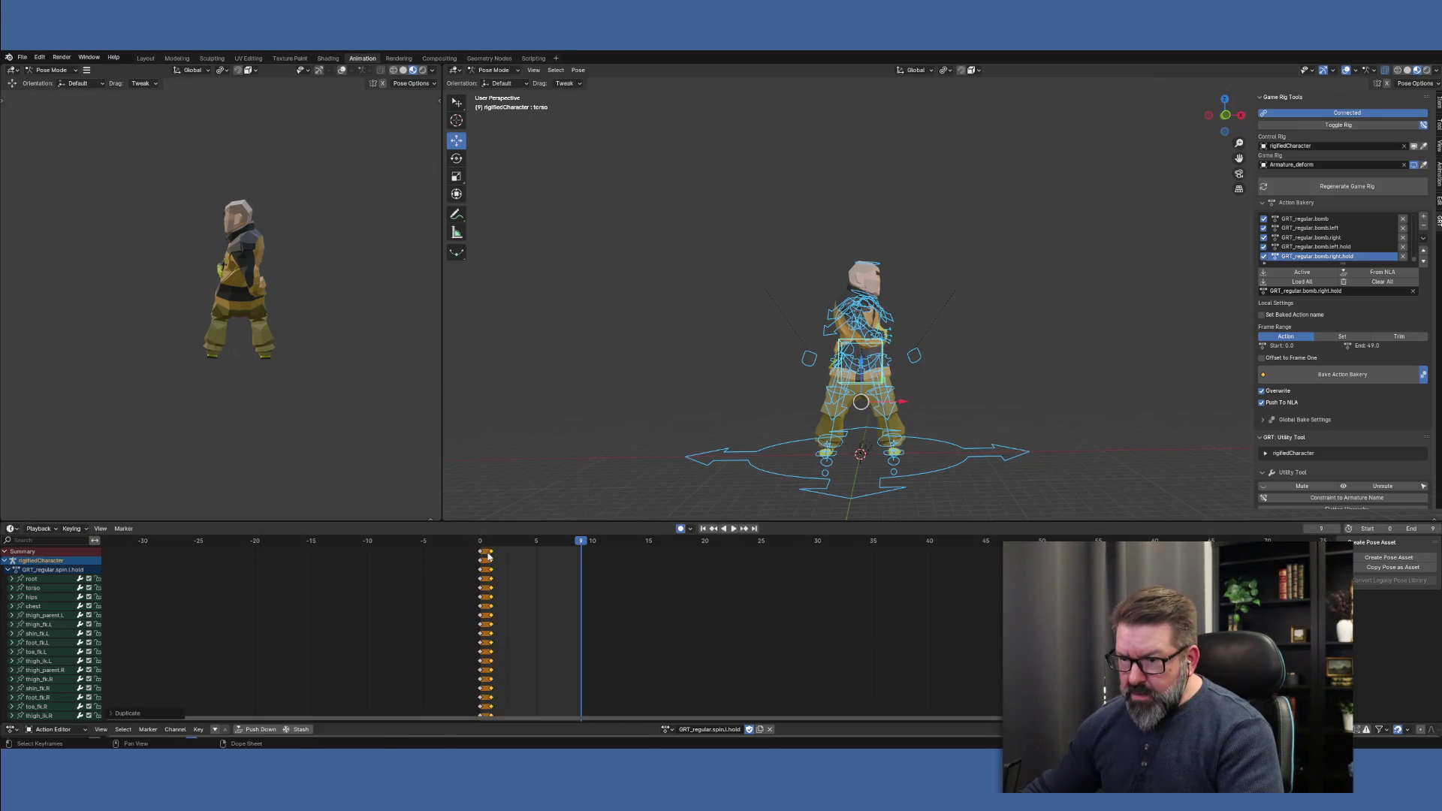
{"action": "left_click_drag", "start_coordinate": [490, 542], "coordinate": [479, 542]}
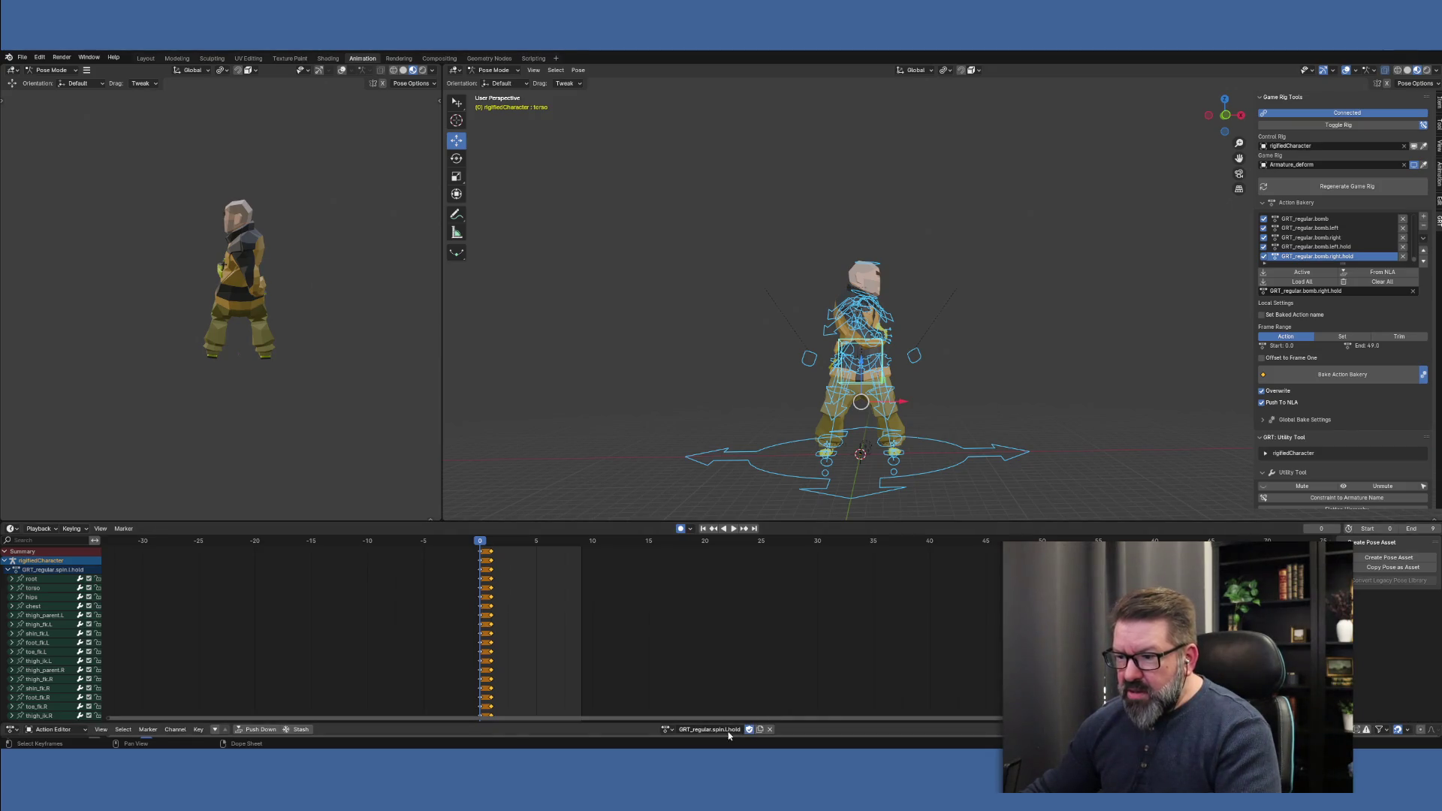
Duplicate the GRT_regular.spin.r.start action and rename the copy GRT_regular.spin.r.hold
{"action": "left_click", "coordinate": [665, 729]}
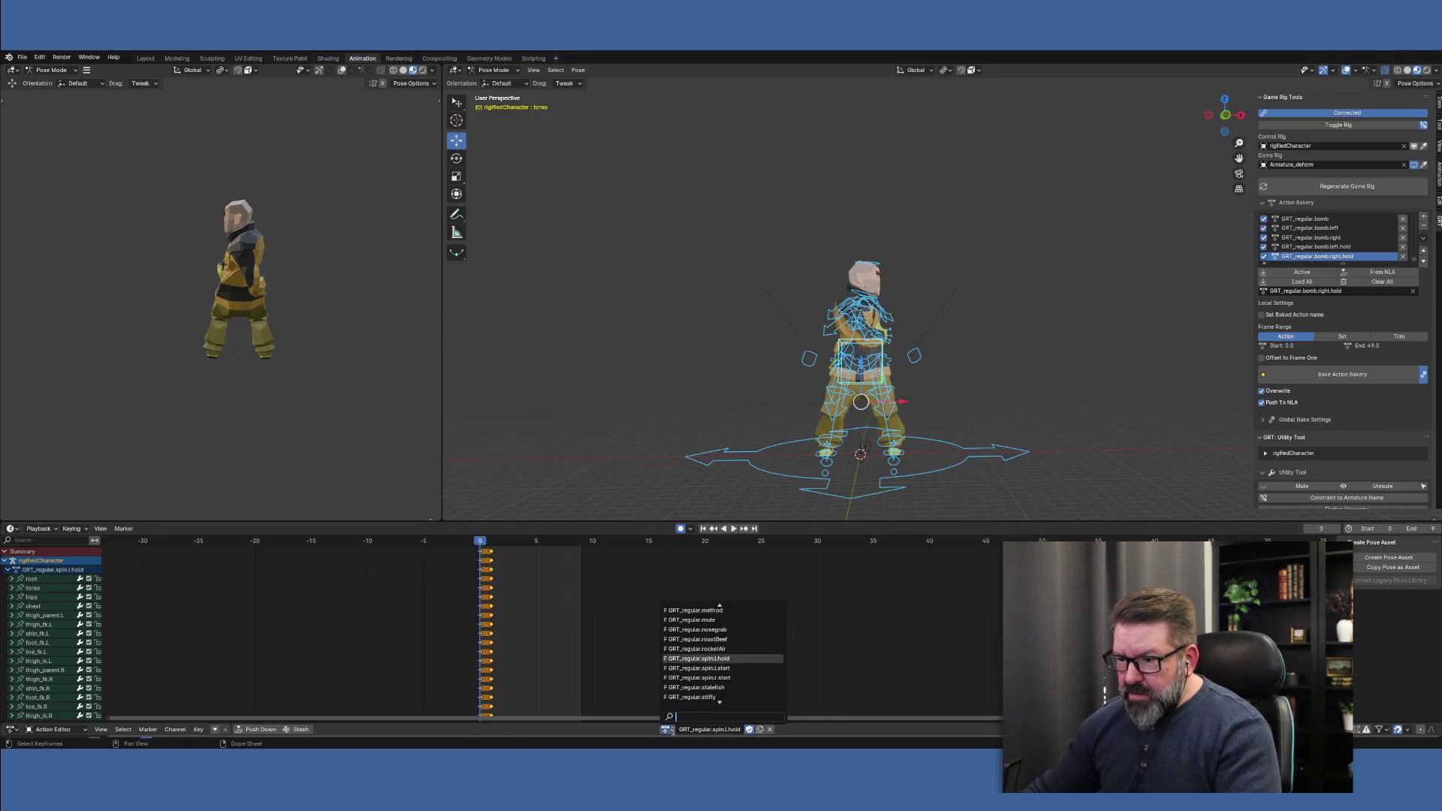
{"action": "left_click", "coordinate": [733, 677]}
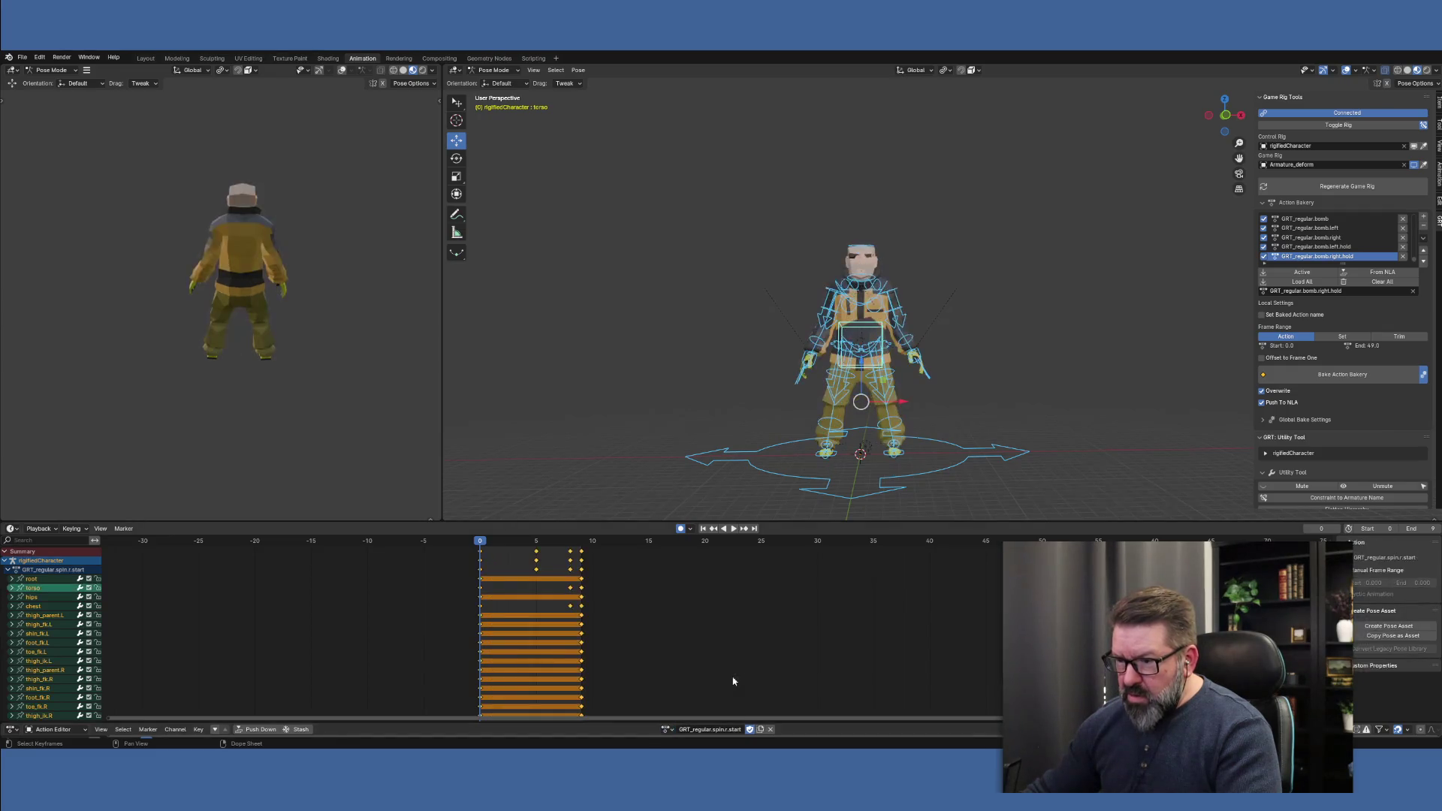
{"action": "left_click", "coordinate": [761, 732]}
{"action": "double_click", "coordinate": [751, 734]}
{"action": "left_click", "coordinate": [748, 730]}
{"action": "key", "text": "BackSpace"}
{"action": "key", "text": "BackSpace"}
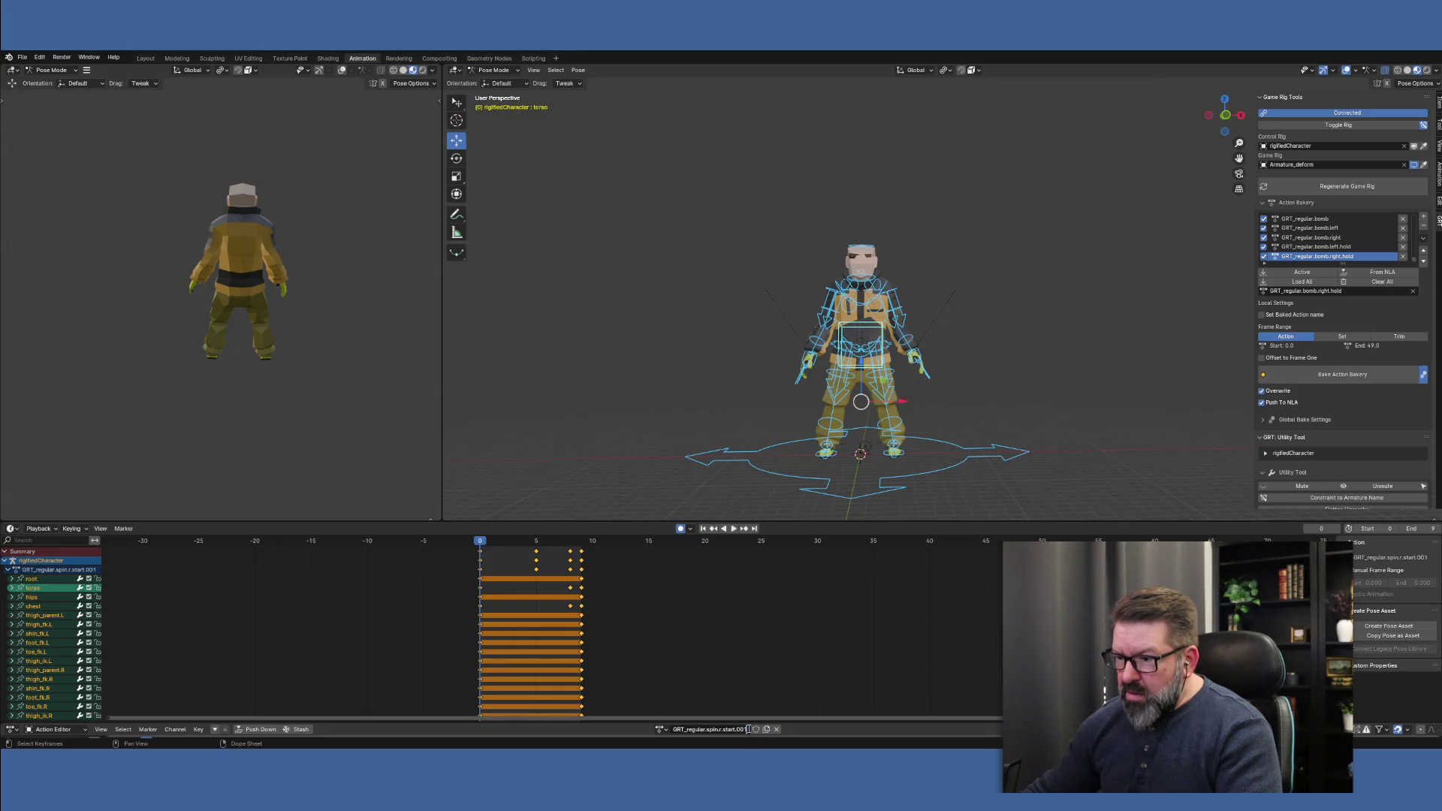
{"action": "key", "text": "BackSpace"}
{"action": "key", "text": "BackSpace"}
{"action": "key", "text": "BackSpace"}
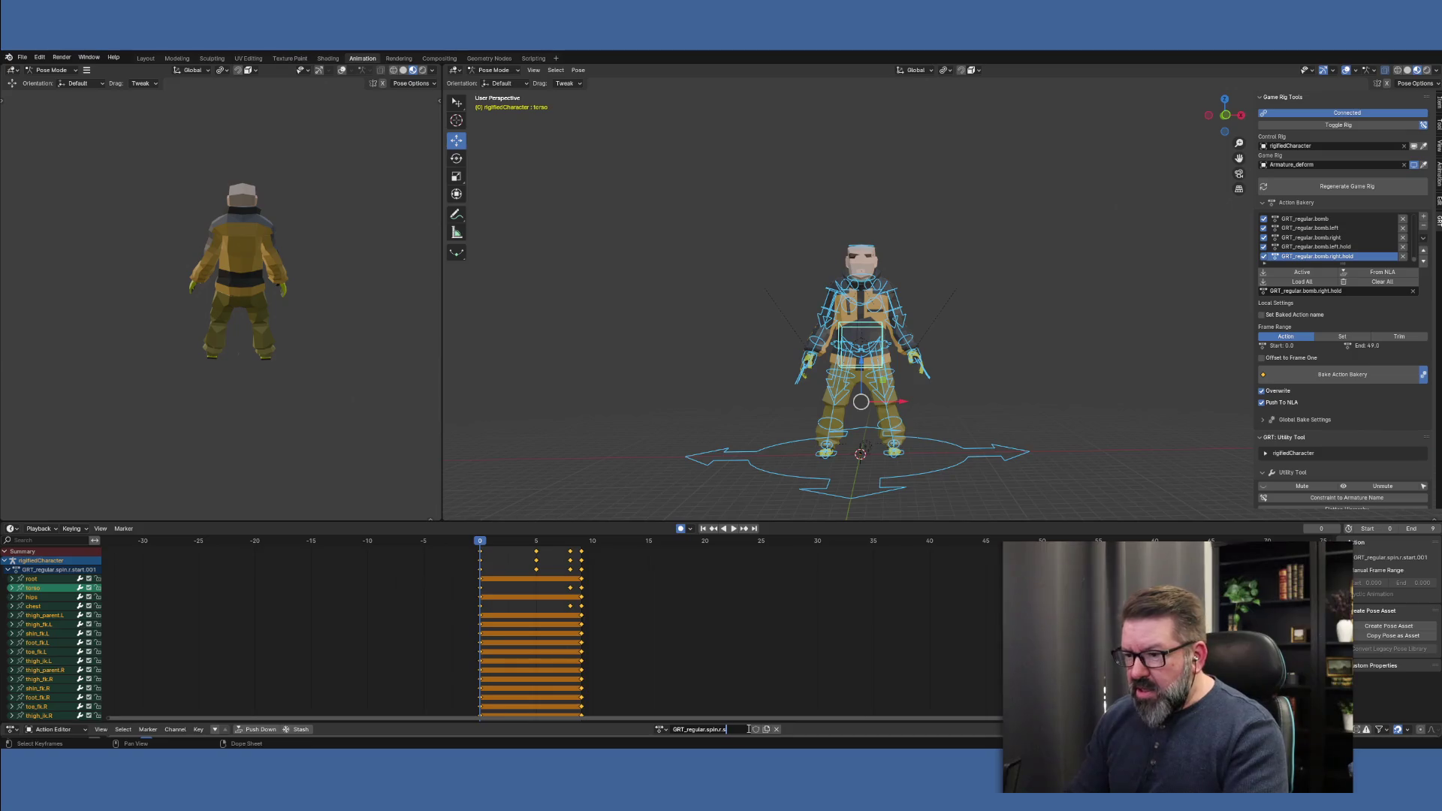
{"action": "type", "text": "hold"}
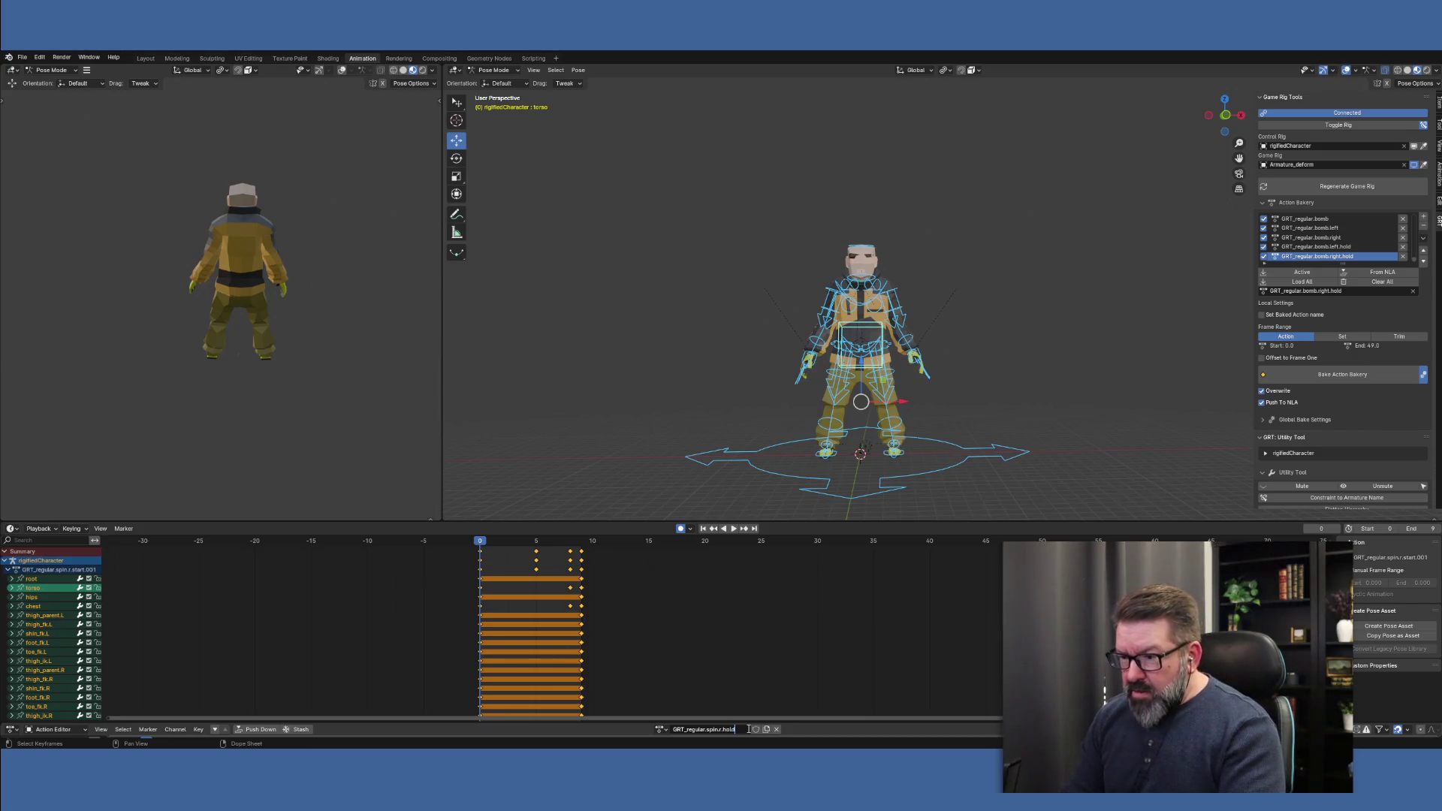
{"action": "key", "text": "Return"}
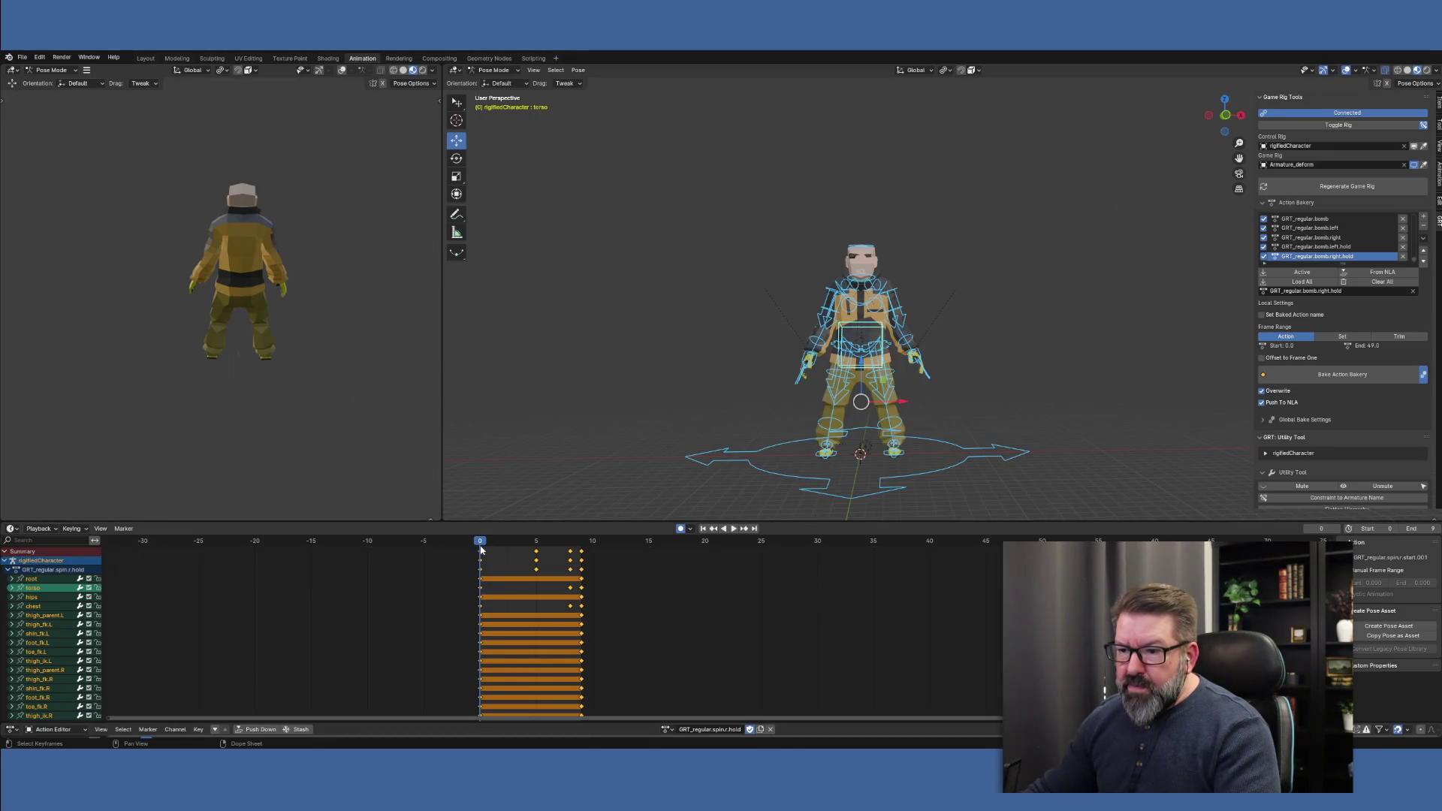
Delete keys before frame 9, move the frame-9 pose to frame 0, and copy it to frame 1
{"action": "mouse_move", "coordinate": [471, 550]}
{"action": "left_mouse_down"}
{"action": "mouse_move", "coordinate": [550, 578]}
{"action": "mouse_move", "coordinate": [574, 605]}
{"action": "left_mouse_up"}
{"action": "key", "text": "Delete"}
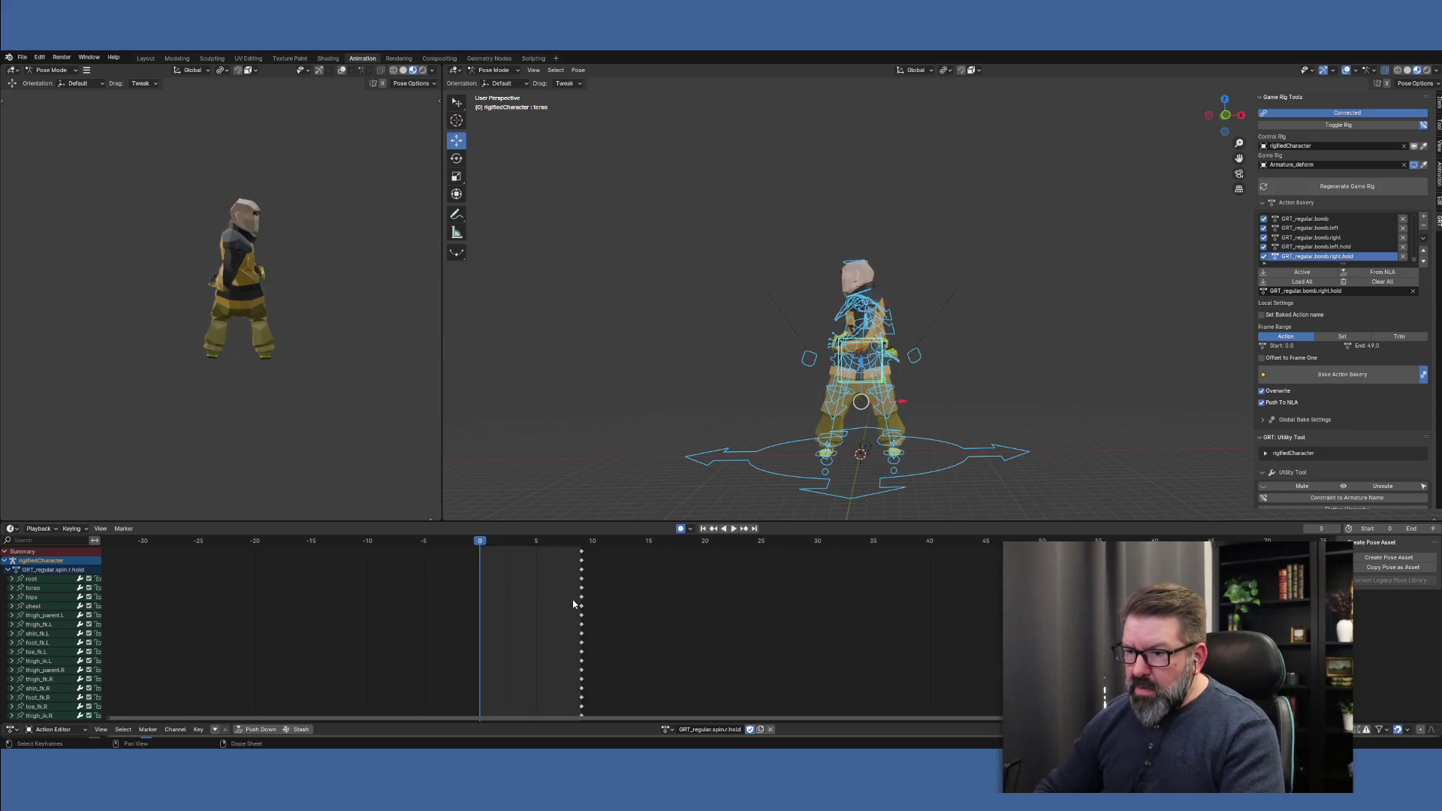
{"action": "left_click", "coordinate": [581, 548]}
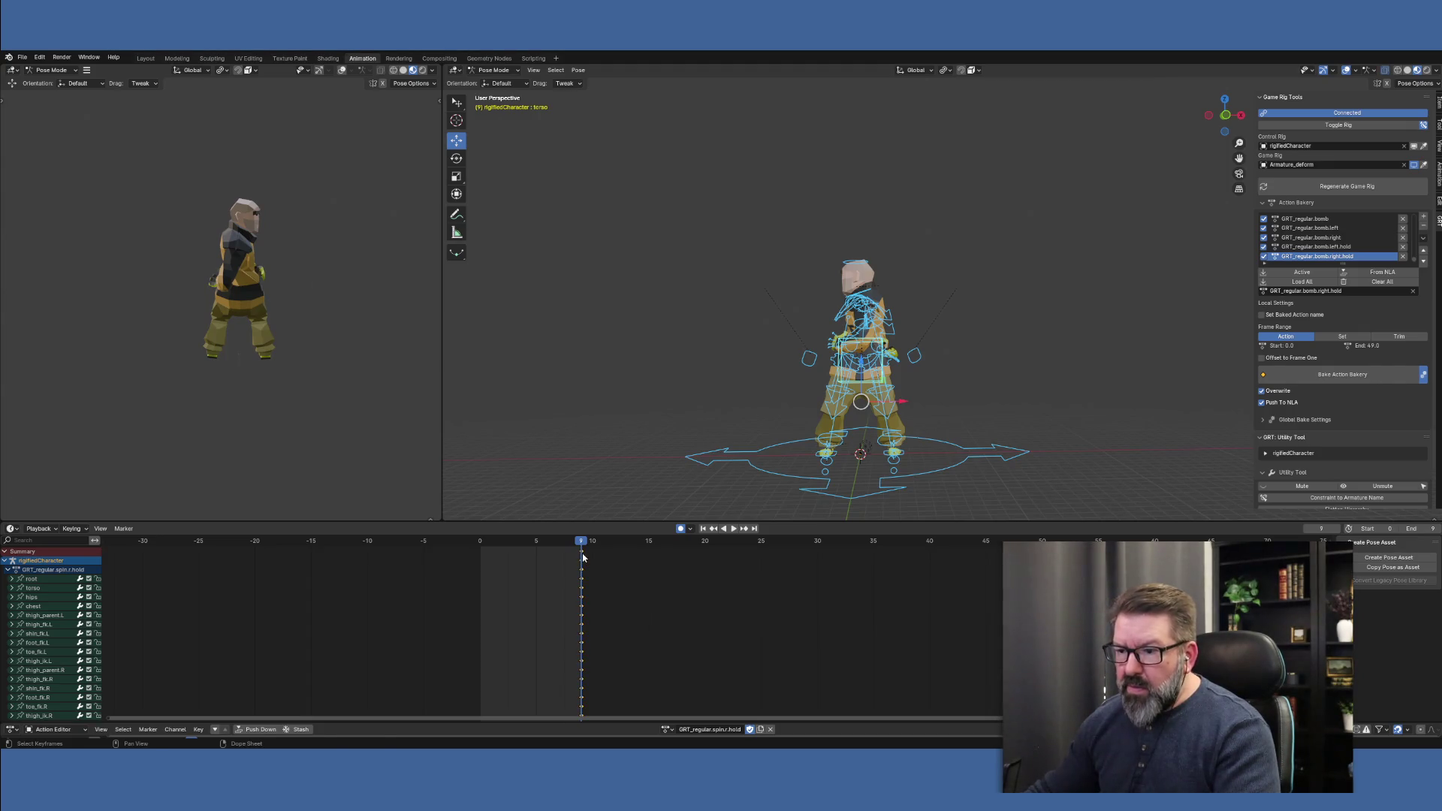
{"action": "key", "text": "g"}
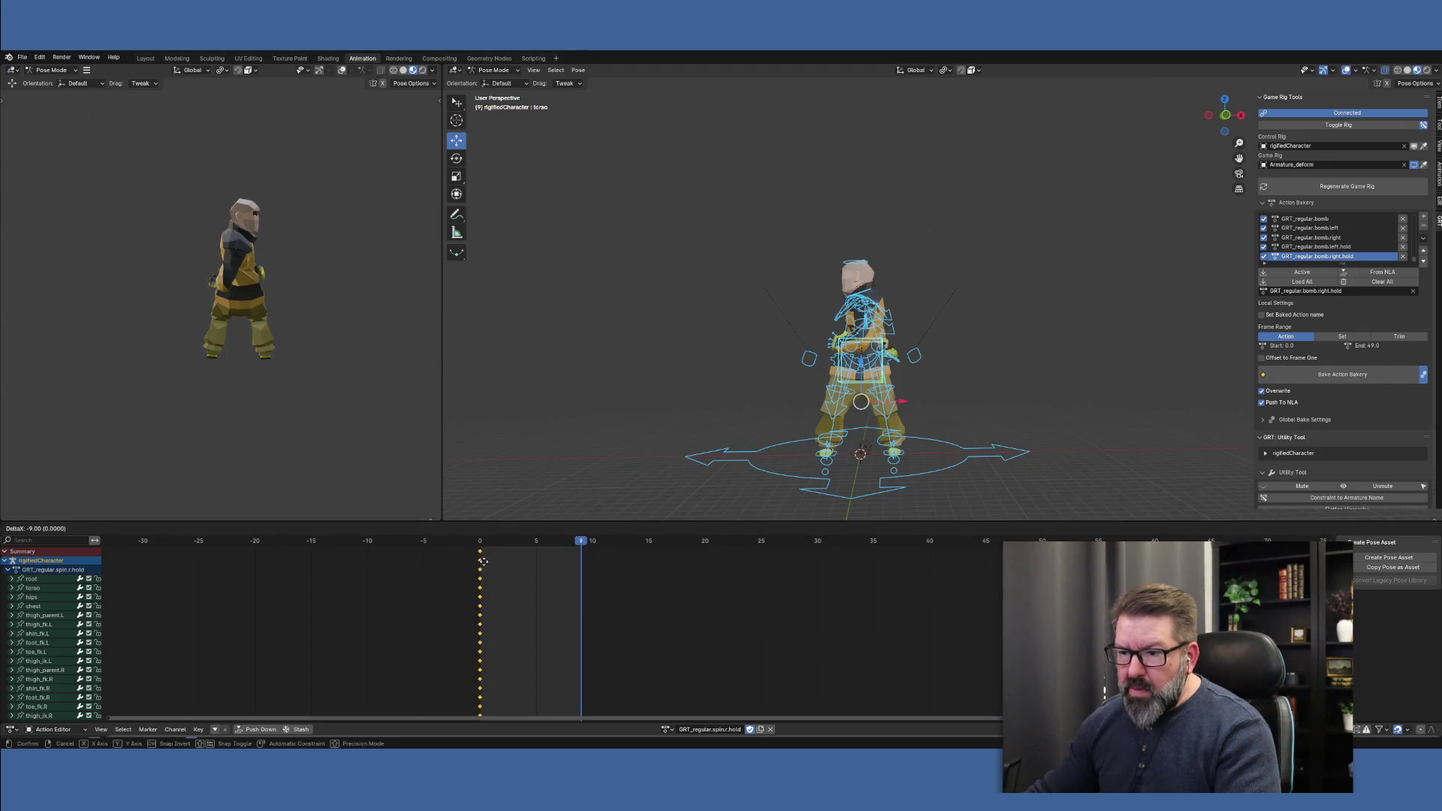
{"action": "left_click", "coordinate": [483, 561]}
{"action": "key", "text": "g"}
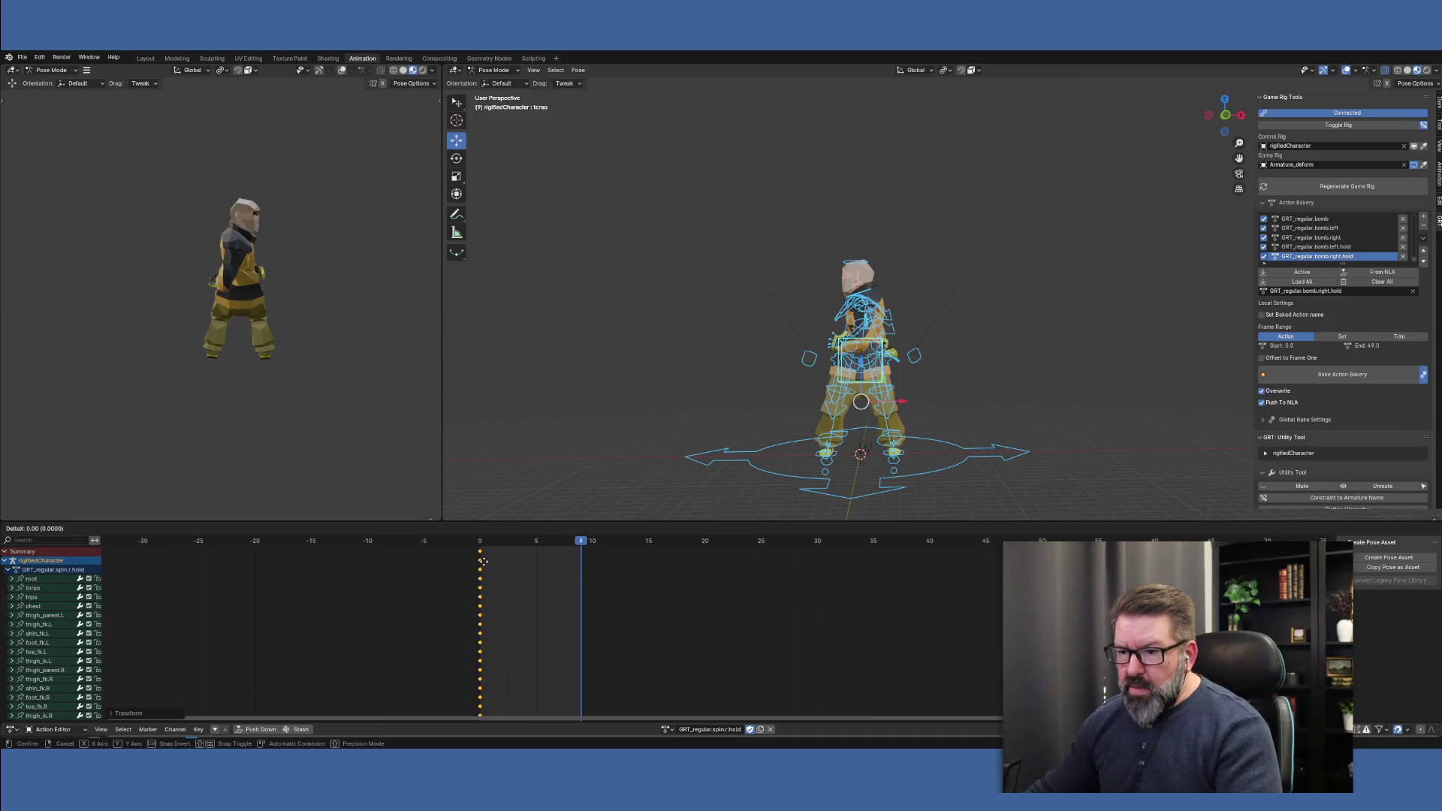
{"action": "left_click", "coordinate": [491, 565]}
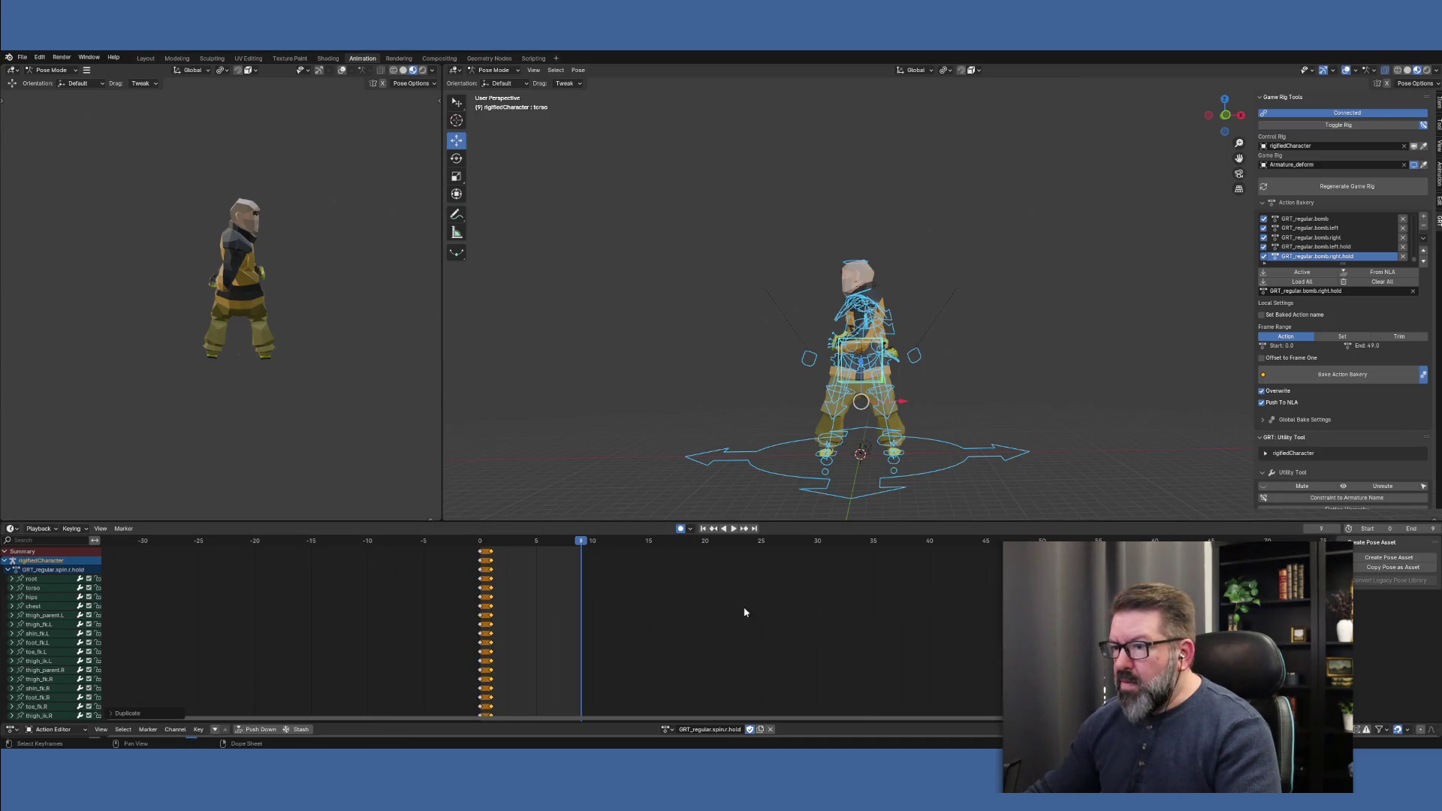
{"action": "left_click", "coordinate": [673, 730]}
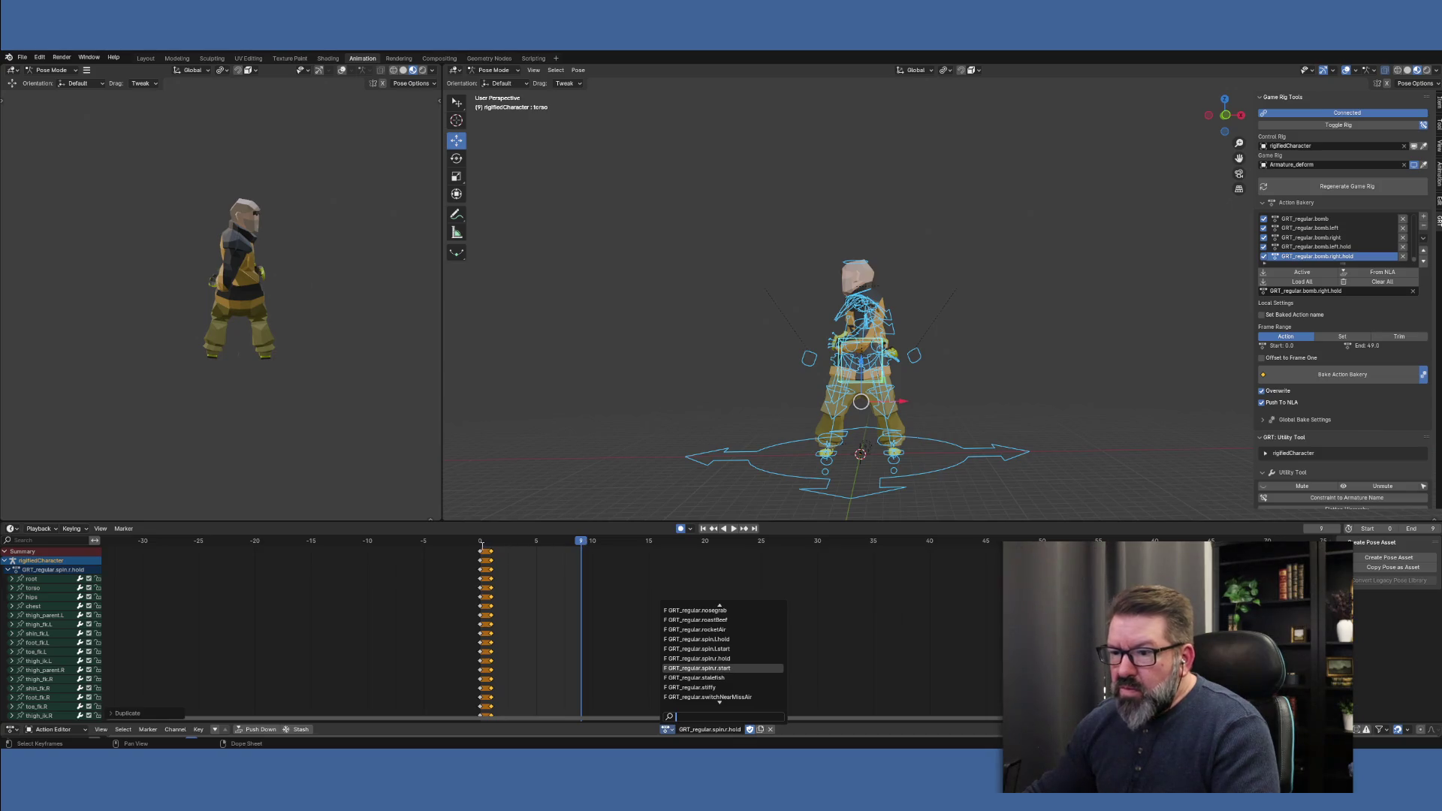
Close the action list, return to frame 0, and show the Item tab's Rig Main Properties
{"action": "key", "text": "Escape"}
{"action": "left_click", "coordinate": [482, 544]}
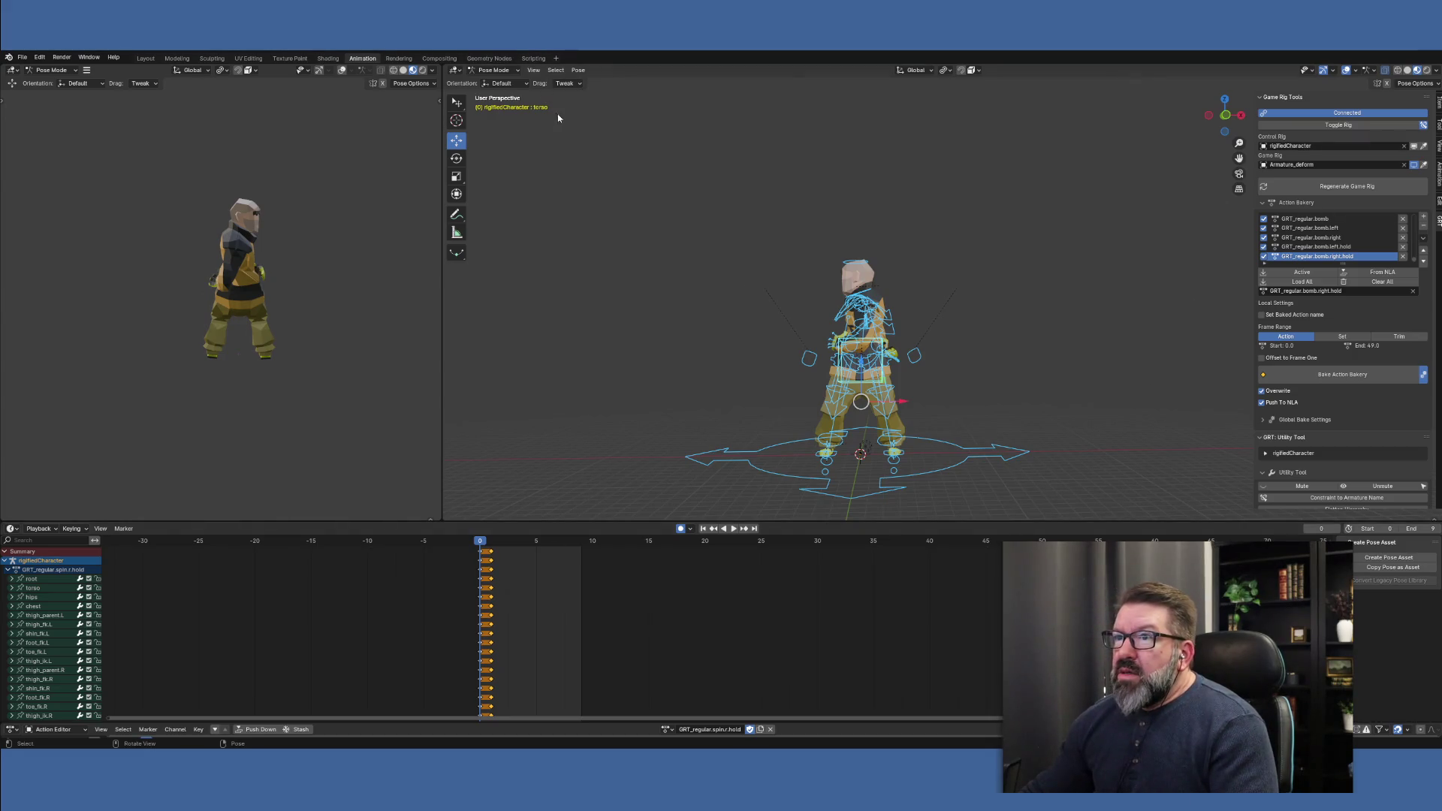
{"action": "left_click", "coordinate": [1437, 105]}
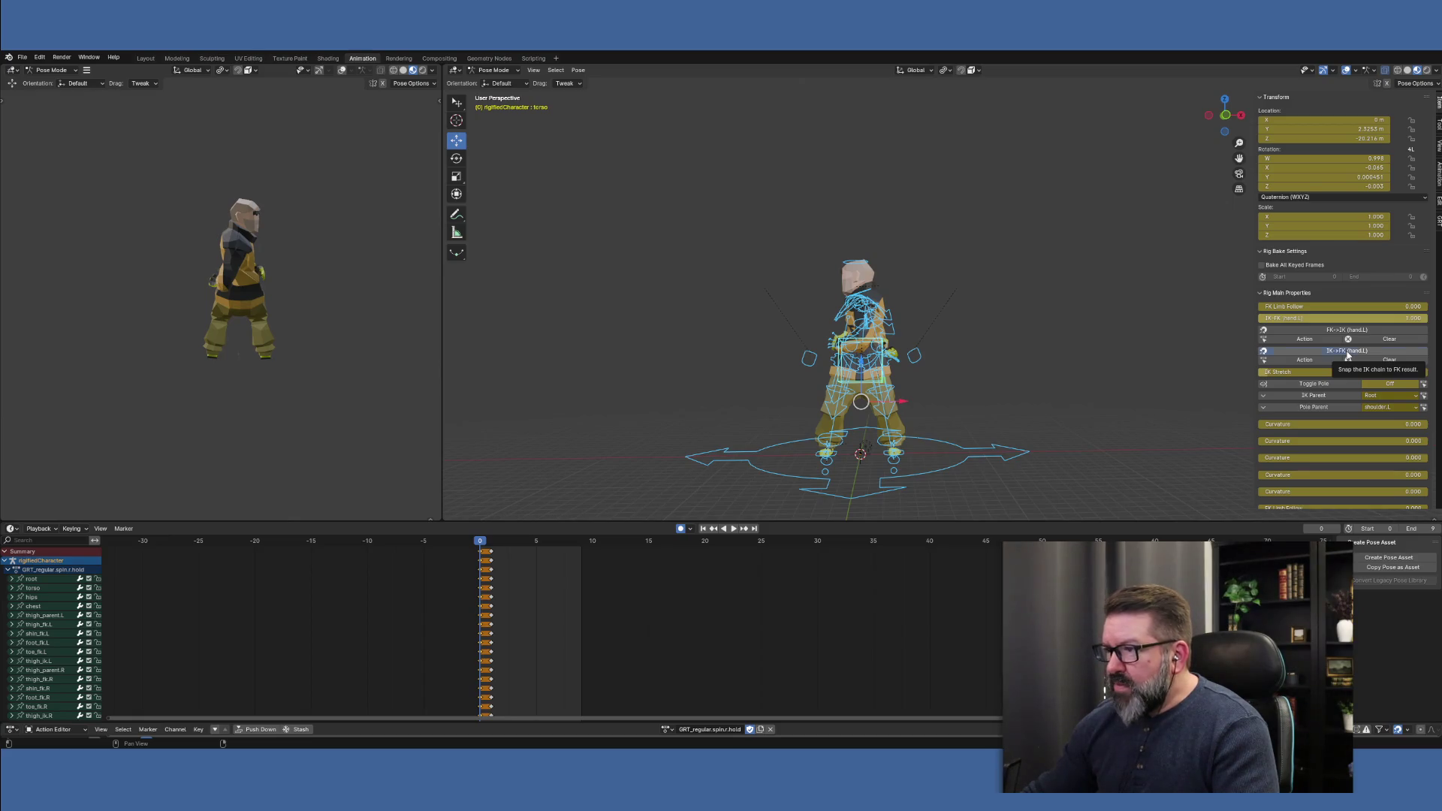
Snap the left and right hand IK controls to FK at frame 0
{"action": "left_click", "coordinate": [1347, 353]}
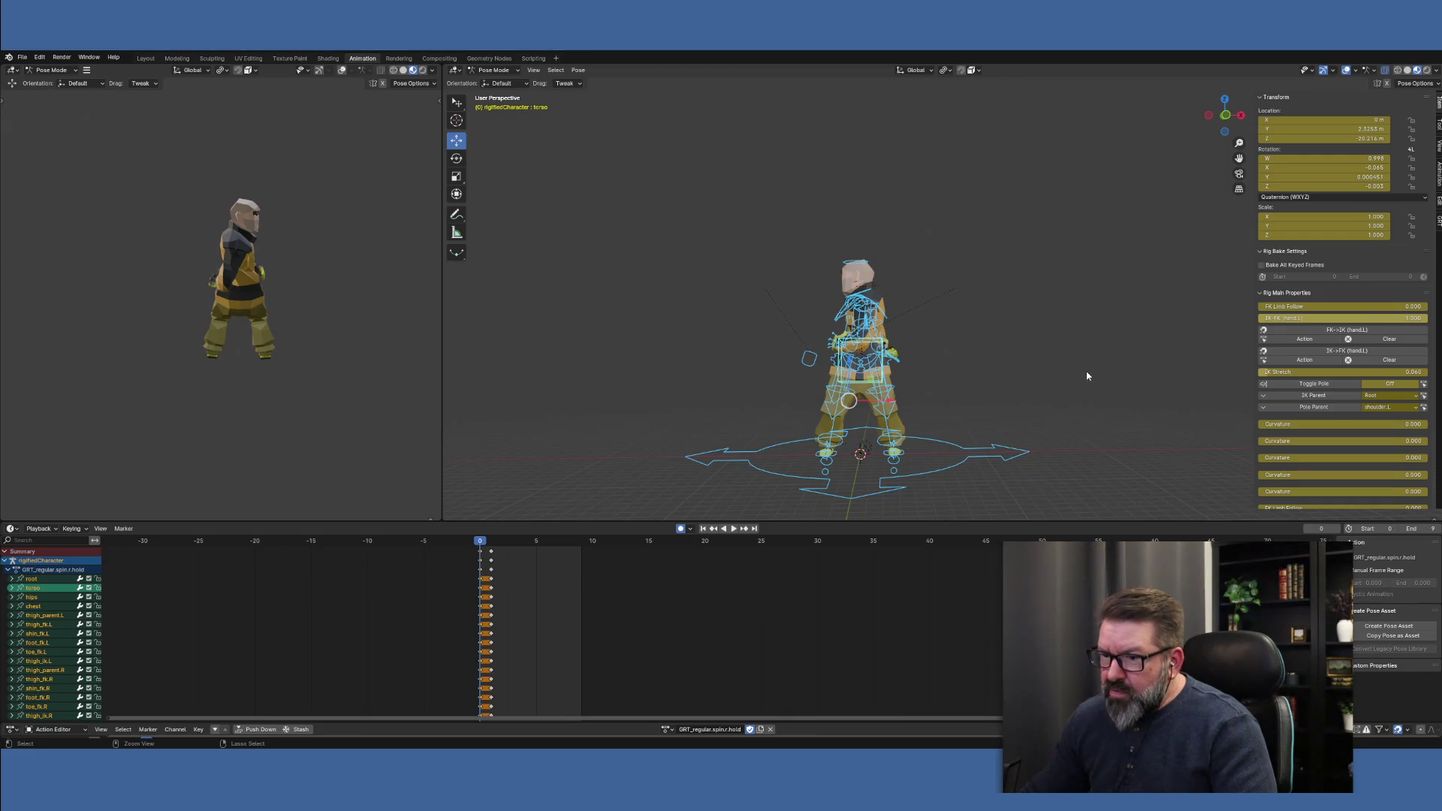
{"action": "key", "text": "ctrl+z"}
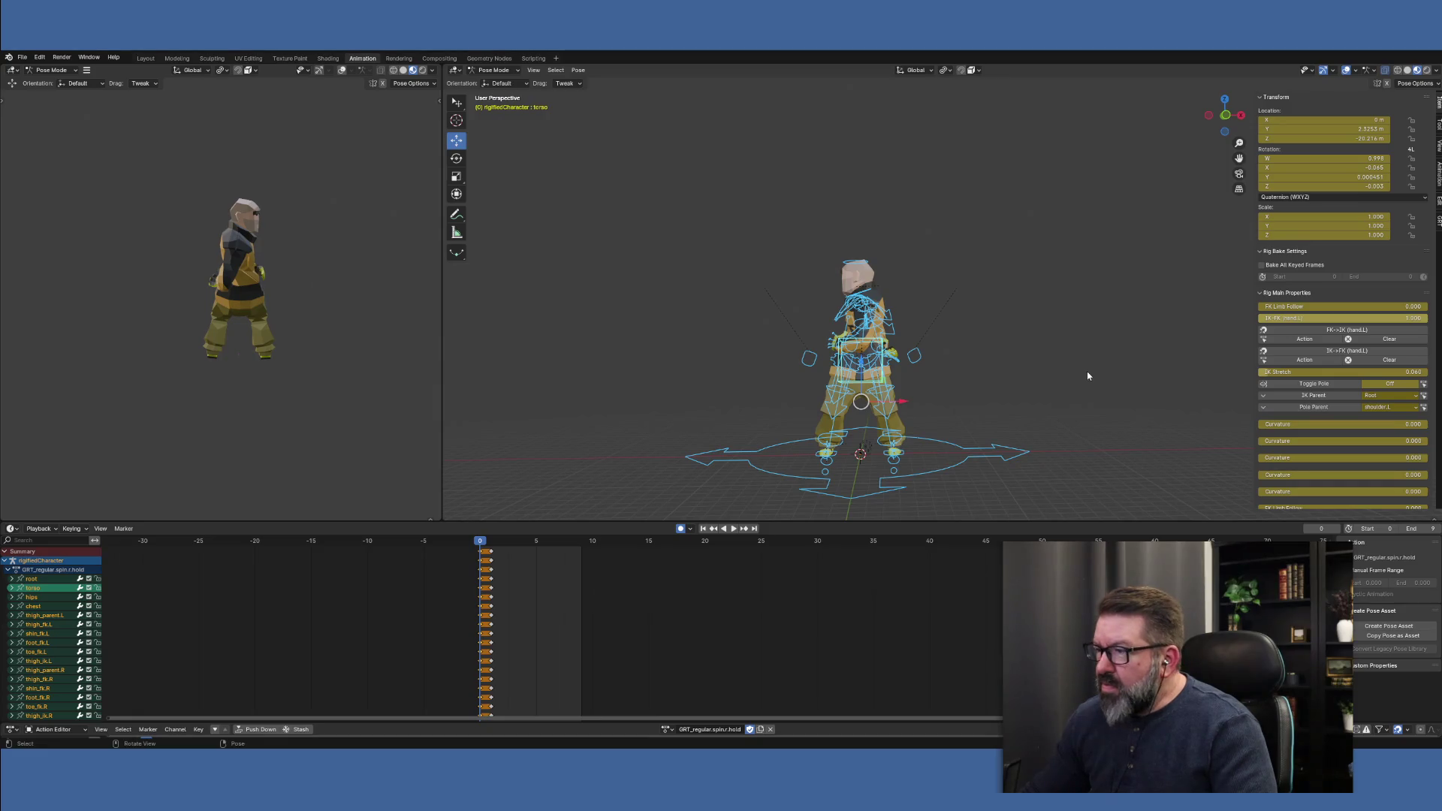
{"action": "left_click", "coordinate": [912, 353]}
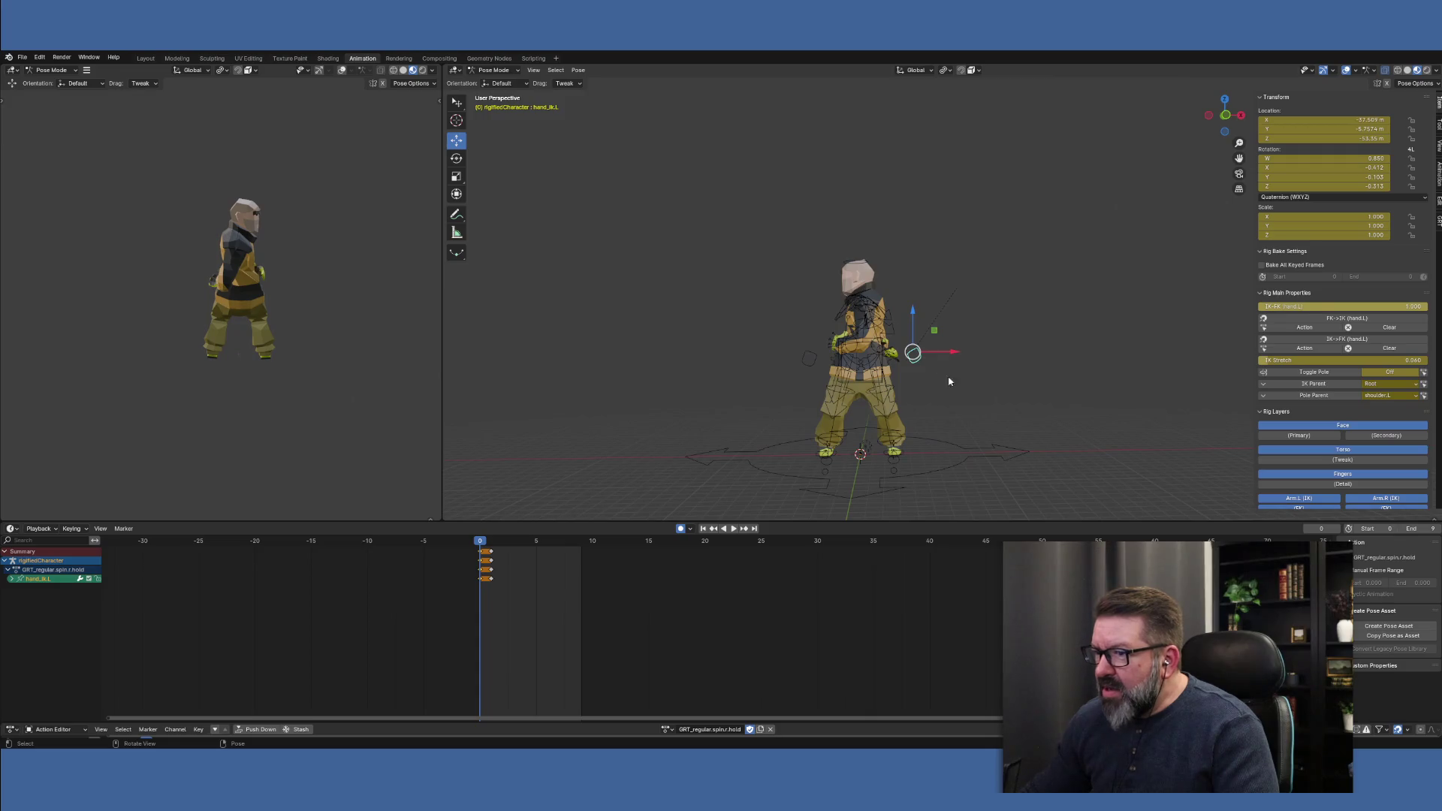
{"action": "left_click", "coordinate": [1347, 341]}
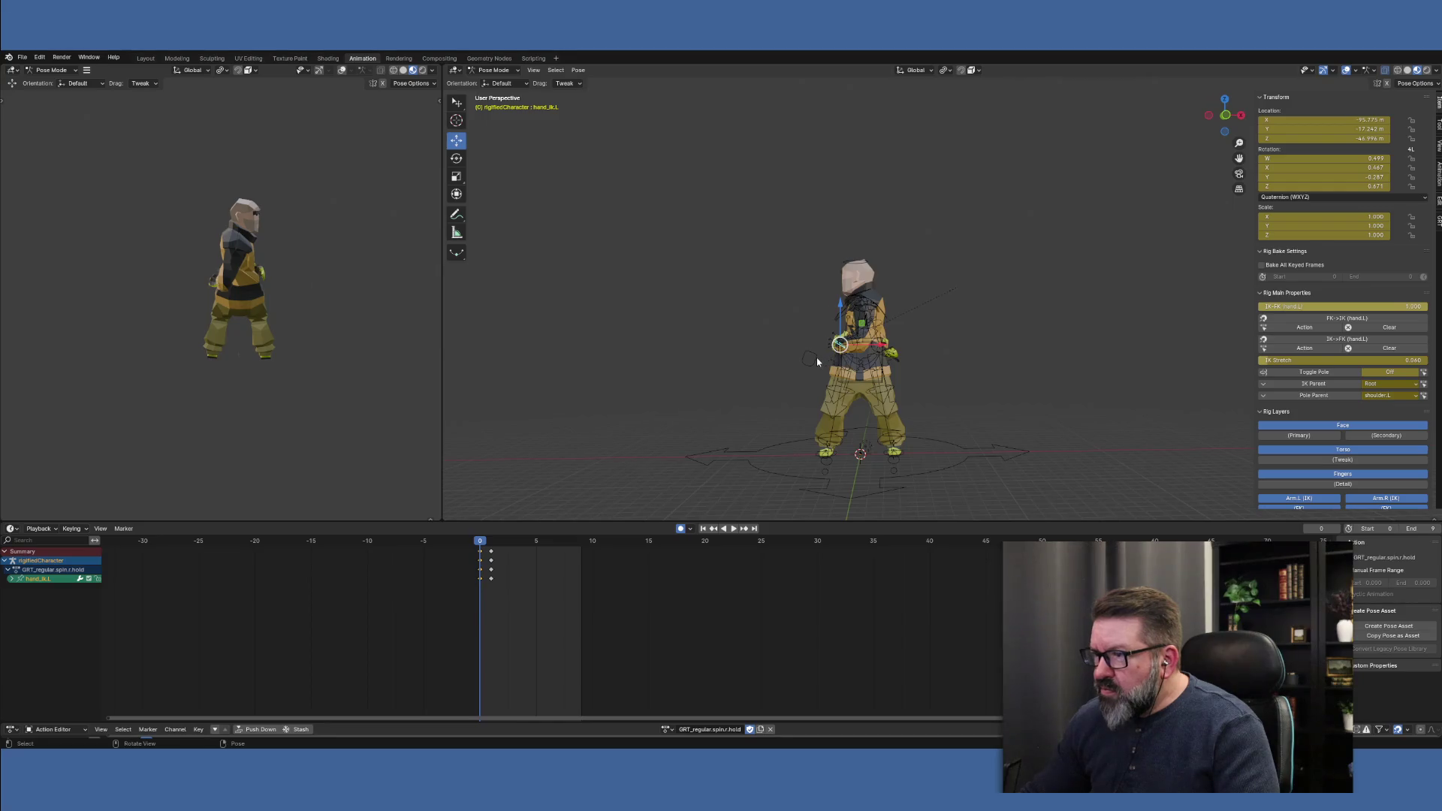
{"action": "left_click", "coordinate": [816, 358]}
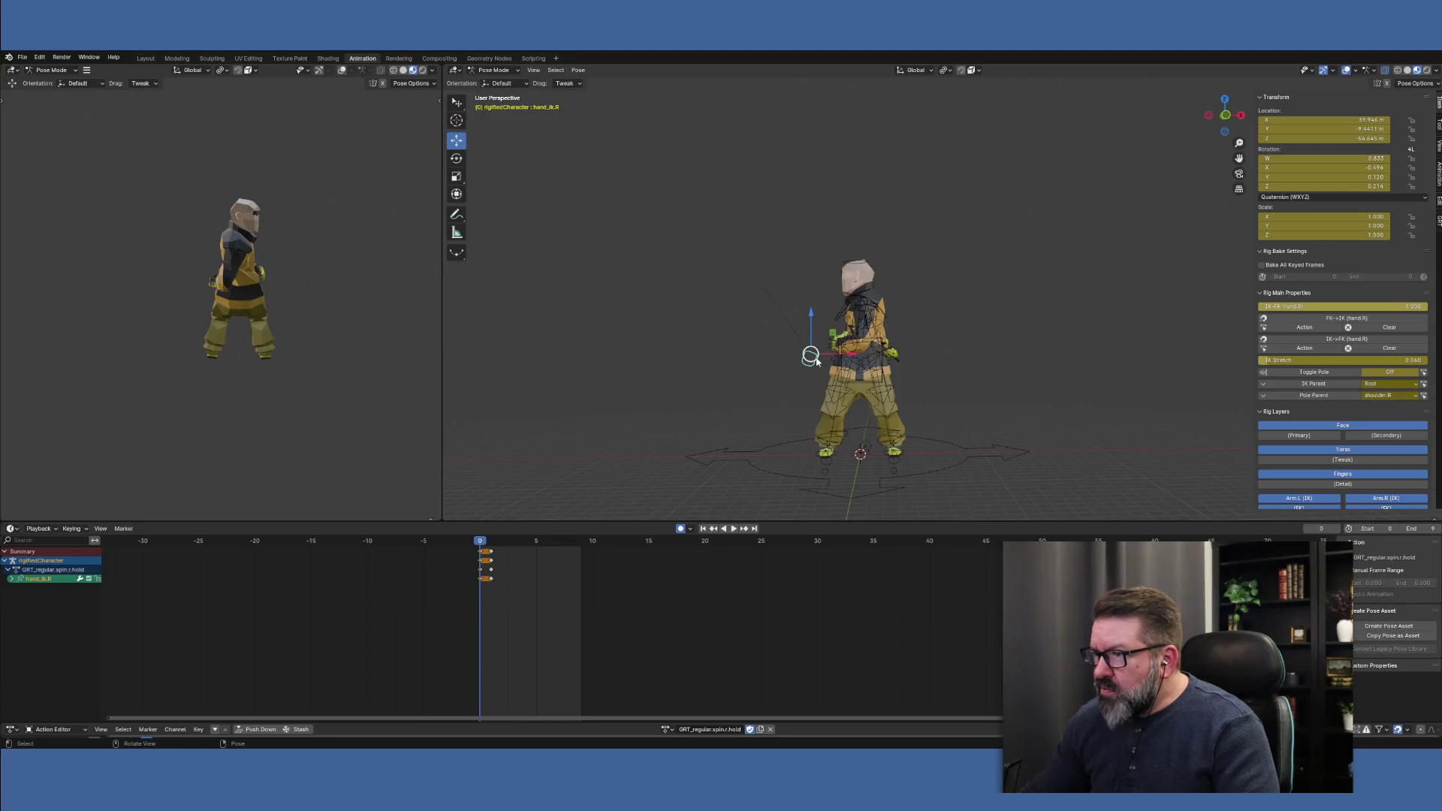
{"action": "left_click", "coordinate": [1335, 341]}
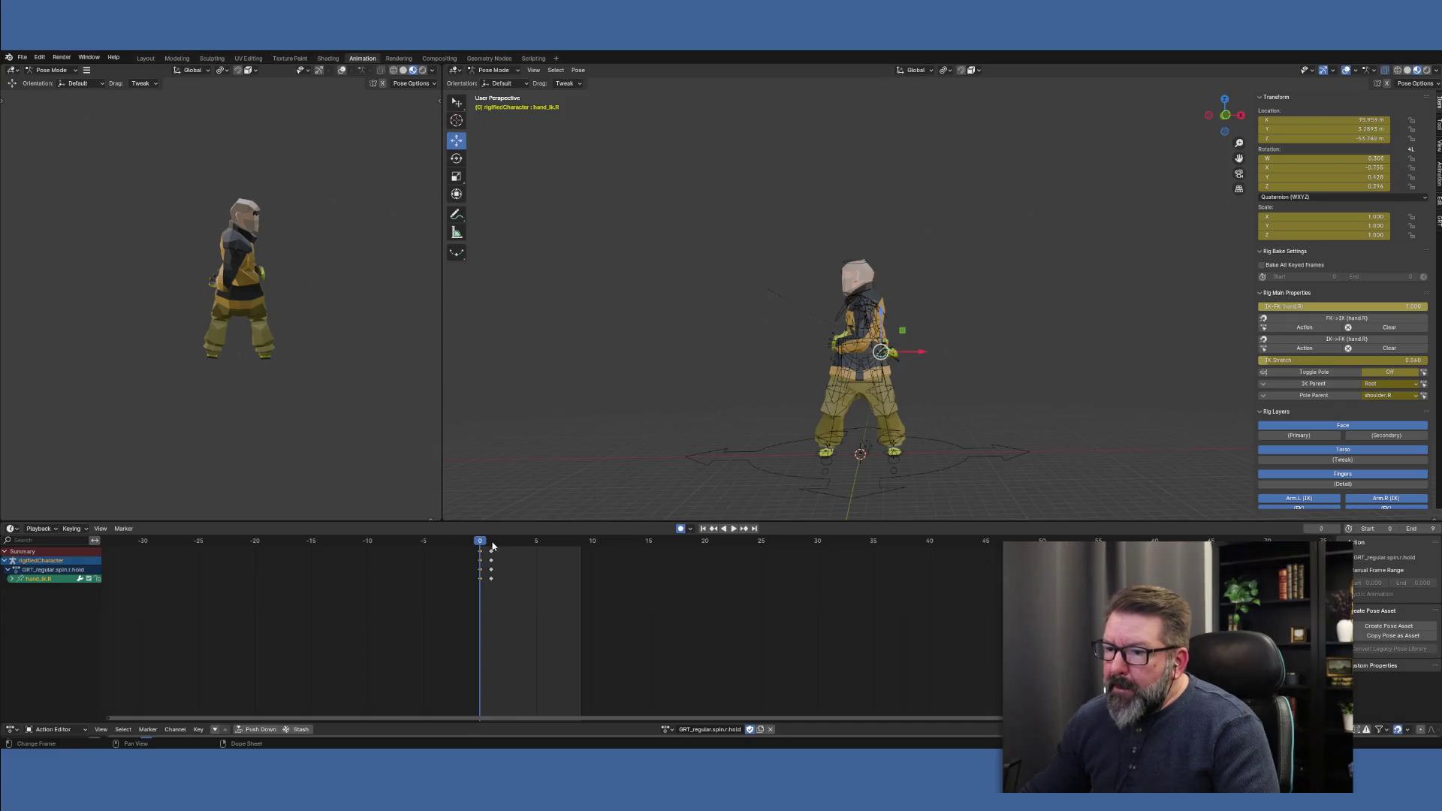
Snap both hand IK controls to FK at frame 1, then select all bones and play back
{"action": "key", "text": "Right"}
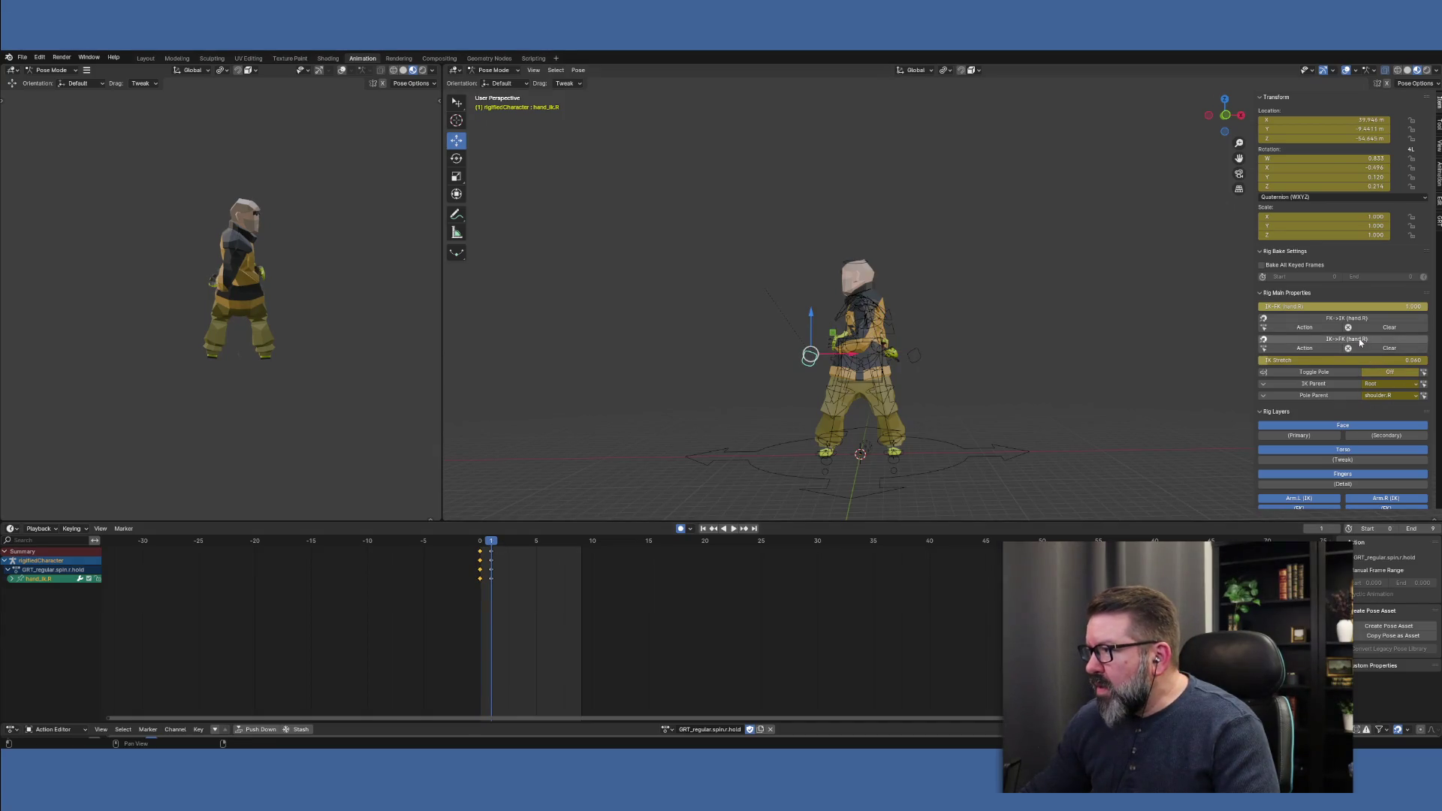
{"action": "left_click", "coordinate": [1358, 338]}
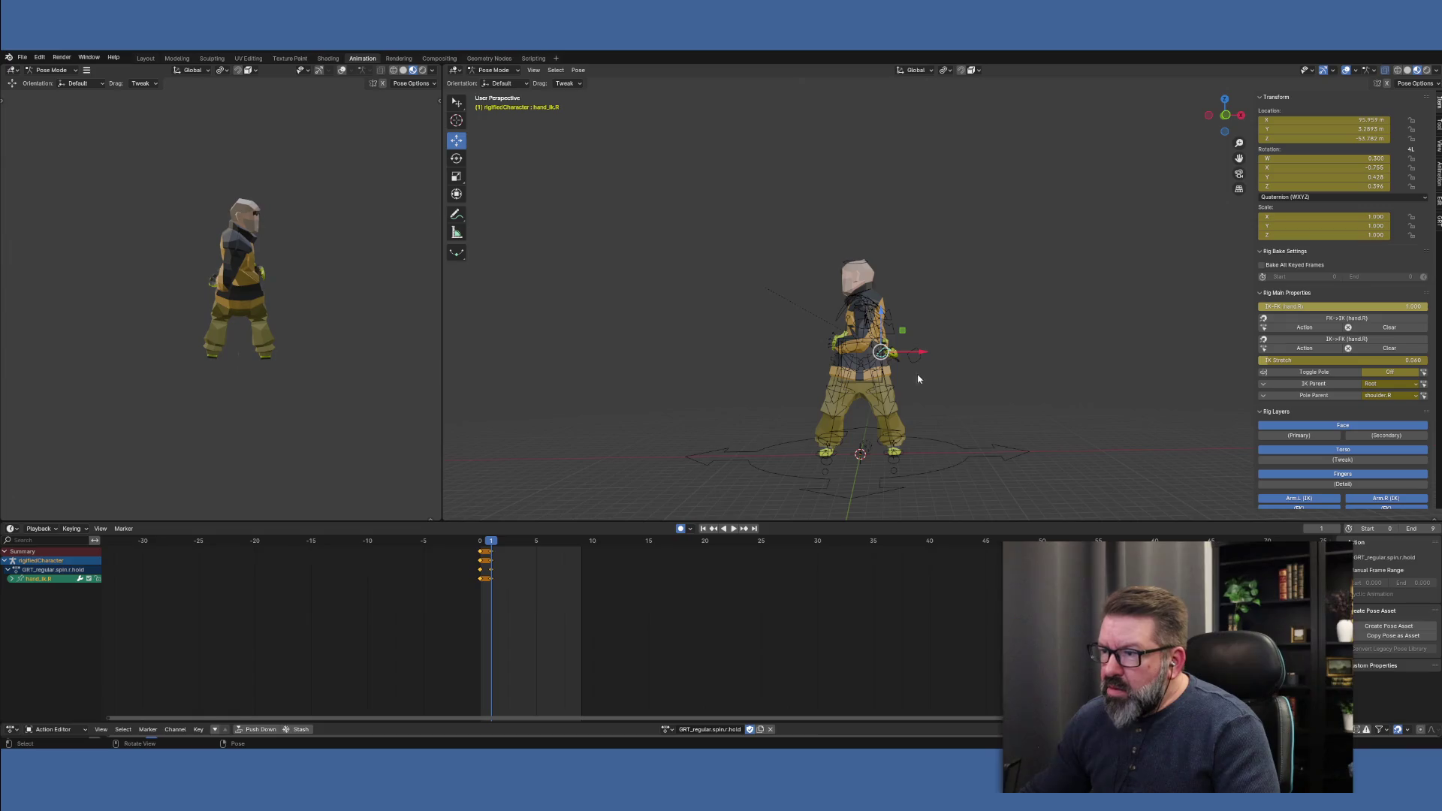
{"action": "left_click", "coordinate": [913, 353]}
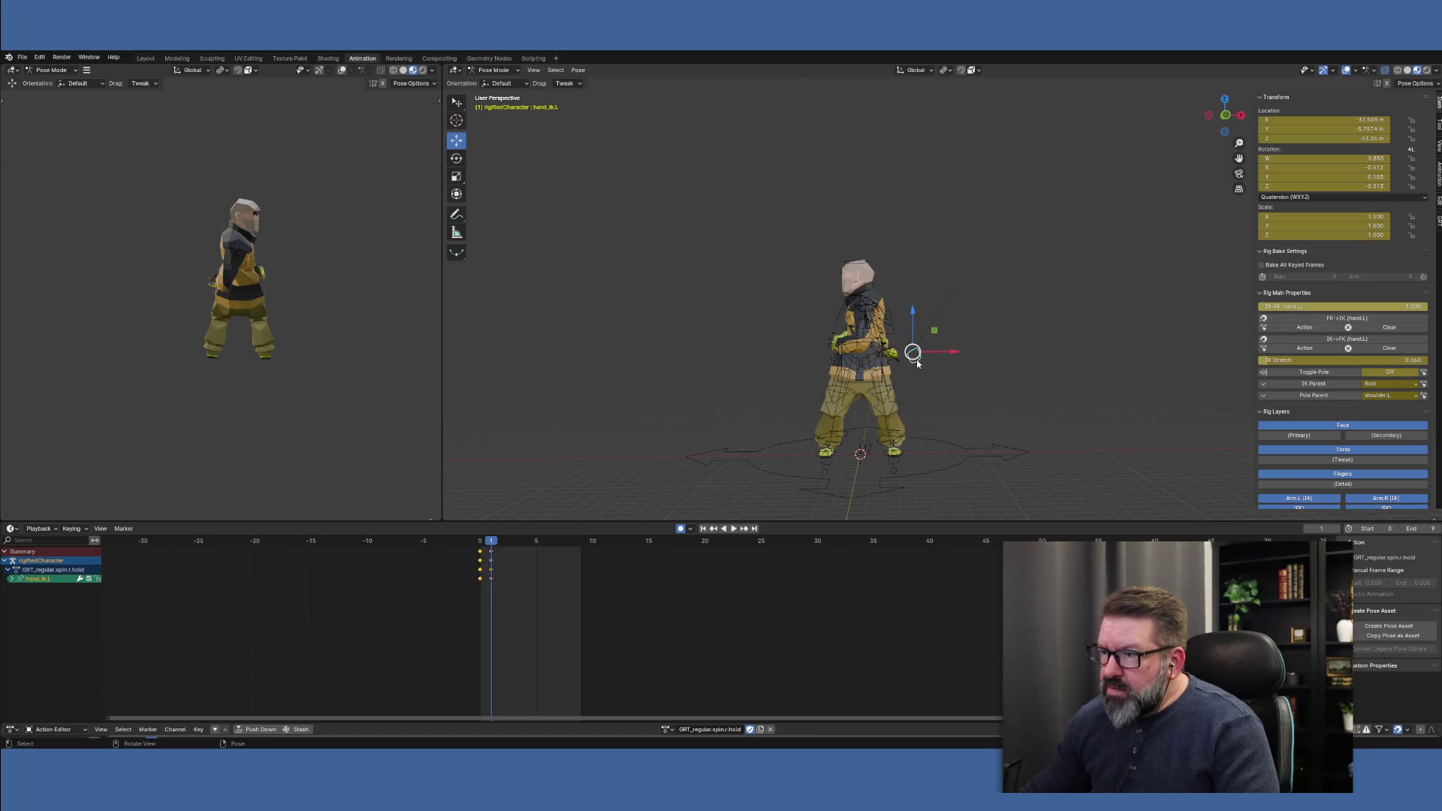
{"action": "left_click", "coordinate": [1314, 342]}
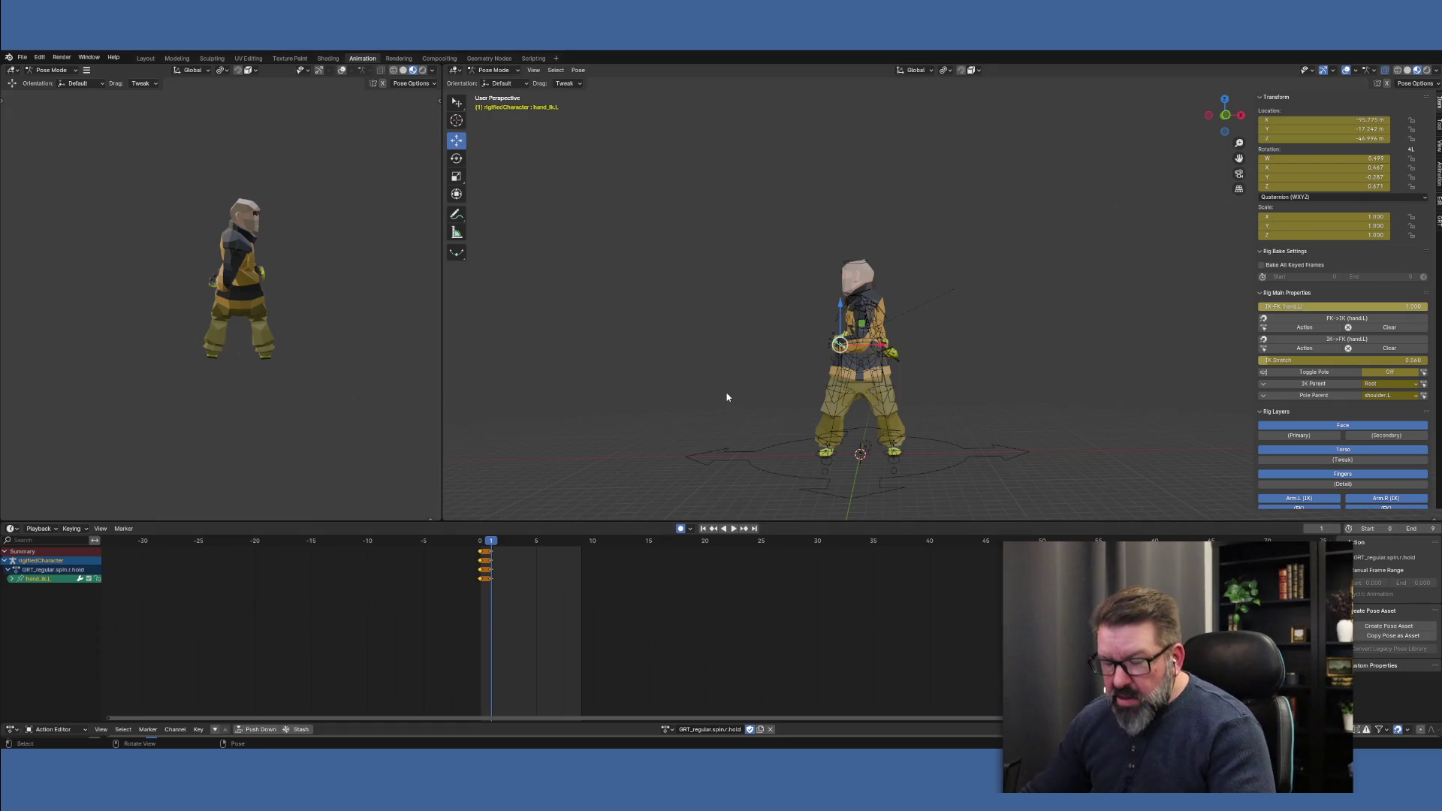
{"action": "key", "text": "a"}
{"action": "left_click_drag", "start_coordinate": [489, 542], "coordinate": [481, 555]}
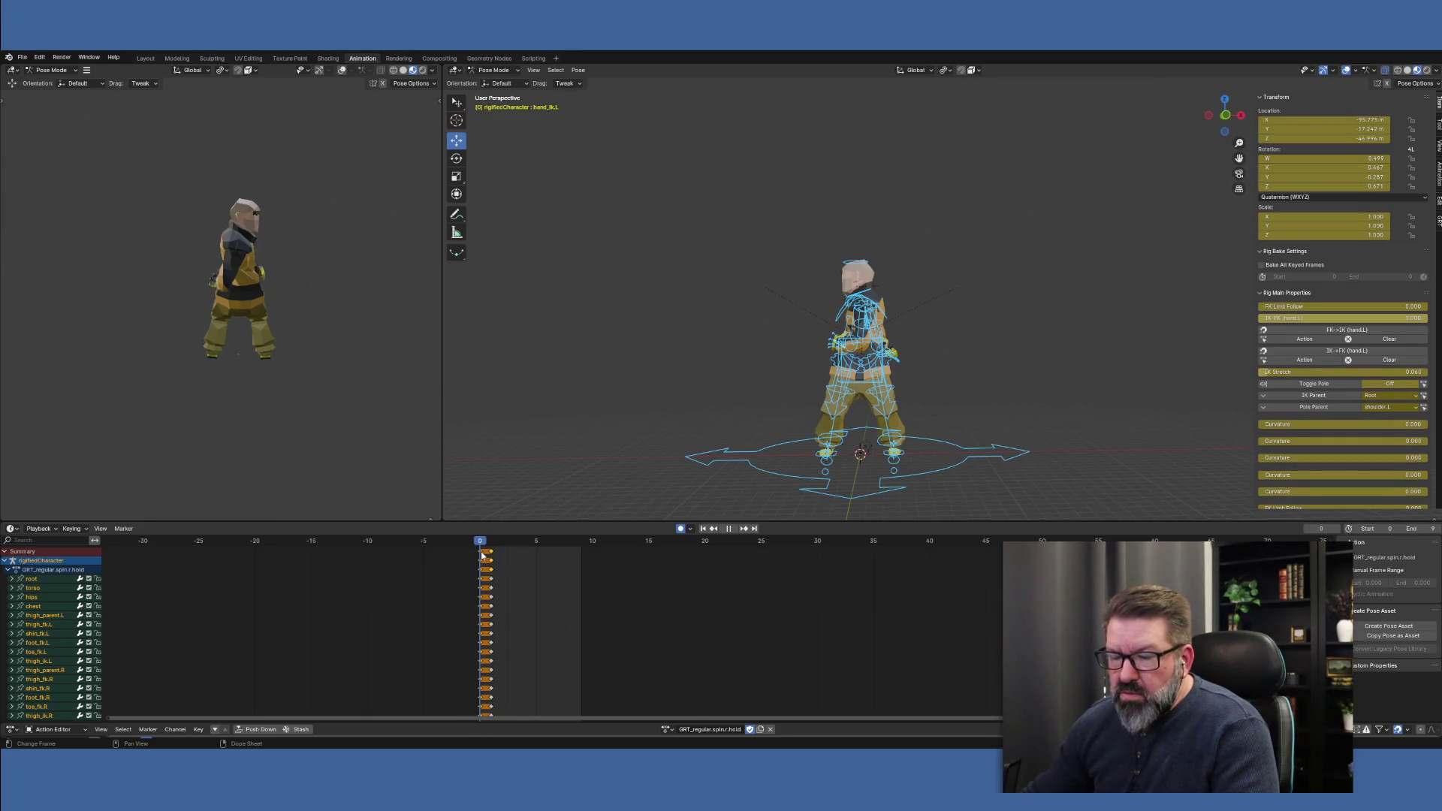
{"action": "key", "text": "space"}
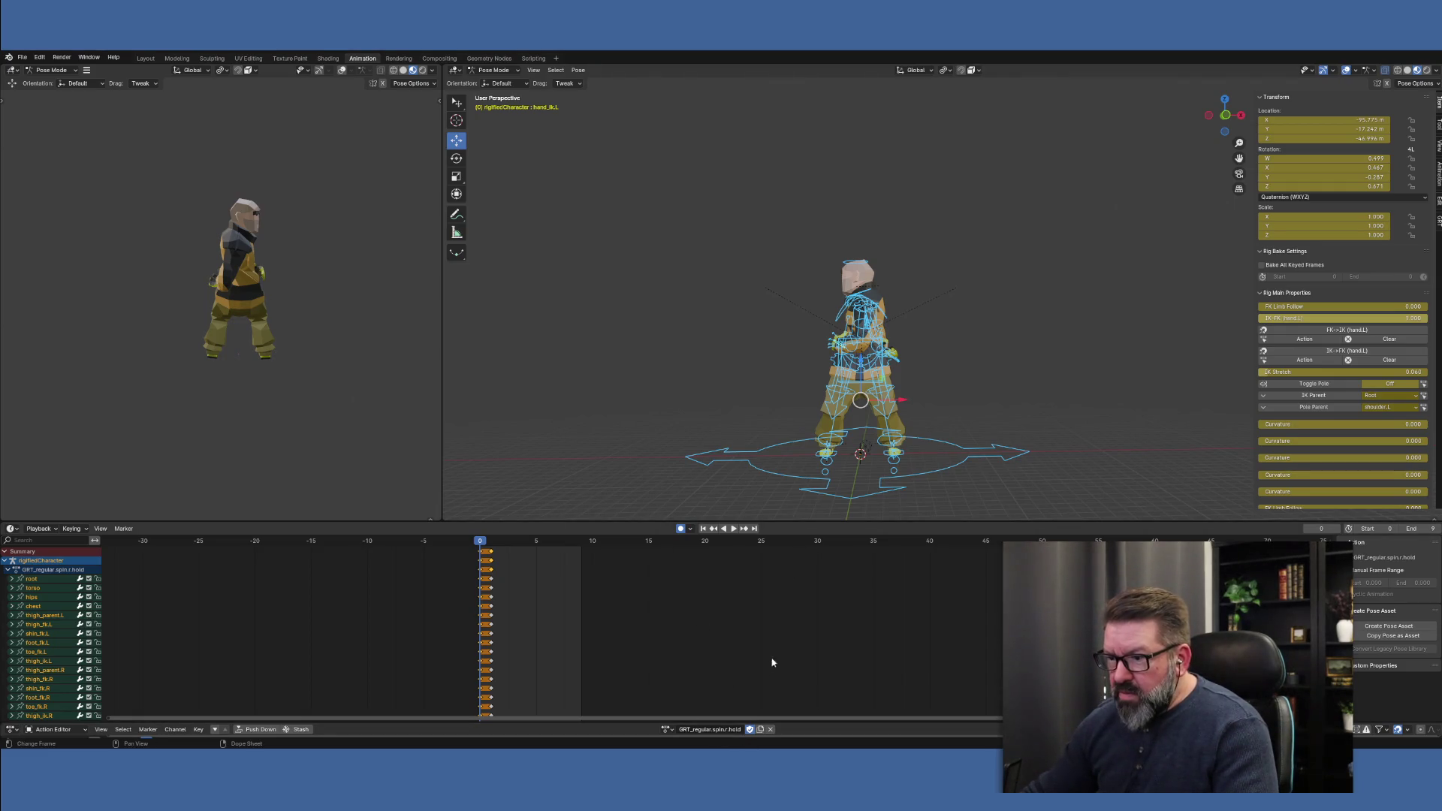
Load GRT_regular.spin.l.hold and snap both hand IK controls to FK at frame 0
{"action": "left_click", "coordinate": [666, 729]}
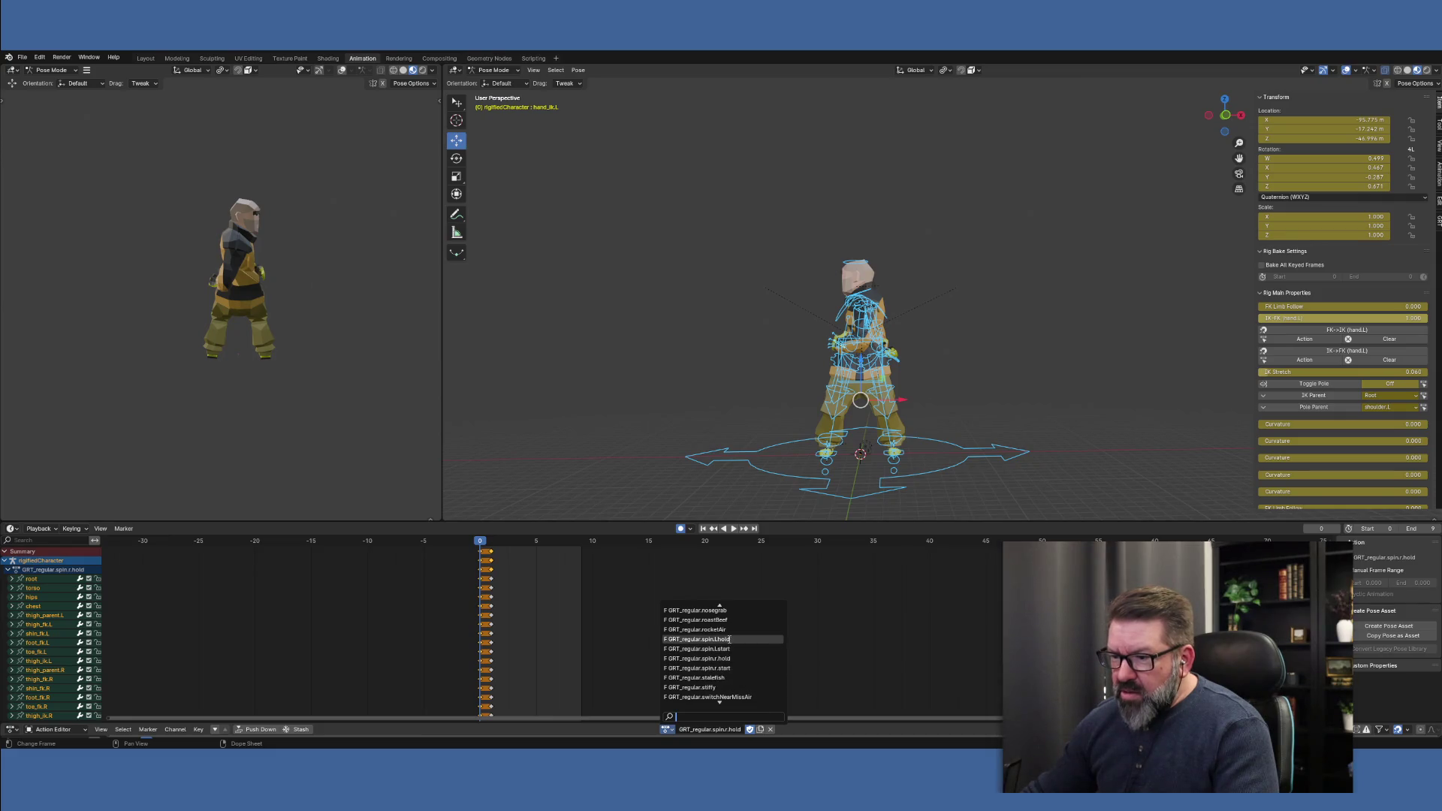
{"action": "left_click", "coordinate": [729, 641]}
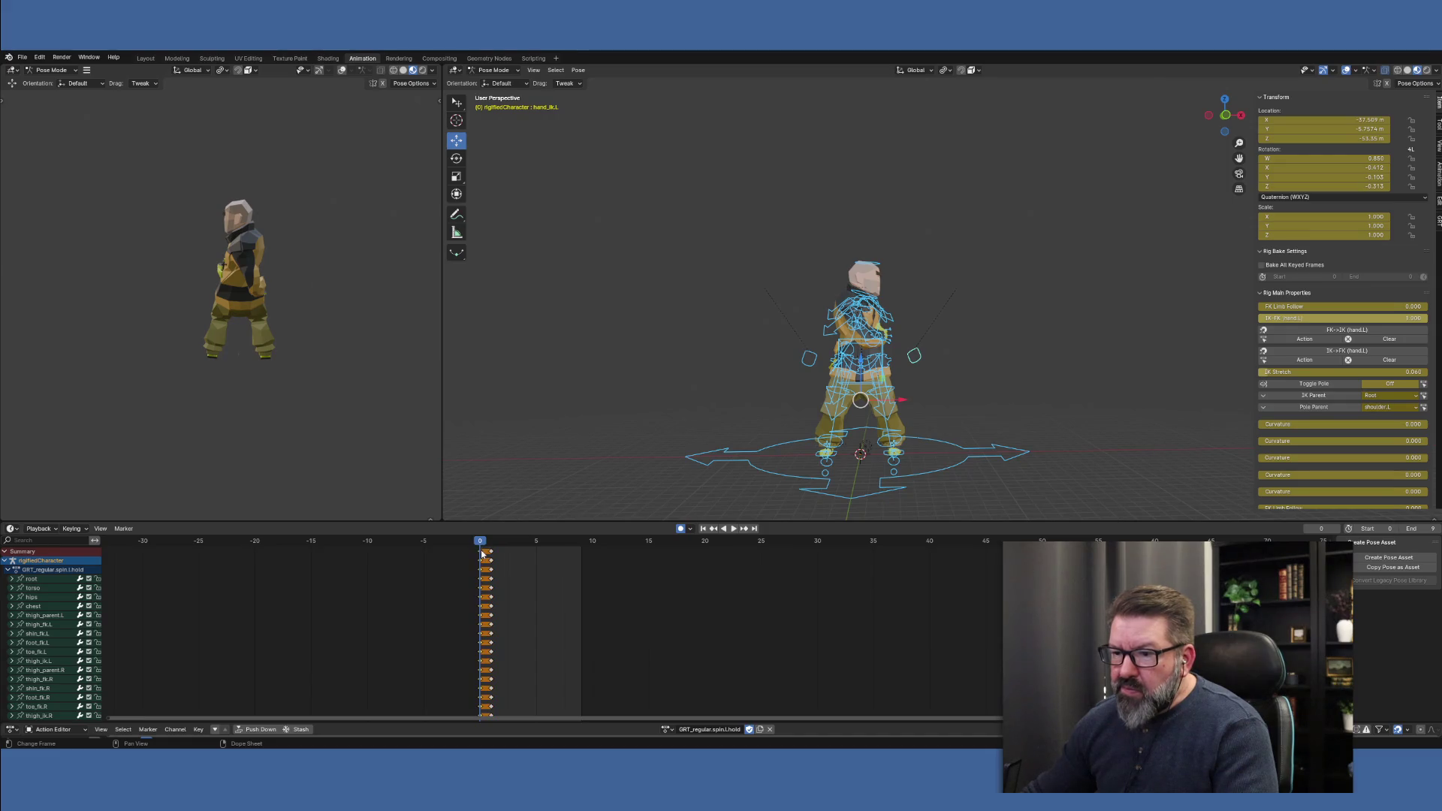
{"action": "left_click", "coordinate": [809, 365]}
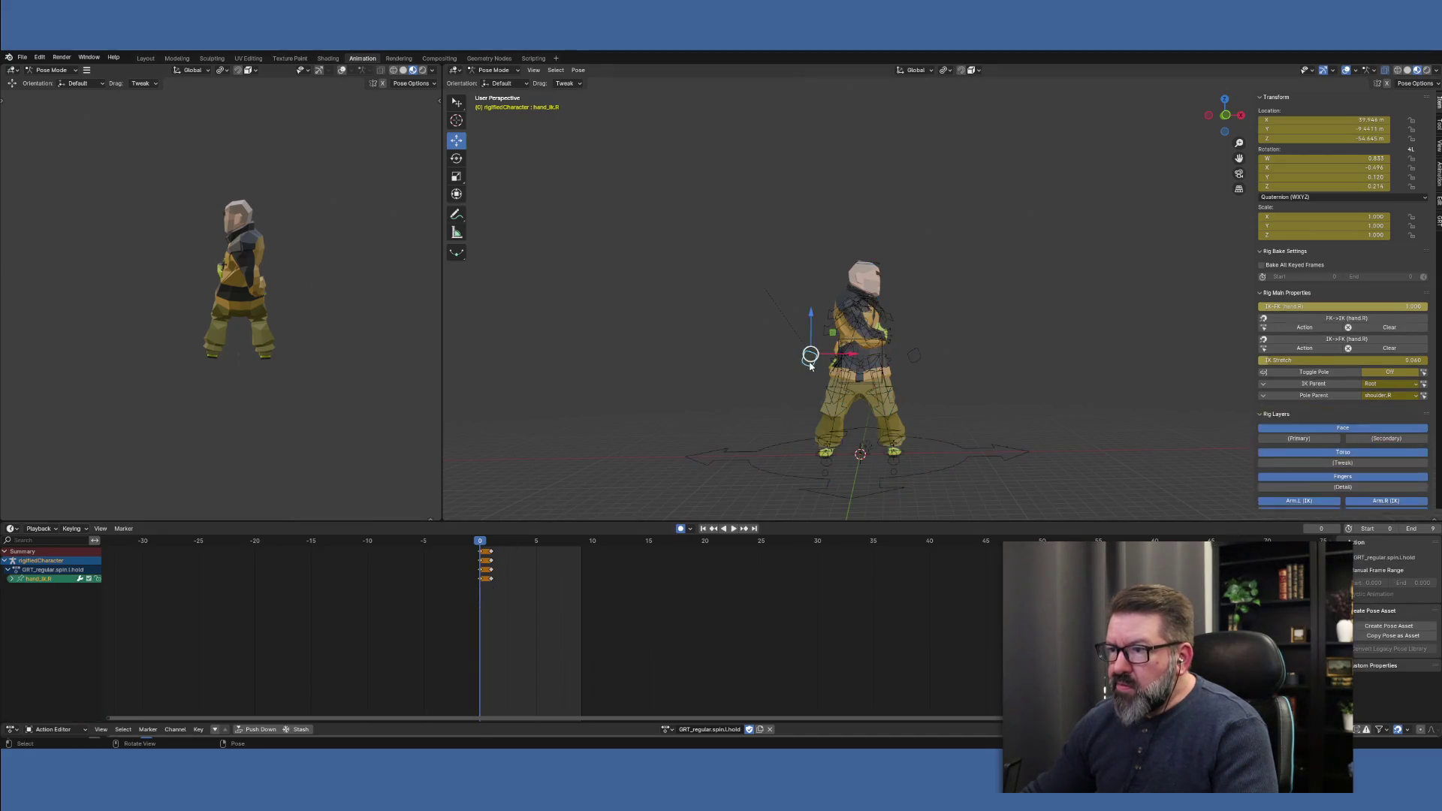
{"action": "left_click", "coordinate": [1351, 339]}
{"action": "left_click", "coordinate": [915, 358]}
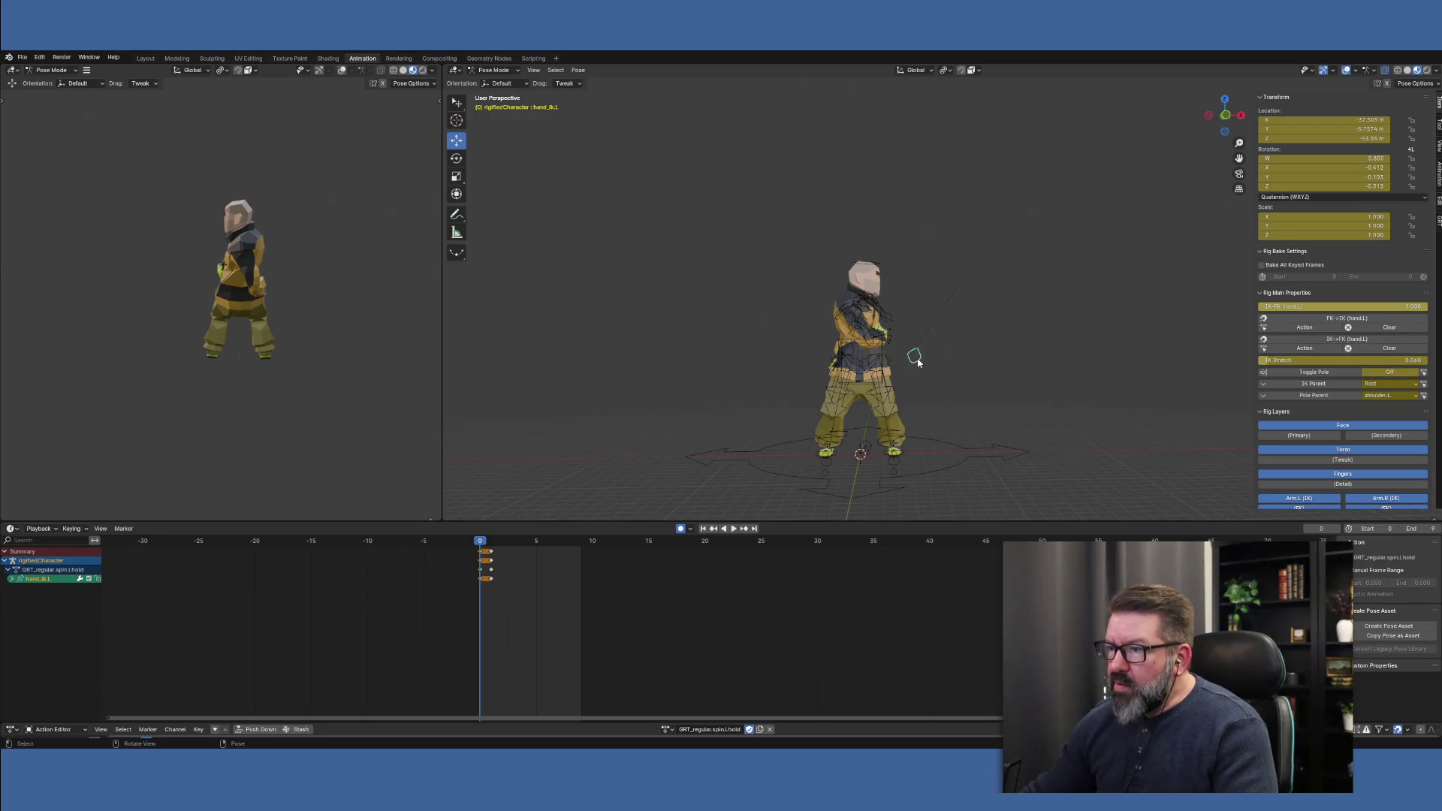
{"action": "left_click", "coordinate": [1341, 341]}
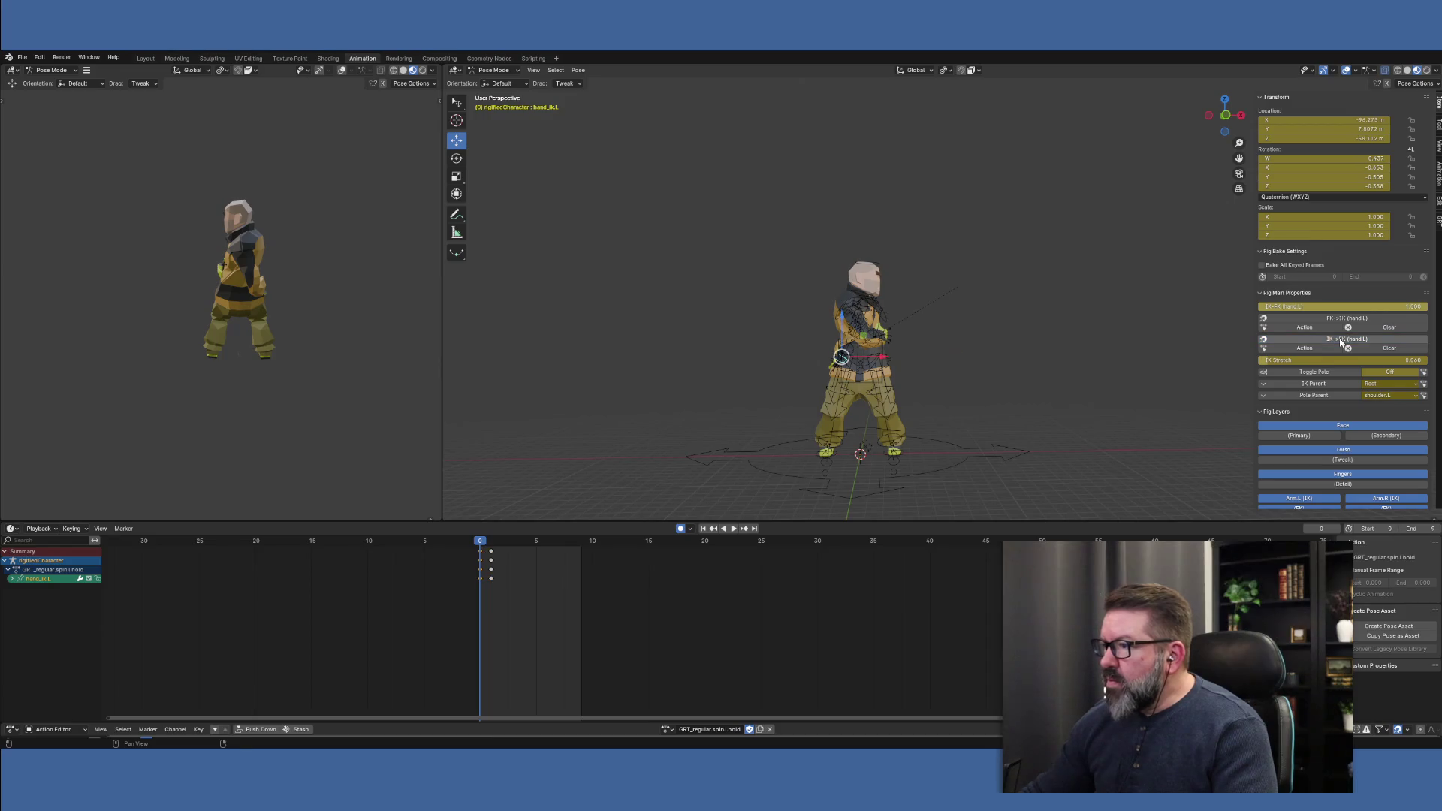
Snap both hand IK controls to FK at frame 1, then select all bones and play the hold
{"action": "left_click", "coordinate": [492, 543]}
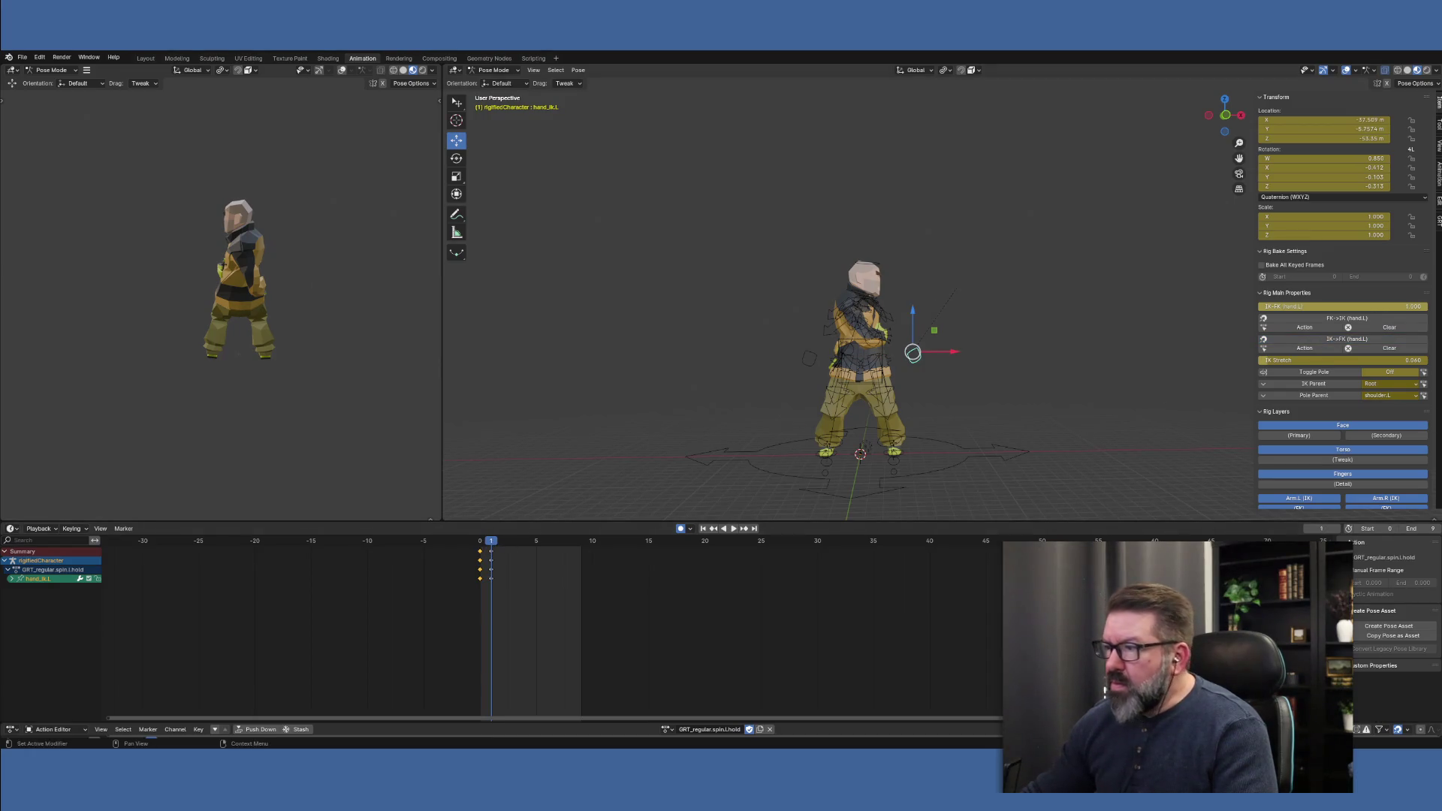
{"action": "left_click", "coordinate": [1342, 339]}
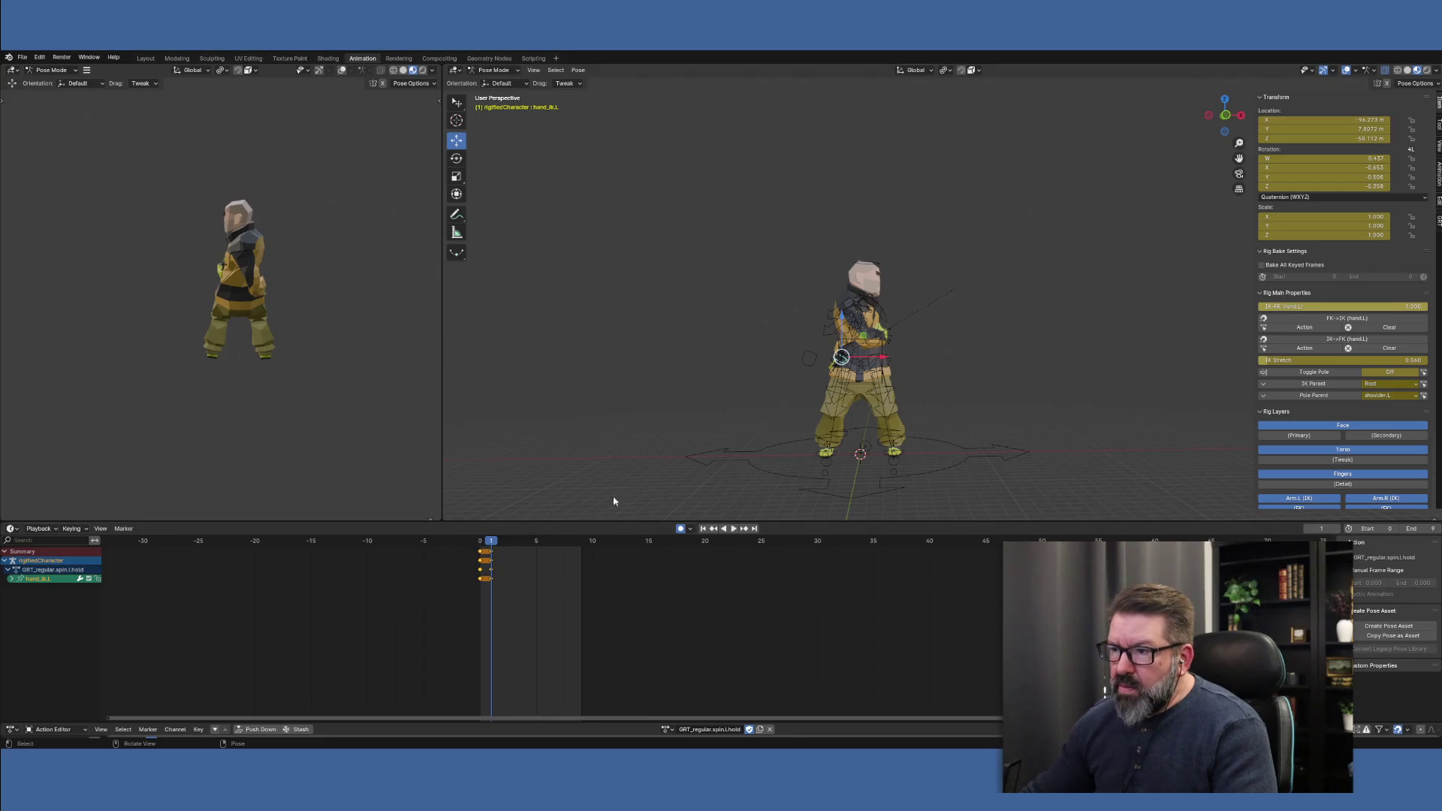
{"action": "left_click", "coordinate": [802, 363]}
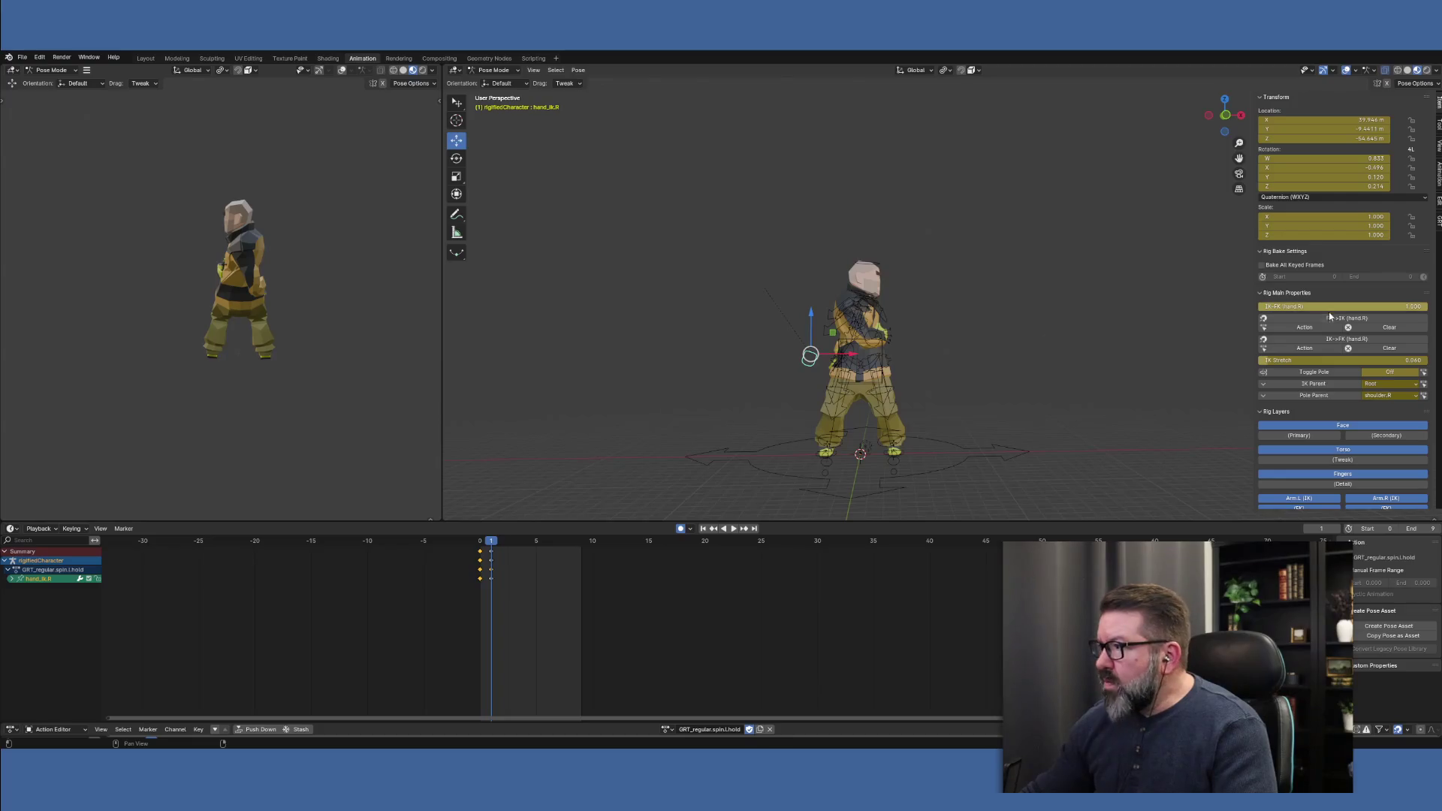
{"action": "left_click", "coordinate": [1343, 339]}
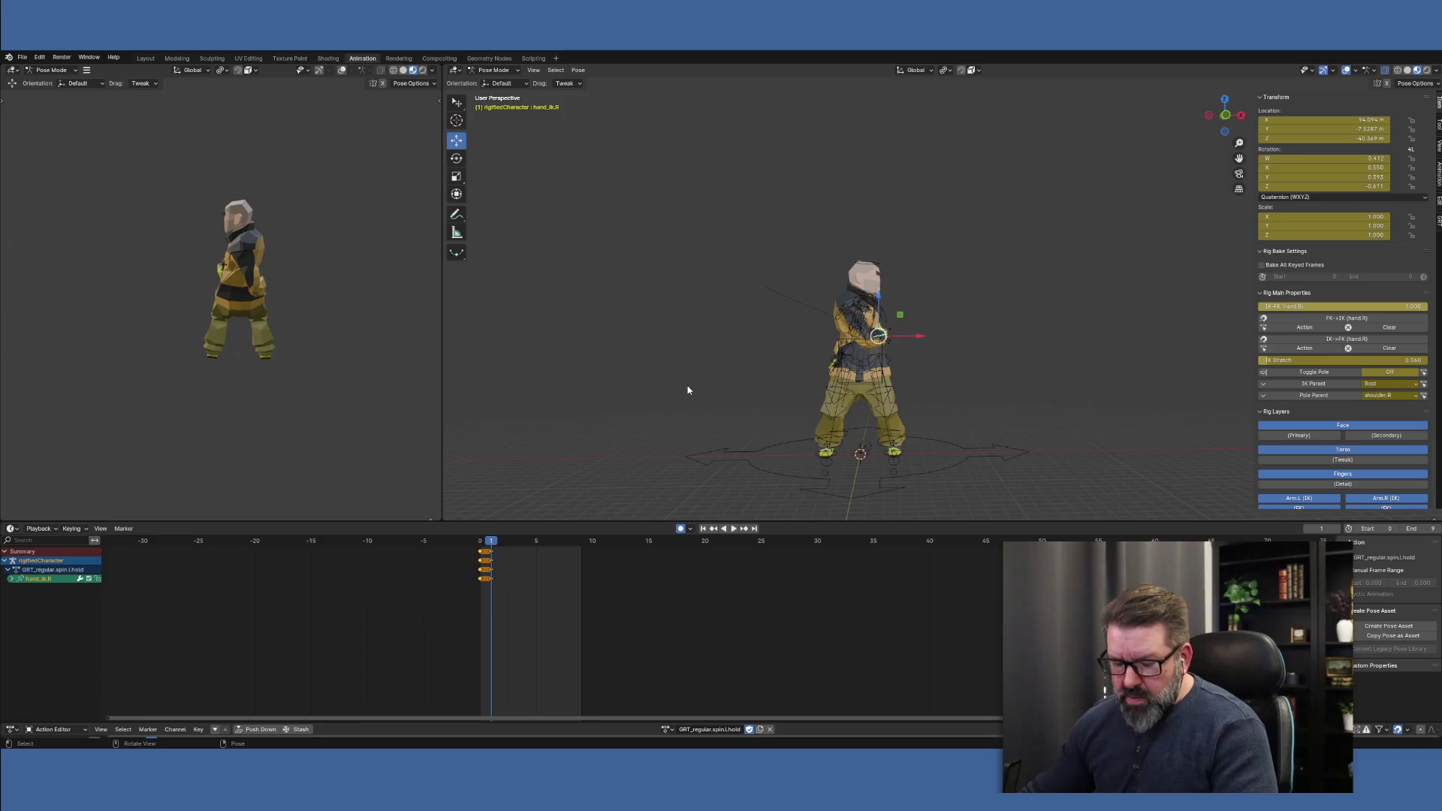
{"action": "key", "text": "a"}
{"action": "key", "text": "space"}
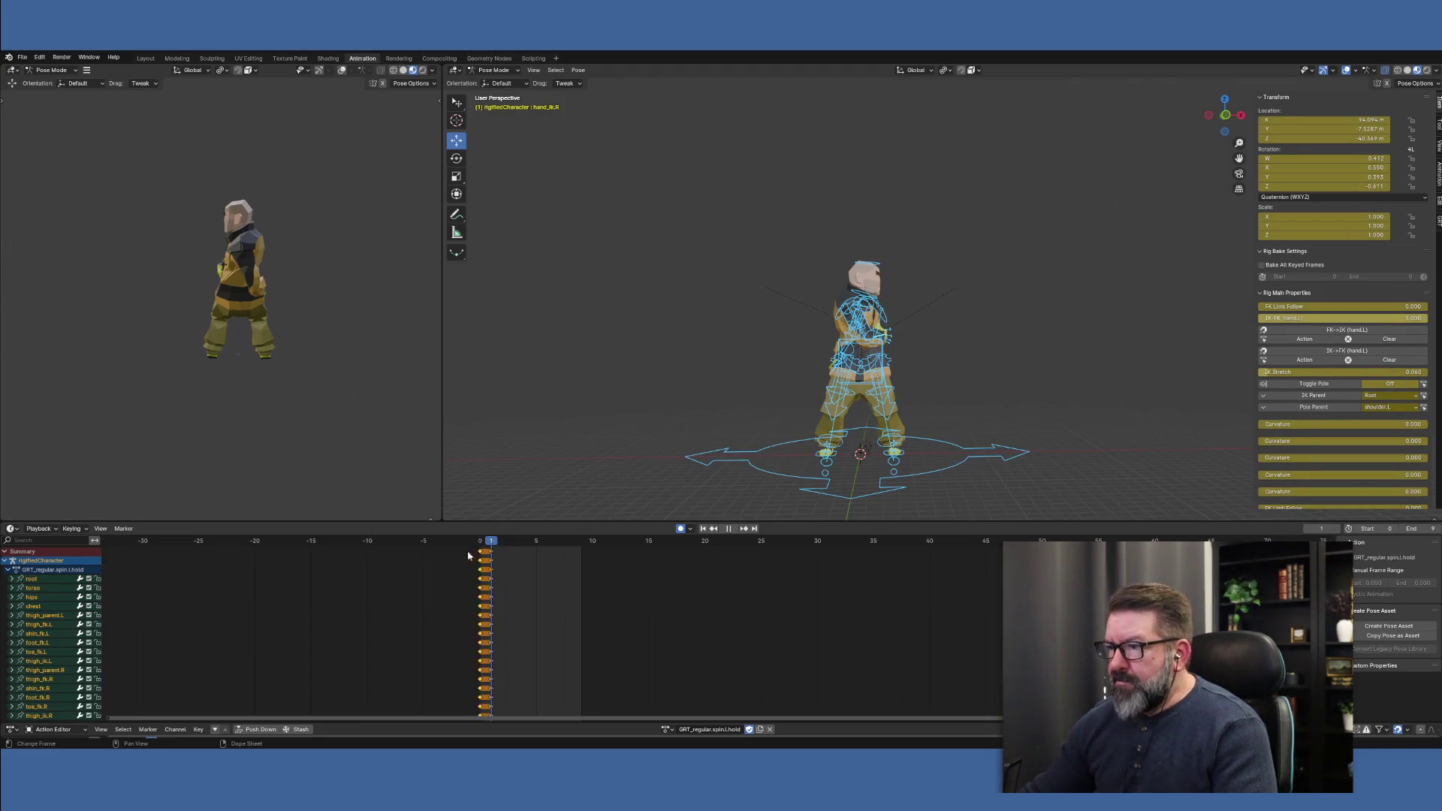
{"action": "key", "text": "space"}
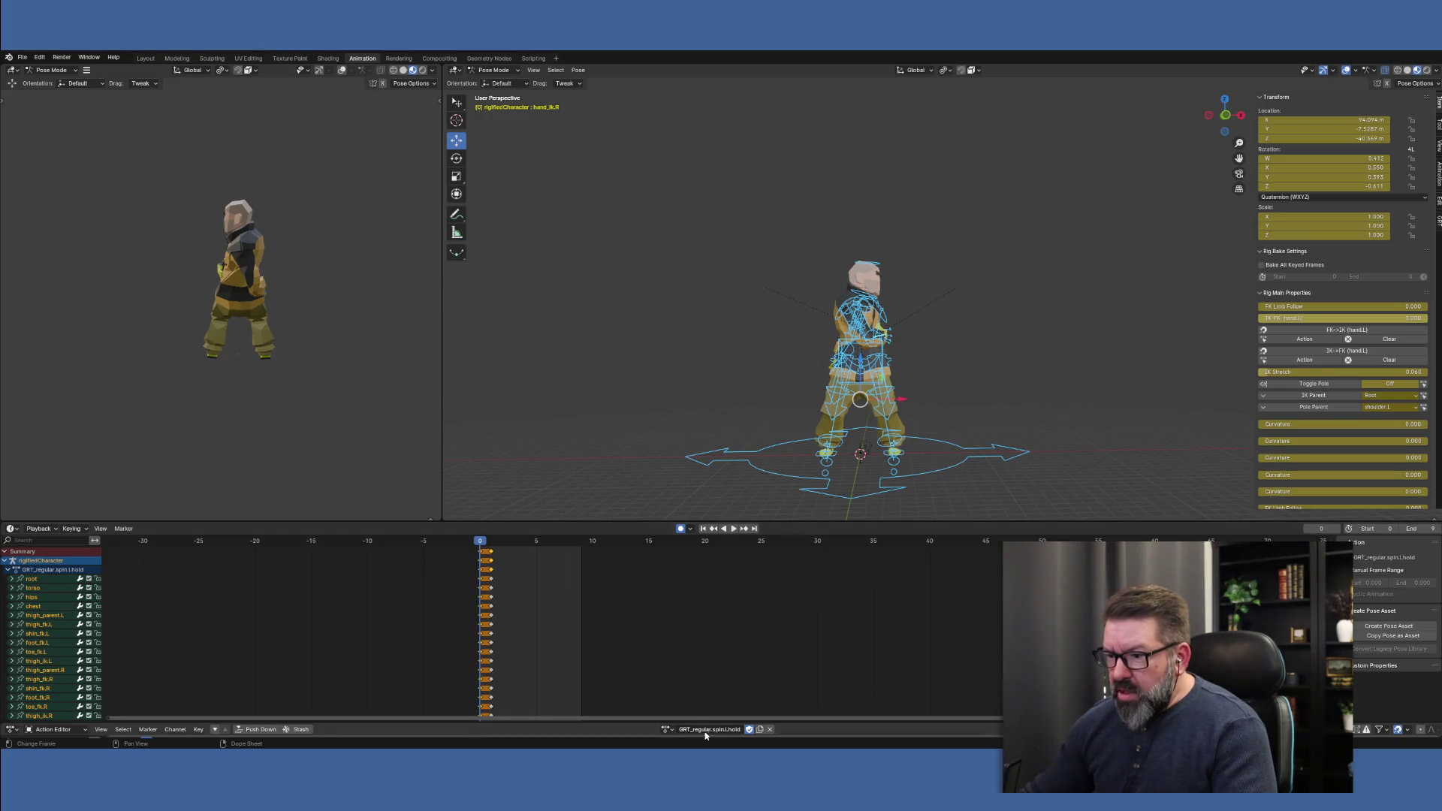
{"action": "left_click", "coordinate": [666, 729]}
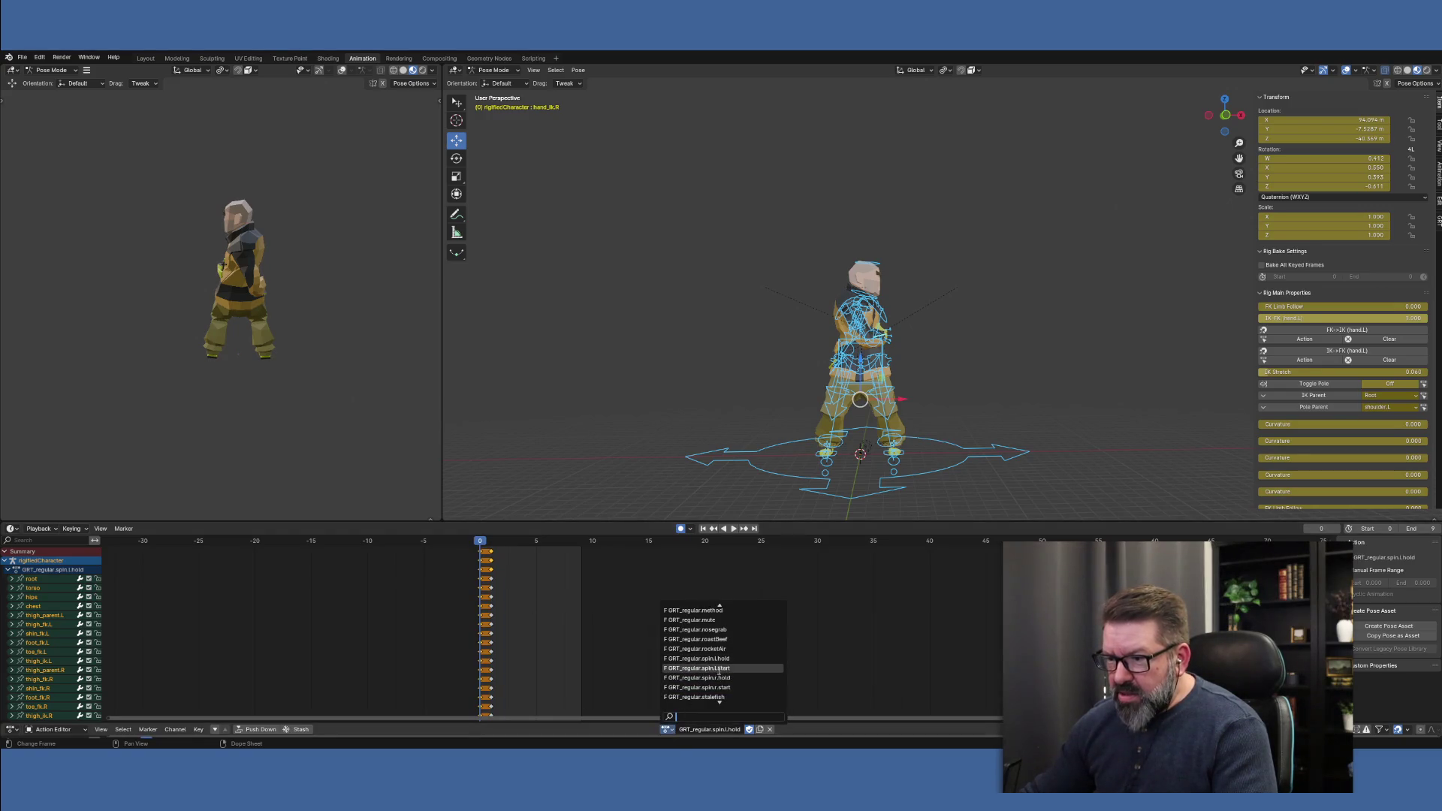
Load GRT_regular.spin.l.start, scrub it to frame 8, and inspect both IK hand bones
{"action": "left_click", "coordinate": [722, 668]}
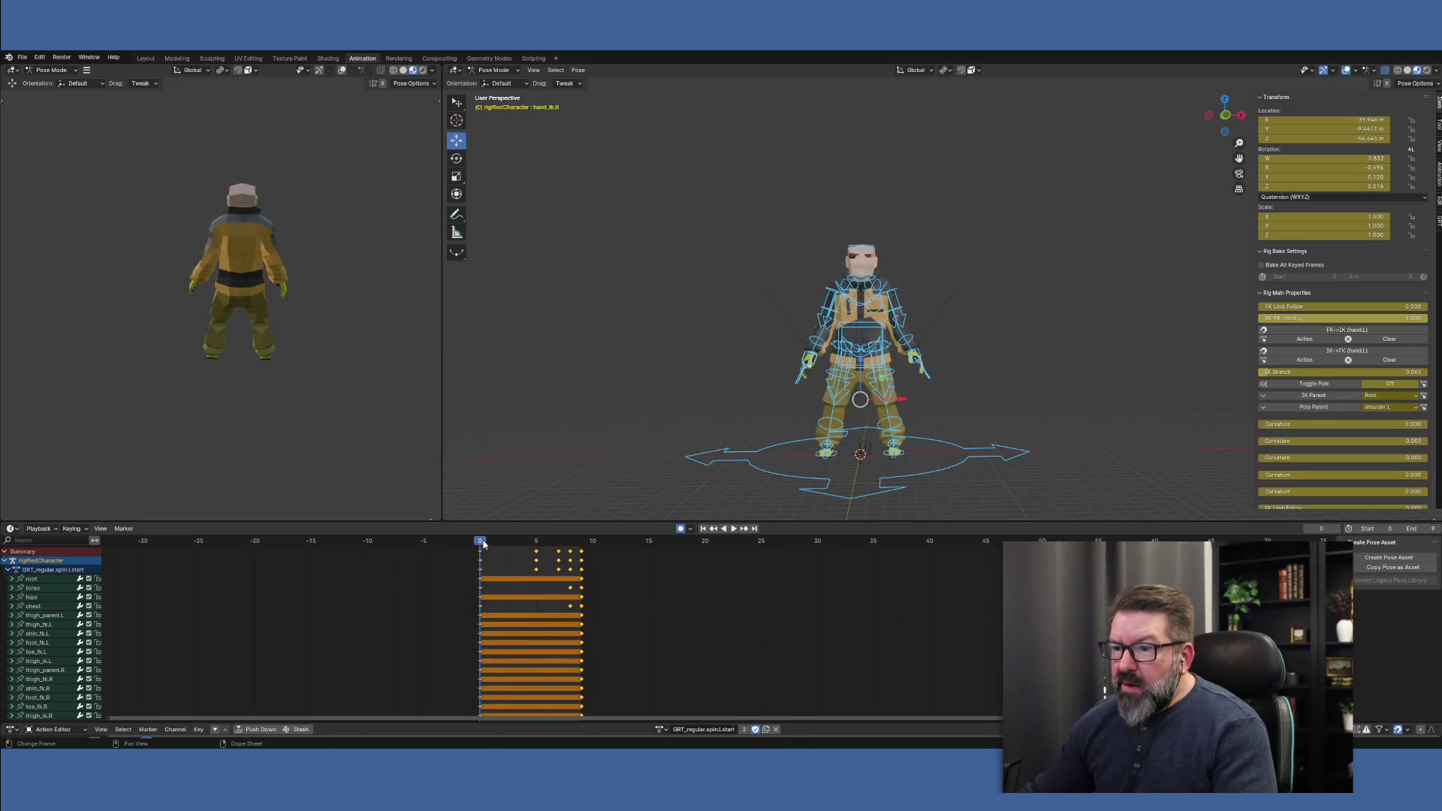
{"action": "left_click_drag", "start_coordinate": [481, 544], "coordinate": [582, 556]}
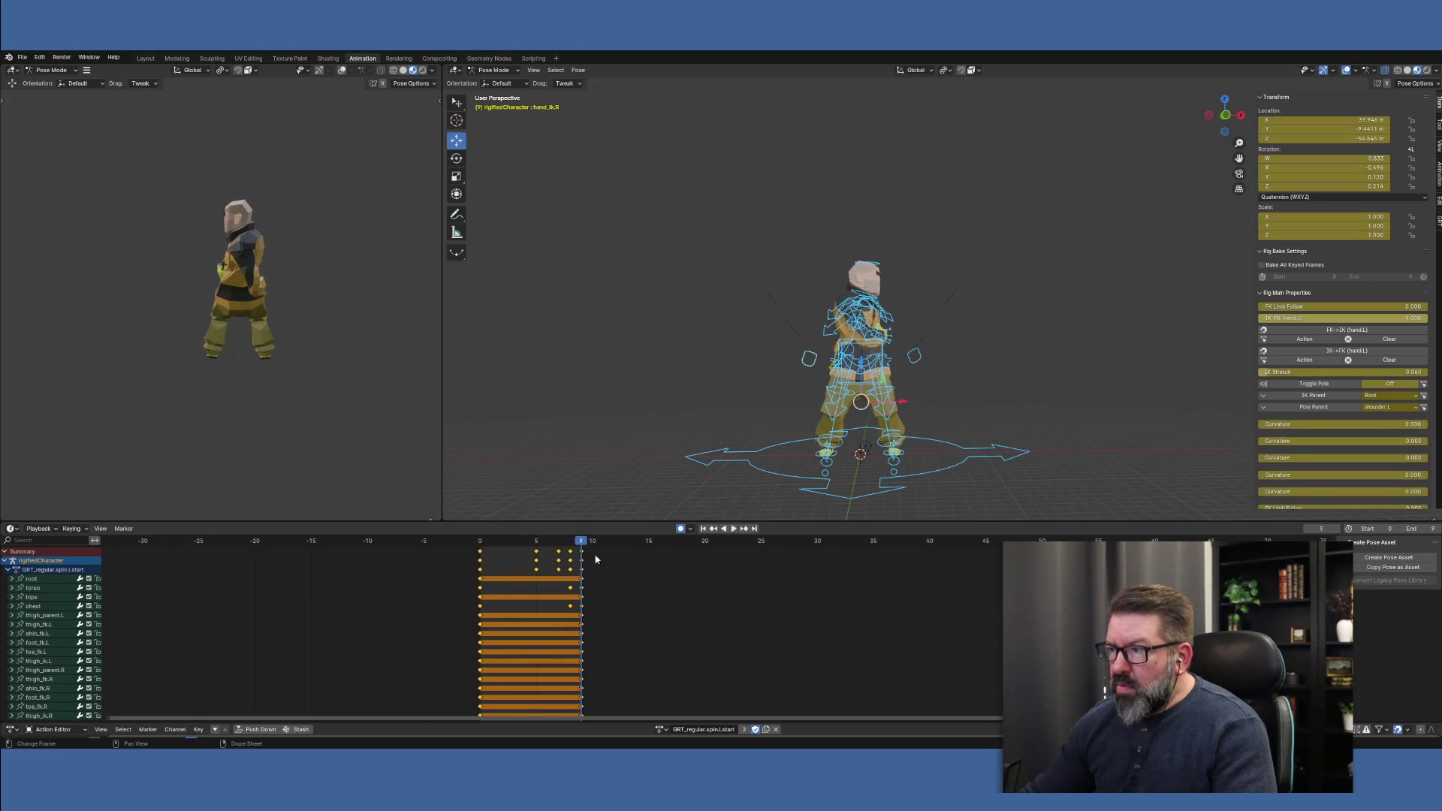
{"action": "left_click", "coordinate": [915, 359]}
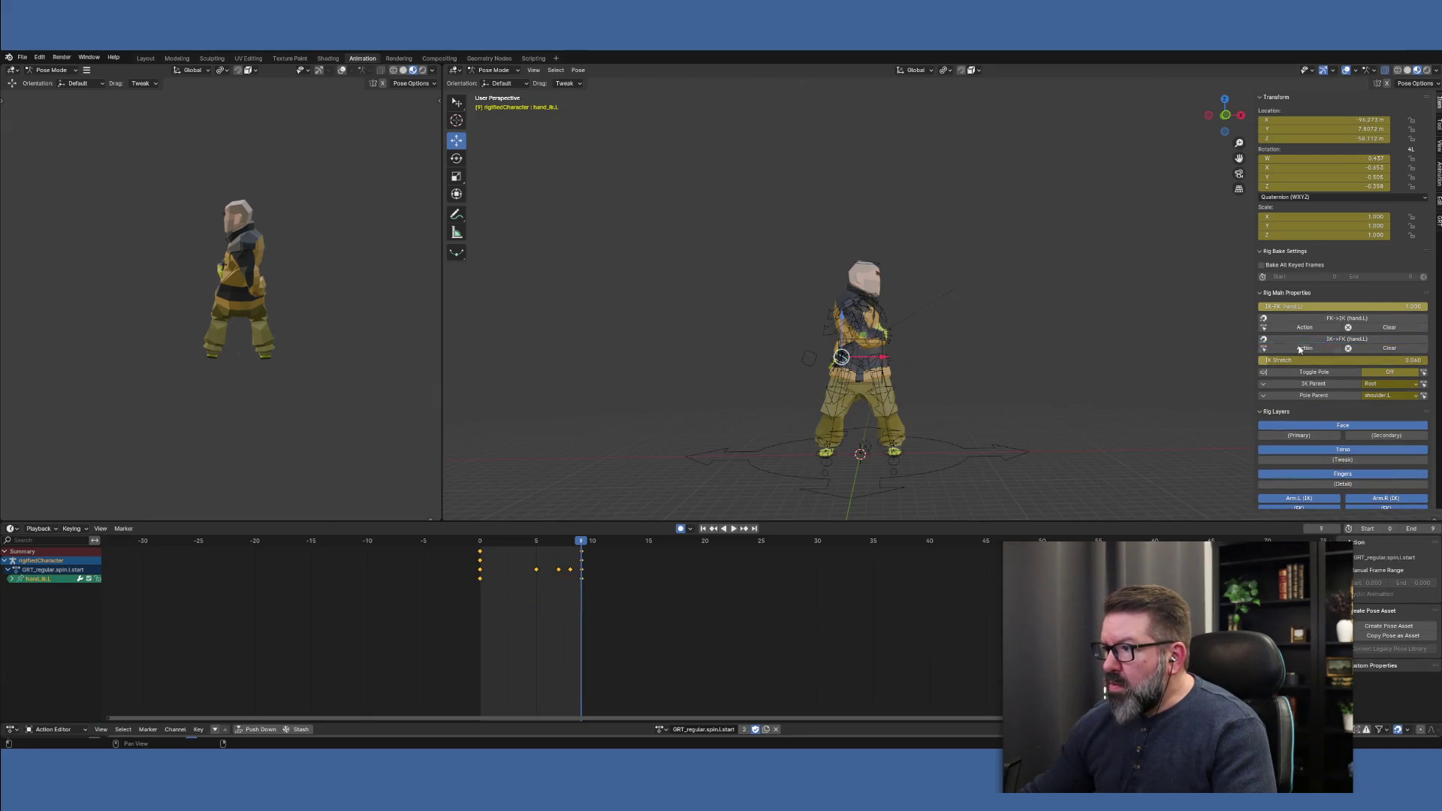
{"action": "left_click", "coordinate": [812, 363]}
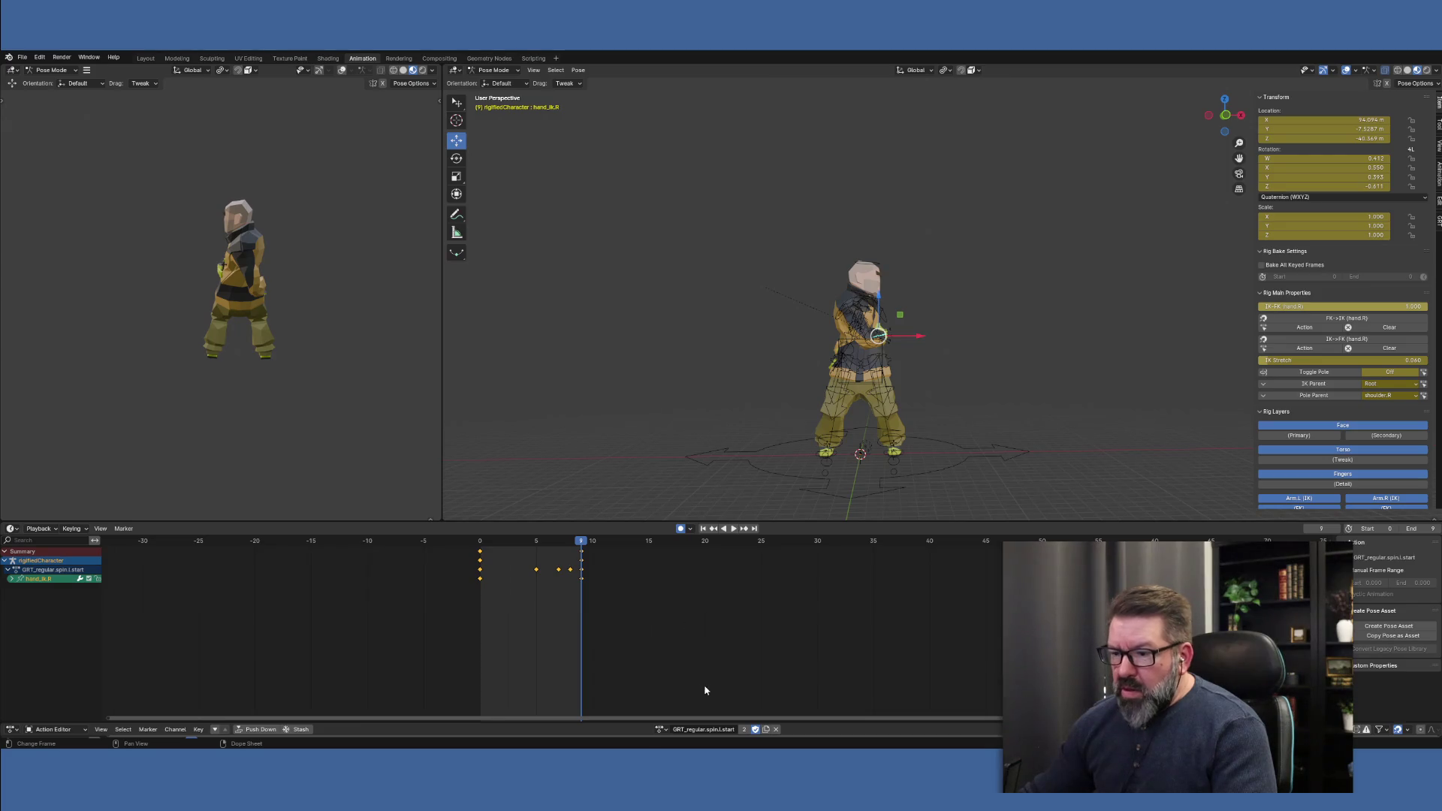
{"action": "left_click", "coordinate": [662, 730]}
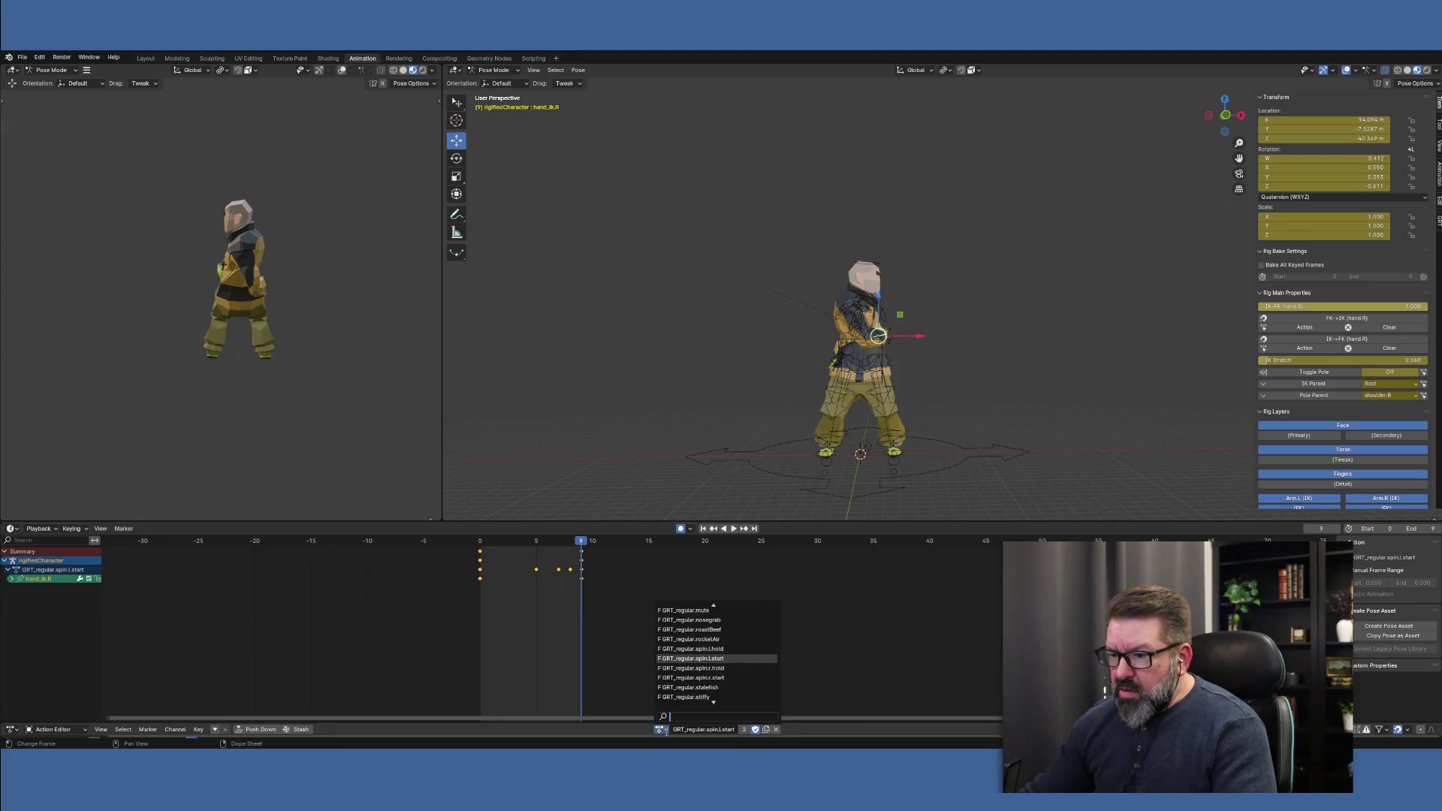
Load GRT_regular.spin.r.start on the rig and snap both IK hands (hand.R, hand.L) to FK
{"action": "left_click", "coordinate": [721, 678]}
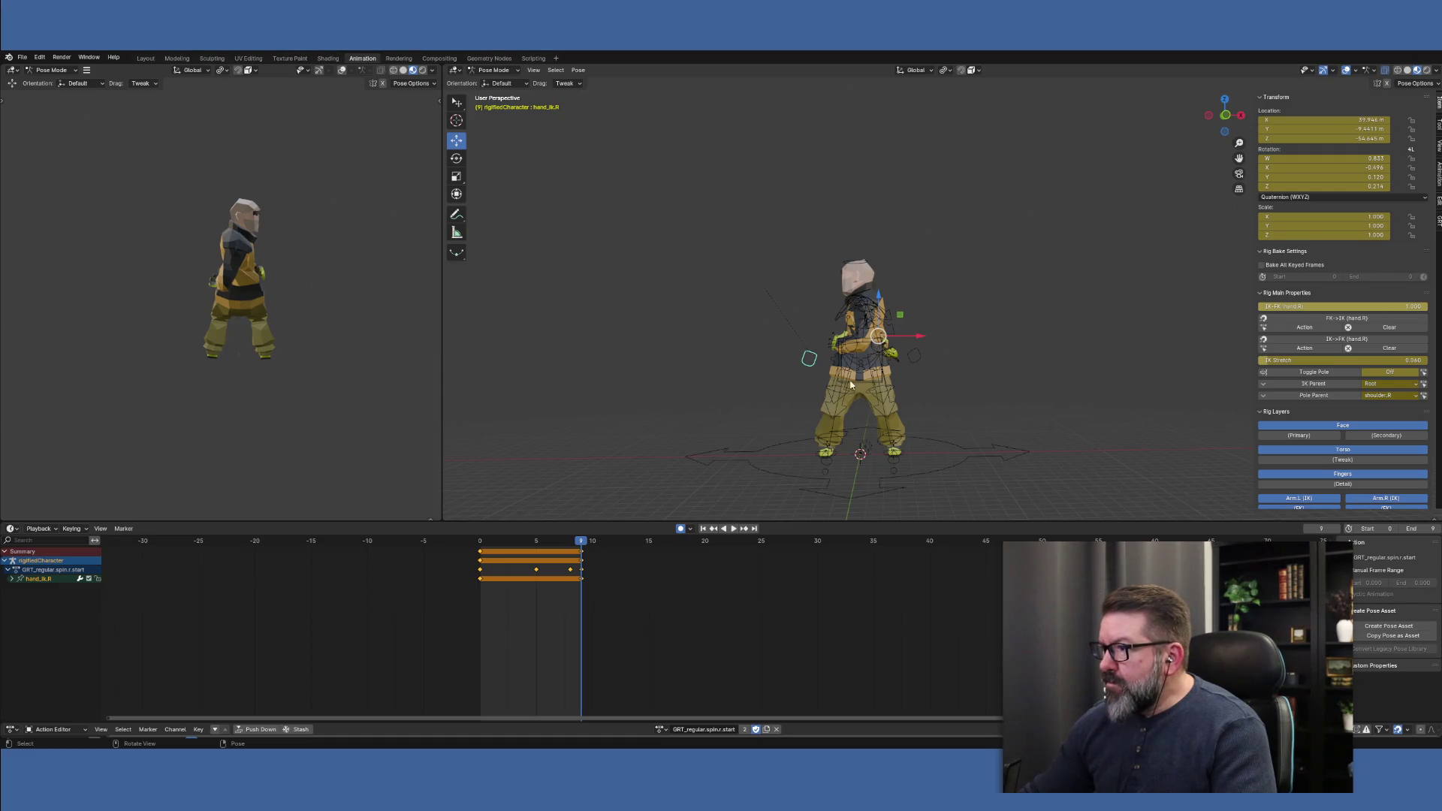
{"action": "left_click", "coordinate": [1347, 342]}
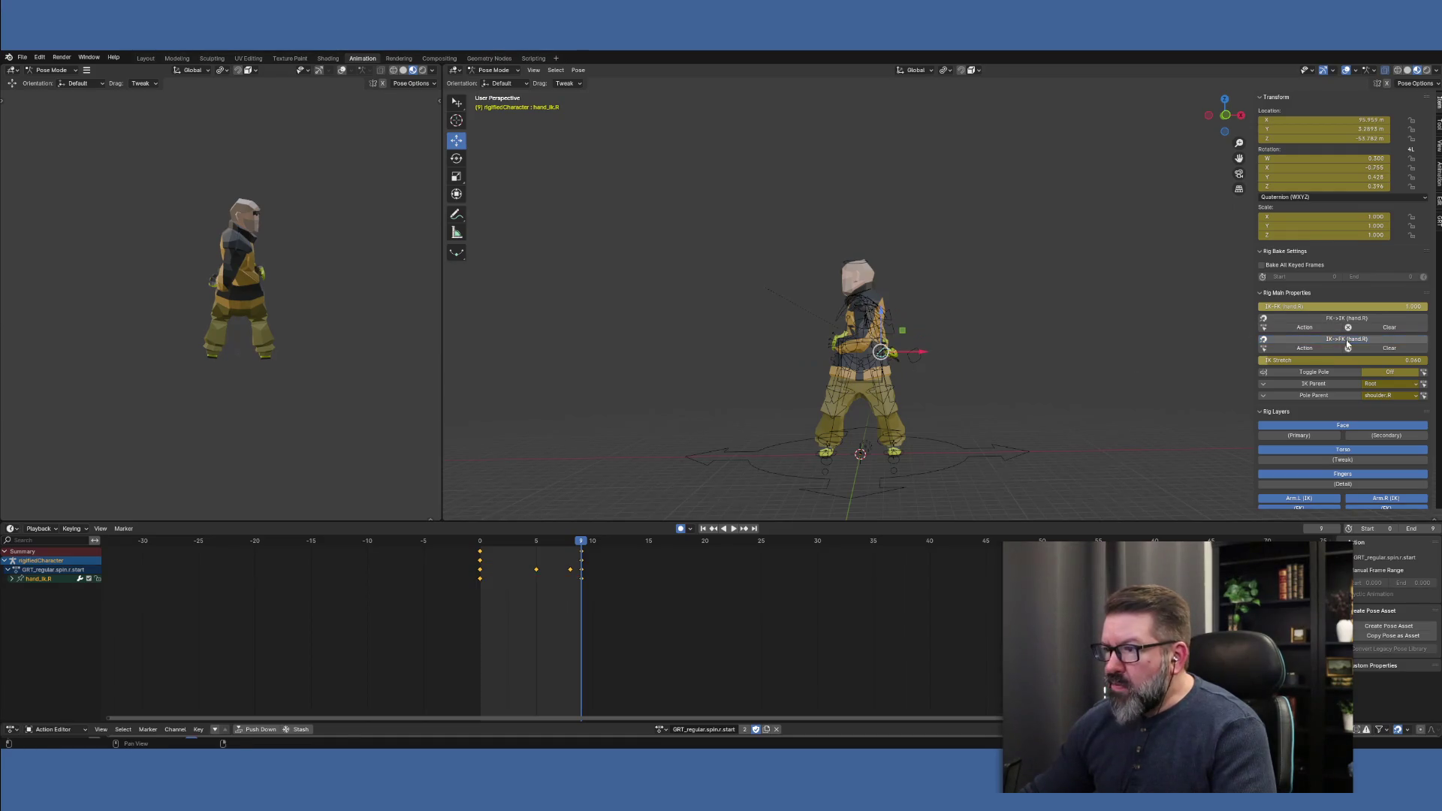
{"action": "left_click", "coordinate": [912, 350]}
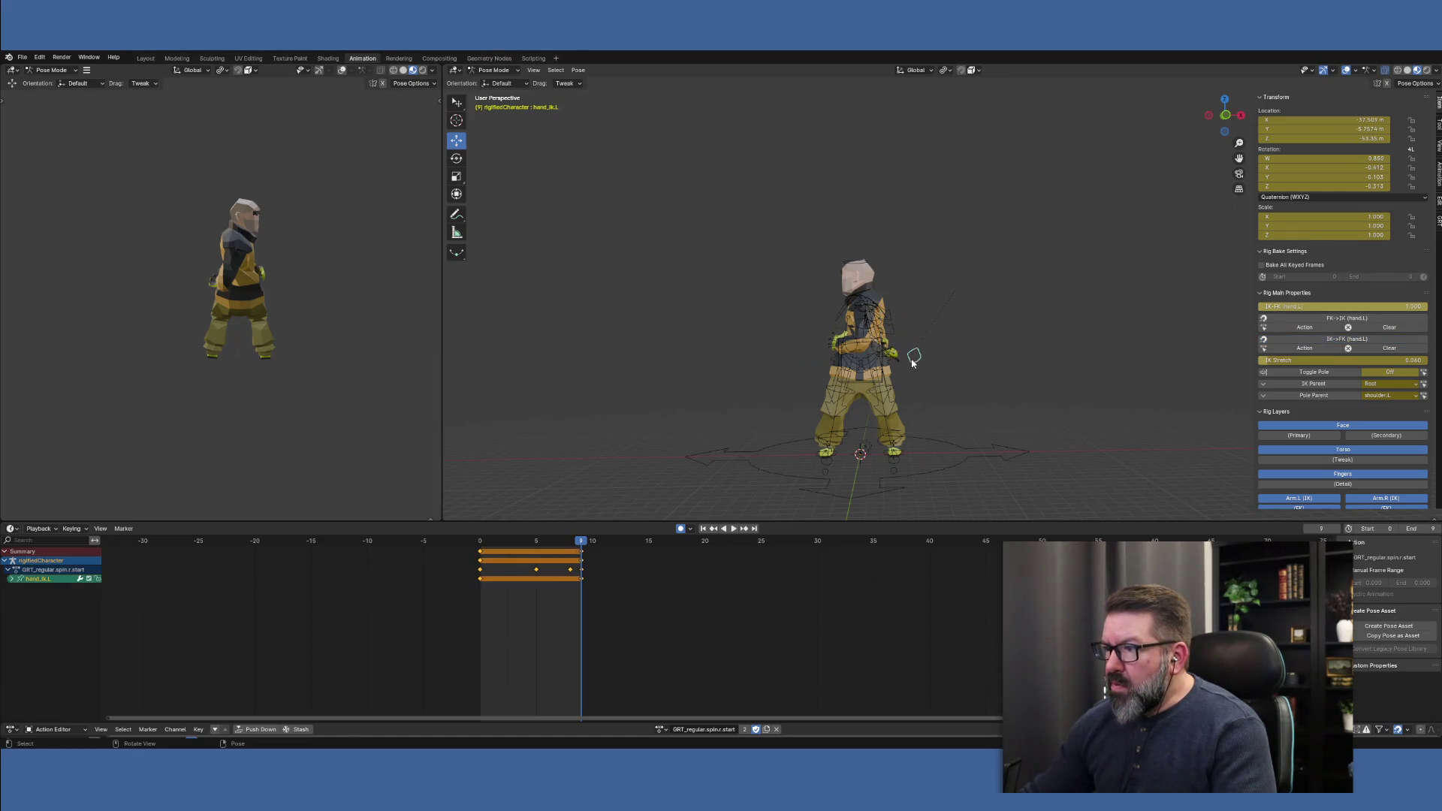
{"action": "left_click", "coordinate": [1323, 342]}
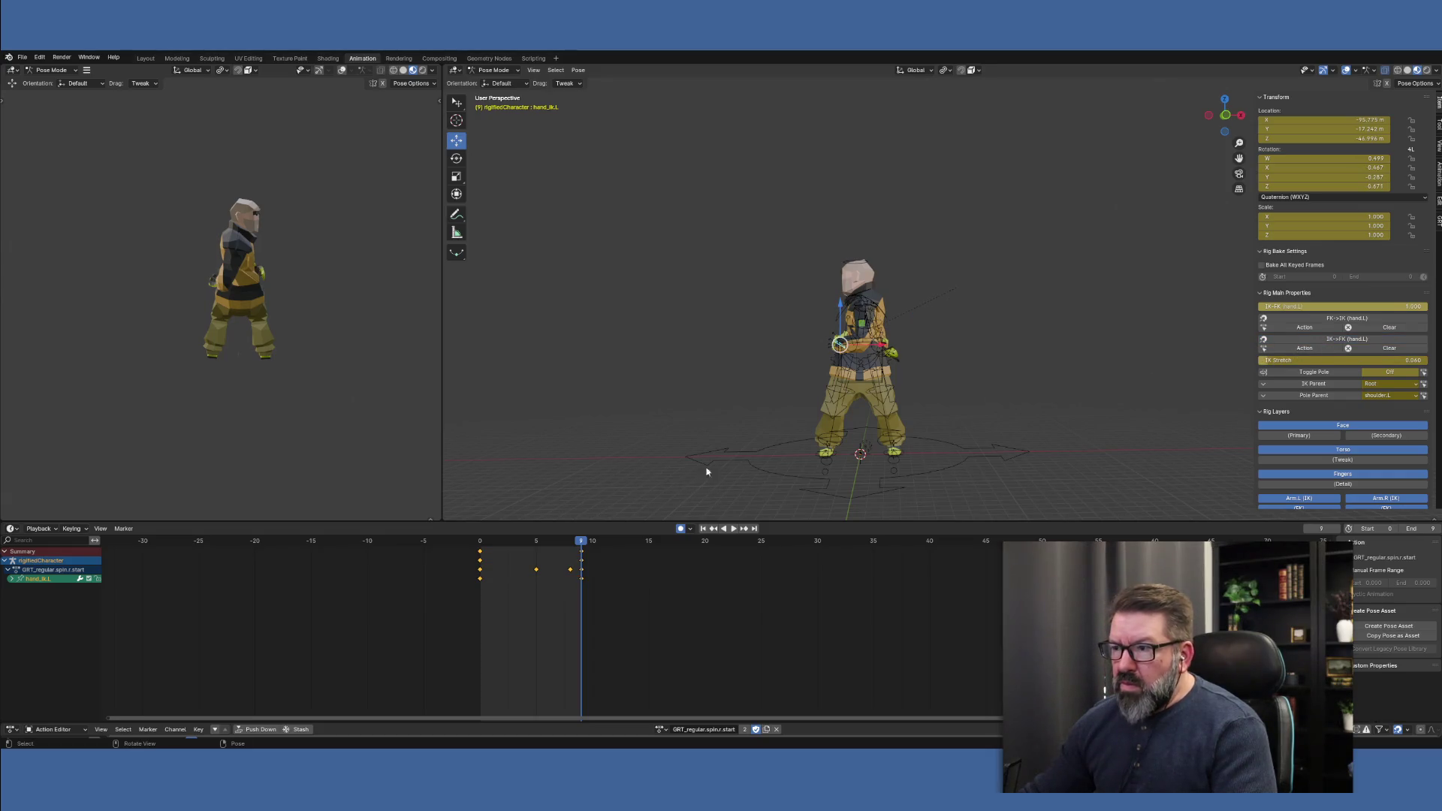
Play and scrub the spin start clip to check its poses
{"action": "key", "text": "space"}
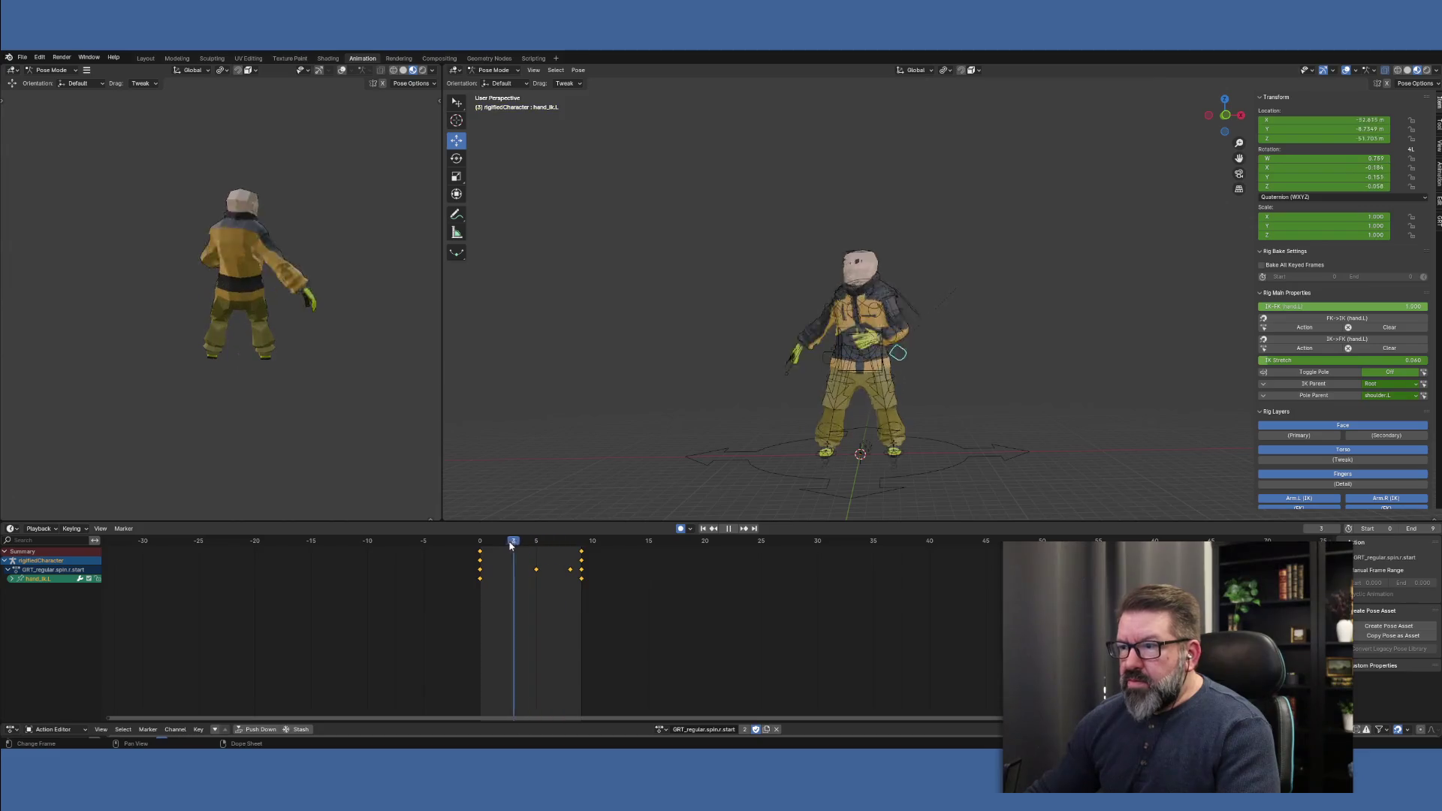
{"action": "left_click_drag", "start_coordinate": [481, 541], "coordinate": [605, 544]}
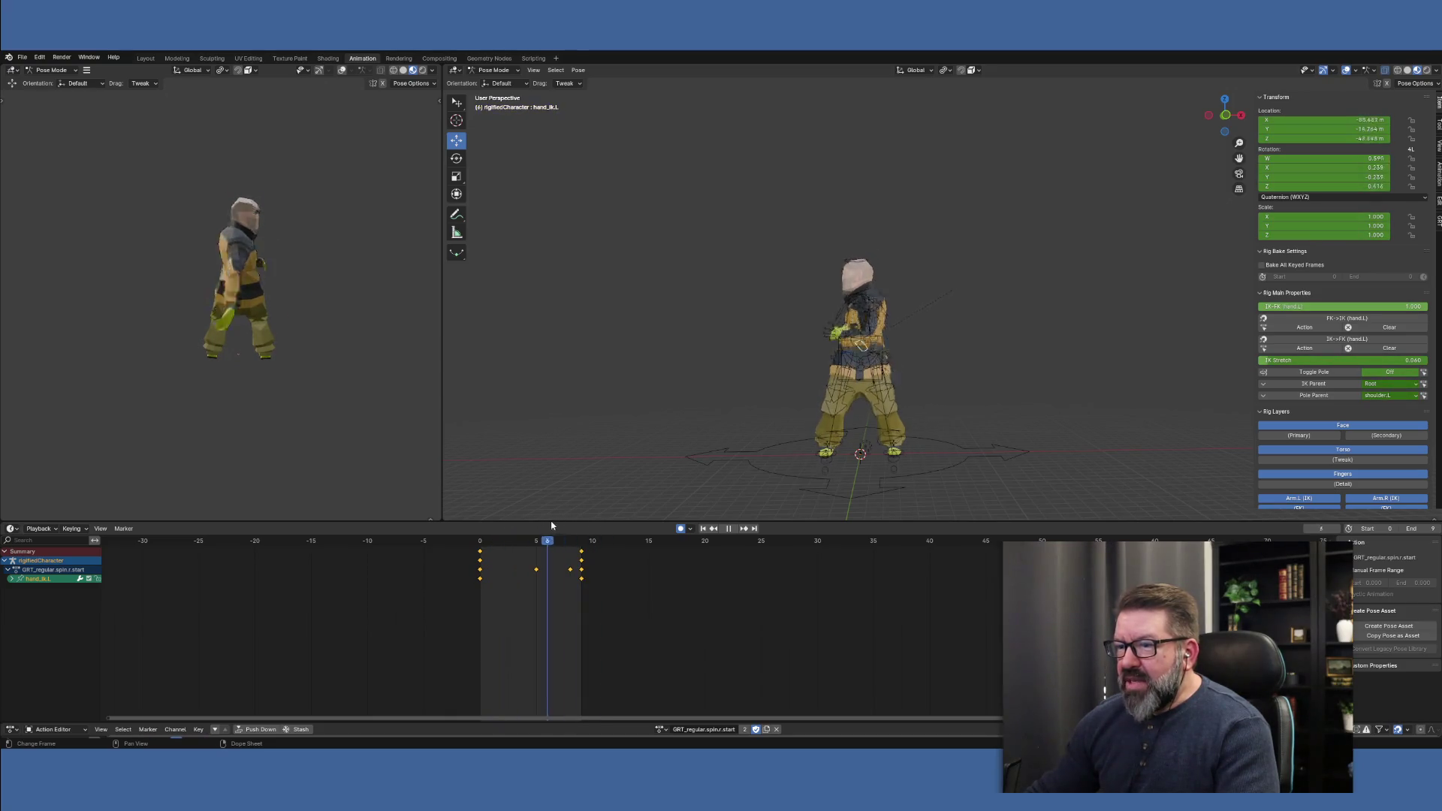
{"action": "mouse_move", "coordinate": [489, 529]}
{"action": "left_mouse_down"}
{"action": "mouse_move", "coordinate": [592, 530]}
{"action": "mouse_move", "coordinate": [480, 529]}
{"action": "left_mouse_up"}
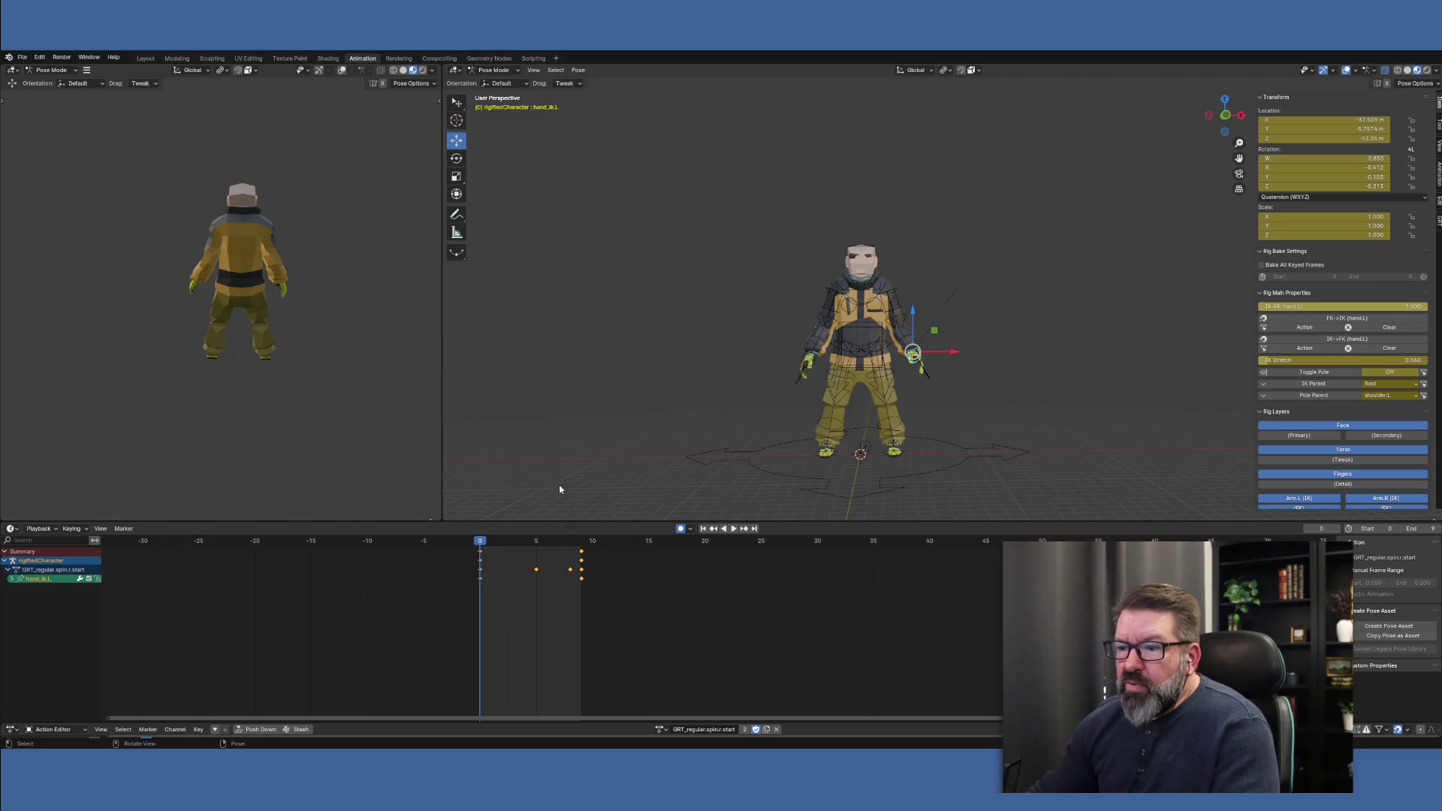
{"action": "left_click", "coordinate": [515, 72]}
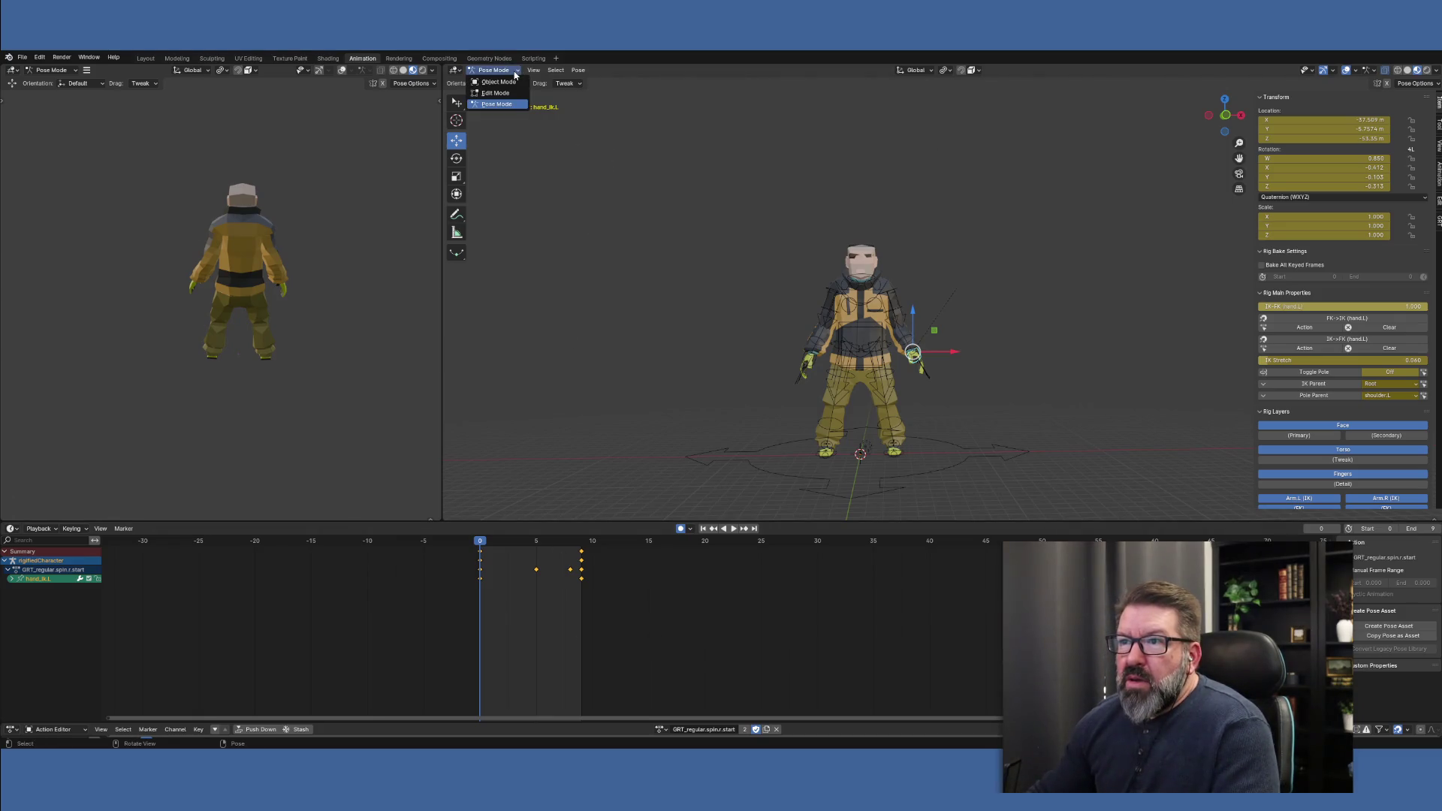
Switch the rig to Object Mode and bring up the Game Rig Tools sidebar settings
{"action": "left_click", "coordinate": [498, 81]}
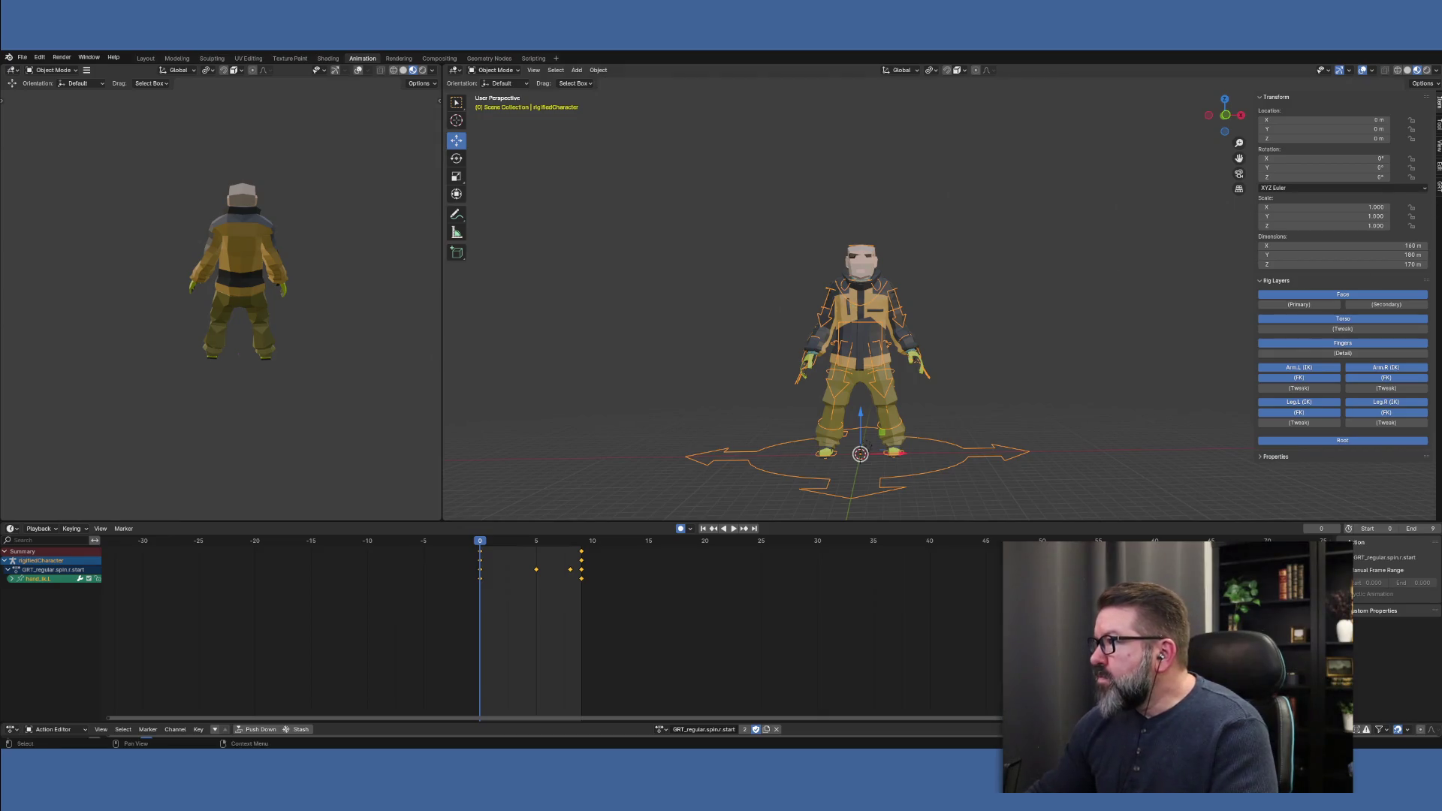
{"action": "left_click", "coordinate": [1437, 186]}
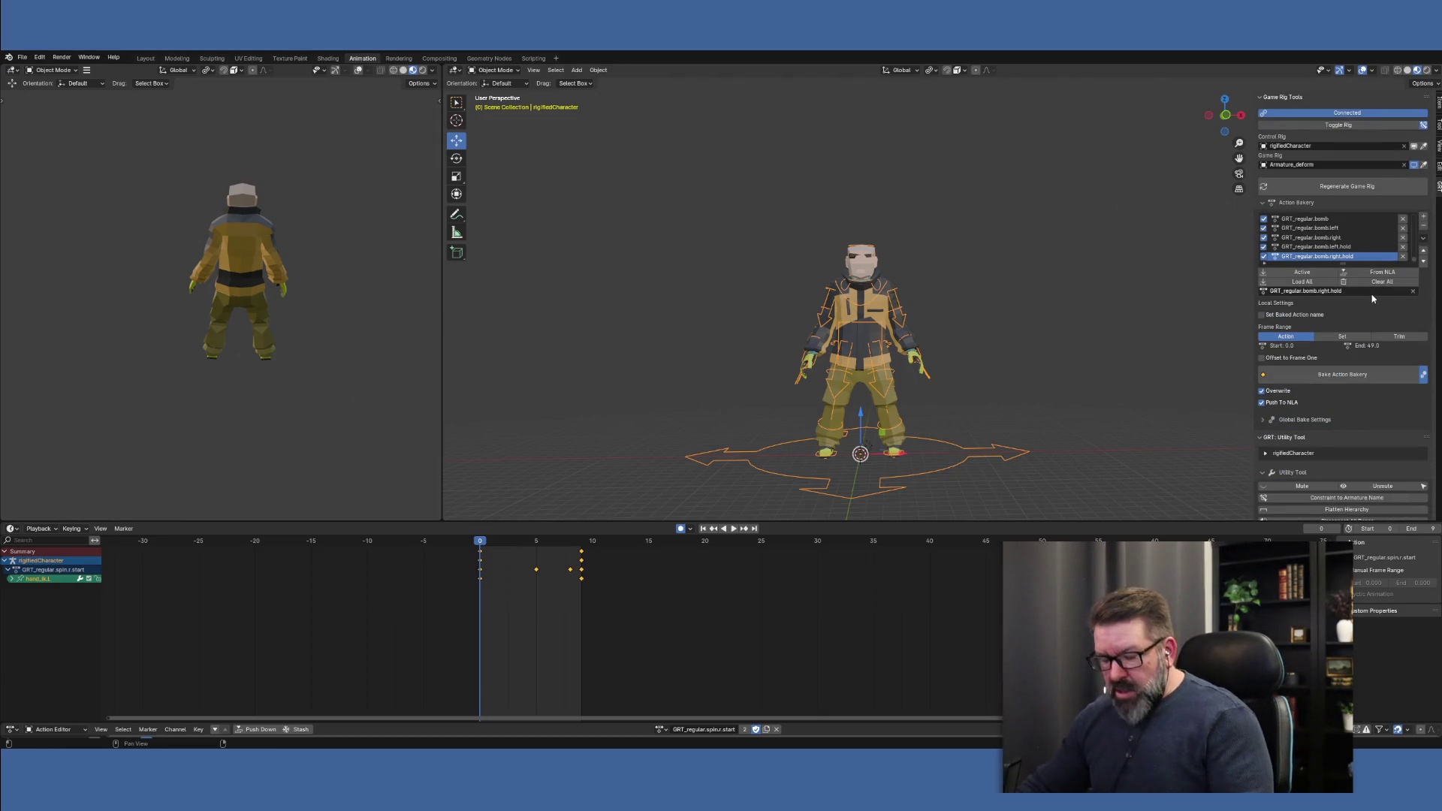
{"action": "scroll", "coordinate": [1420, 242], "scroll_direction": "down", "scroll_amount": 1}
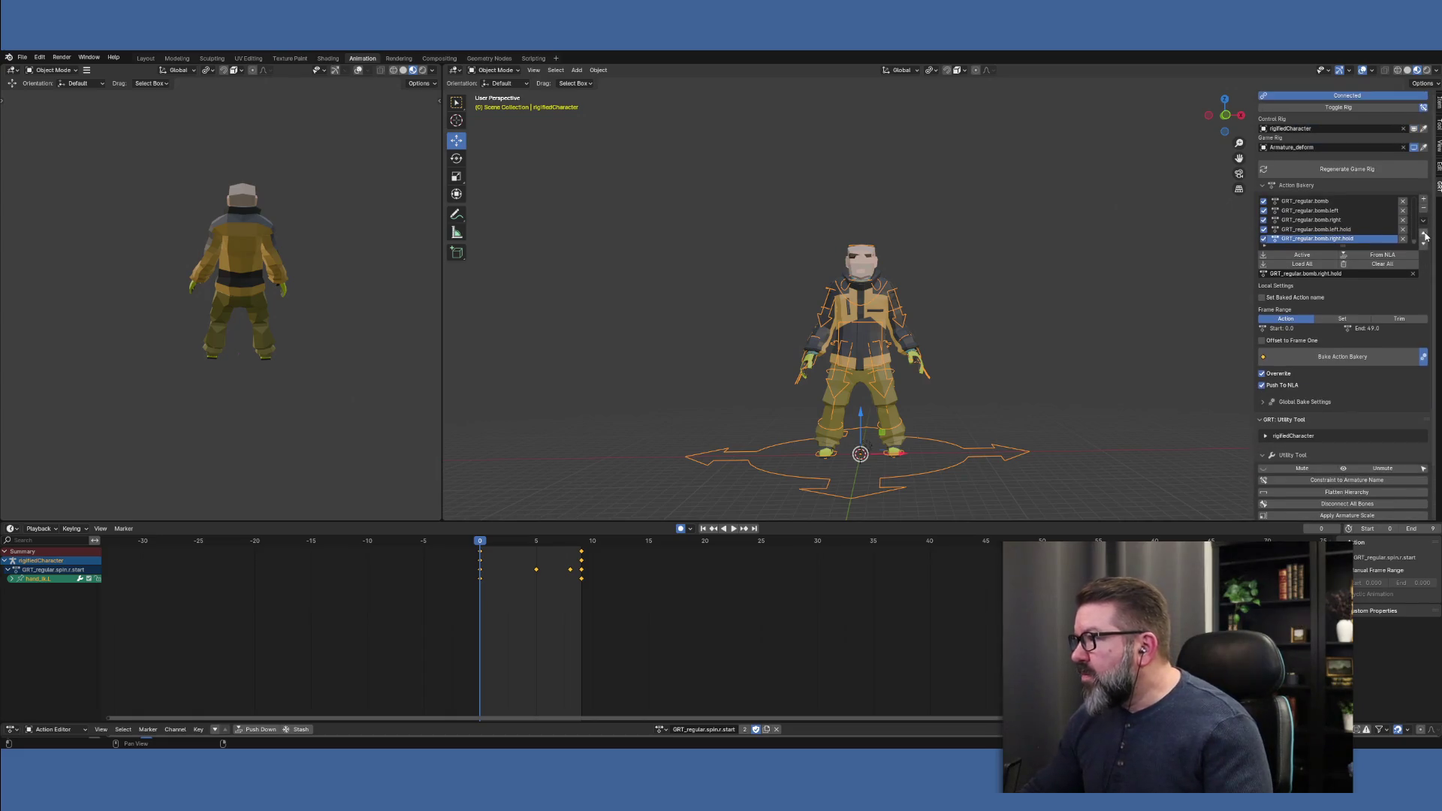
Add GRT_regular.spin.l.hold to the Action Bakery list
{"action": "left_click", "coordinate": [1423, 201]}
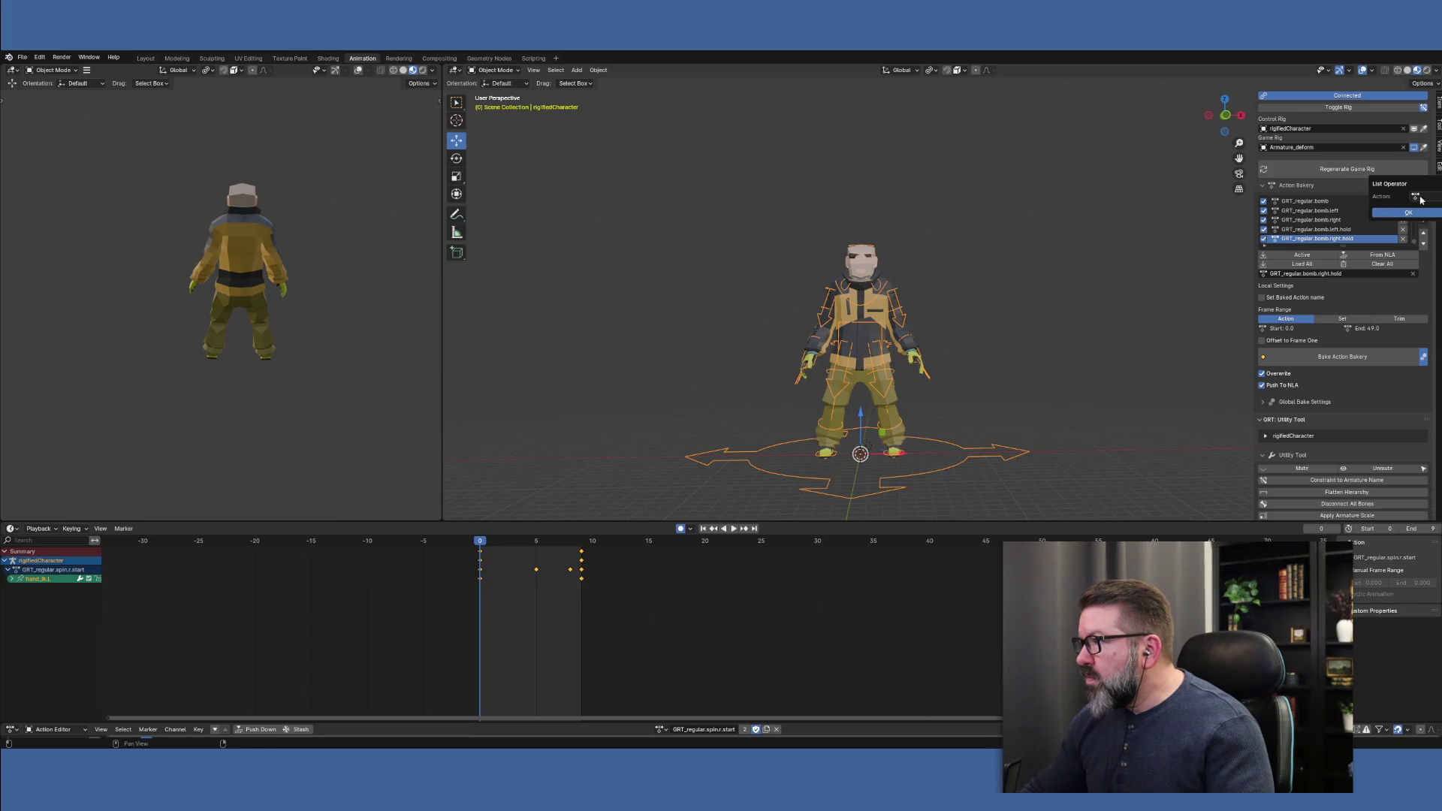
{"action": "left_click", "coordinate": [1420, 198]}
{"action": "scroll", "coordinate": [1424, 263], "scroll_direction": "down", "scroll_amount": 3}
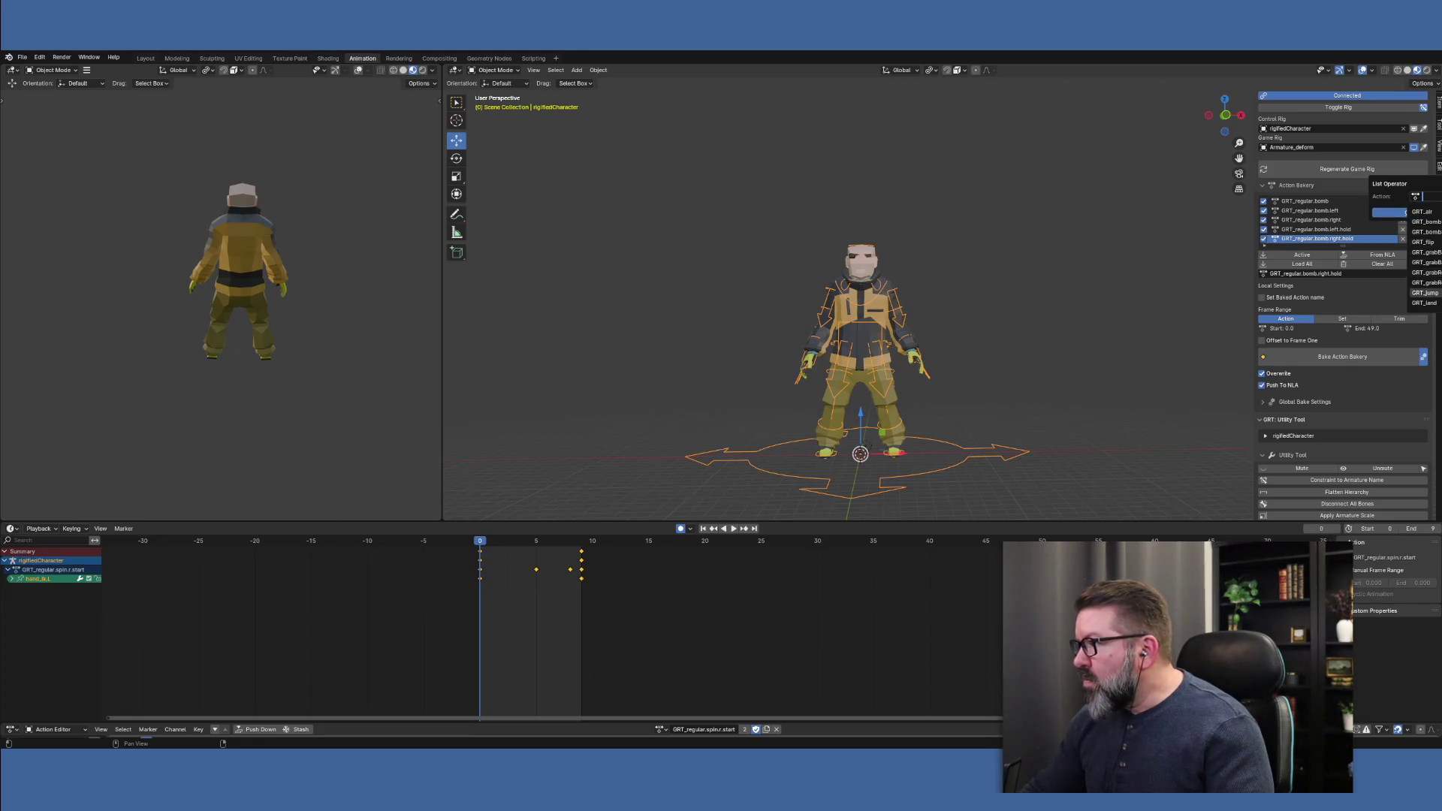
{"action": "scroll", "coordinate": [1424, 259], "scroll_direction": "up", "scroll_amount": 3}
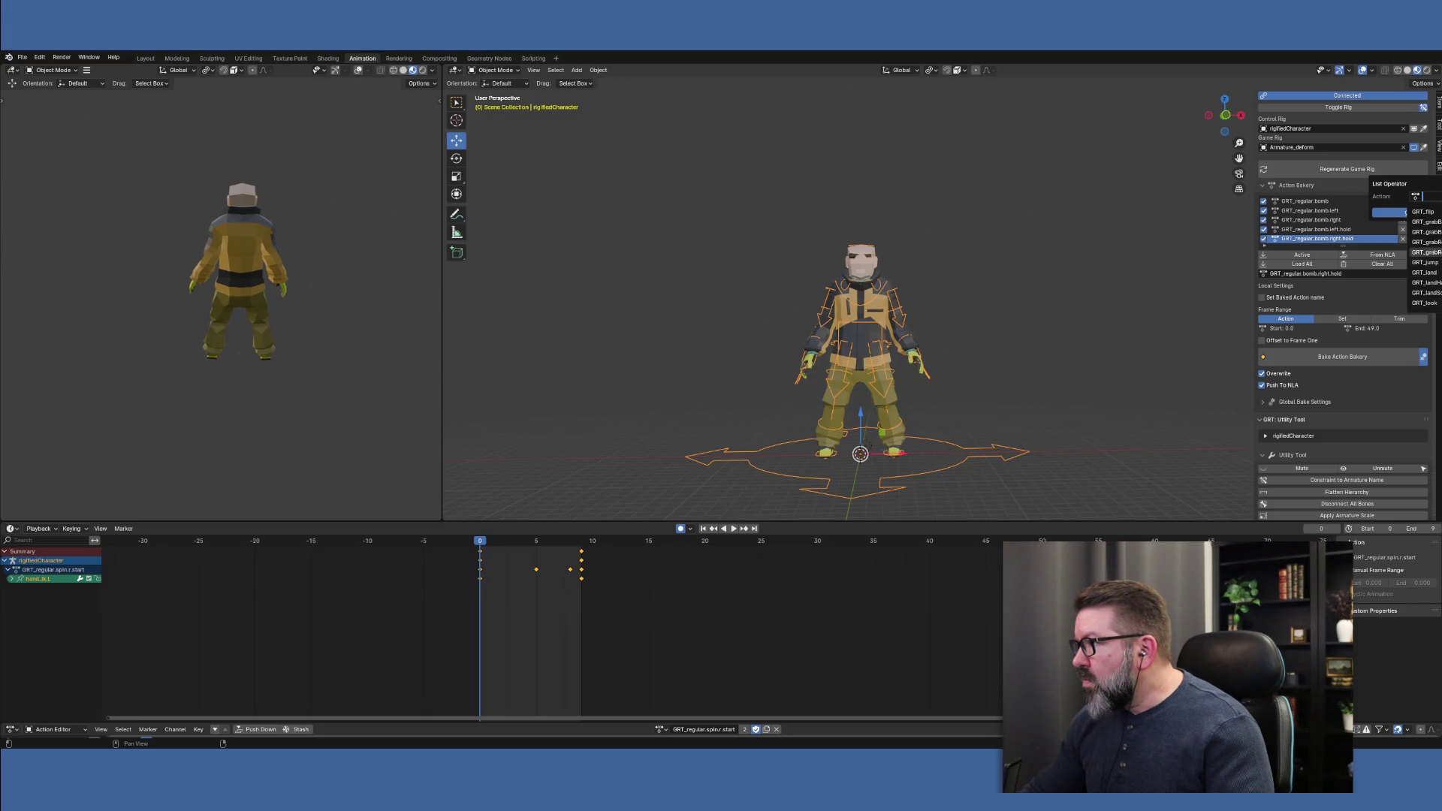
{"action": "scroll", "coordinate": [1424, 252], "scroll_direction": "down", "scroll_amount": 1}
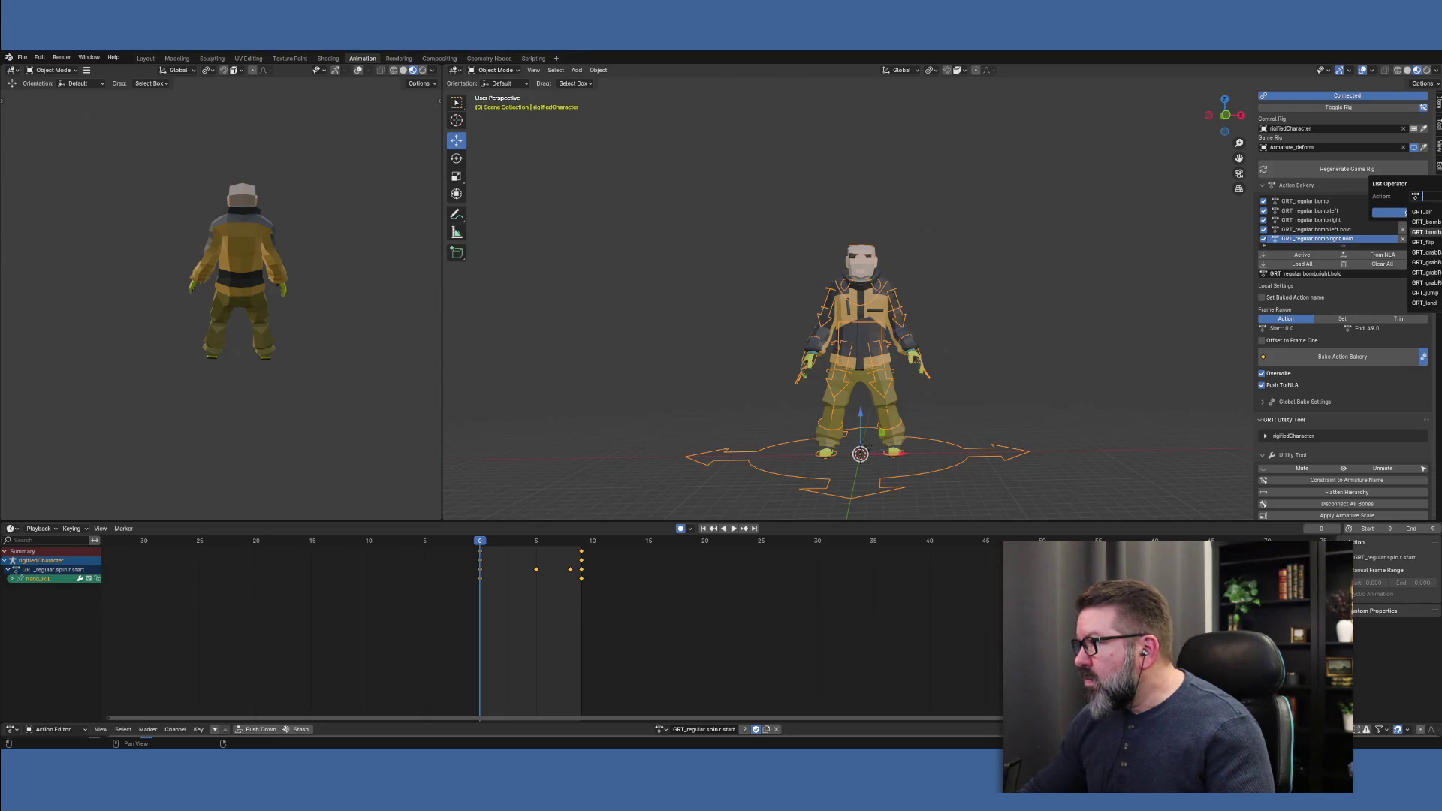
{"action": "scroll", "coordinate": [1425, 263], "scroll_direction": "down", "scroll_amount": 9}
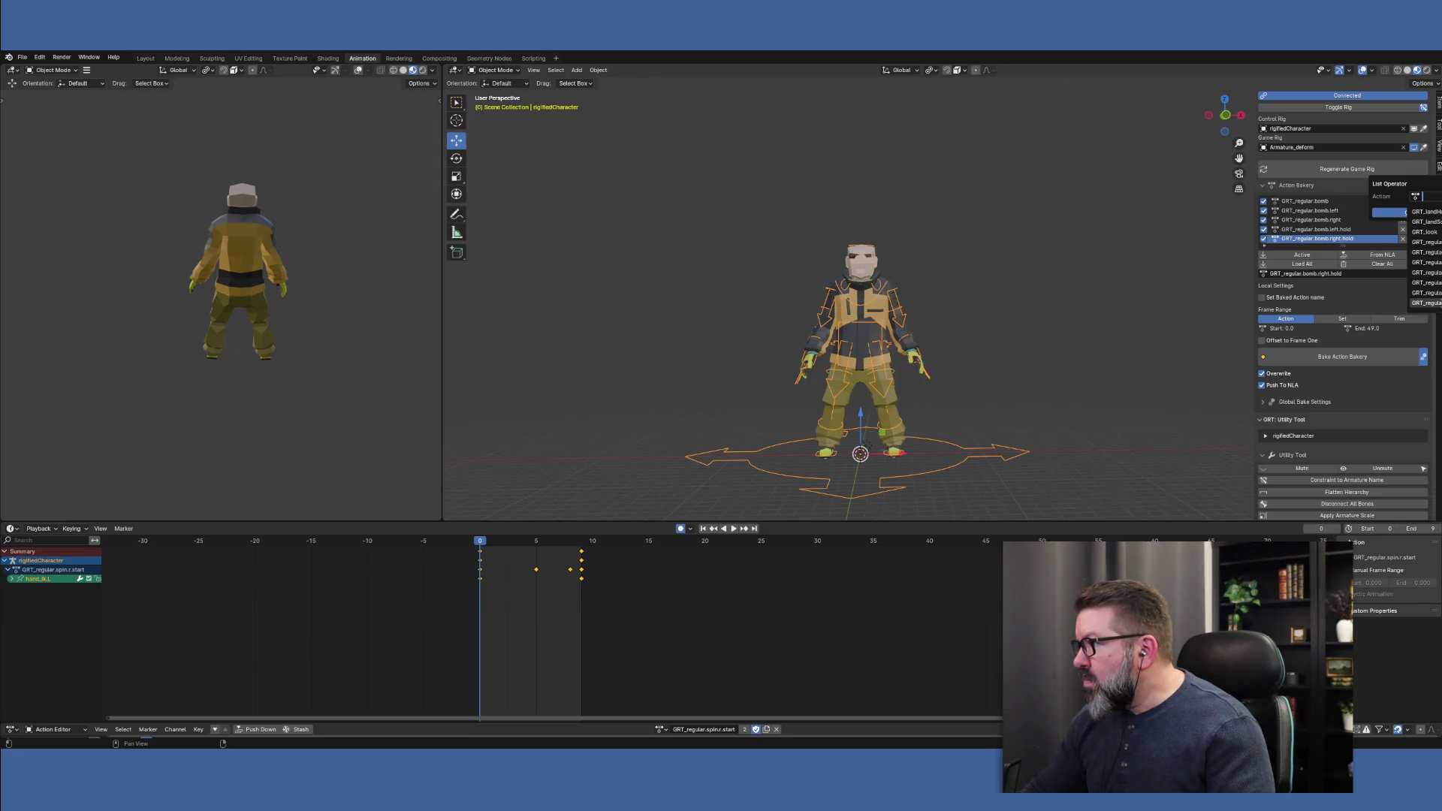
{"action": "scroll", "coordinate": [1424, 255], "scroll_direction": "down", "scroll_amount": 3}
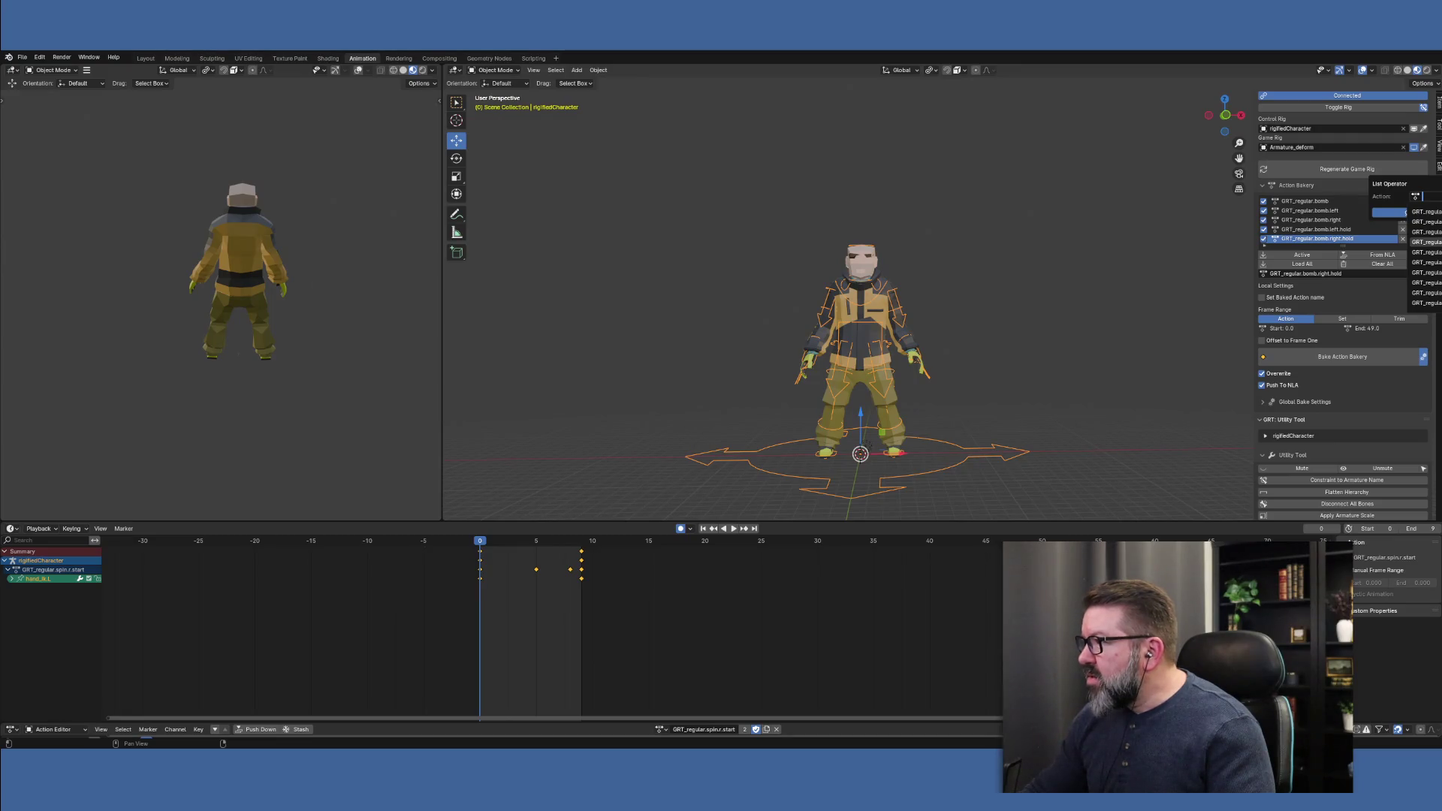
{"action": "left_click", "coordinate": [1425, 242]}
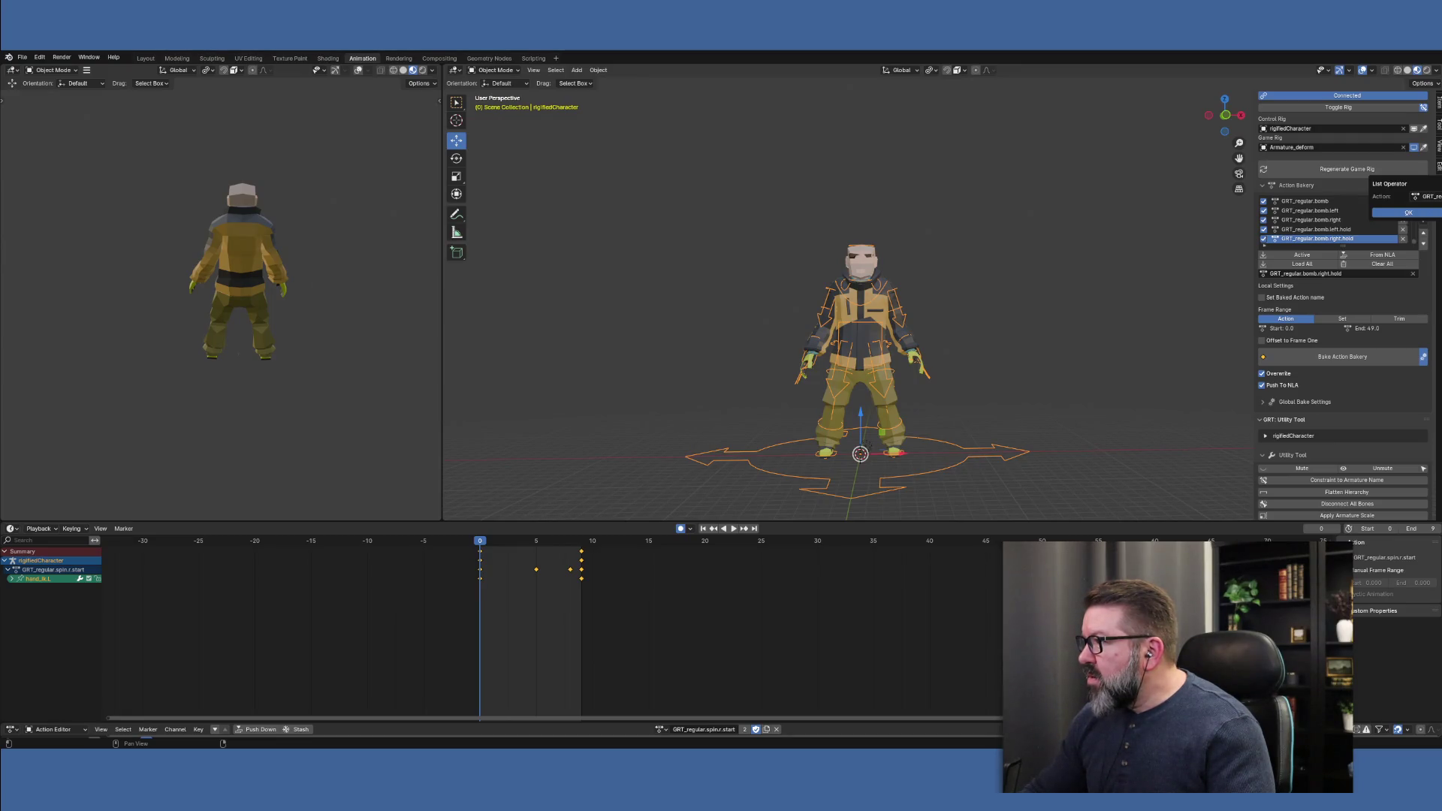
{"action": "left_click", "coordinate": [1419, 213]}
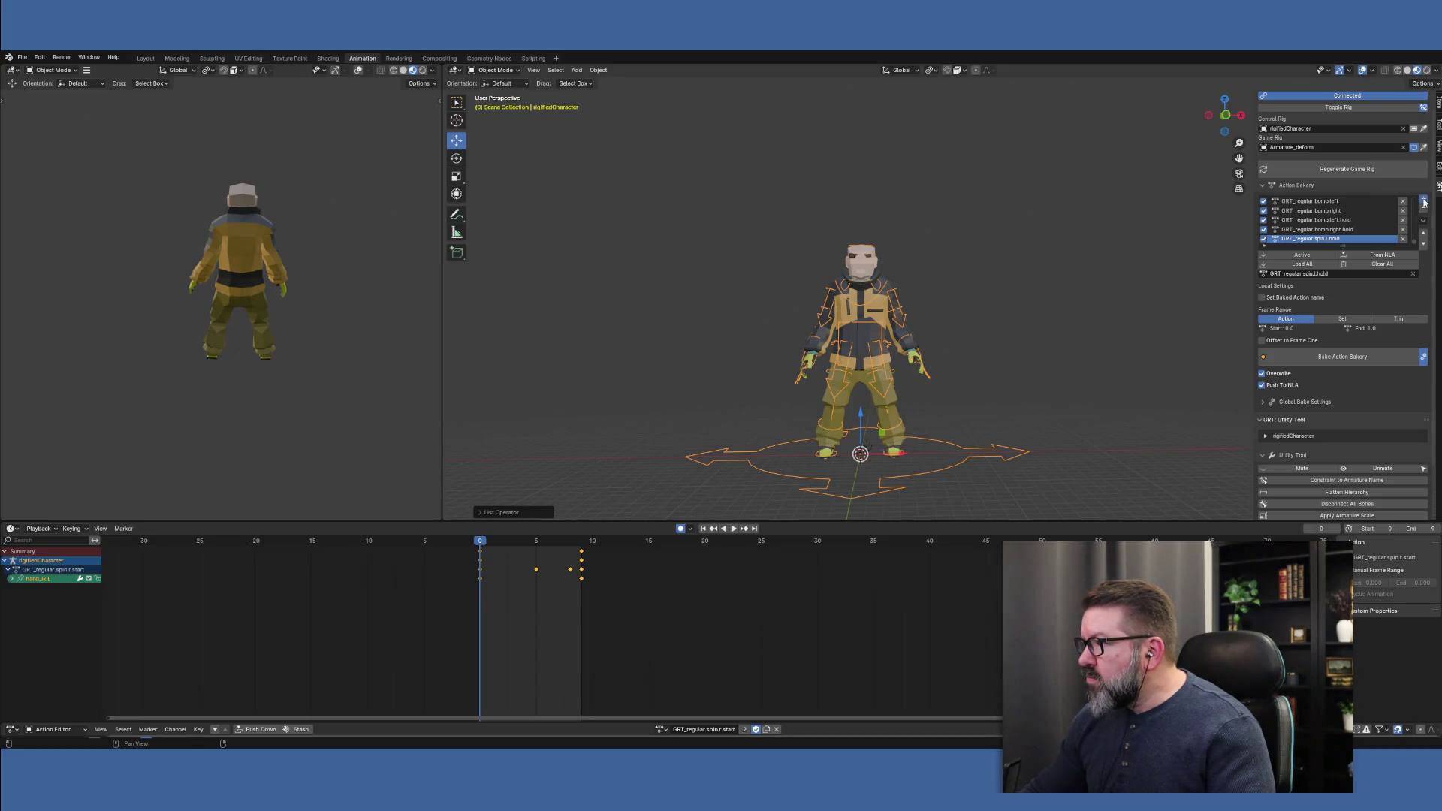
Add GRT_regular.spin.l.start to the Action Bakery list
{"action": "left_click", "coordinate": [1424, 202]}
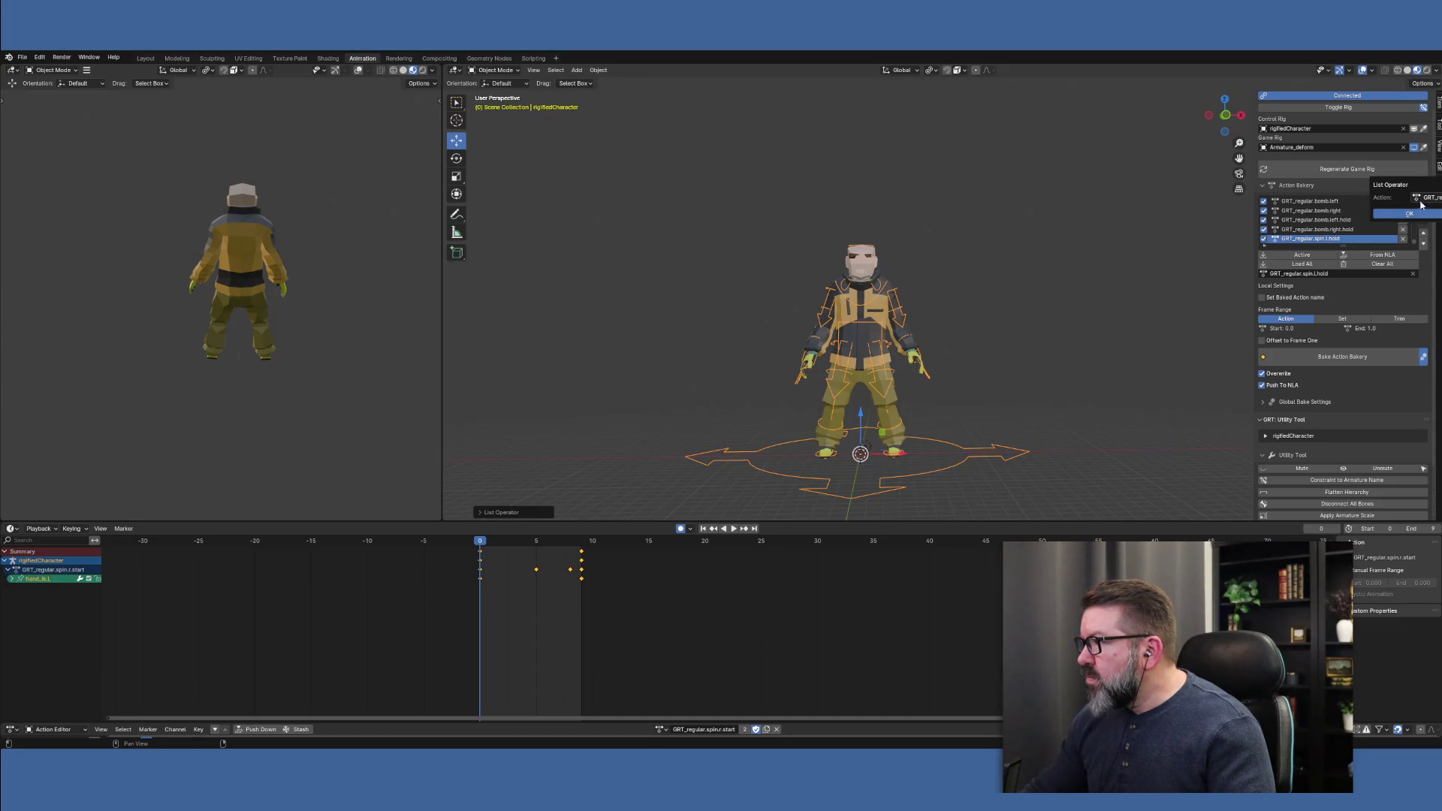
{"action": "left_click", "coordinate": [1417, 198]}
{"action": "scroll", "coordinate": [1425, 293], "scroll_direction": "down", "scroll_amount": 3}
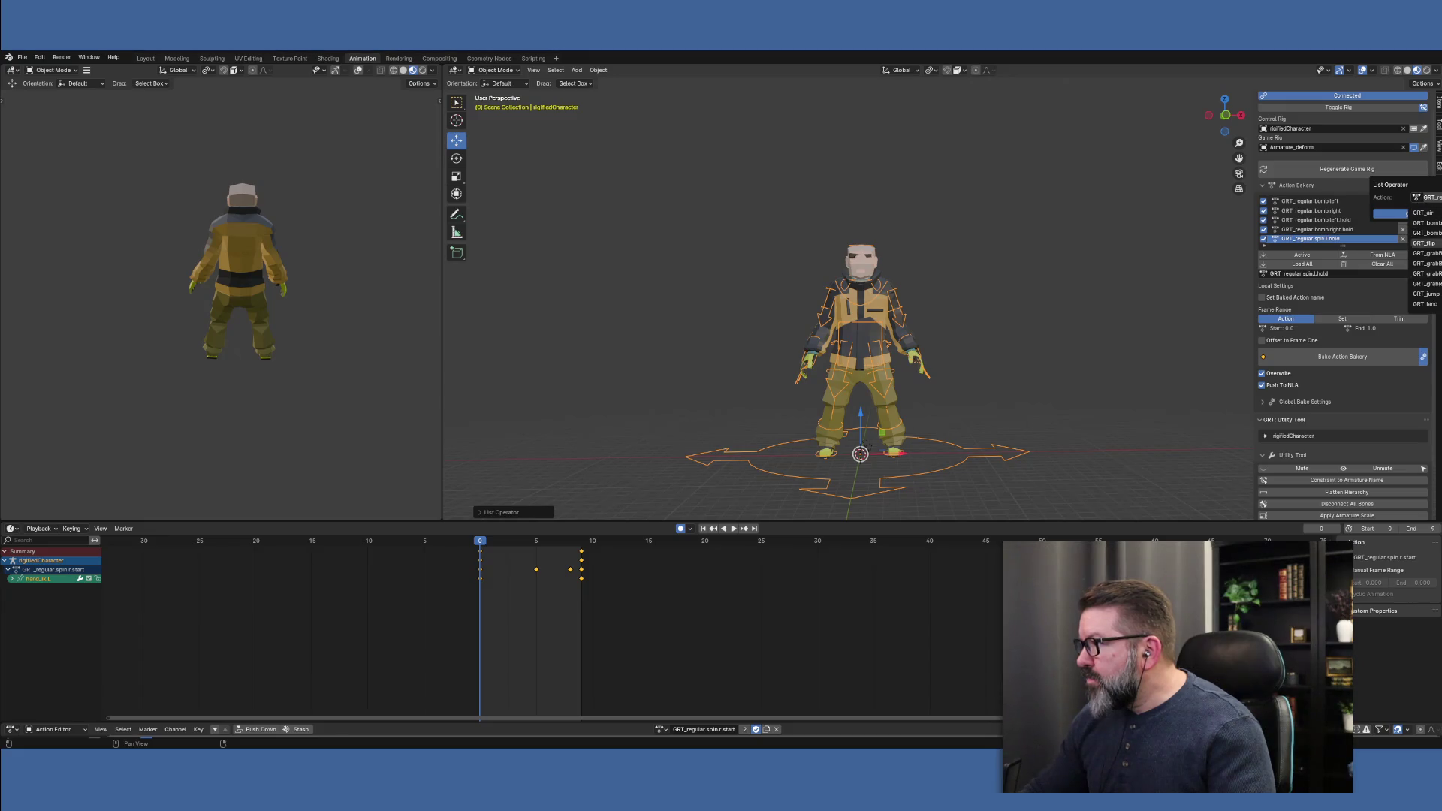
{"action": "scroll", "coordinate": [1425, 293], "scroll_direction": "down", "scroll_amount": 5}
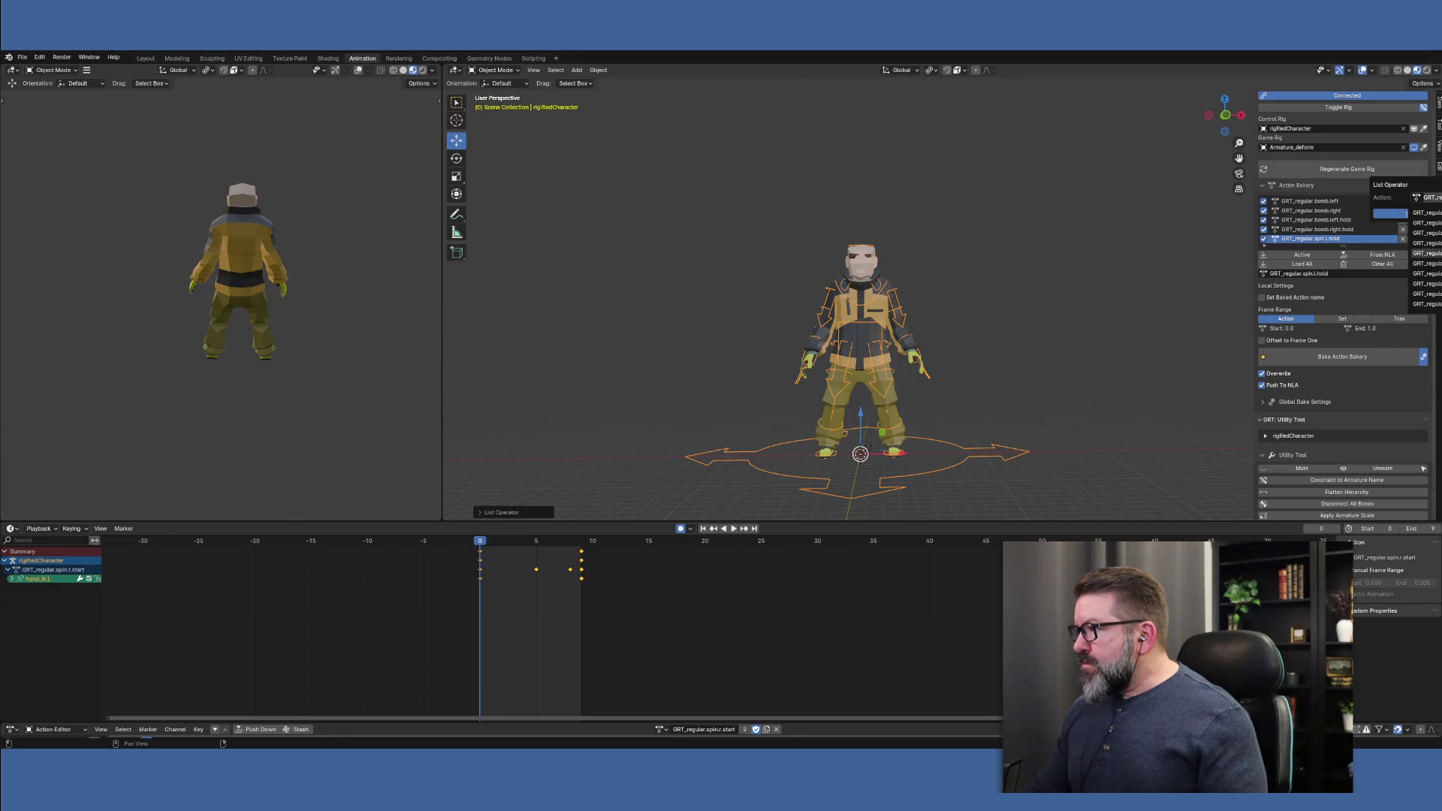
{"action": "left_click", "coordinate": [1426, 253]}
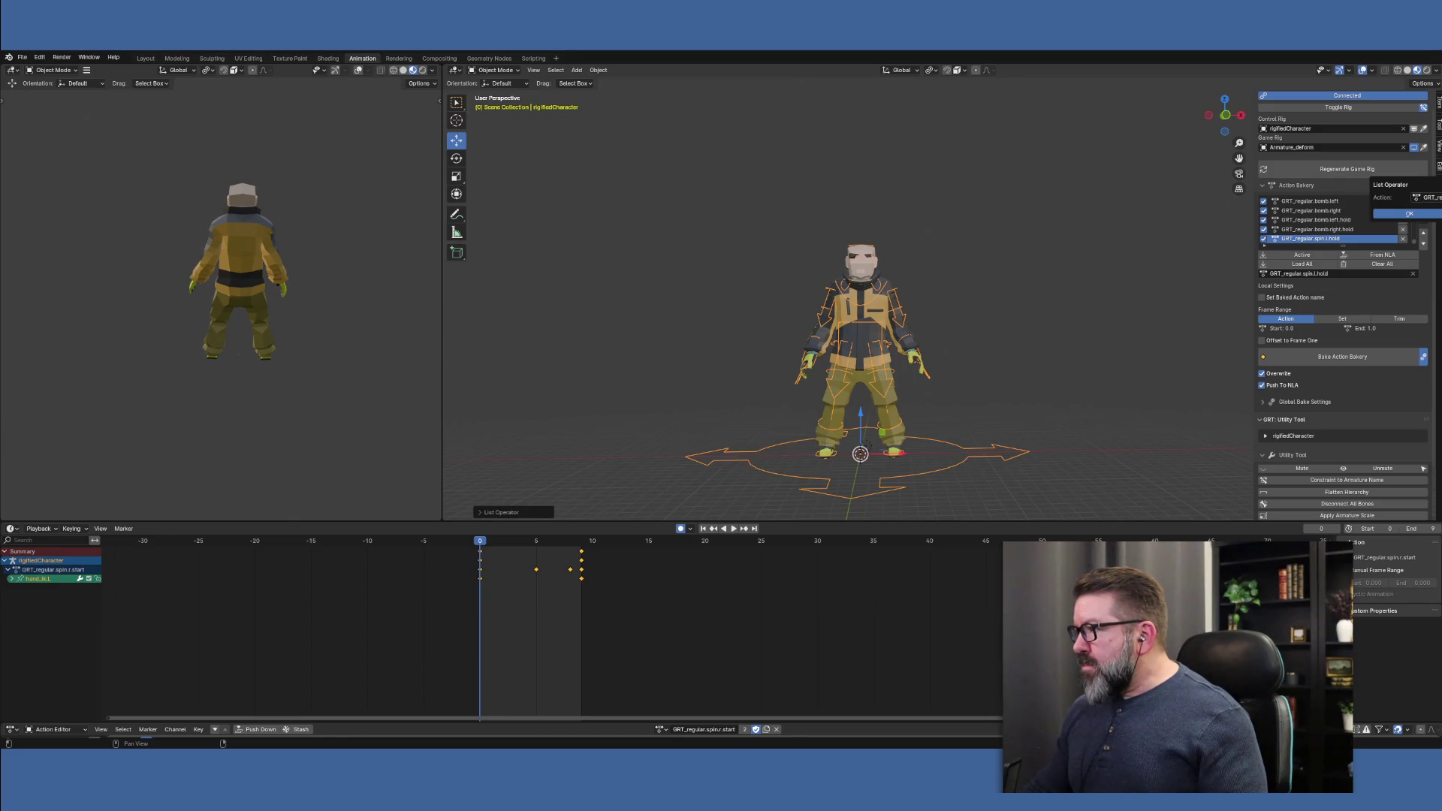
{"action": "left_click", "coordinate": [1419, 214]}
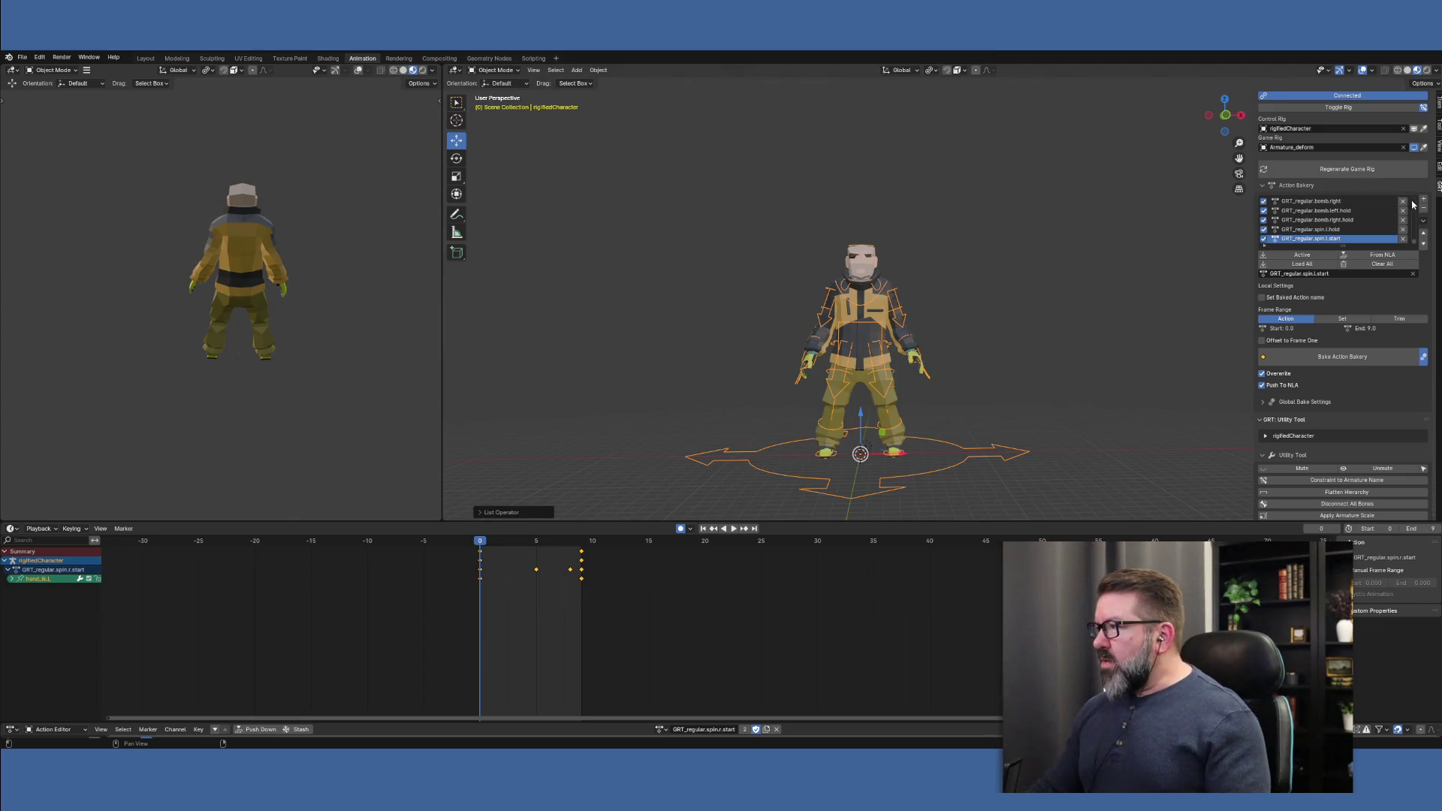
Add GRT_regular.spin.r.hold to the Action Bakery list
{"action": "left_click", "coordinate": [1422, 200]}
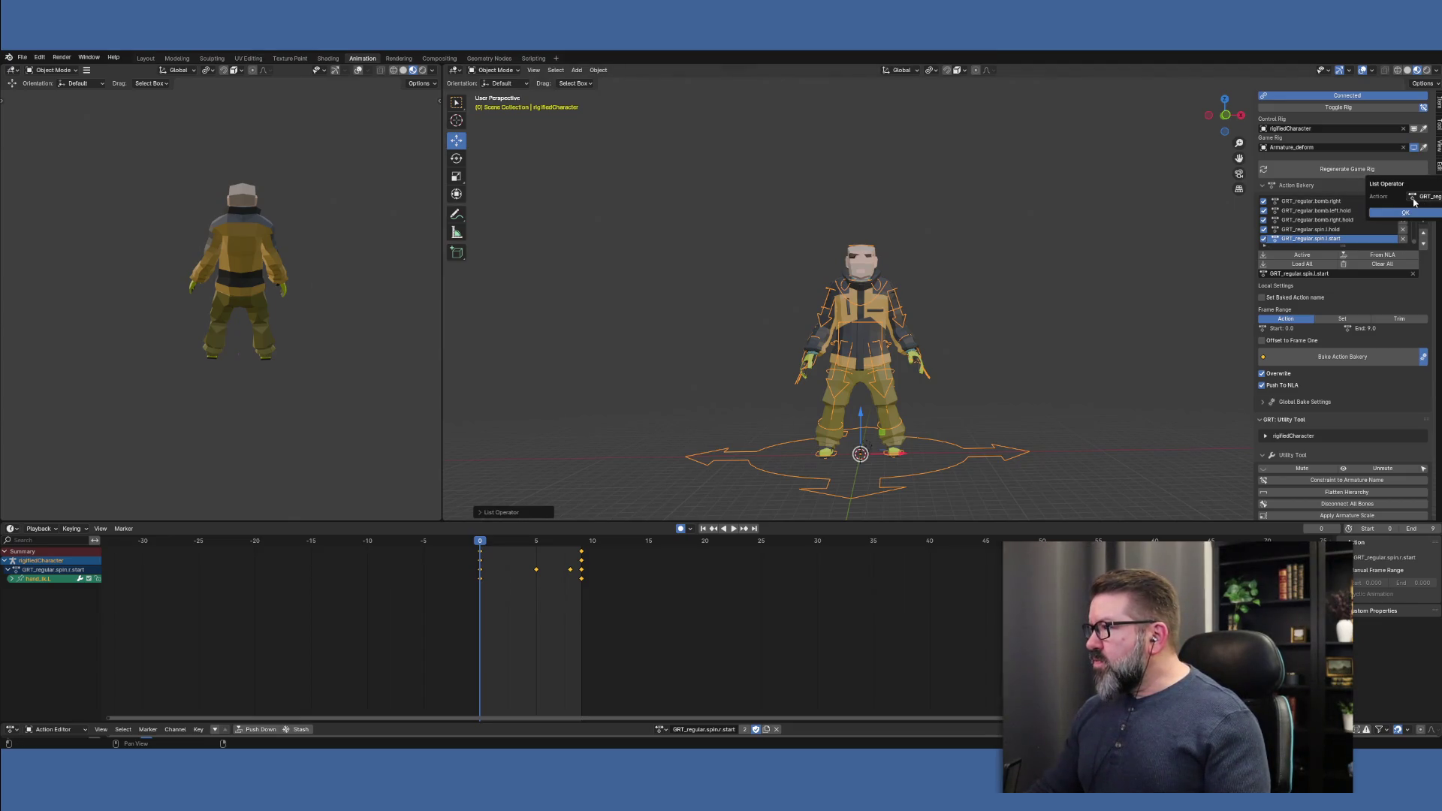
{"action": "left_click", "coordinate": [1414, 200]}
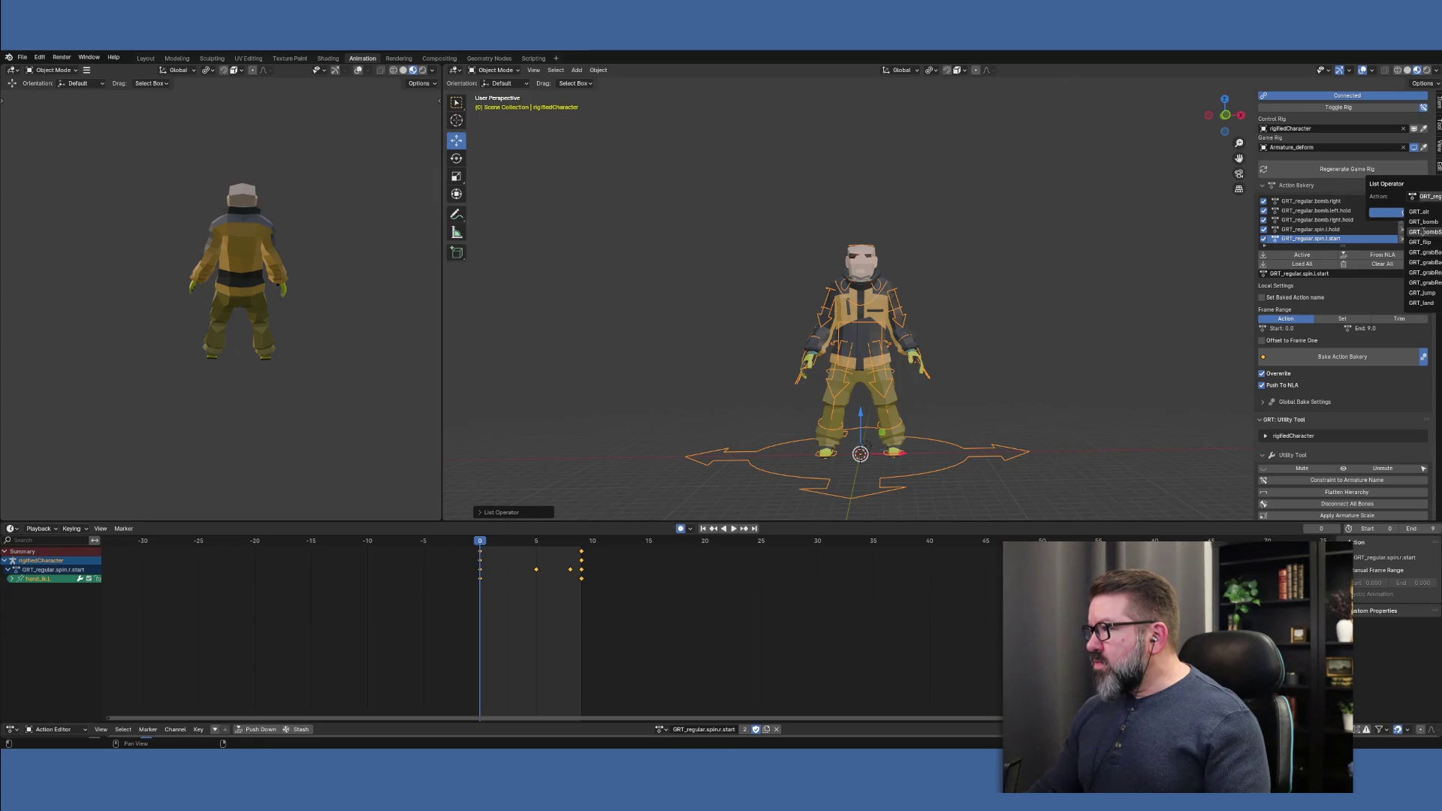
{"action": "scroll", "coordinate": [1427, 268], "scroll_direction": "down", "scroll_amount": 4}
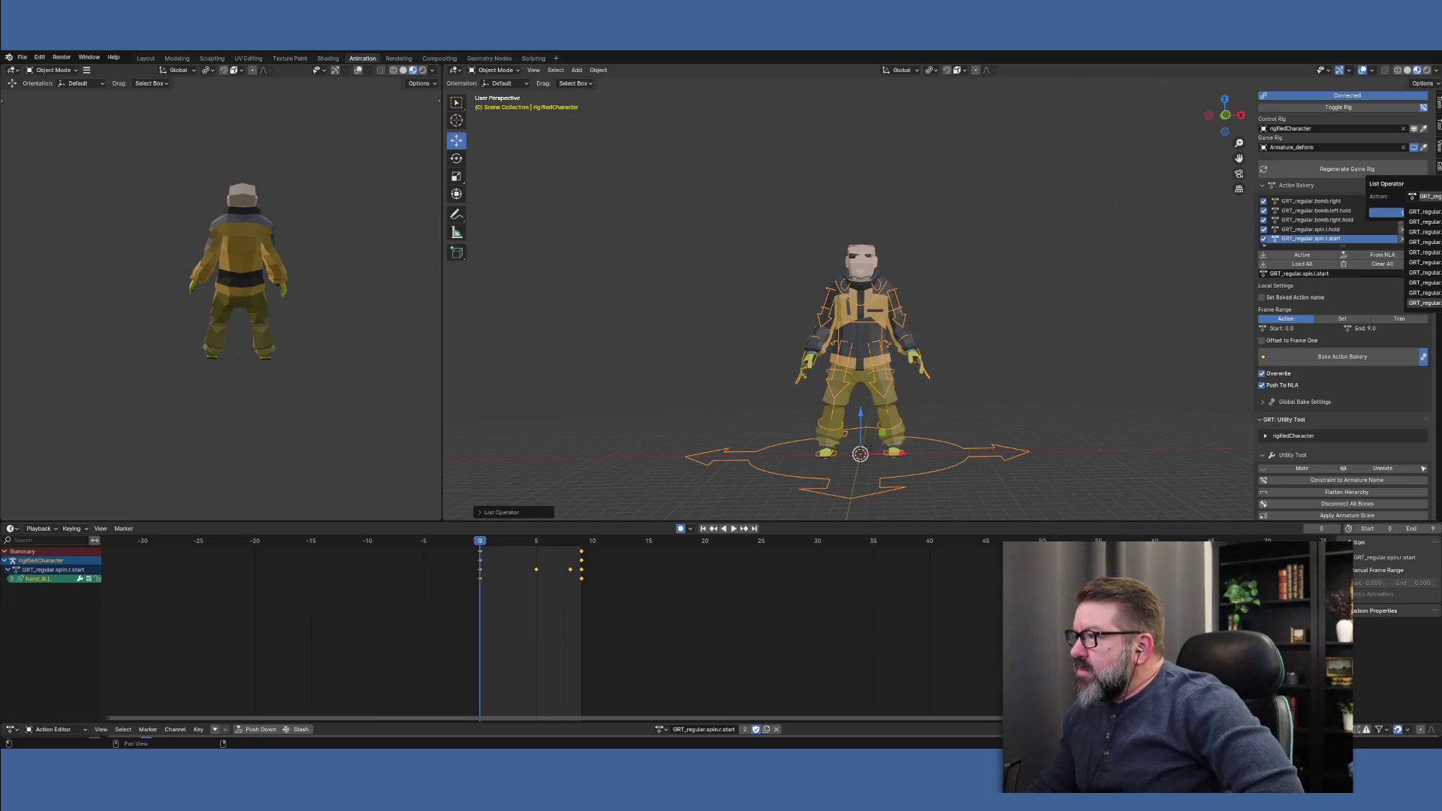
{"action": "scroll", "coordinate": [1424, 300], "scroll_direction": "down", "scroll_amount": 1}
{"action": "scroll", "coordinate": [1422, 255], "scroll_direction": "up", "scroll_amount": 1}
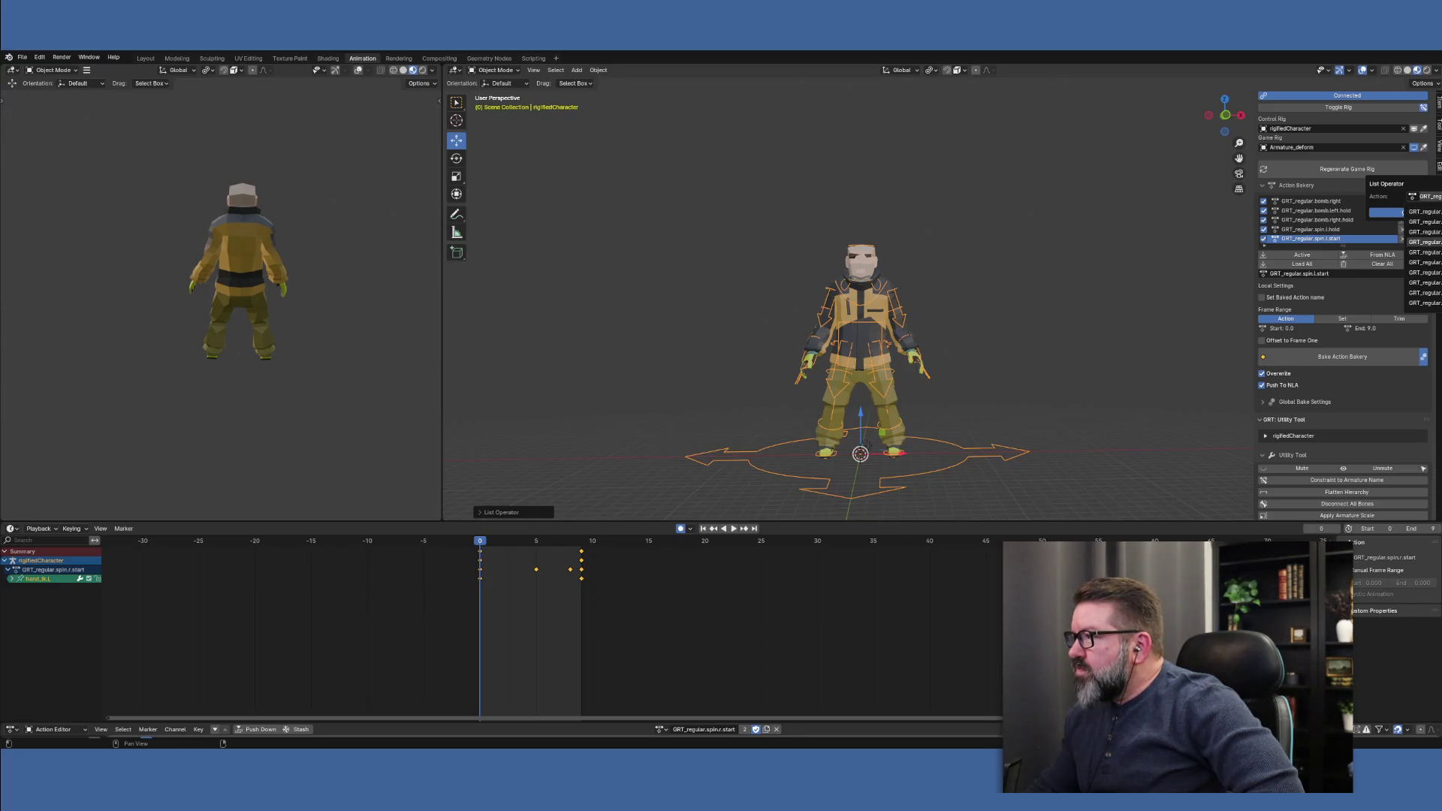
{"action": "left_click", "coordinate": [1430, 223]}
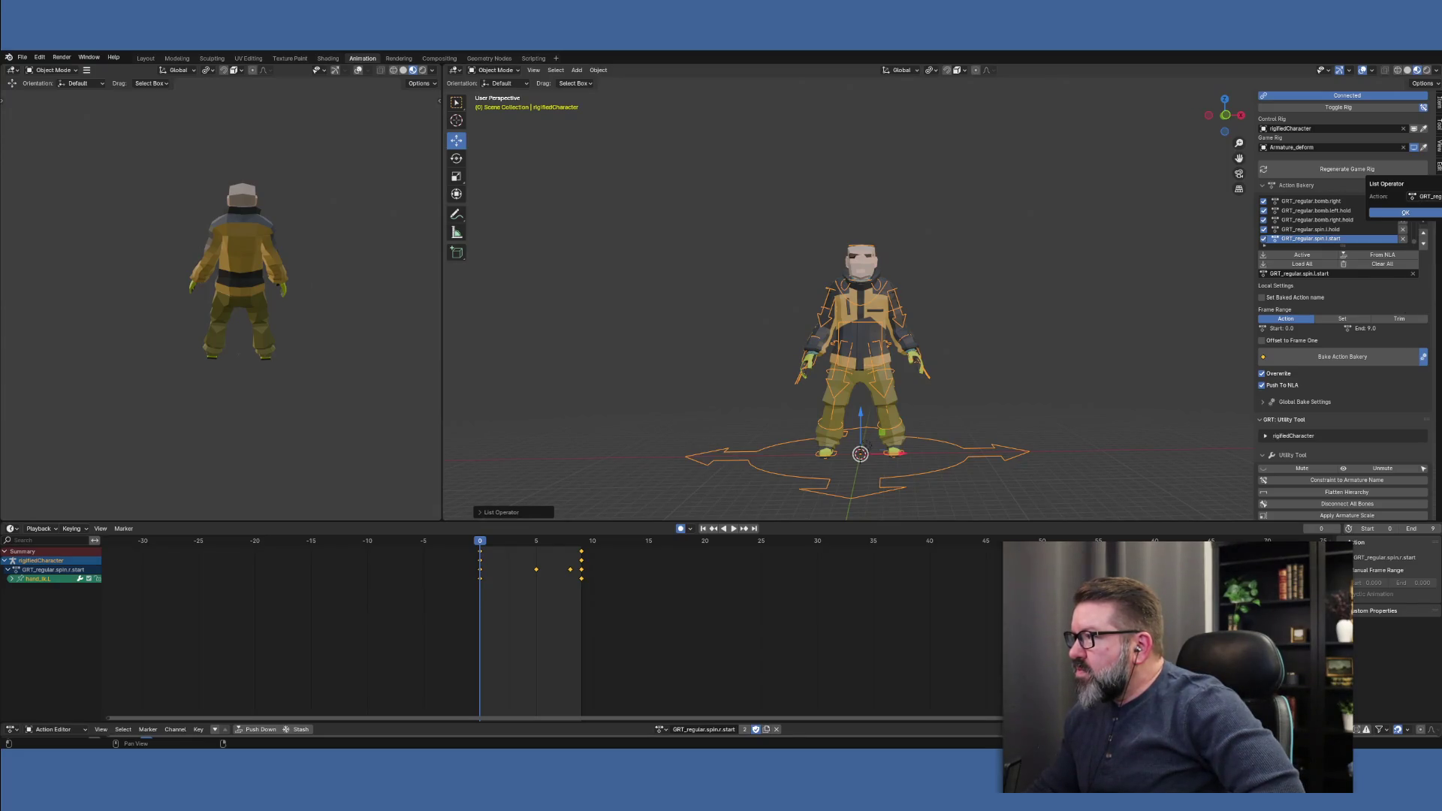
{"action": "left_click", "coordinate": [1423, 213]}
Add GRT_regular.spin.r.start to the Action Bakery list
{"action": "left_click", "coordinate": [1425, 202]}
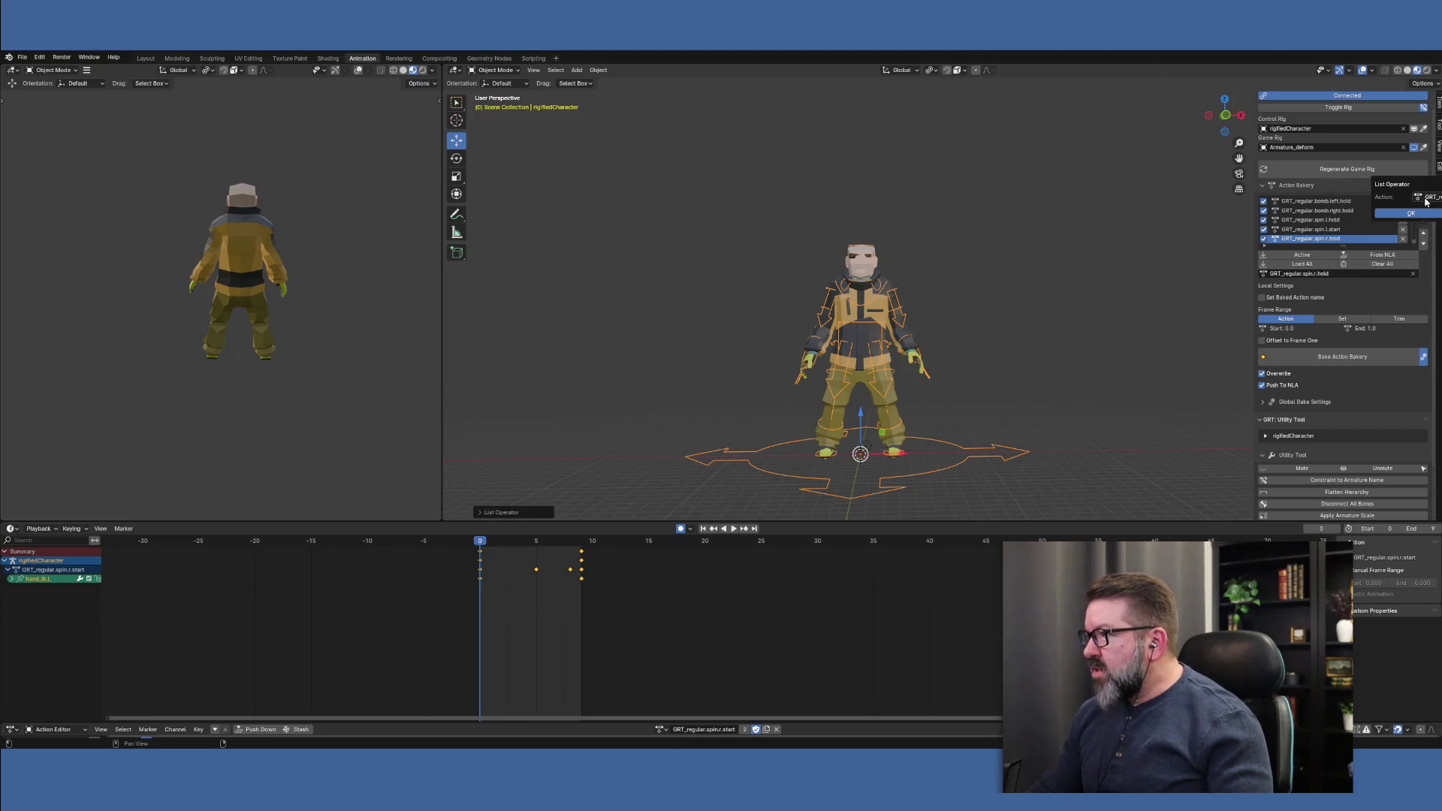
{"action": "left_click", "coordinate": [1424, 197]}
{"action": "scroll", "coordinate": [1427, 255], "scroll_direction": "down", "scroll_amount": 6}
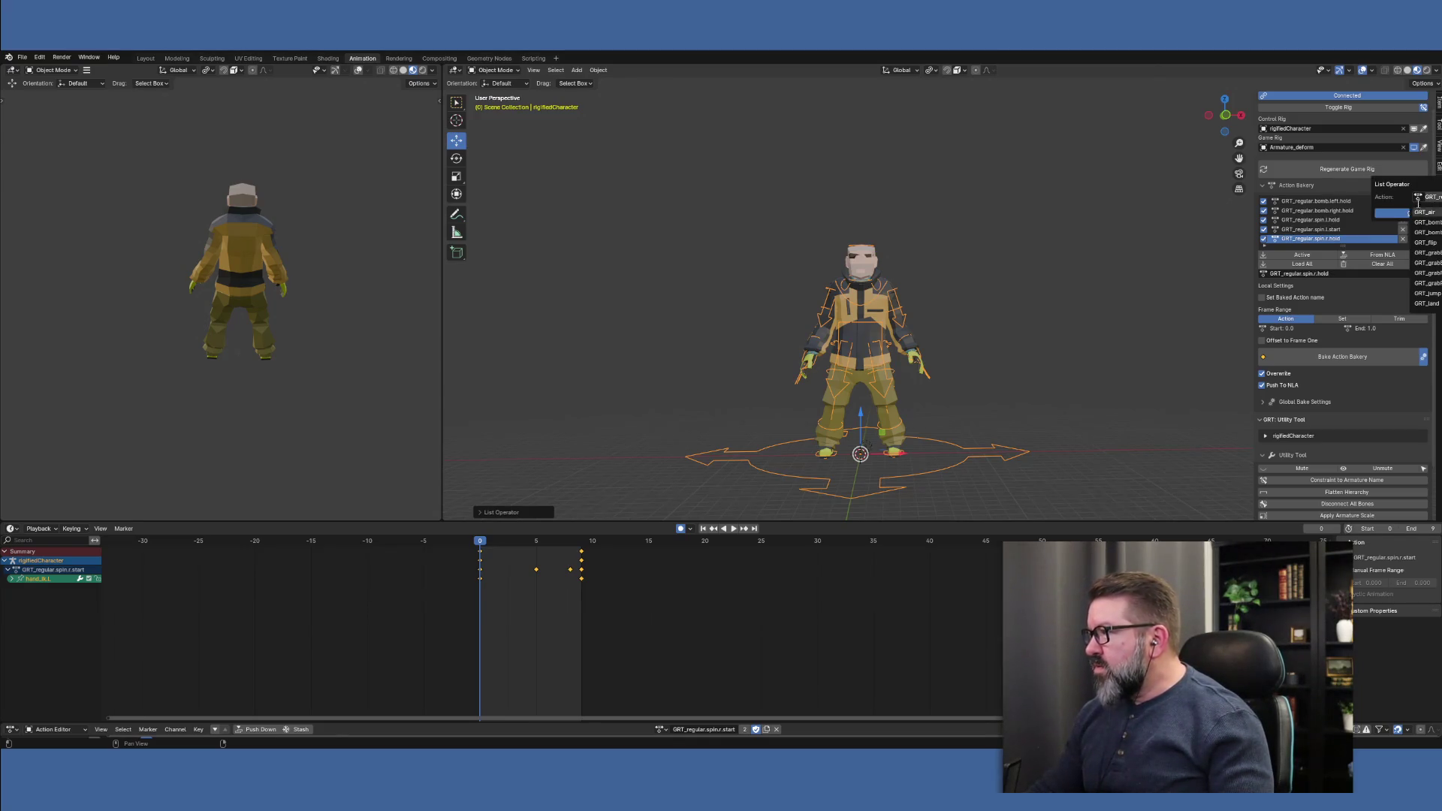
{"action": "scroll", "coordinate": [1426, 256], "scroll_direction": "down", "scroll_amount": 5}
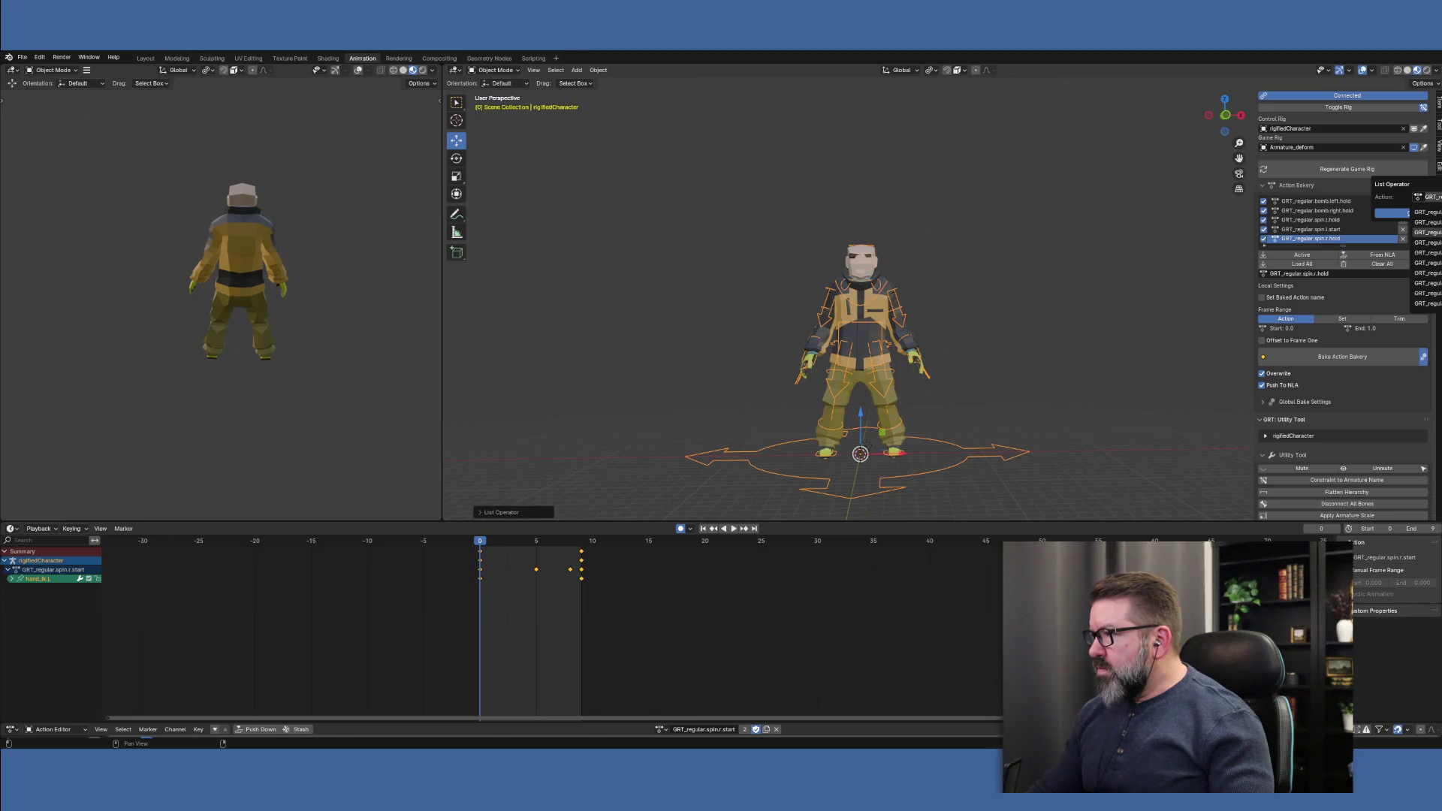
{"action": "left_click", "coordinate": [1426, 232]}
{"action": "left_click", "coordinate": [1408, 215]}
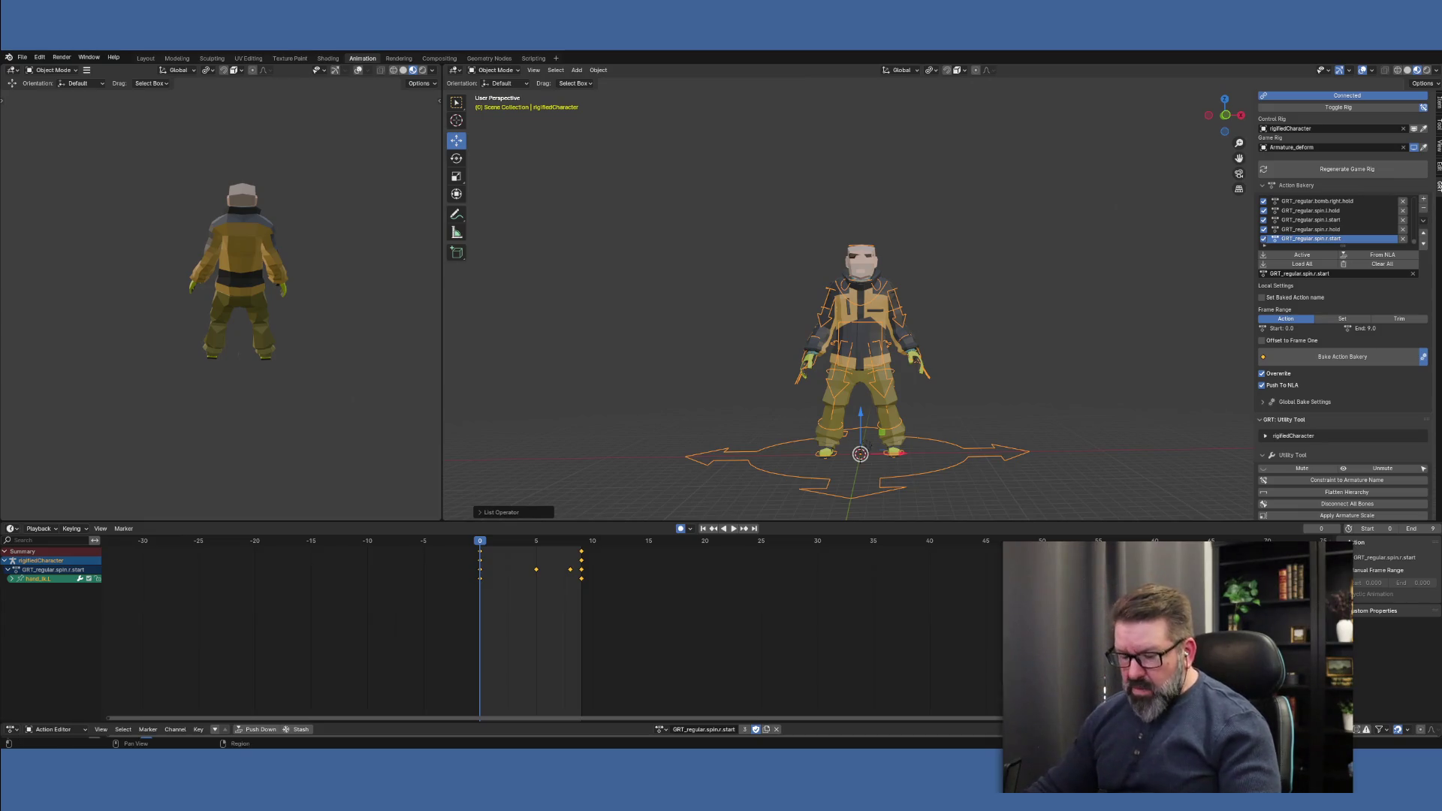
Bake all four queued spin actions from the Action Bakery with the SK_ prefix
{"action": "left_click", "coordinate": [1330, 359]}
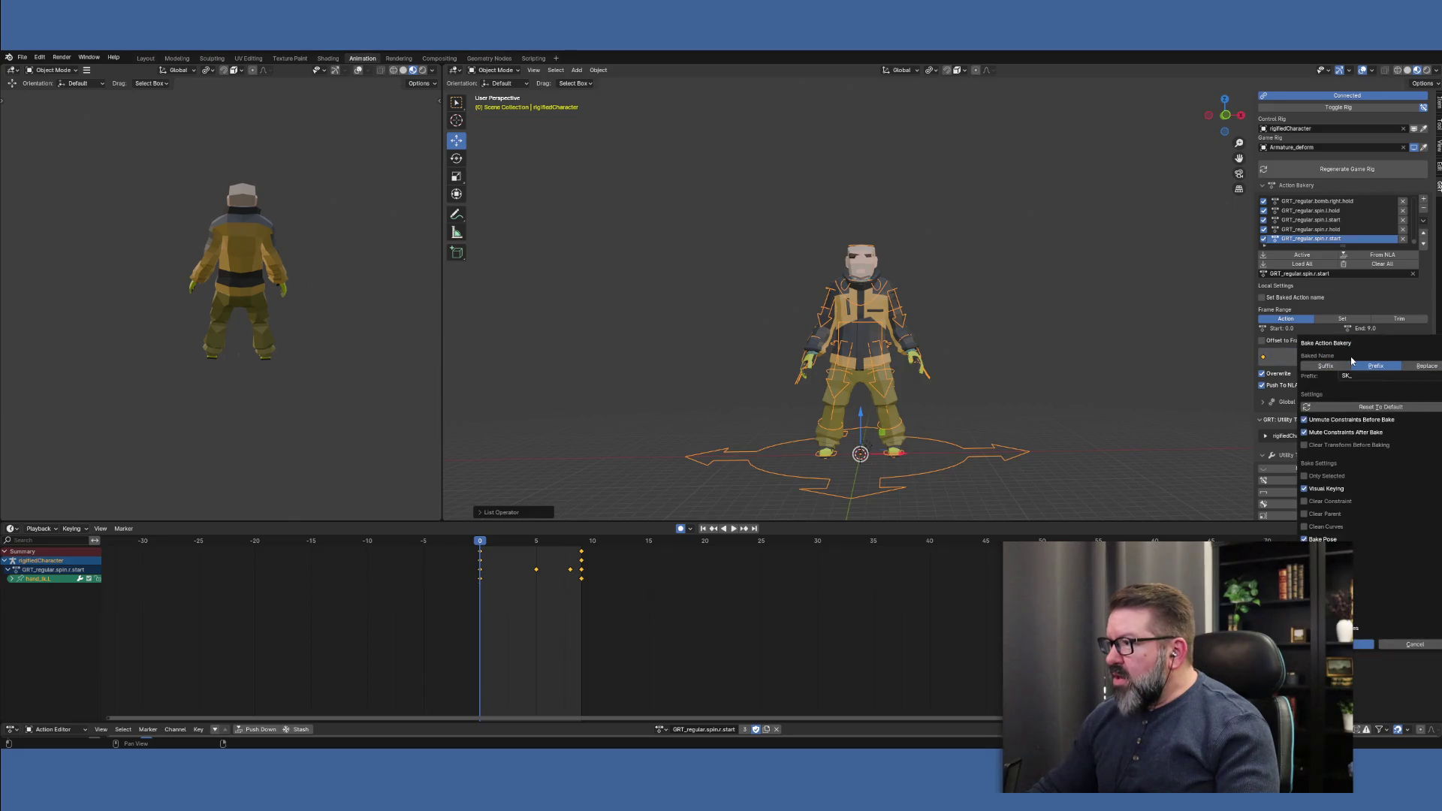
{"action": "left_click", "coordinate": [1356, 645]}
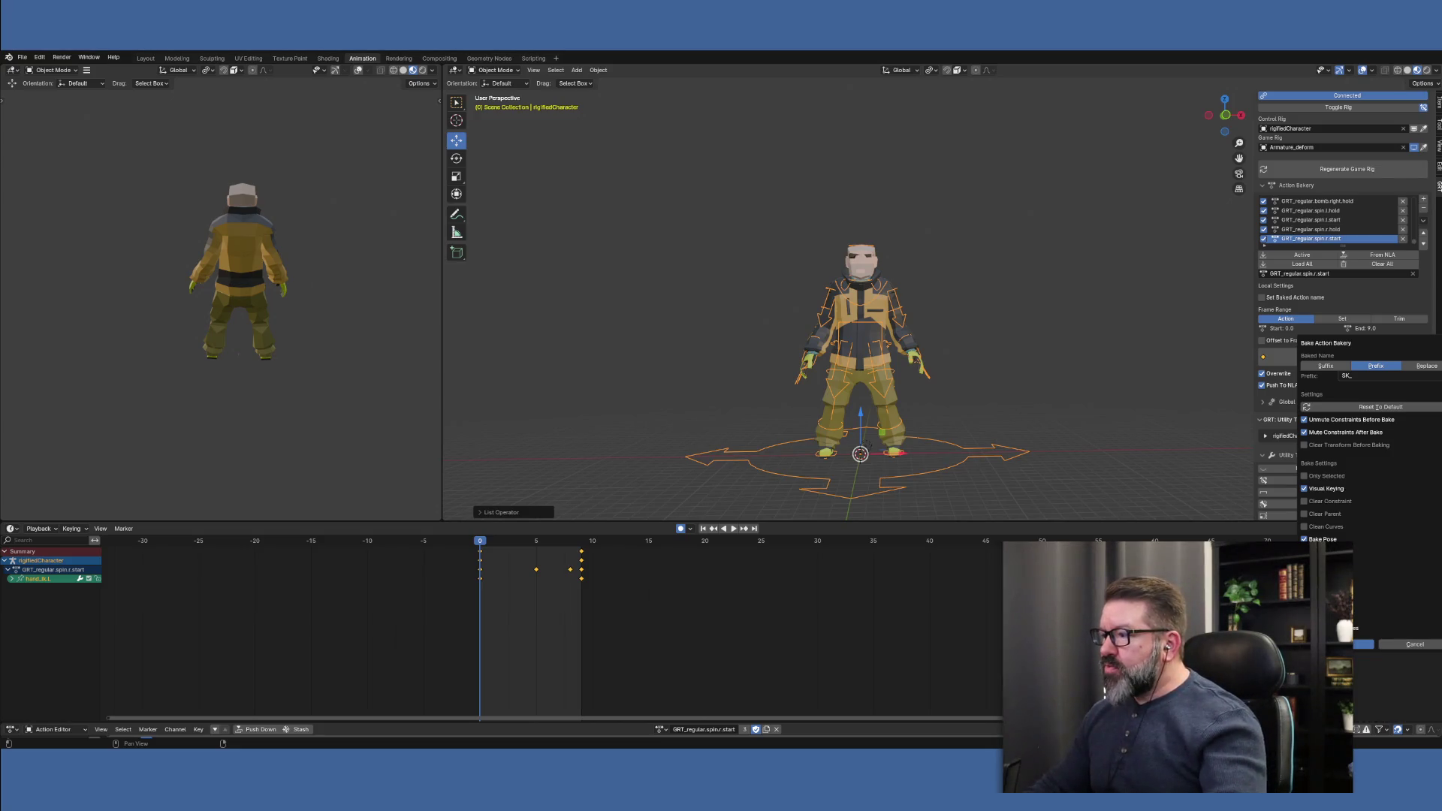
{"action": "key", "text": "Return"}
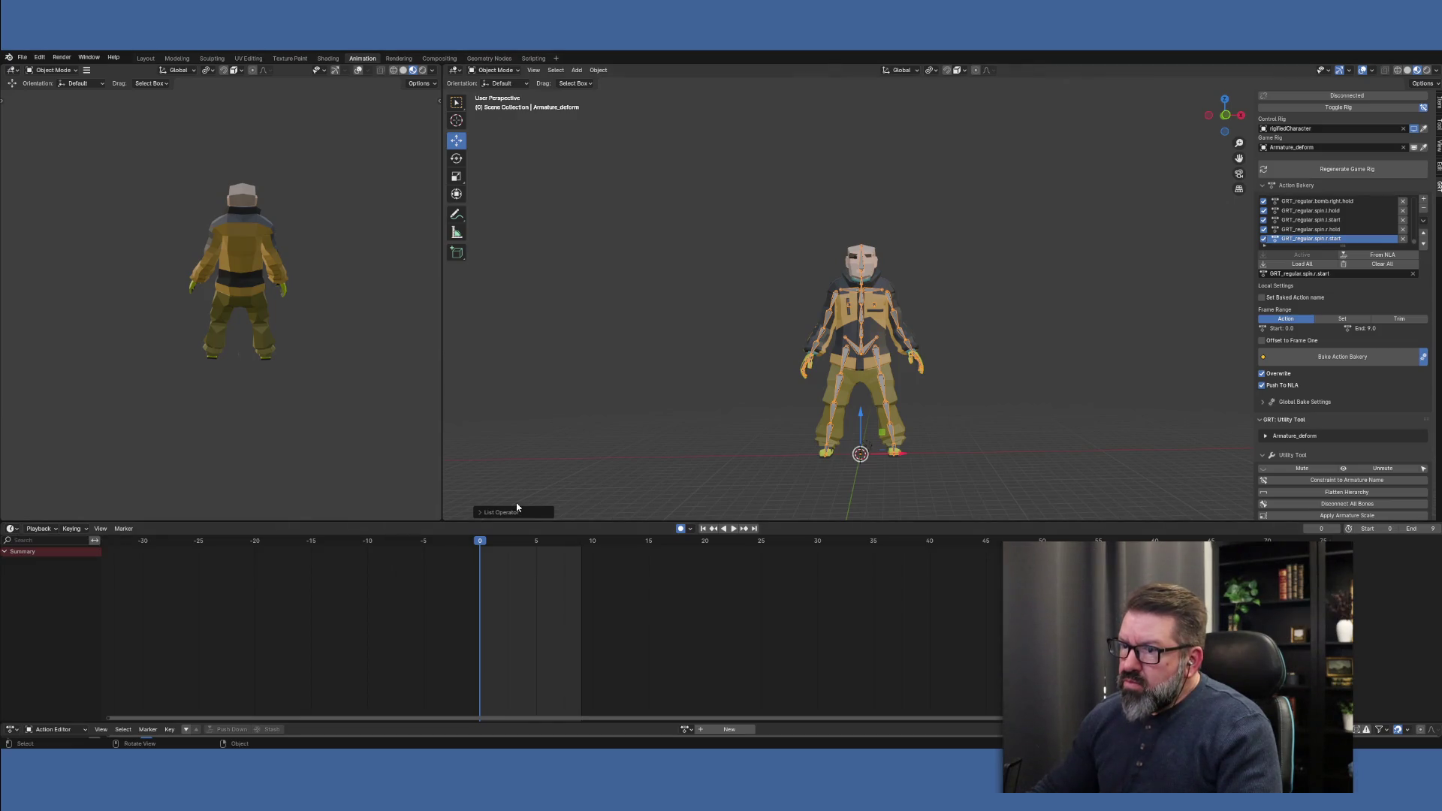
Switch the Action Editor area to the Nonlinear Animation editor to see the baked SK_GRT strips
{"action": "left_click", "coordinate": [18, 531]}
{"action": "left_click", "coordinate": [18, 531]}
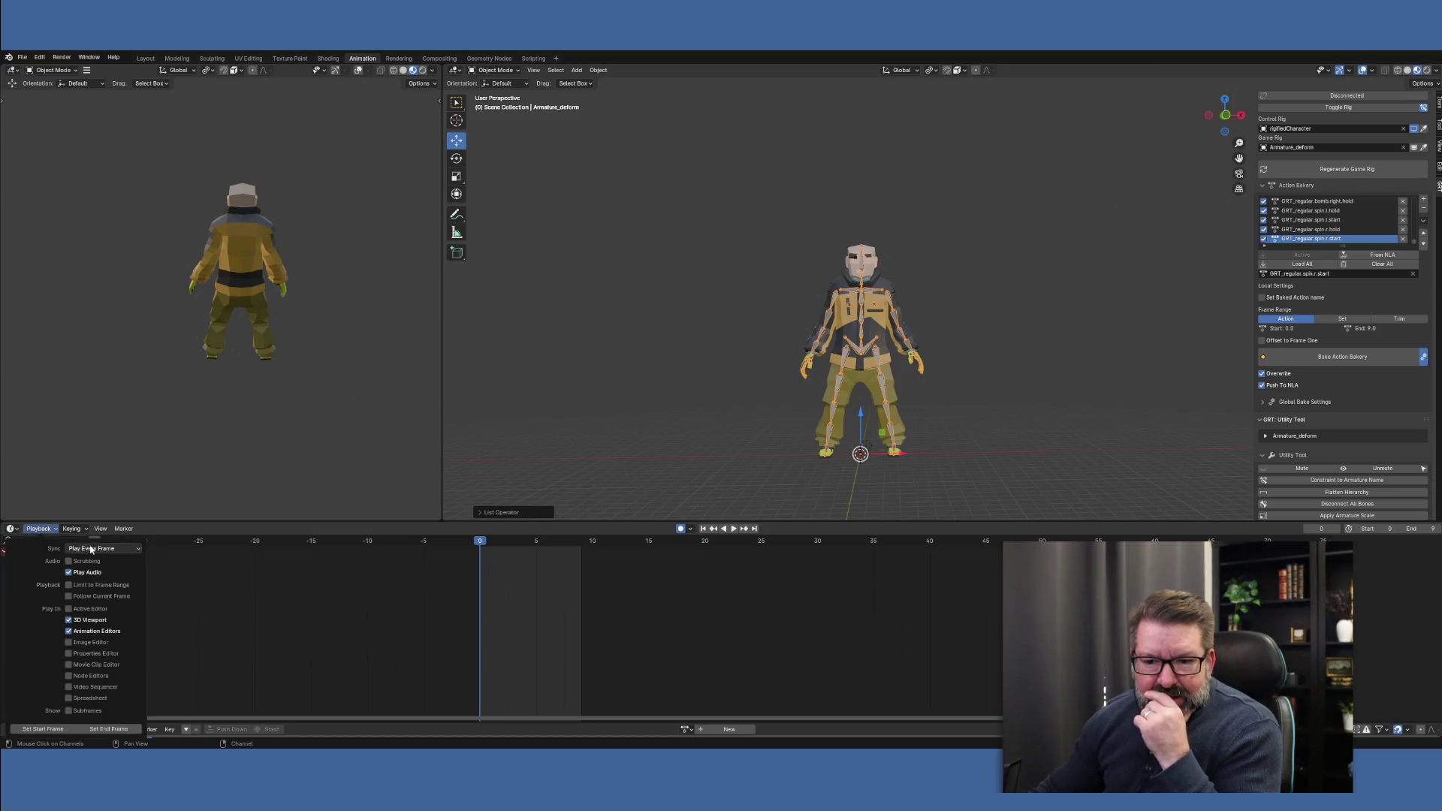
{"action": "left_click", "coordinate": [16, 532]}
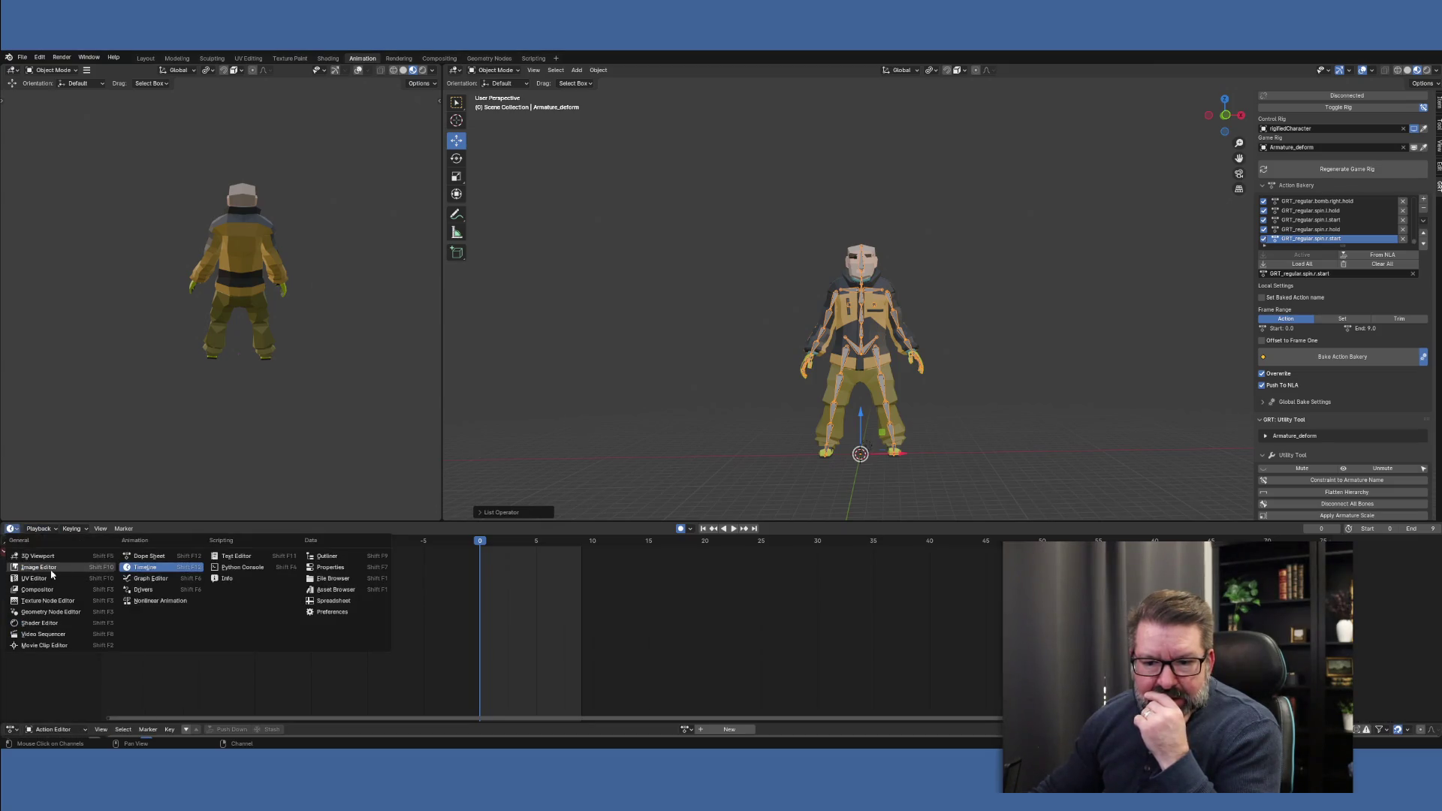
{"action": "left_click", "coordinate": [156, 602]}
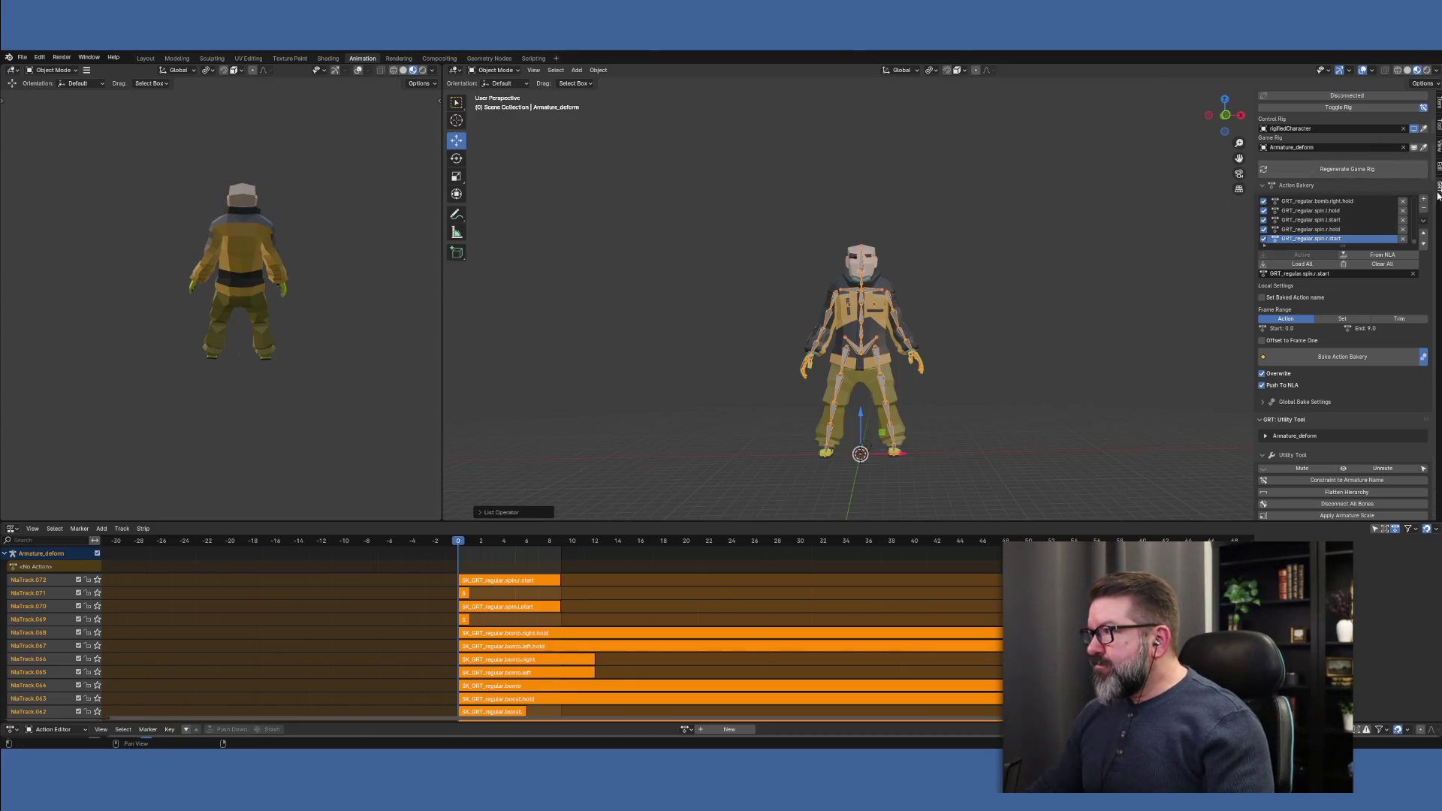
Deselect everything, then select the character mesh plus the Armature_deform rig
{"action": "left_click", "coordinate": [753, 267]}
{"action": "left_click", "coordinate": [839, 285]}
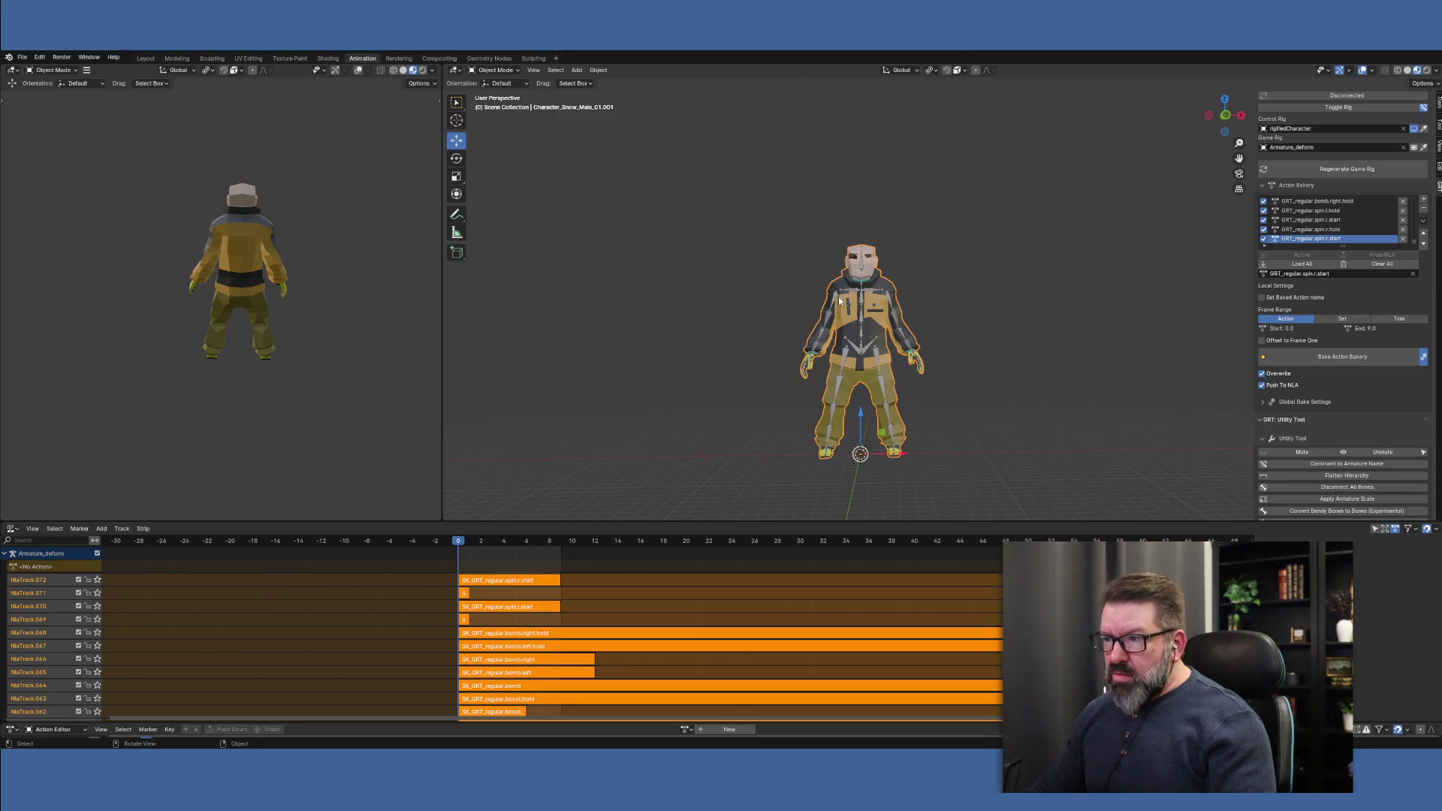
{"action": "left_click", "coordinate": [834, 299], "text": "shift"}
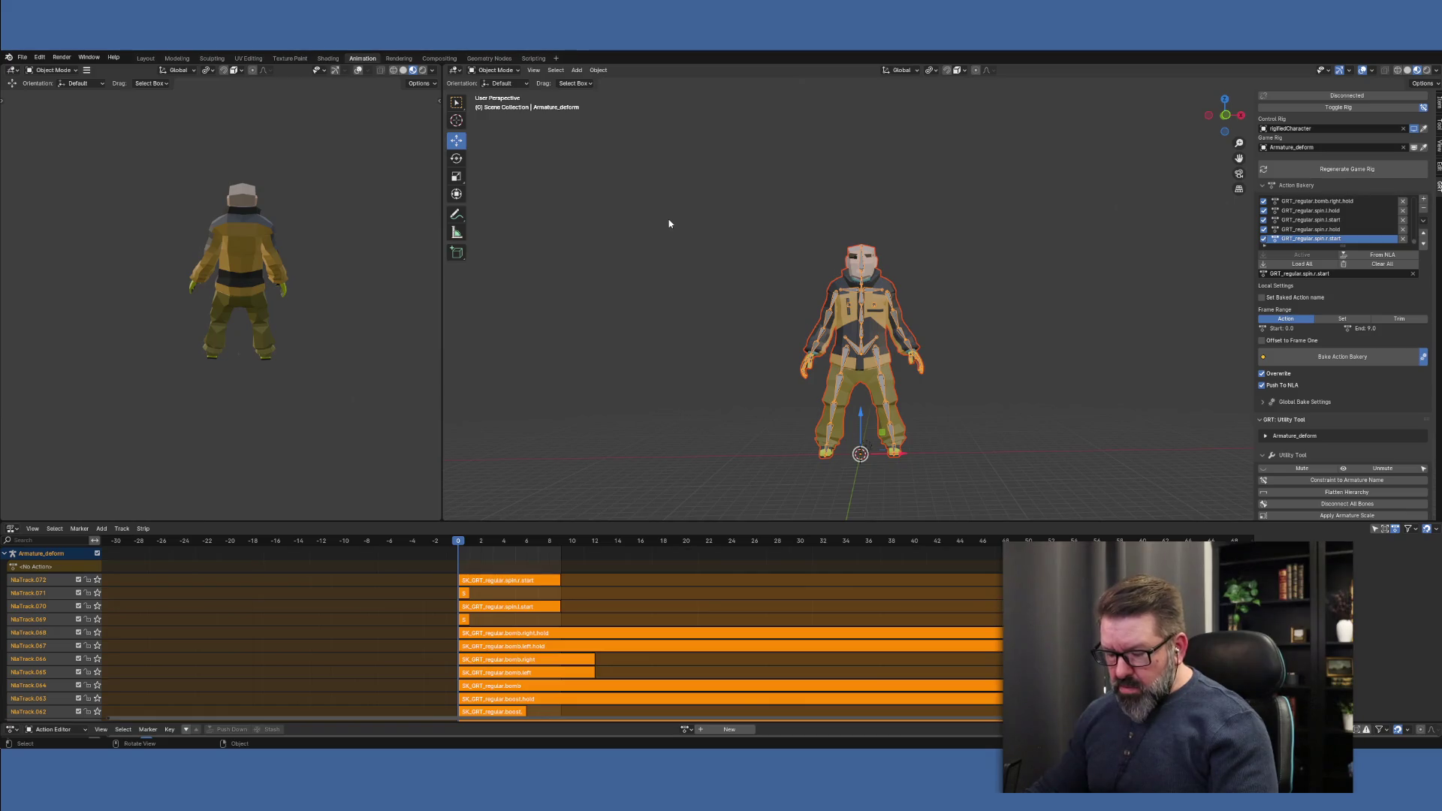
{"action": "key", "text": "x"}
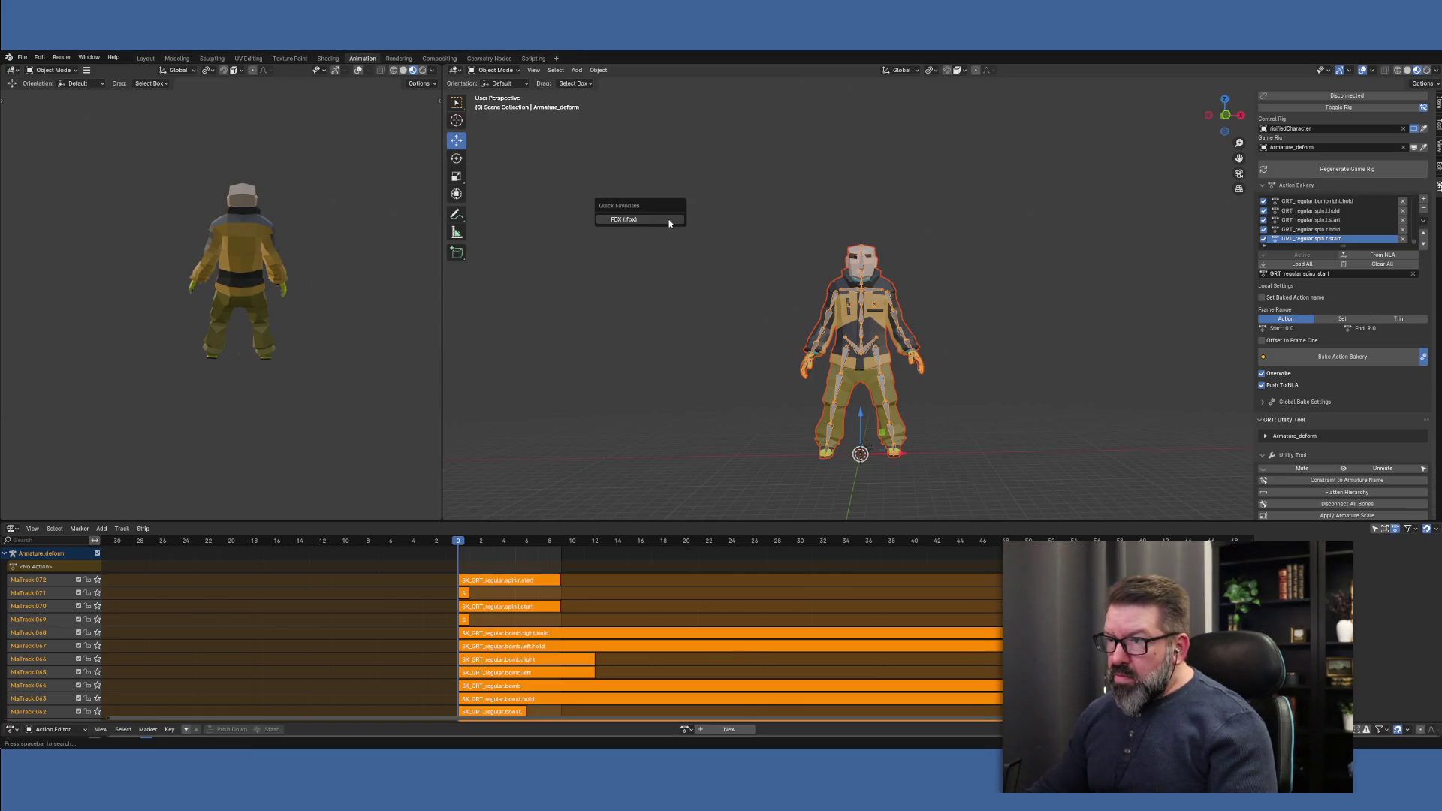
{"action": "key", "text": "Escape"}
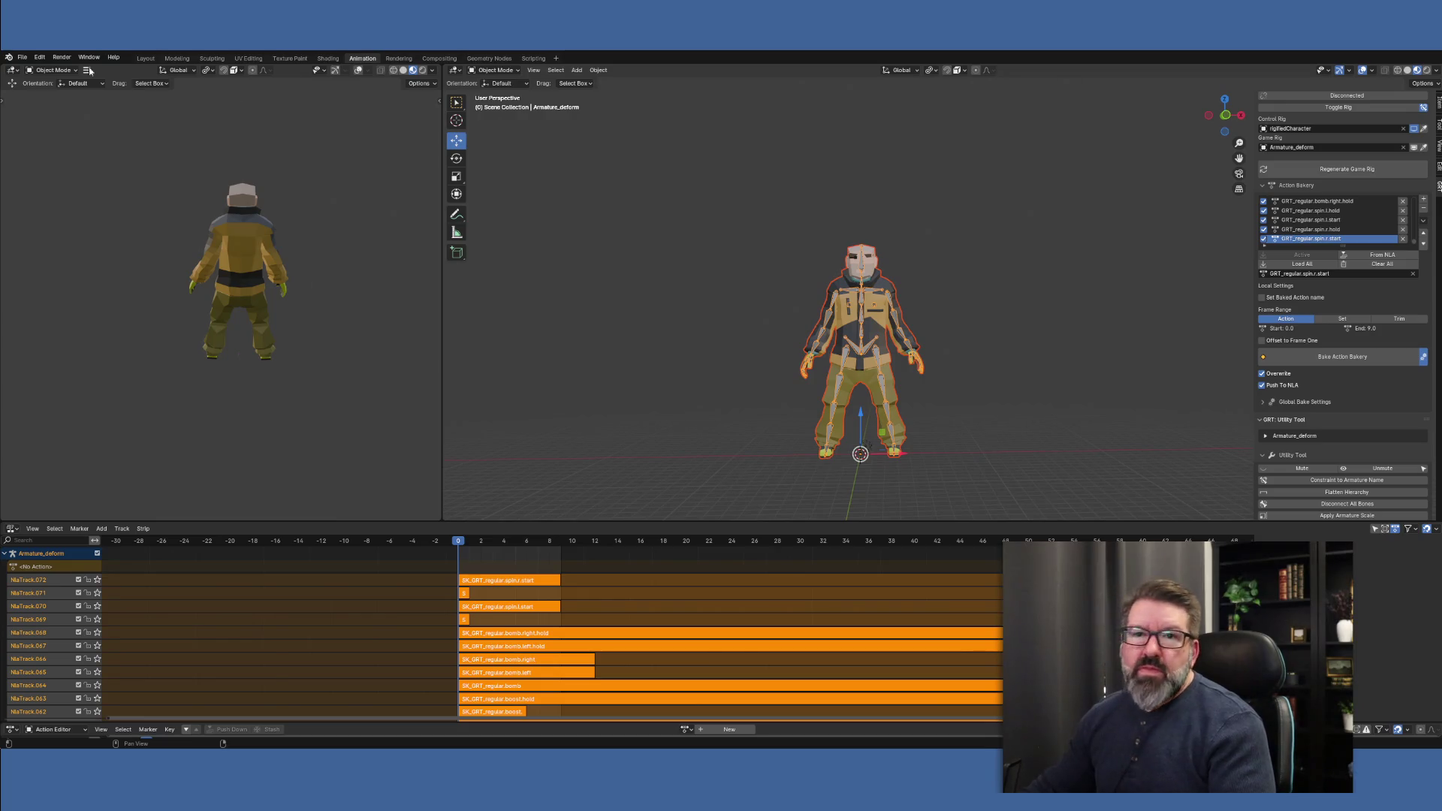
Save the Blender scene as SK_Anims_20260122.blend
{"action": "left_click", "coordinate": [22, 57]}
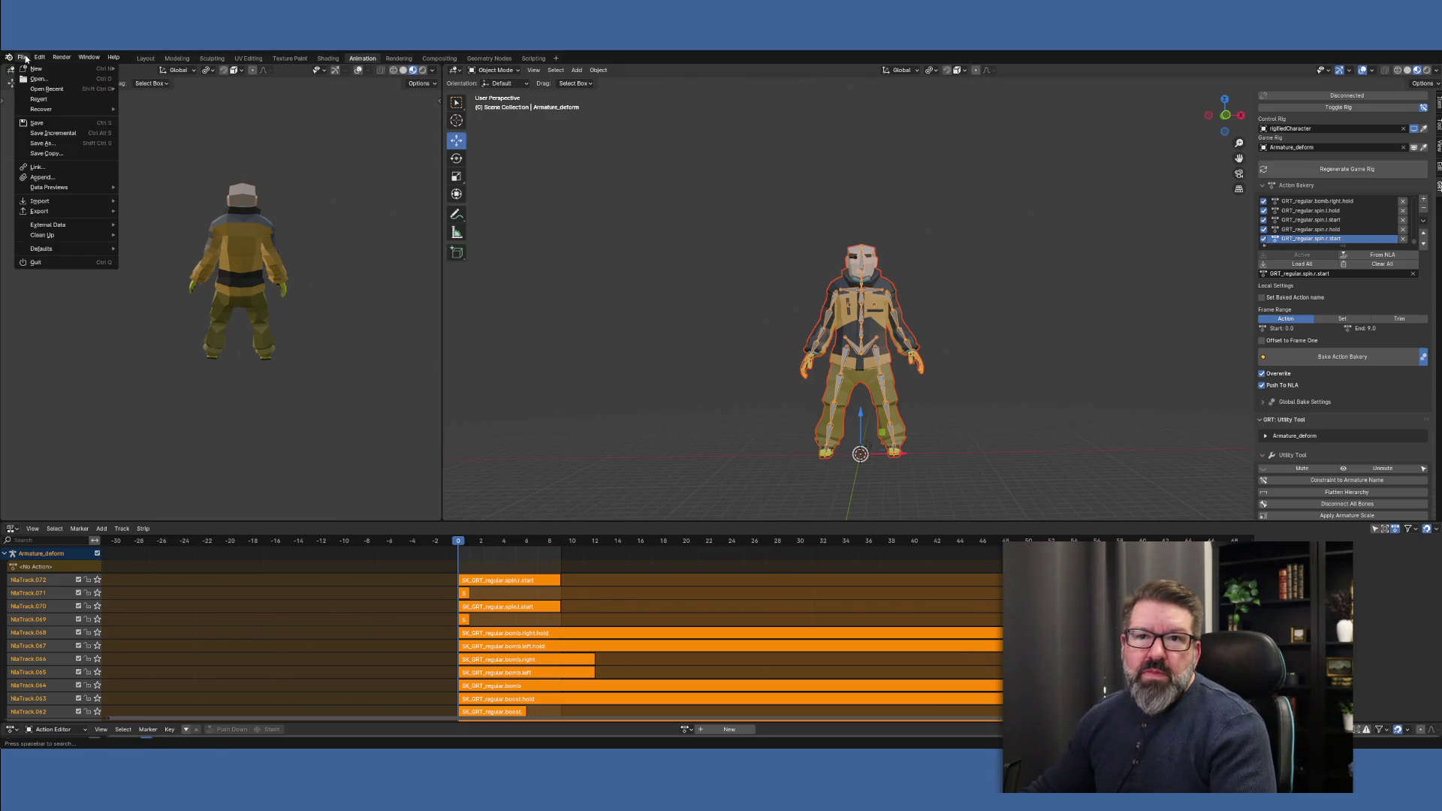
{"action": "left_click", "coordinate": [42, 143]}
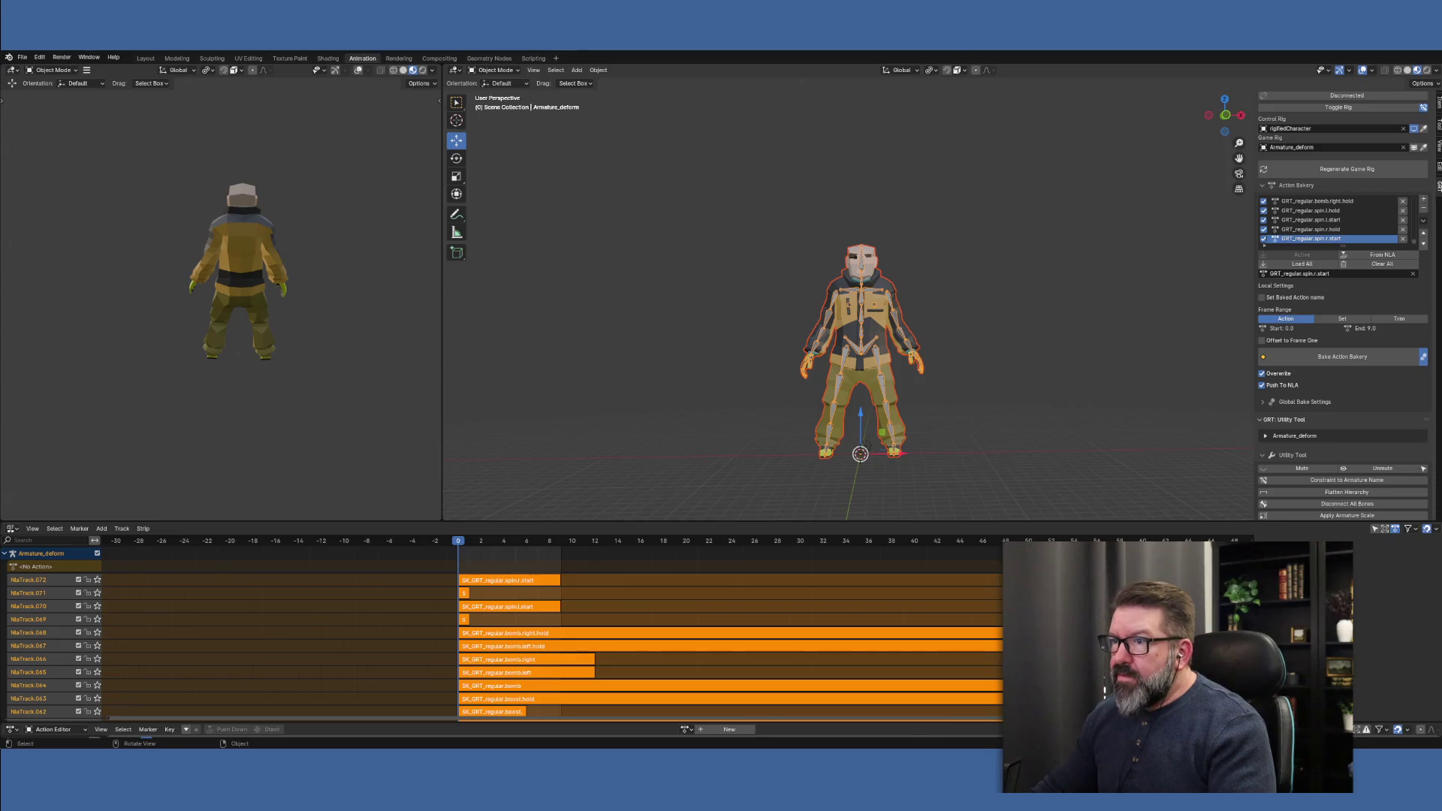
{"action": "key", "text": "ctrl+s"}
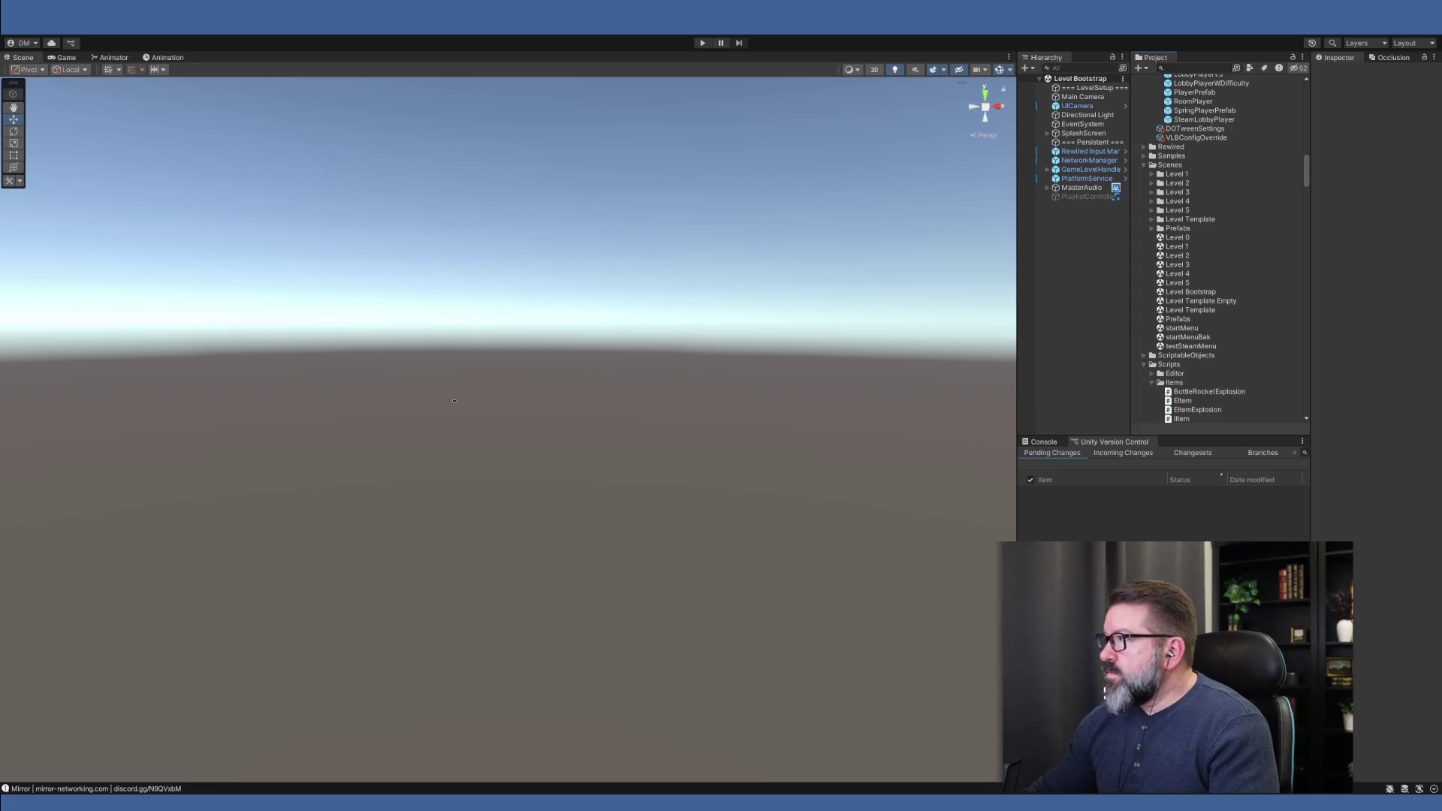
Expand Assets/Animation and view SKAnimImporterBomb's animation import settings and clip list
{"action": "scroll", "coordinate": [1220, 248], "scroll_direction": "up", "scroll_amount": 15}
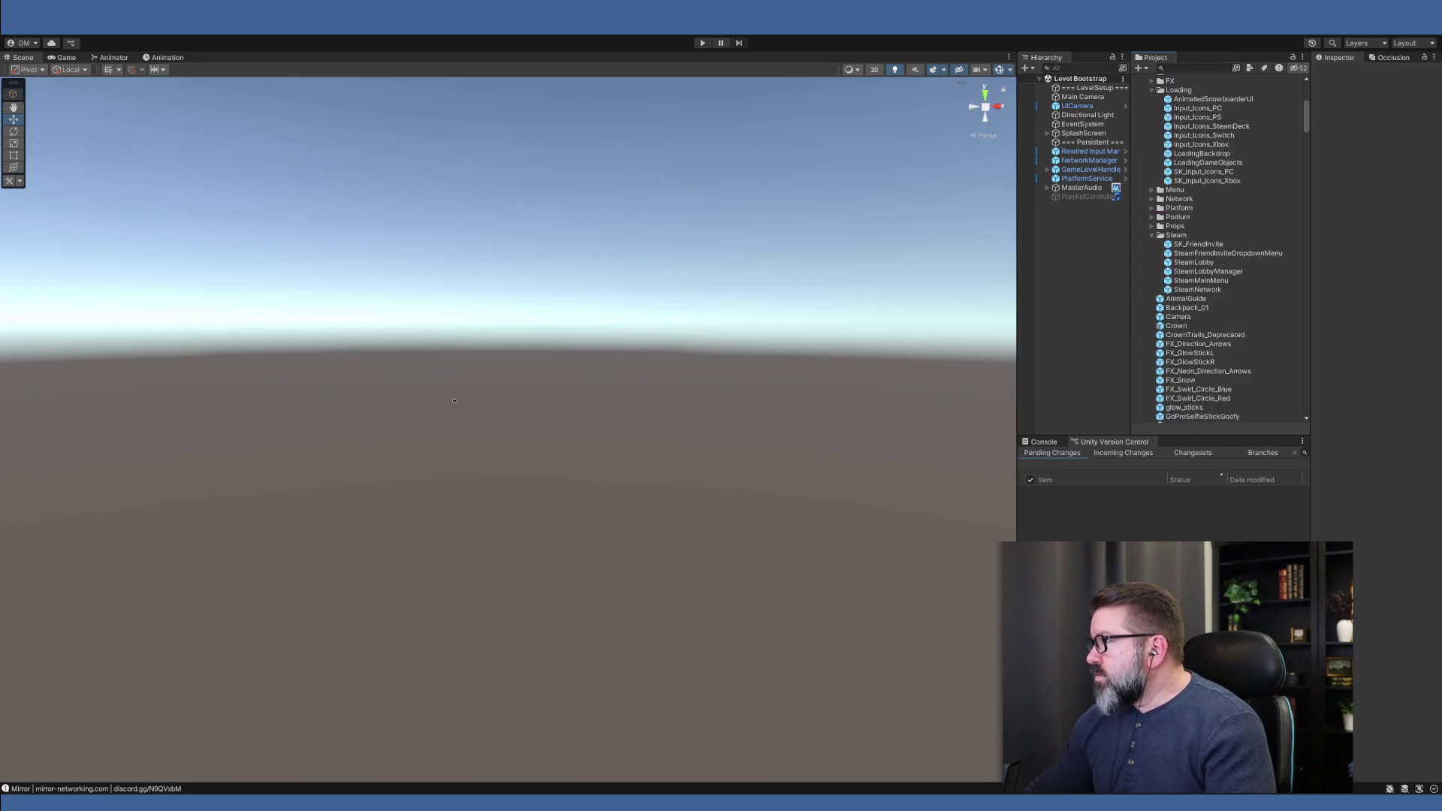
{"action": "scroll", "coordinate": [1210, 248], "scroll_direction": "up", "scroll_amount": 8}
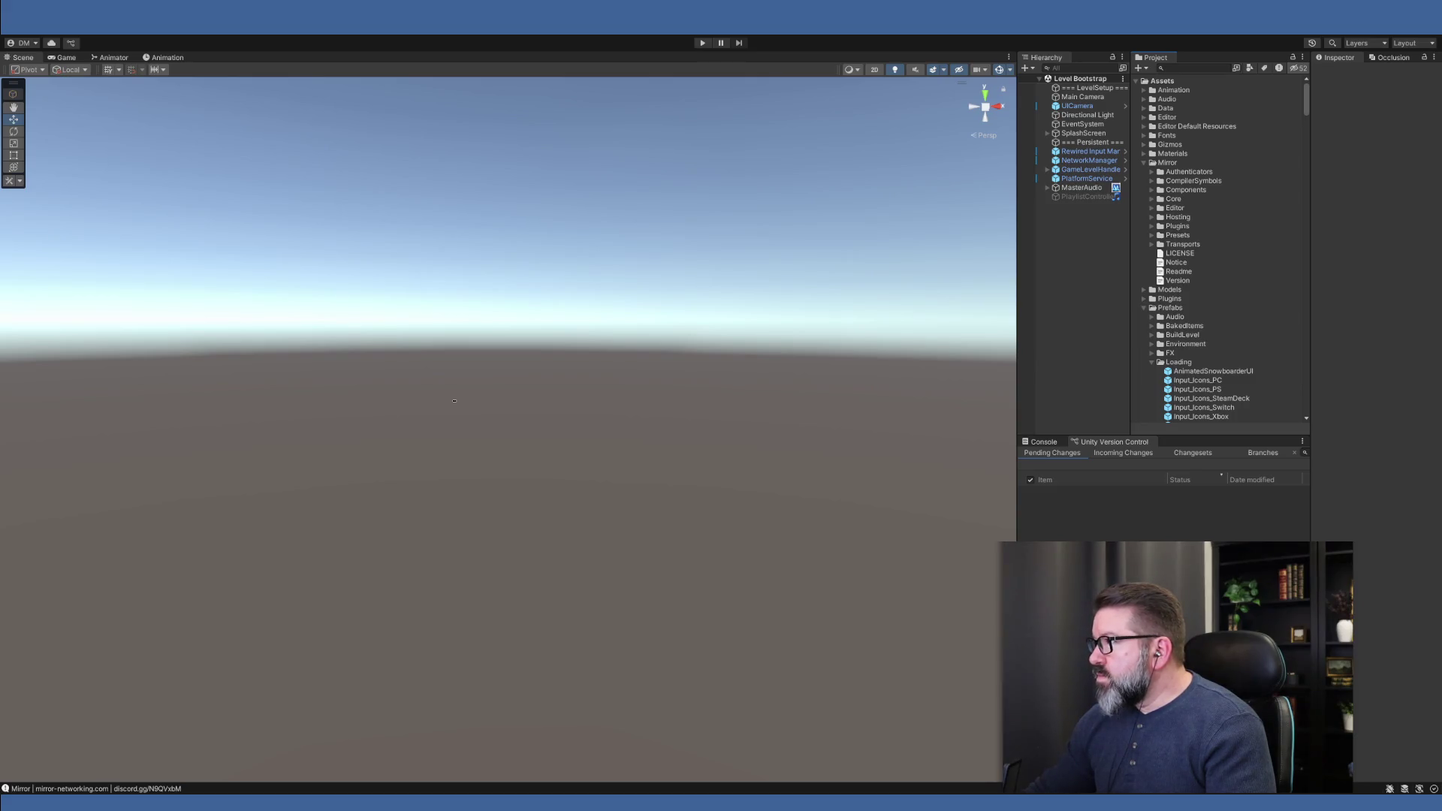
{"action": "left_click", "coordinate": [1143, 90]}
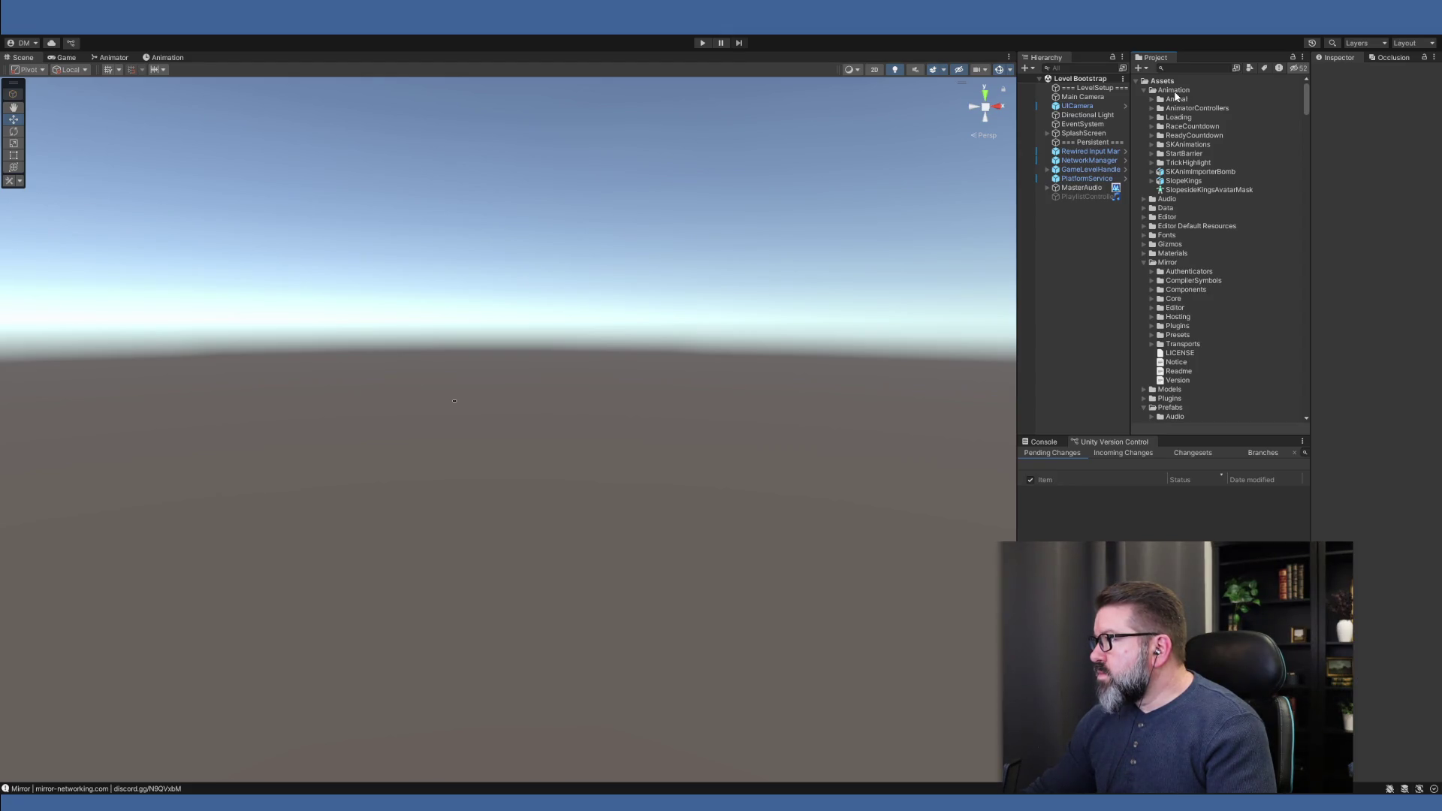
{"action": "left_click", "coordinate": [1200, 171]}
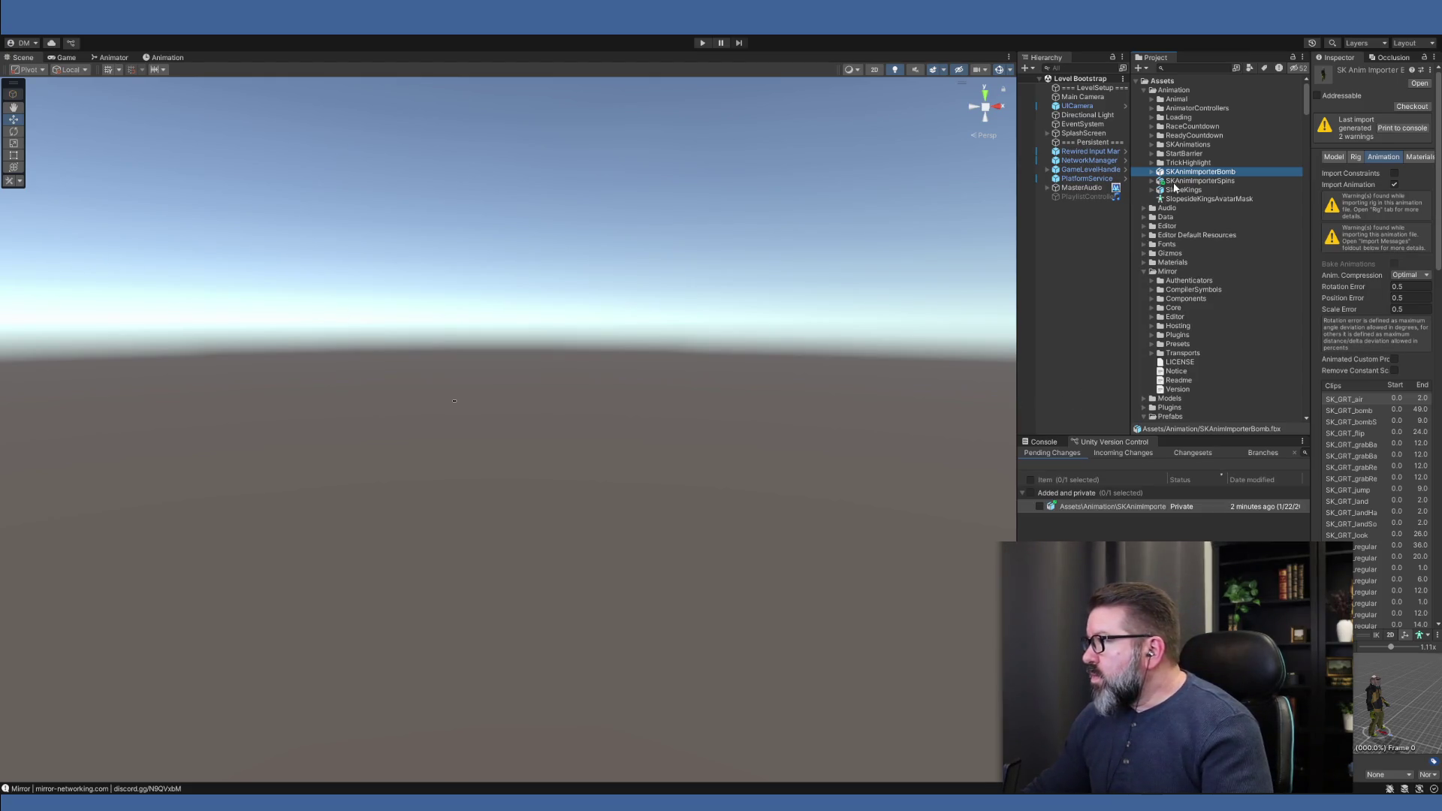
Select SKAnimImporterSpins, widen the project and inspector panels, and show its Model import settings
{"action": "left_click", "coordinate": [1179, 181]}
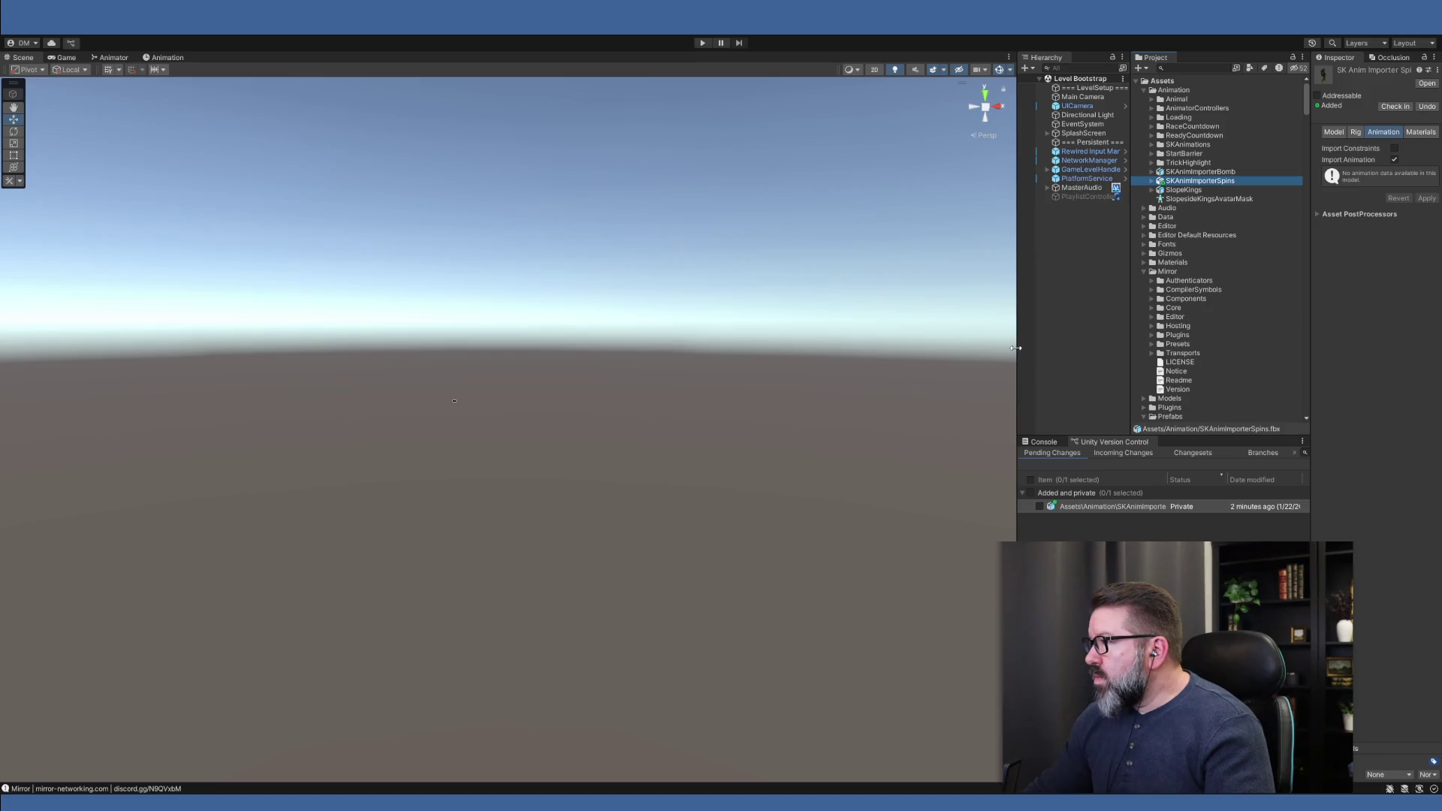
{"action": "left_click_drag", "start_coordinate": [1013, 350], "coordinate": [694, 359]}
{"action": "left_click_drag", "start_coordinate": [932, 347], "coordinate": [847, 346]}
{"action": "left_click_drag", "start_coordinate": [1311, 276], "coordinate": [1019, 259]}
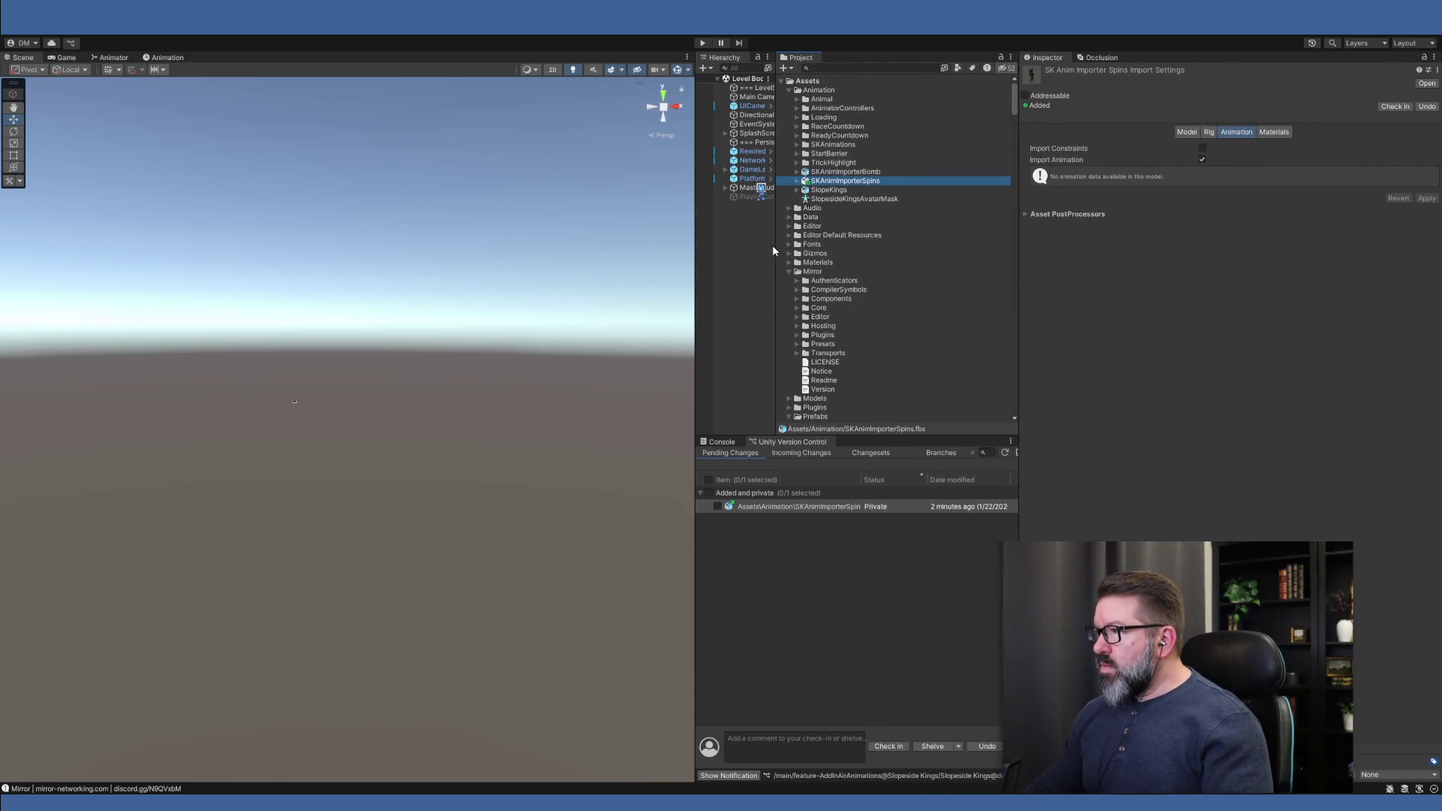
{"action": "left_click_drag", "start_coordinate": [775, 251], "coordinate": [822, 254]}
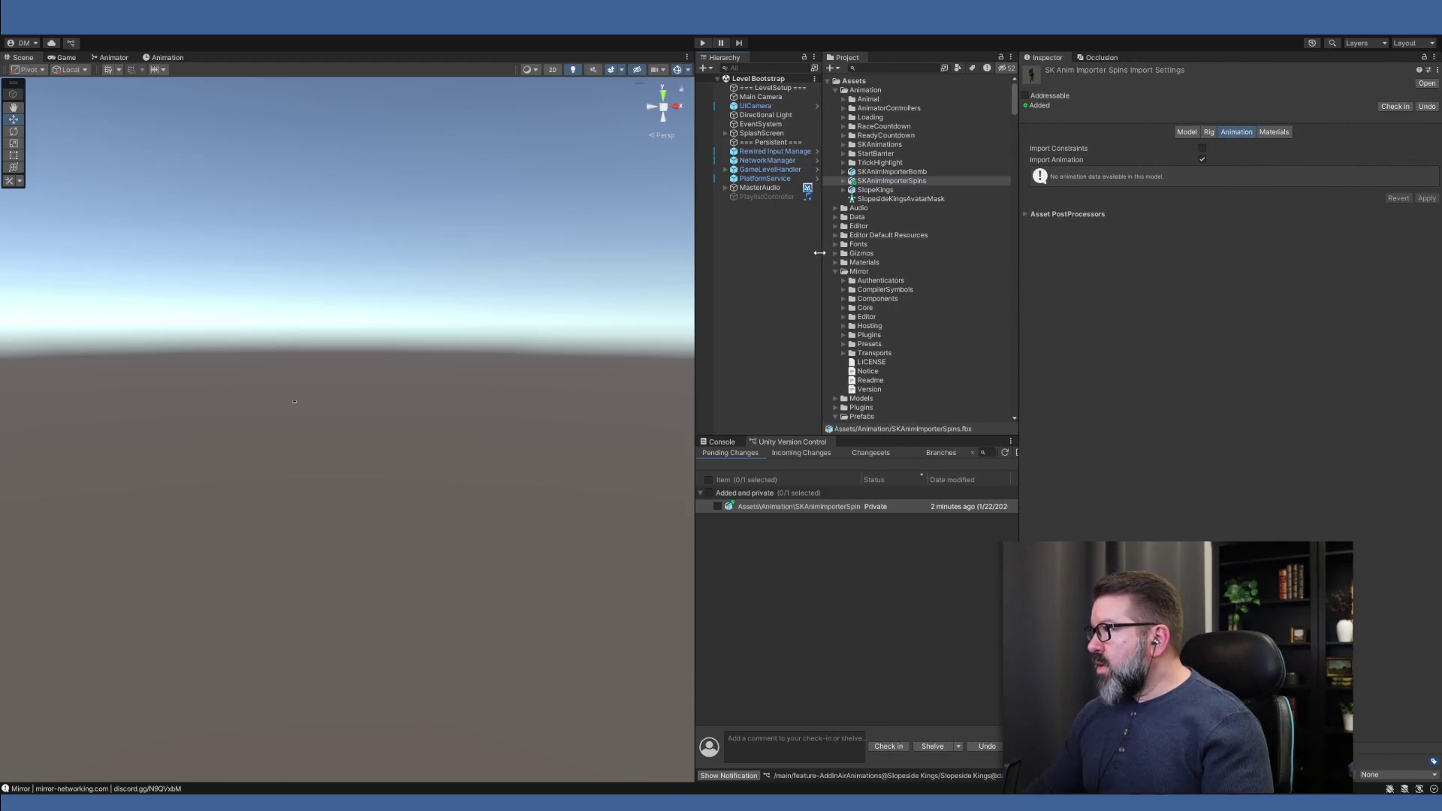
{"action": "left_click", "coordinate": [1191, 135]}
Turn off BlendShapes, Visibility and Cameras import for the Spins FBX and apply
{"action": "left_click", "coordinate": [1201, 191]}
{"action": "left_click", "coordinate": [1201, 203]}
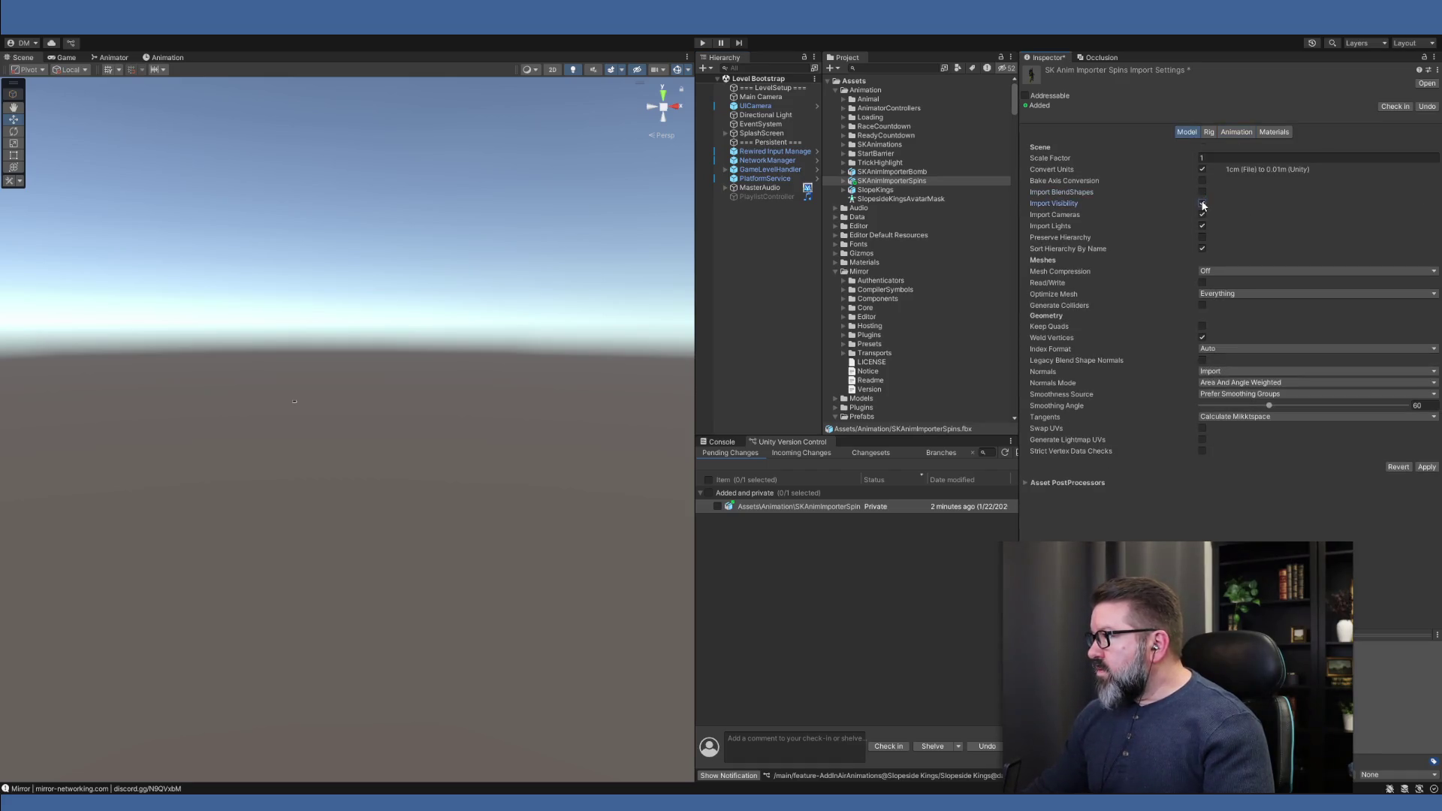
{"action": "left_click", "coordinate": [1201, 214]}
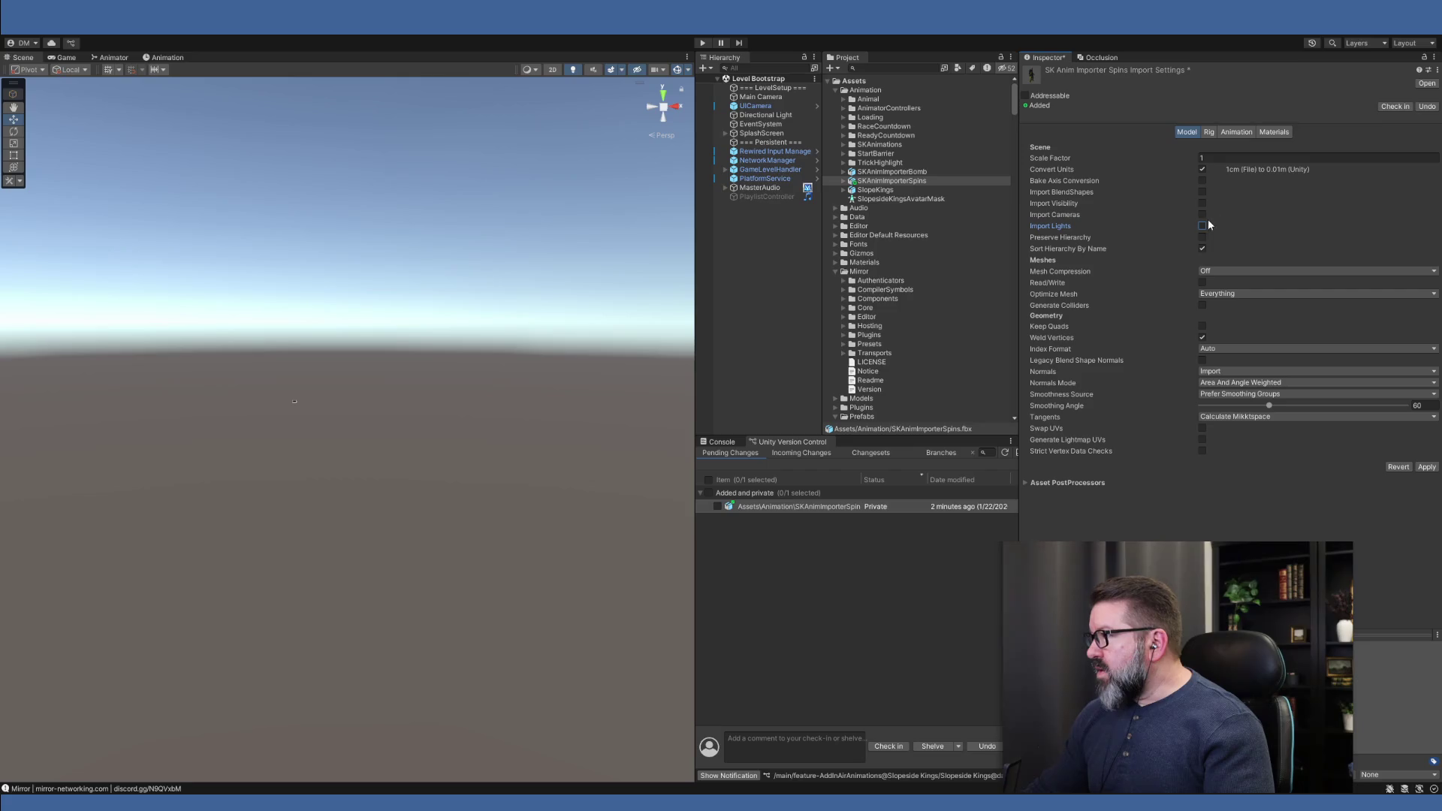
{"action": "left_click", "coordinate": [1427, 467]}
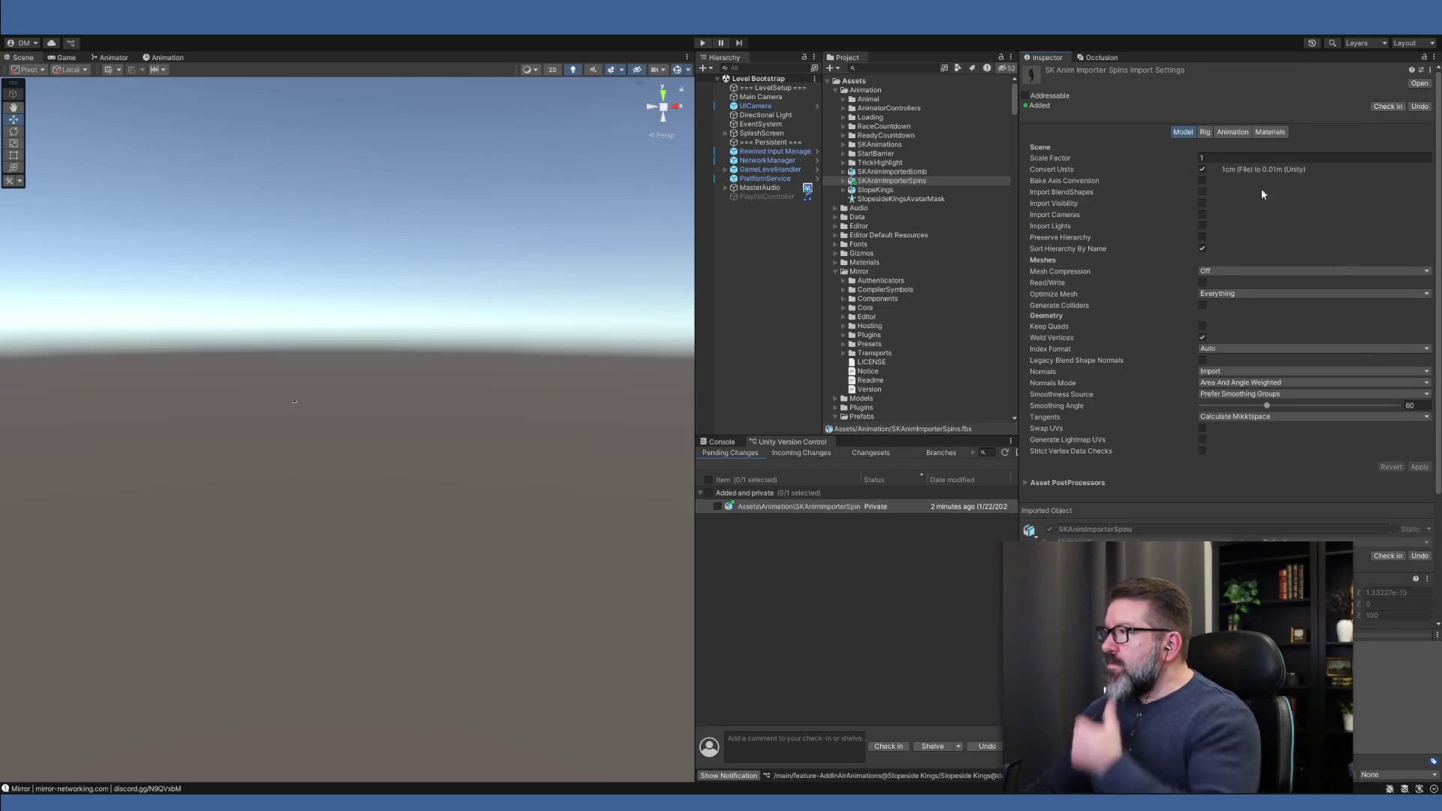
Set the Spins FBX rig Animation Type to Humanoid and apply
{"action": "left_click", "coordinate": [1206, 134]}
{"action": "left_click", "coordinate": [1232, 148]}
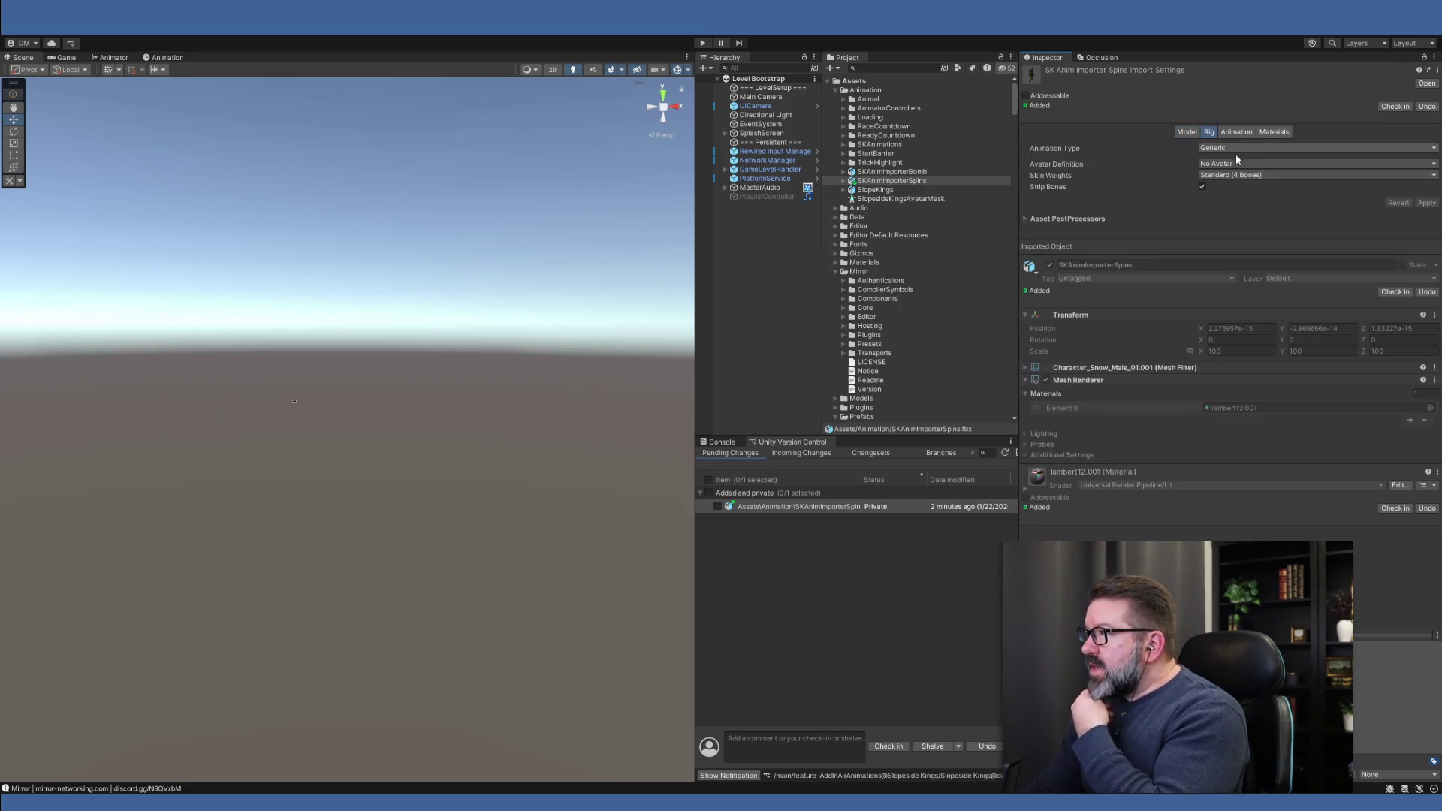
{"action": "left_click", "coordinate": [1236, 156]}
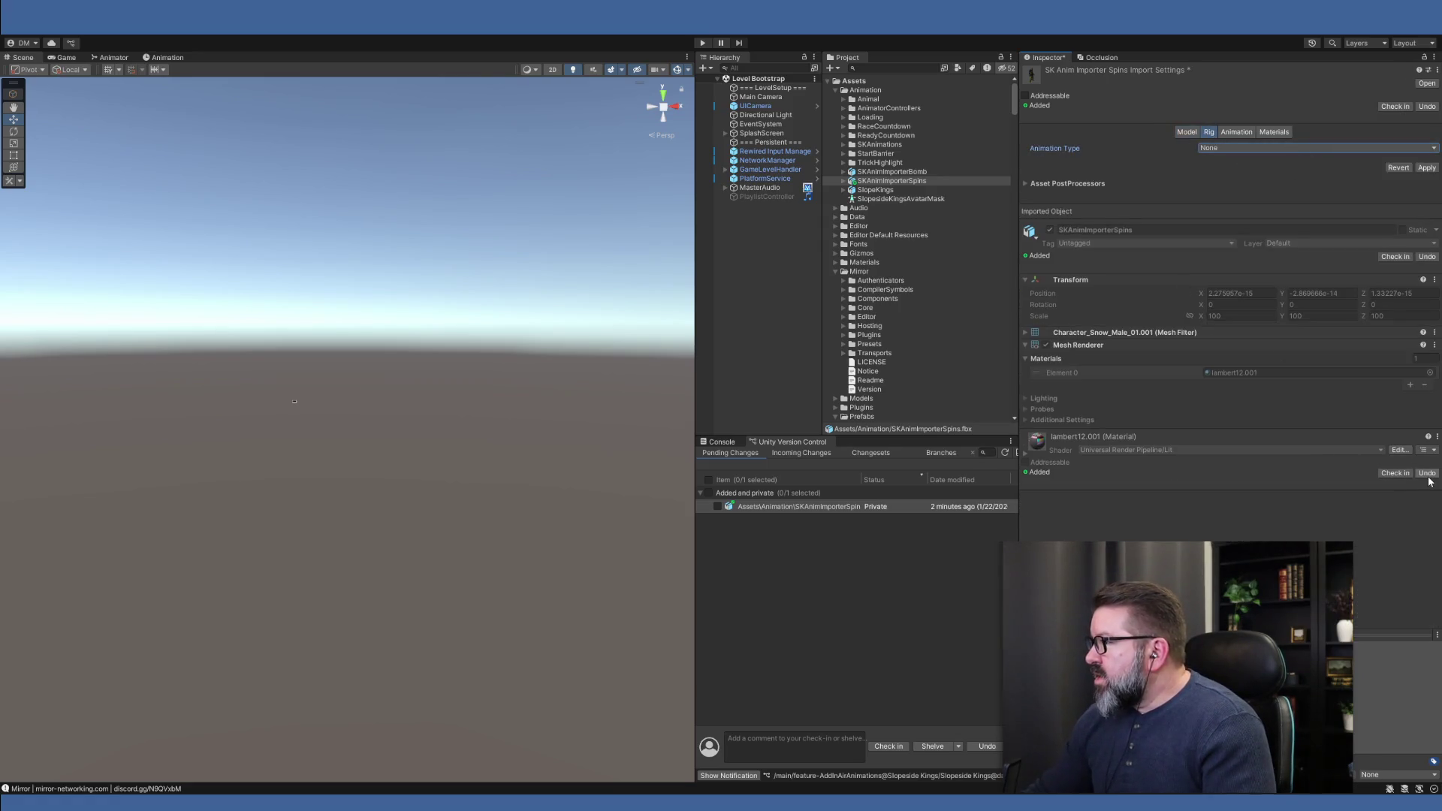
{"action": "left_click", "coordinate": [1427, 168]}
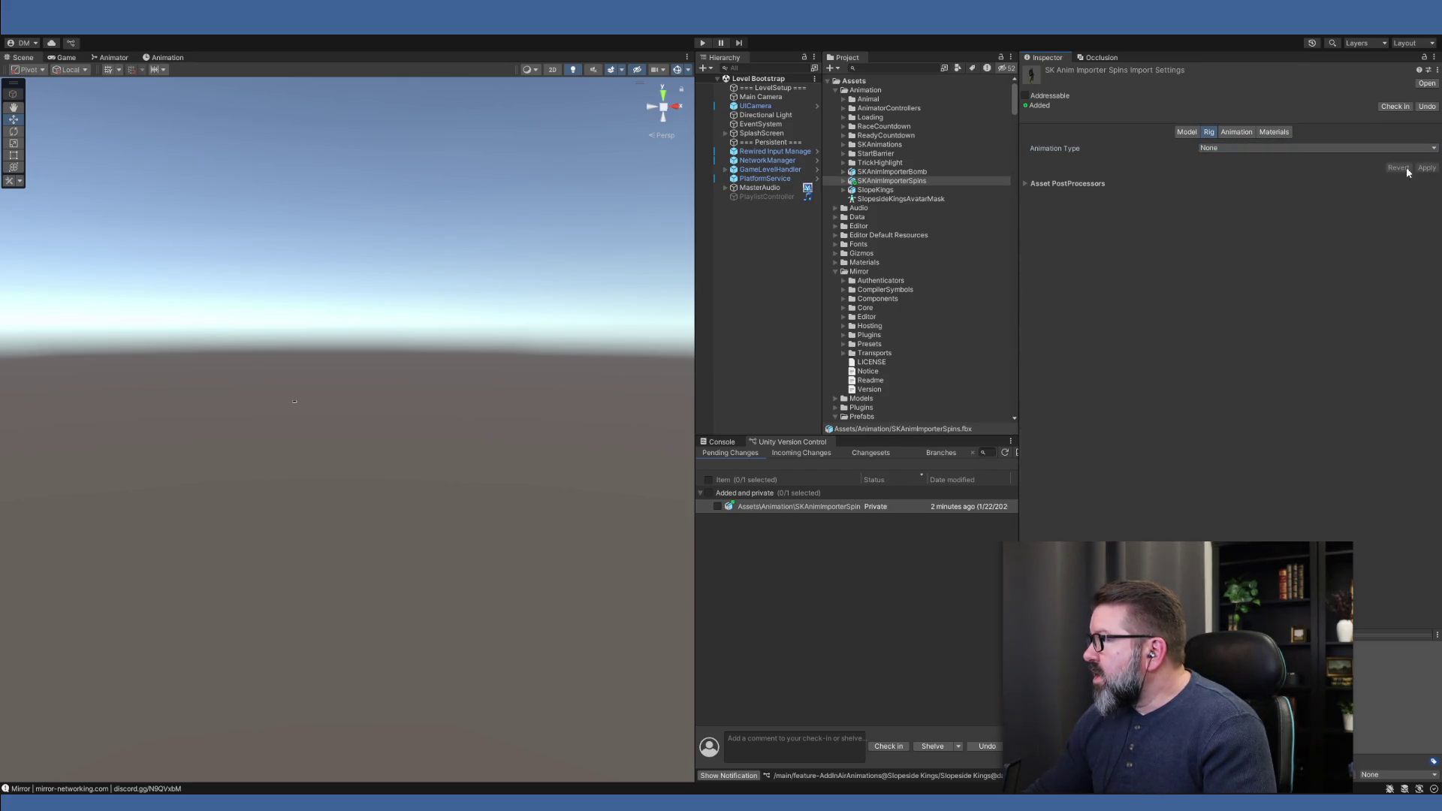
{"action": "left_click", "coordinate": [1237, 132]}
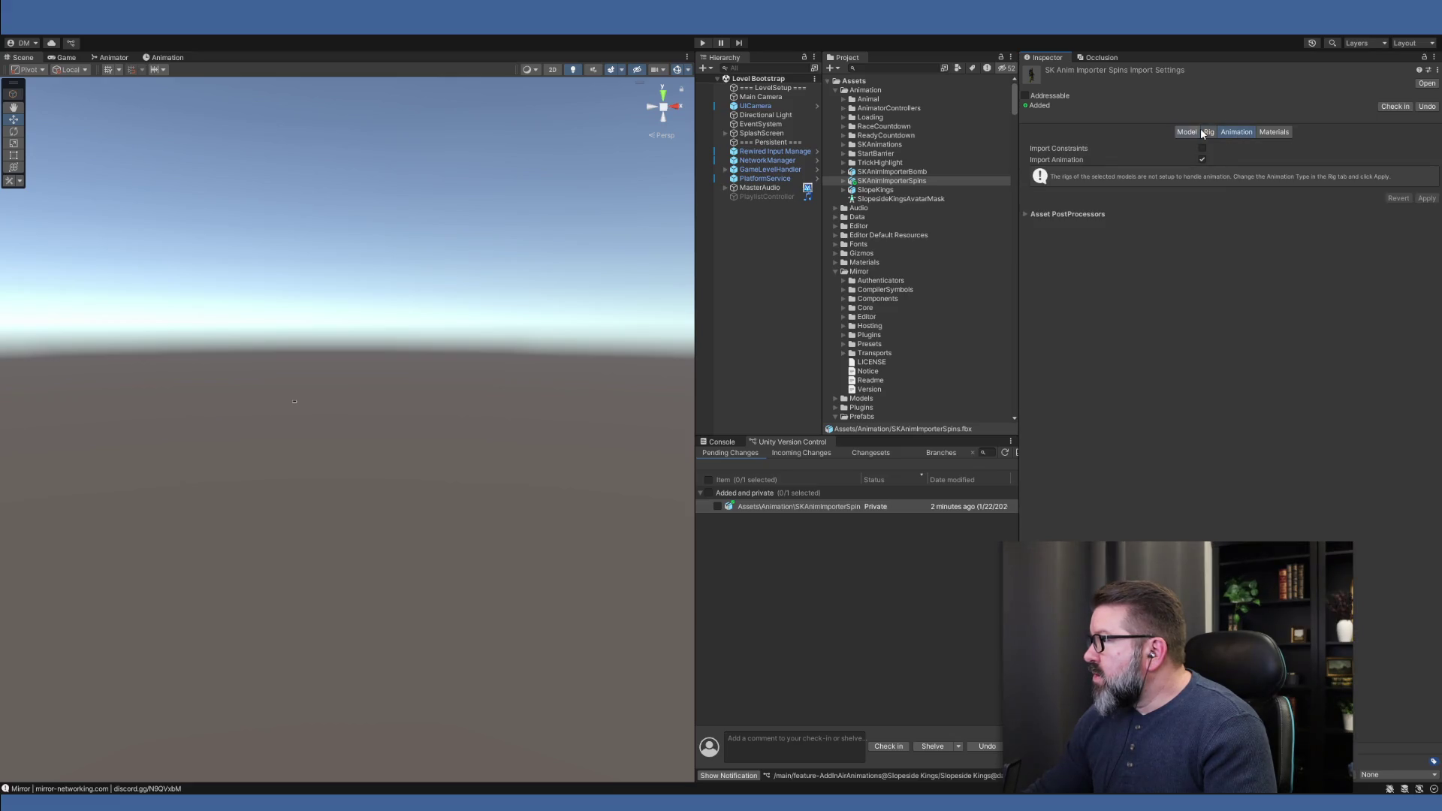
{"action": "left_click", "coordinate": [1205, 132]}
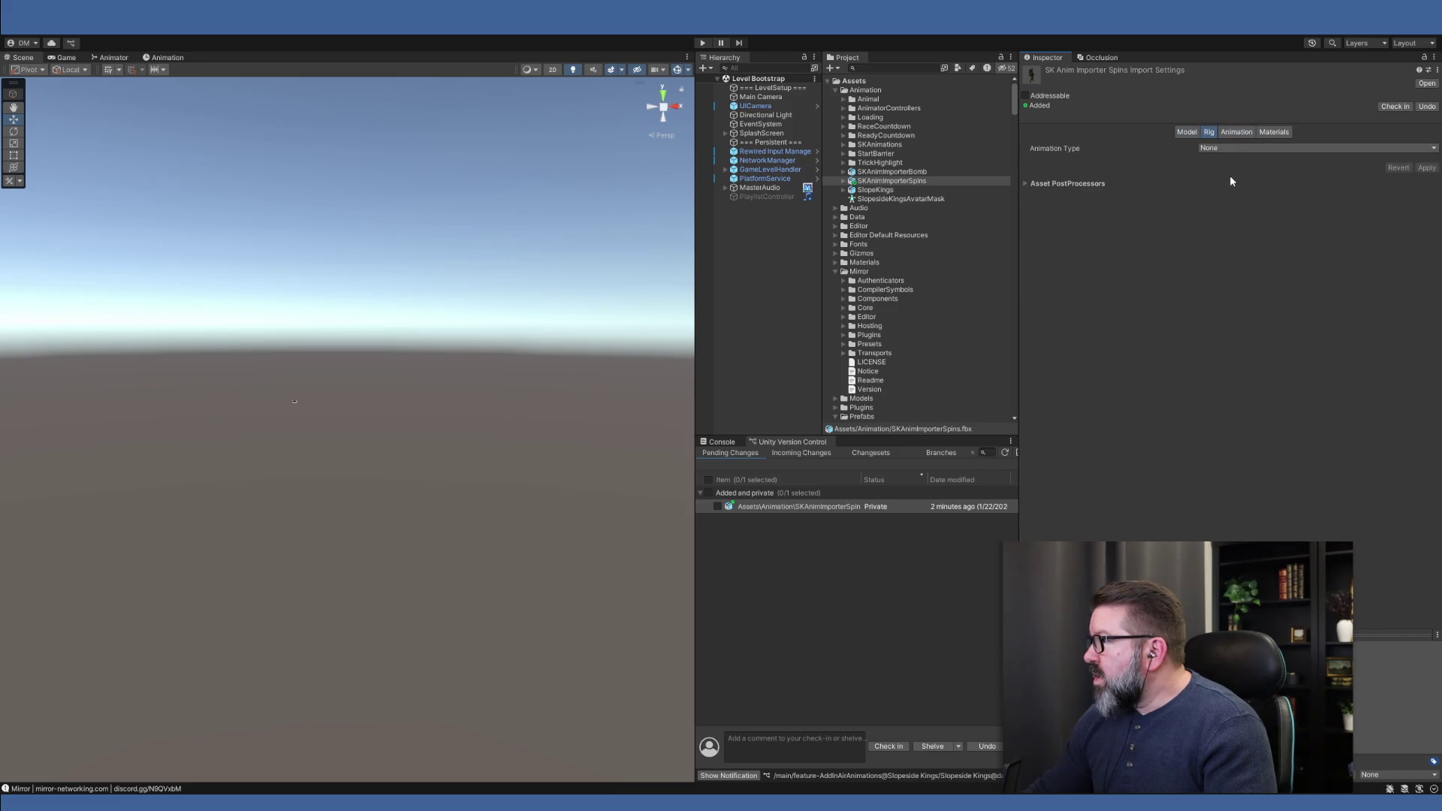
{"action": "left_click", "coordinate": [1234, 198]}
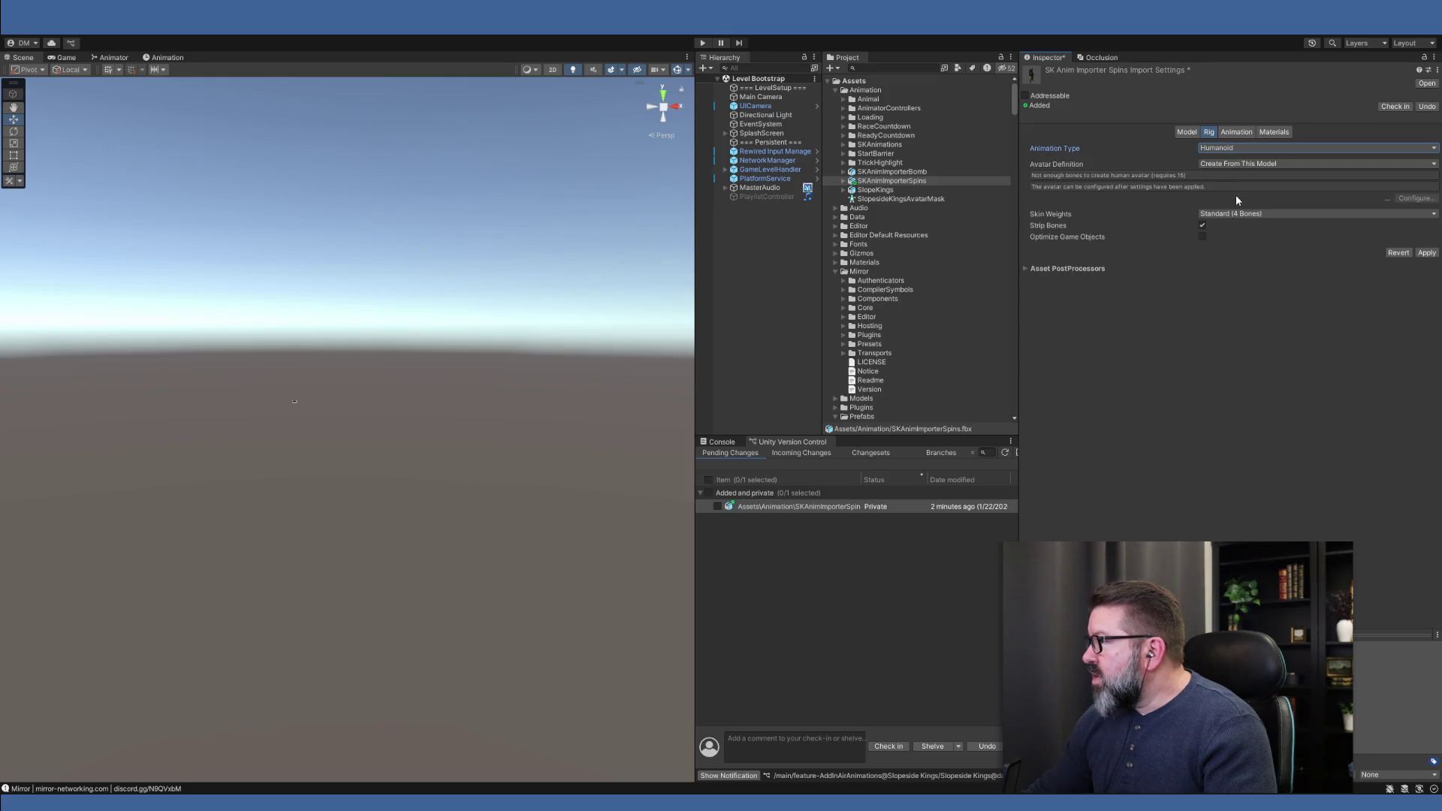
{"action": "left_click", "coordinate": [1432, 255]}
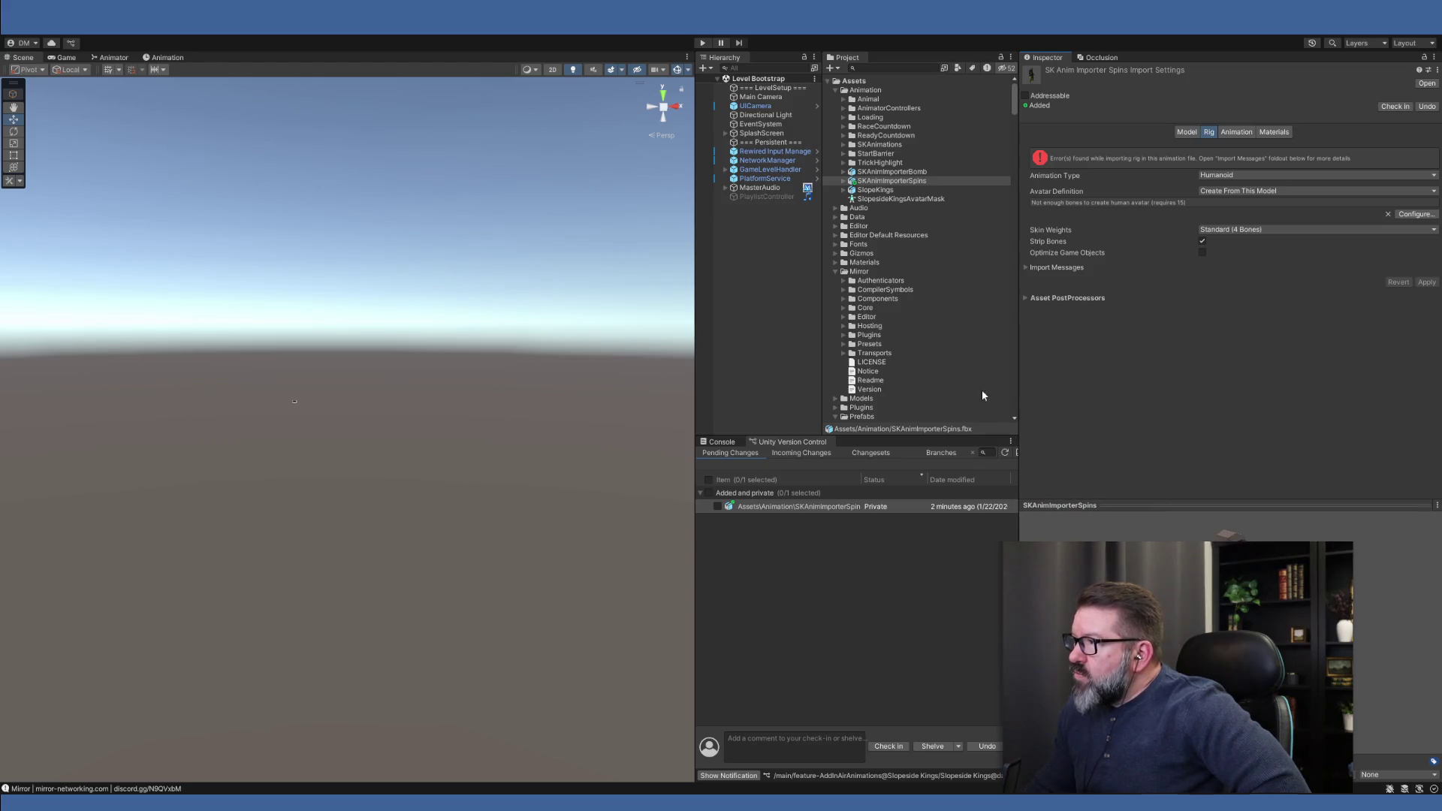
{"action": "left_click", "coordinate": [892, 173]}
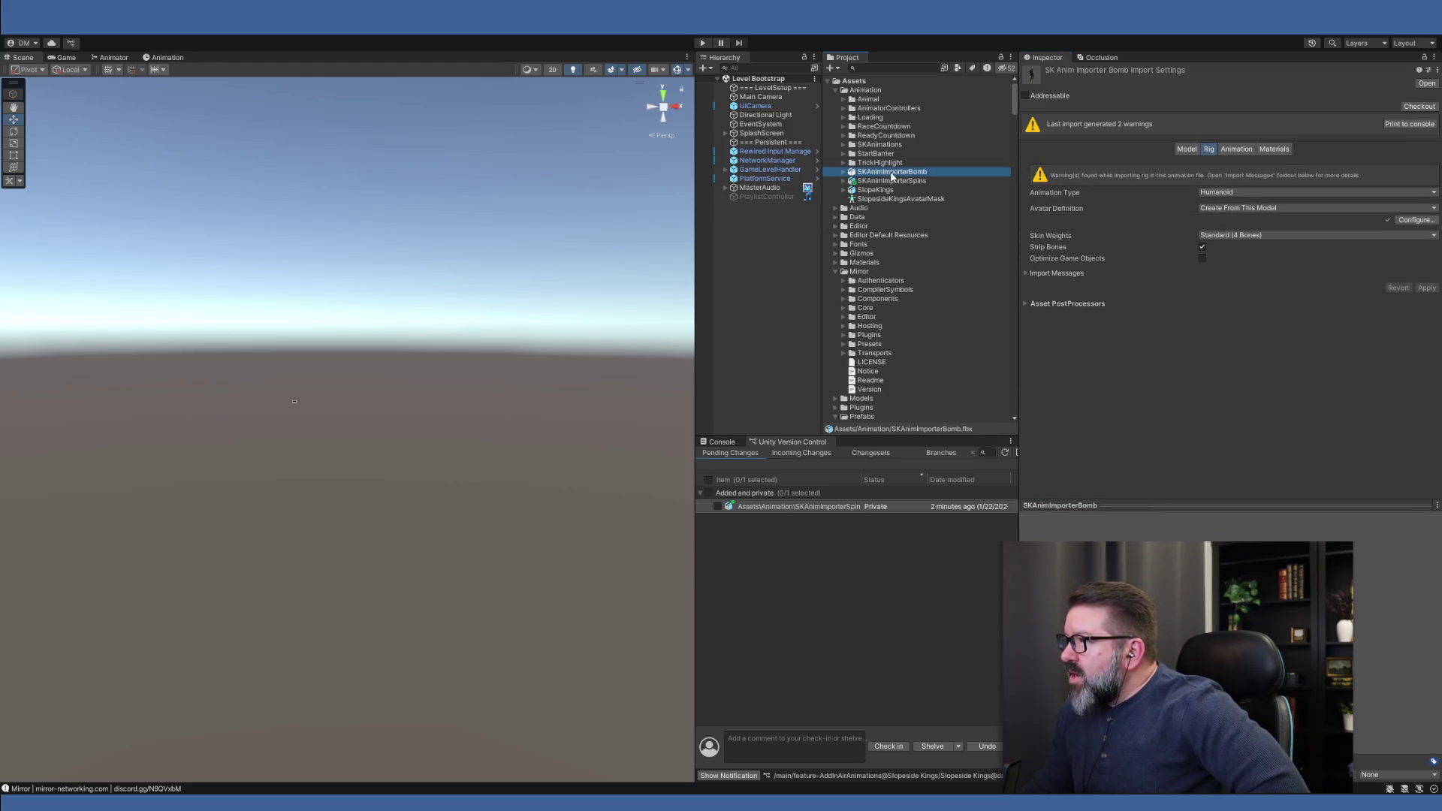
{"action": "left_click", "coordinate": [899, 181]}
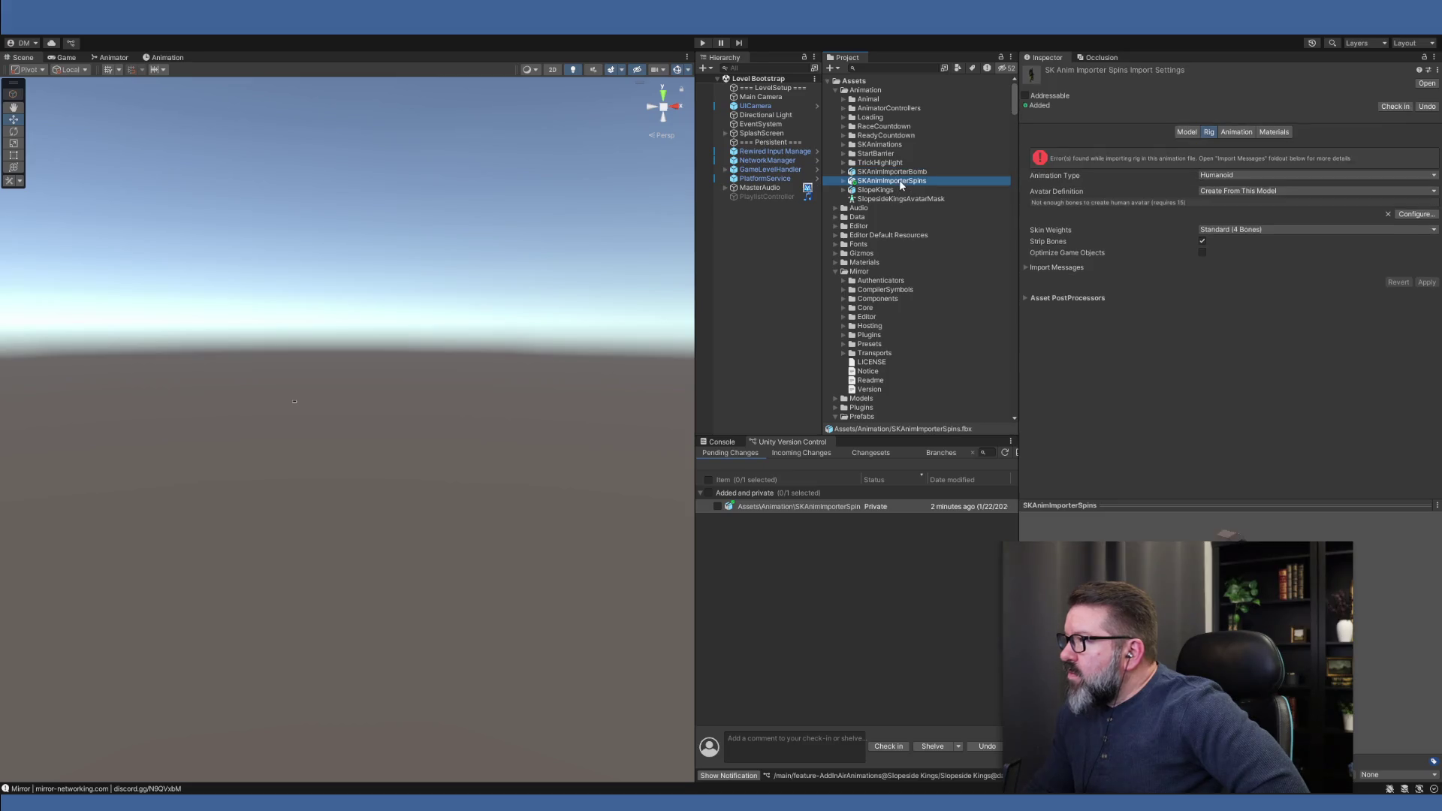
{"action": "left_click", "coordinate": [901, 172]}
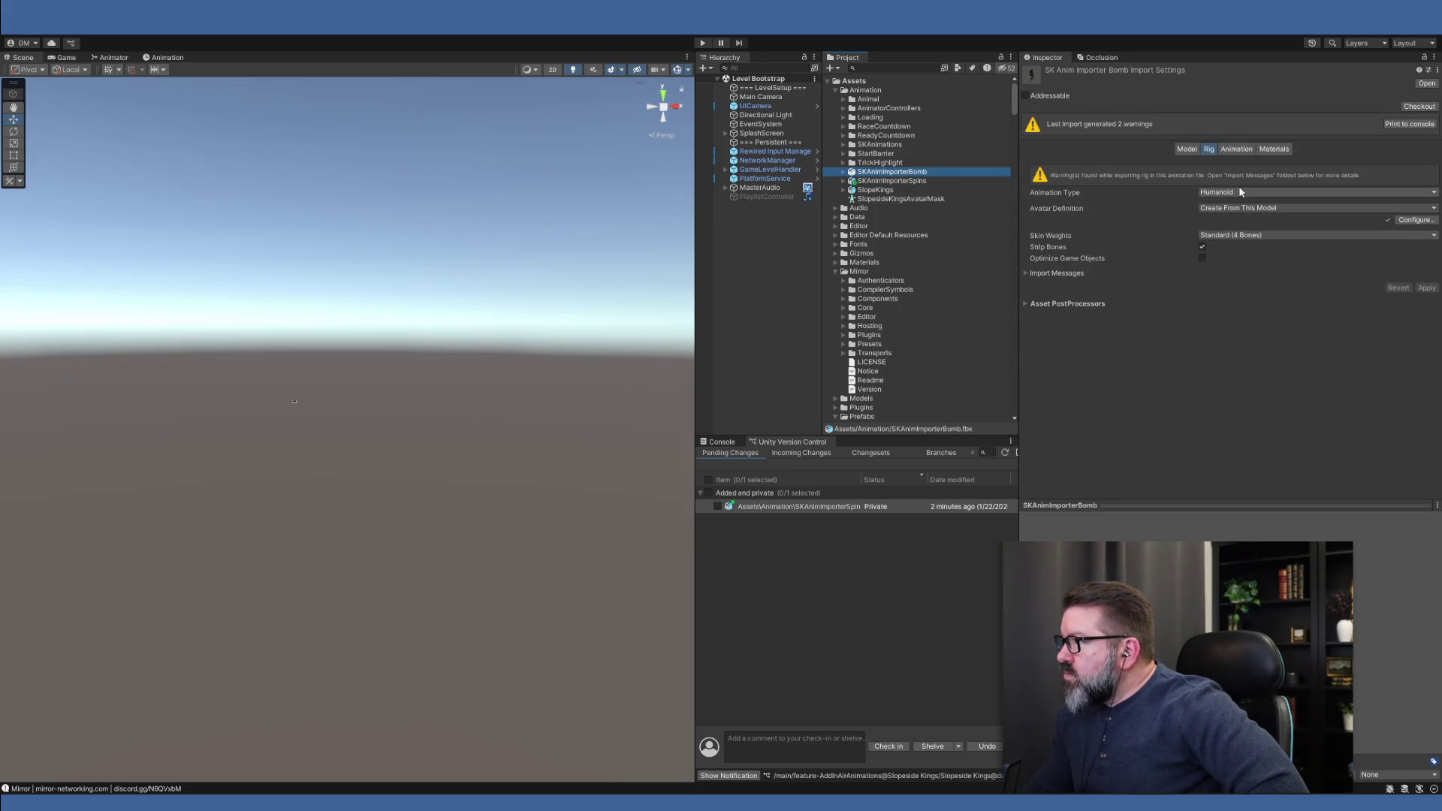
{"action": "left_click", "coordinate": [879, 182]}
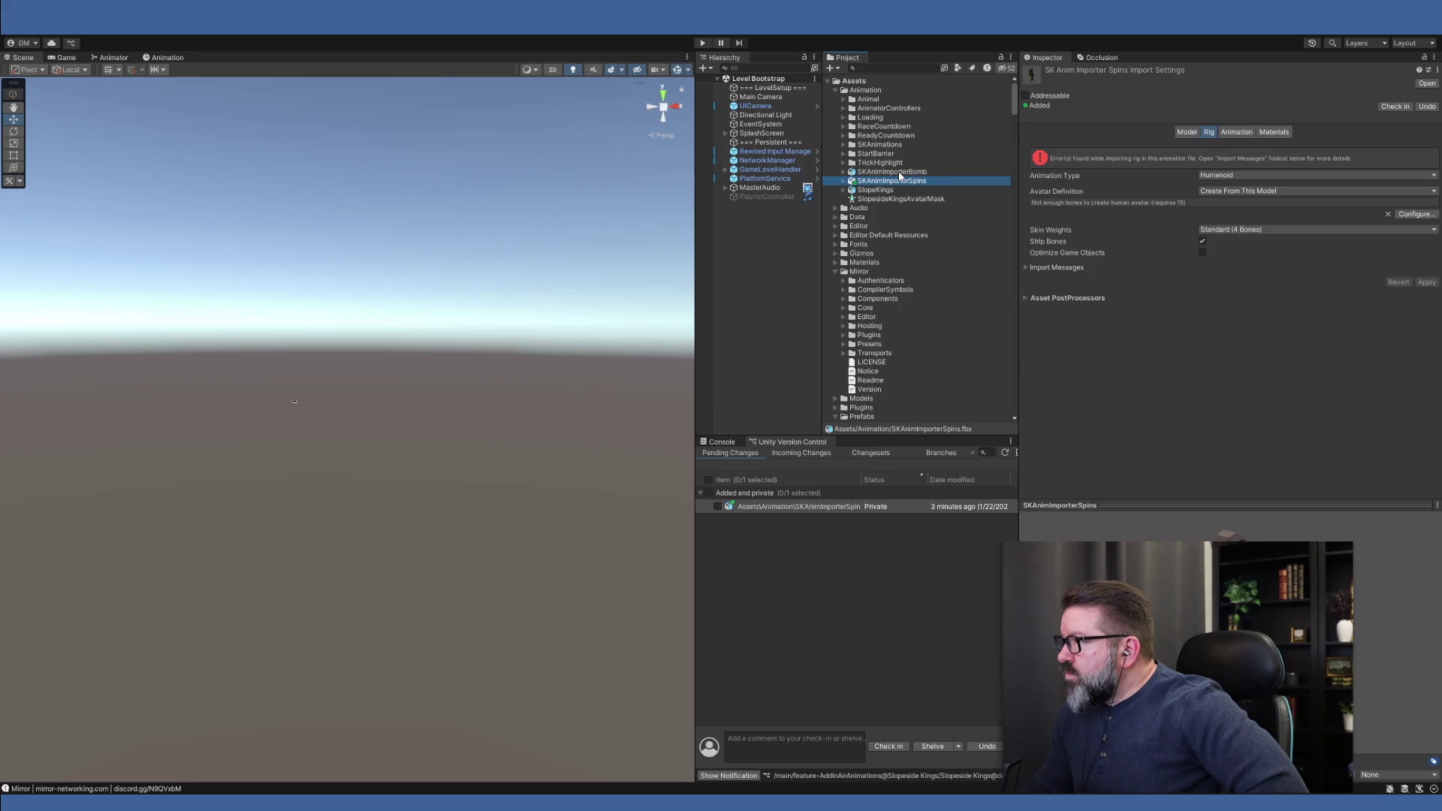
{"action": "left_click", "coordinate": [900, 174]}
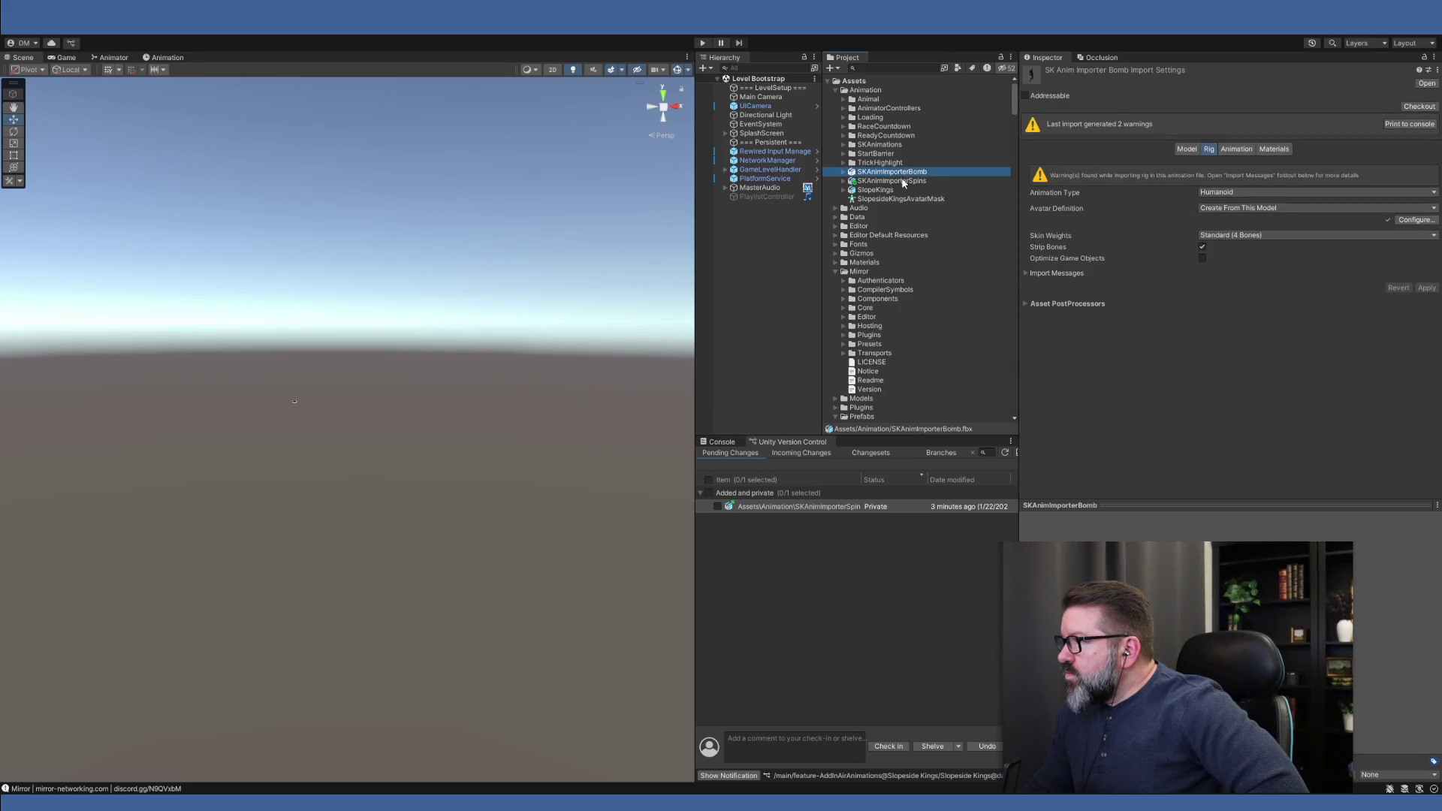
{"action": "left_click", "coordinate": [903, 182]}
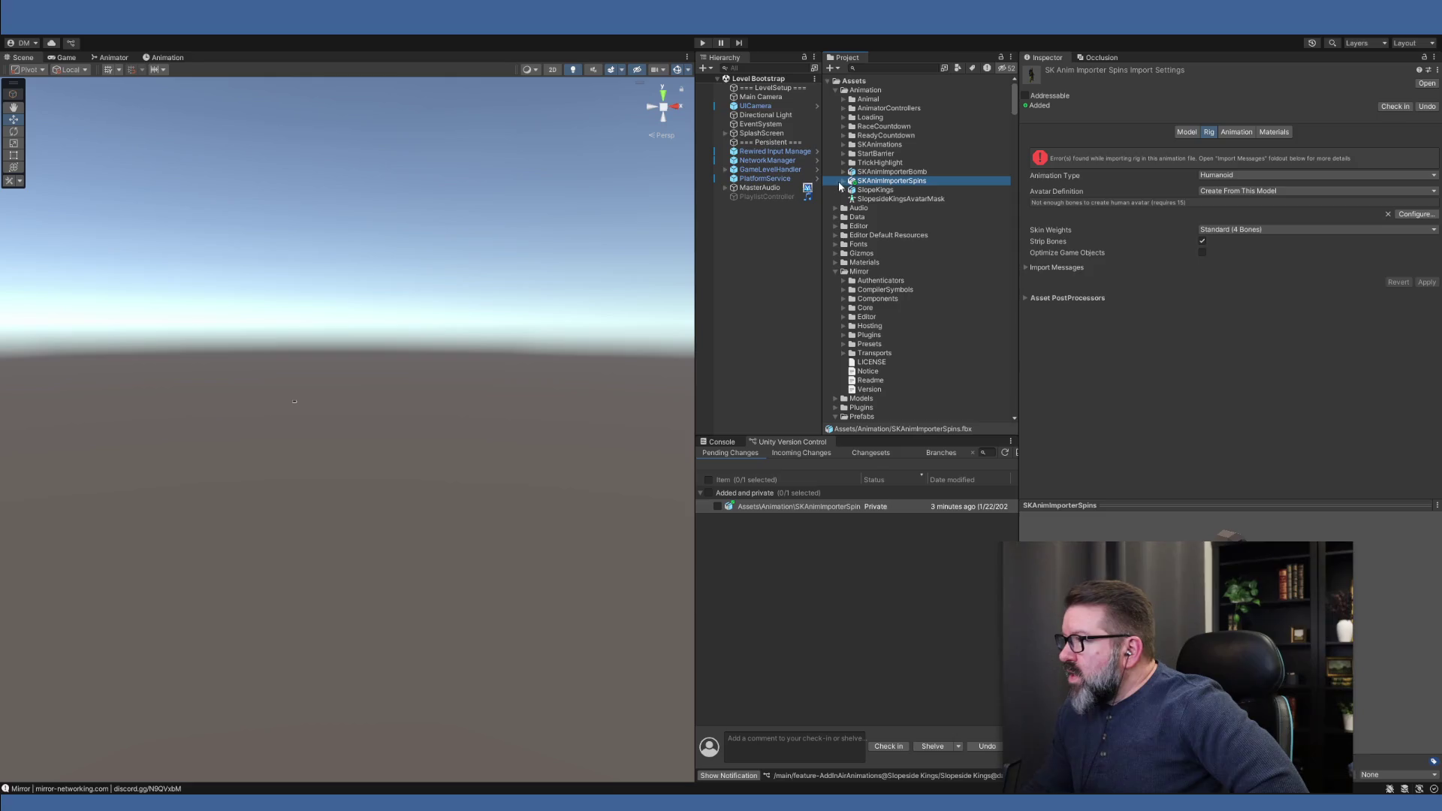
{"action": "left_click", "coordinate": [1187, 131]}
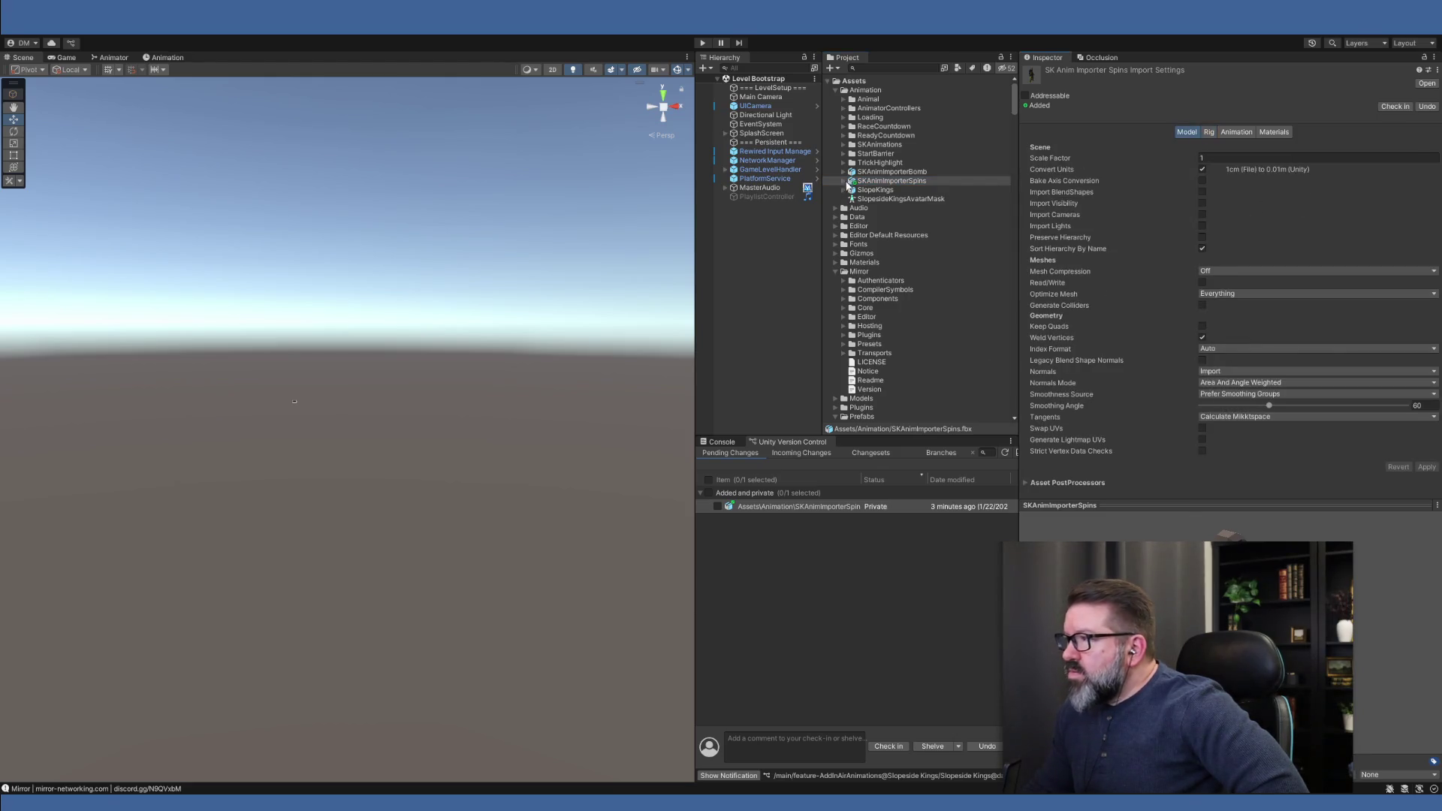
{"action": "left_click", "coordinate": [866, 173]}
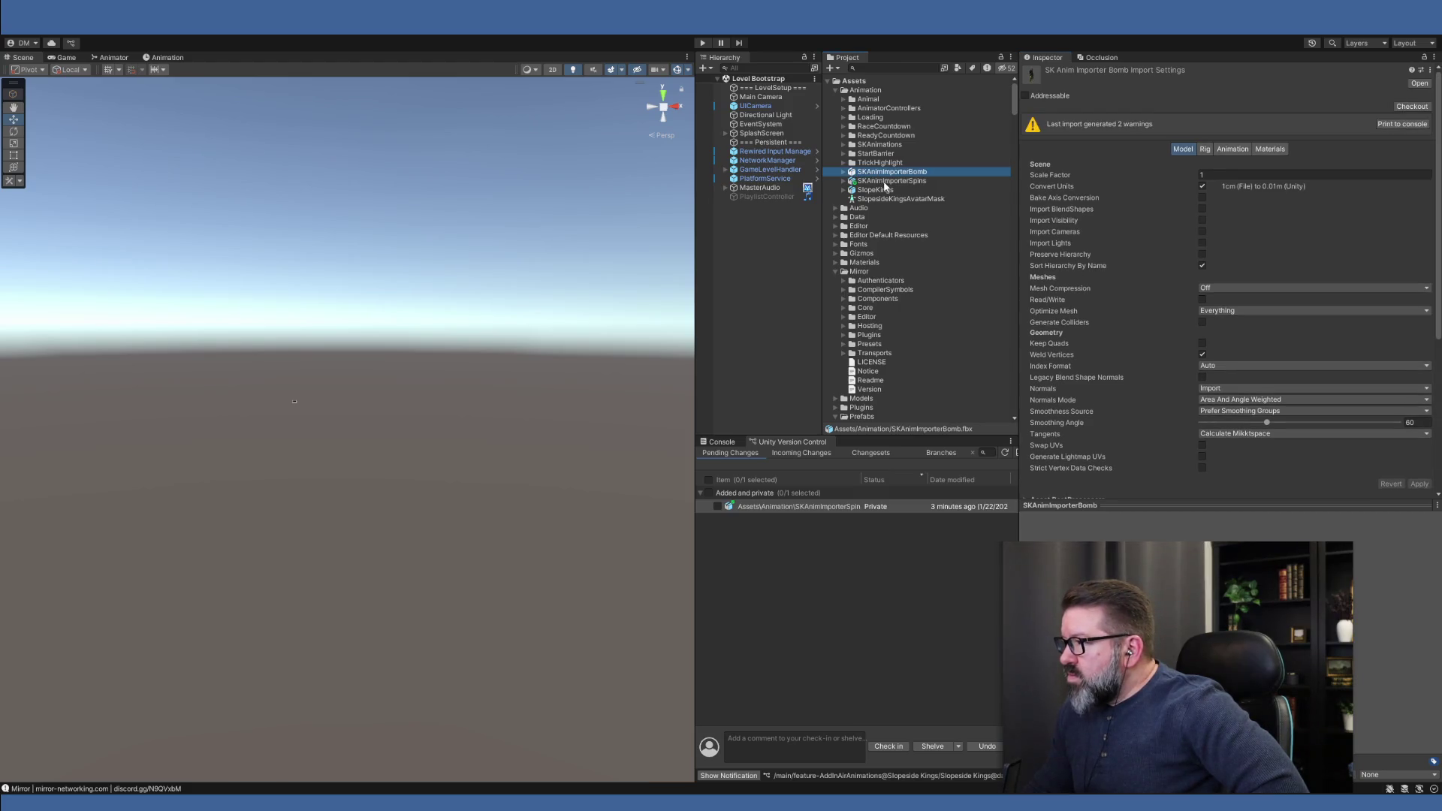
{"action": "left_click", "coordinate": [890, 182]}
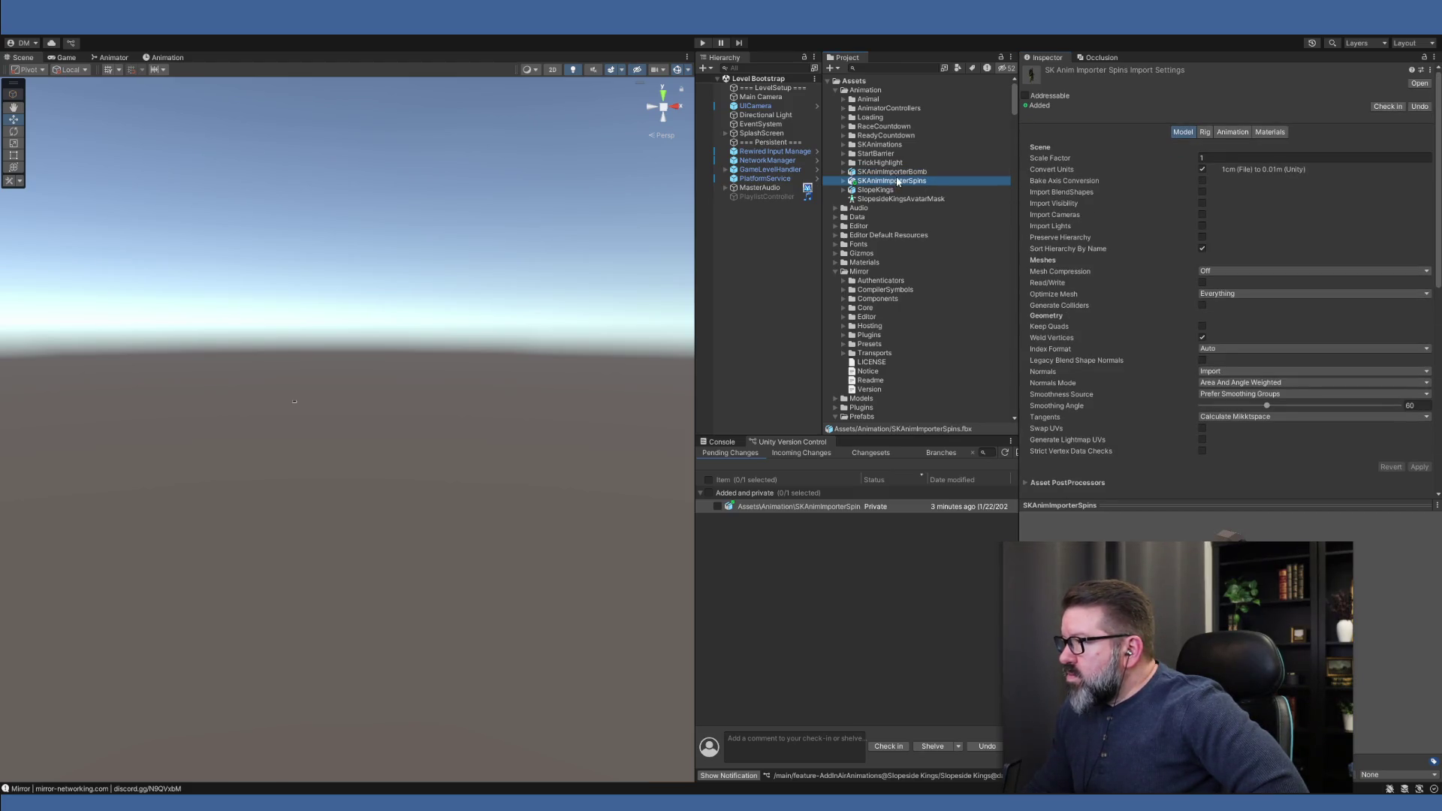
{"action": "left_click", "coordinate": [897, 175]}
{"action": "left_click", "coordinate": [909, 181]}
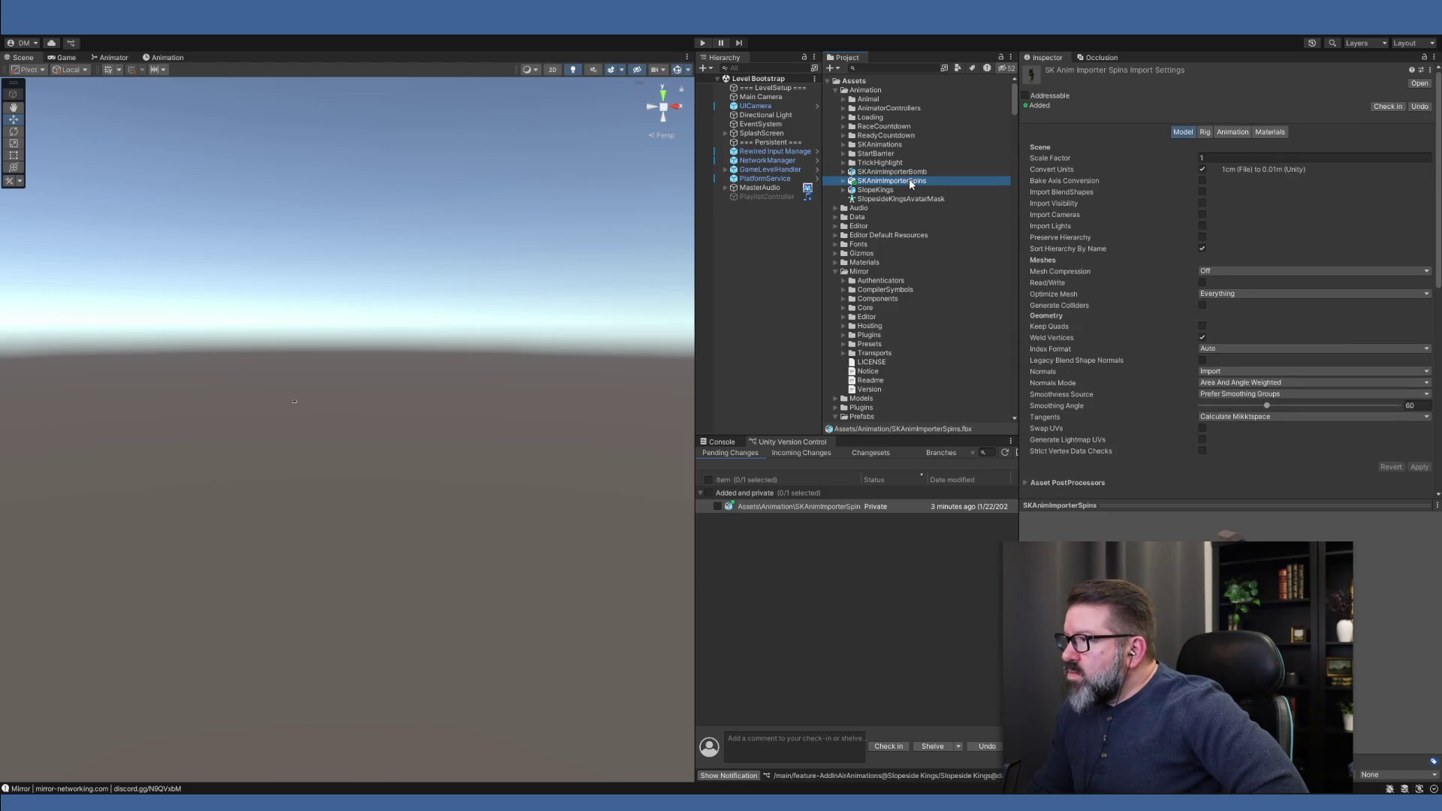
{"action": "left_click", "coordinate": [902, 174]}
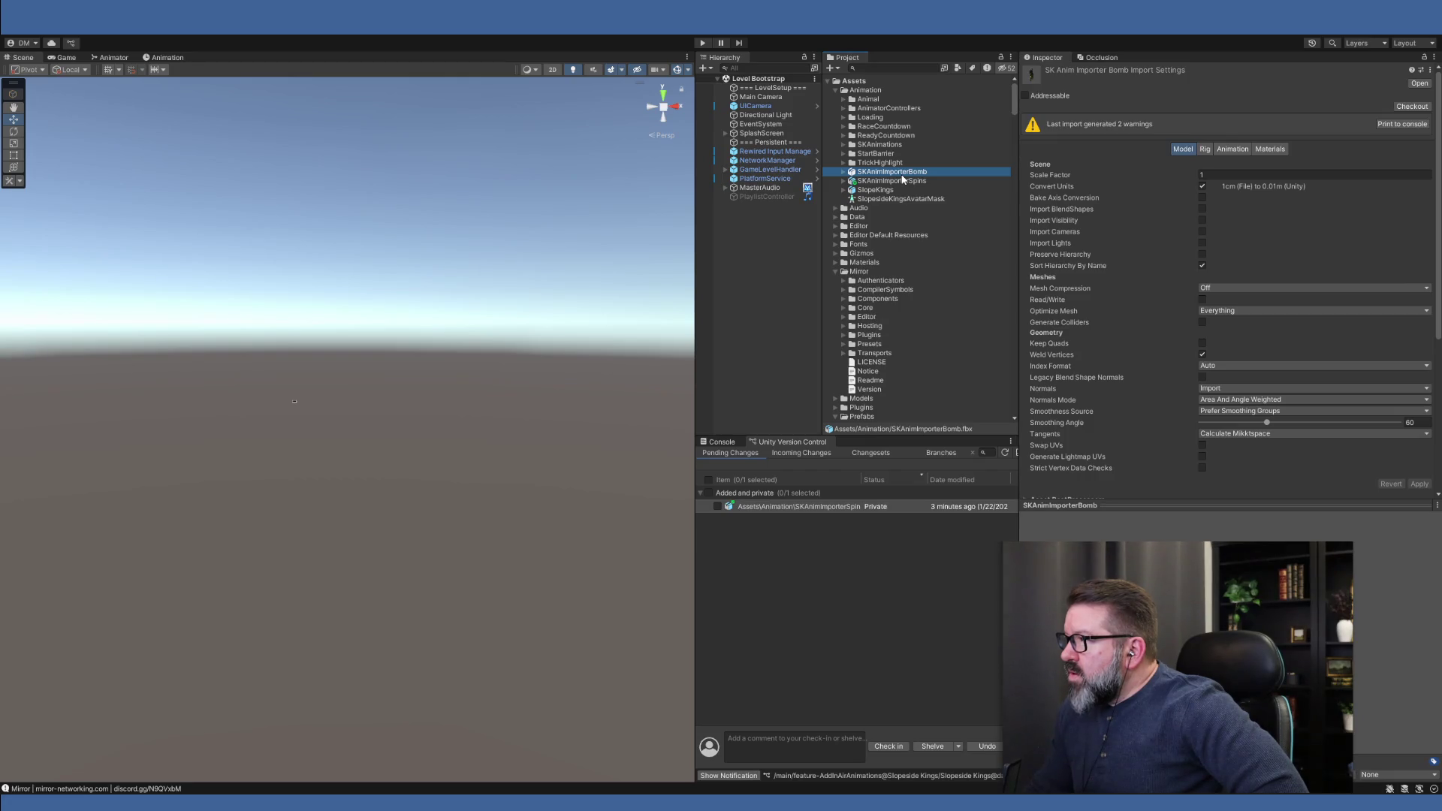
{"action": "left_click", "coordinate": [895, 183]}
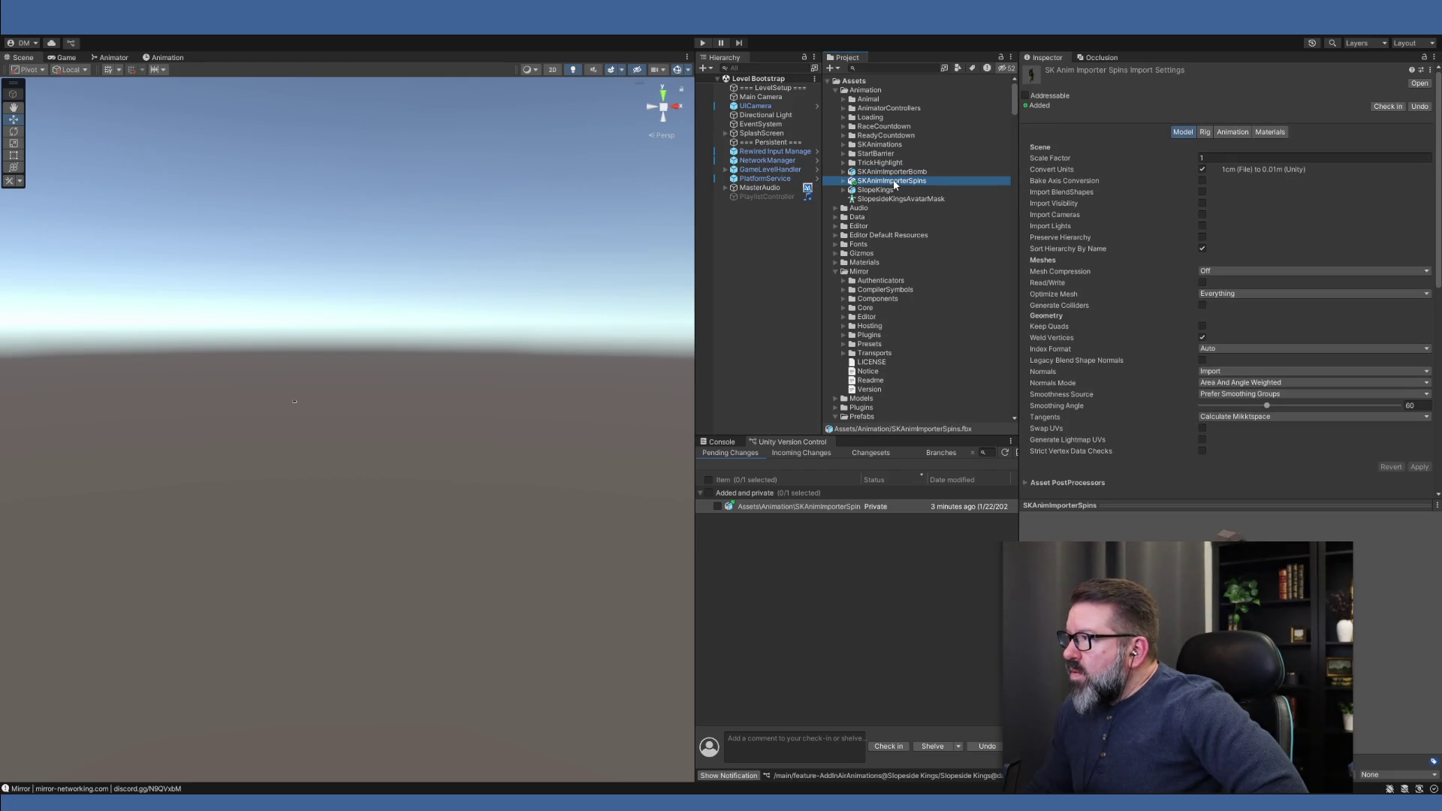
{"action": "left_click", "coordinate": [1204, 132]}
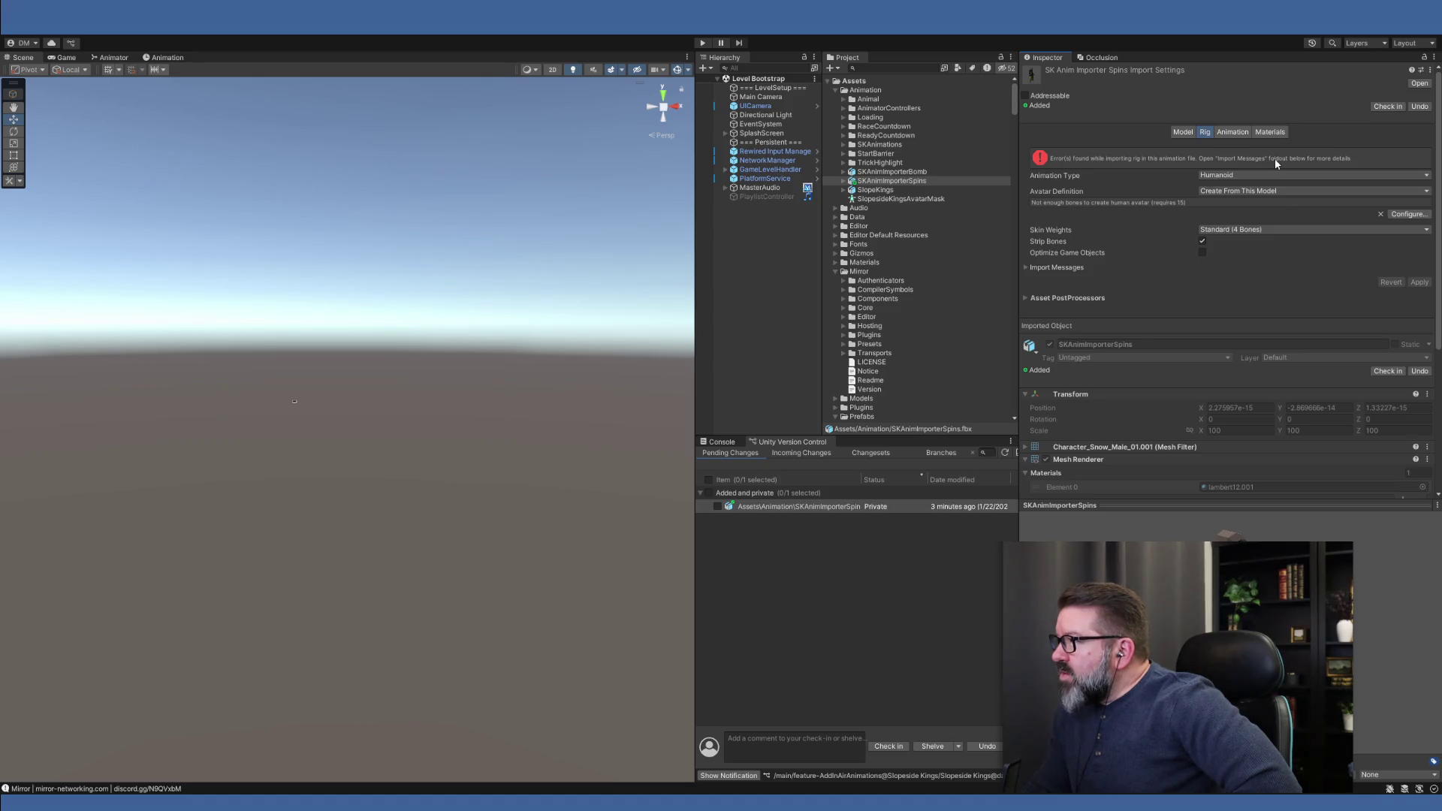
Shrink and collapse the Inspector's asset preview pane, then drag it open again
{"action": "left_click_drag", "start_coordinate": [1176, 510], "coordinate": [1176, 524]}
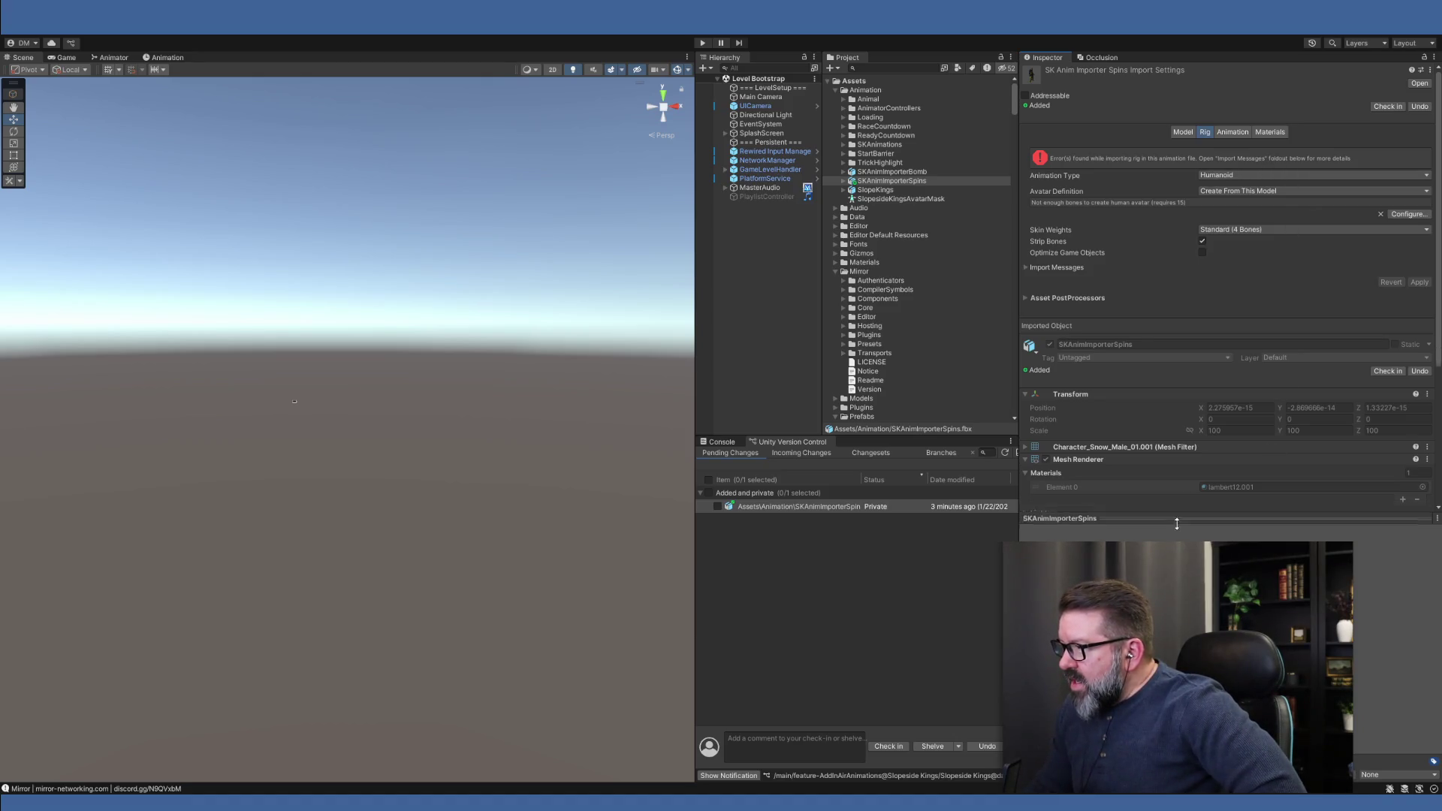
{"action": "left_click", "coordinate": [1175, 523]}
{"action": "scroll", "coordinate": [1232, 520], "scroll_direction": "down", "scroll_amount": 1}
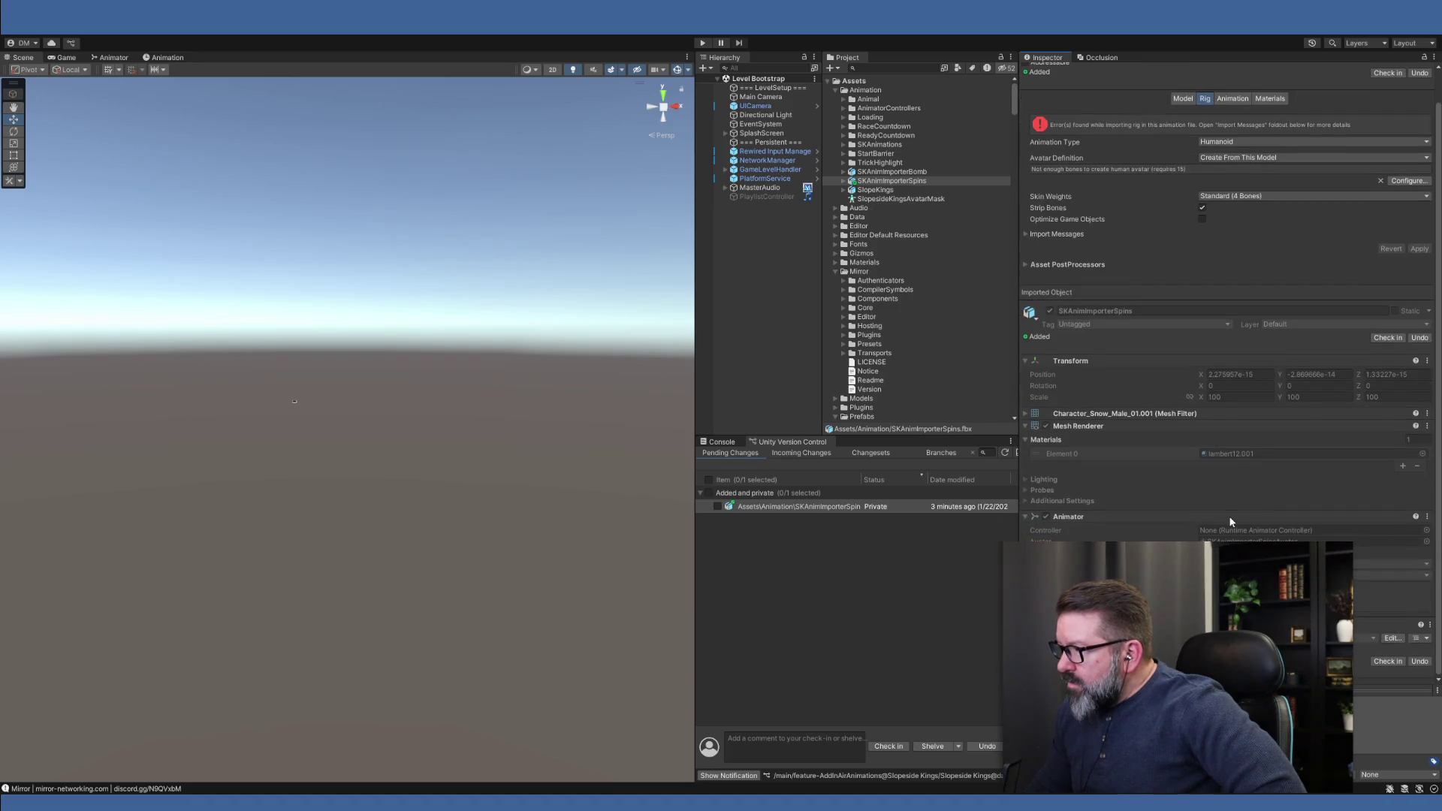
{"action": "mouse_move", "coordinate": [1235, 687]}
{"action": "left_mouse_down"}
{"action": "mouse_move", "coordinate": [1235, 248]}
{"action": "mouse_move", "coordinate": [1235, 574]}
{"action": "mouse_move", "coordinate": [1232, 525]}
{"action": "left_mouse_up"}
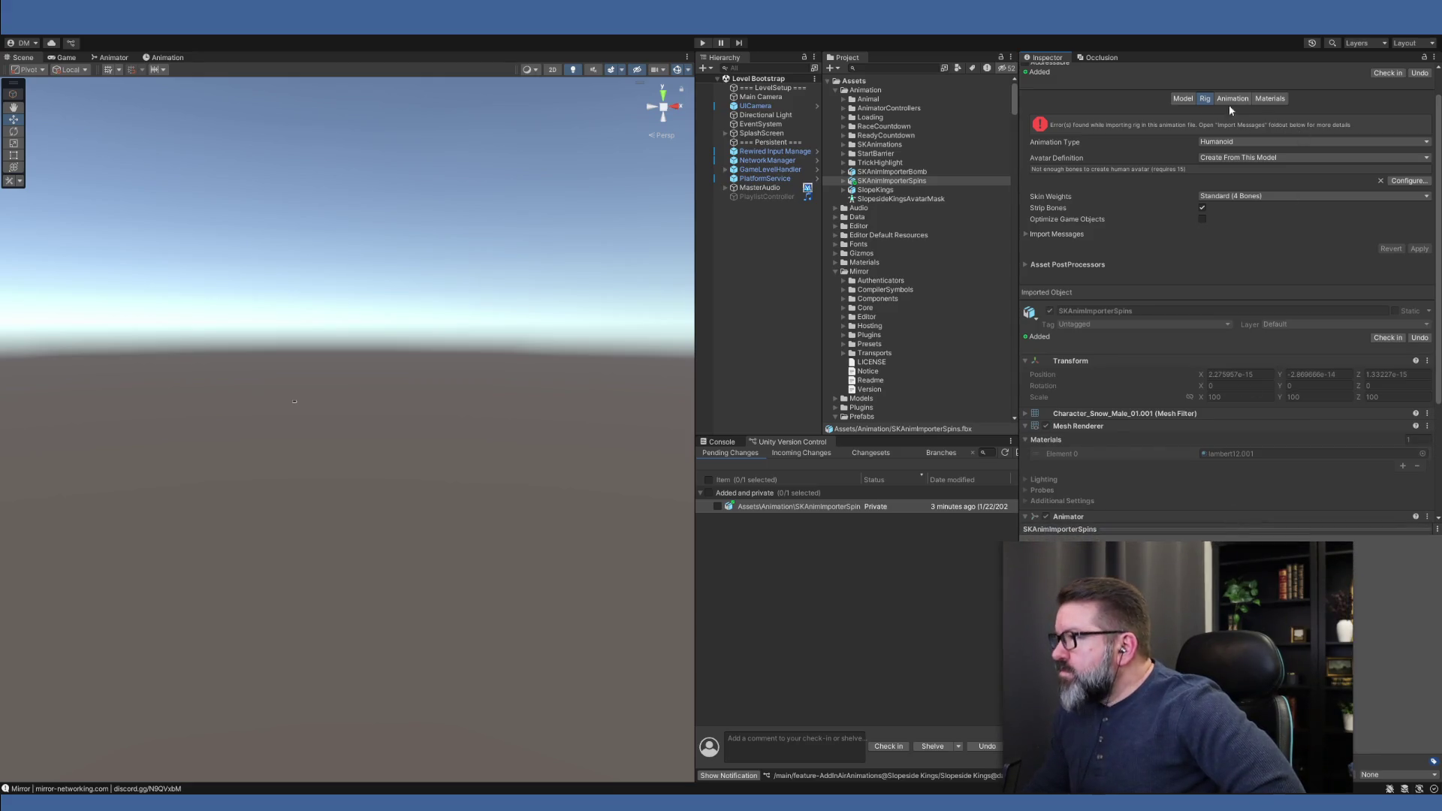
Compare with SKAnimImporterBomb, then show the SKAnimImporterSpins Animation settings and its asset postprocessors list
{"action": "left_click", "coordinate": [876, 173]}
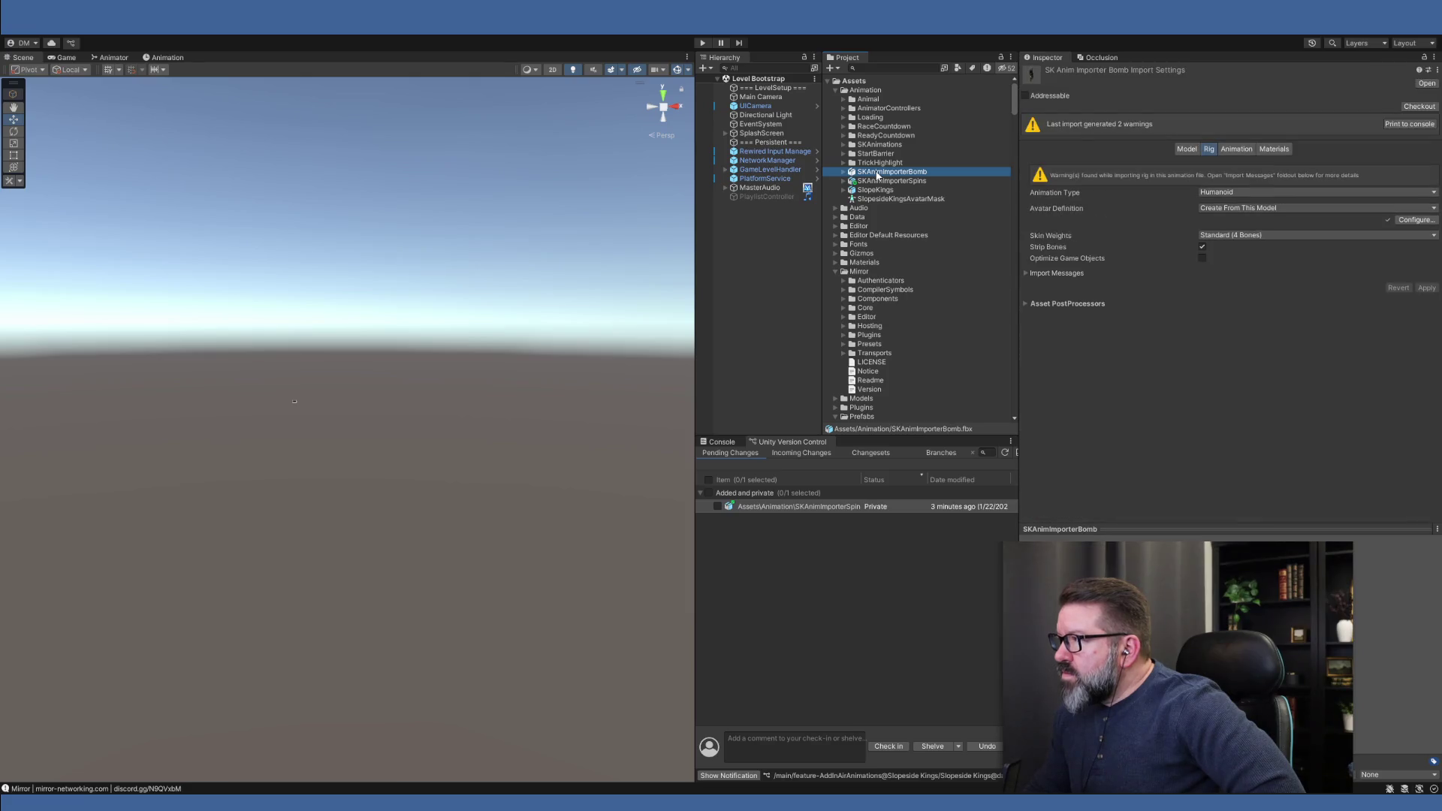
{"action": "left_click", "coordinate": [880, 182]}
{"action": "left_click", "coordinate": [1235, 133]}
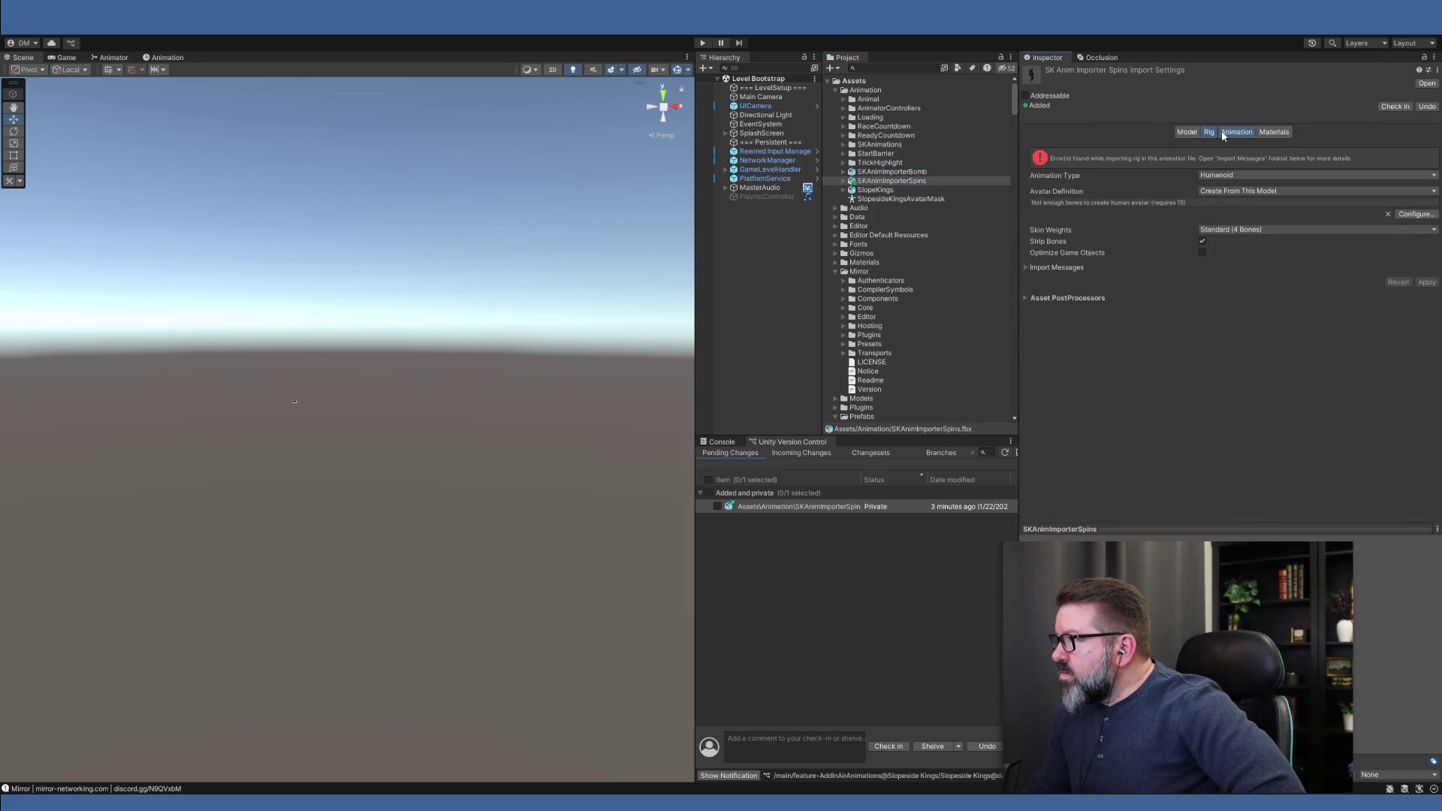
{"action": "left_click", "coordinate": [893, 172]}
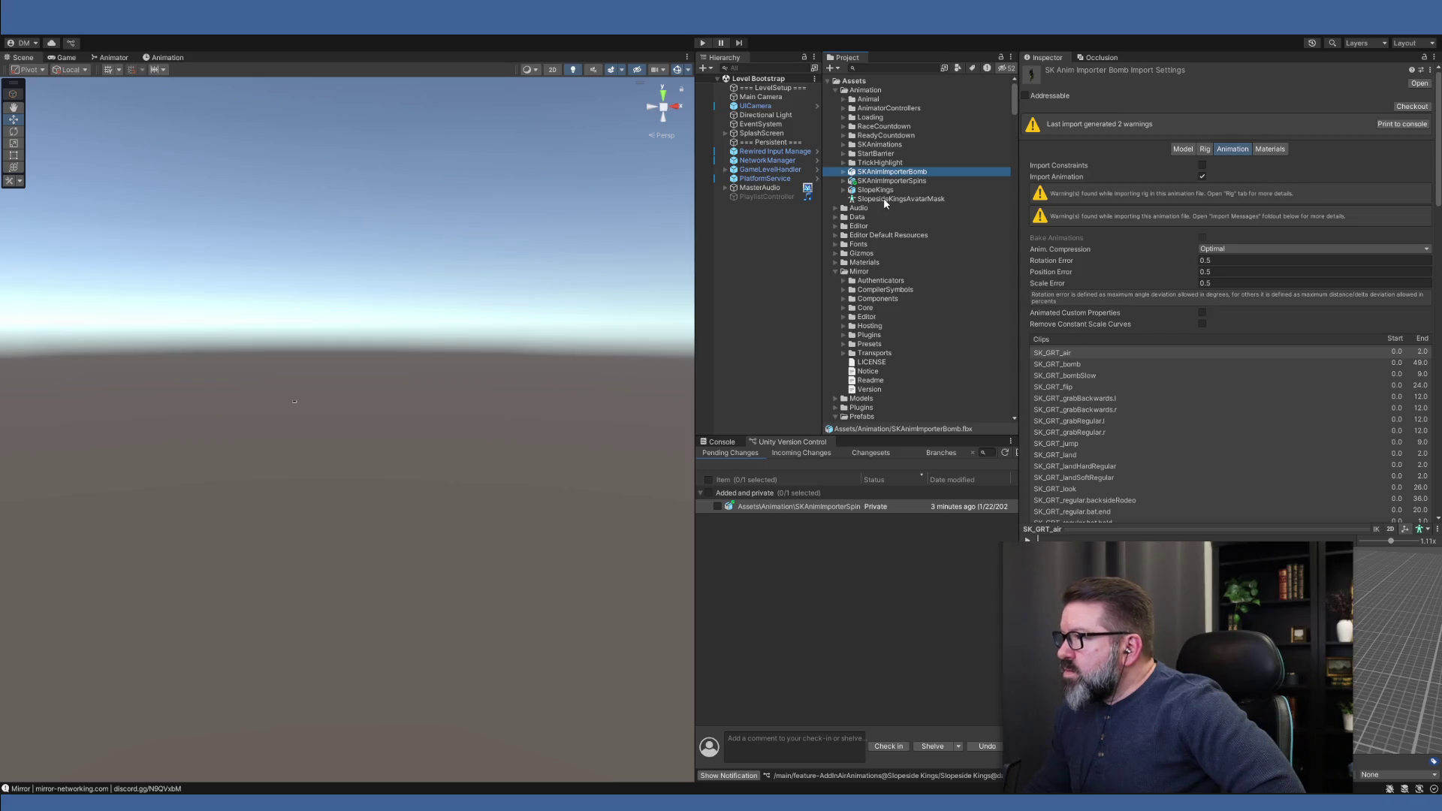
{"action": "left_click", "coordinate": [908, 182]}
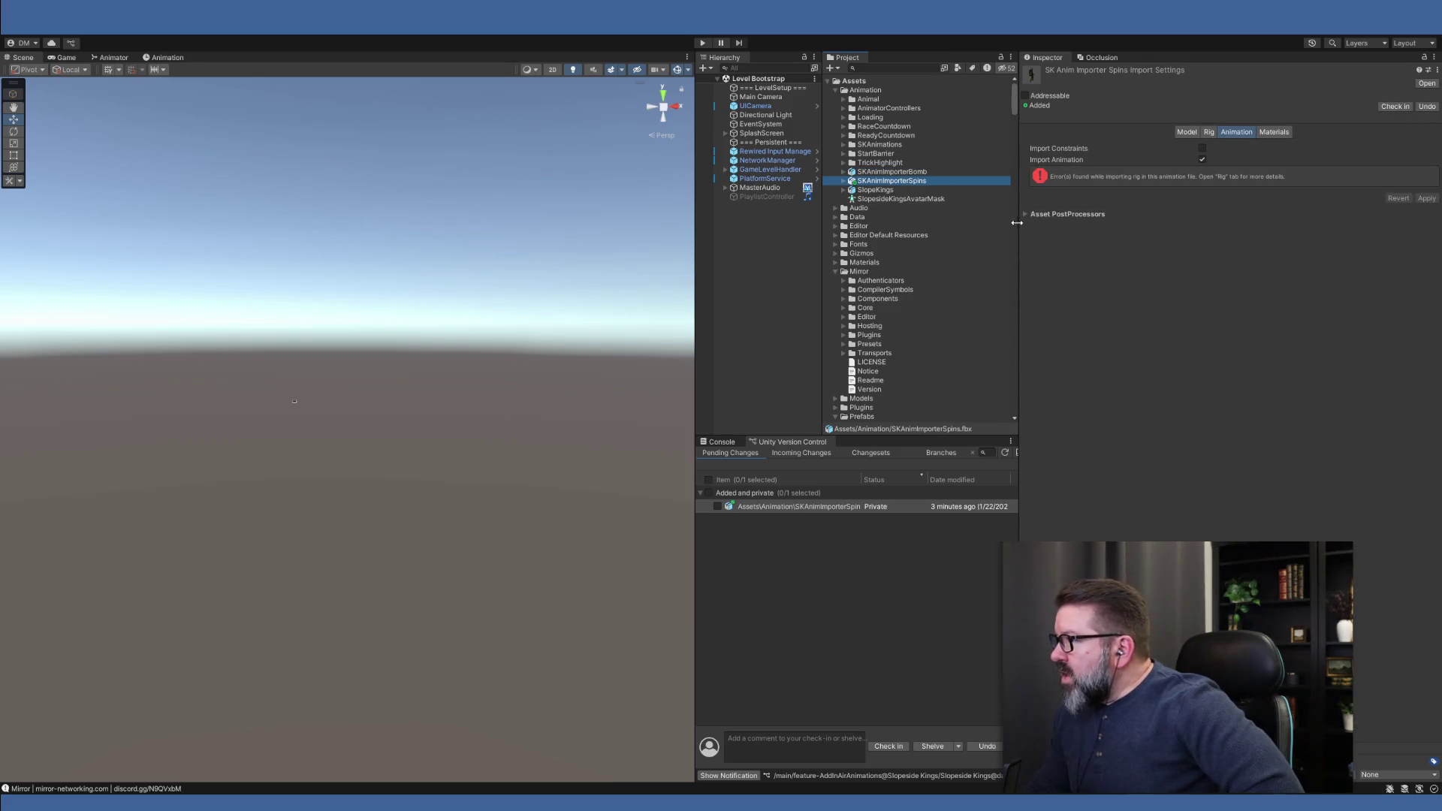
{"action": "left_click", "coordinate": [1024, 214]}
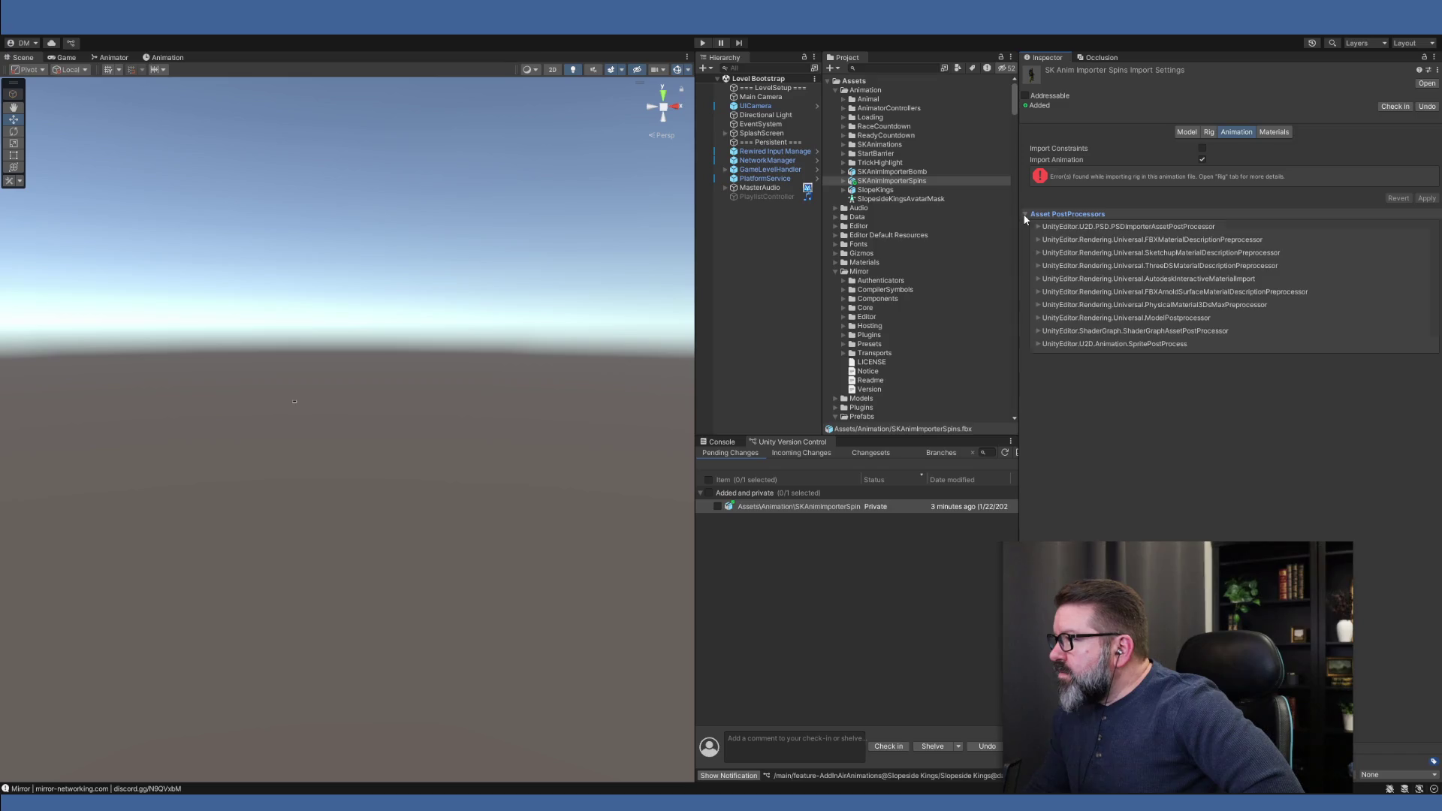
Hide the asset postprocessors list, then select and delete the SKAnimImporterSpins FBX
{"action": "left_click", "coordinate": [1024, 215]}
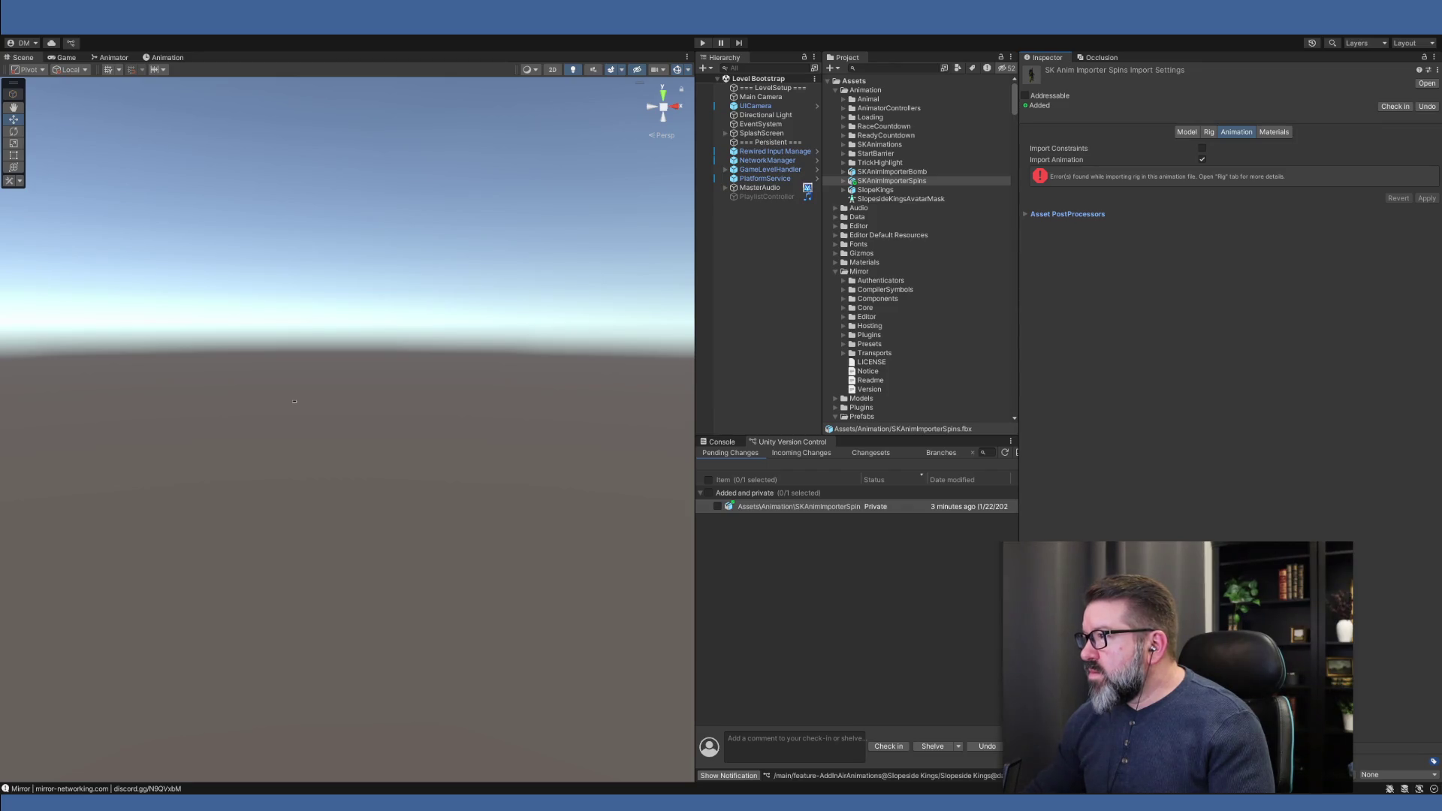
{"action": "left_click", "coordinate": [897, 182]}
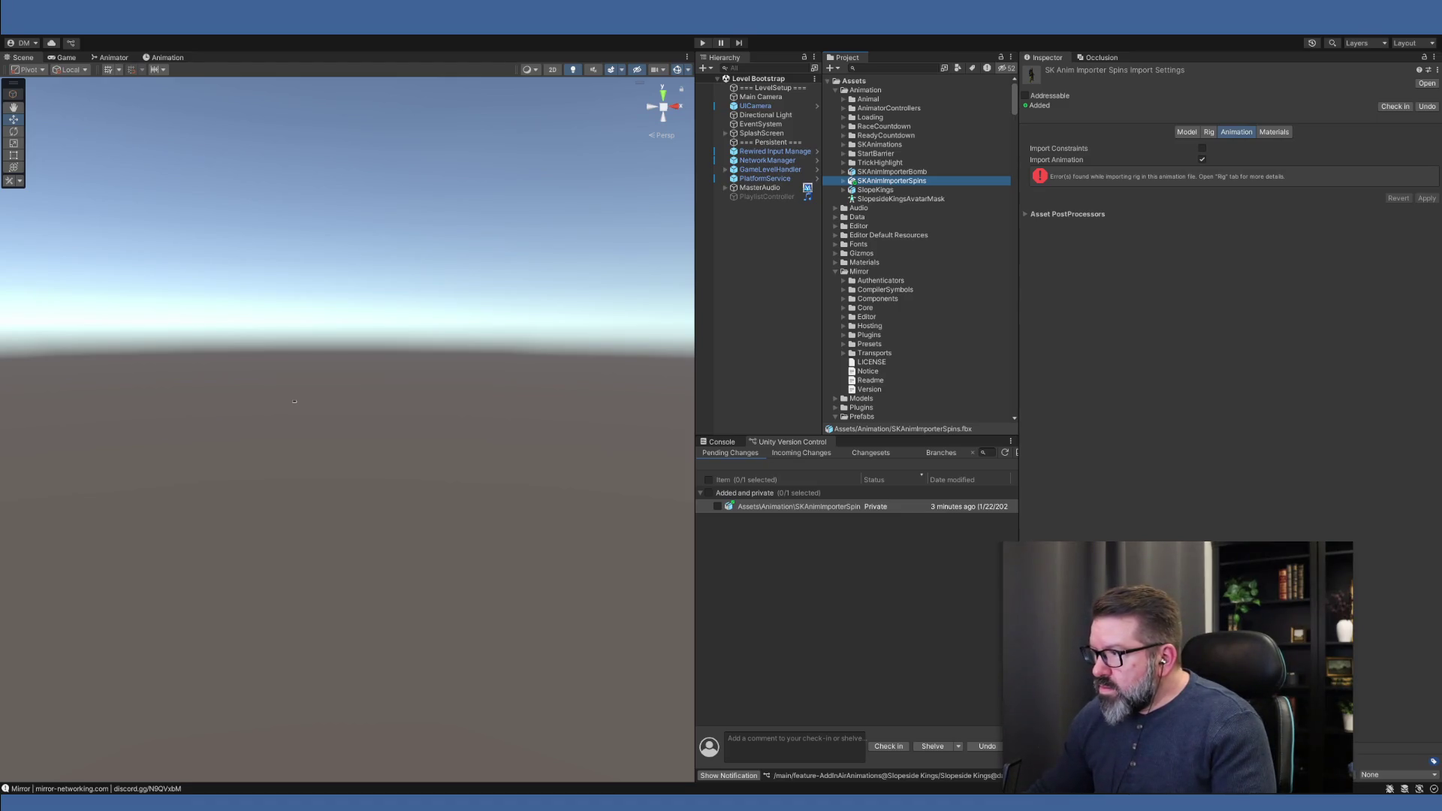
{"action": "left_click", "coordinate": [740, 428]}
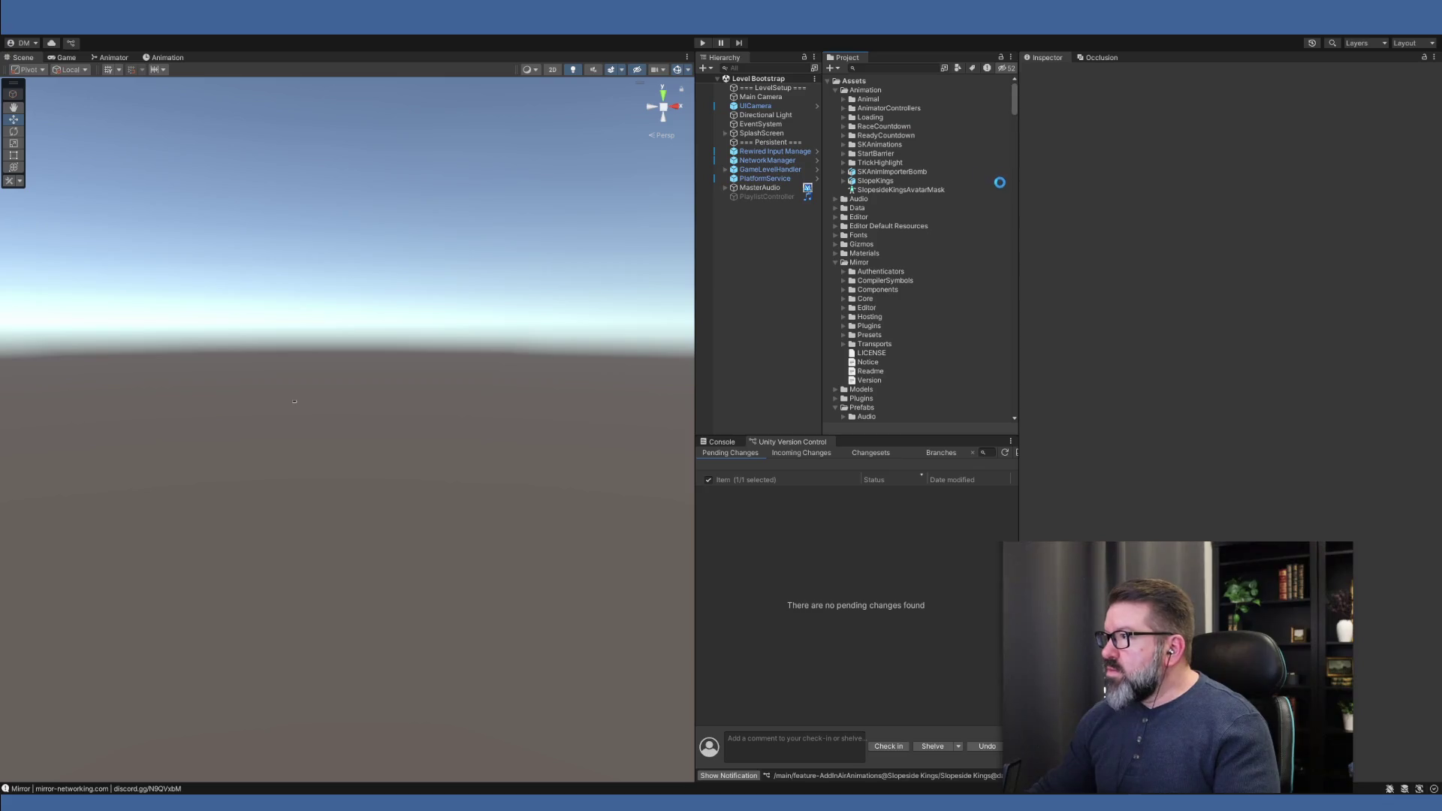
In the SKAnimImporterSpins Model settings, disable Import BlendShapes, Visibility and Cameras, and apply
{"action": "left_click", "coordinate": [885, 182]}
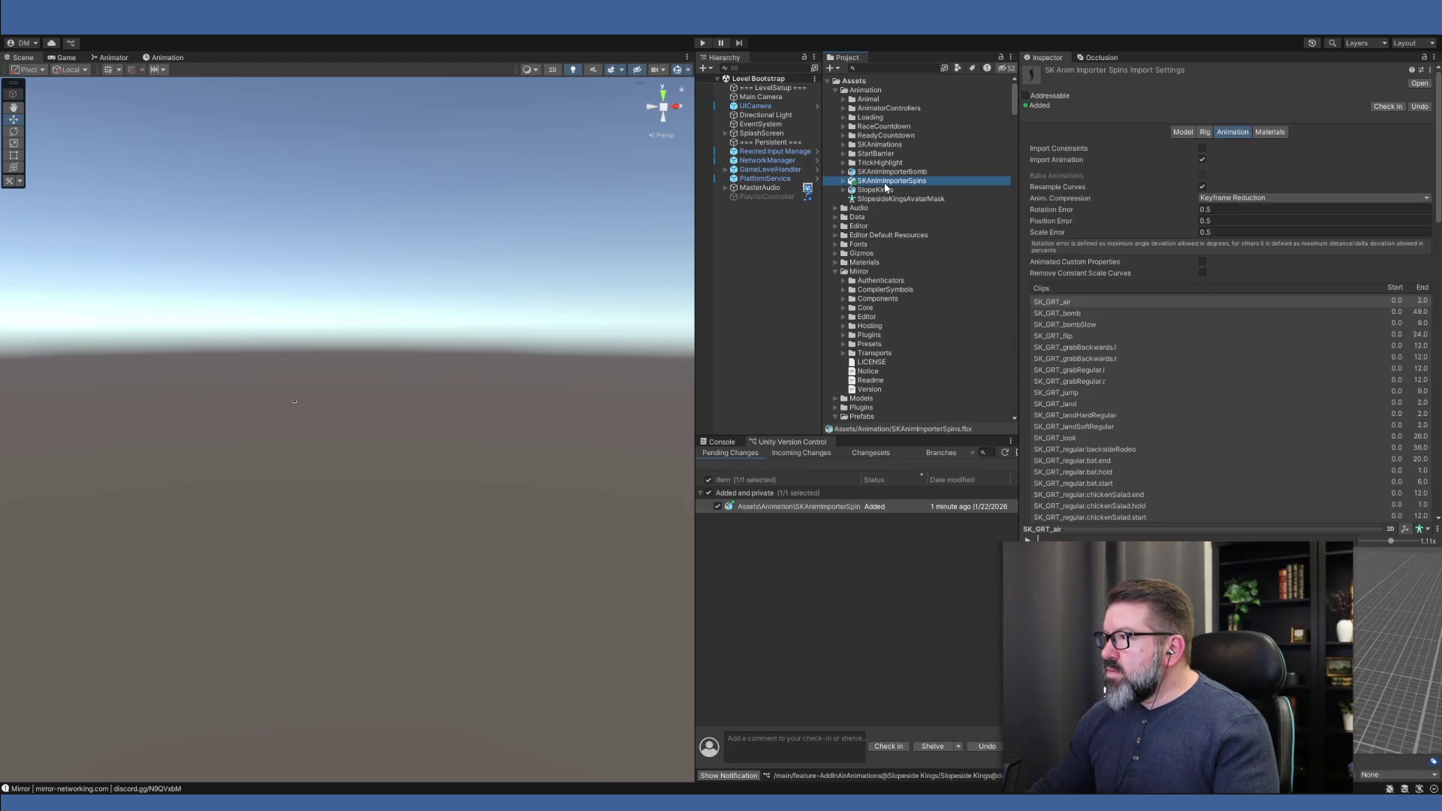
{"action": "left_click", "coordinate": [1184, 133]}
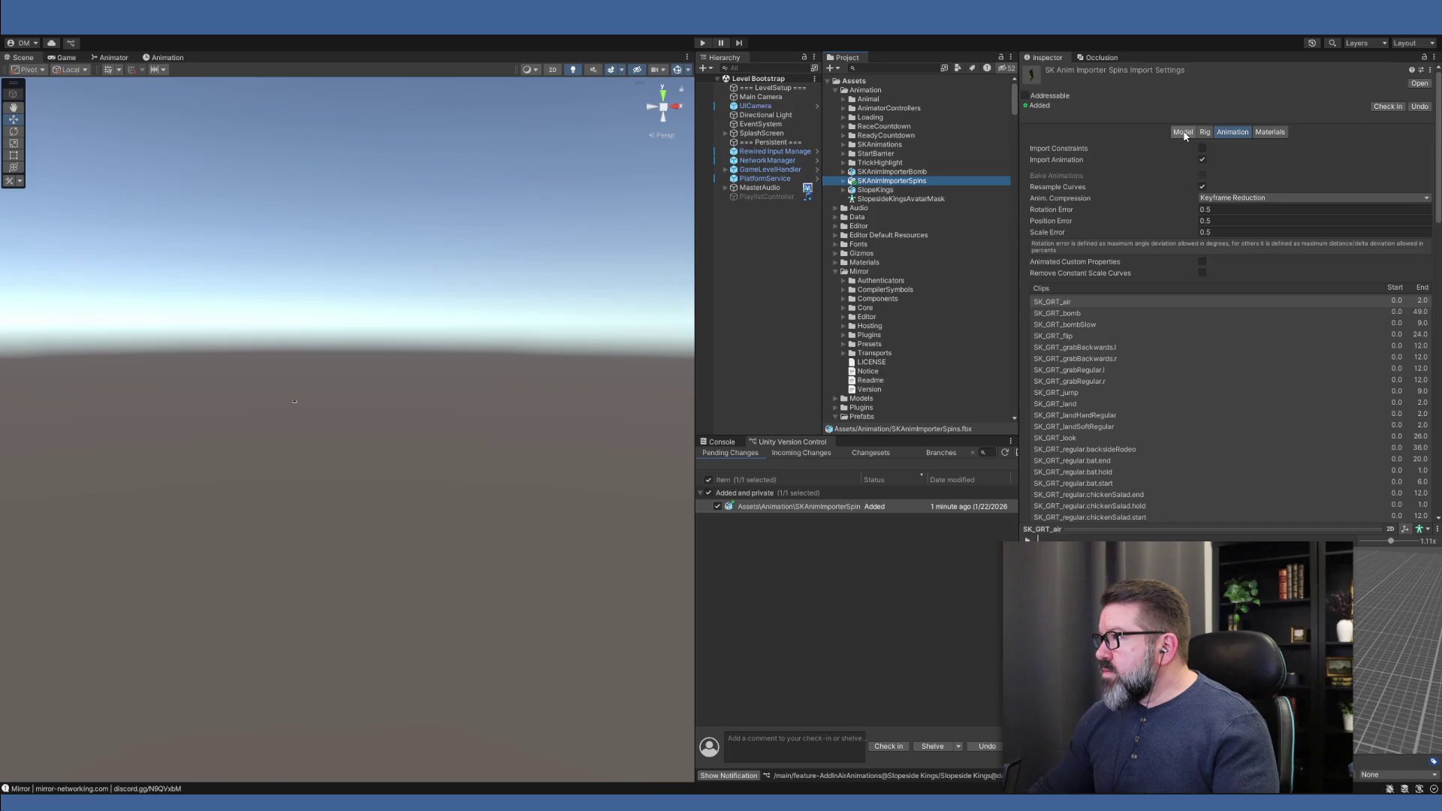
{"action": "left_click", "coordinate": [1202, 192]}
{"action": "left_click", "coordinate": [1202, 203]}
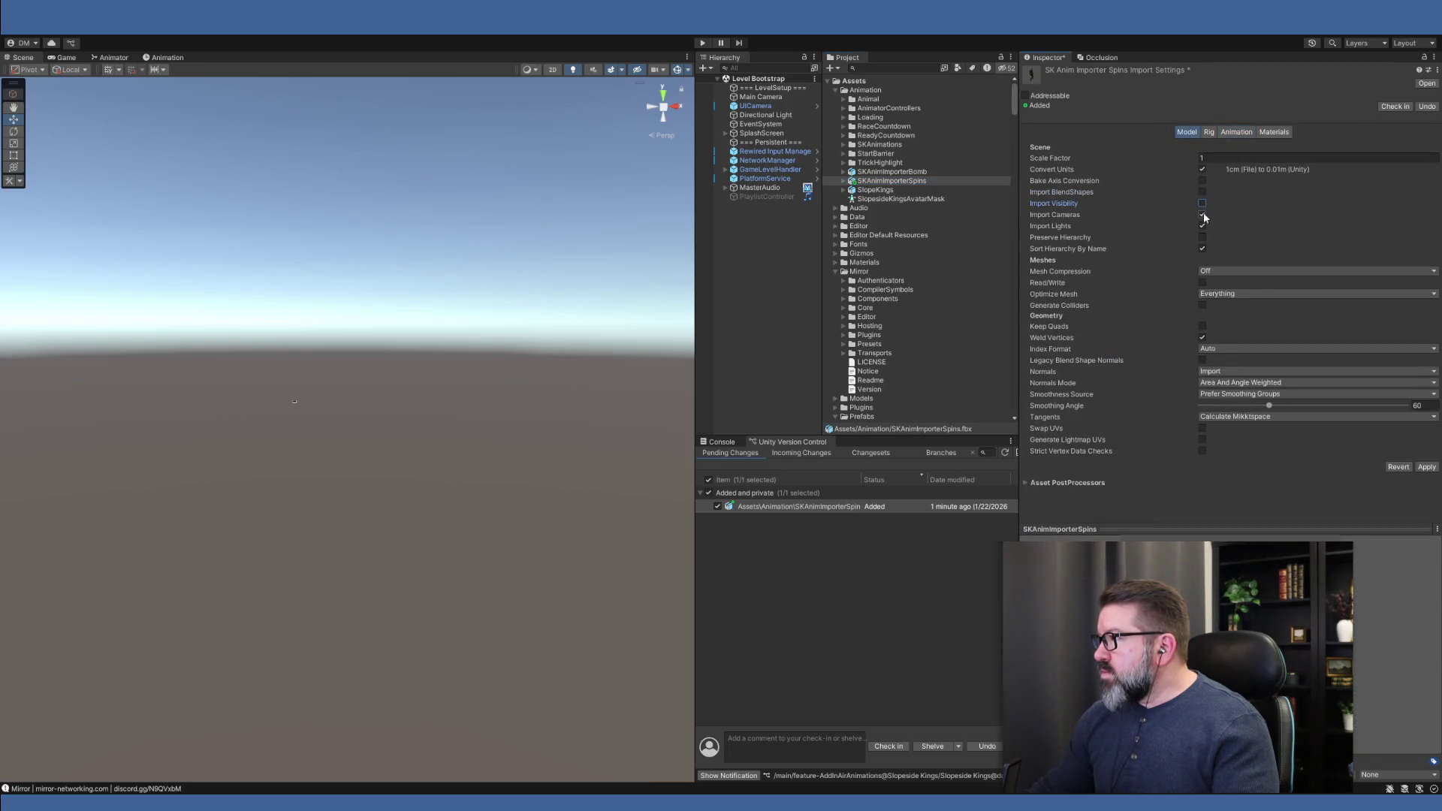
{"action": "left_click", "coordinate": [1202, 214]}
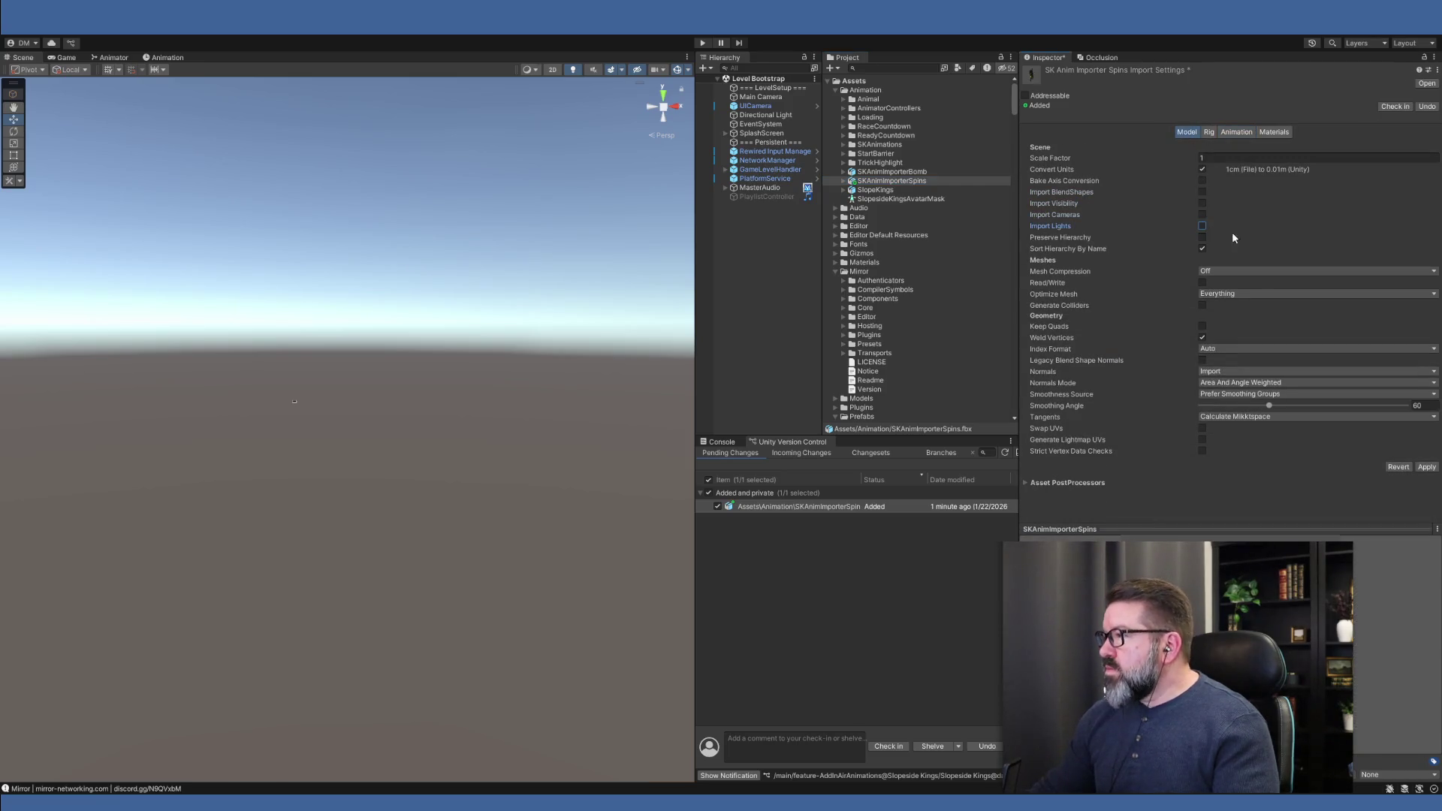
{"action": "left_click", "coordinate": [1425, 467]}
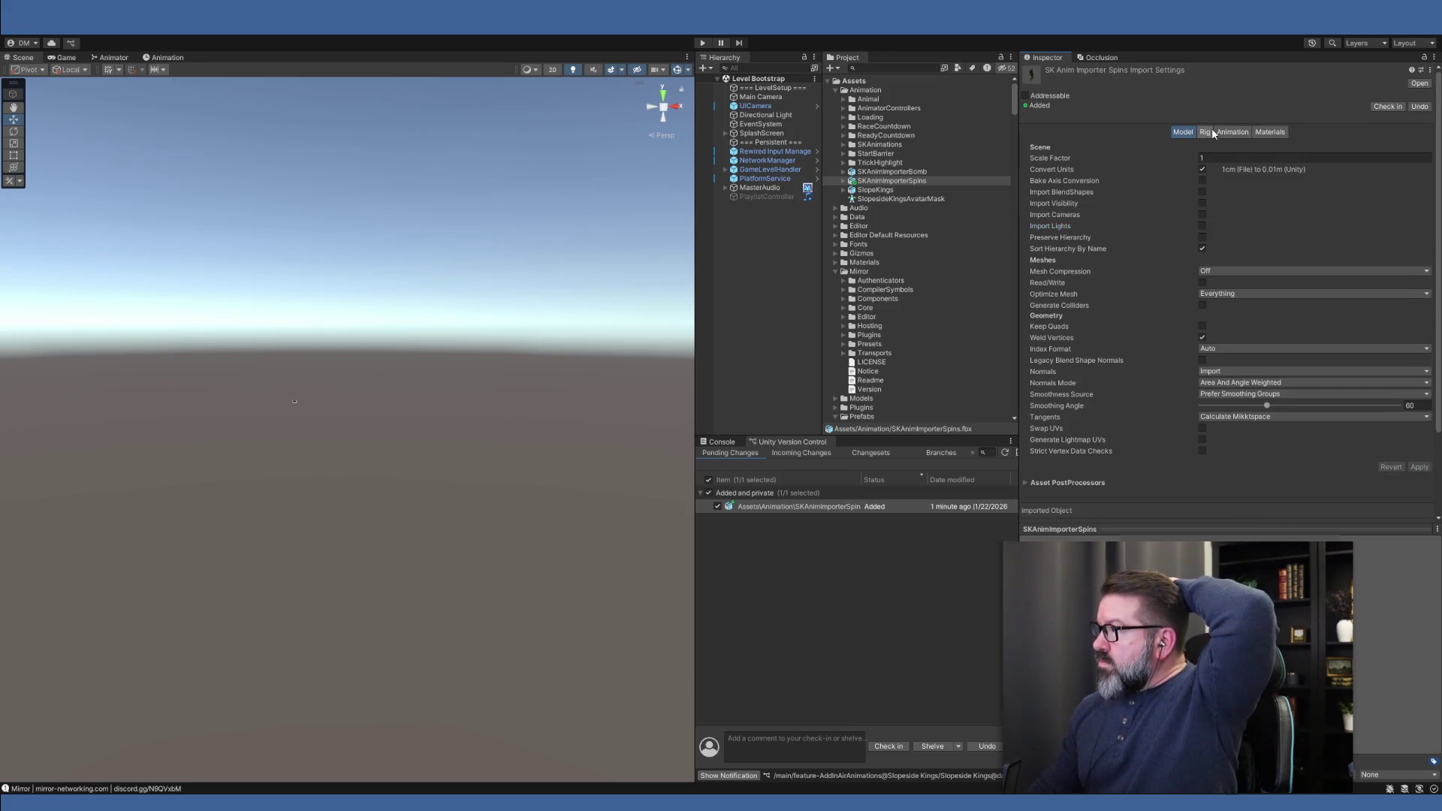
Set the rig Animation Type to None and apply, then set it to Generic and apply
{"action": "left_click", "coordinate": [1209, 131]}
{"action": "left_click", "coordinate": [1223, 148]}
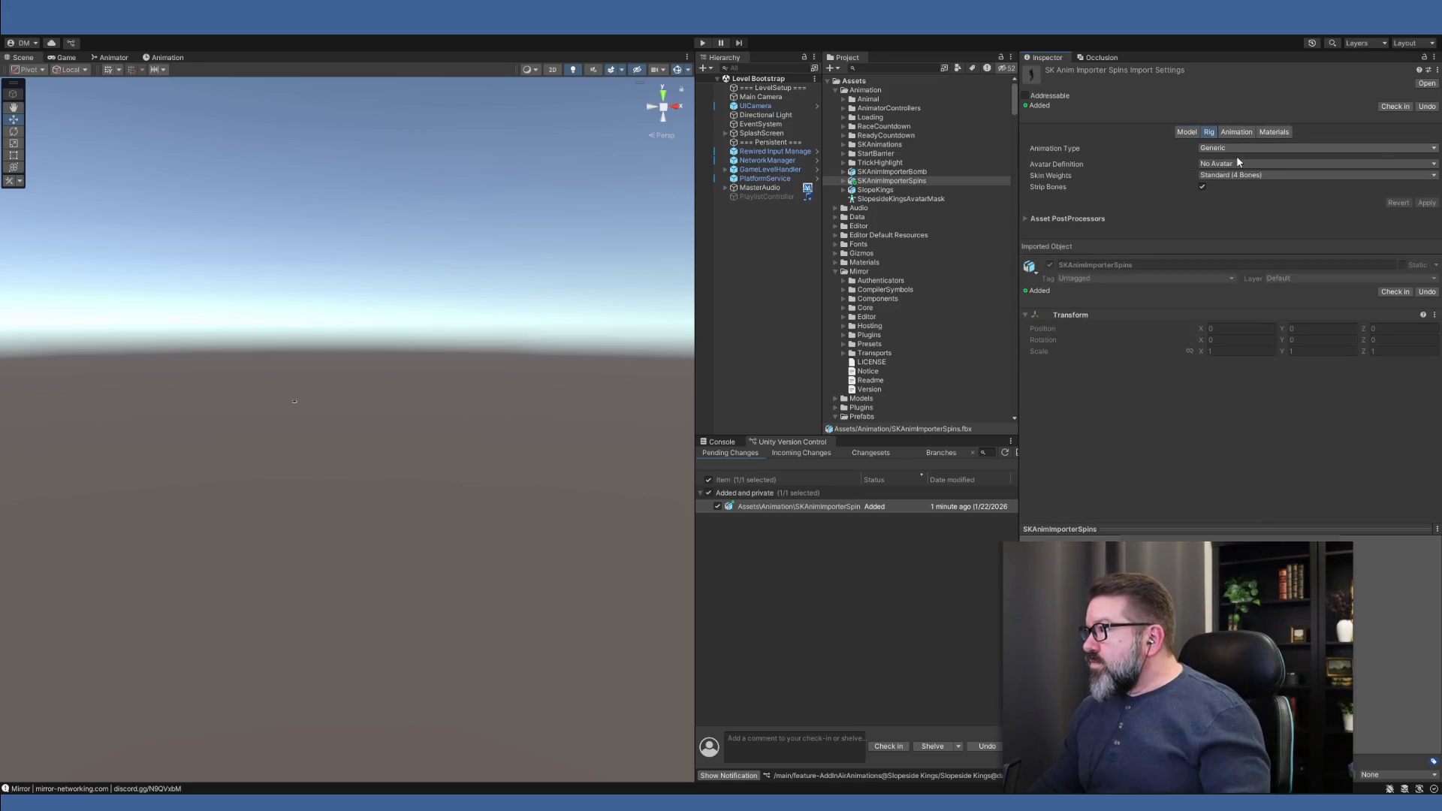
{"action": "left_click", "coordinate": [1236, 156]}
{"action": "left_click", "coordinate": [1426, 168]}
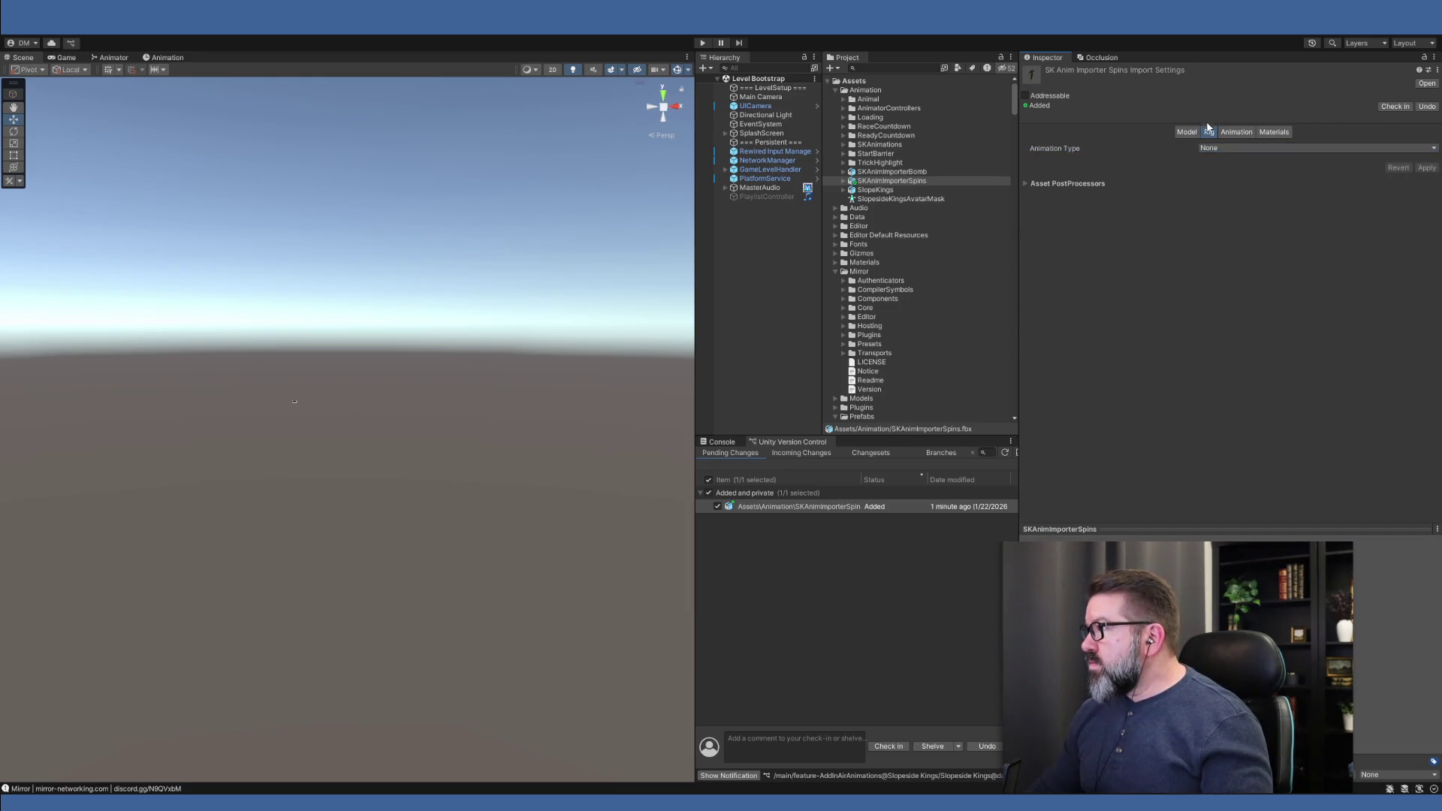
{"action": "left_click", "coordinate": [1223, 149]}
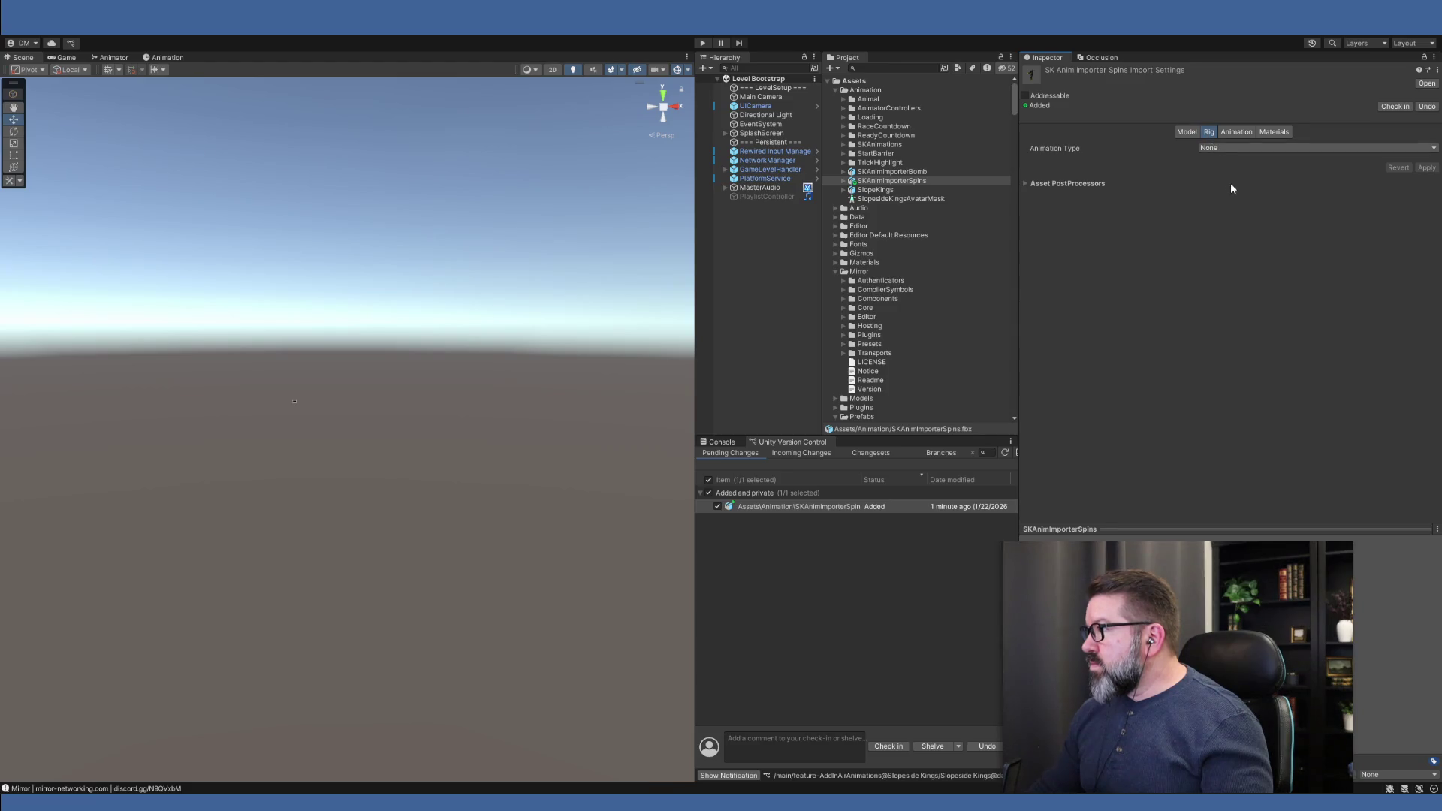
{"action": "left_click", "coordinate": [1230, 182]}
{"action": "left_click", "coordinate": [1428, 203]}
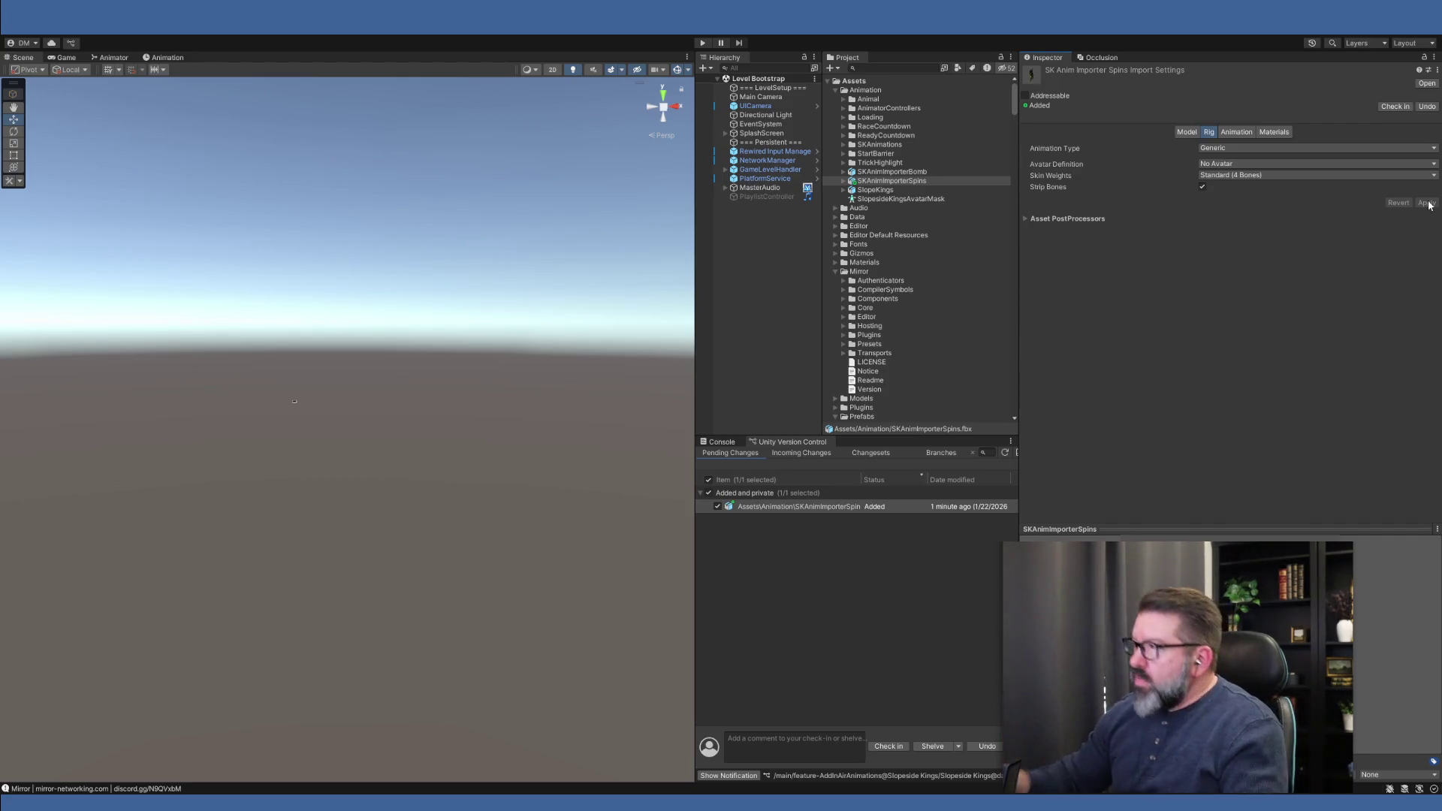
{"action": "left_click", "coordinate": [1240, 134]}
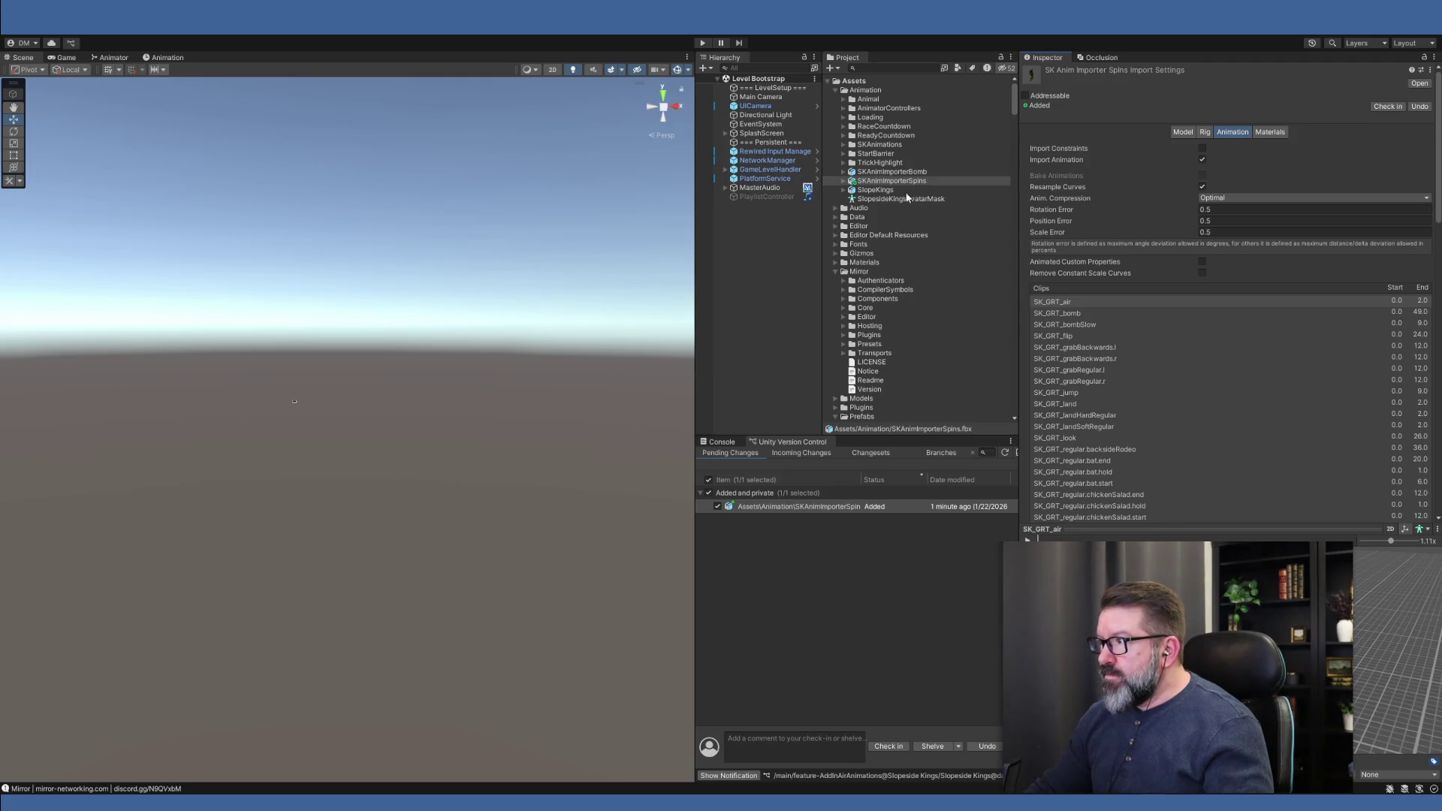
Expand SKAnimImporterSpins to browse its SK_GRT clips, then select SKAnimImporterBomb for comparison
{"action": "left_click", "coordinate": [844, 182]}
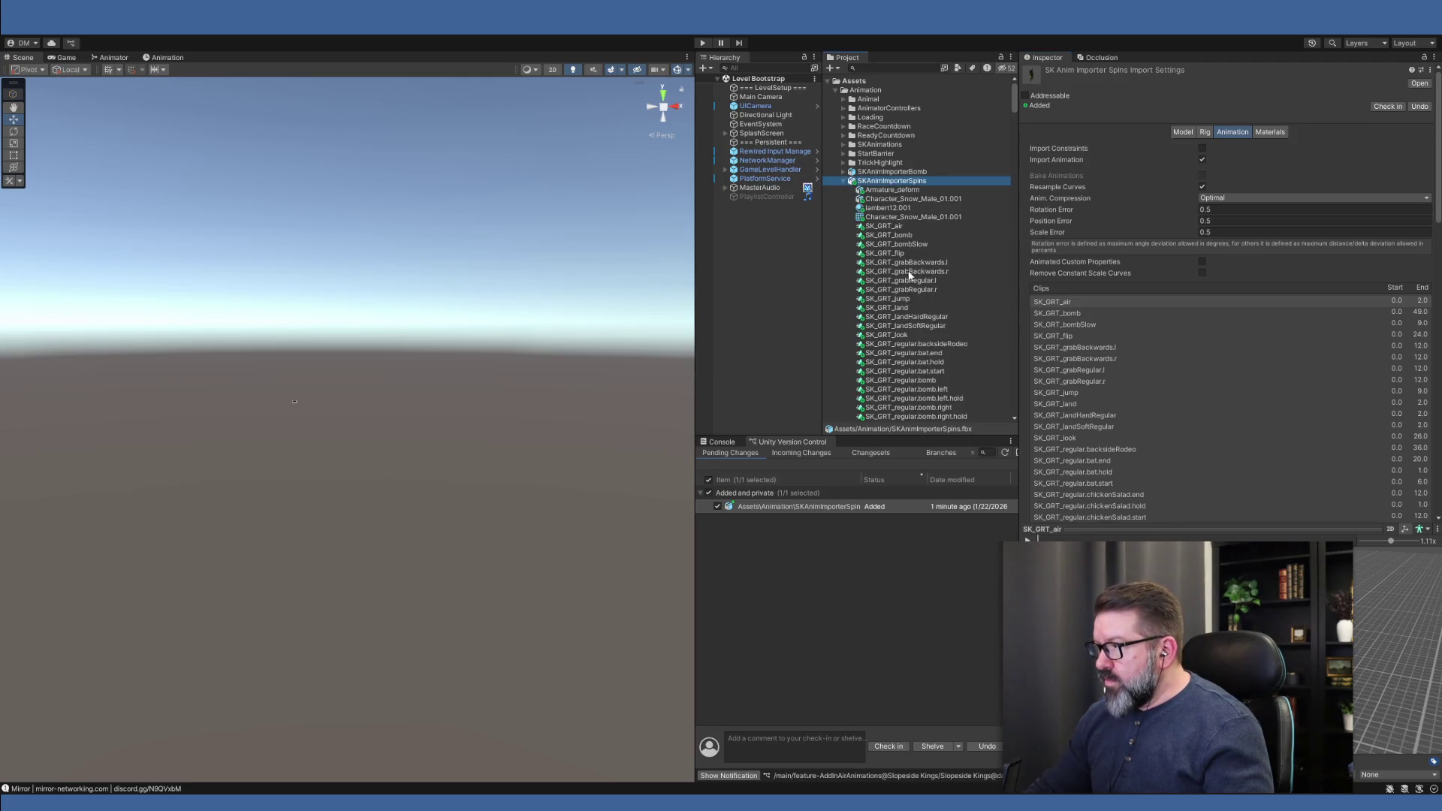
{"action": "scroll", "coordinate": [917, 278], "scroll_direction": "down", "scroll_amount": 3}
{"action": "scroll", "coordinate": [930, 274], "scroll_direction": "down", "scroll_amount": 2}
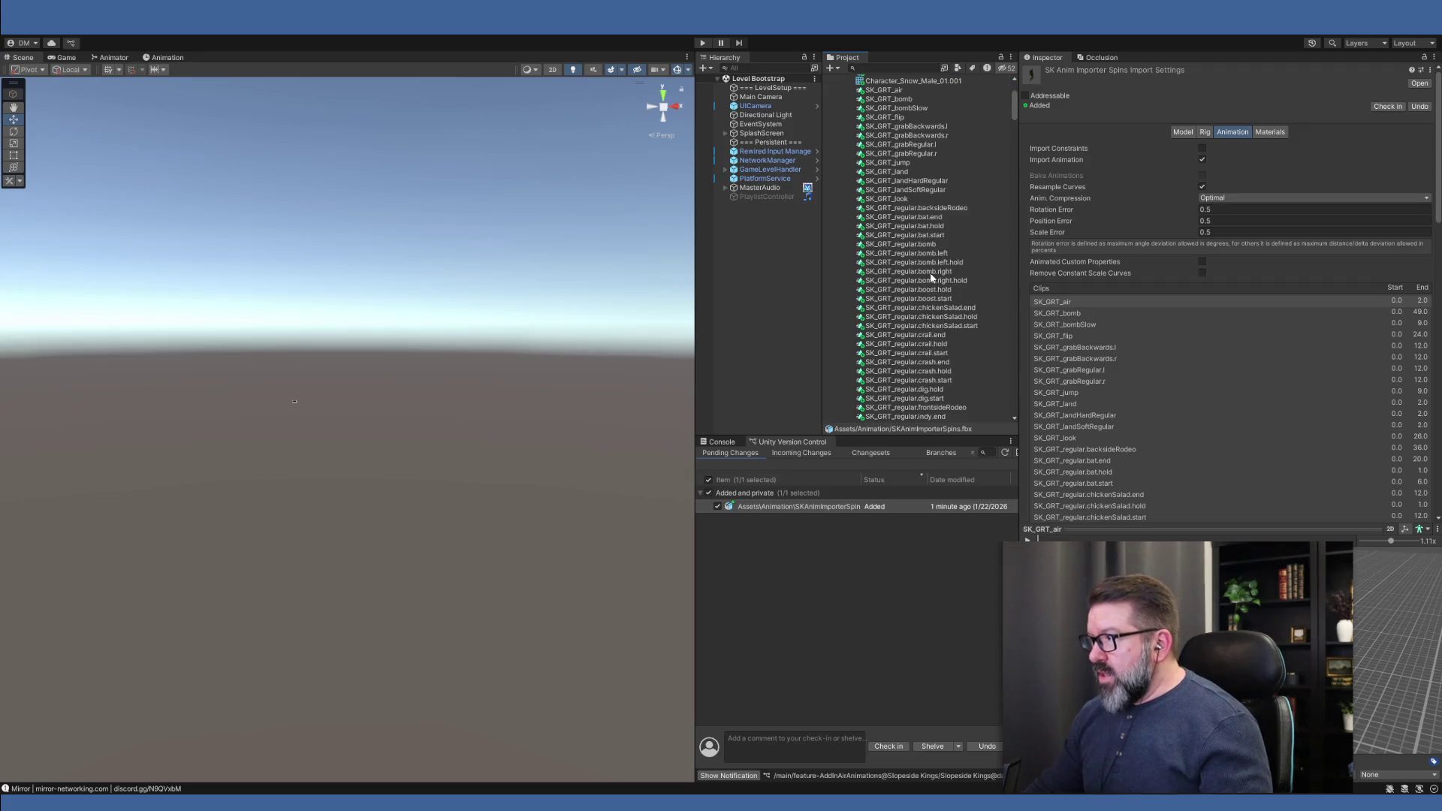
{"action": "scroll", "coordinate": [935, 275], "scroll_direction": "down", "scroll_amount": 2}
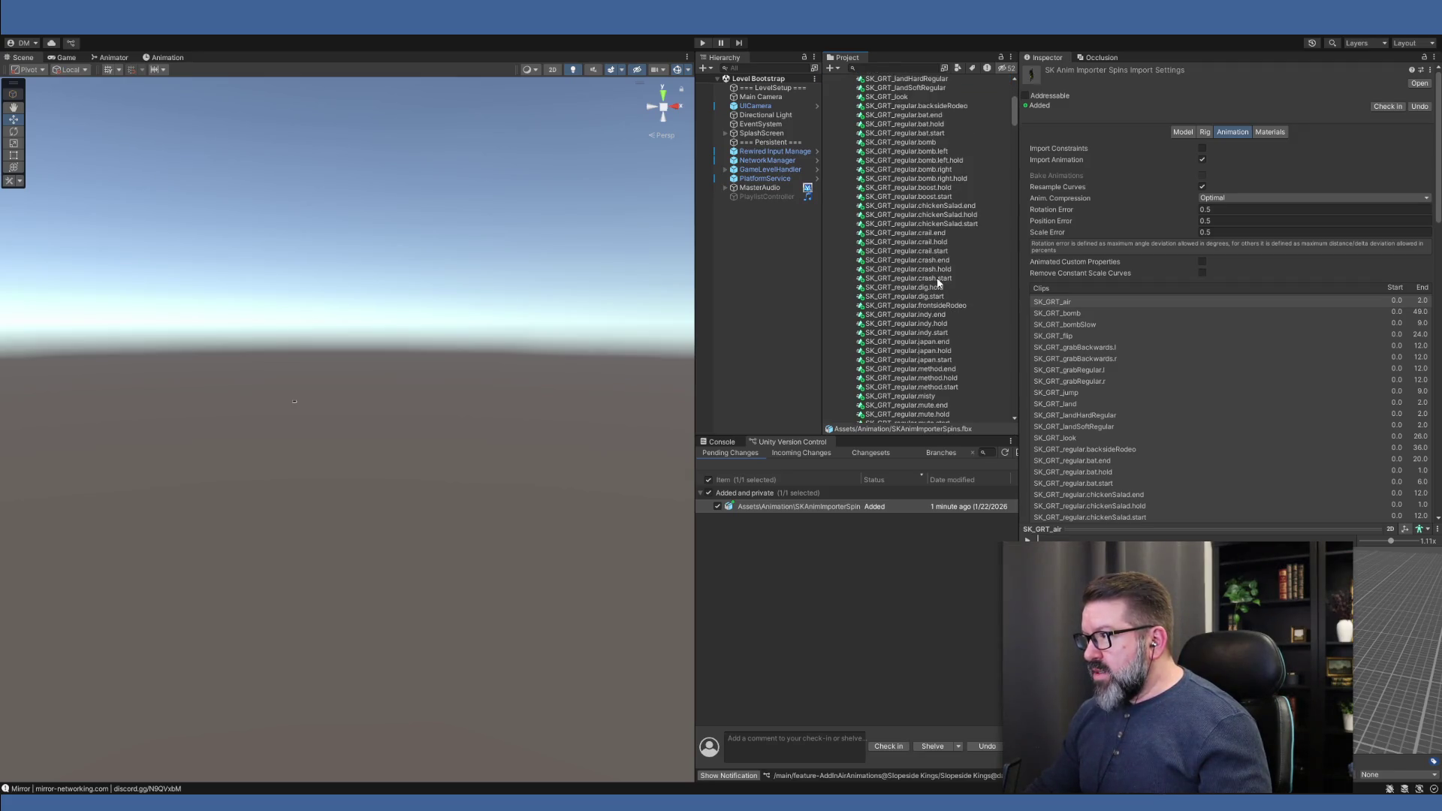
{"action": "scroll", "coordinate": [937, 279], "scroll_direction": "down", "scroll_amount": 2}
{"action": "scroll", "coordinate": [938, 282], "scroll_direction": "down", "scroll_amount": 1}
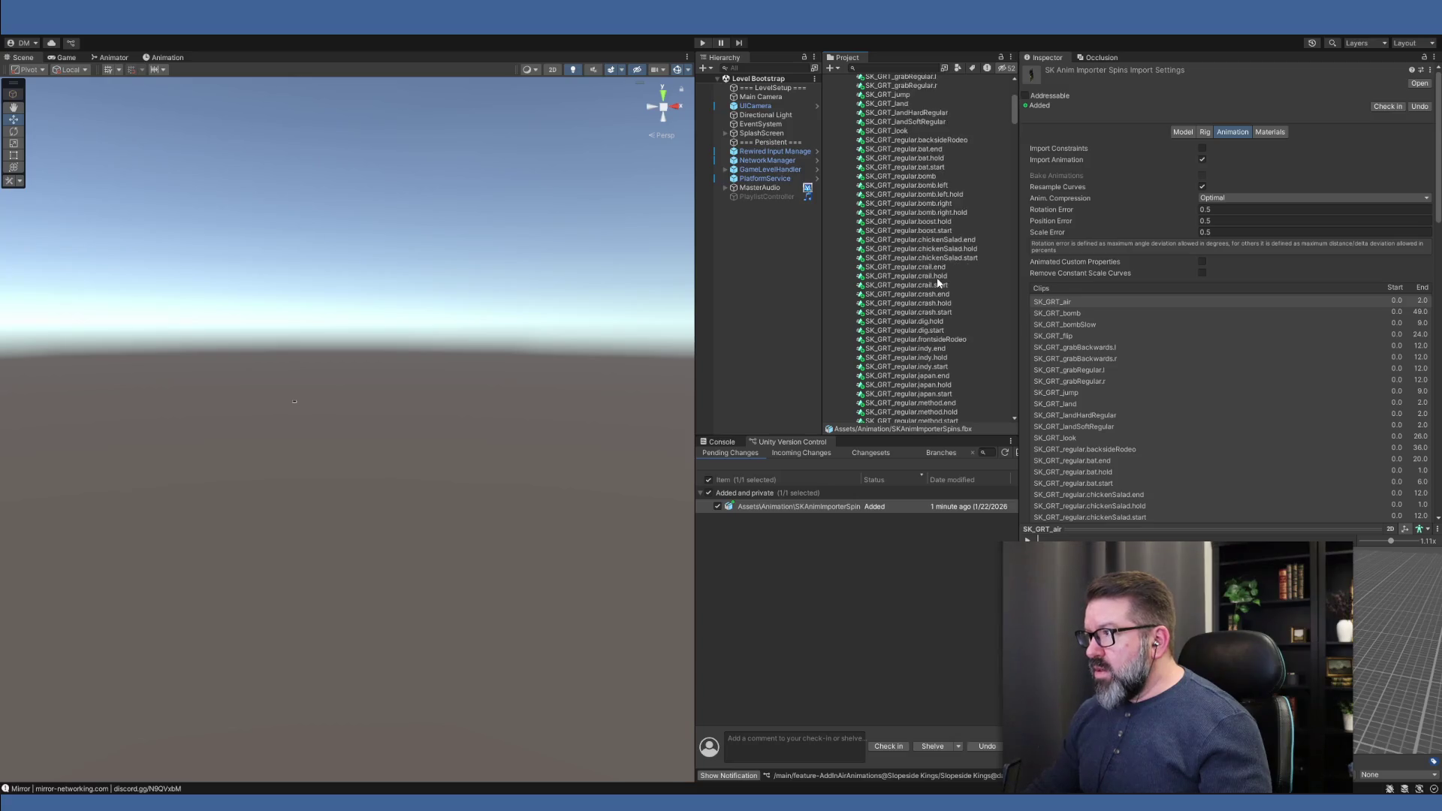
{"action": "scroll", "coordinate": [939, 281], "scroll_direction": "up", "scroll_amount": 10}
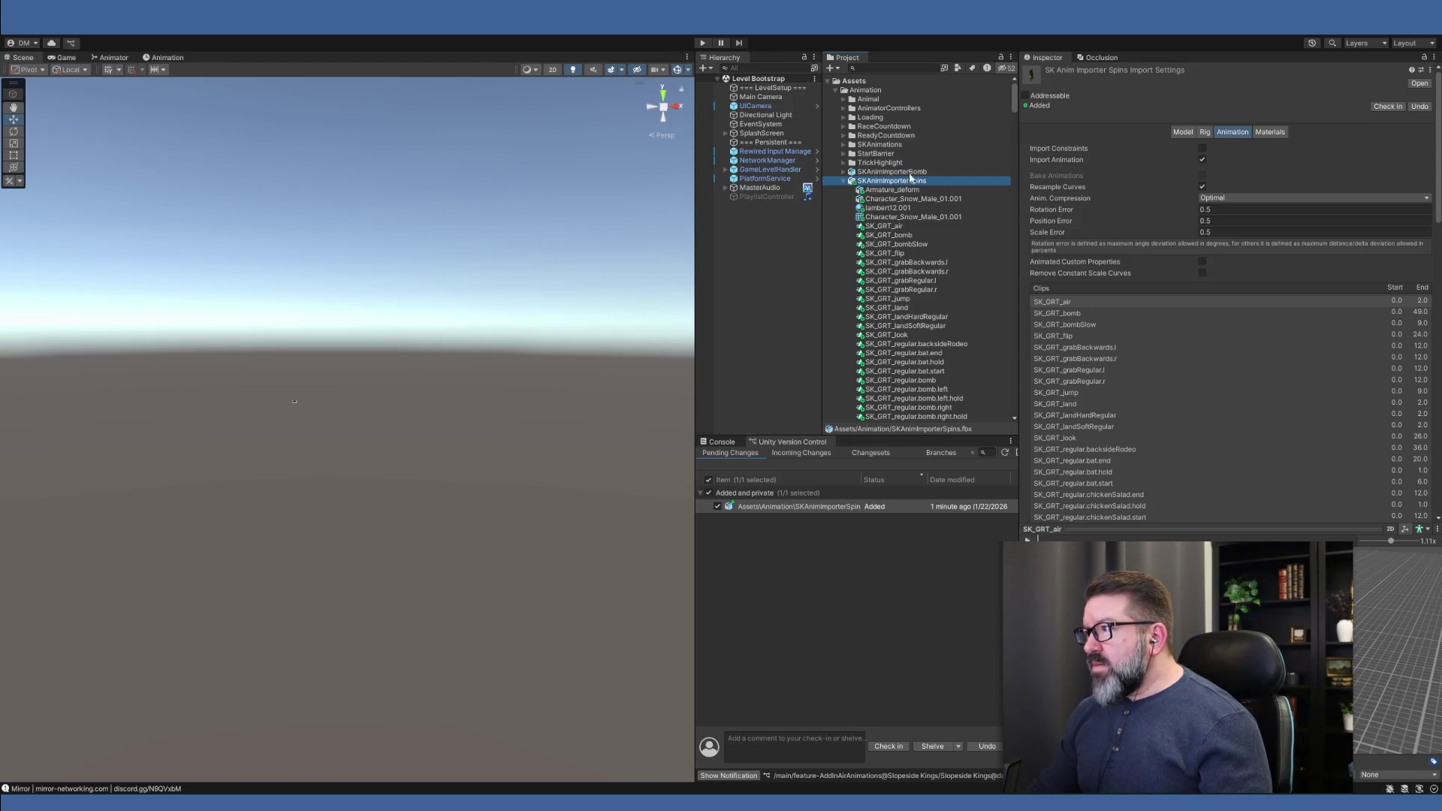
{"action": "left_click", "coordinate": [893, 172]}
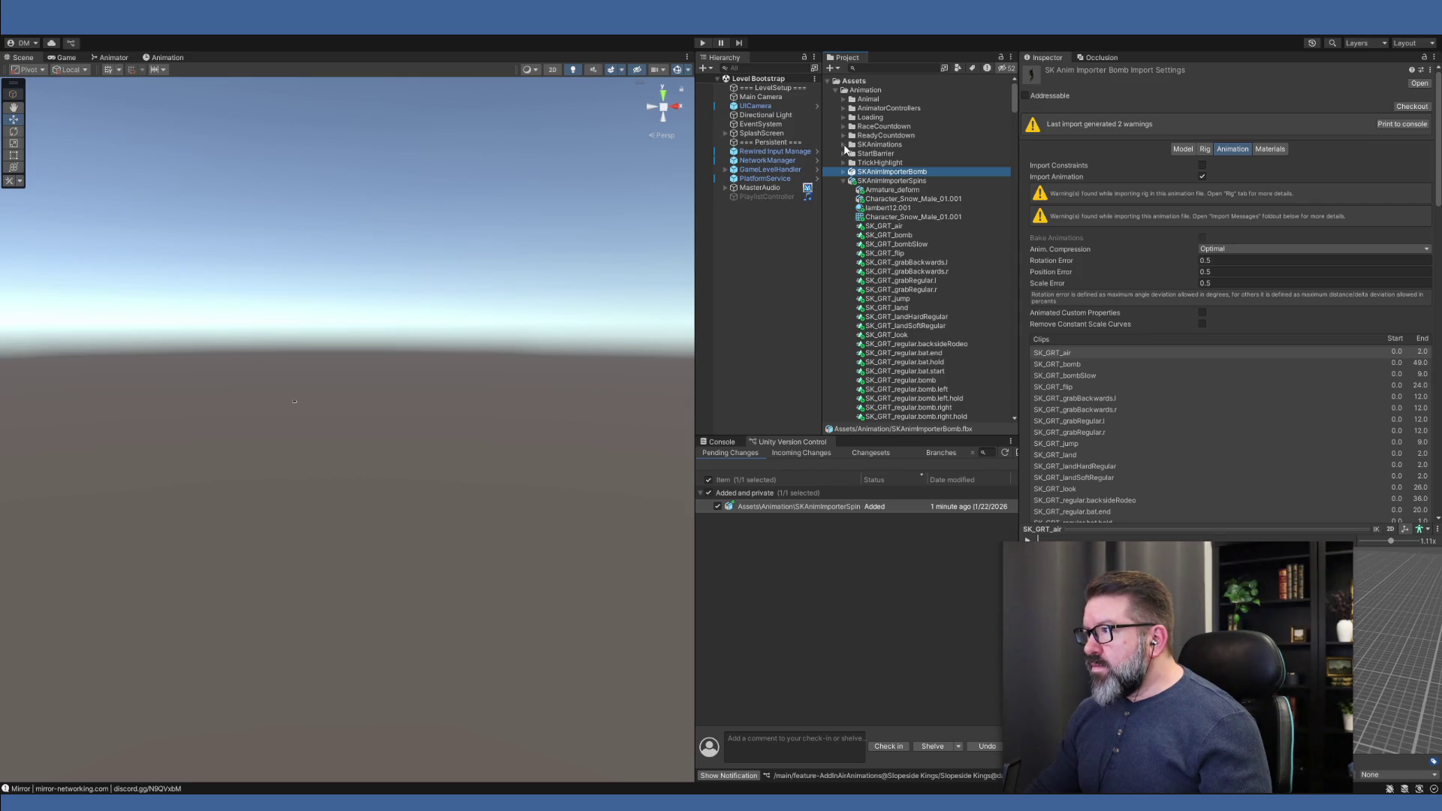
{"action": "left_click", "coordinate": [843, 145]}
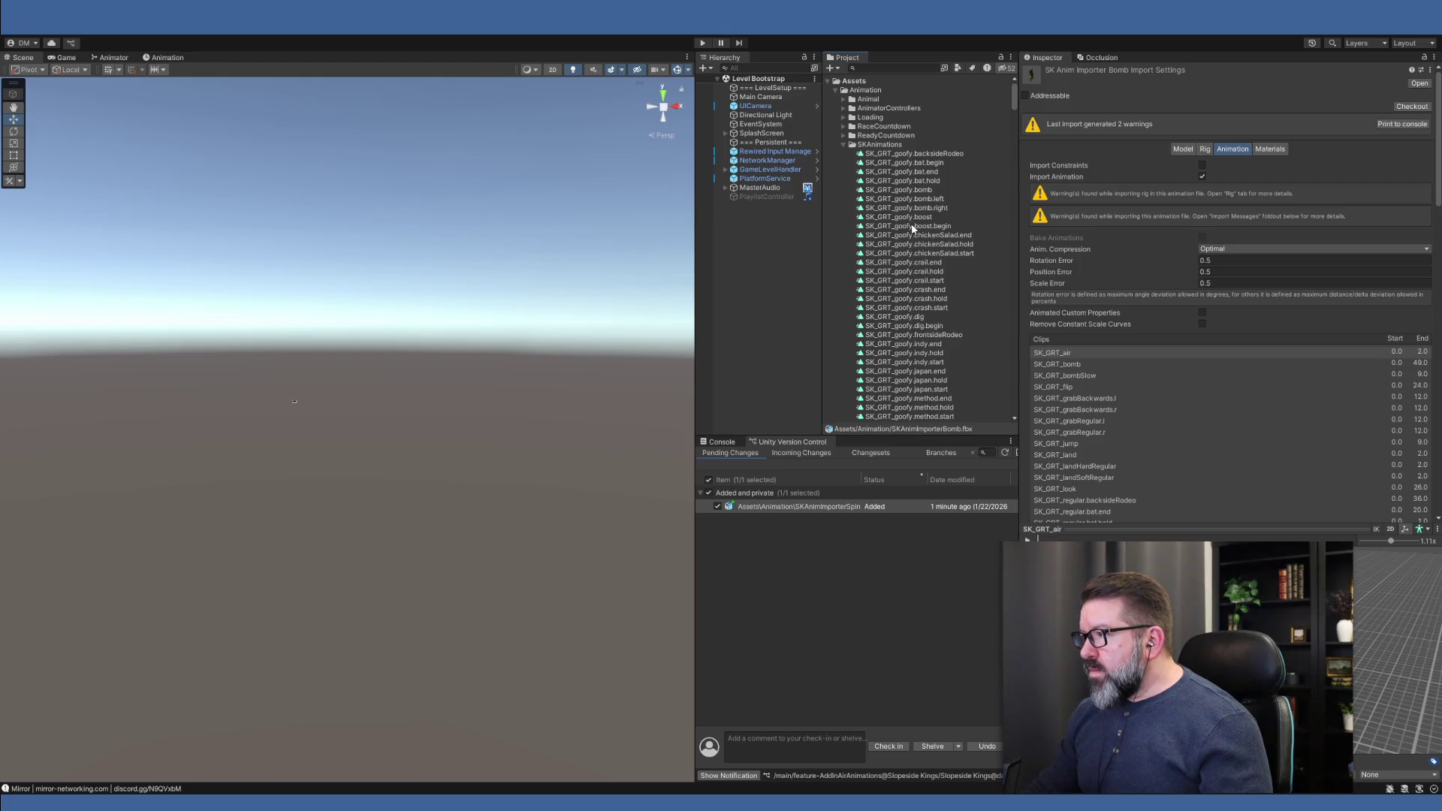
{"action": "scroll", "coordinate": [910, 222], "scroll_direction": "down", "scroll_amount": 2}
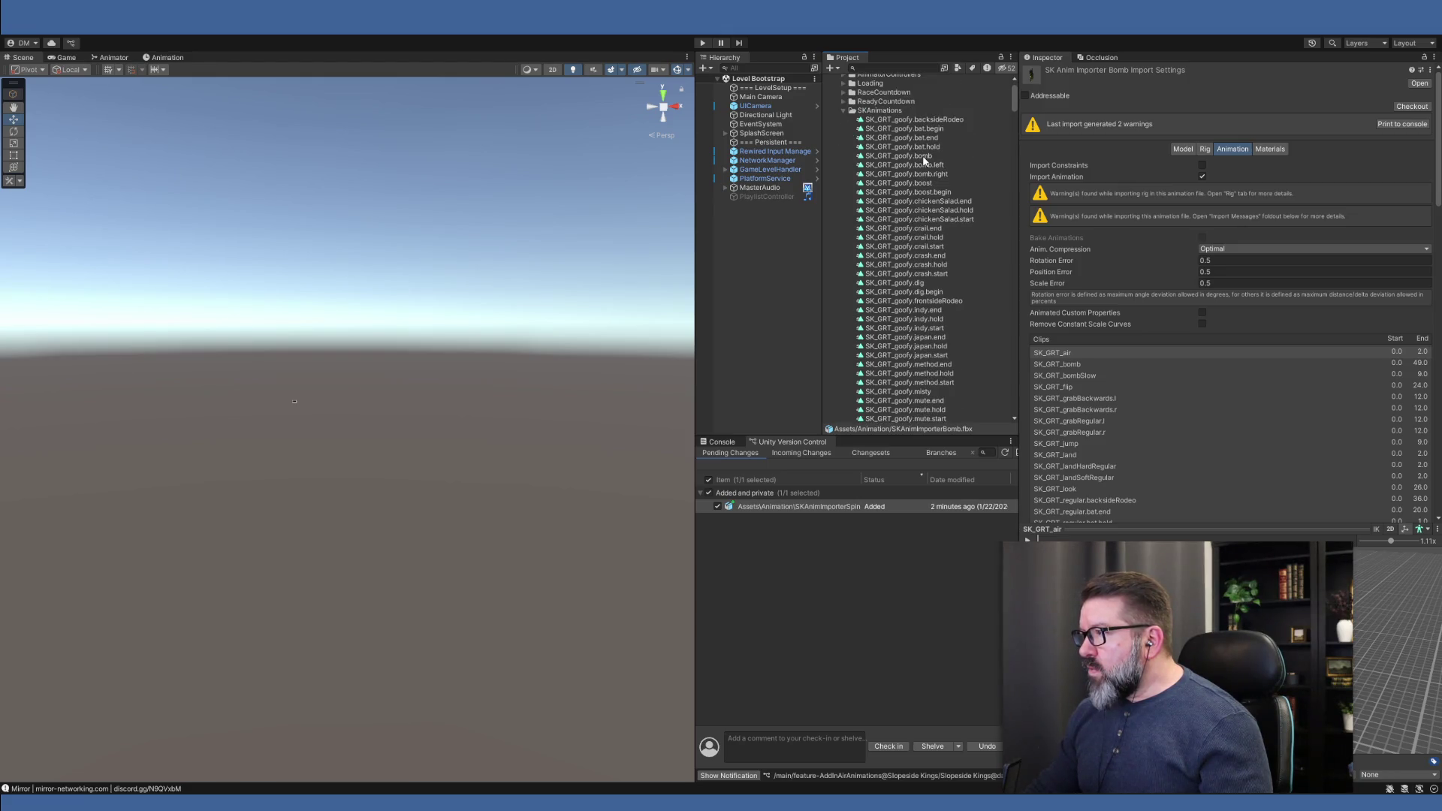
{"action": "left_click", "coordinate": [924, 156]}
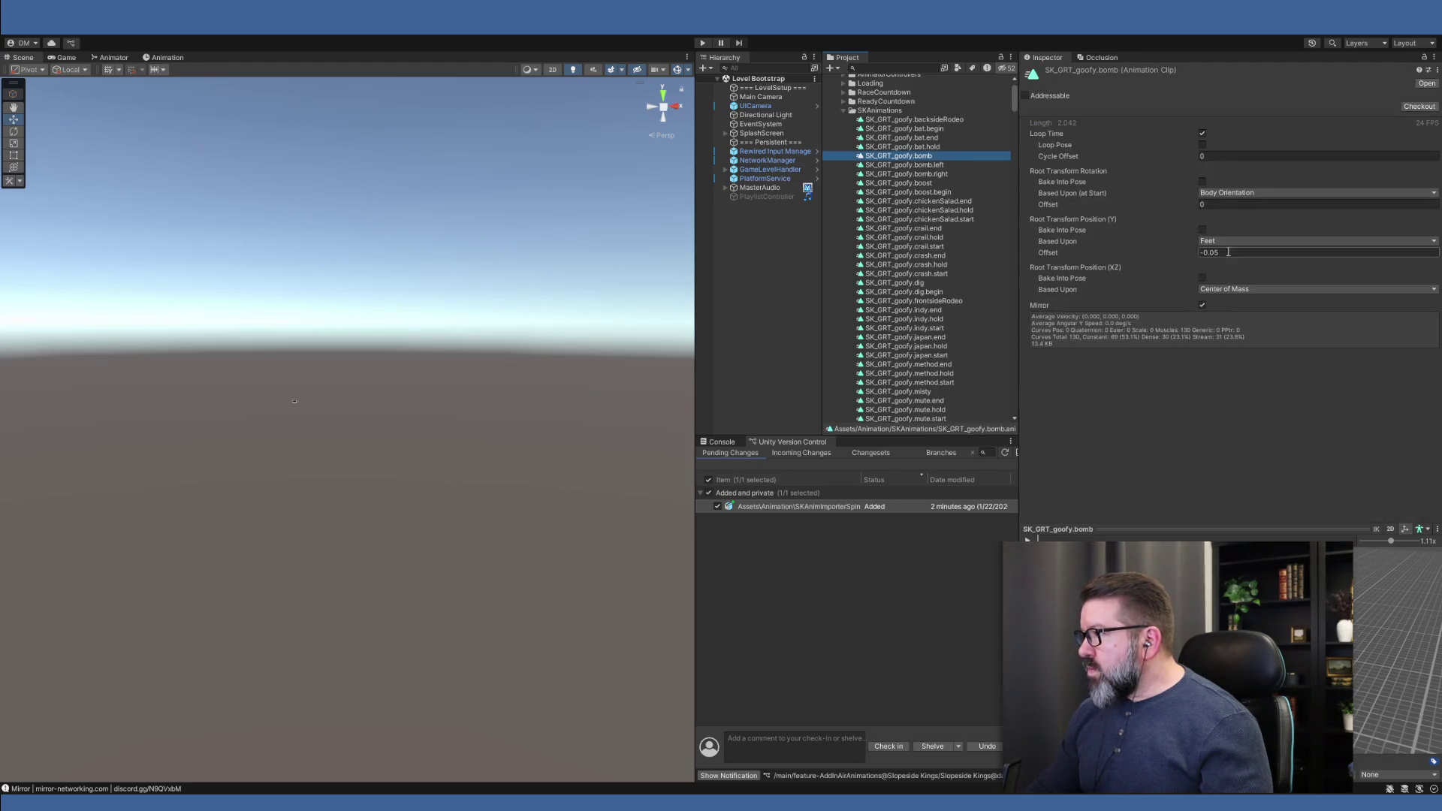
{"action": "left_click", "coordinate": [957, 172]}
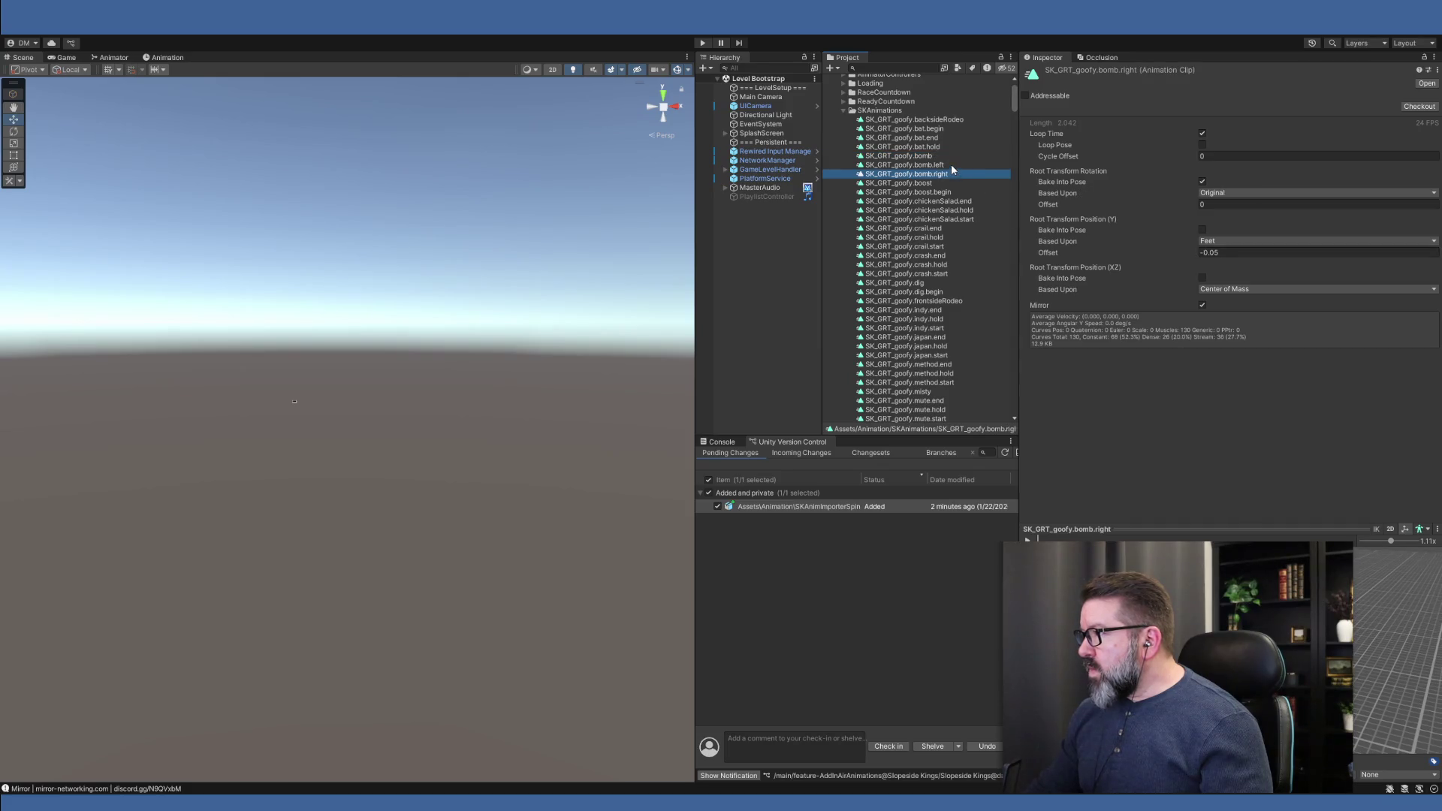
{"action": "left_click", "coordinate": [949, 164]}
{"action": "left_click", "coordinate": [949, 174]}
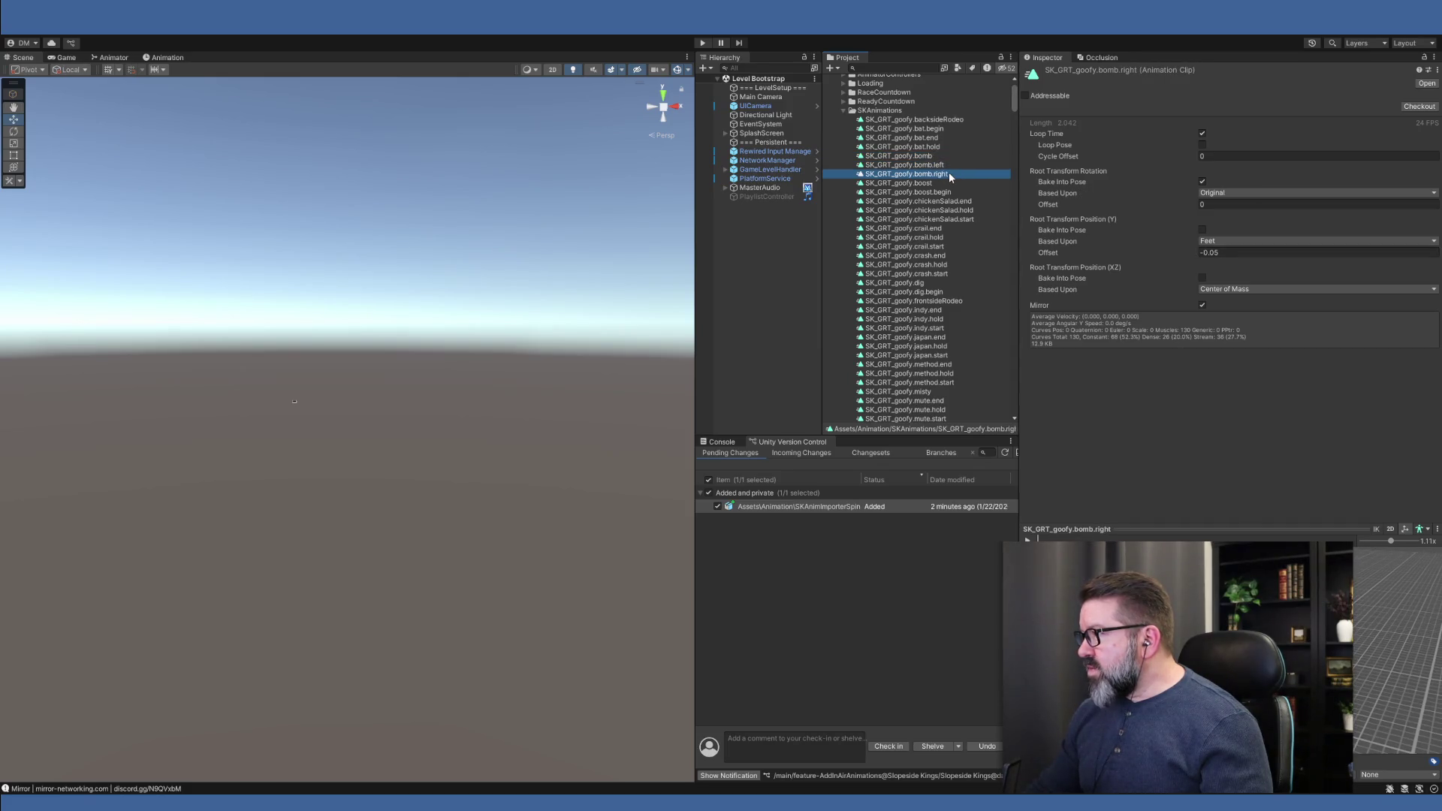
{"action": "left_click", "coordinate": [949, 165]}
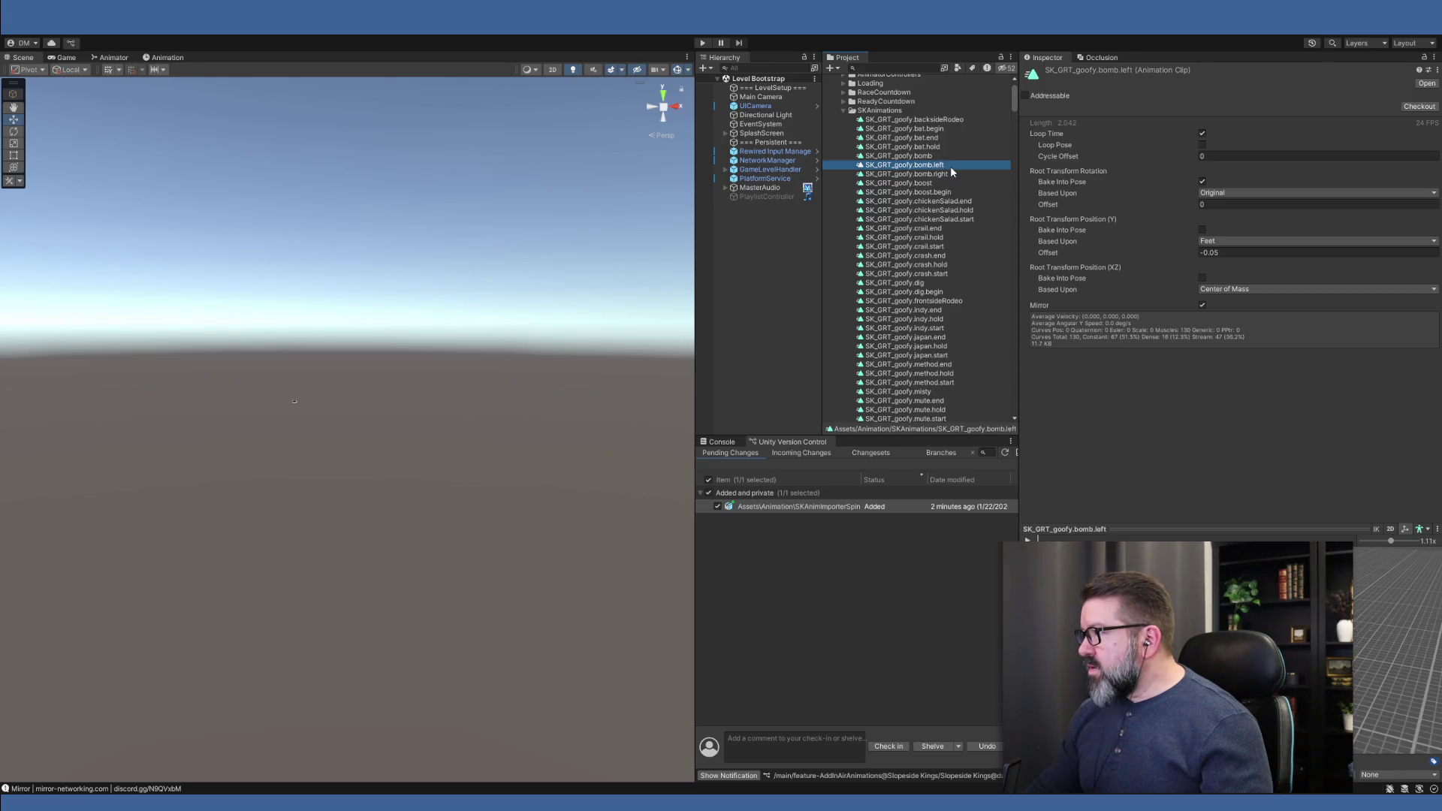
{"action": "left_click", "coordinate": [949, 173]}
{"action": "left_click", "coordinate": [951, 165]}
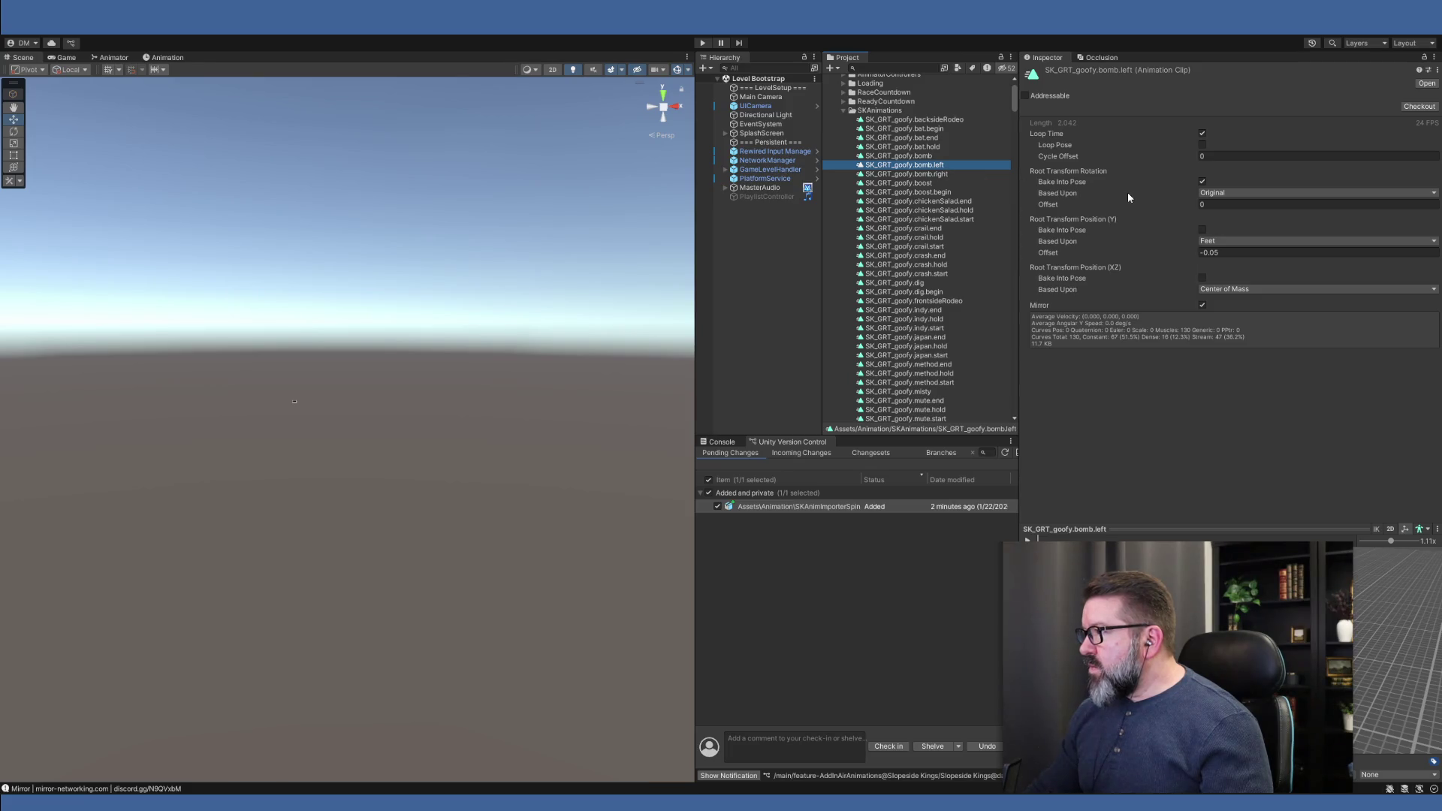
{"action": "left_click", "coordinate": [921, 158]}
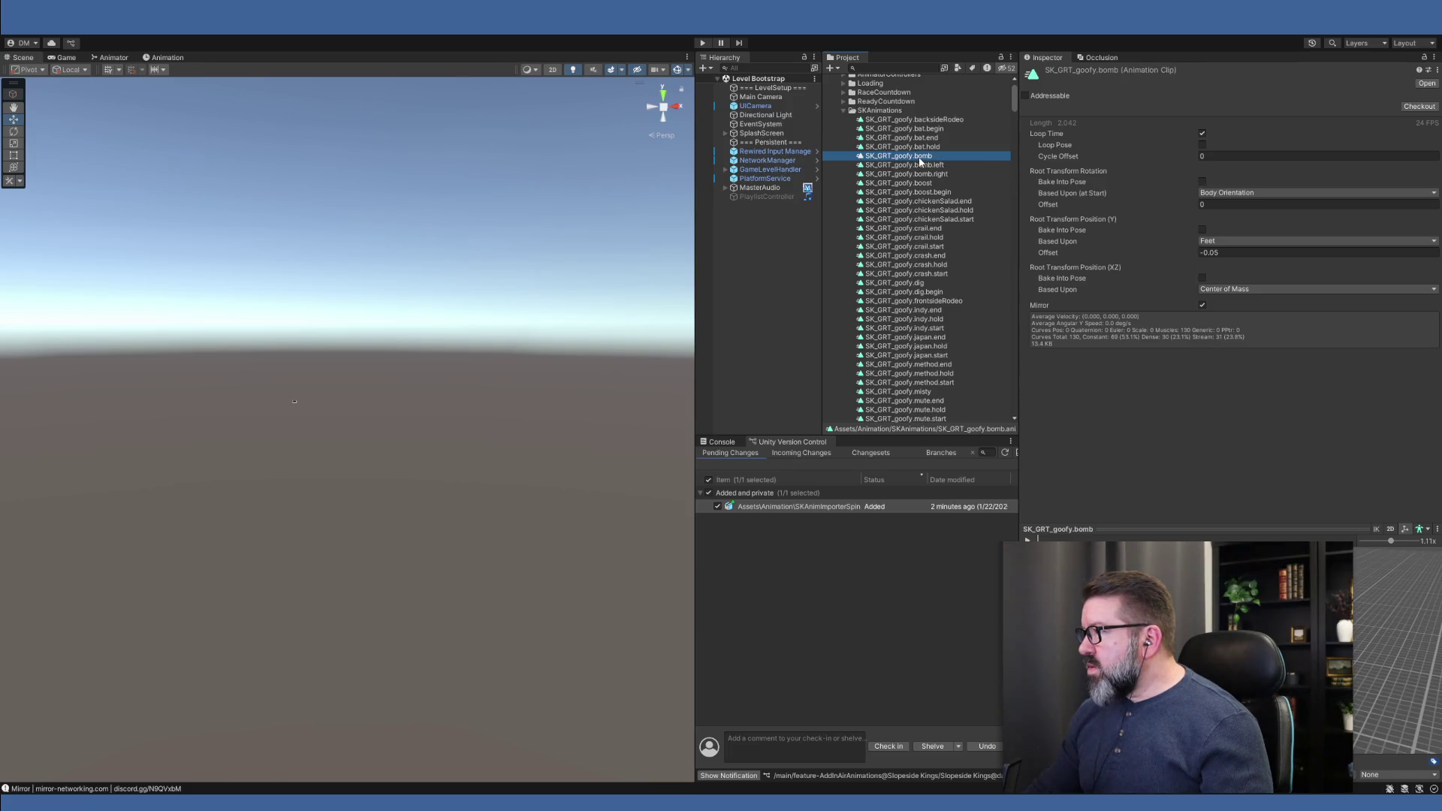
{"action": "left_click", "coordinate": [919, 165]}
{"action": "left_click", "coordinate": [921, 174]}
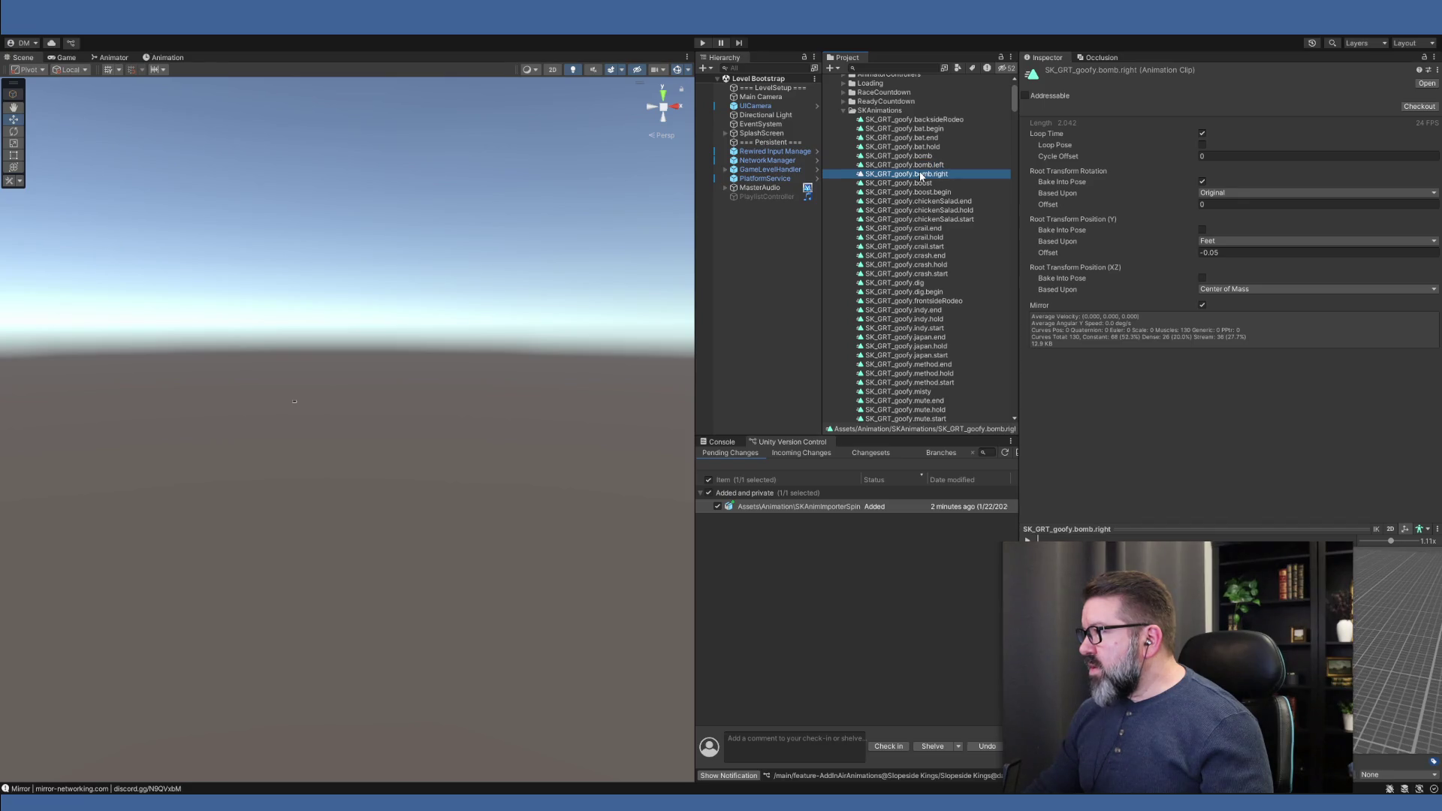
{"action": "left_click", "coordinate": [923, 165]}
{"action": "left_click", "coordinate": [922, 174]}
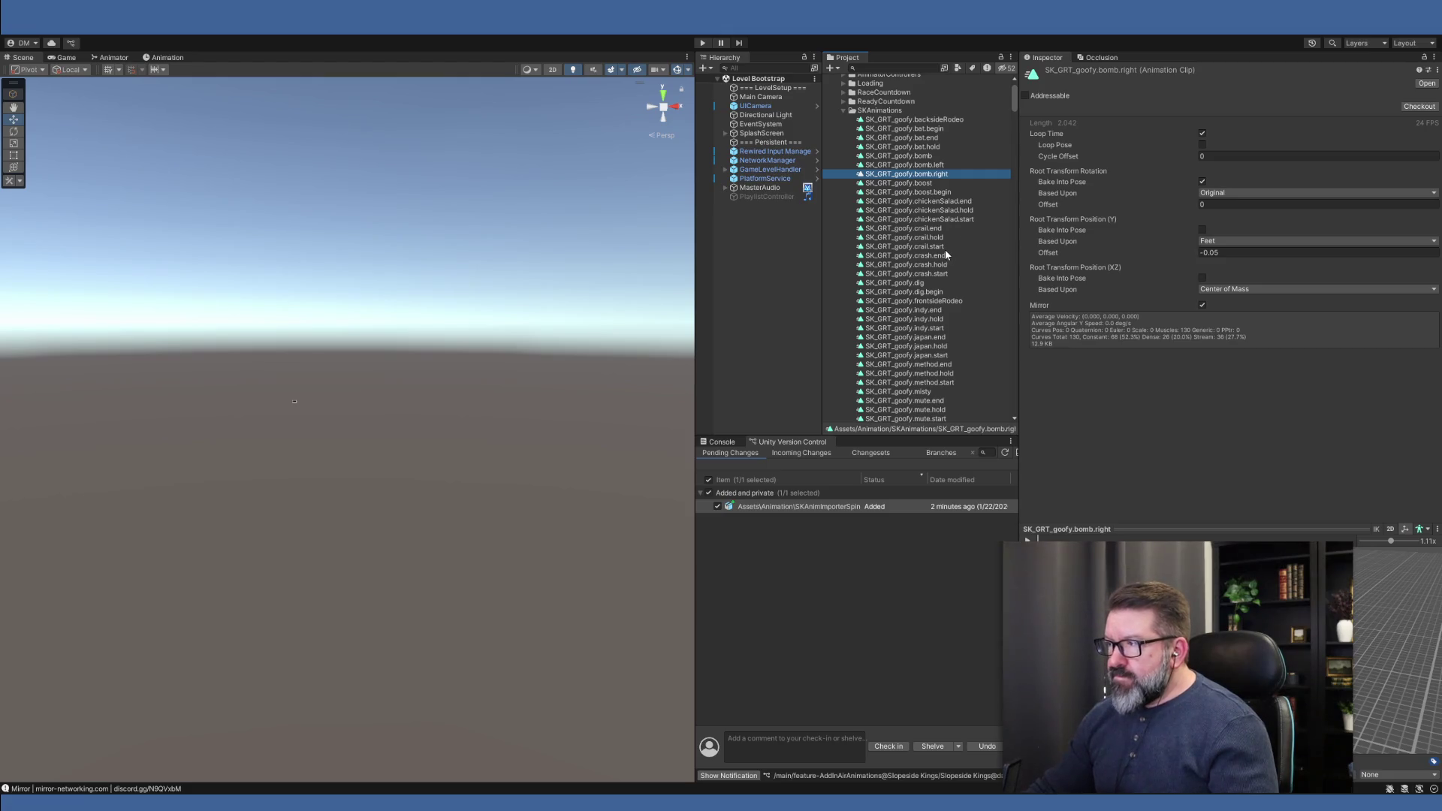
{"action": "scroll", "coordinate": [944, 249], "scroll_direction": "down", "scroll_amount": 15}
{"action": "scroll", "coordinate": [944, 249], "scroll_direction": "down", "scroll_amount": 5}
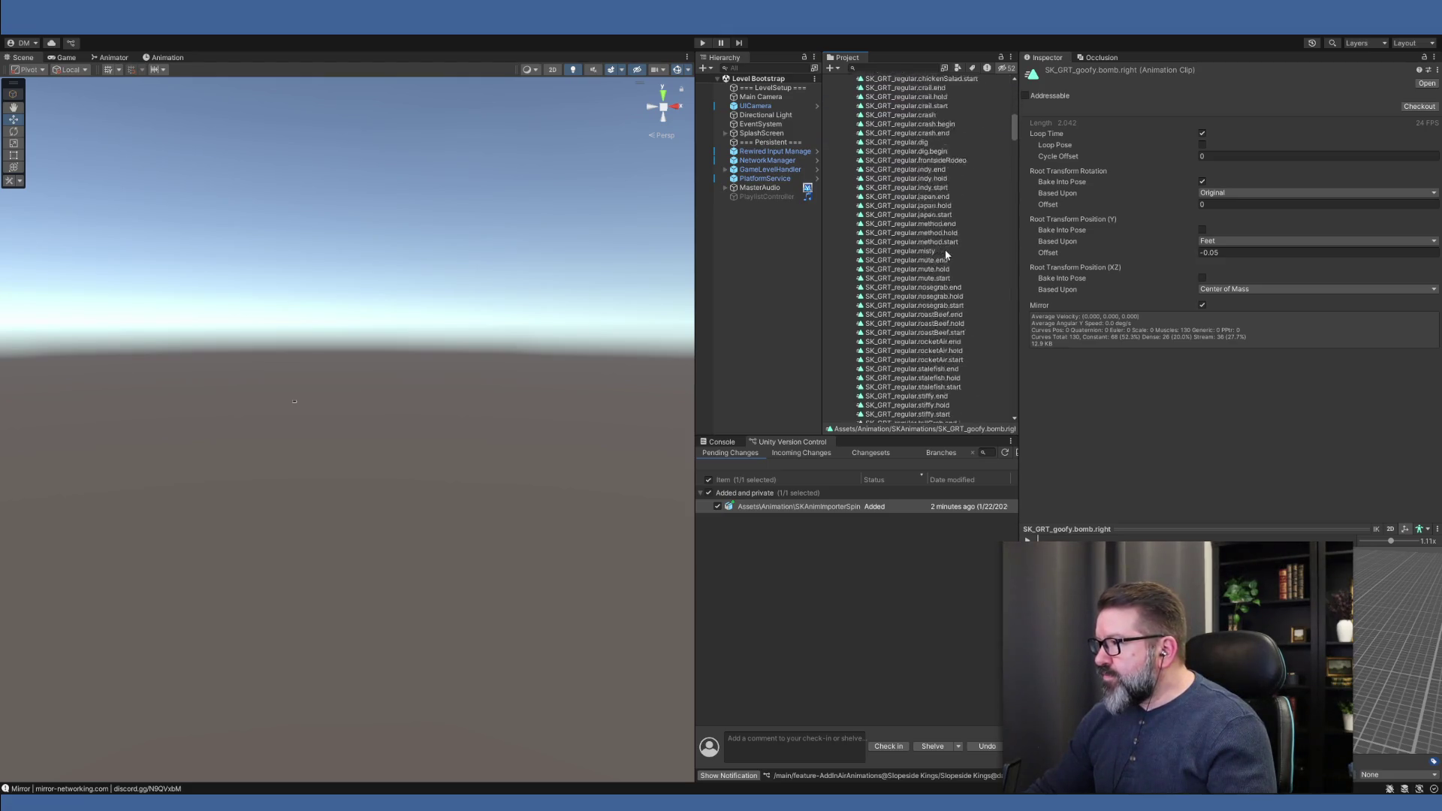
{"action": "scroll", "coordinate": [946, 253], "scroll_direction": "up", "scroll_amount": 5}
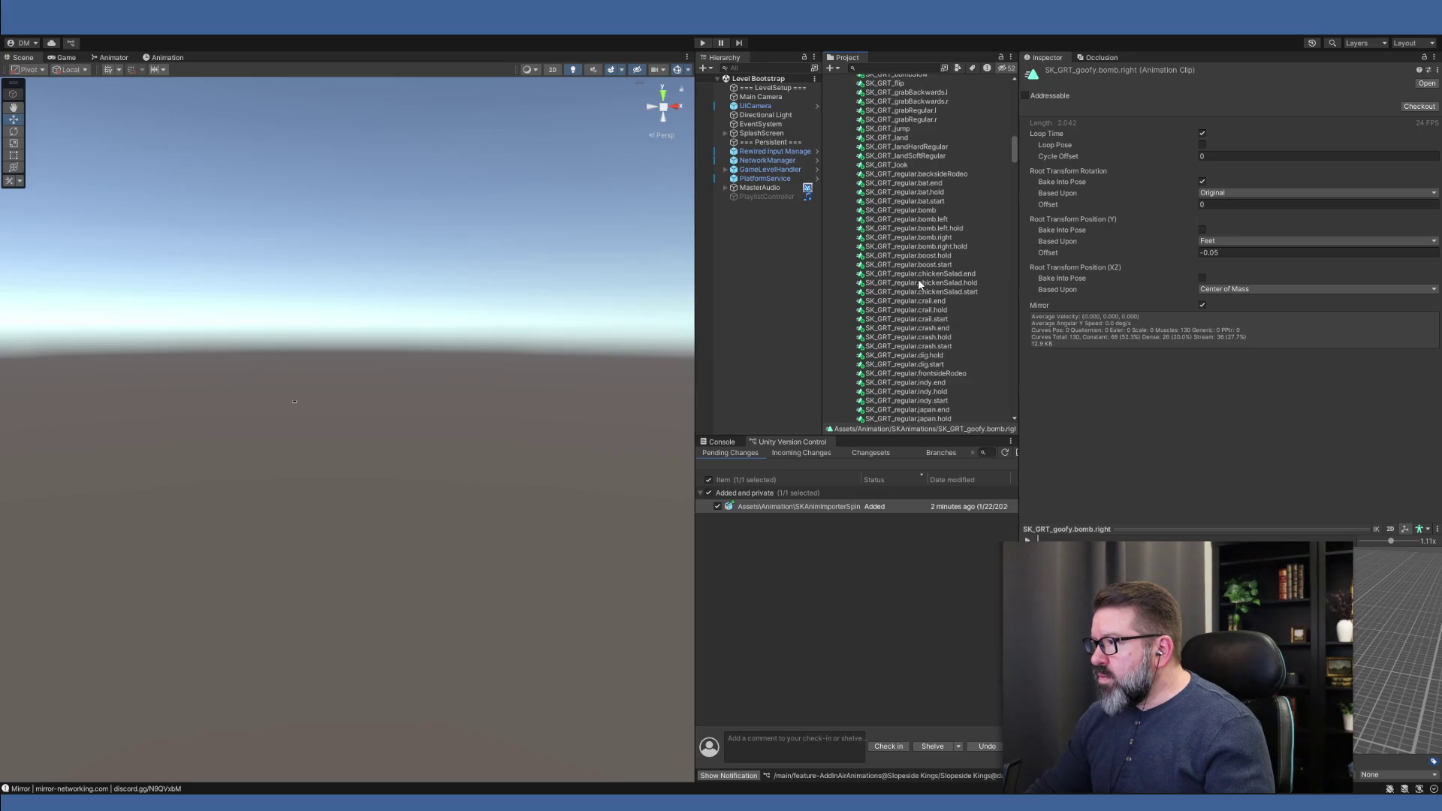
{"action": "scroll", "coordinate": [948, 293], "scroll_direction": "down", "scroll_amount": 10}
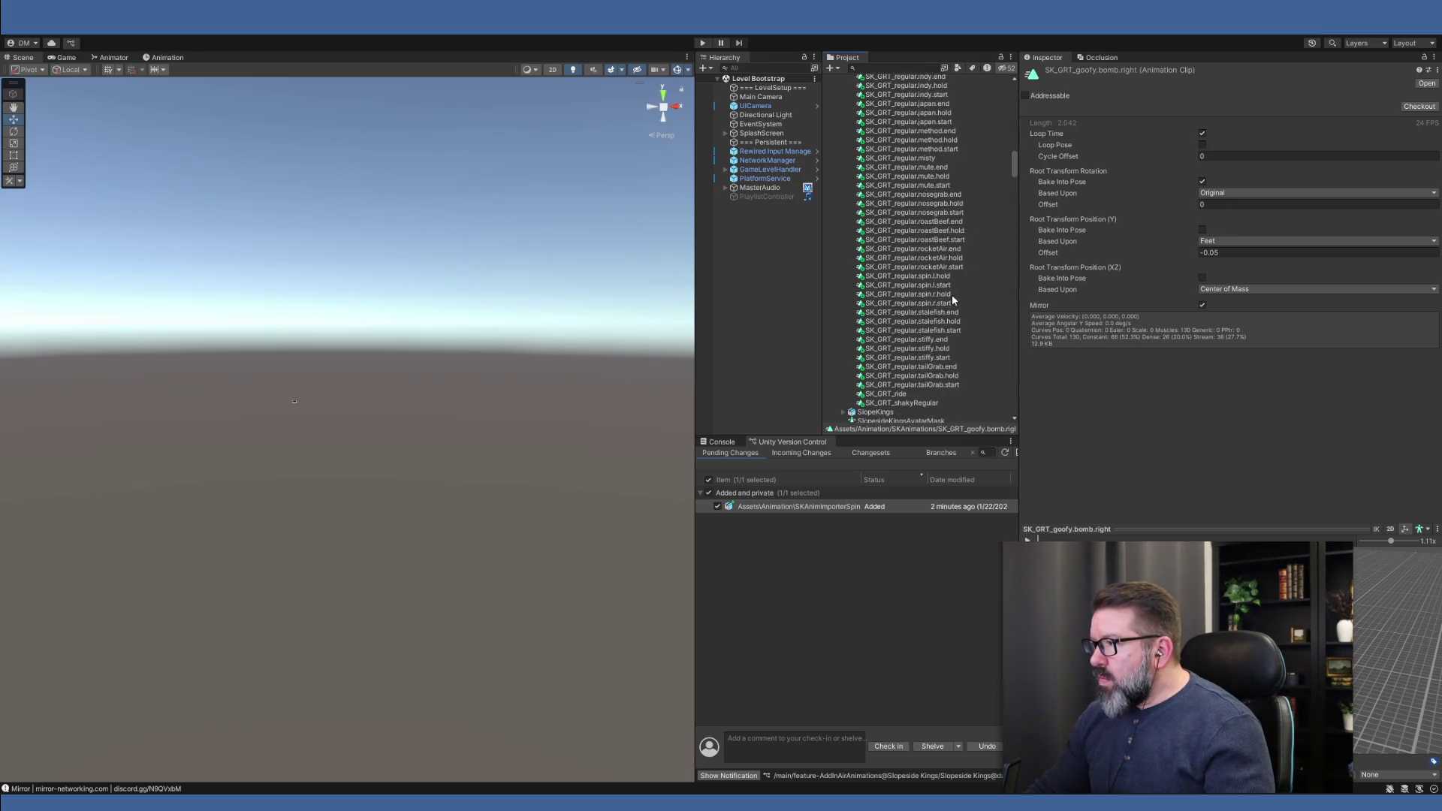
Duplicate the spin.l.hold and spin.l.start clips out of SKAnimImporterSpins
{"action": "left_click", "coordinate": [938, 277]}
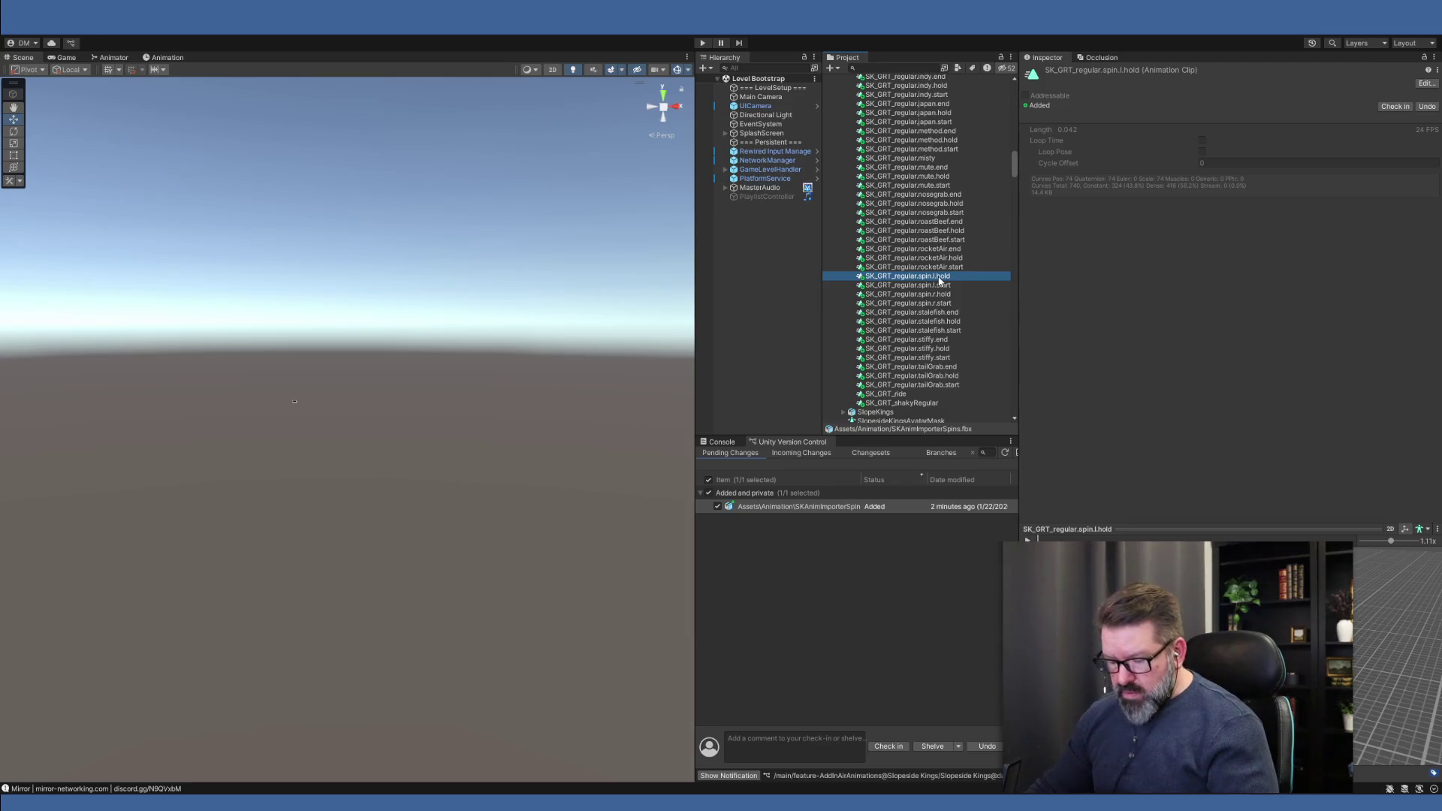
{"action": "key", "text": "ctrl+d"}
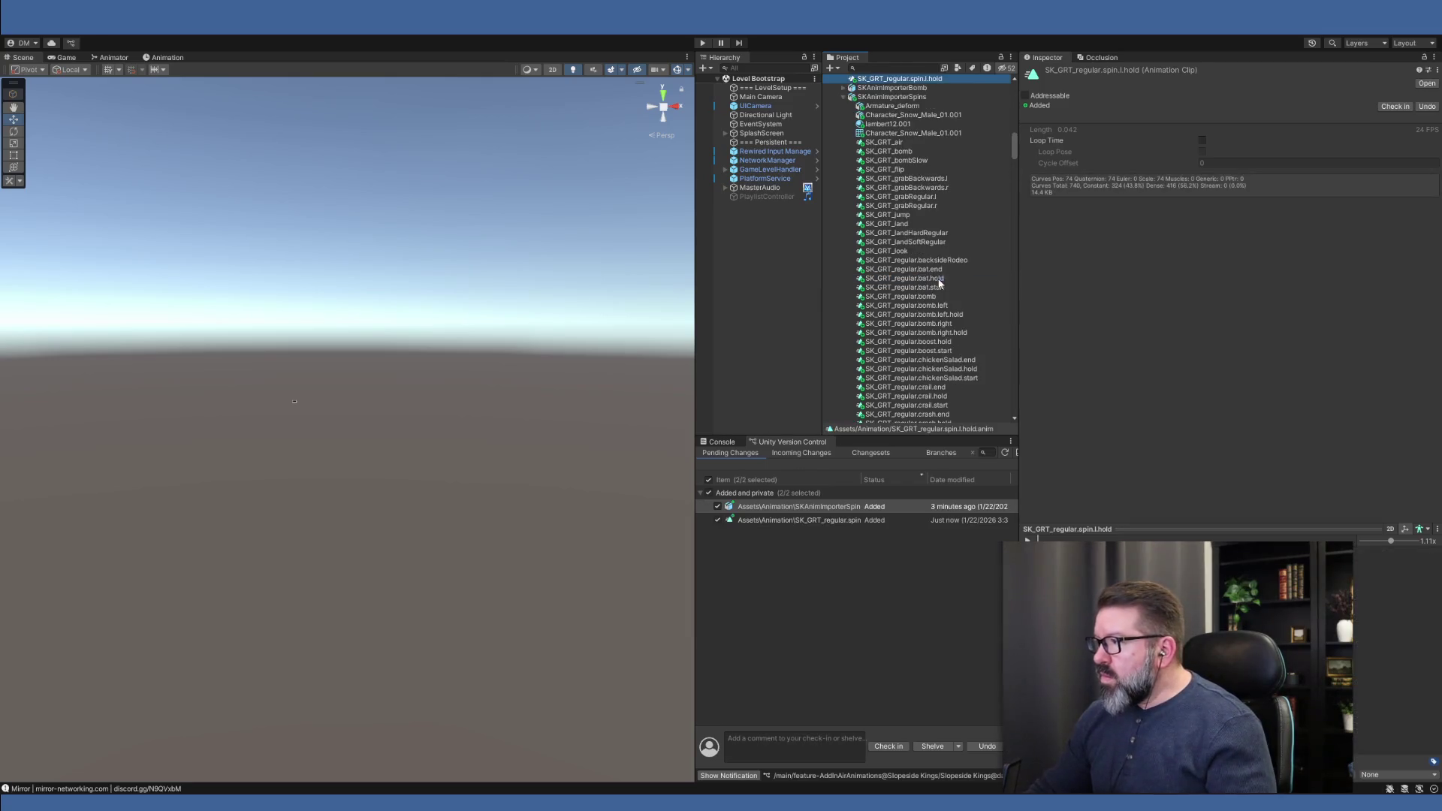
{"action": "scroll", "coordinate": [918, 288], "scroll_direction": "down", "scroll_amount": 13}
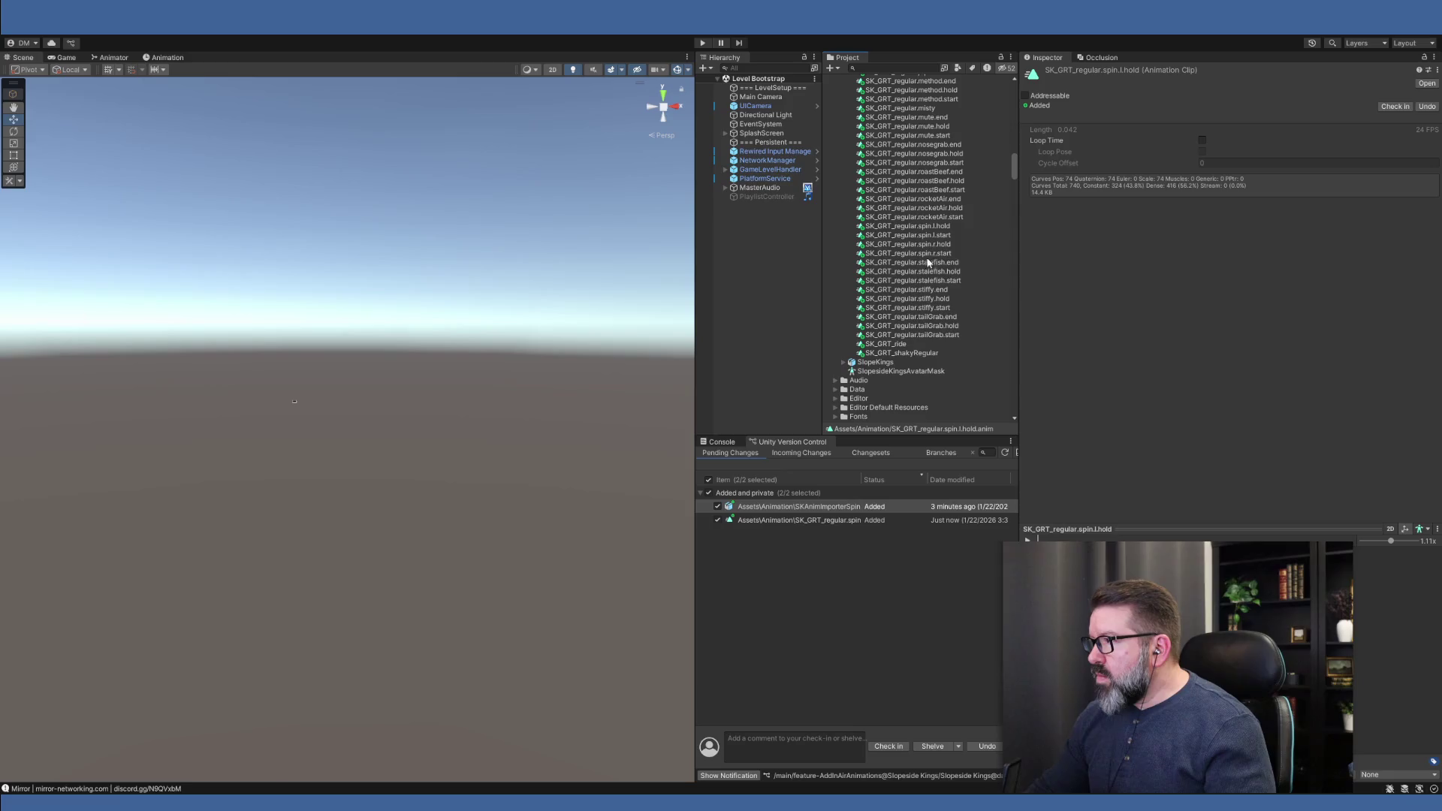
{"action": "left_click", "coordinate": [926, 237]}
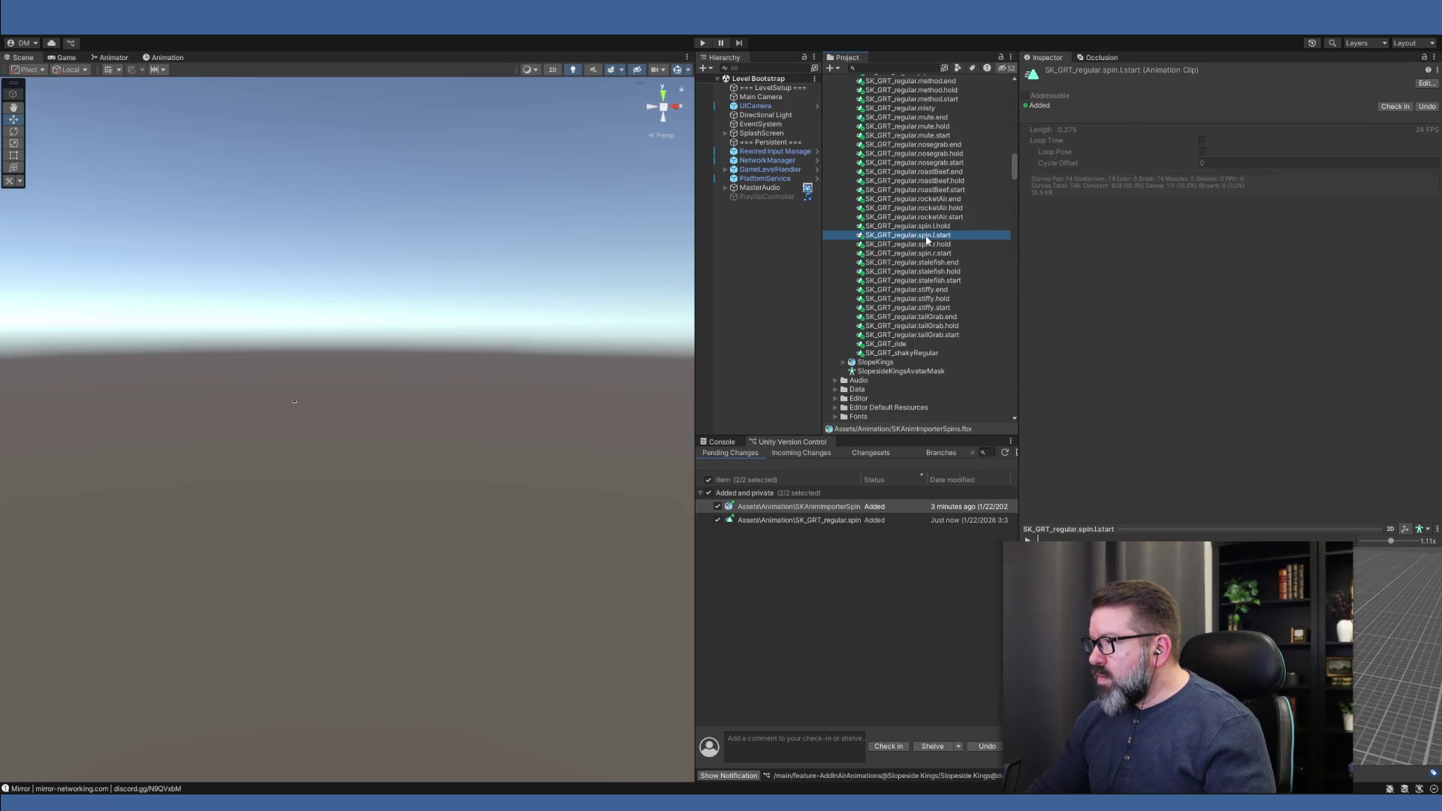
{"action": "key", "text": "ctrl+d"}
{"action": "scroll", "coordinate": [927, 180], "scroll_direction": "up", "scroll_amount": 3}
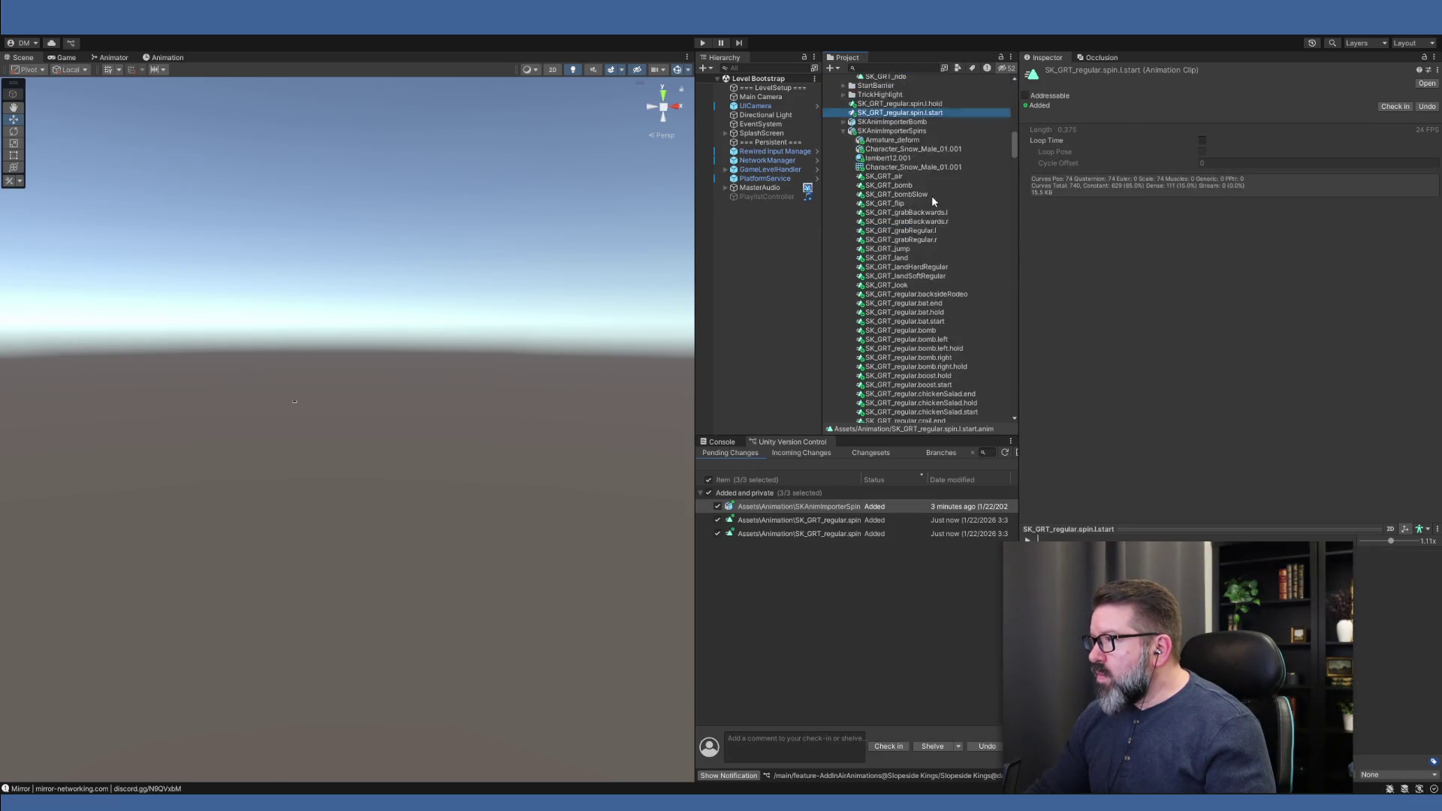
{"action": "scroll", "coordinate": [939, 289], "scroll_direction": "down", "scroll_amount": 3}
{"action": "scroll", "coordinate": [940, 289], "scroll_direction": "down", "scroll_amount": 15}
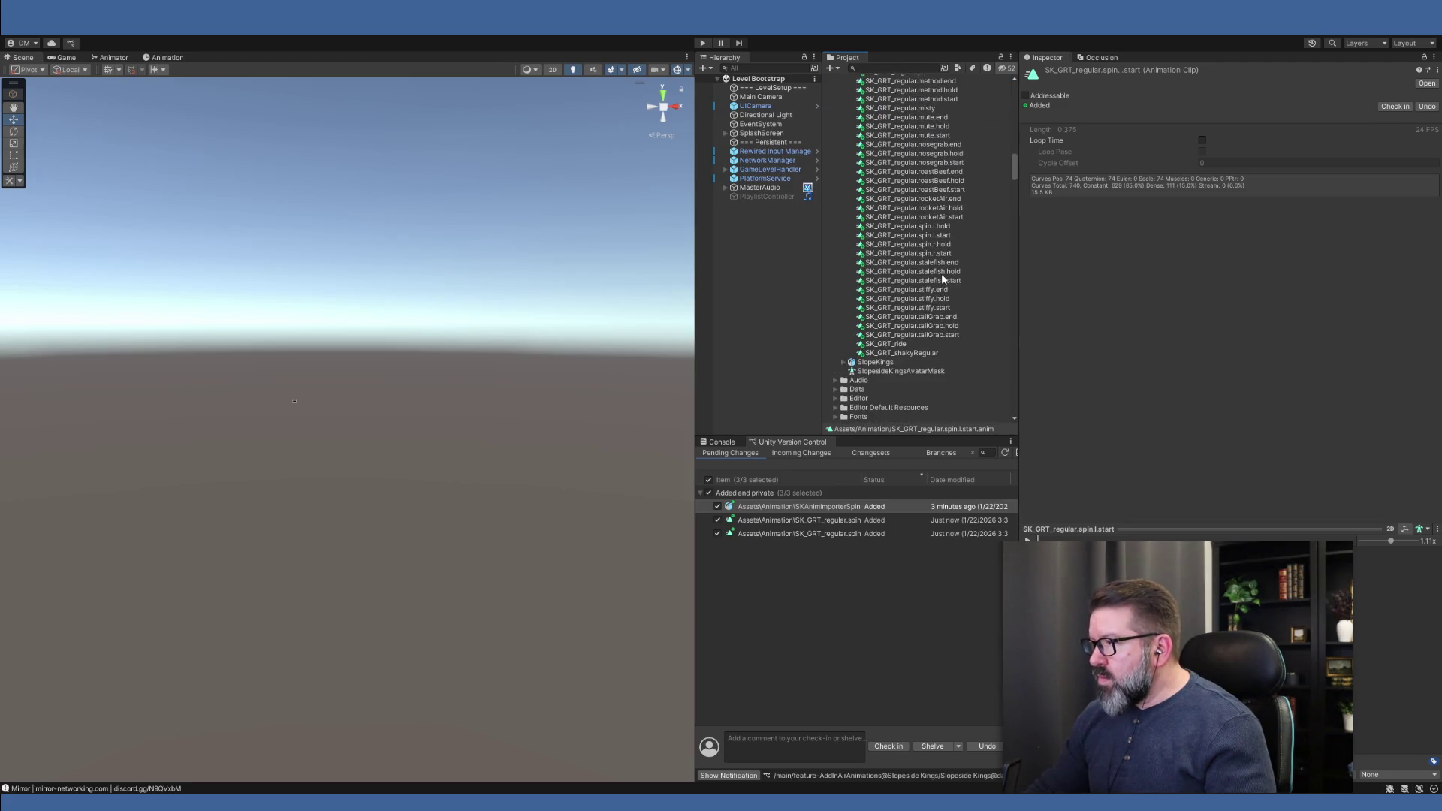
Duplicate spin.r.hold and spin.r.start, then collapse the FBX and select all four new clips
{"action": "left_click", "coordinate": [934, 245]}
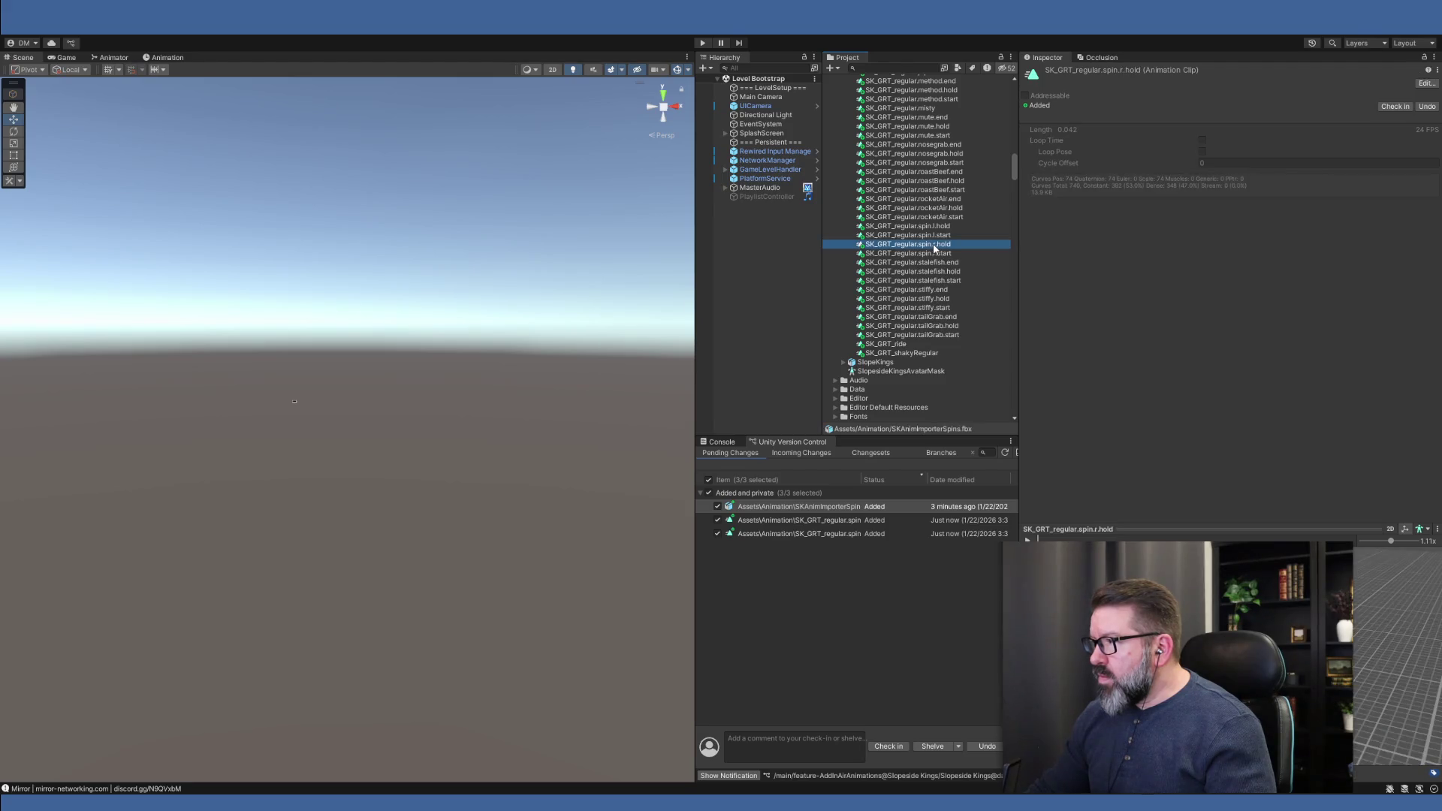
{"action": "key", "text": "ctrl+d"}
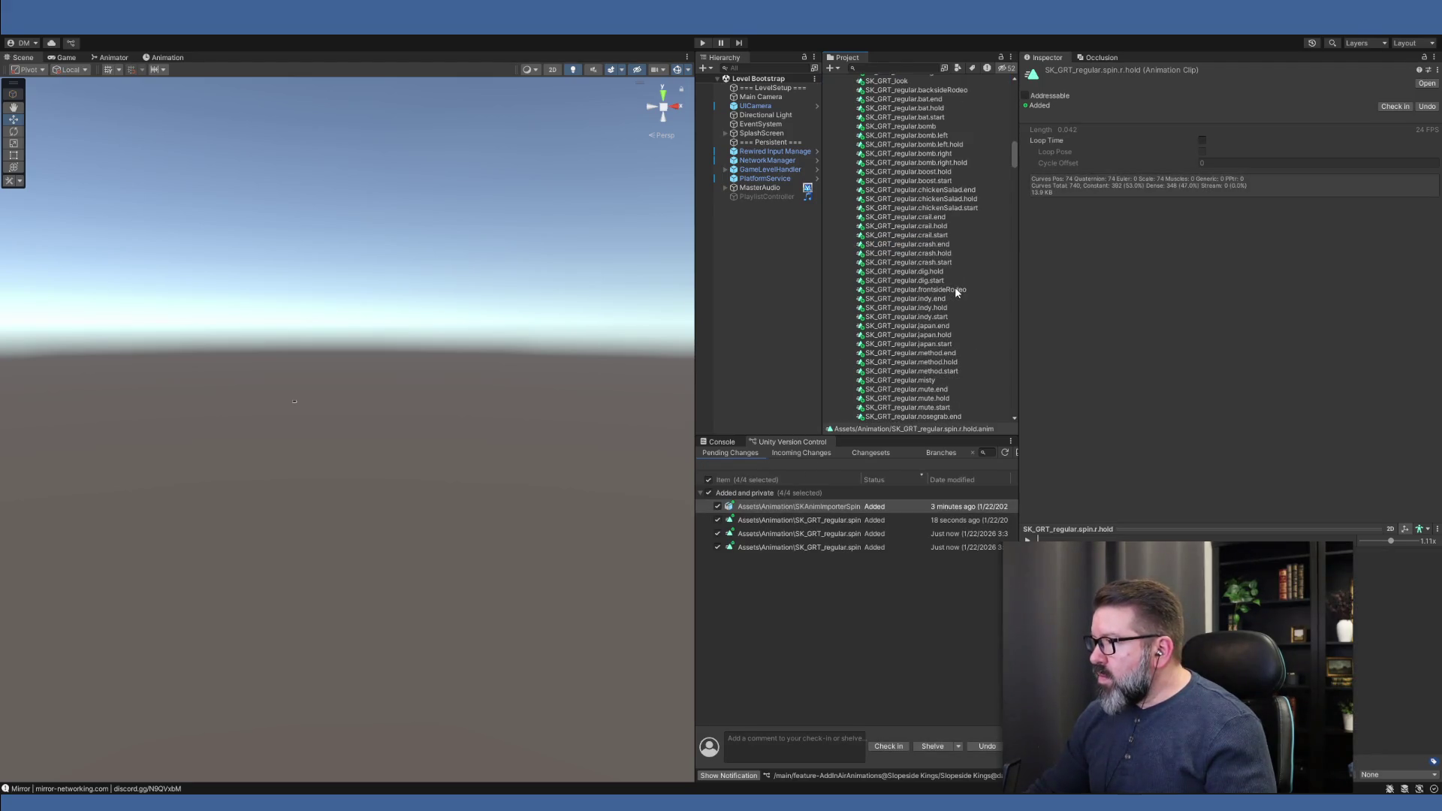
{"action": "scroll", "coordinate": [932, 269], "scroll_direction": "down", "scroll_amount": 8}
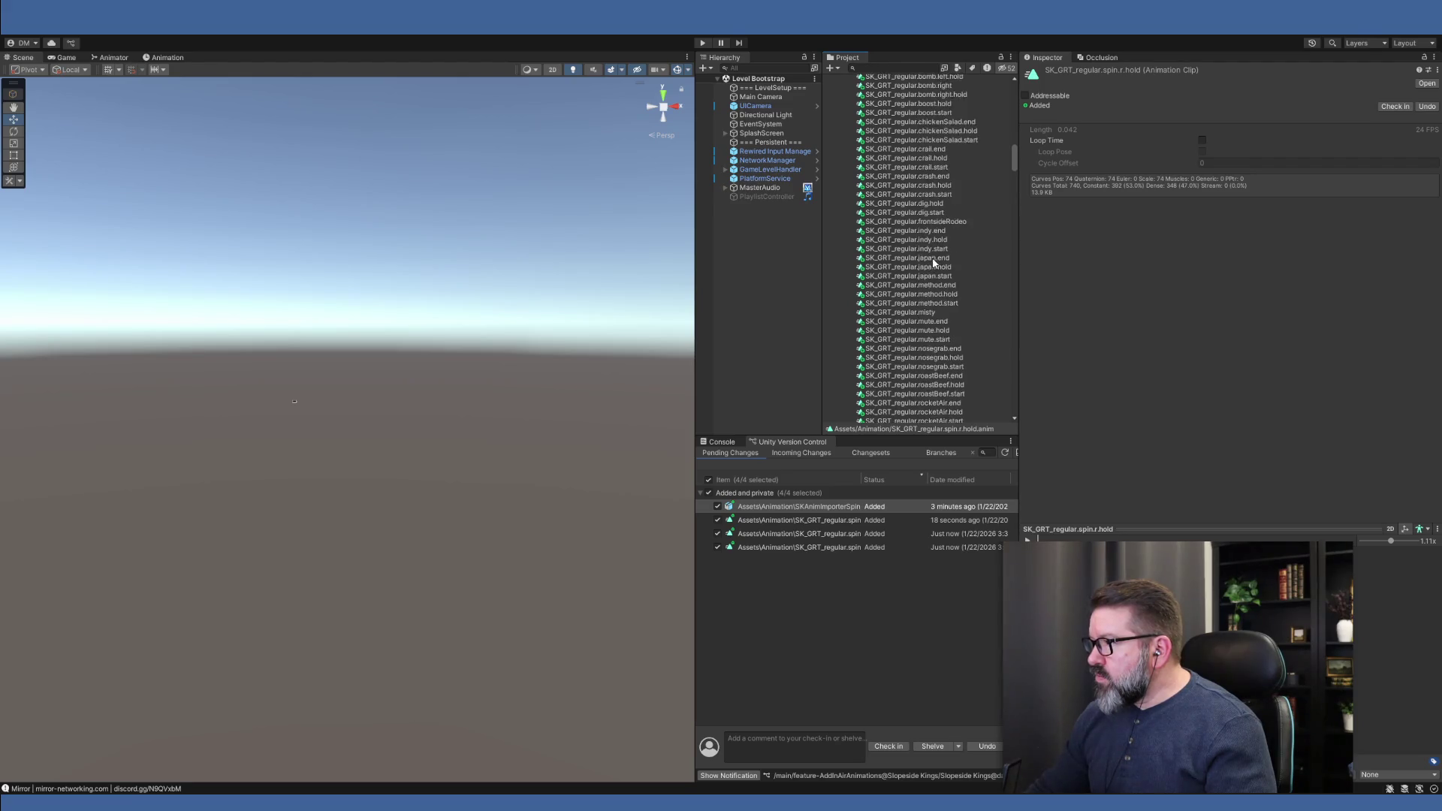
{"action": "left_click", "coordinate": [933, 256]}
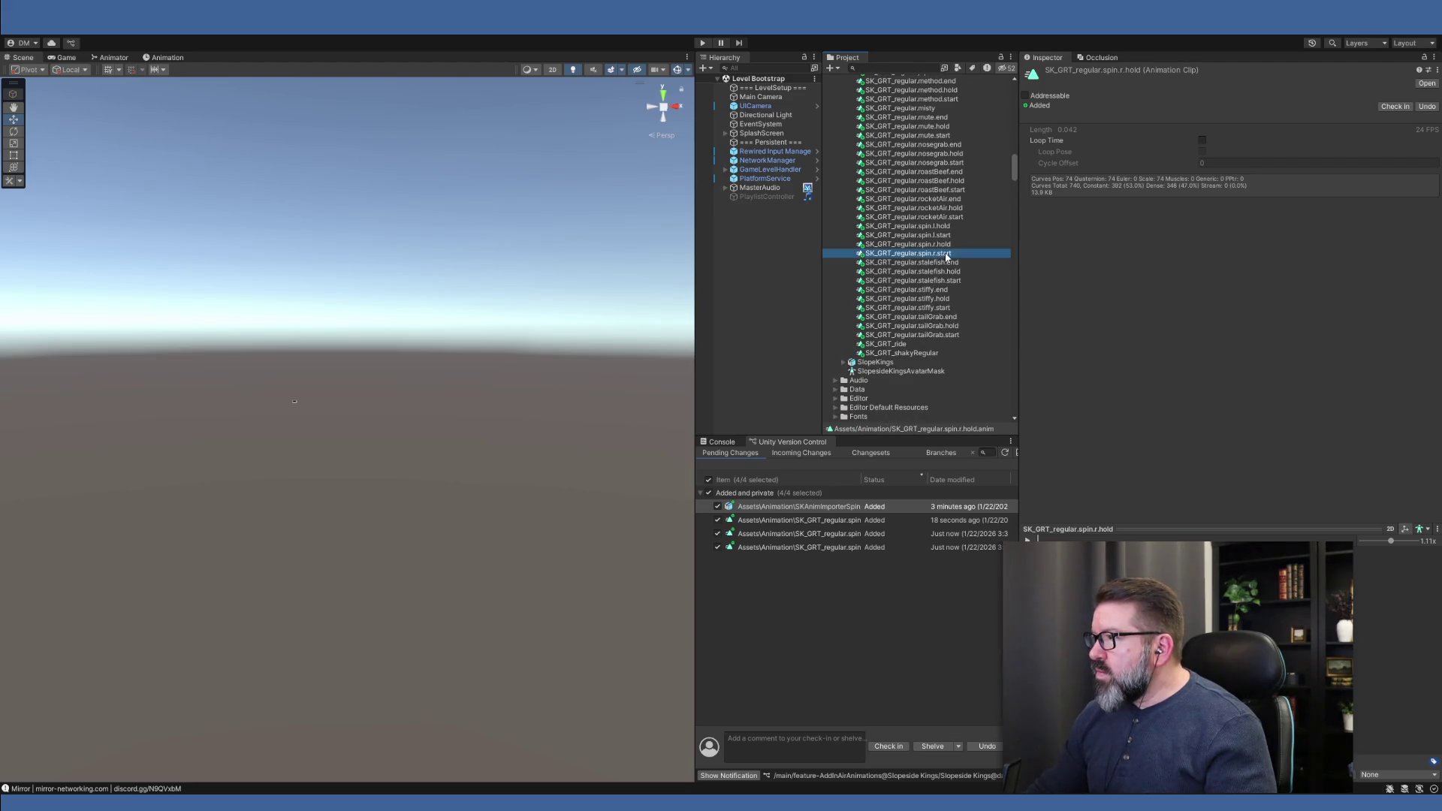
{"action": "key", "text": "ctrl+d"}
{"action": "scroll", "coordinate": [904, 264], "scroll_direction": "up", "scroll_amount": 5}
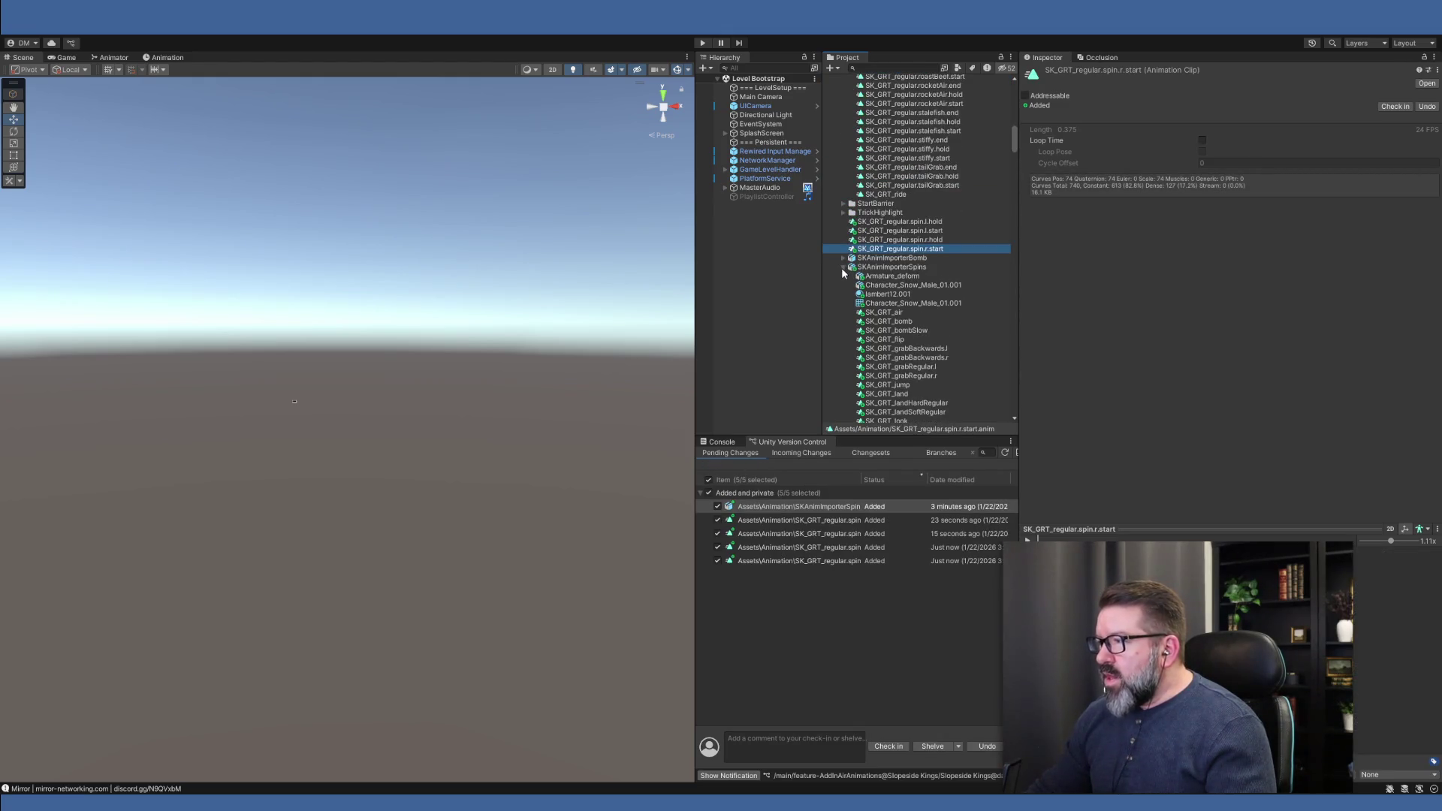
{"action": "left_click", "coordinate": [842, 267]}
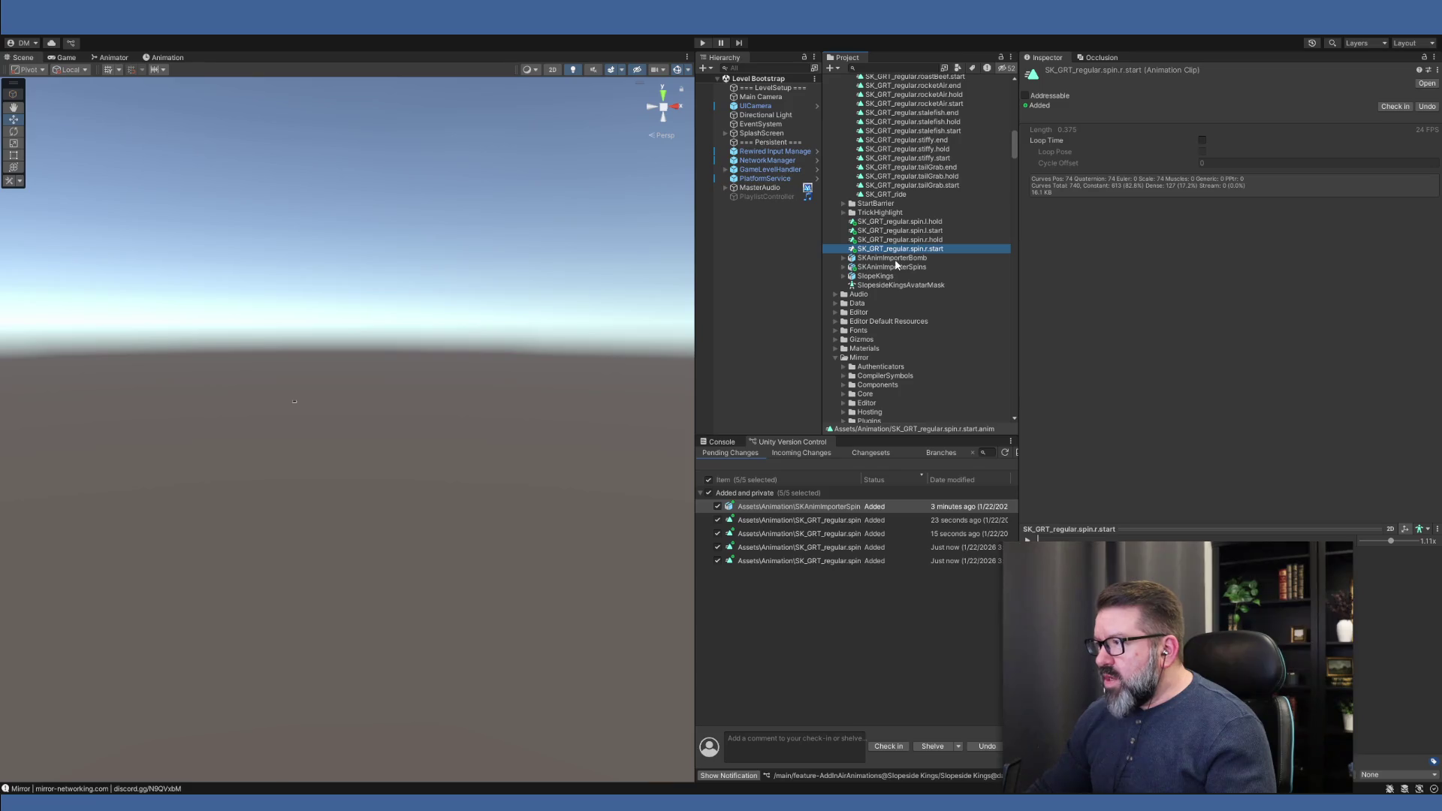
{"action": "left_click", "coordinate": [901, 223]}
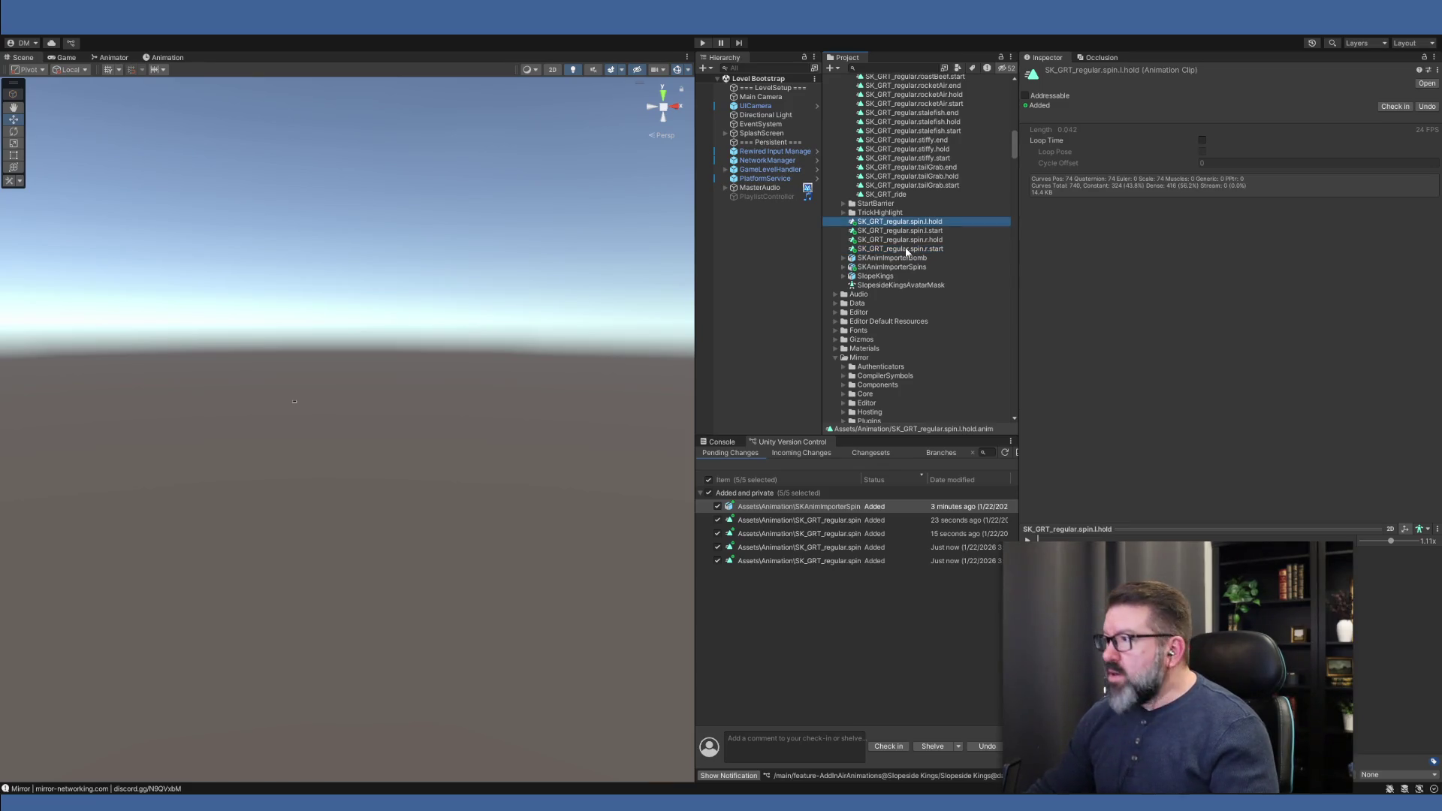
{"action": "left_click", "coordinate": [908, 250], "text": "shift"}
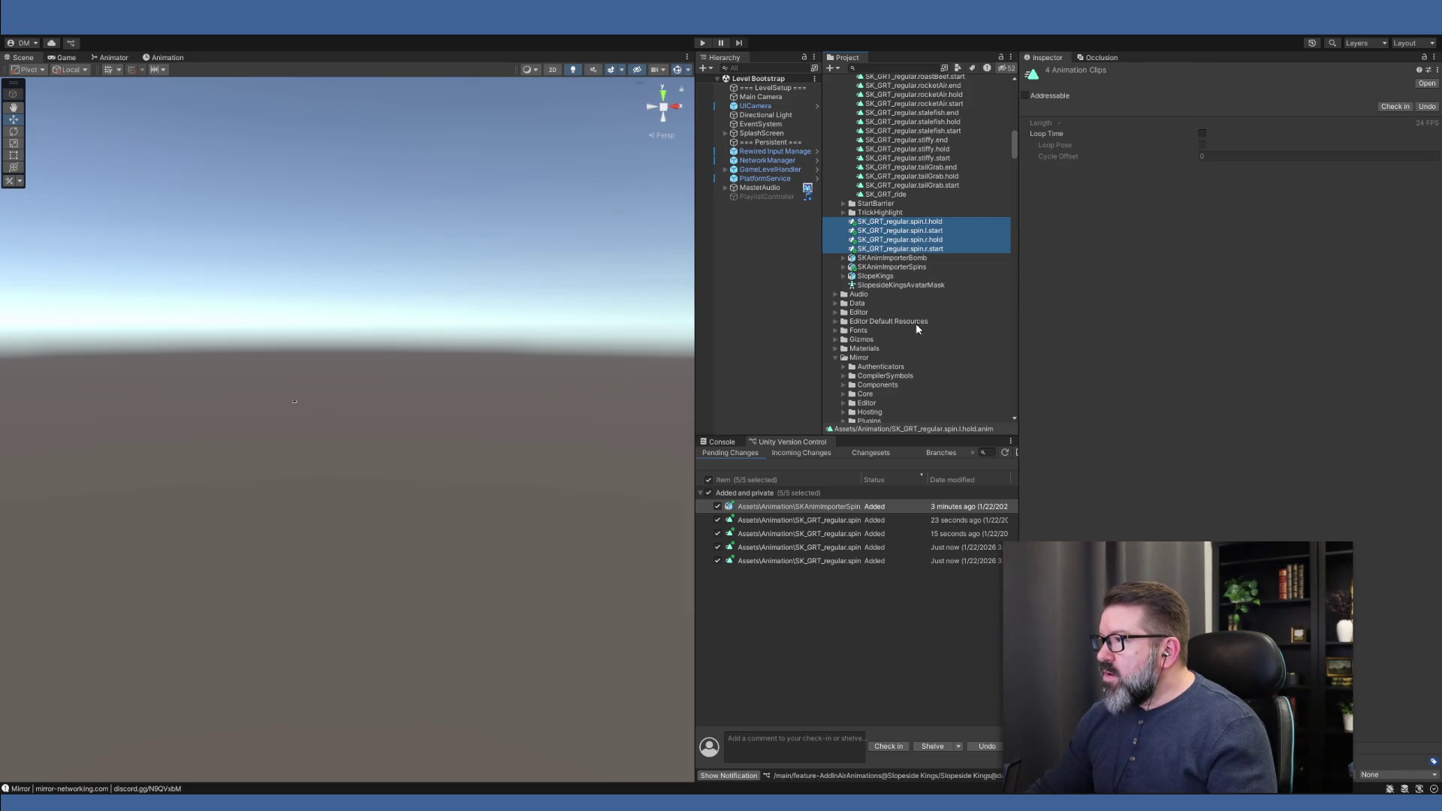
Drag the four selected SK_GRT_regular spin clips into the SKAnimations folder
{"action": "left_click_drag", "start_coordinate": [913, 218], "coordinate": [913, 191]}
{"action": "scroll", "coordinate": [939, 220], "scroll_direction": "up", "scroll_amount": 5}
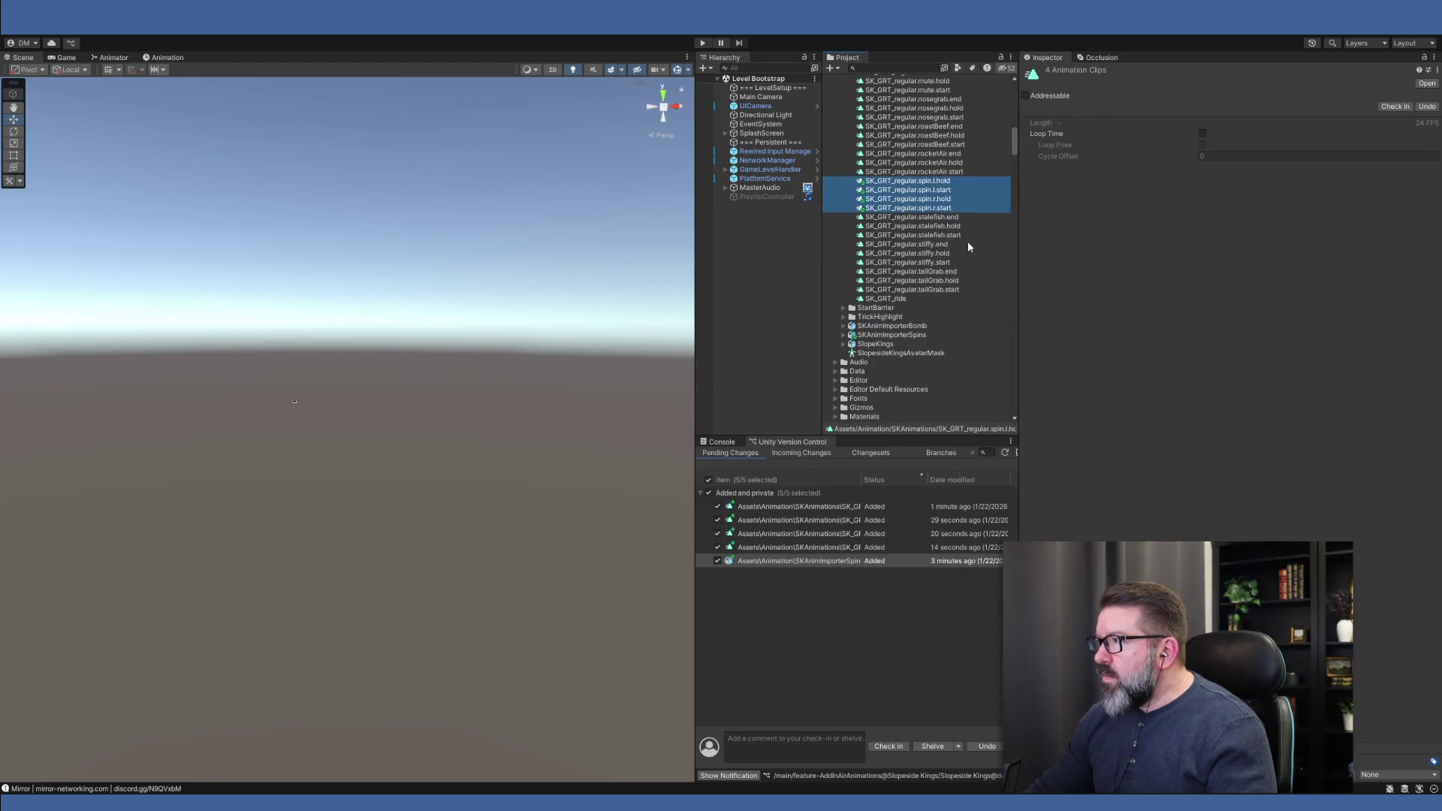
{"action": "scroll", "coordinate": [992, 268], "scroll_direction": "up", "scroll_amount": 7}
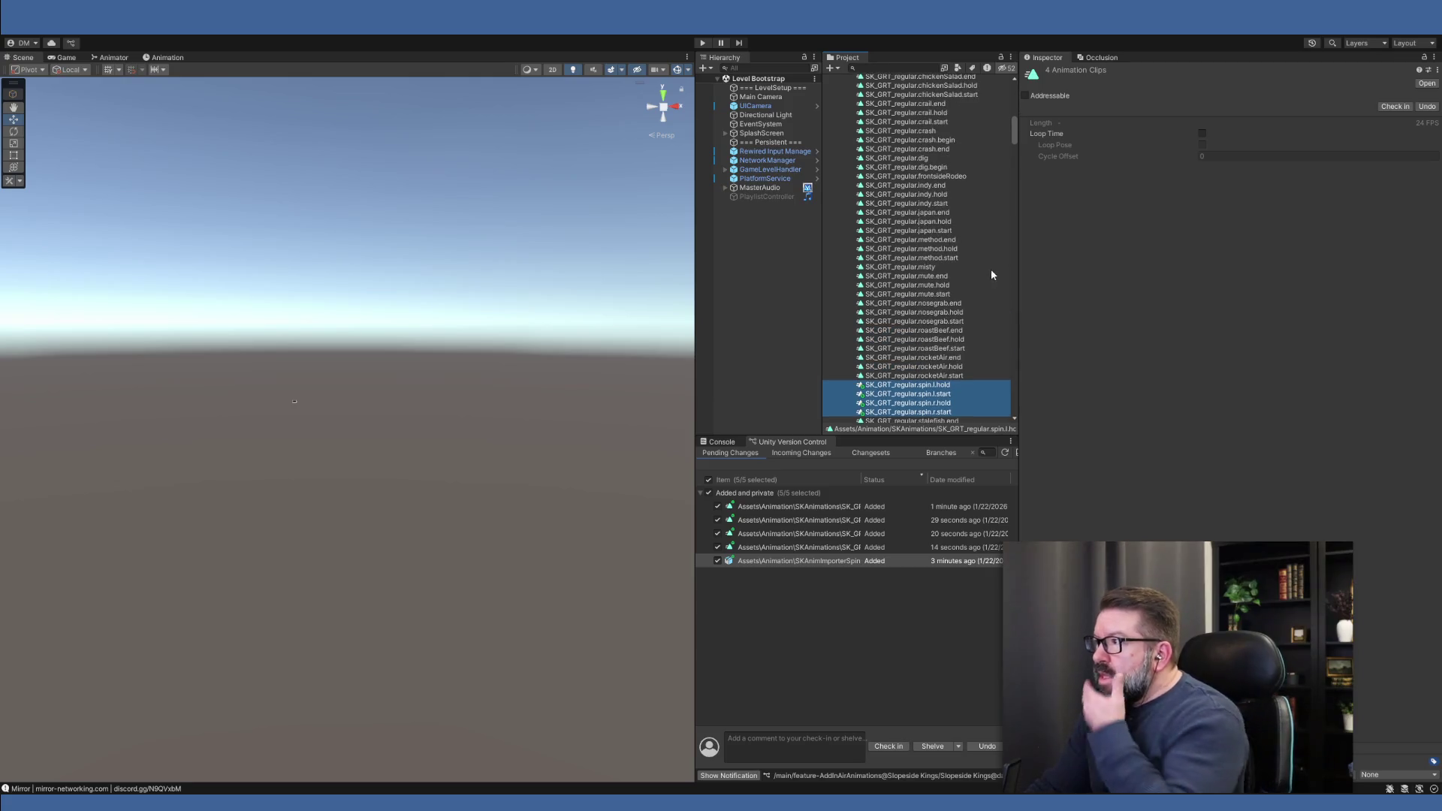
{"action": "scroll", "coordinate": [971, 202], "scroll_direction": "up", "scroll_amount": 10}
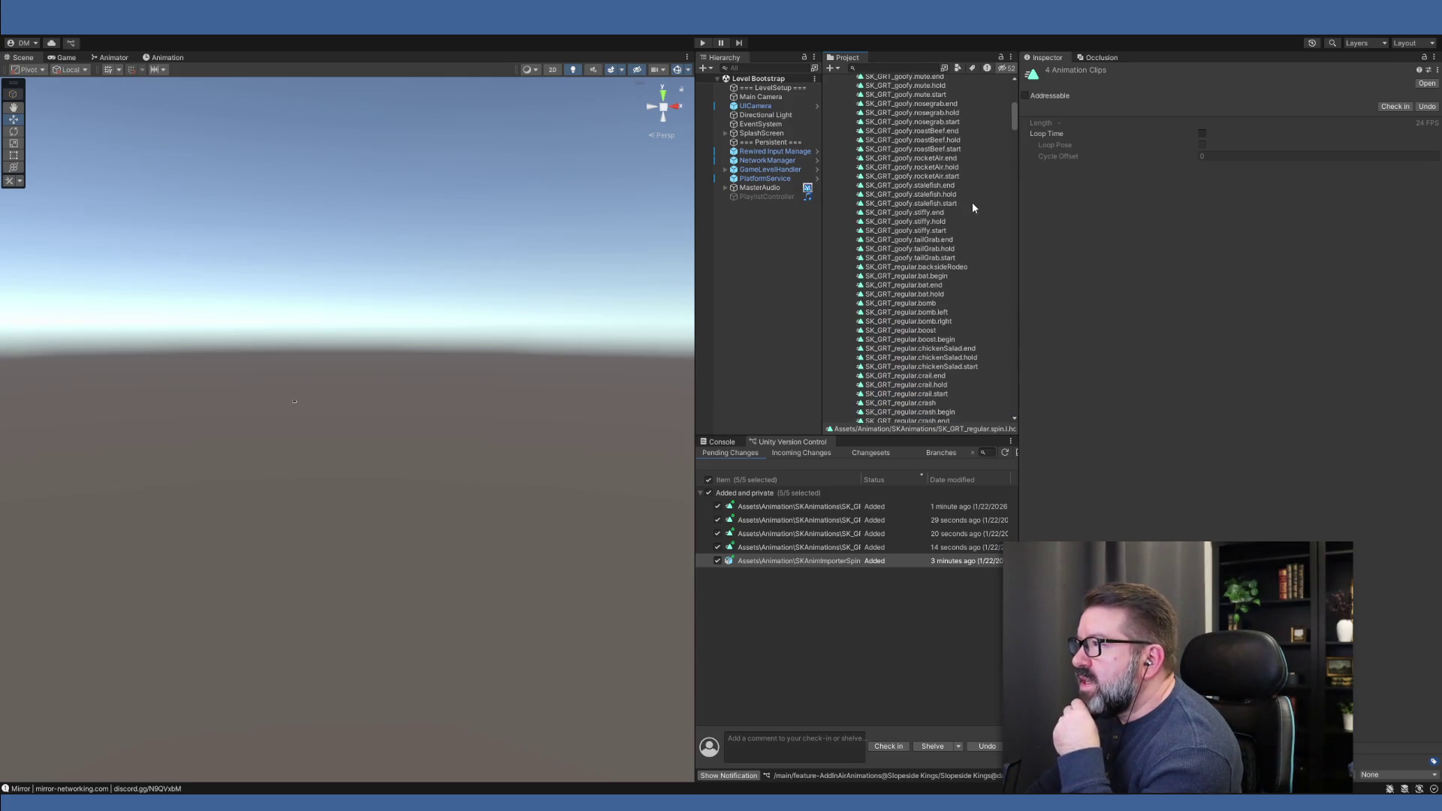
{"action": "scroll", "coordinate": [972, 201], "scroll_direction": "up", "scroll_amount": 2}
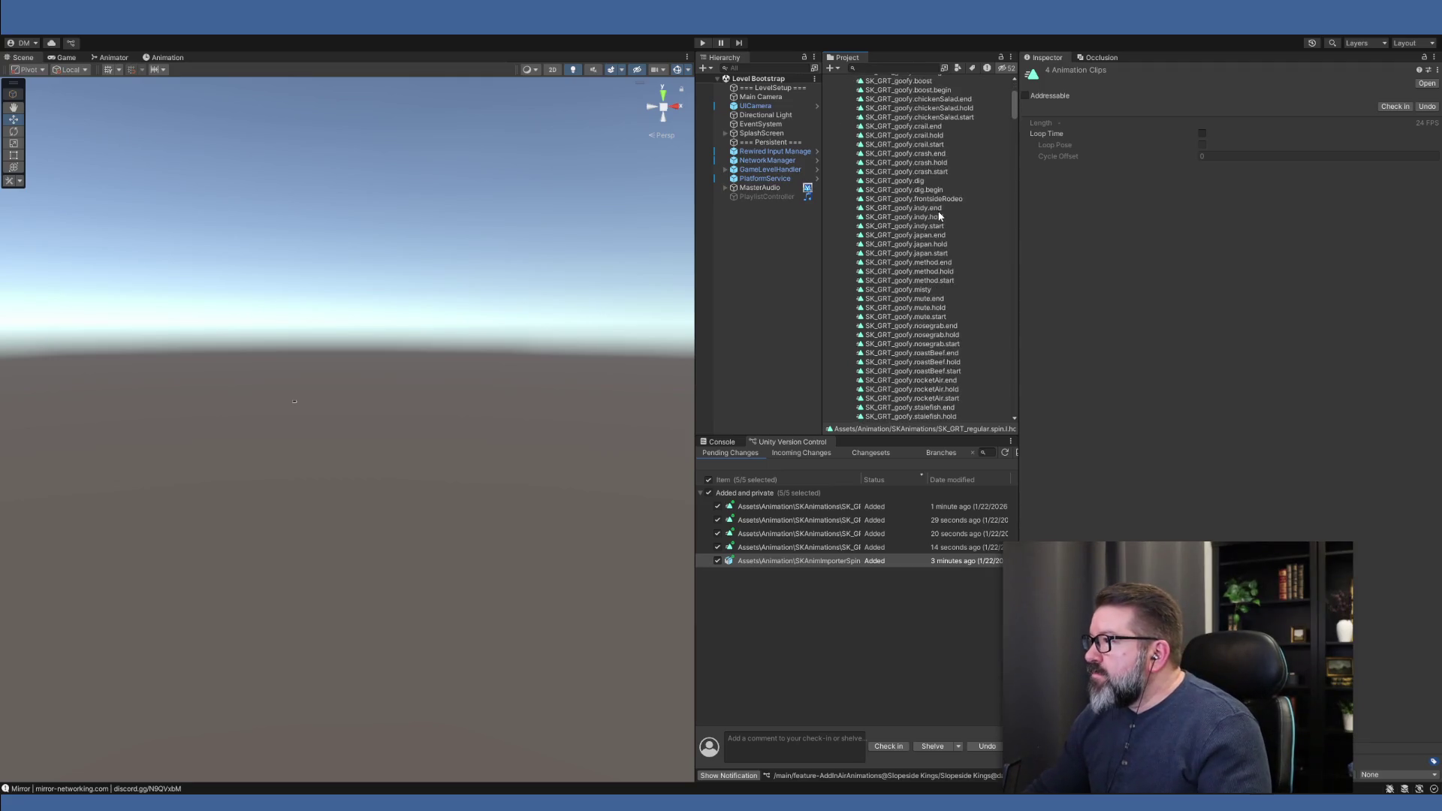
Rename the spin.l.start and spin.r.start clips to spin.l.begin and spin.r.begin
{"action": "scroll", "coordinate": [941, 213], "scroll_direction": "down", "scroll_amount": 15}
{"action": "scroll", "coordinate": [938, 216], "scroll_direction": "up", "scroll_amount": 5}
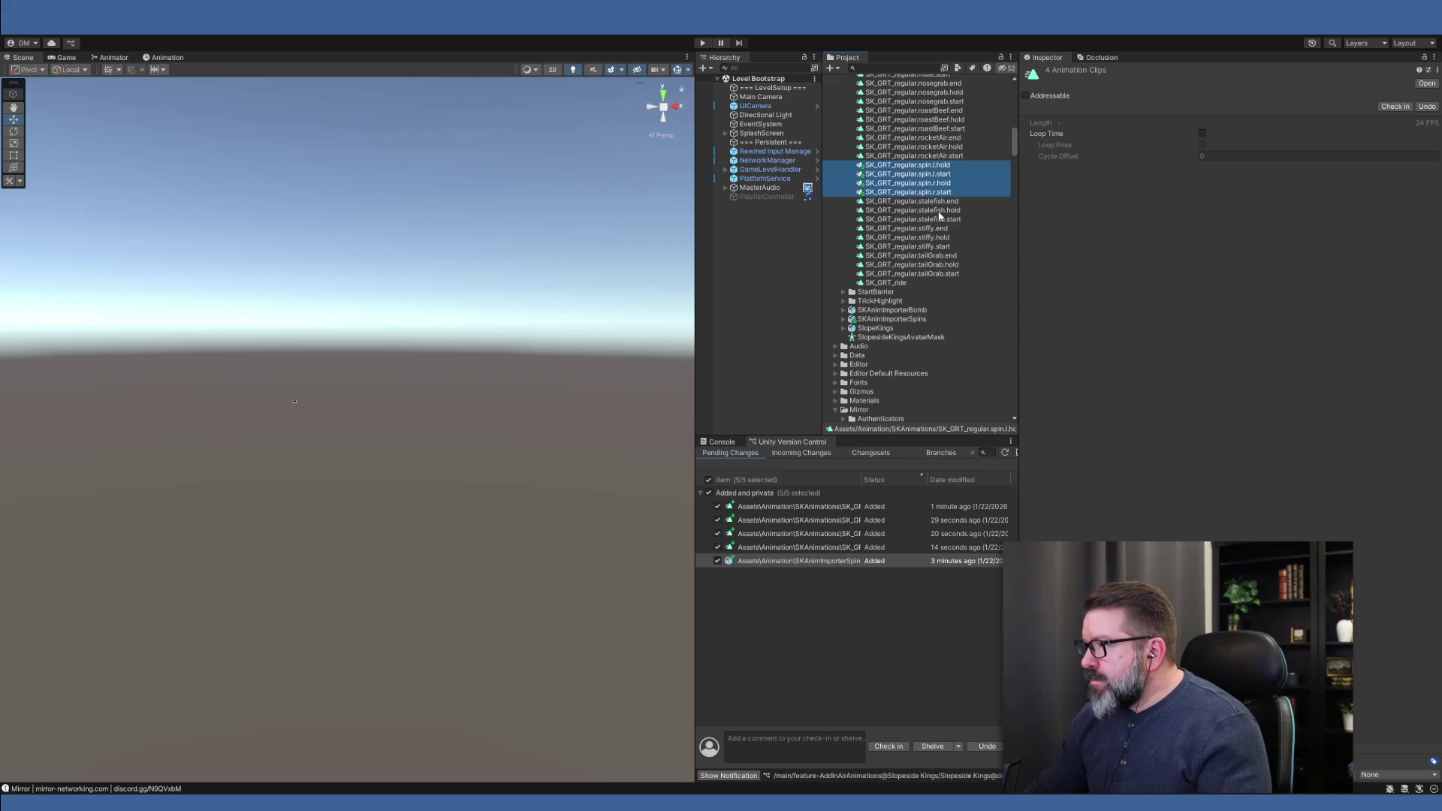
{"action": "left_click", "coordinate": [950, 173]}
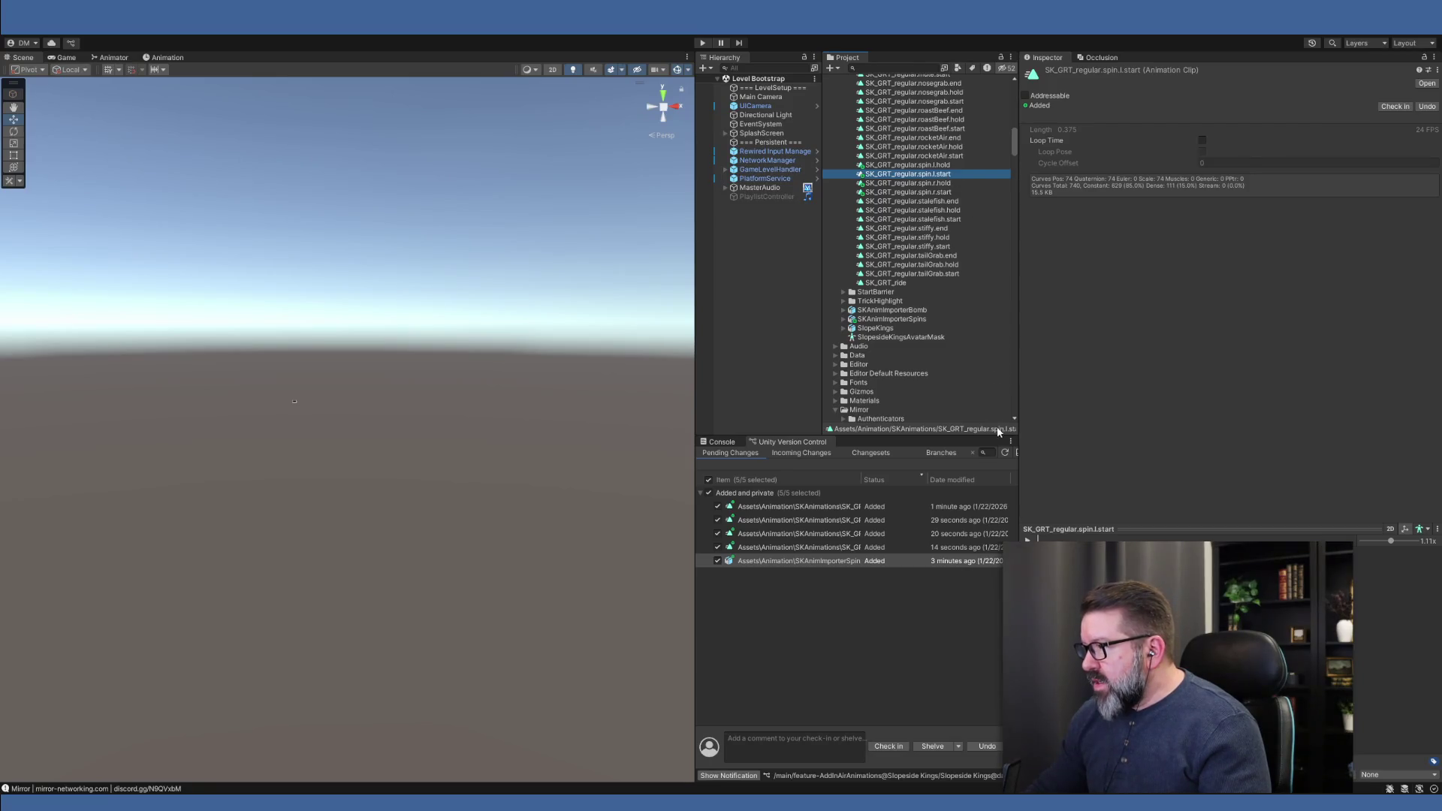
{"action": "key", "text": "F2"}
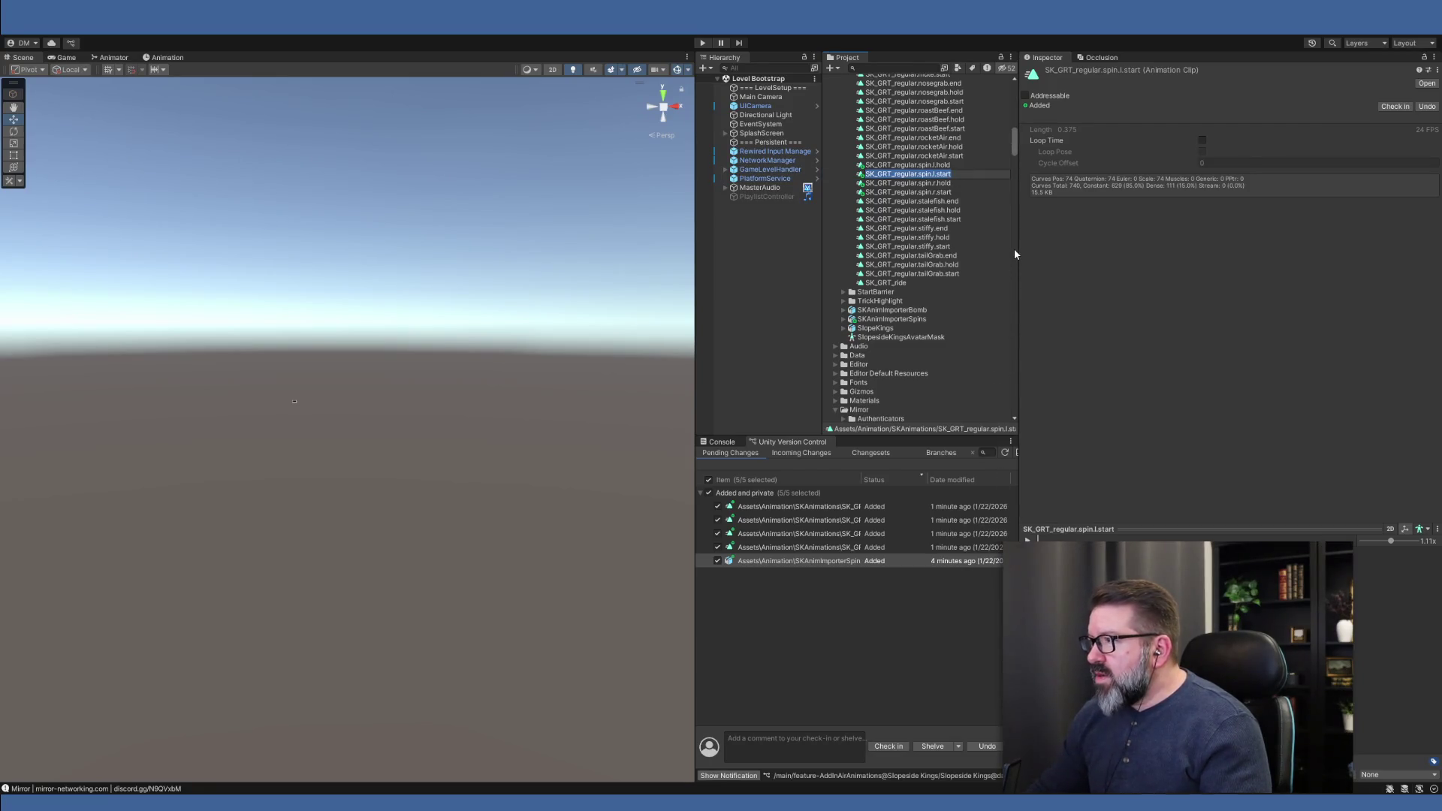
{"action": "key", "text": "End"}
{"action": "key", "text": "BackSpace"}
{"action": "key", "text": "BackSpace"}
{"action": "key", "text": "BackSpace"}
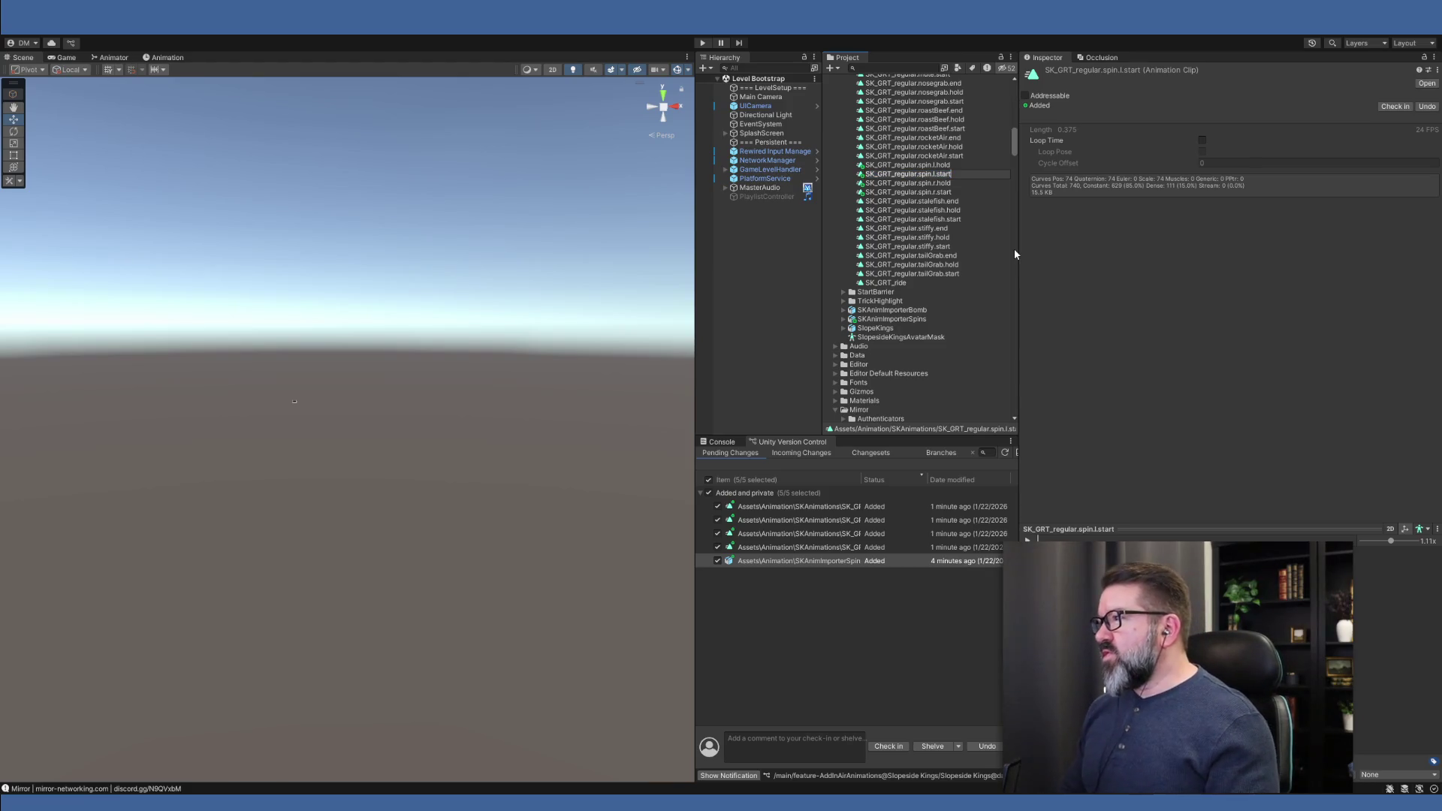
{"action": "key", "text": "BackSpace"}
{"action": "key", "text": "BackSpace"}
{"action": "type", "text": "b"}
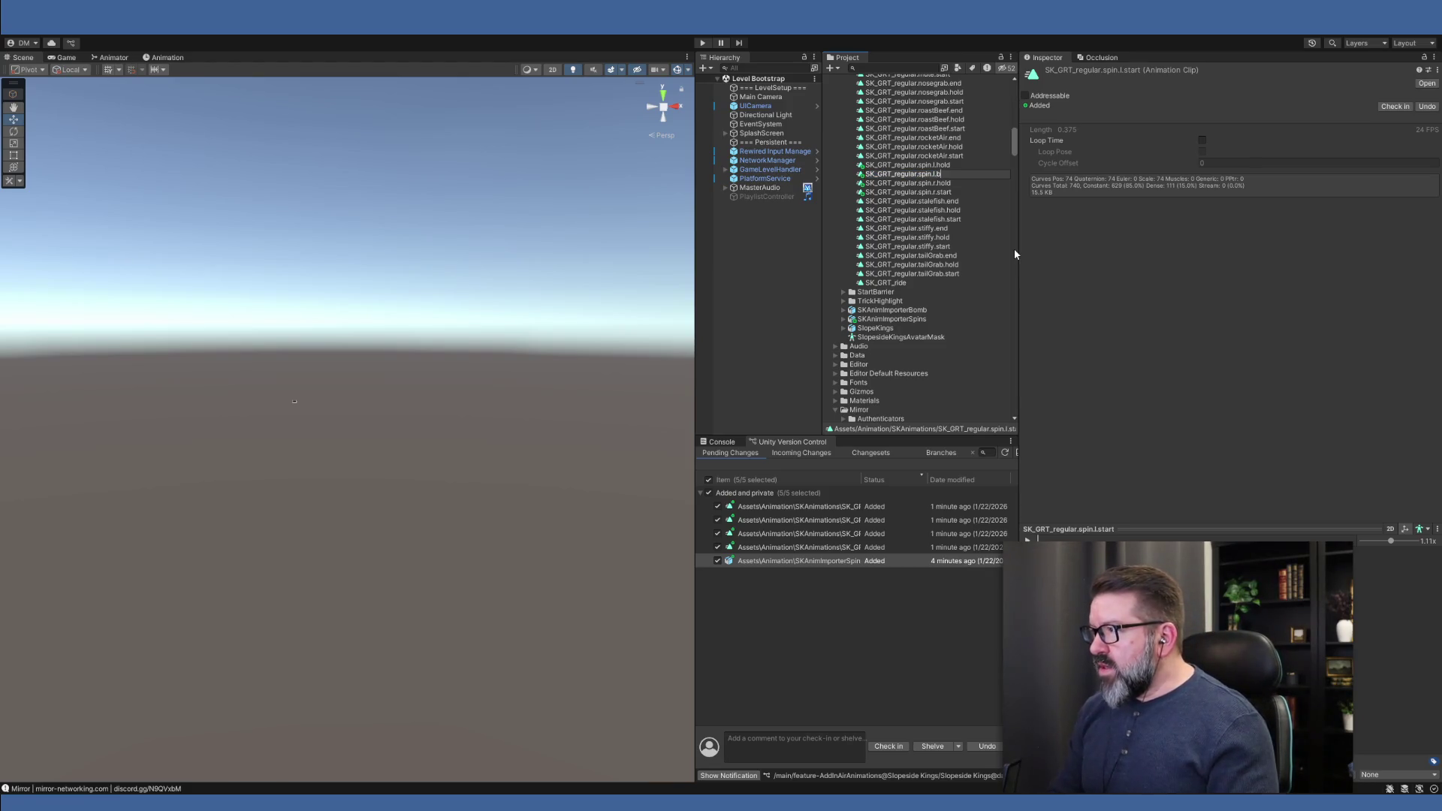
{"action": "type", "text": "egin"}
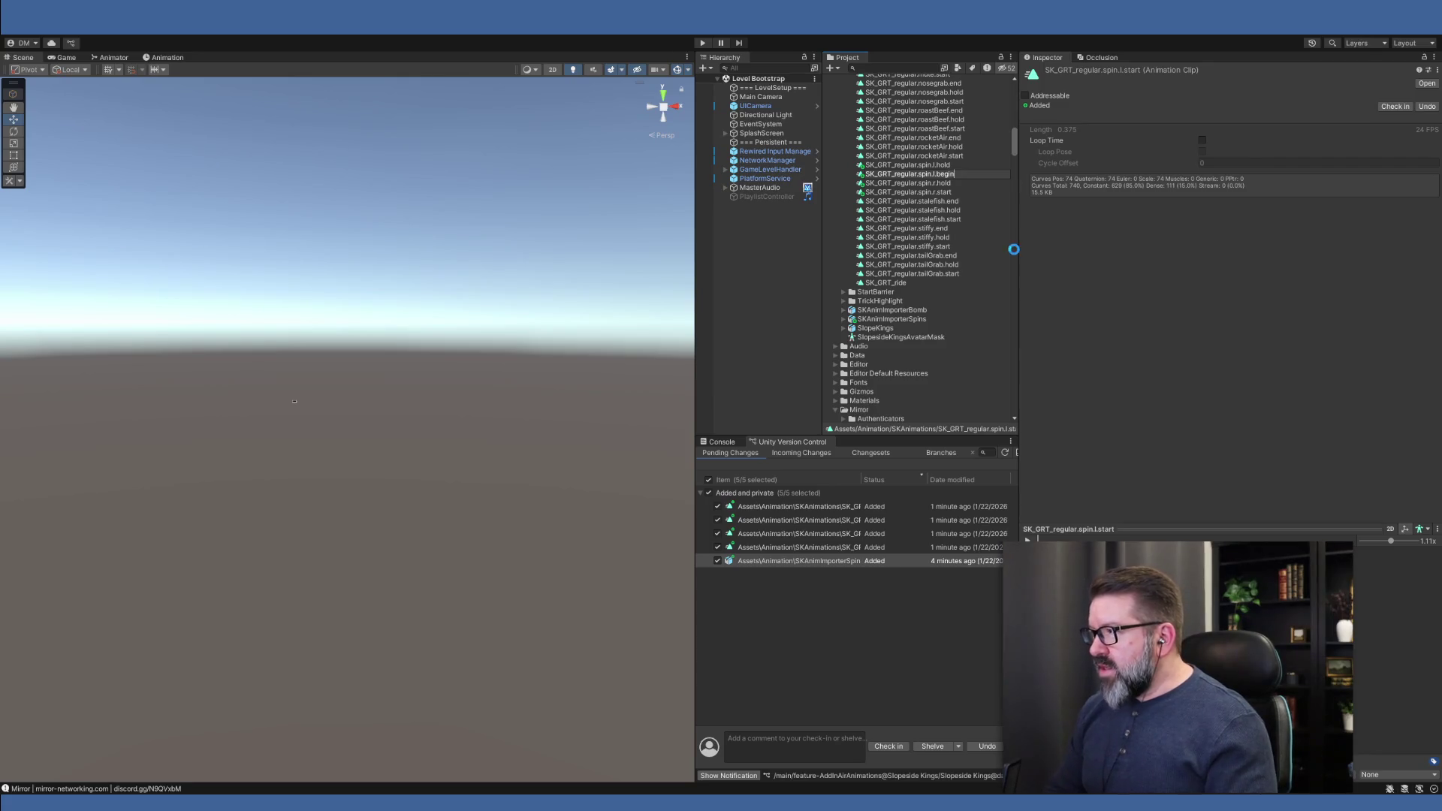
{"action": "key", "text": "Return"}
{"action": "left_click", "coordinate": [950, 193]}
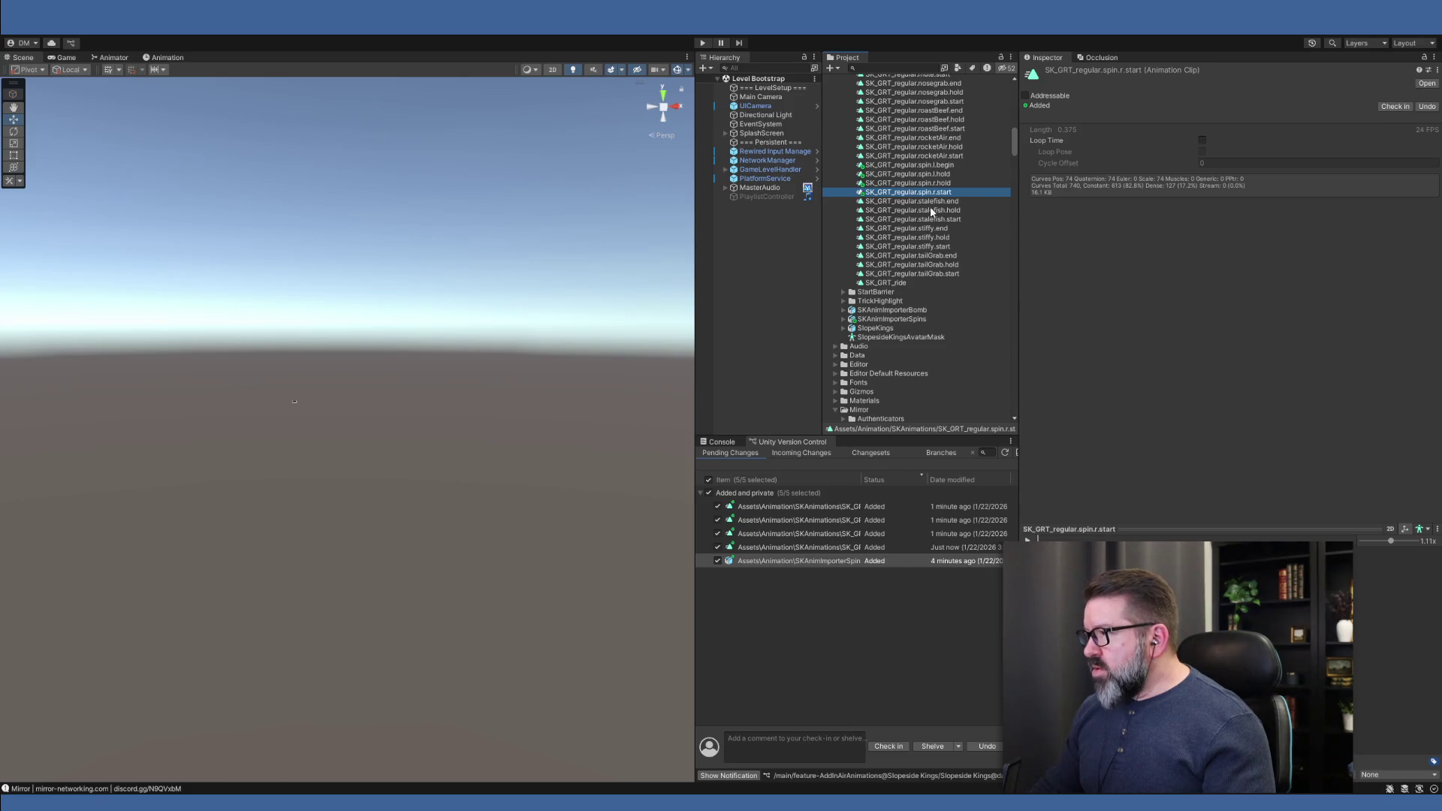
{"action": "key", "text": "F2"}
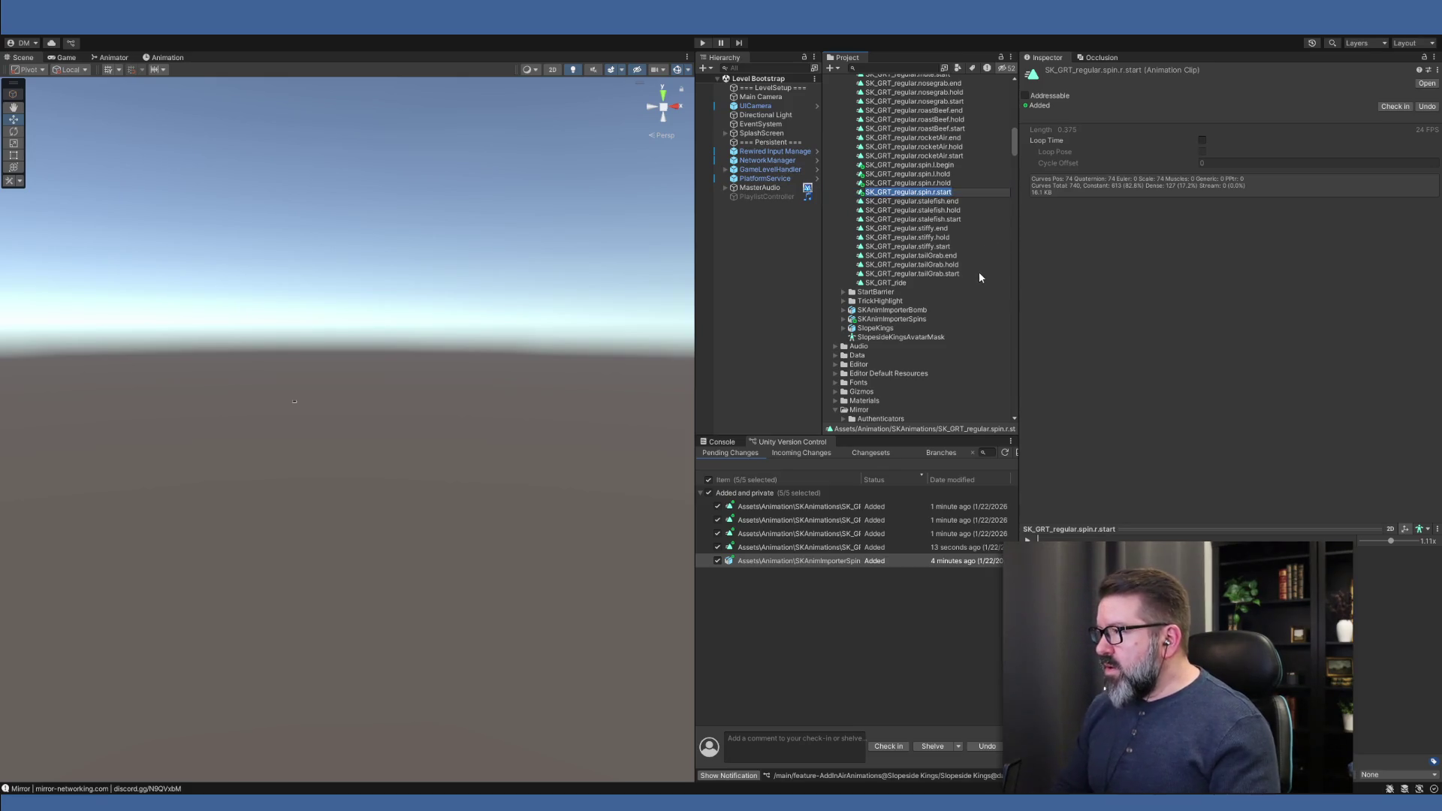
{"action": "key", "text": "BackSpace"}
{"action": "key", "text": "BackSpace"}
{"action": "key", "text": "BackSpace"}
{"action": "type", "text": "begin"}
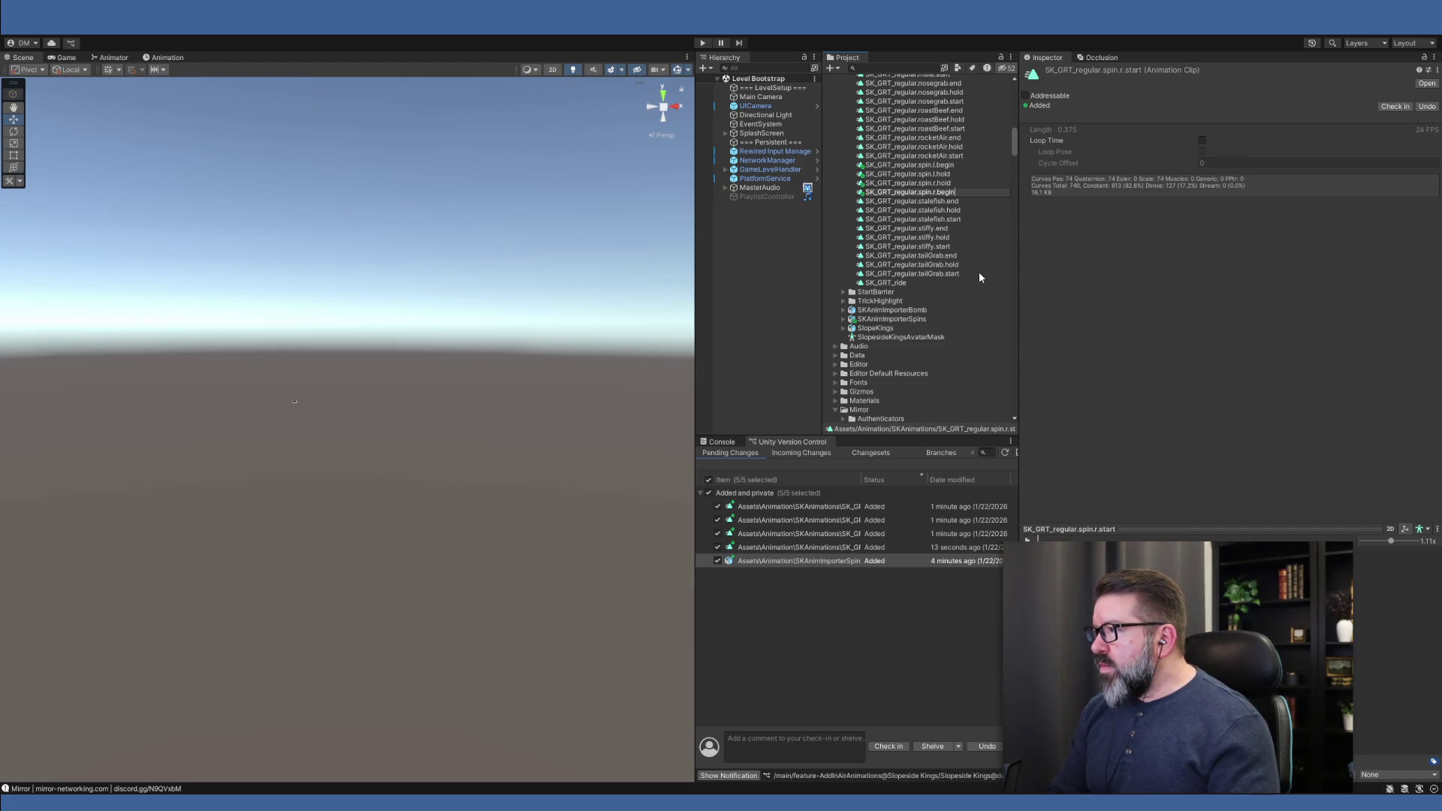
{"action": "key", "text": "Return"}
Rename spin.l.hold to SK_GRT_regular.spin.left and spin.r.hold to SK_GRT_regular.spin.right
{"action": "left_click", "coordinate": [952, 175]}
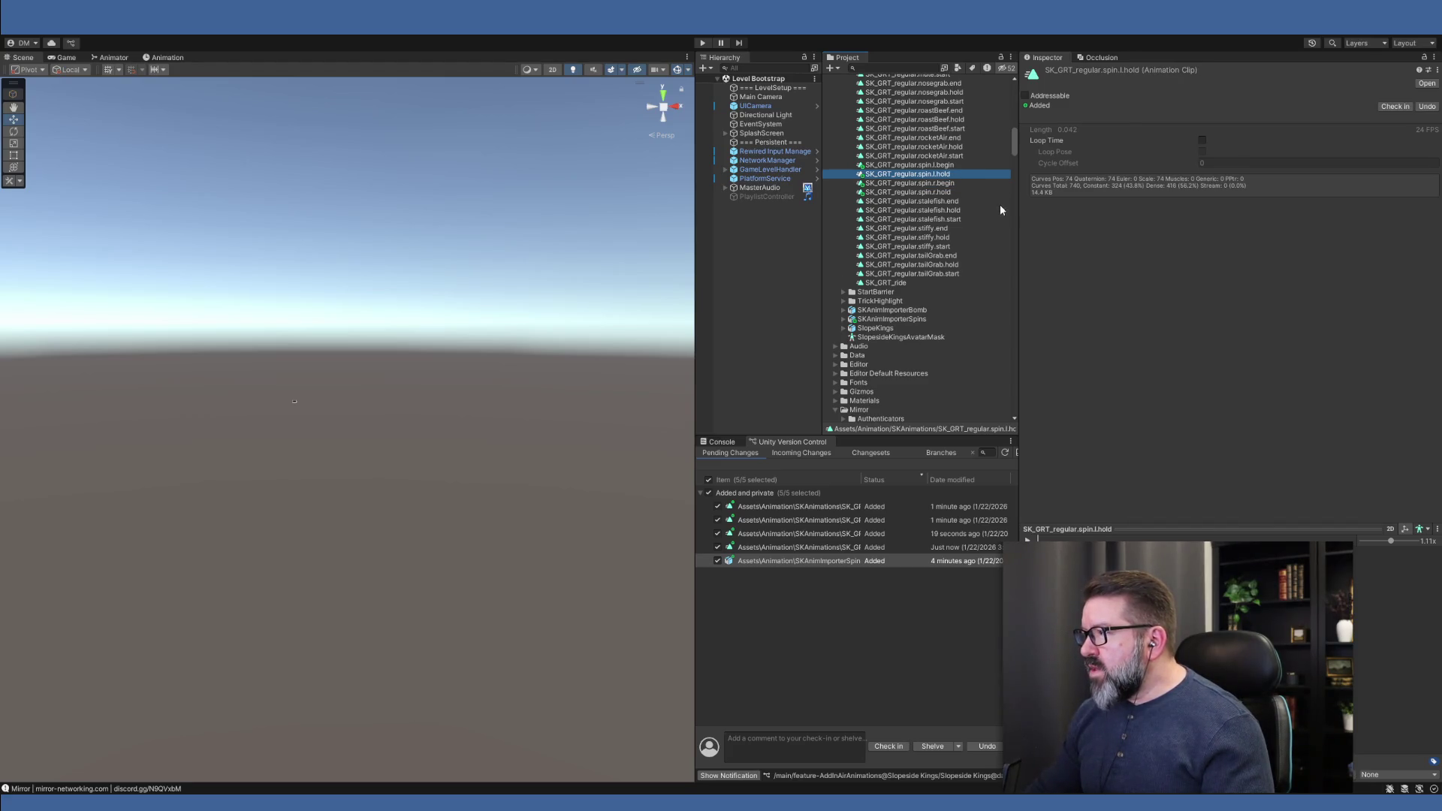
{"action": "key", "text": "F2"}
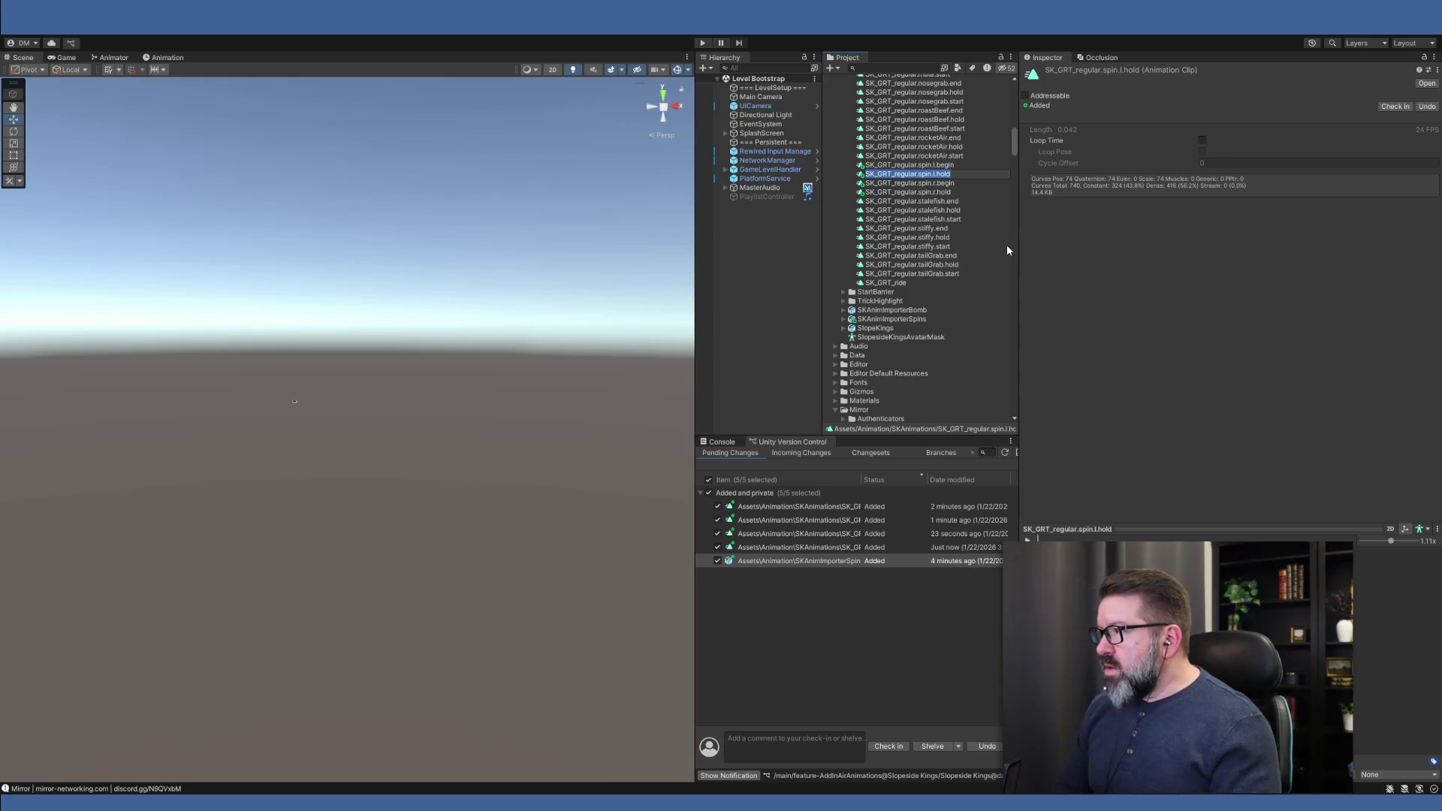
{"action": "key", "text": "BackSpace"}
{"action": "key", "text": "BackSpace"}
{"action": "key", "text": "BackSpace"}
{"action": "type", "text": "eft"}
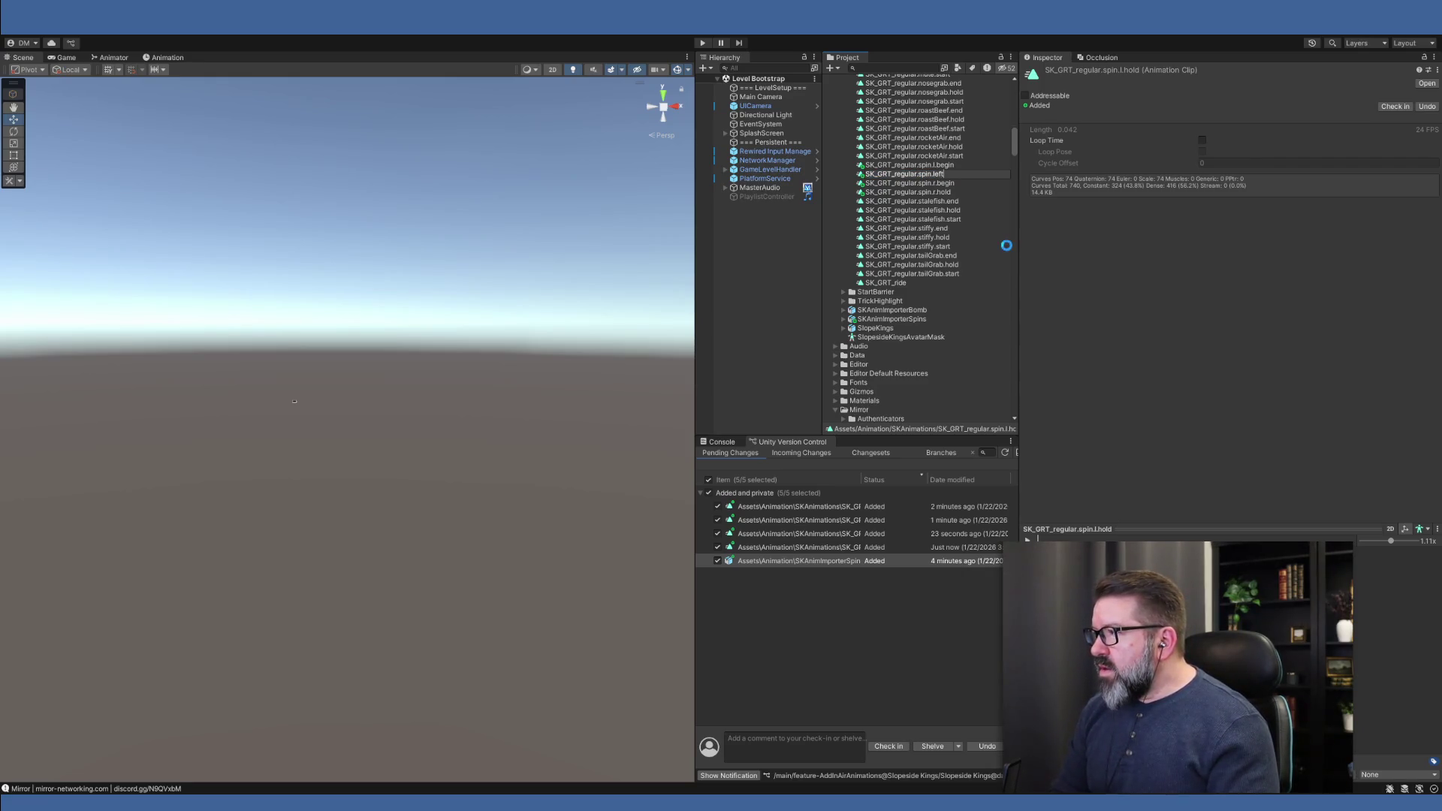
{"action": "key", "text": "Return"}
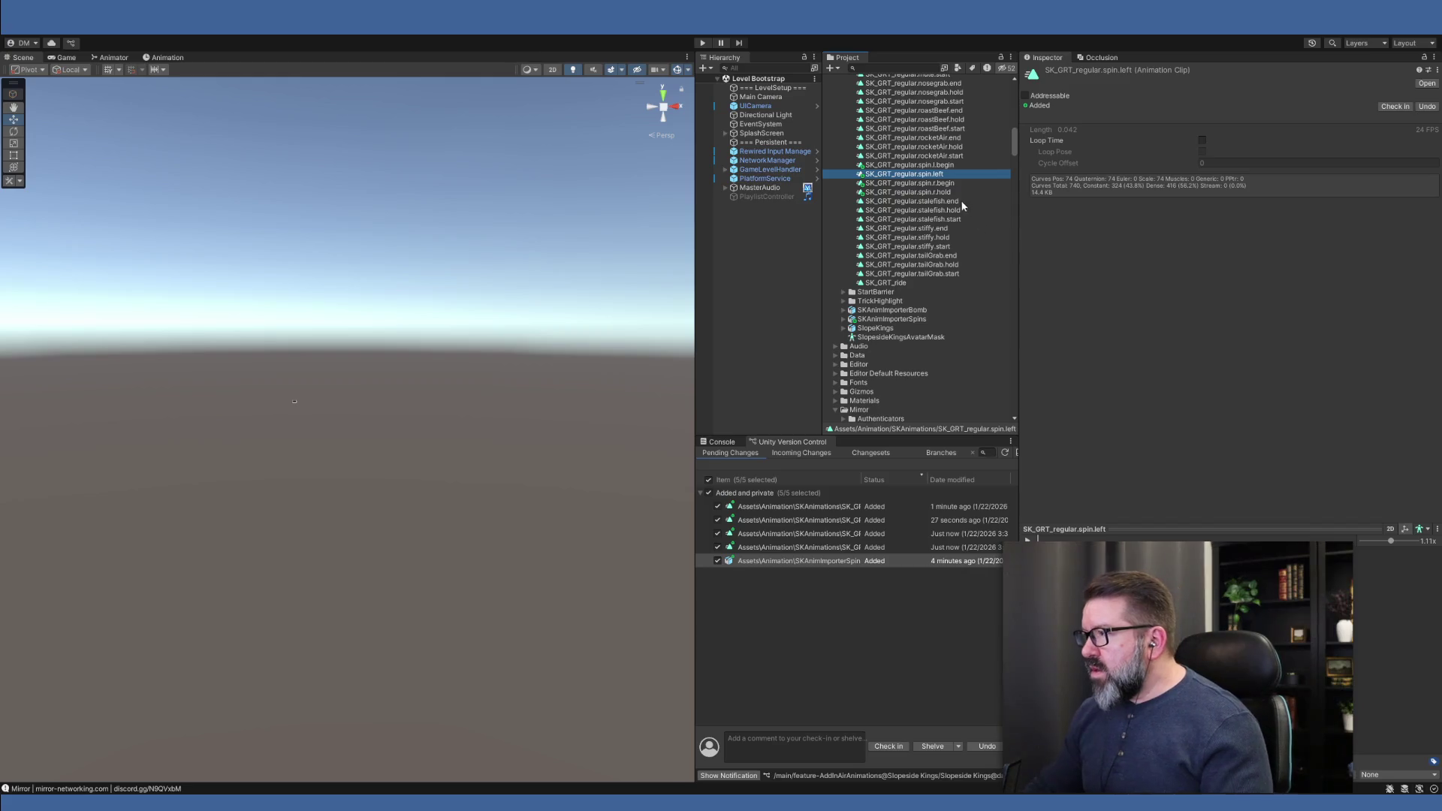
{"action": "left_click", "coordinate": [951, 192]}
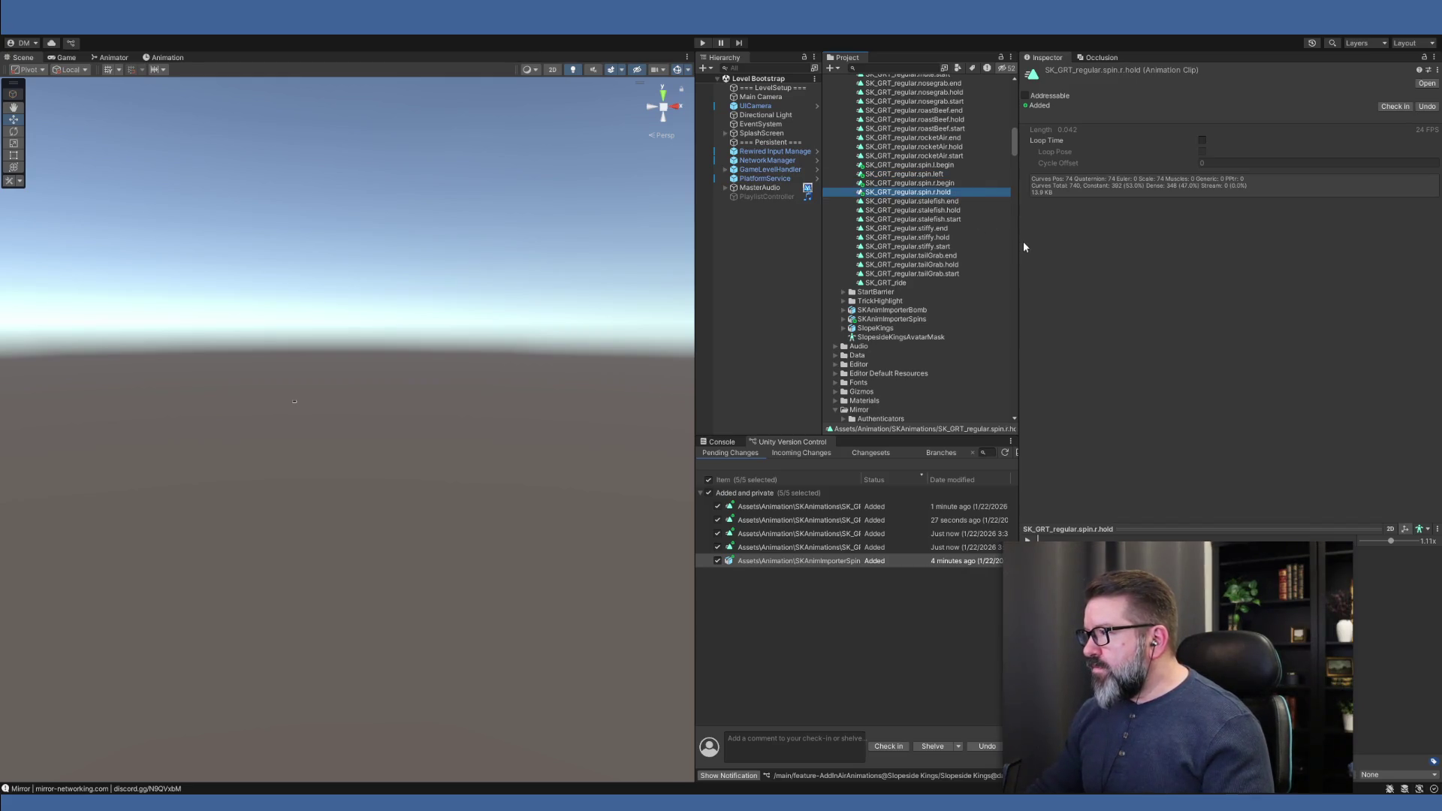
{"action": "key", "text": "F2"}
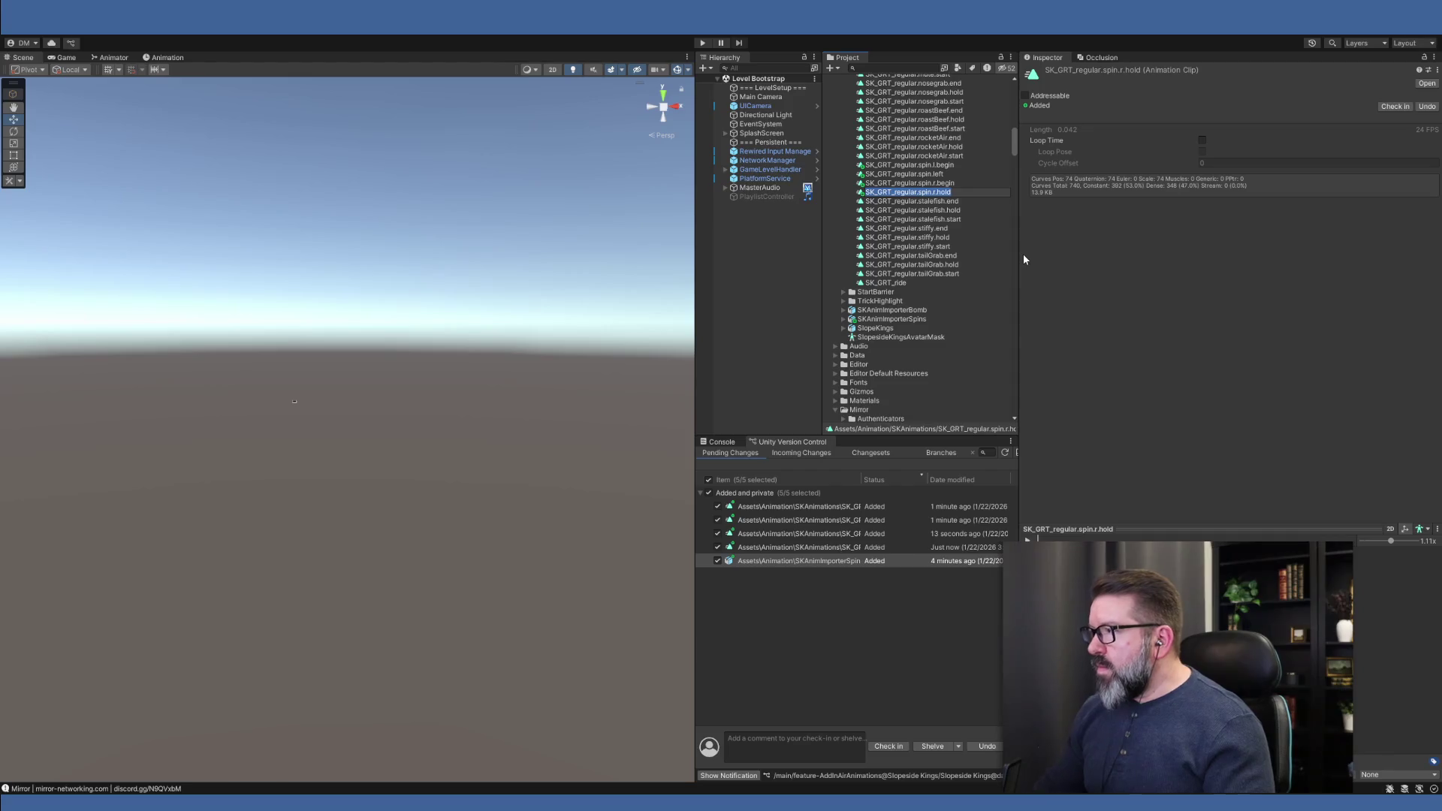
{"action": "key", "text": "End"}
{"action": "key", "text": "BackSpace"}
{"action": "key", "text": "BackSpace"}
{"action": "key", "text": "BackSpace"}
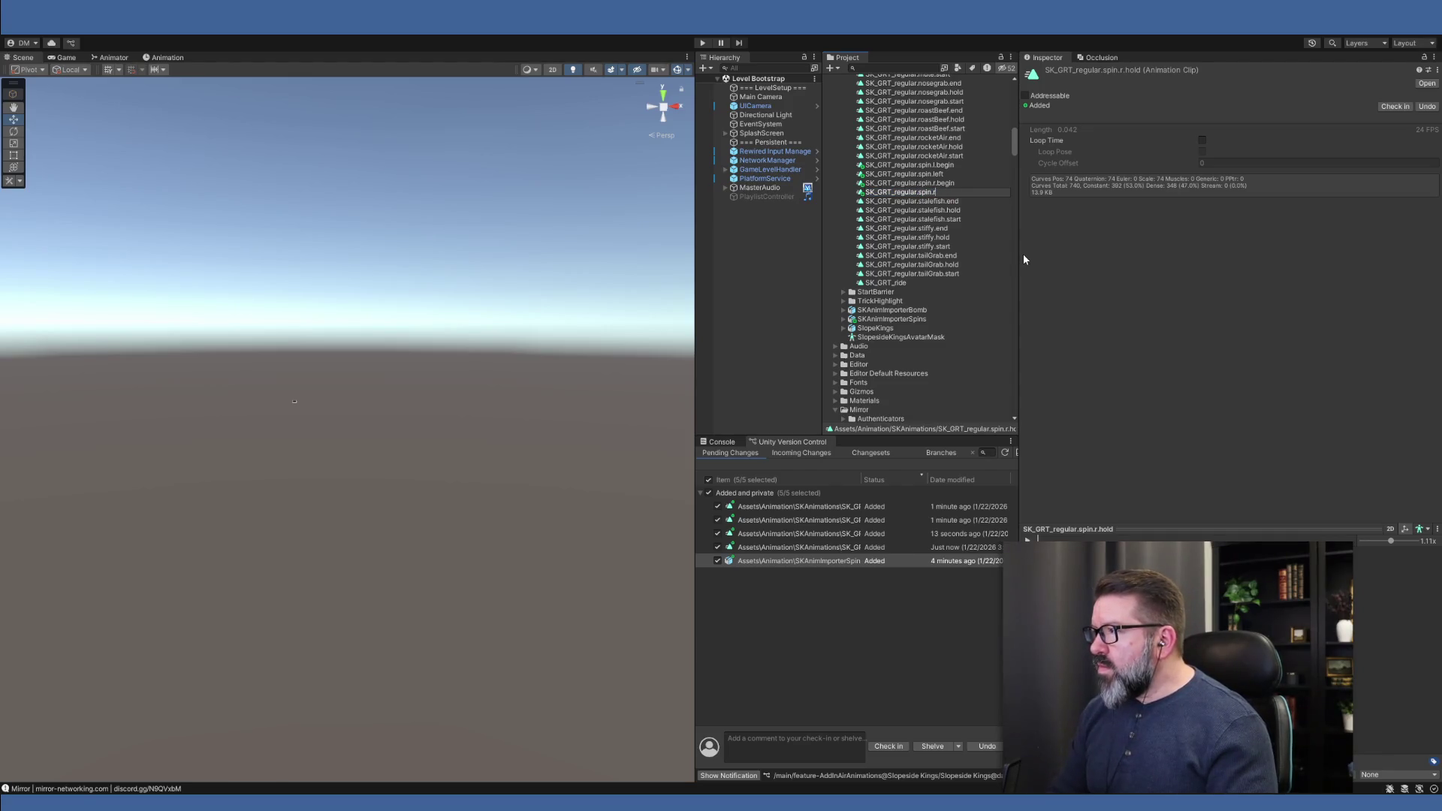
{"action": "type", "text": "ight"}
{"action": "key", "text": "Return"}
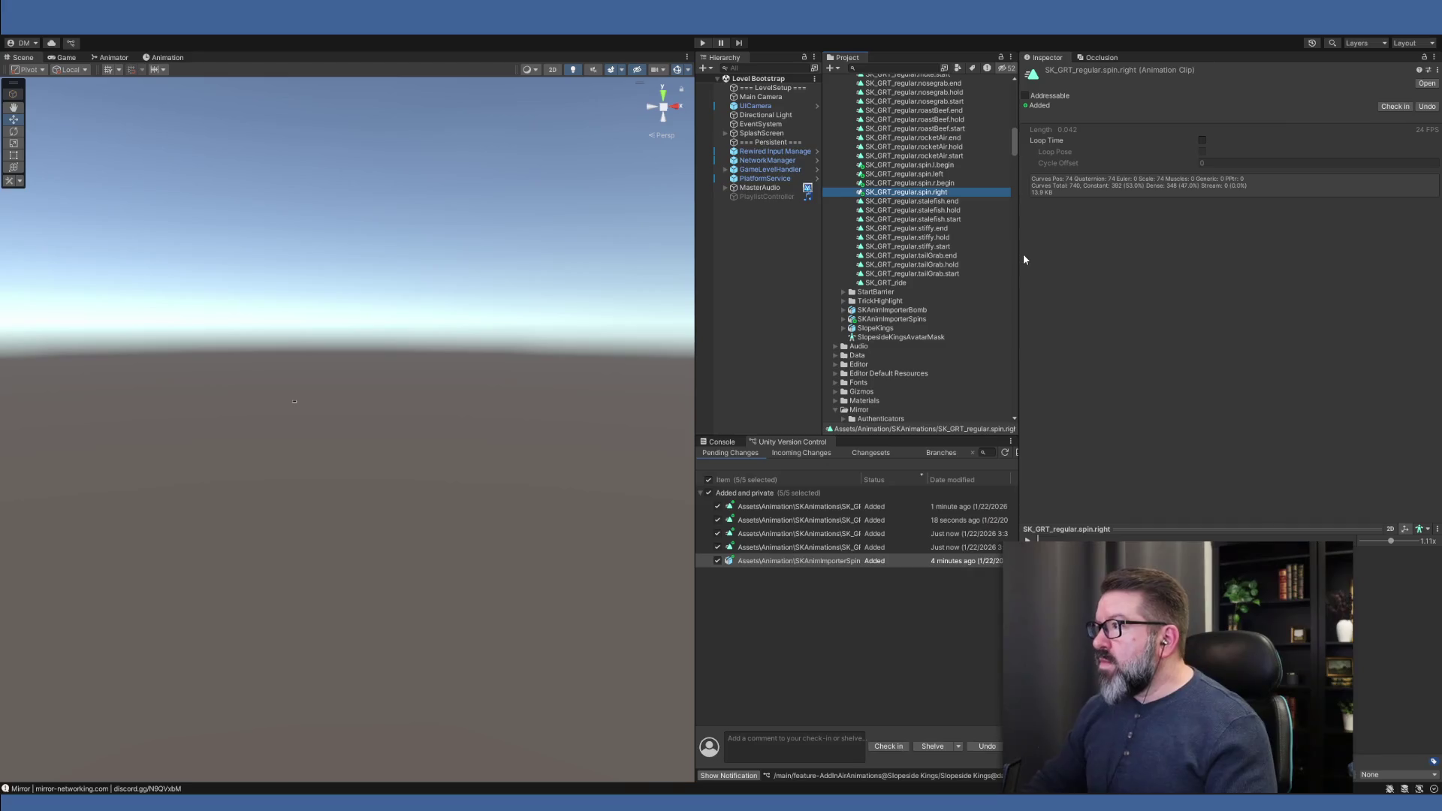
{"action": "left_click", "coordinate": [938, 171]}
{"action": "left_click", "coordinate": [938, 168]}
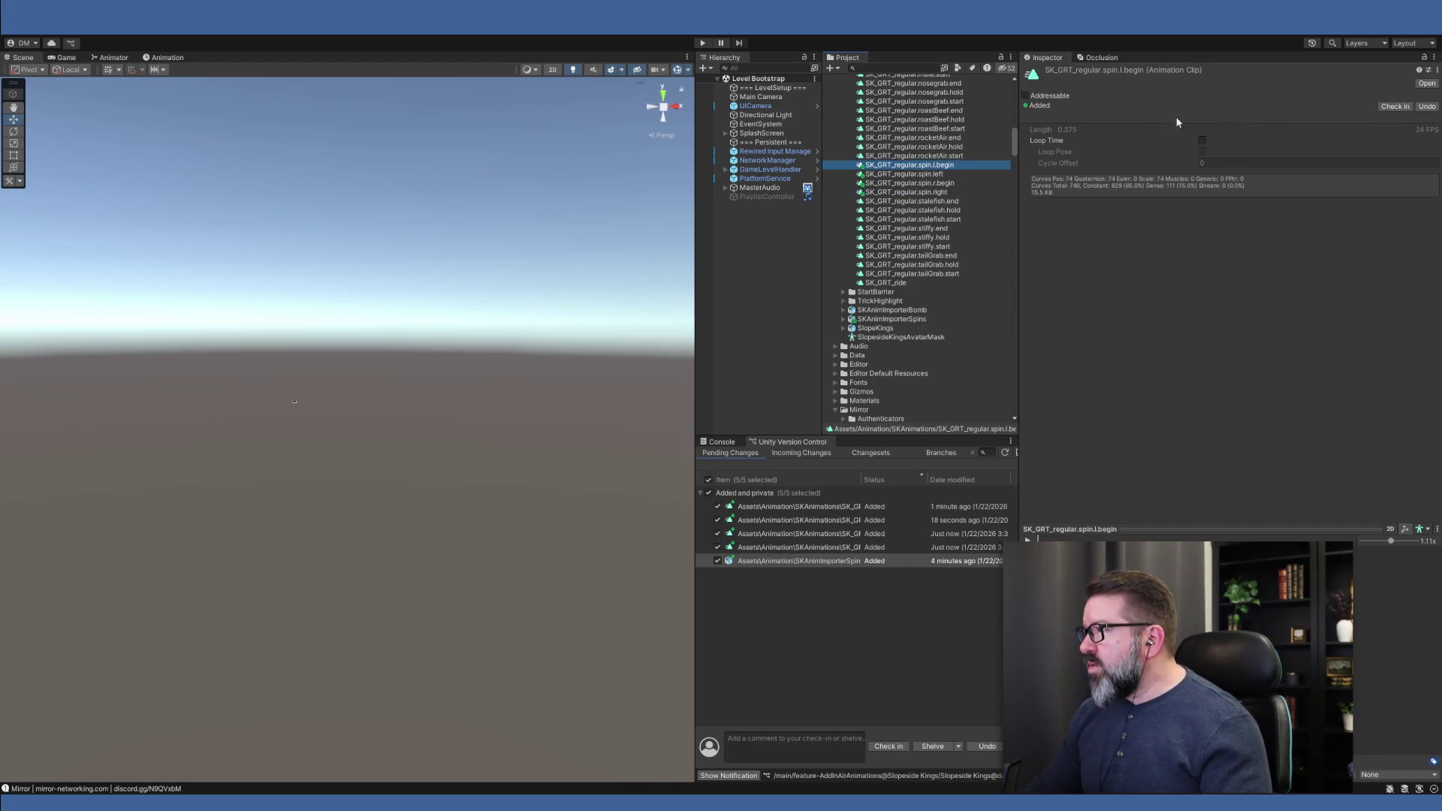
{"action": "left_click", "coordinate": [892, 169]}
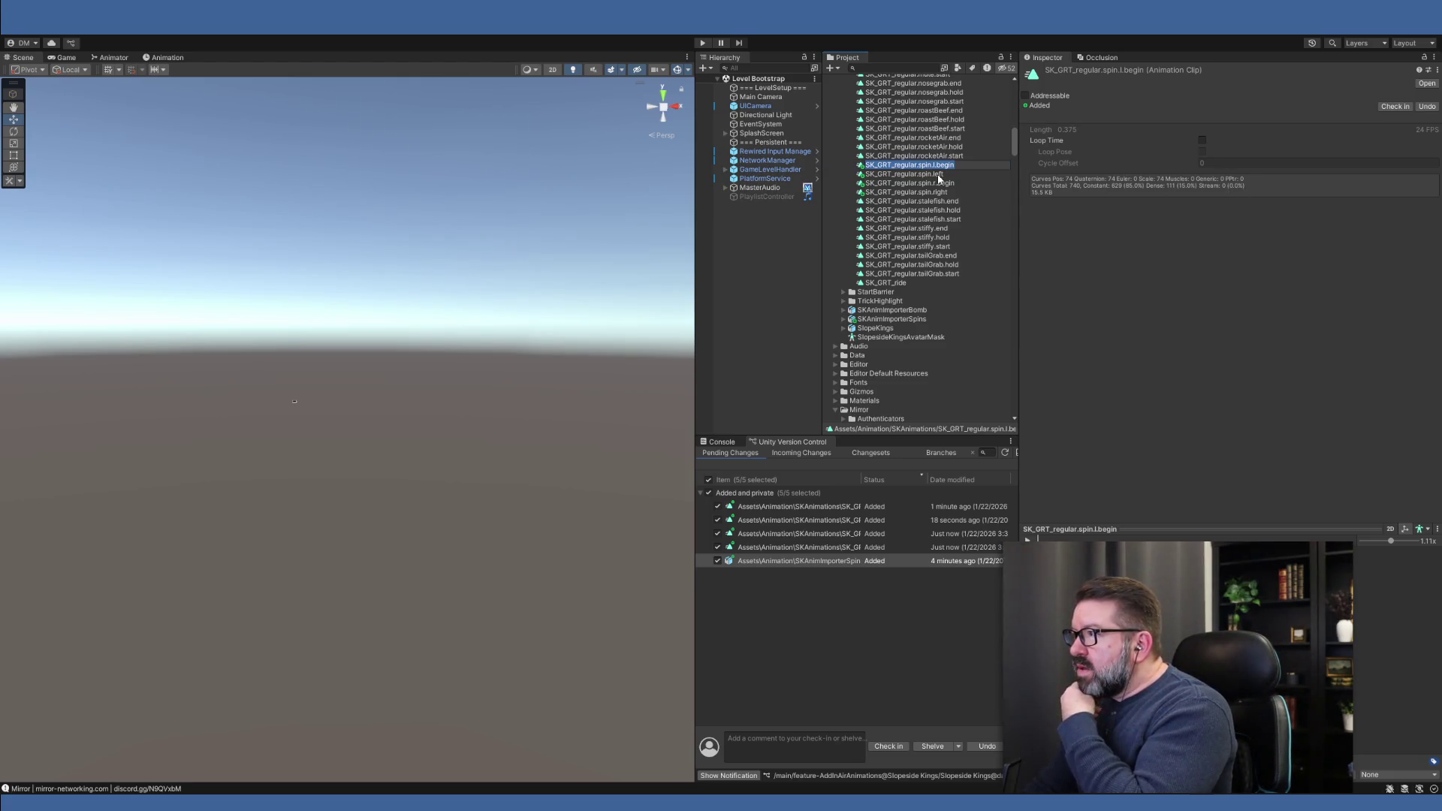
{"action": "left_click", "coordinate": [925, 182]}
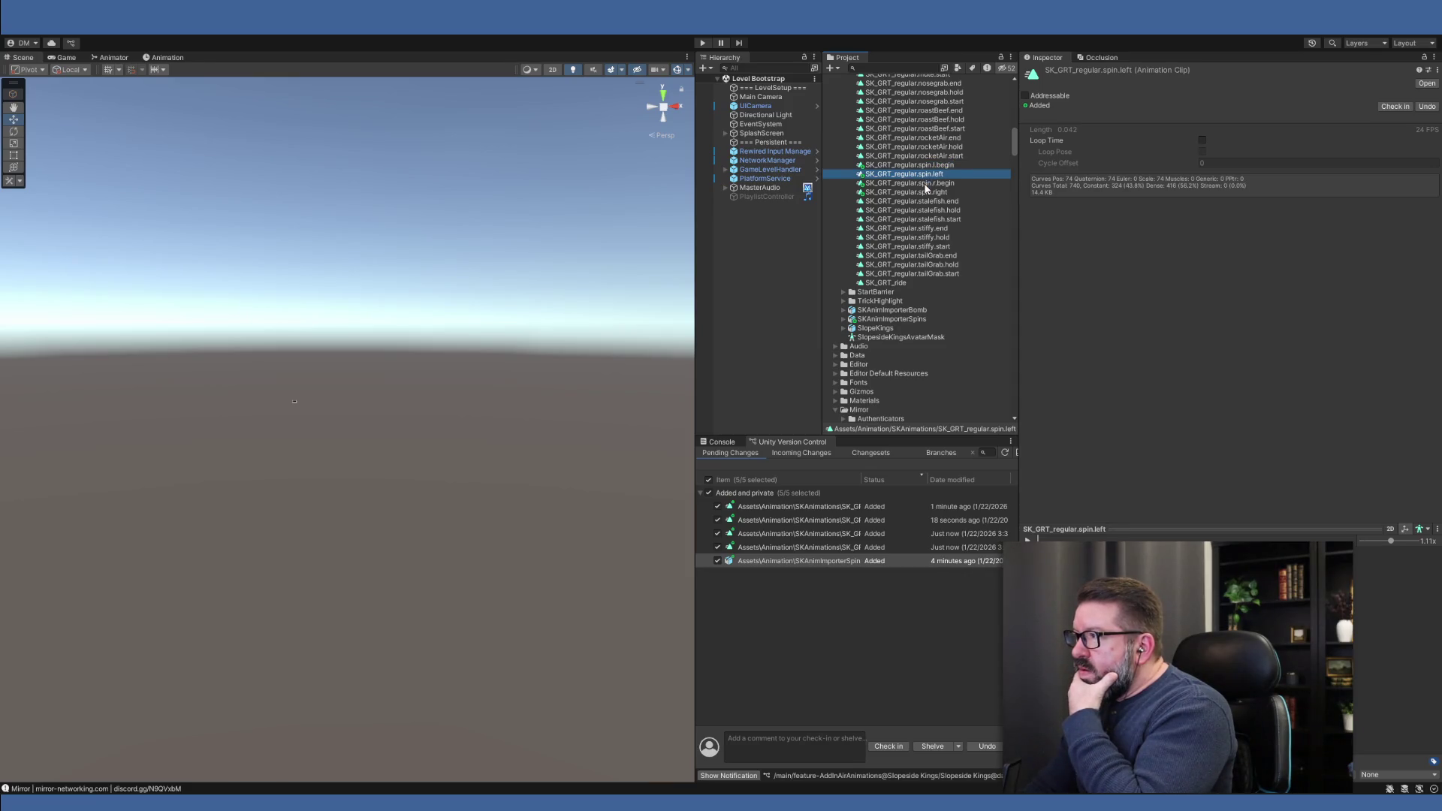
{"action": "left_click", "coordinate": [925, 192]}
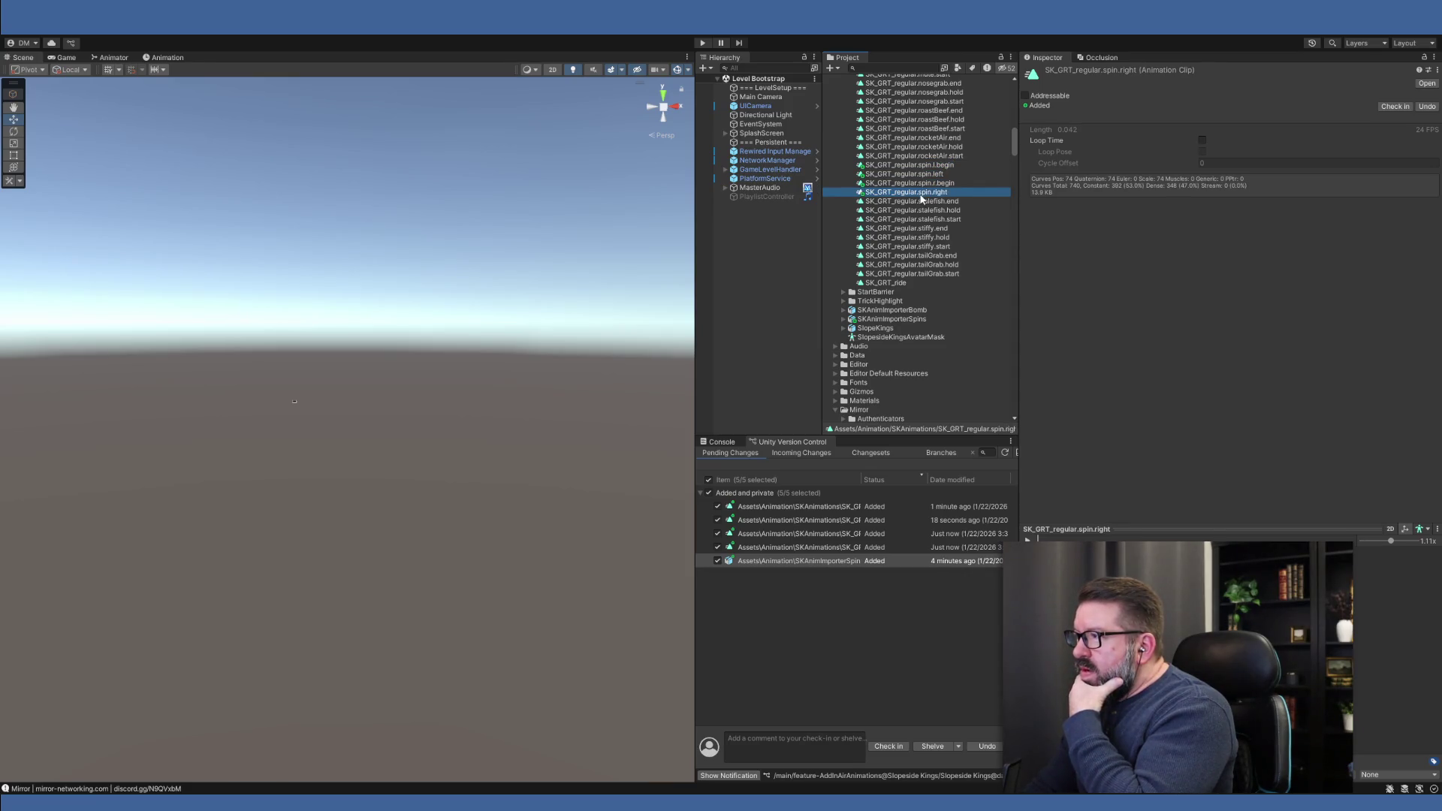
{"action": "left_click", "coordinate": [921, 156]}
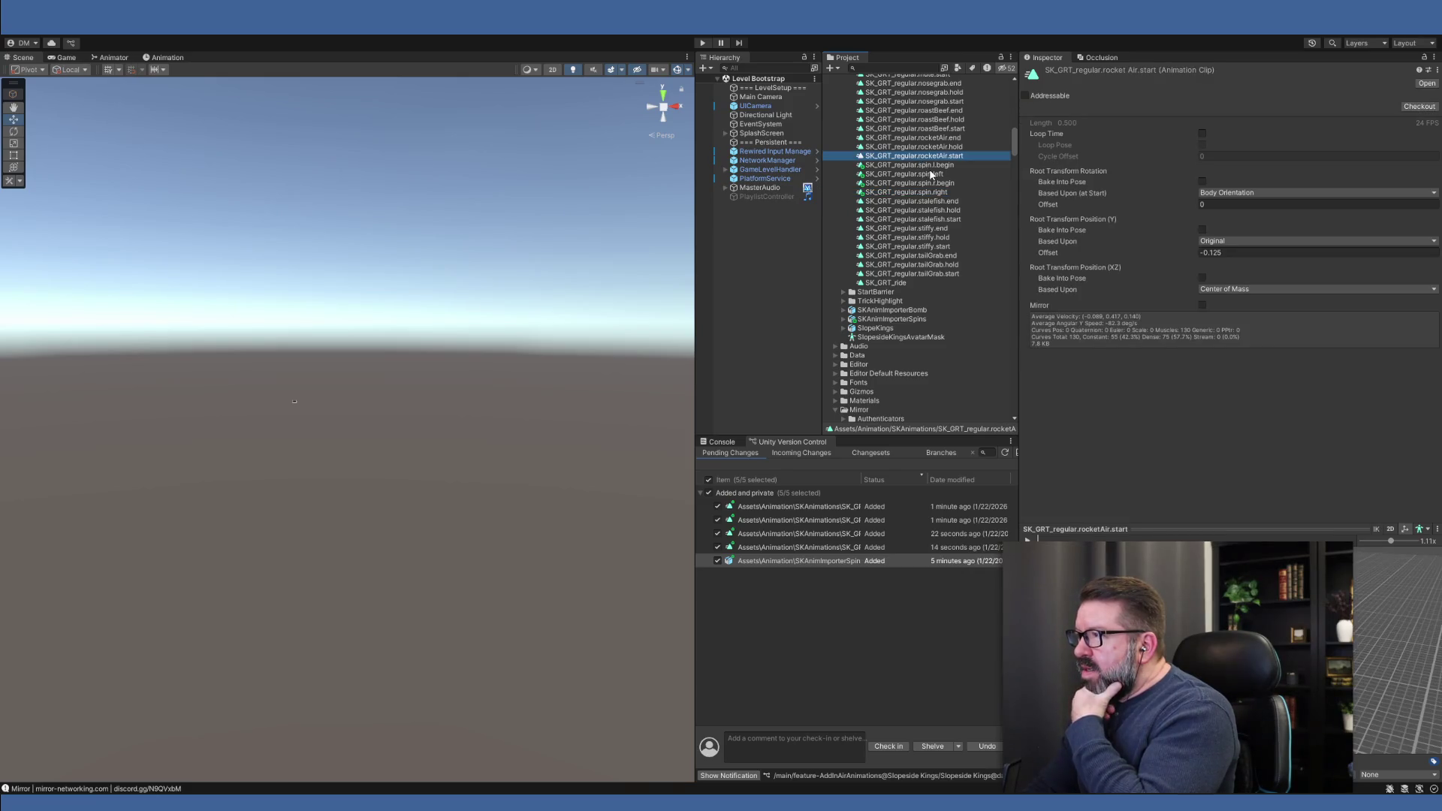
{"action": "left_click", "coordinate": [930, 165]}
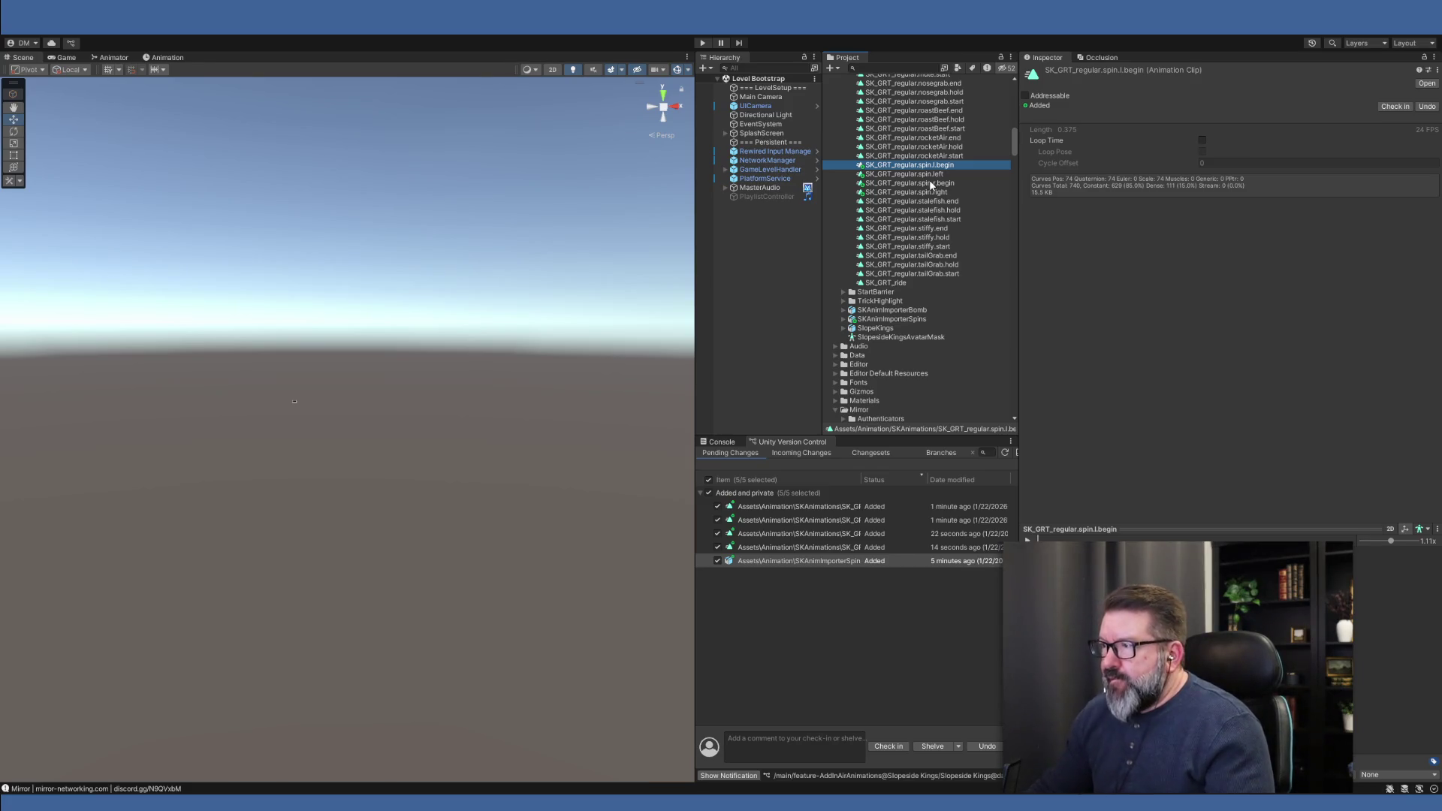
{"action": "left_click", "coordinate": [930, 201]}
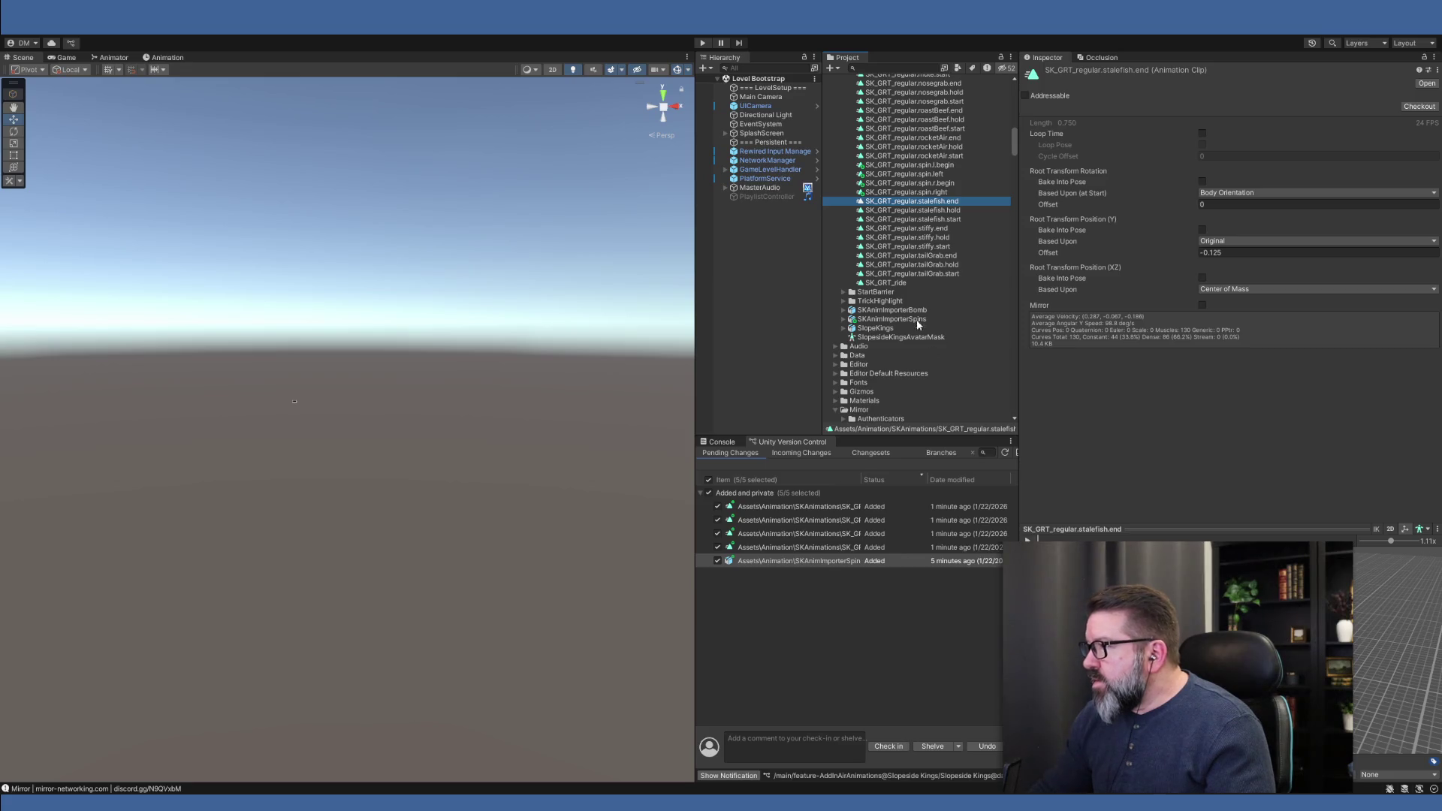
{"action": "left_click", "coordinate": [892, 165]}
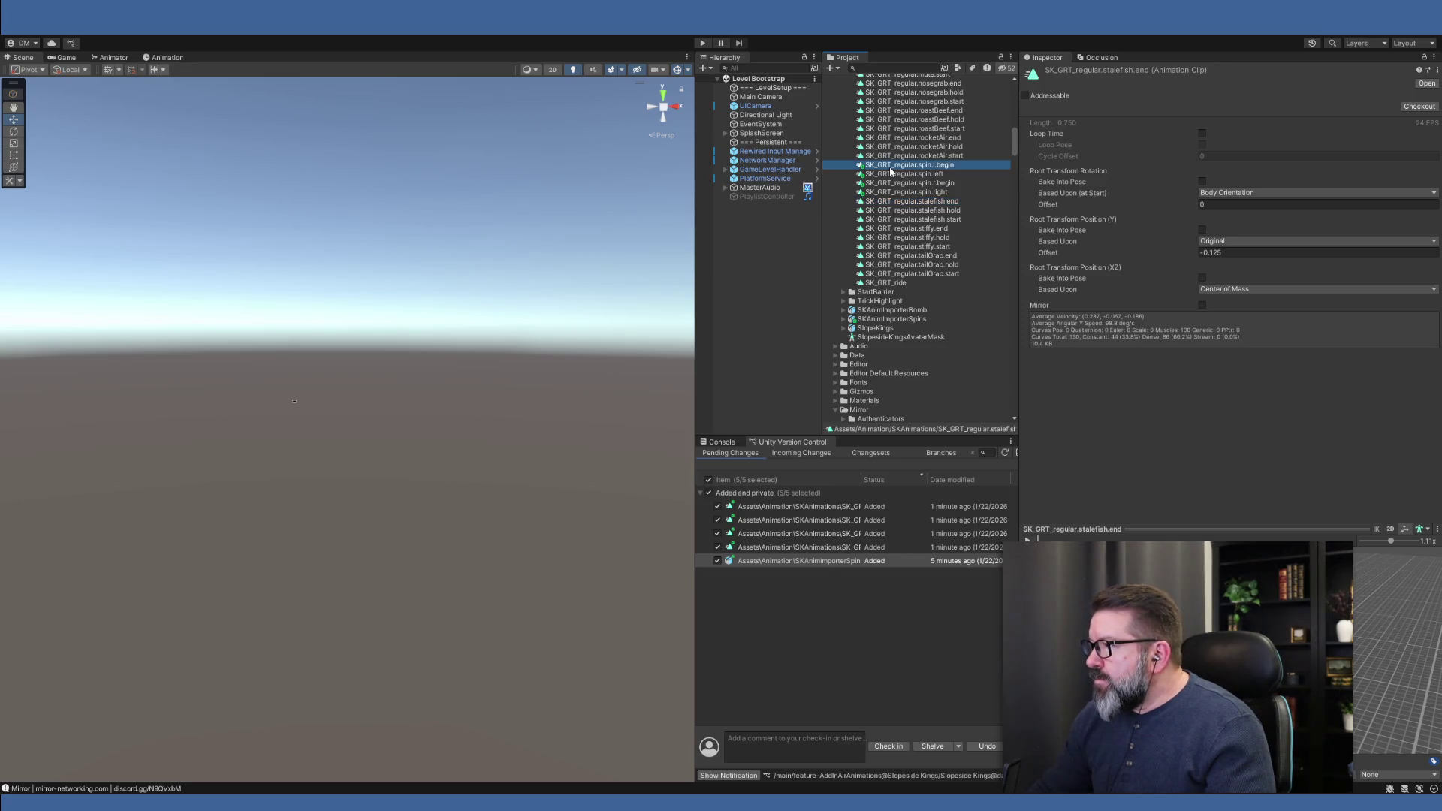
{"action": "left_click", "coordinate": [949, 175]}
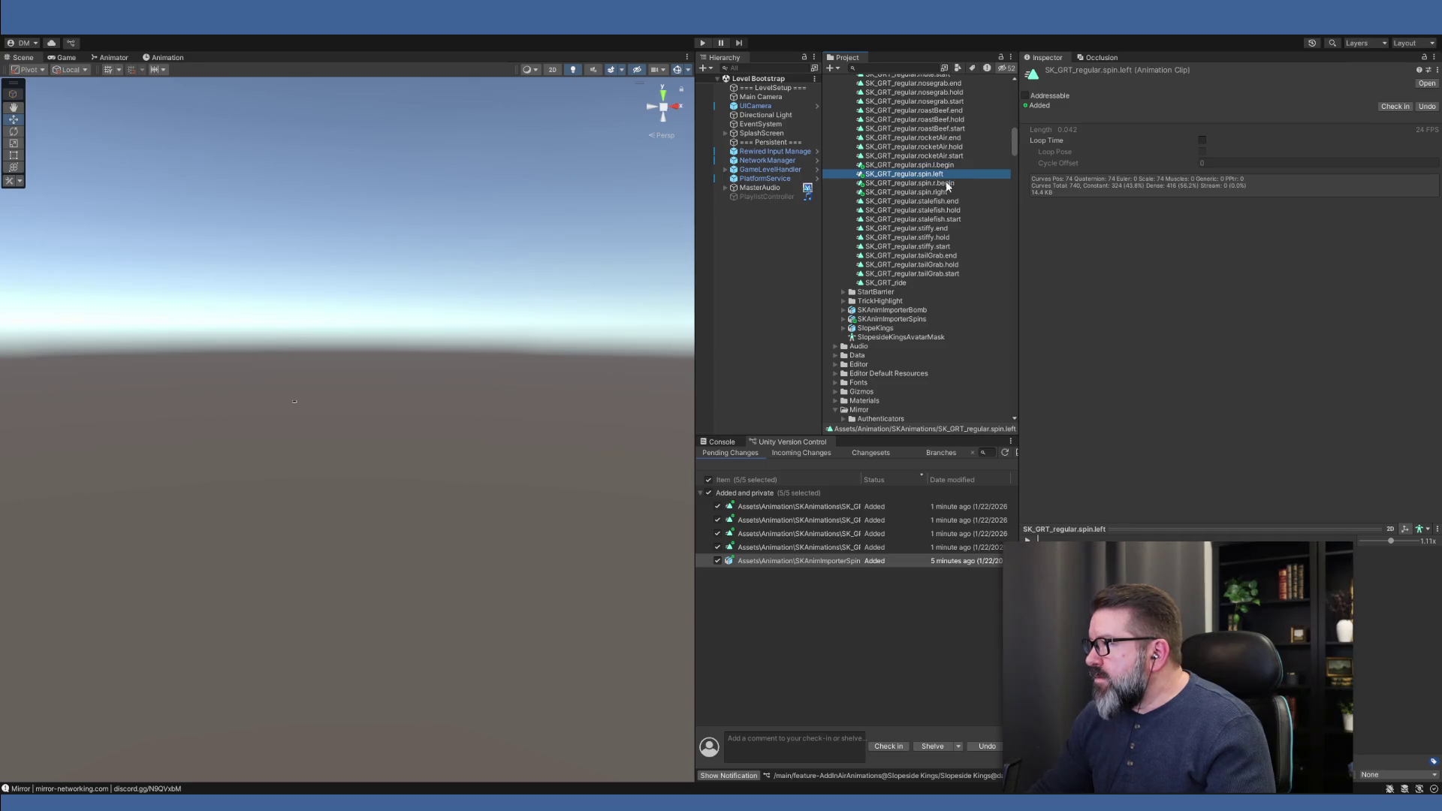
{"action": "left_click", "coordinate": [946, 184]}
{"action": "left_click", "coordinate": [945, 191]}
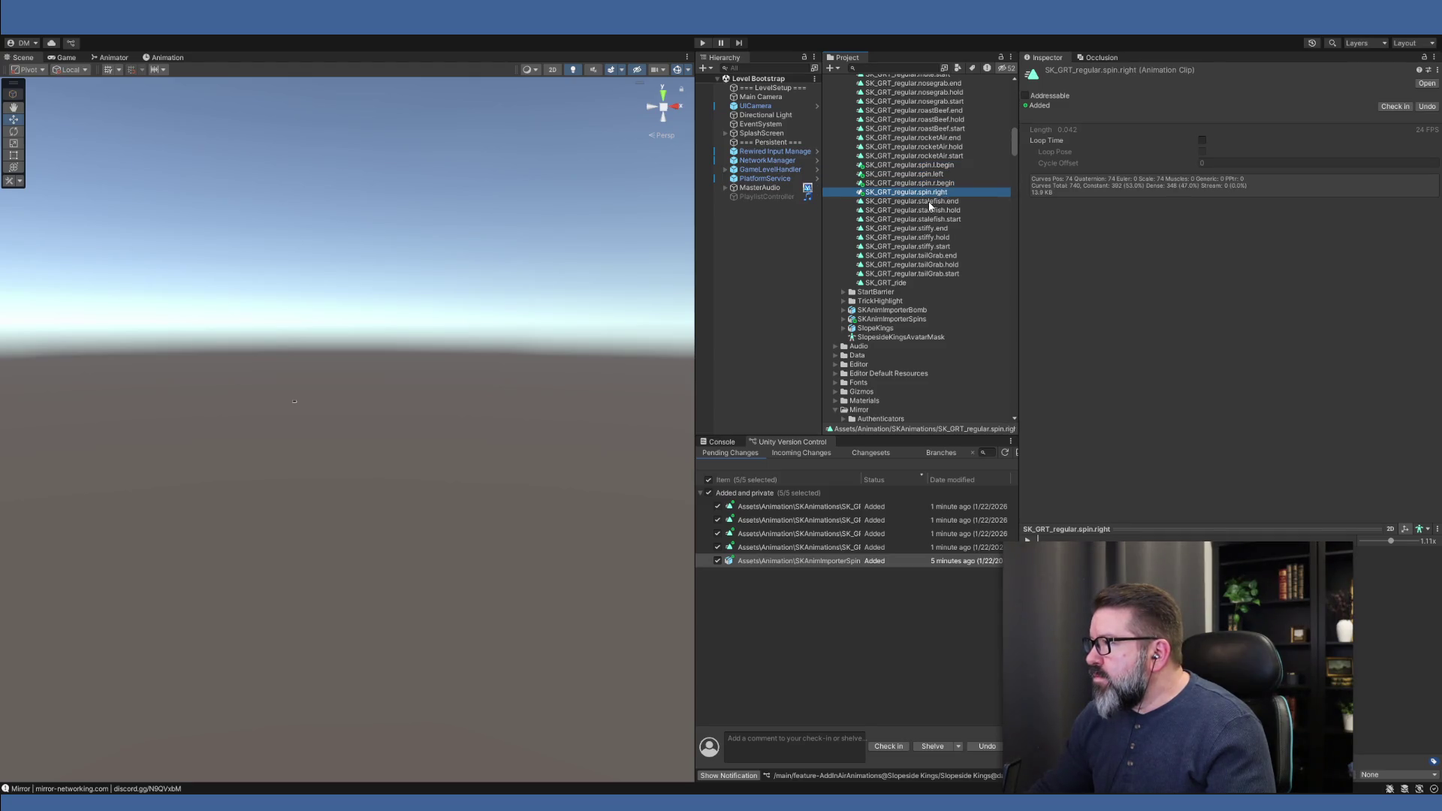
{"action": "left_click", "coordinate": [931, 203]}
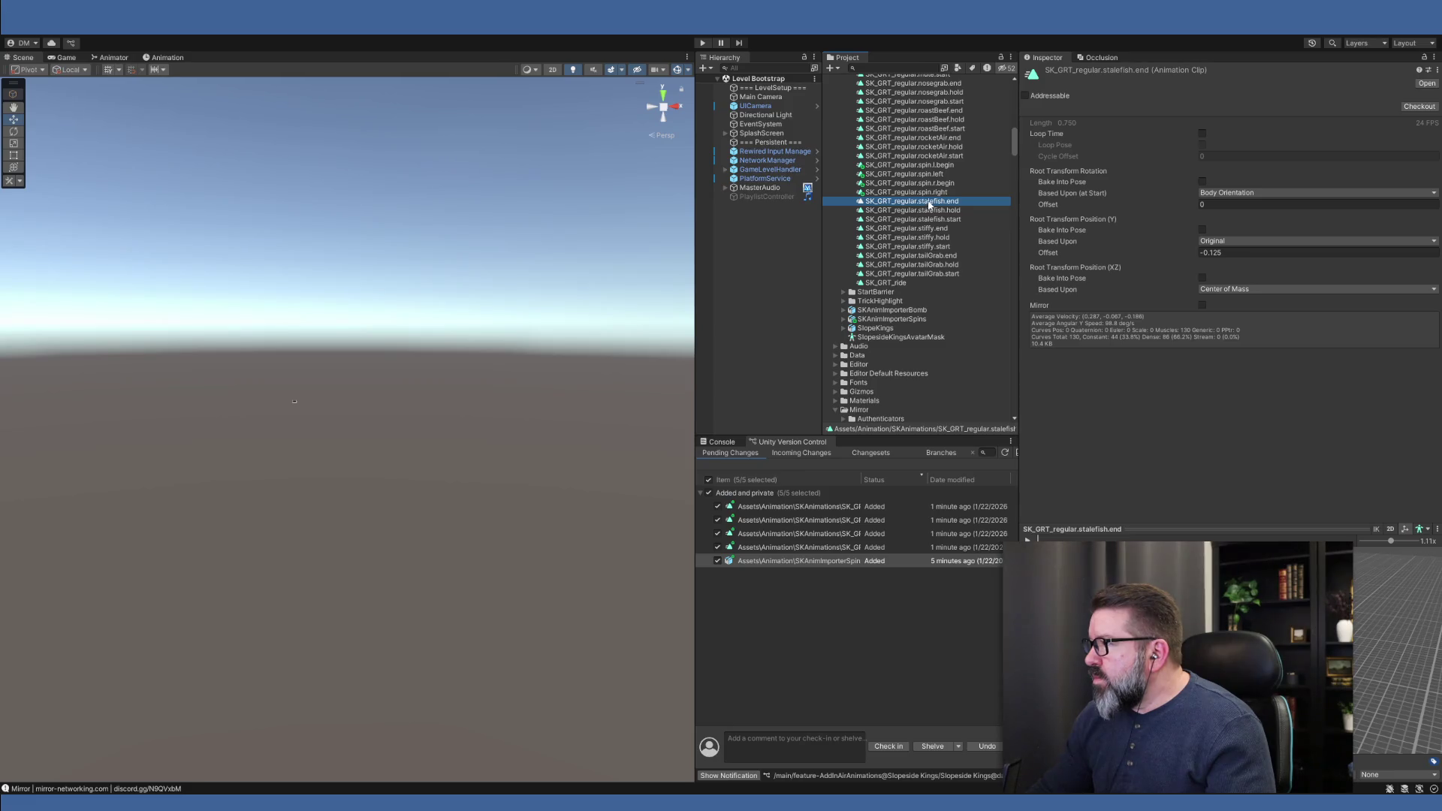
{"action": "left_click", "coordinate": [928, 192]}
{"action": "left_click", "coordinate": [928, 183]}
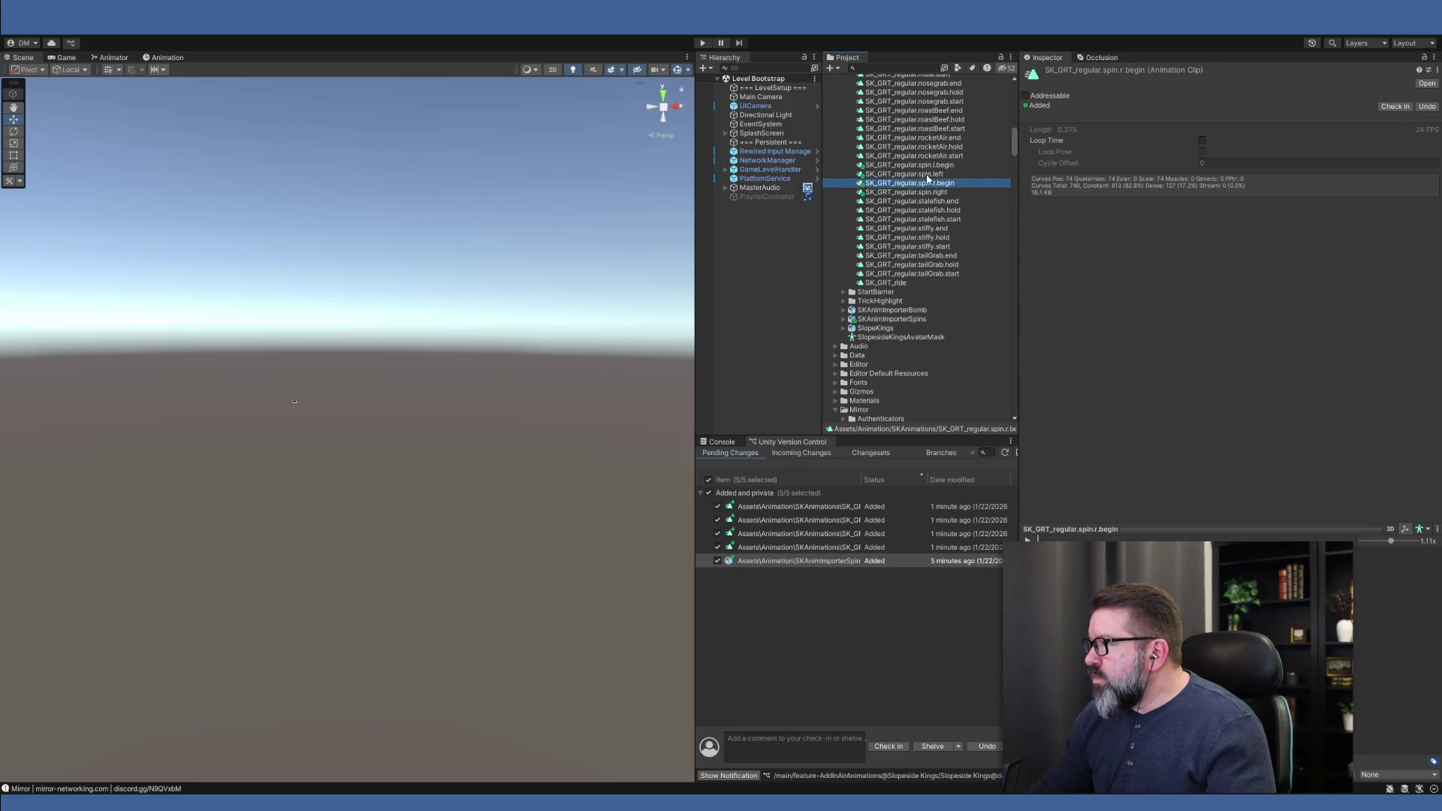
{"action": "left_click", "coordinate": [927, 174]}
{"action": "left_click", "coordinate": [927, 166]}
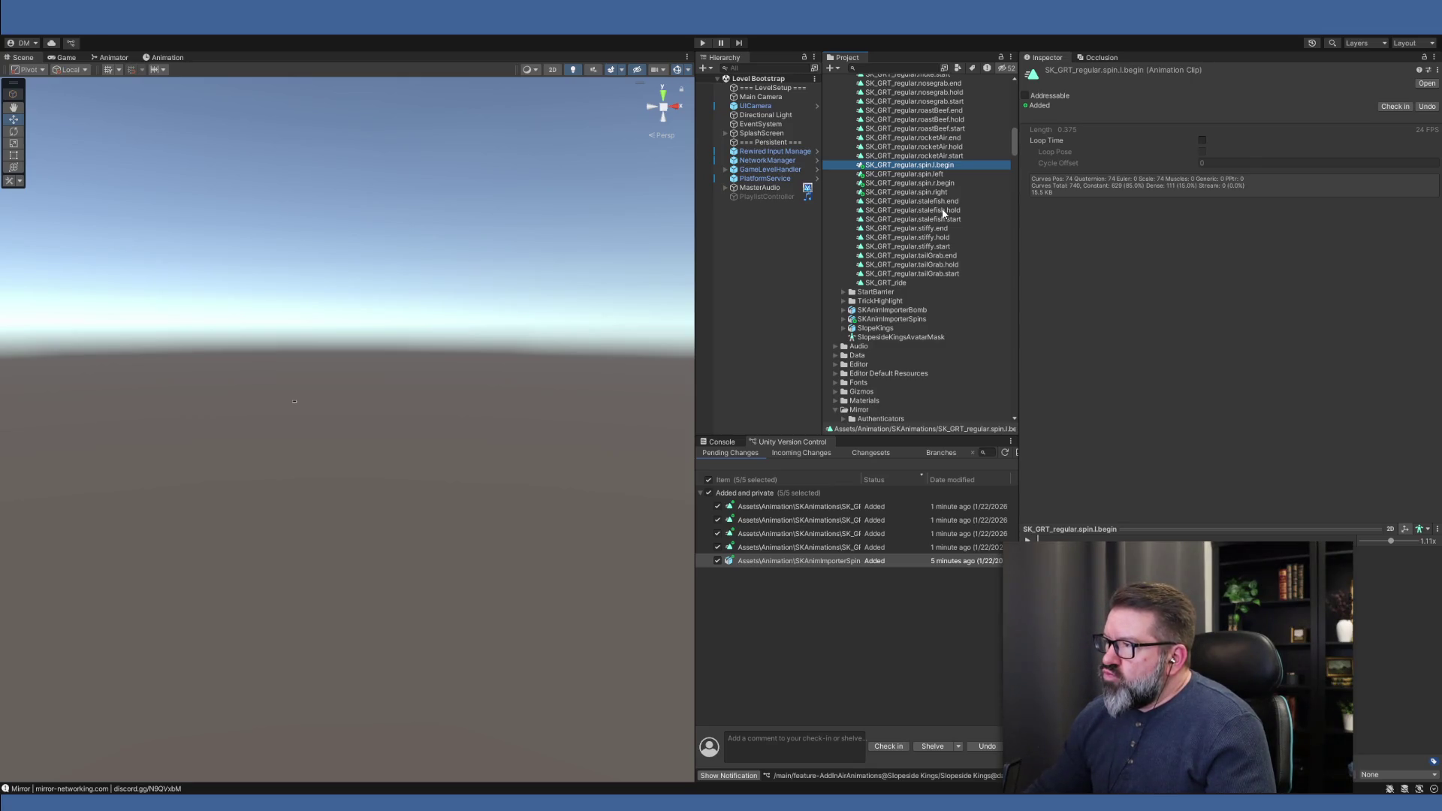
Inspect the SK_GRT_goofy bomb, bomb.left, bomb.right and boost clips to compare directional naming
{"action": "scroll", "coordinate": [954, 209], "scroll_direction": "up", "scroll_amount": 2}
{"action": "scroll", "coordinate": [981, 201], "scroll_direction": "up", "scroll_amount": 2}
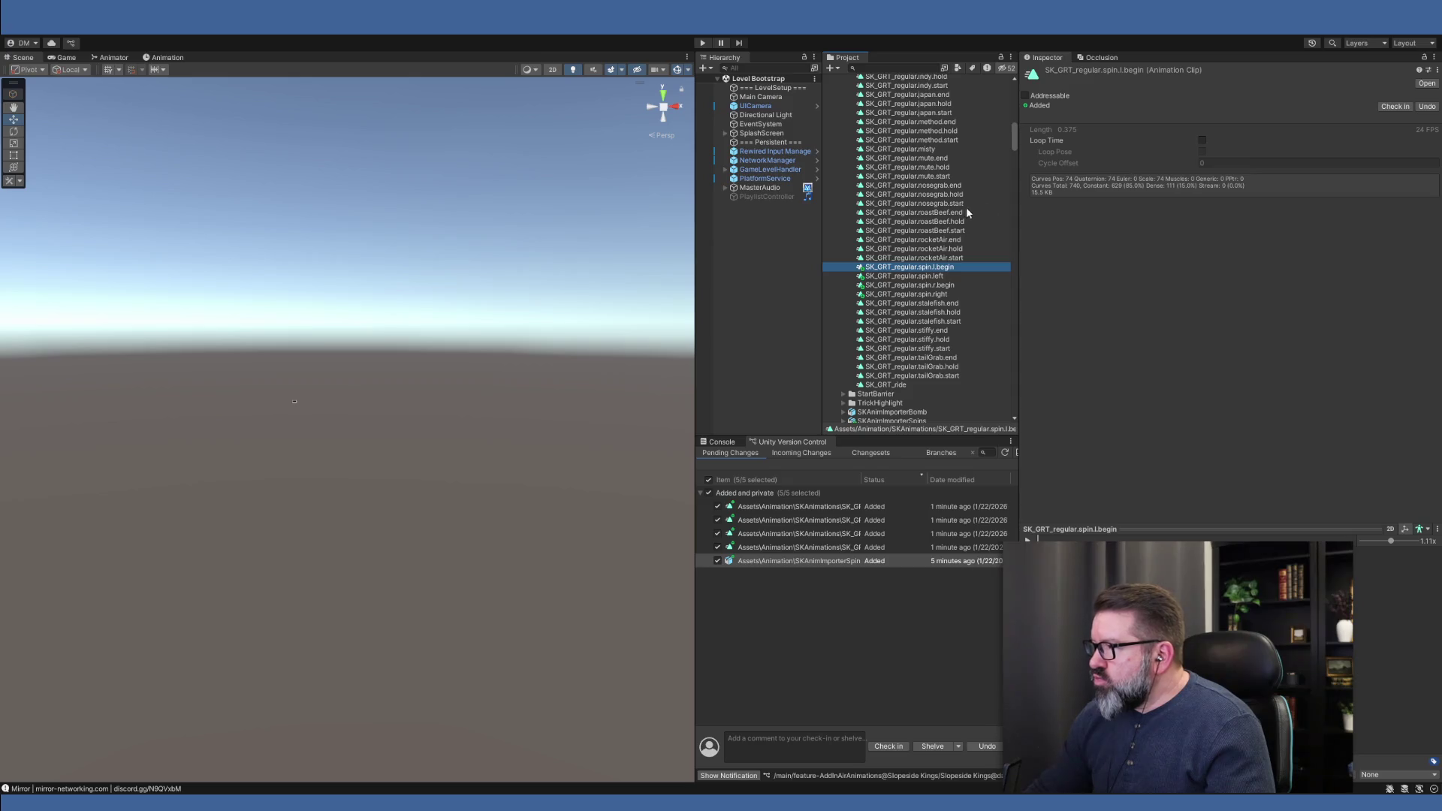
{"action": "scroll", "coordinate": [961, 213], "scroll_direction": "up", "scroll_amount": 1}
{"action": "scroll", "coordinate": [956, 218], "scroll_direction": "up", "scroll_amount": 15}
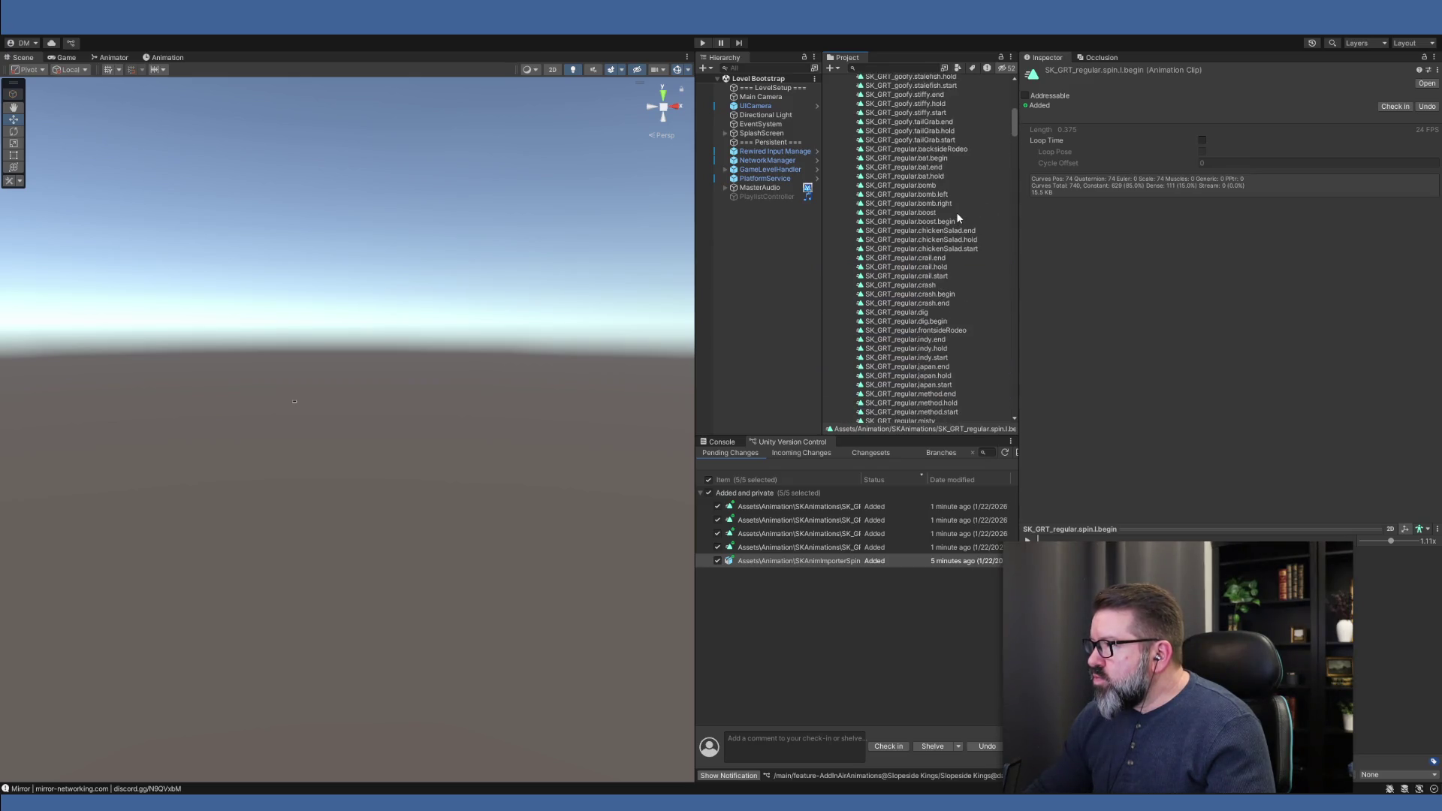
{"action": "scroll", "coordinate": [956, 217], "scroll_direction": "down", "scroll_amount": 3}
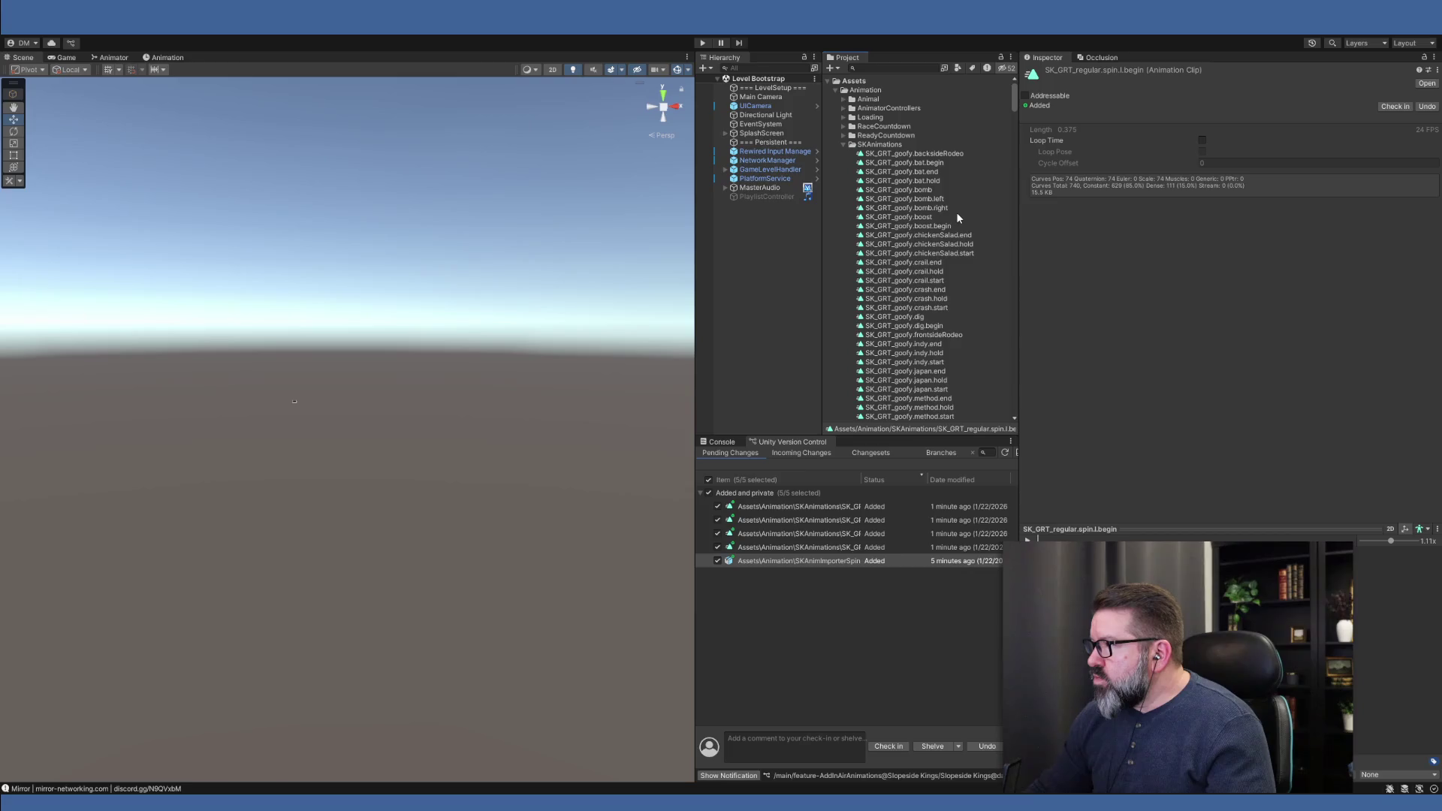
{"action": "scroll", "coordinate": [956, 217], "scroll_direction": "down", "scroll_amount": 15}
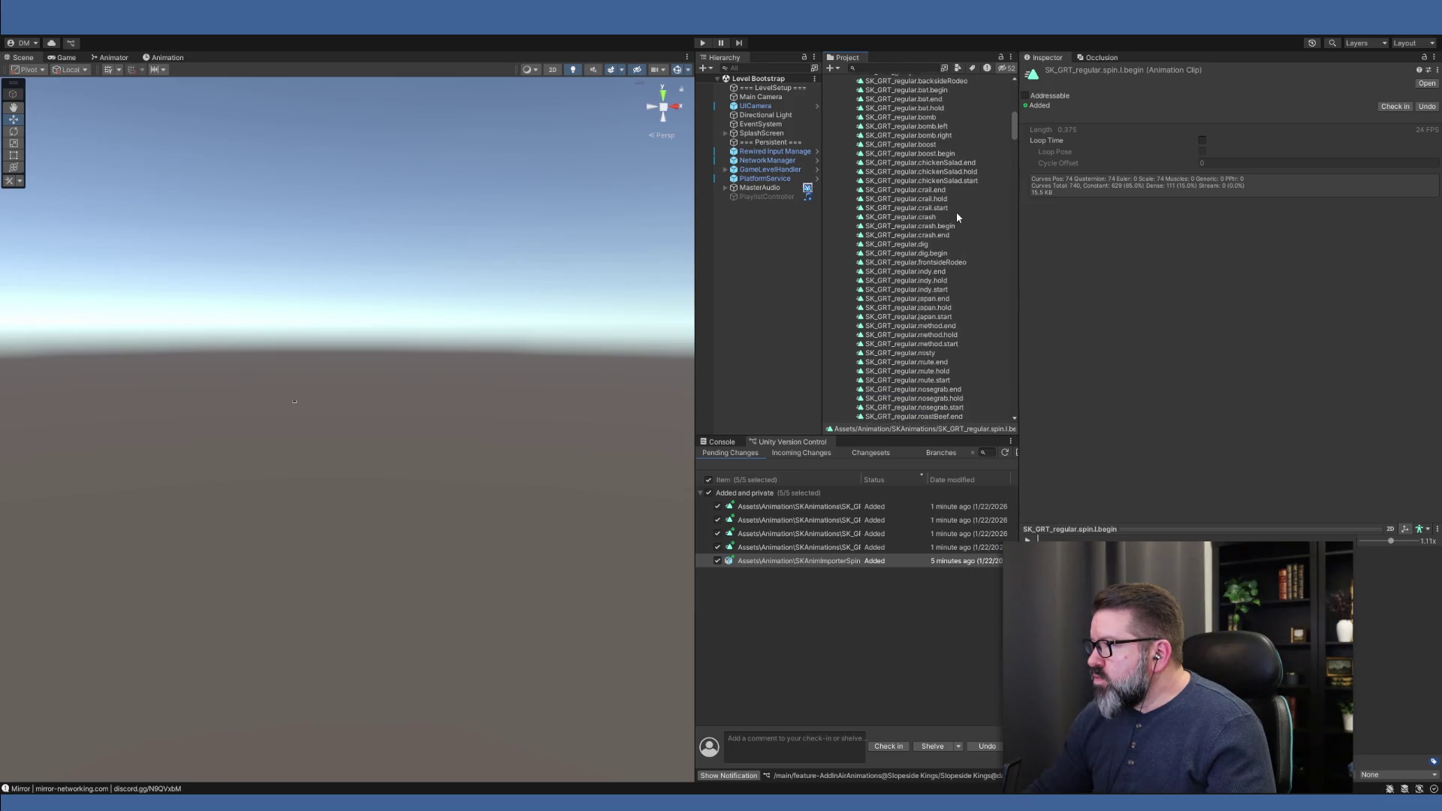
{"action": "scroll", "coordinate": [916, 252], "scroll_direction": "up", "scroll_amount": 20}
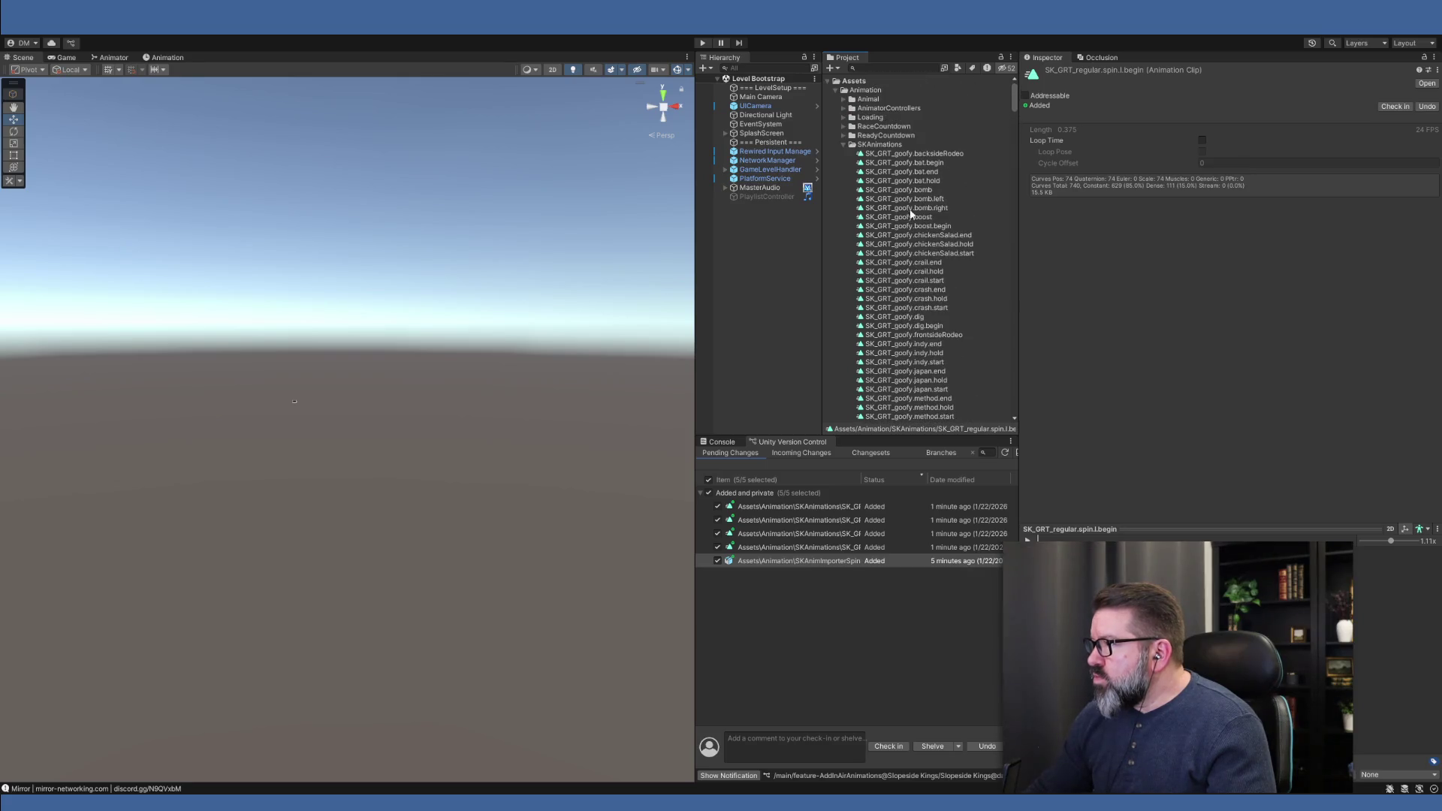
{"action": "left_click", "coordinate": [925, 190]}
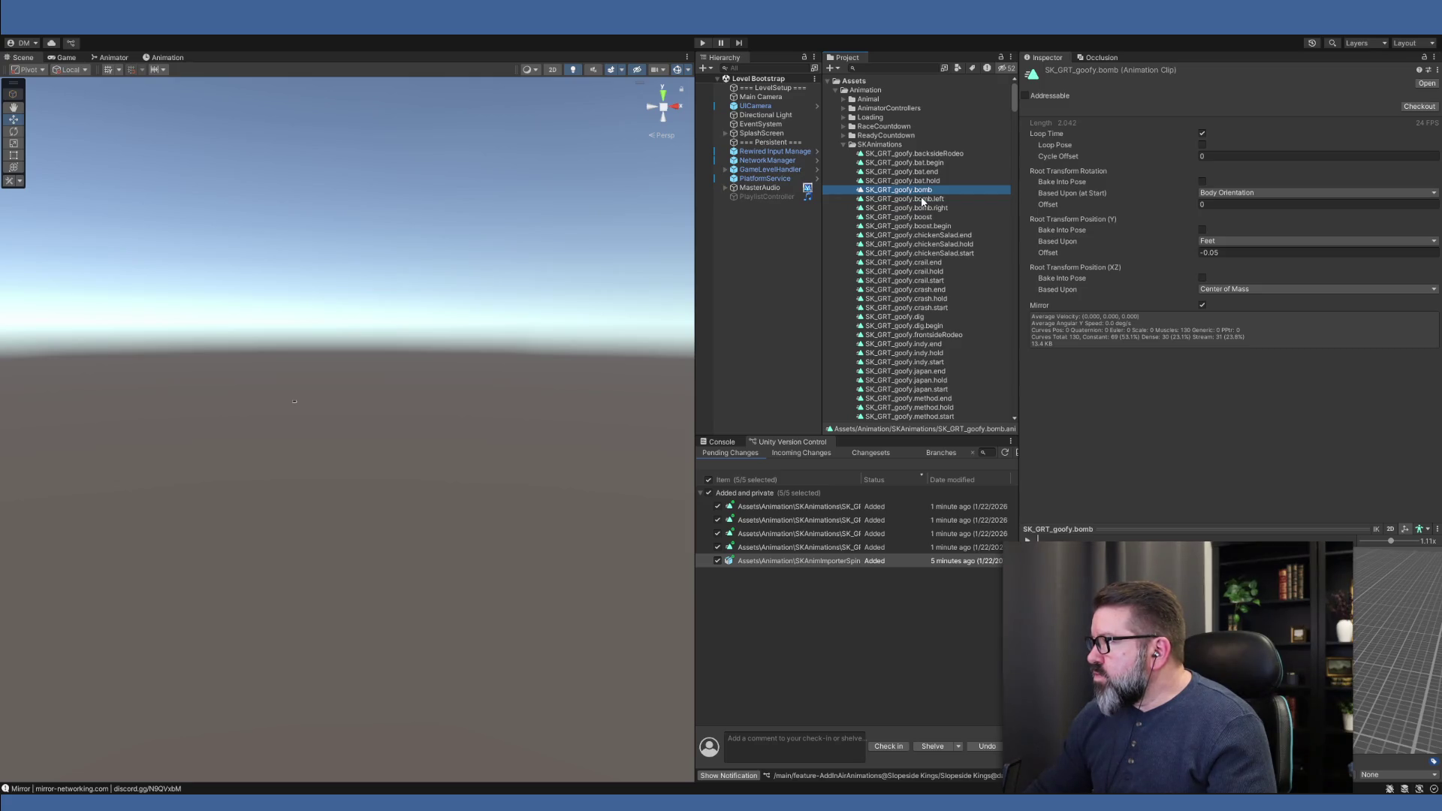
{"action": "left_click", "coordinate": [922, 199]}
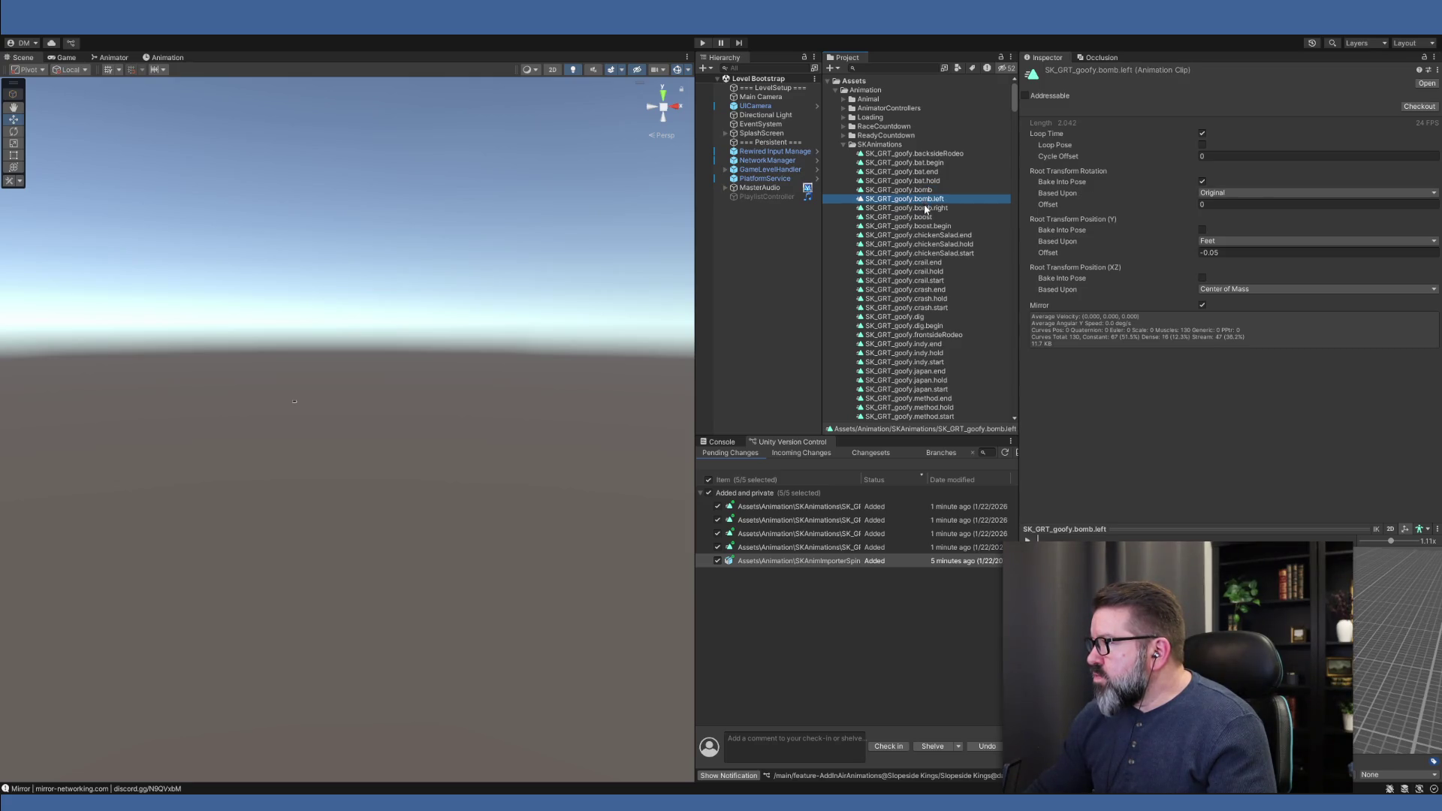
{"action": "left_click", "coordinate": [926, 208]}
{"action": "left_click", "coordinate": [928, 217]}
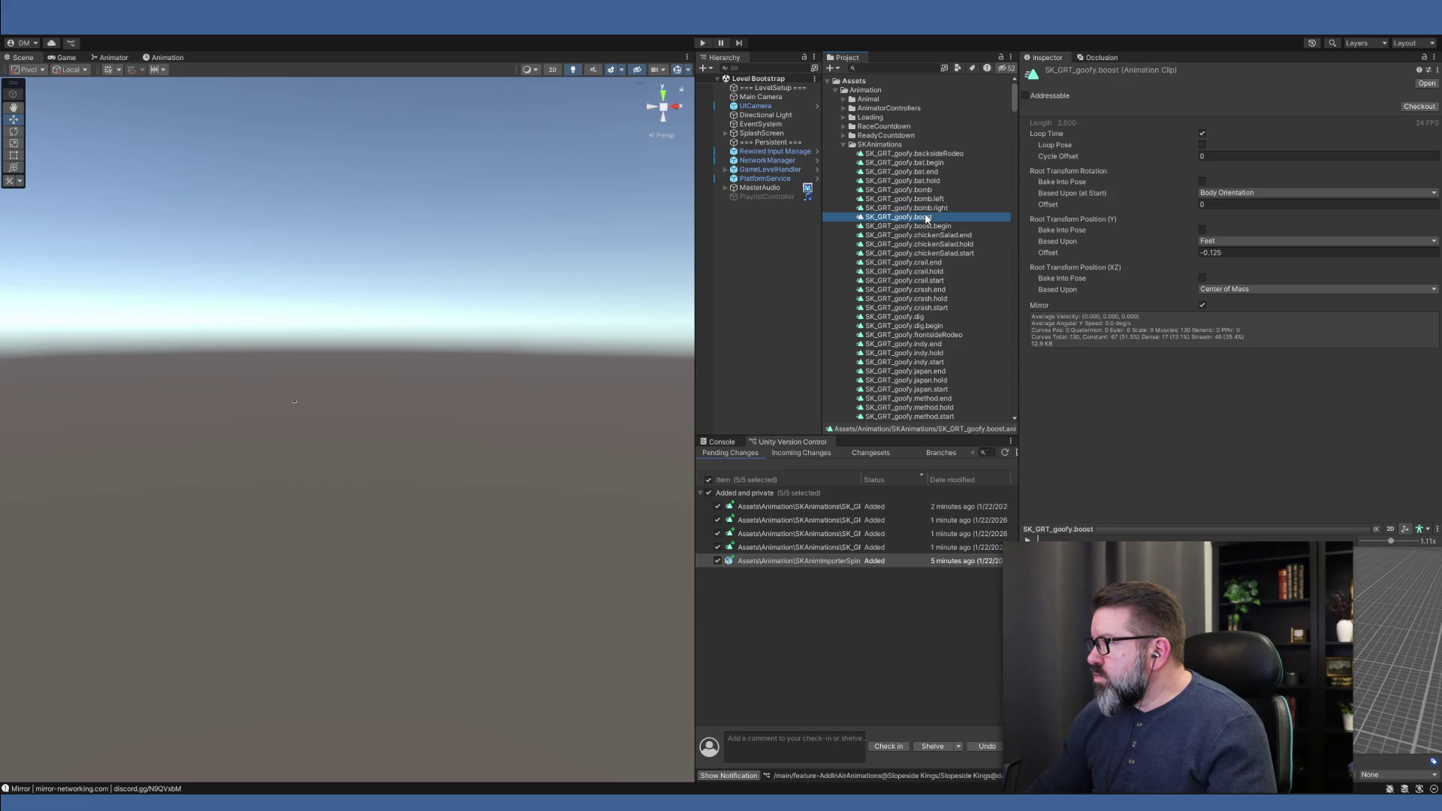
{"action": "left_click", "coordinate": [927, 210]}
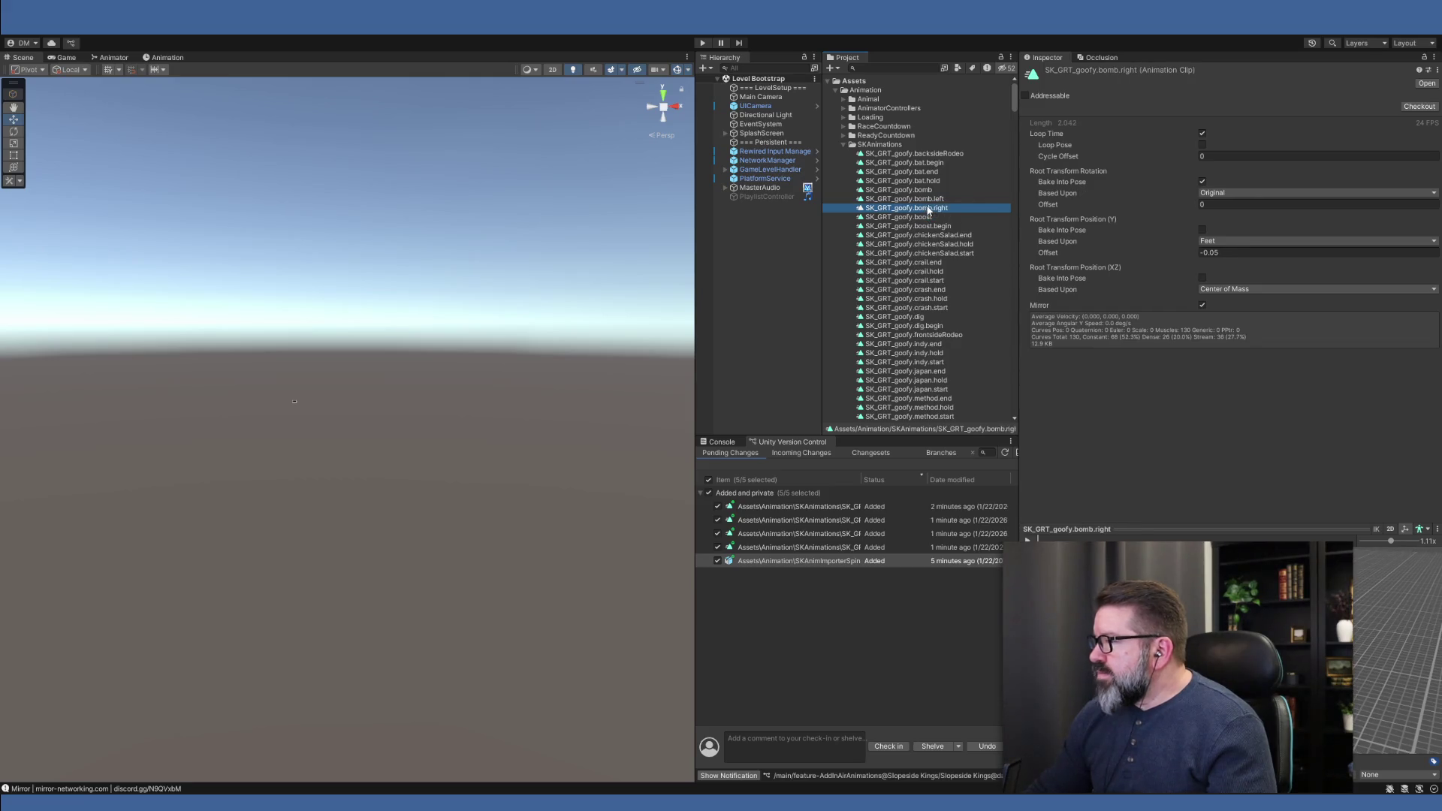